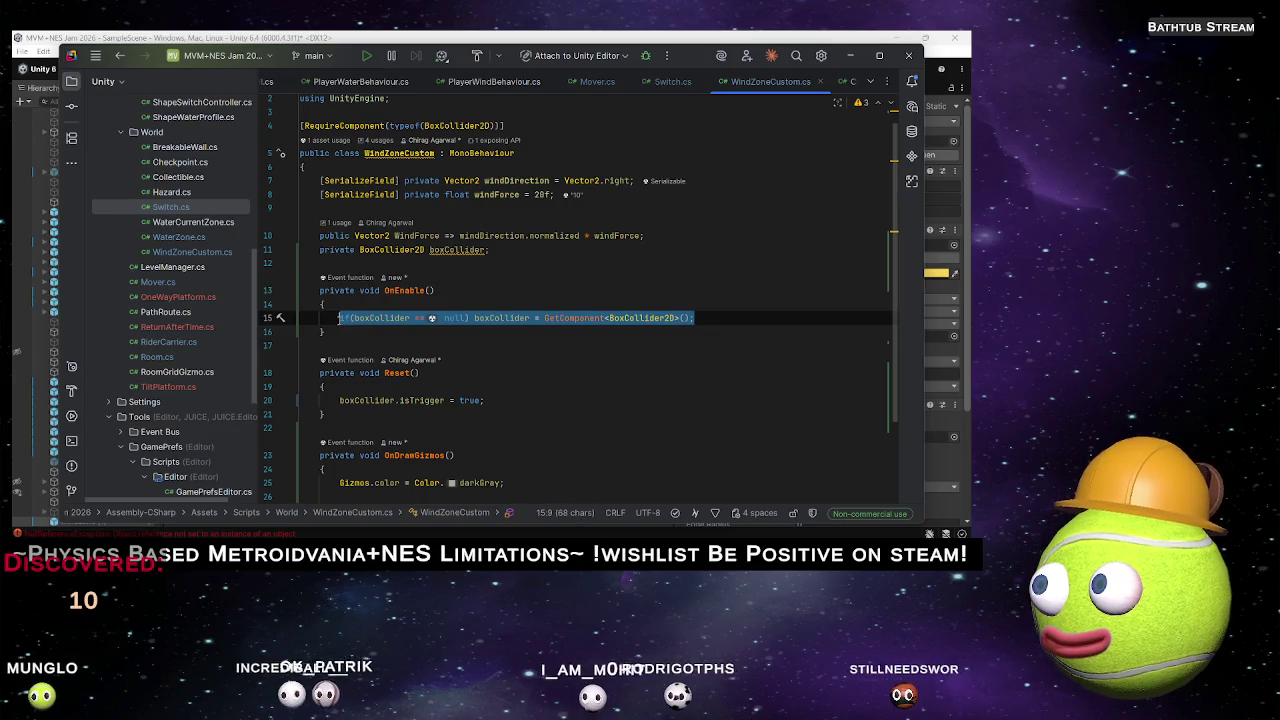
Paste the boxCollider null-check at the start of OnDrawGizmos and return to Unity.
scroll(470, 356, "down", 3)
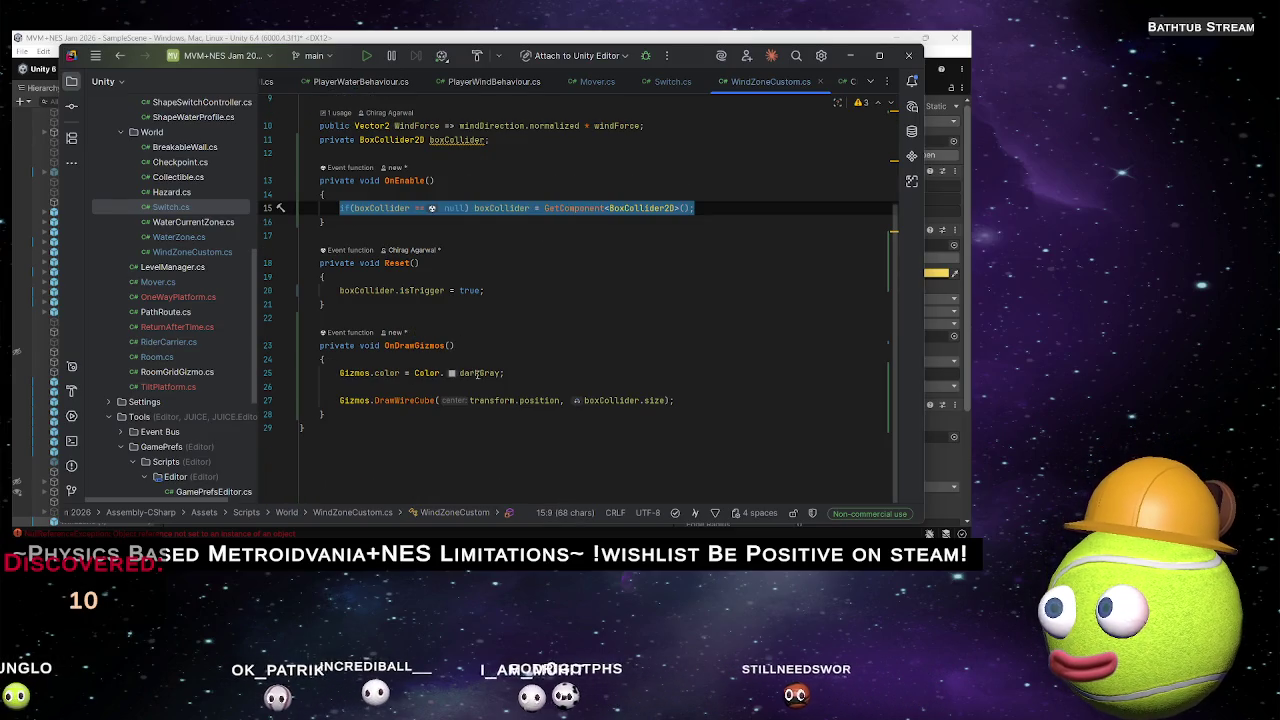
left_click(384, 386)
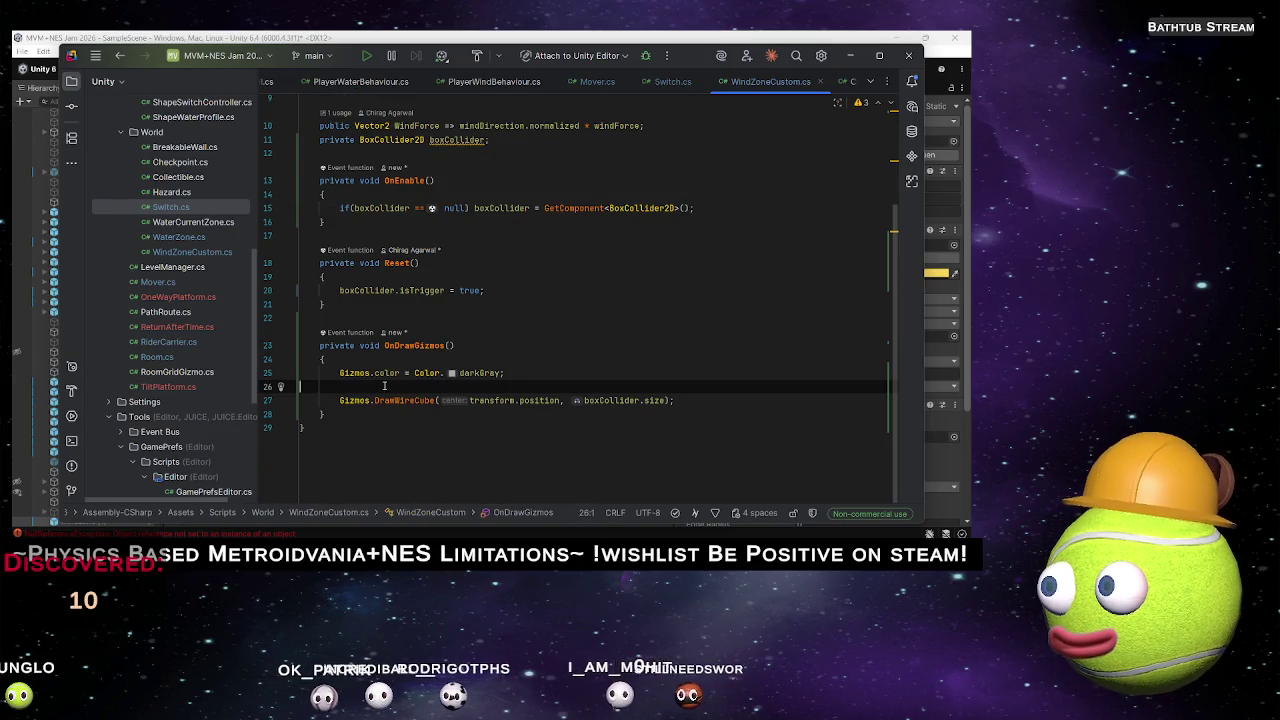
type("if(boxCollider == null) boxCollider = GetComponent<BoxCollider2D>();")
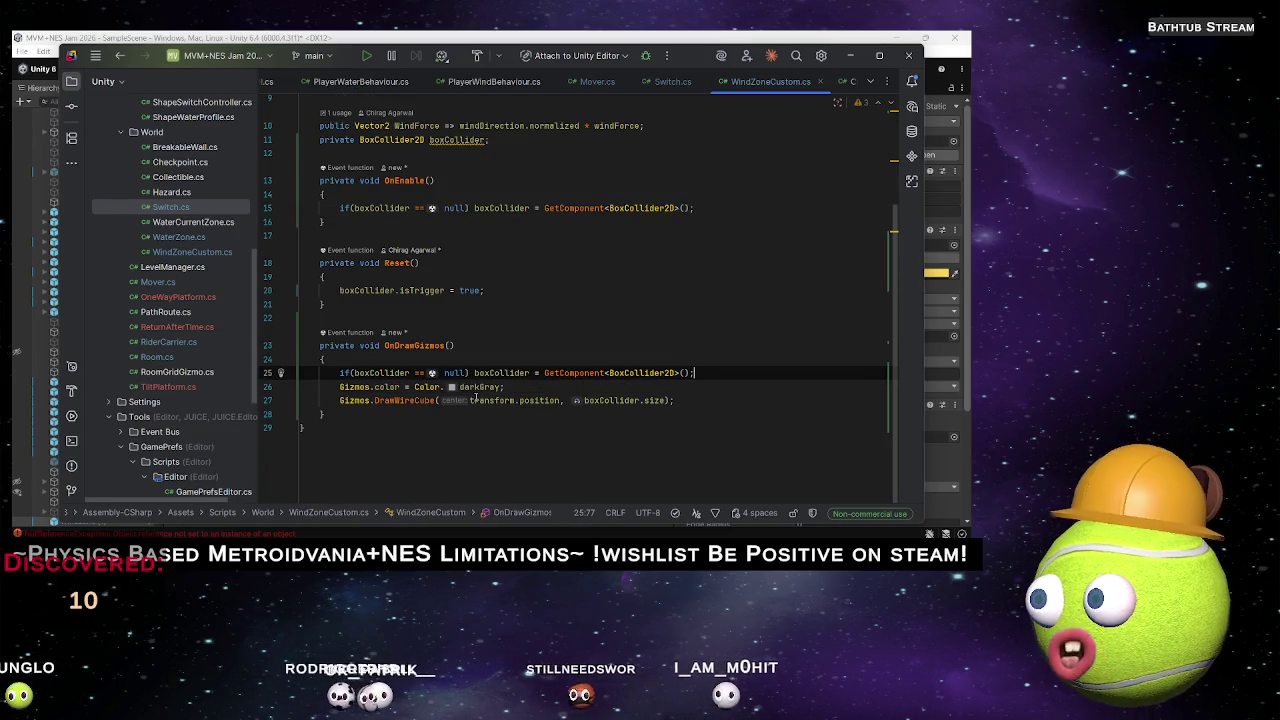
key("alt+Tab")
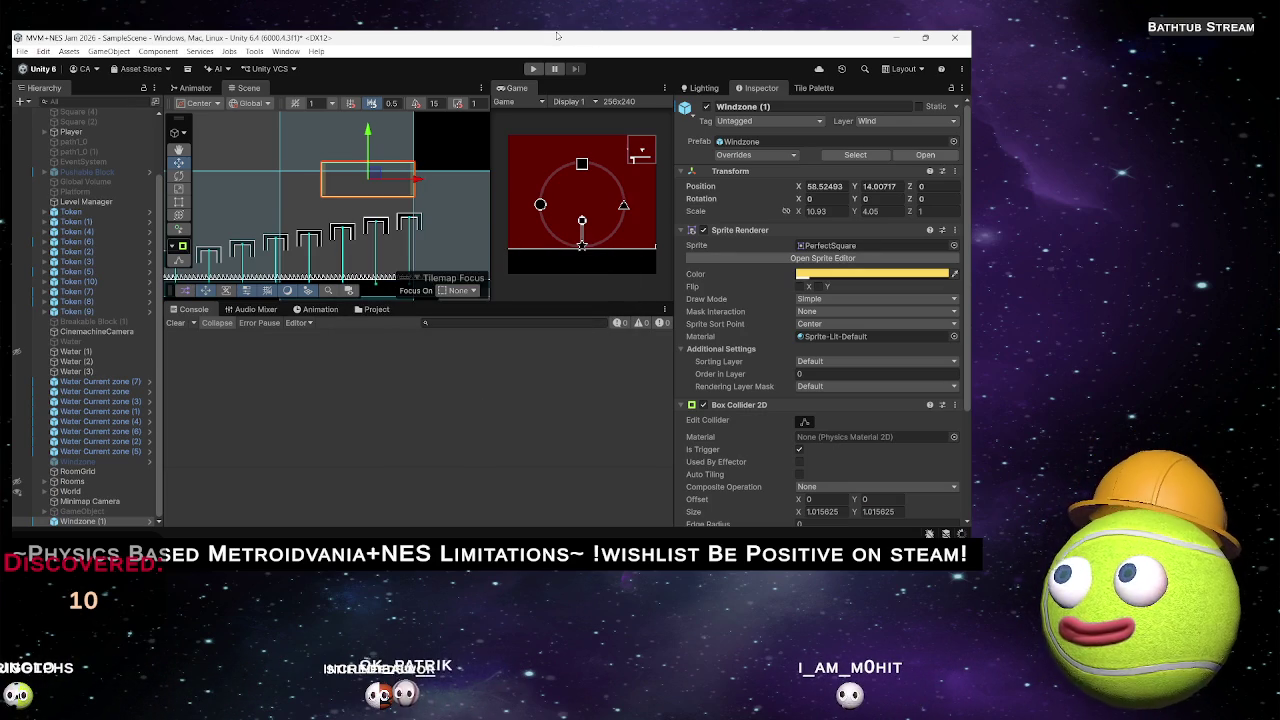
Run and stop a playtest, then locate the GameObject behind the missing-script warning.
left_click(533, 68)
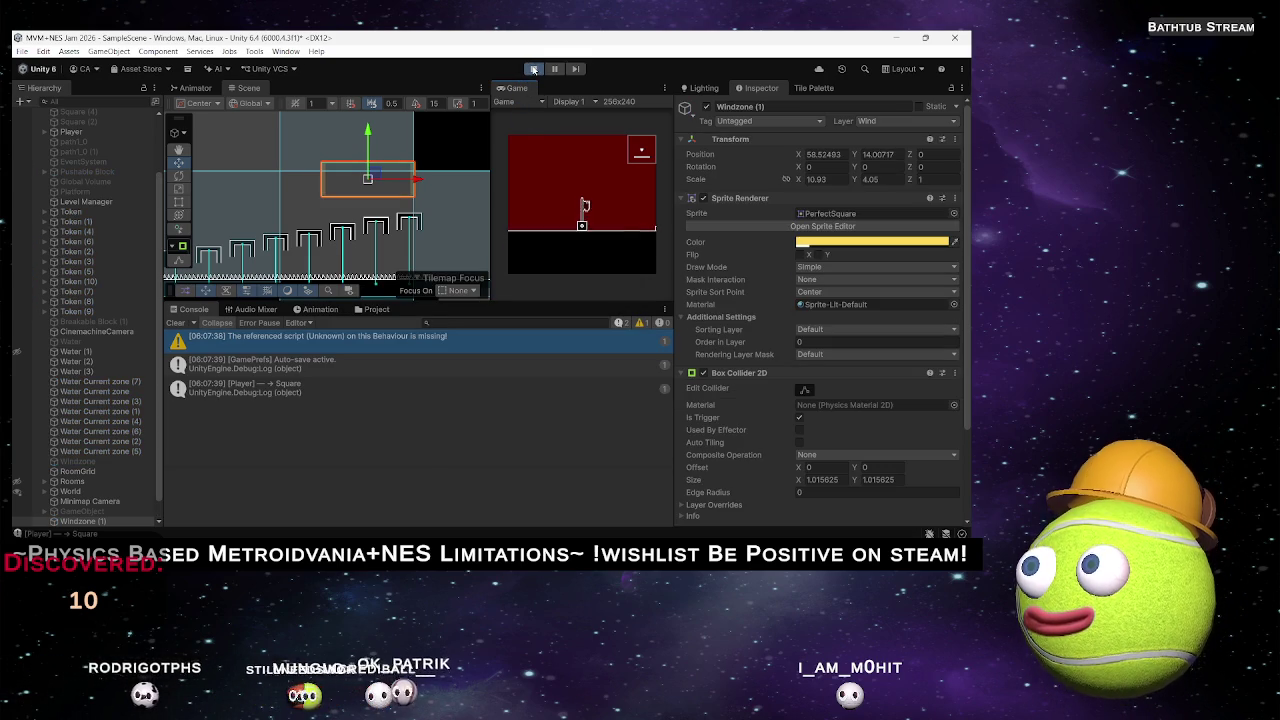
left_click(534, 69)
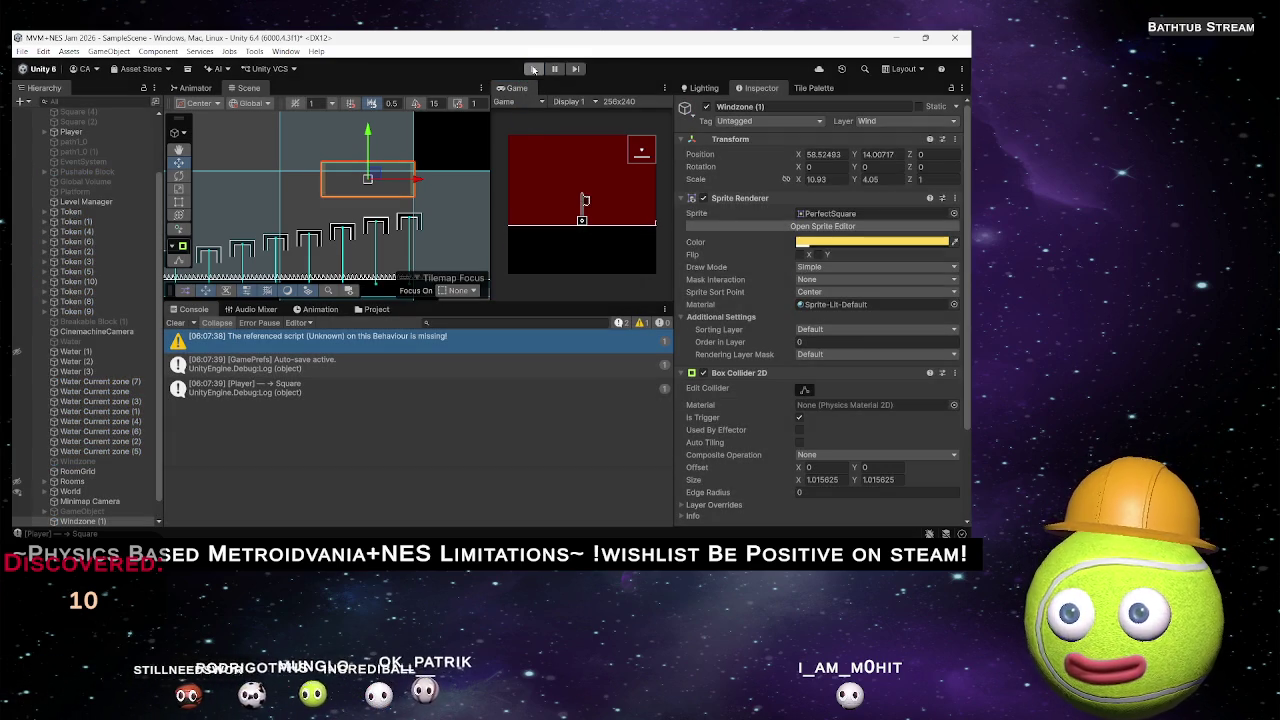
left_click(240, 342)
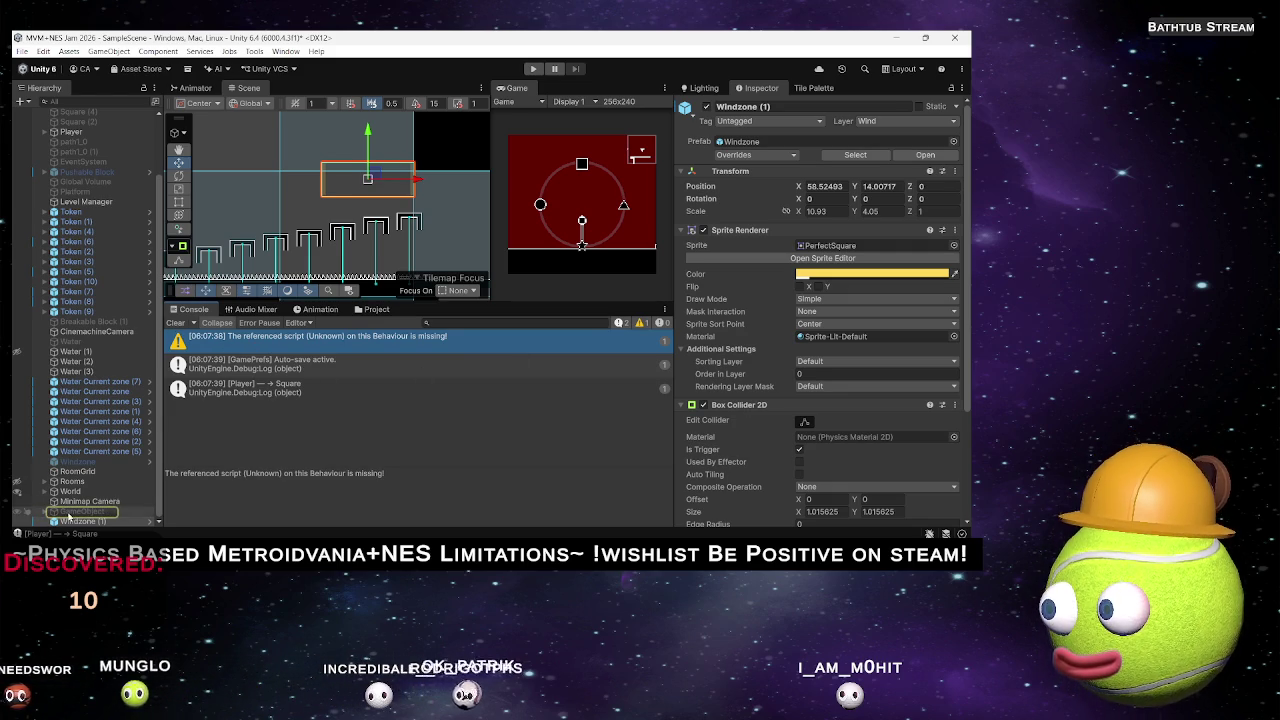
left_click(100, 512)
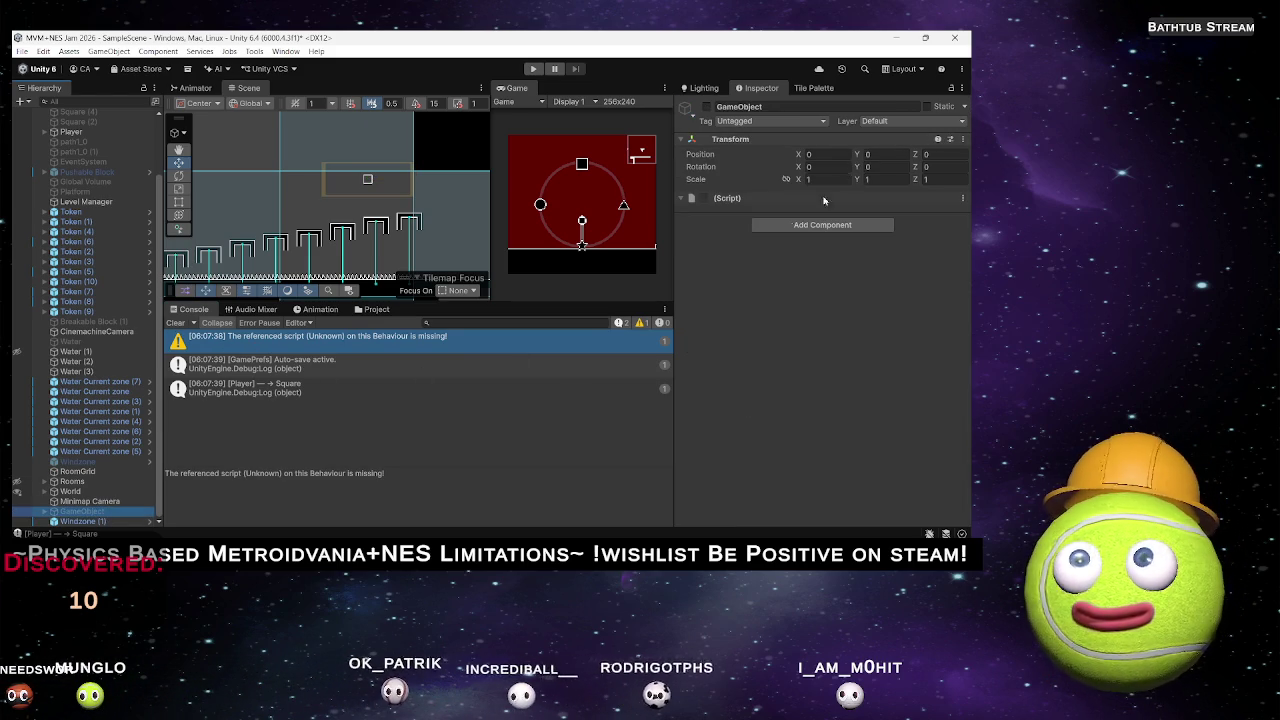
Delete the missing-script GameObject, keeping Windzone (1) selected.
left_click(90, 521)
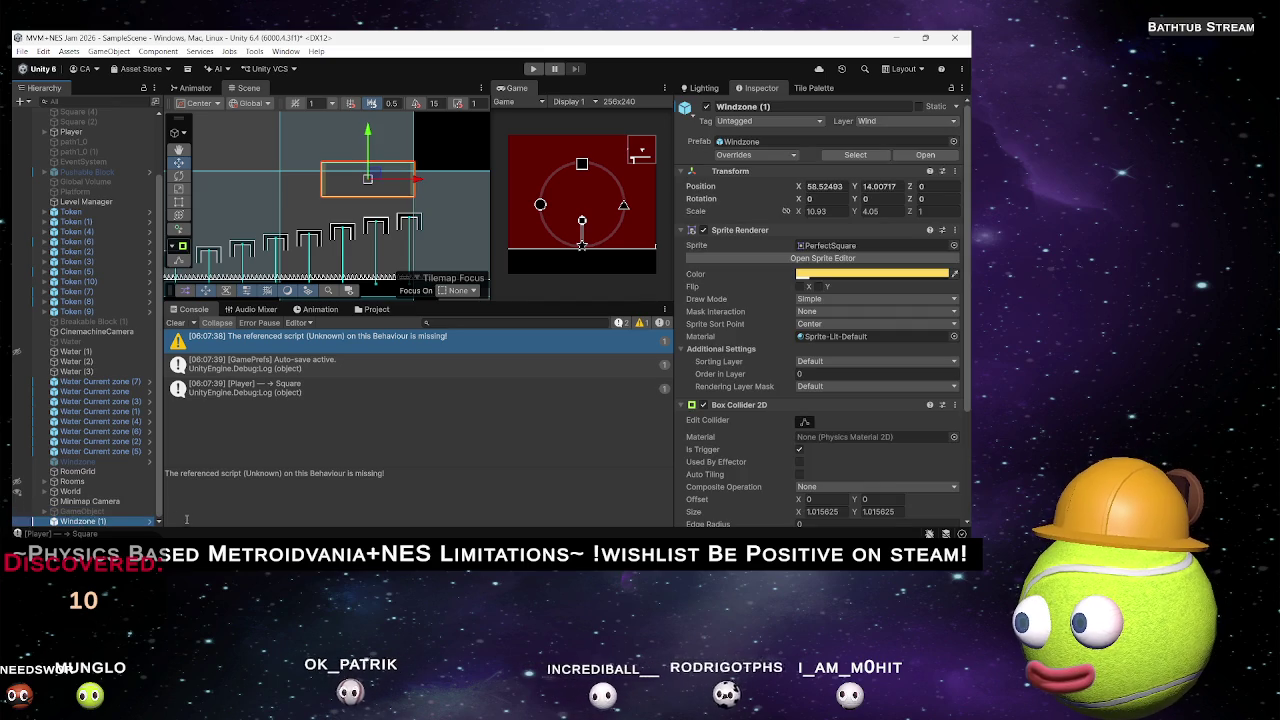
left_click(88, 511)
key("Delete")
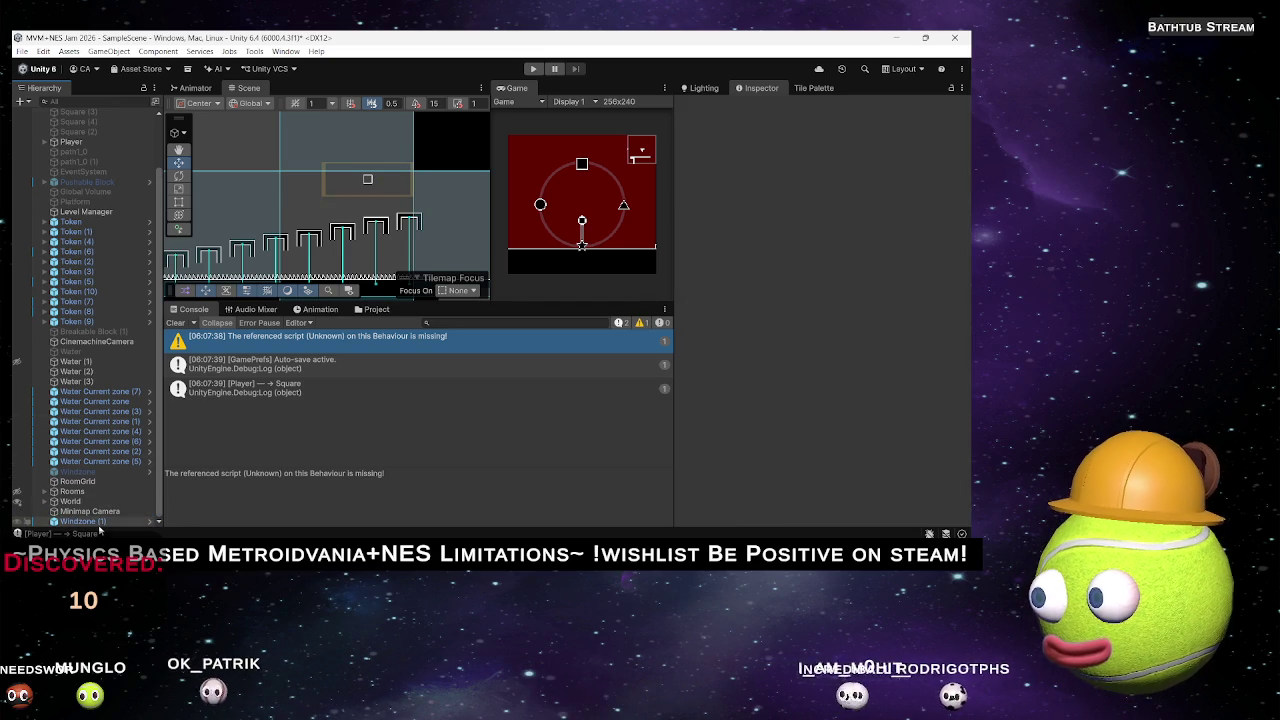
left_click(92, 521)
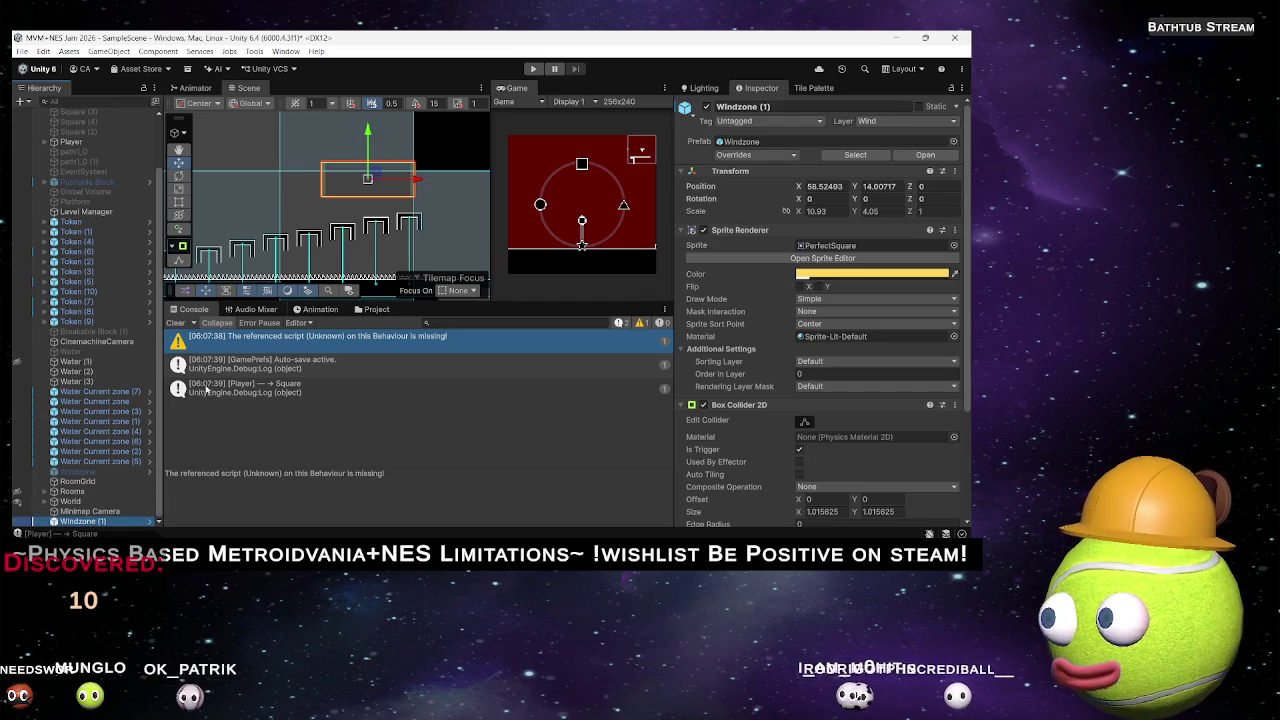
scroll(373, 233, "down", 5)
Drag Windzone (1)'s left edge left and top edge up to scale 46.70 × 11.93.
left_click_drag(373, 233, 350, 245)
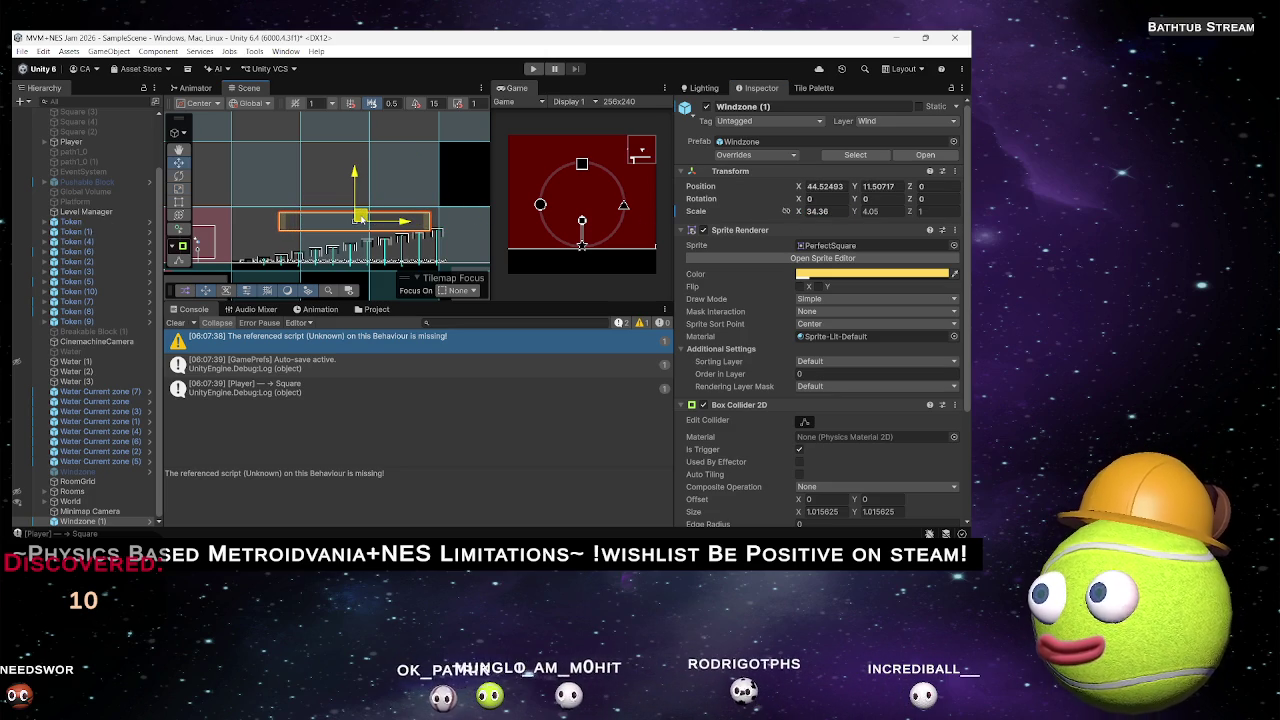
left_click_drag(359, 218, 367, 219)
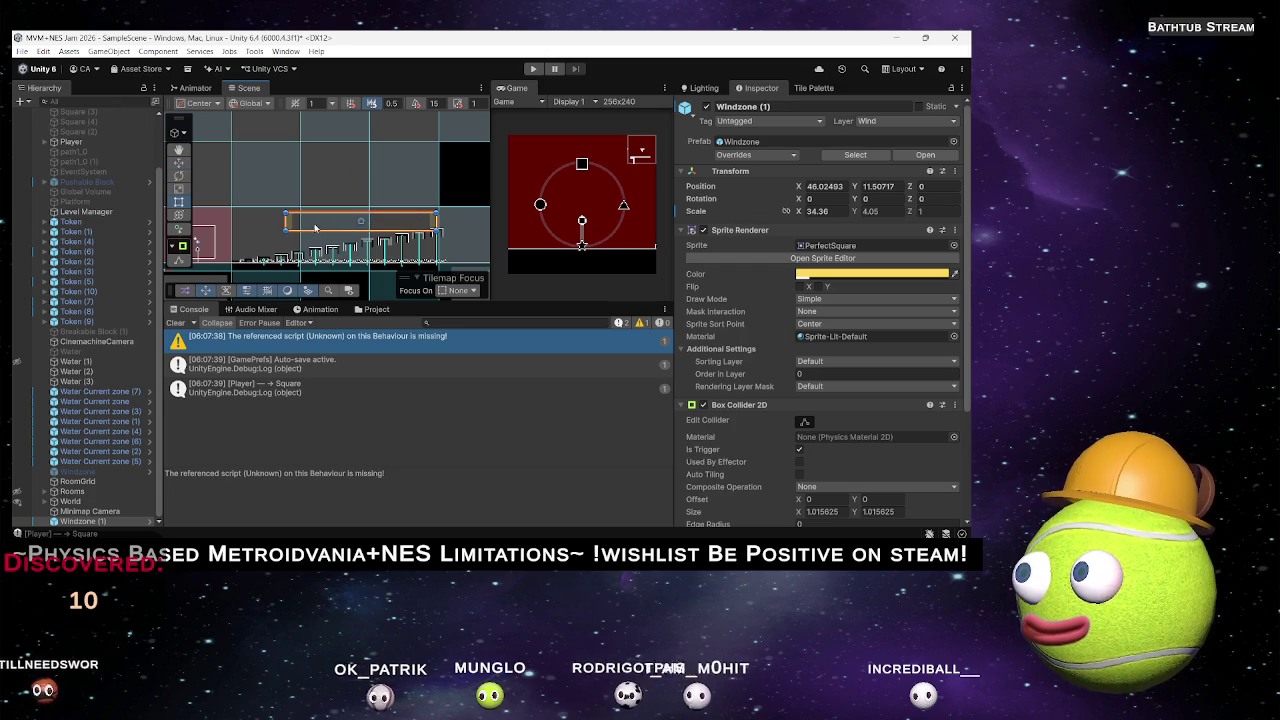
mouse_move(286, 221)
left_mouse_down()
mouse_move(271, 222)
mouse_move(311, 262)
left_mouse_up()
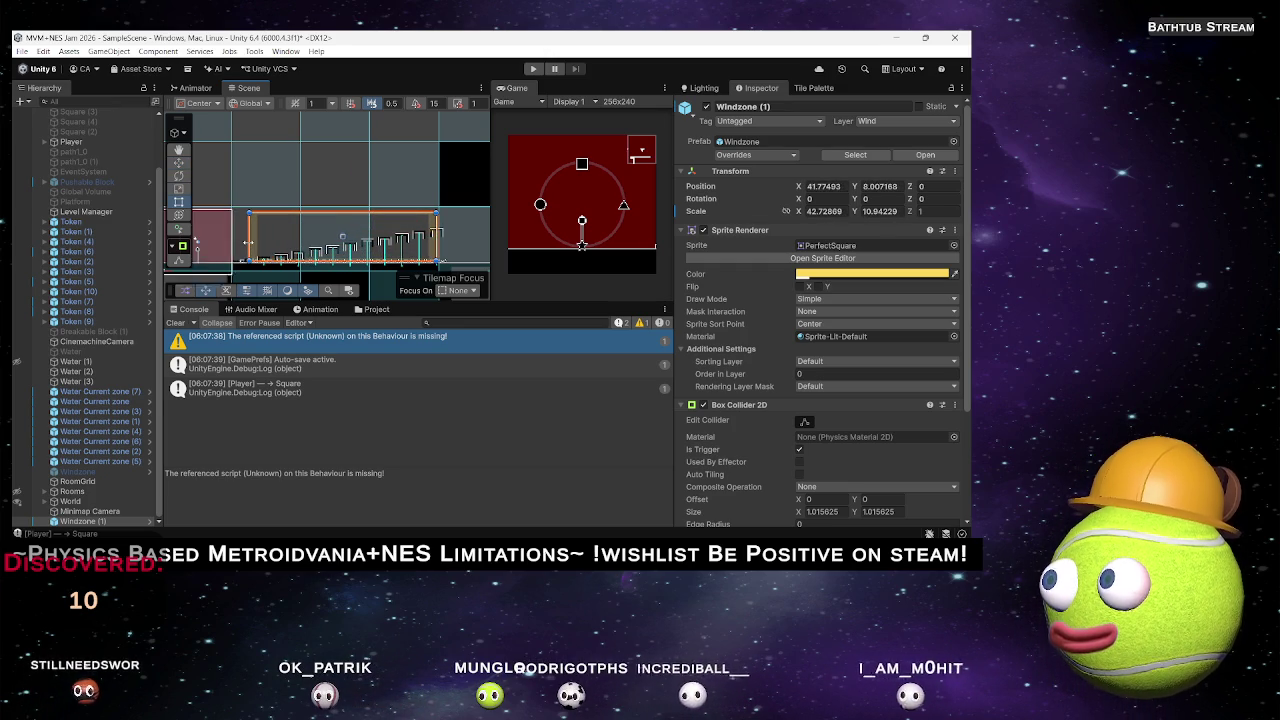
left_click_drag(229, 242, 227, 242)
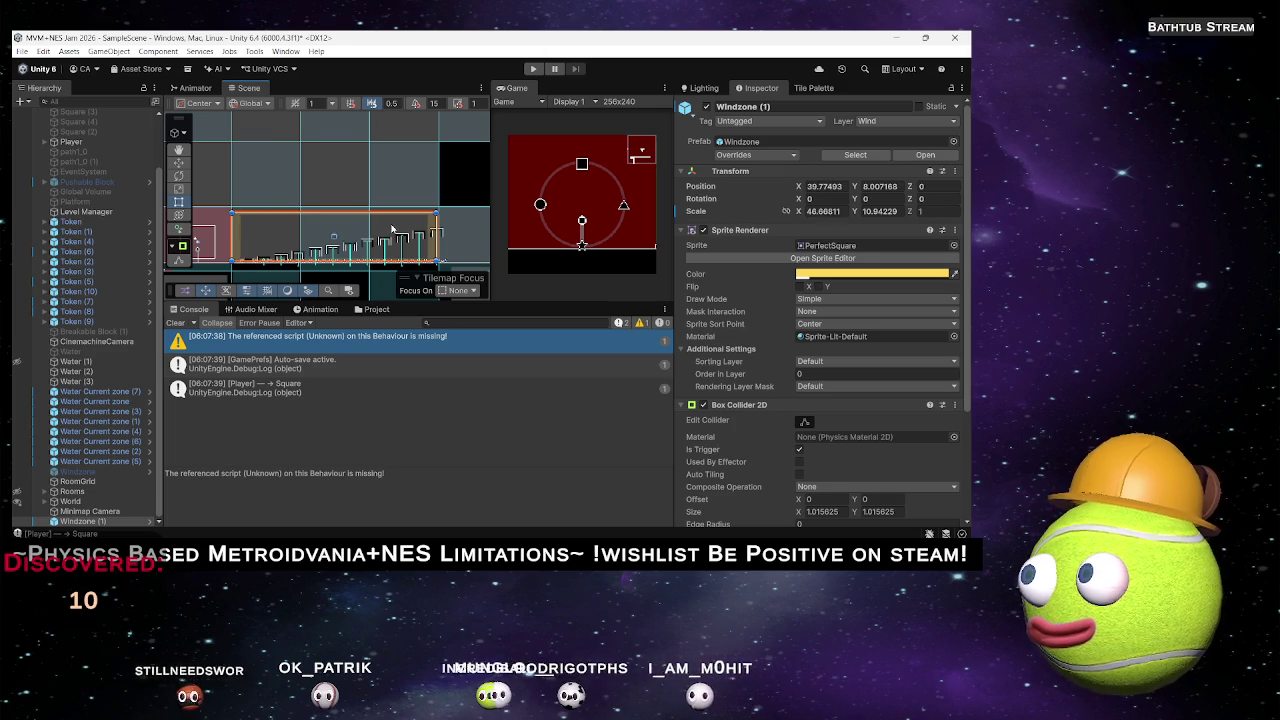
left_click_drag(391, 213, 391, 209)
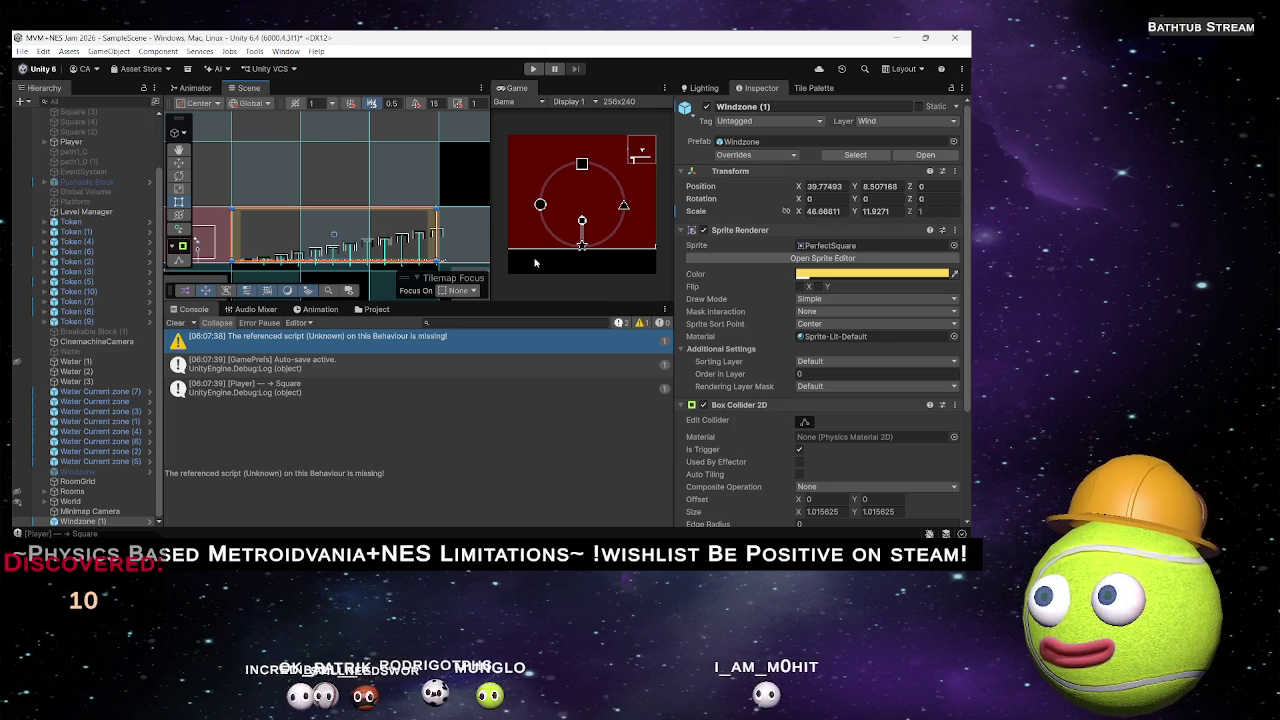
scroll(830, 350, "down", 3)
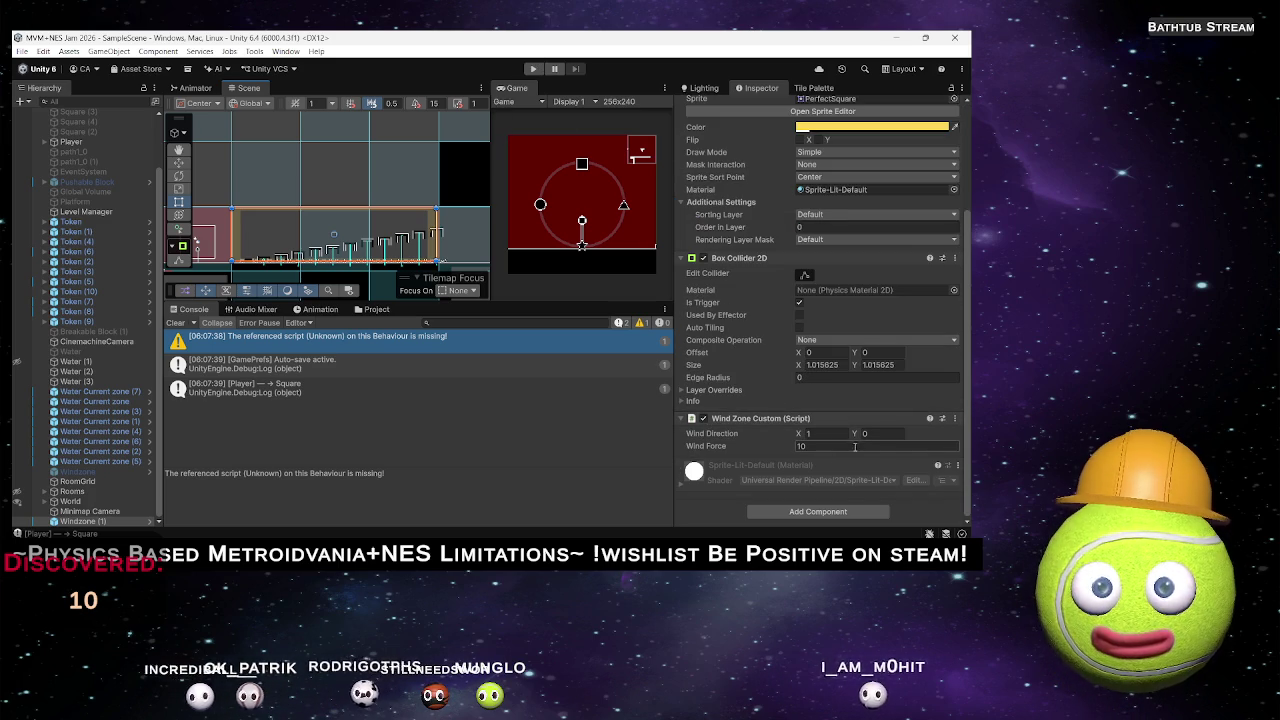
Set Wind Force to 5 and Wind Direction X to -1, then enter play mode.
left_click(837, 445)
type("5")
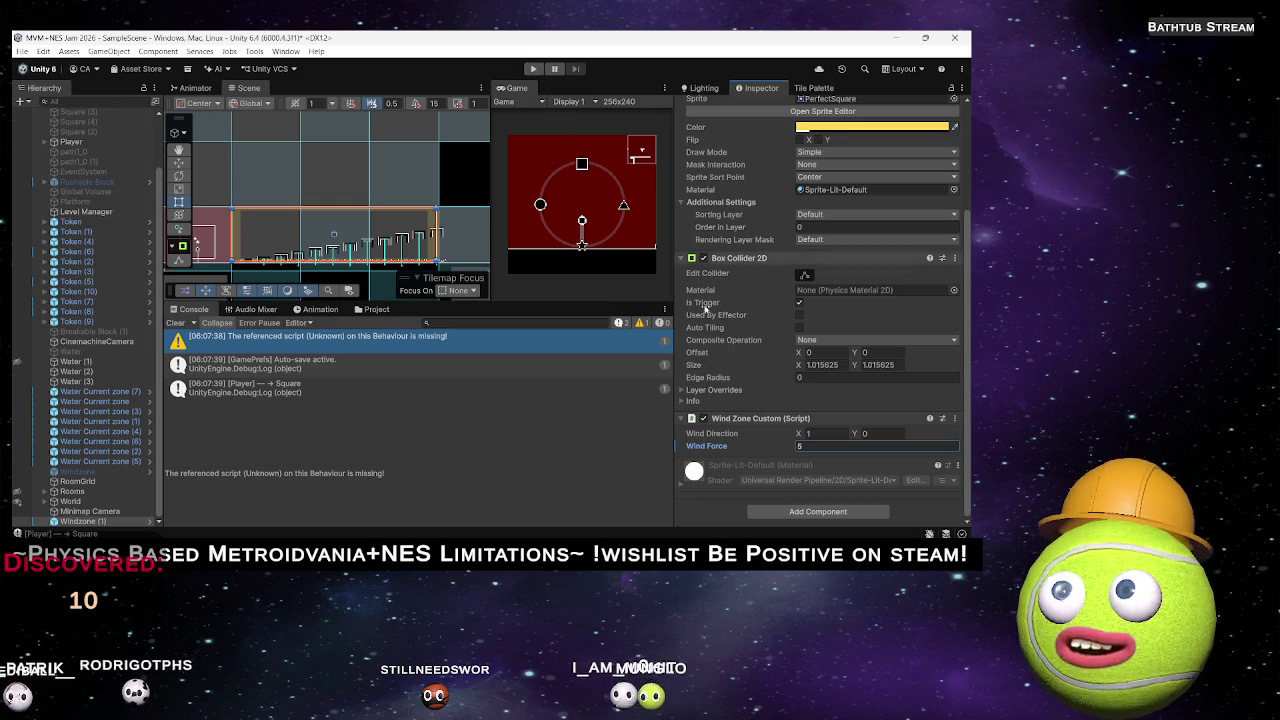
left_click(825, 435)
type("-1")
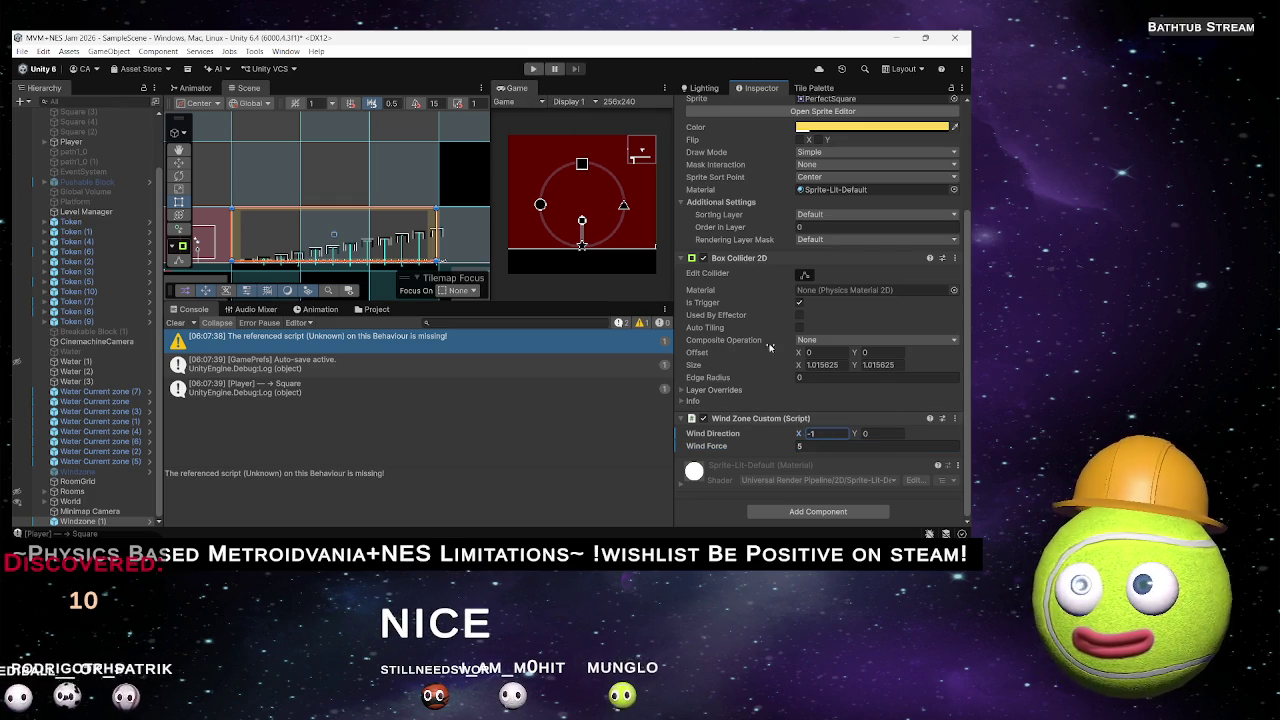
left_click(531, 70)
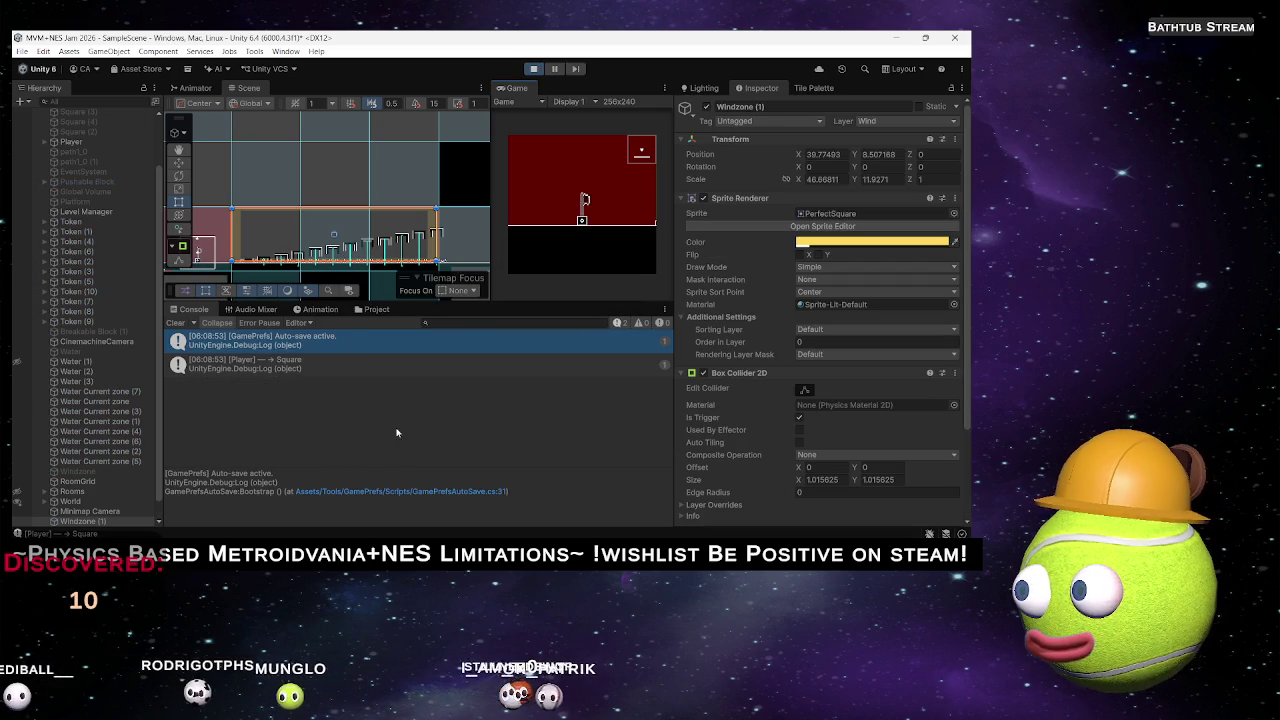
Show the Prefabs folder and adjust Wind Force during play, ending at 7.
left_click(373, 310)
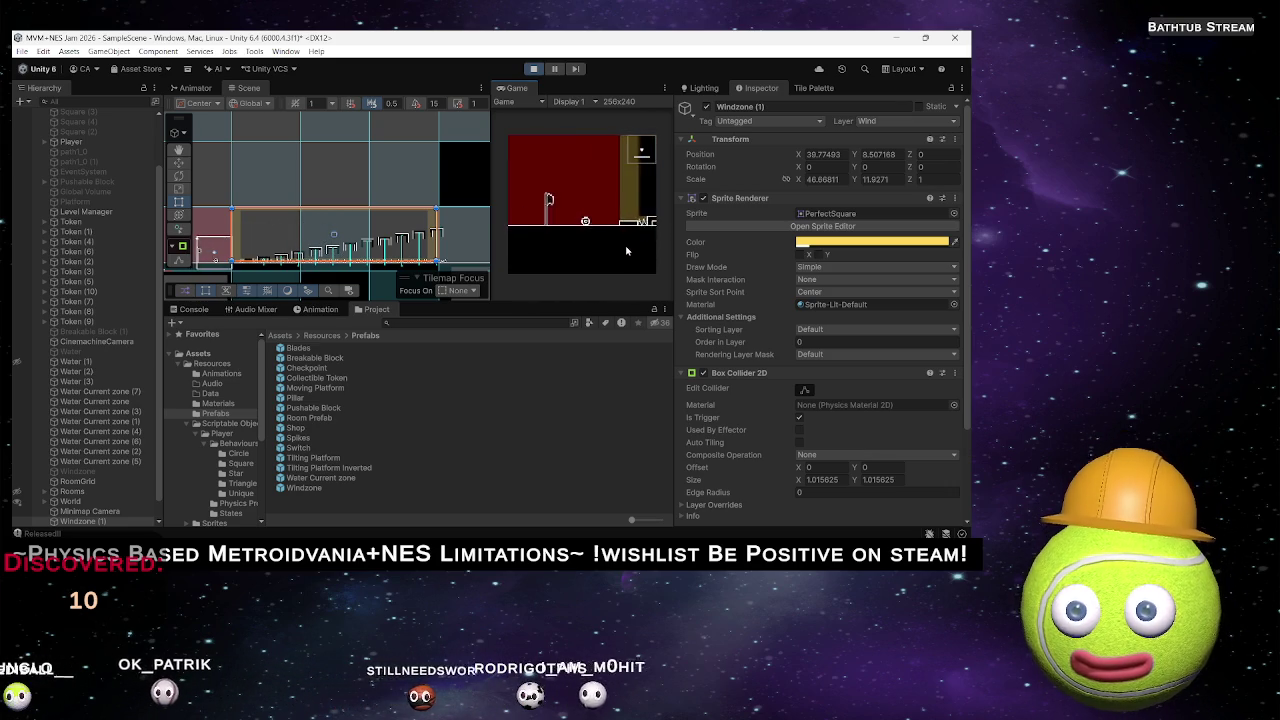
scroll(817, 483, "down", 3)
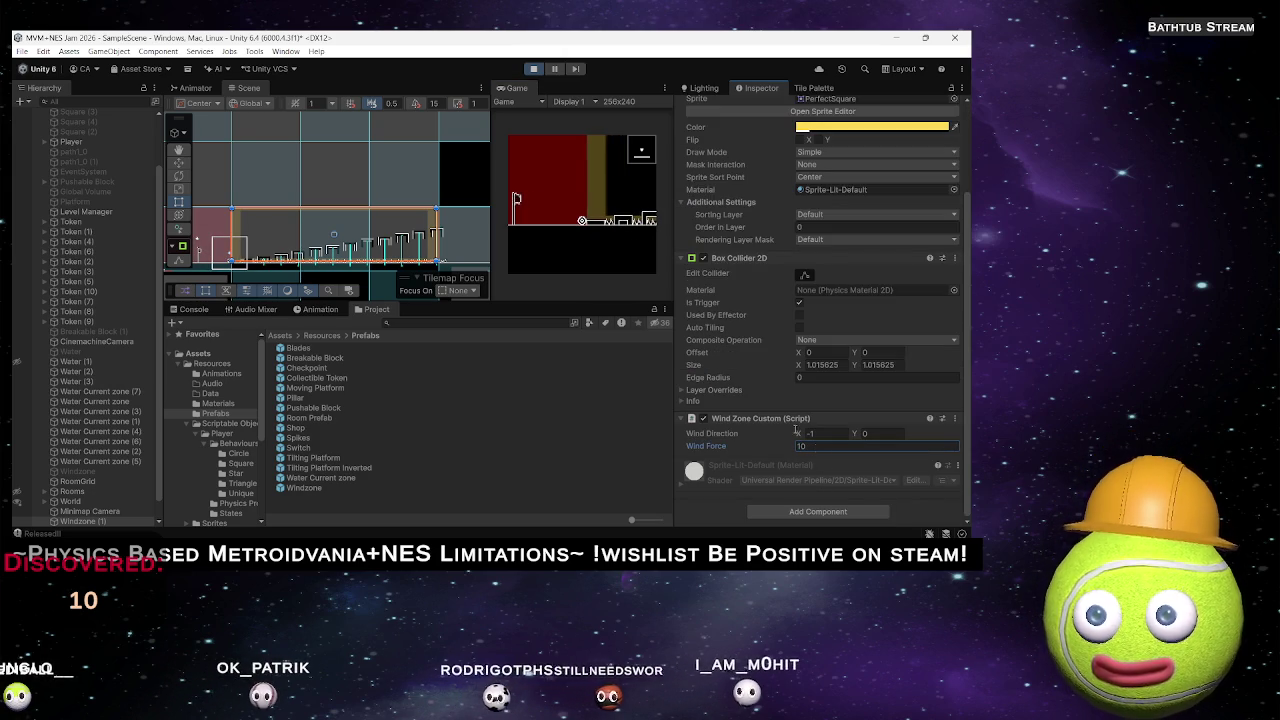
left_click(595, 246)
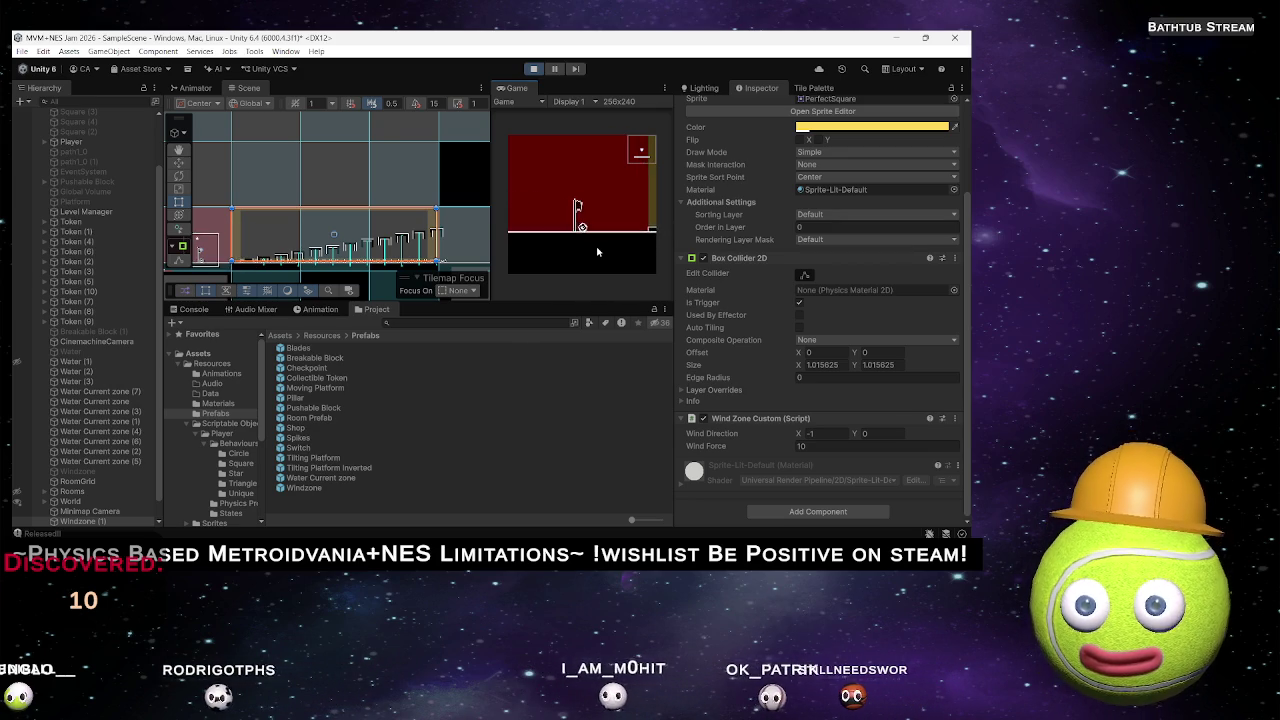
left_click(817, 447)
type("7")
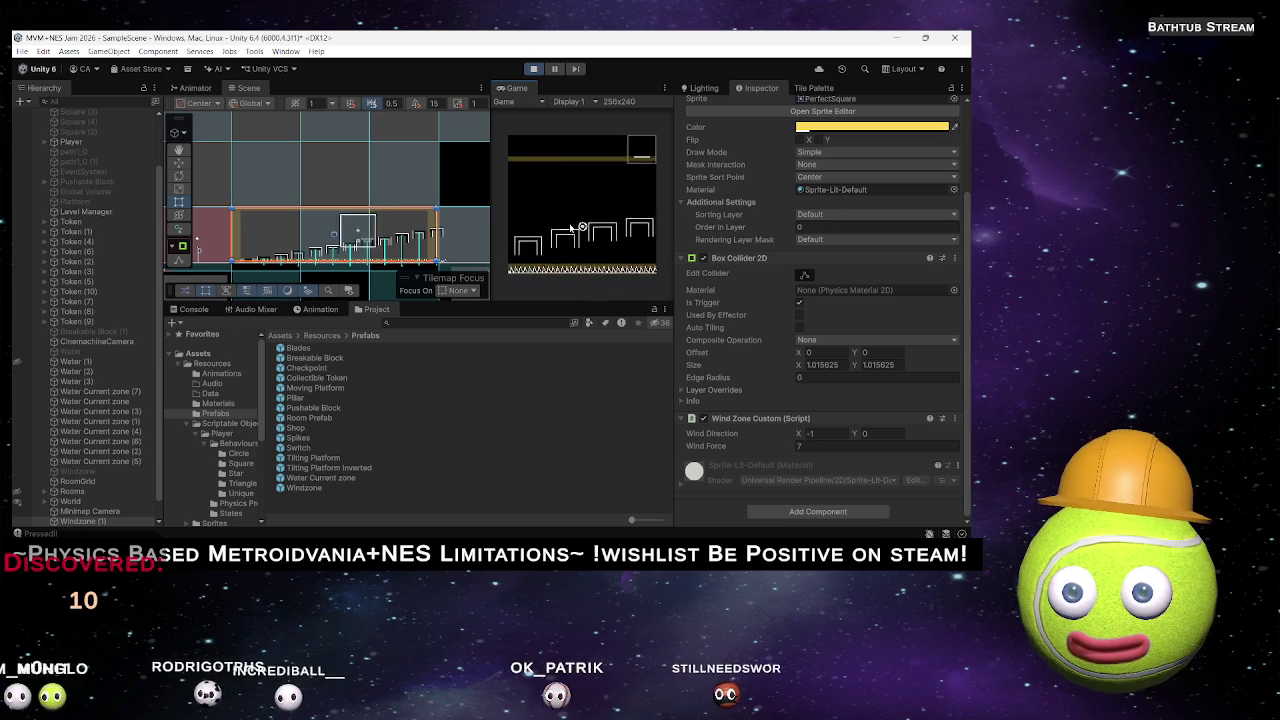
Try wind force 10 and other strengths during play, then stop play mode.
double_click(817, 446)
type("10")
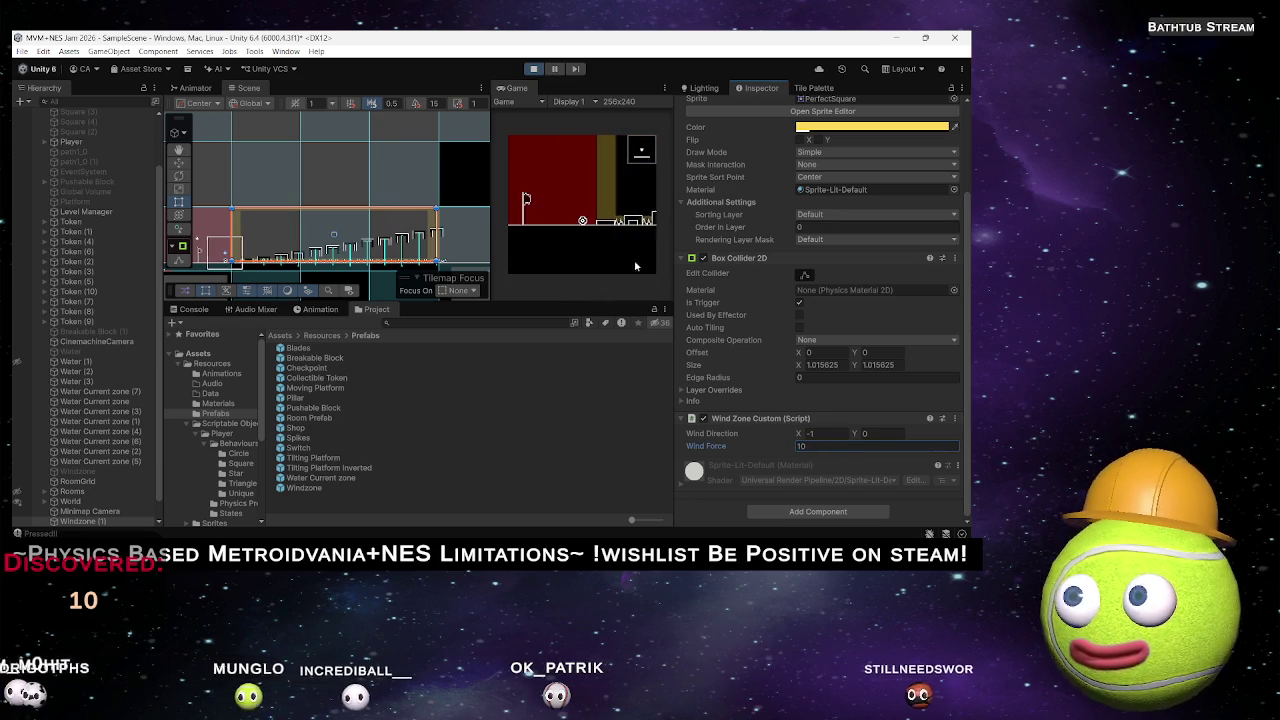
left_click(608, 226)
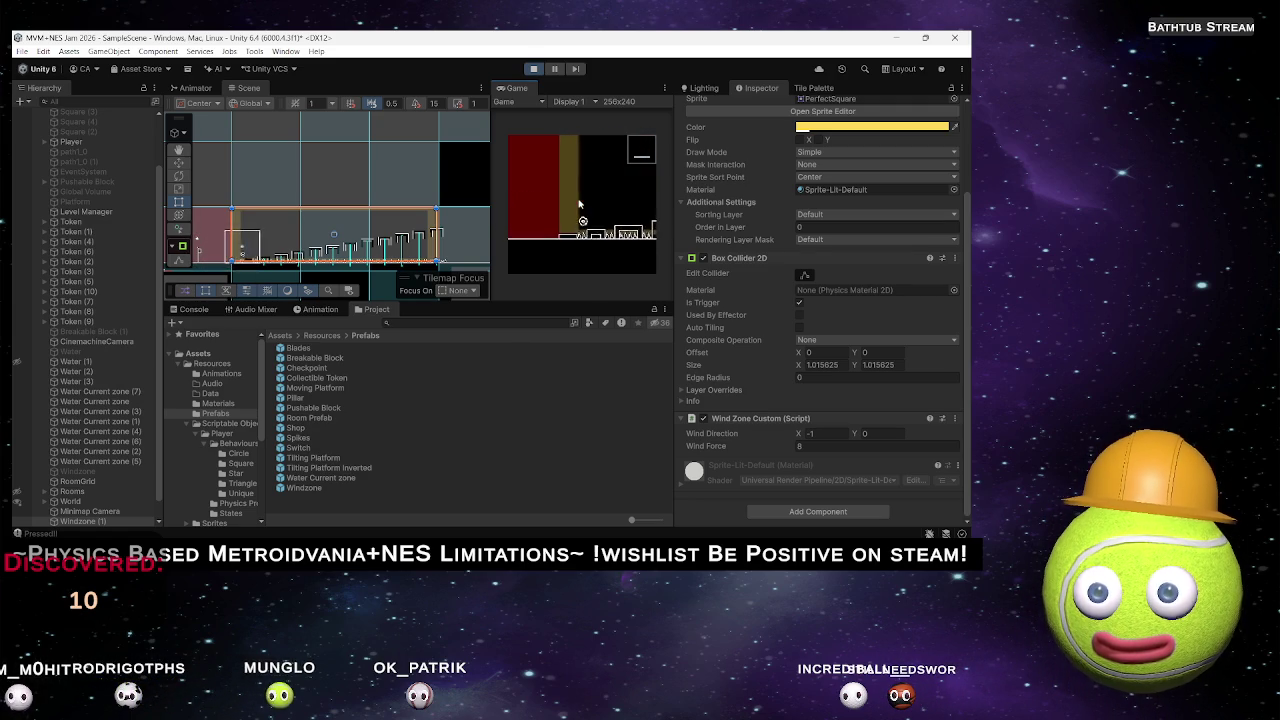
left_click(820, 447)
type("7")
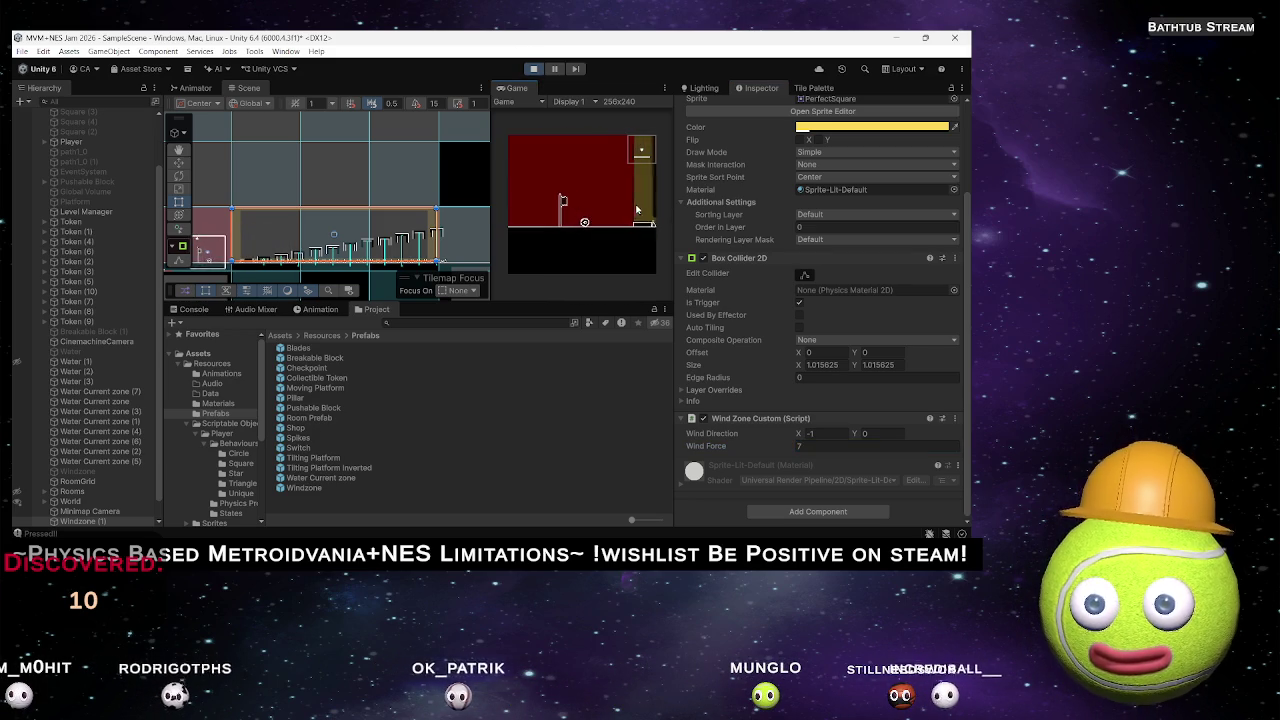
left_click(533, 68)
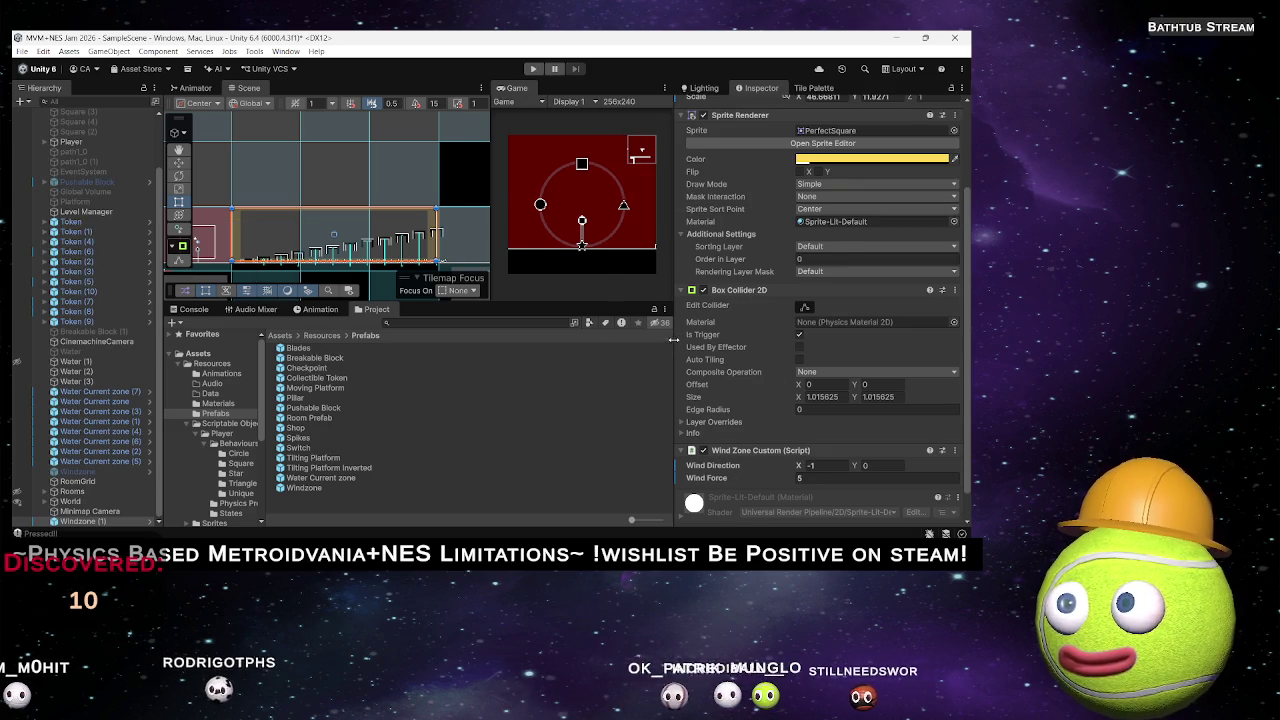
Remove the Sprite Renderer component from Windzone (1).
scroll(783, 217, "up", 3)
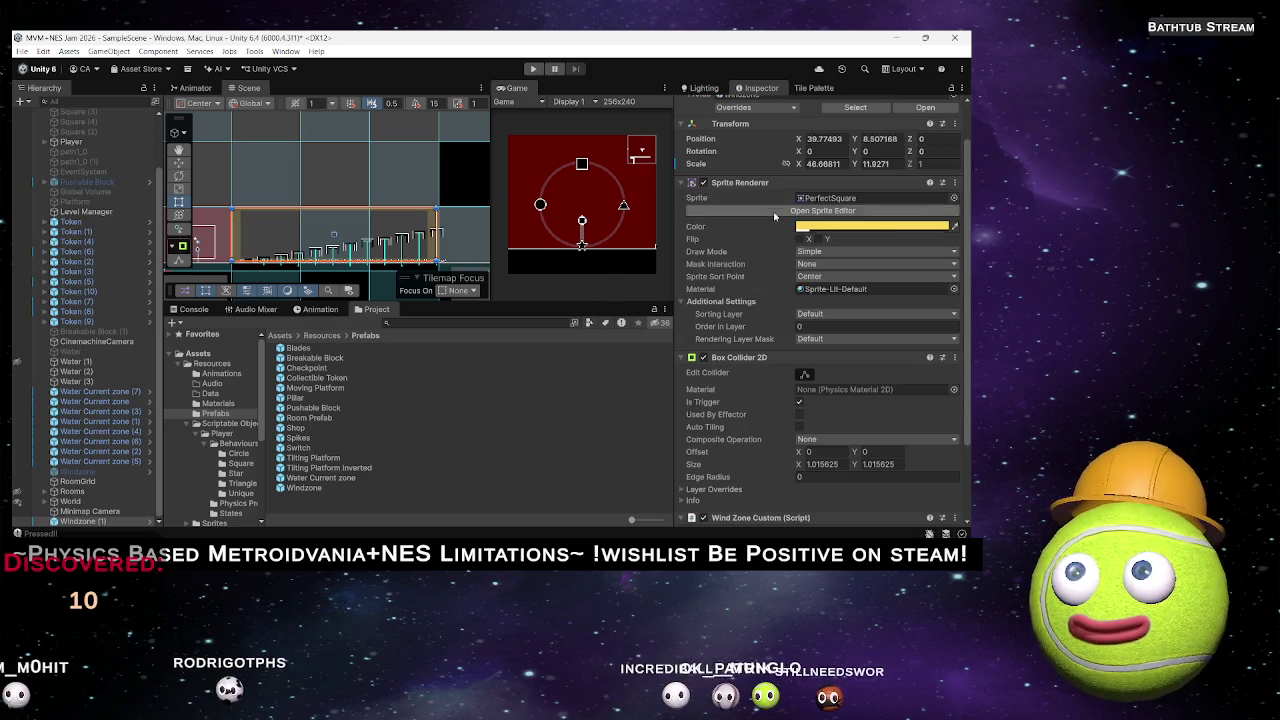
left_click(955, 184)
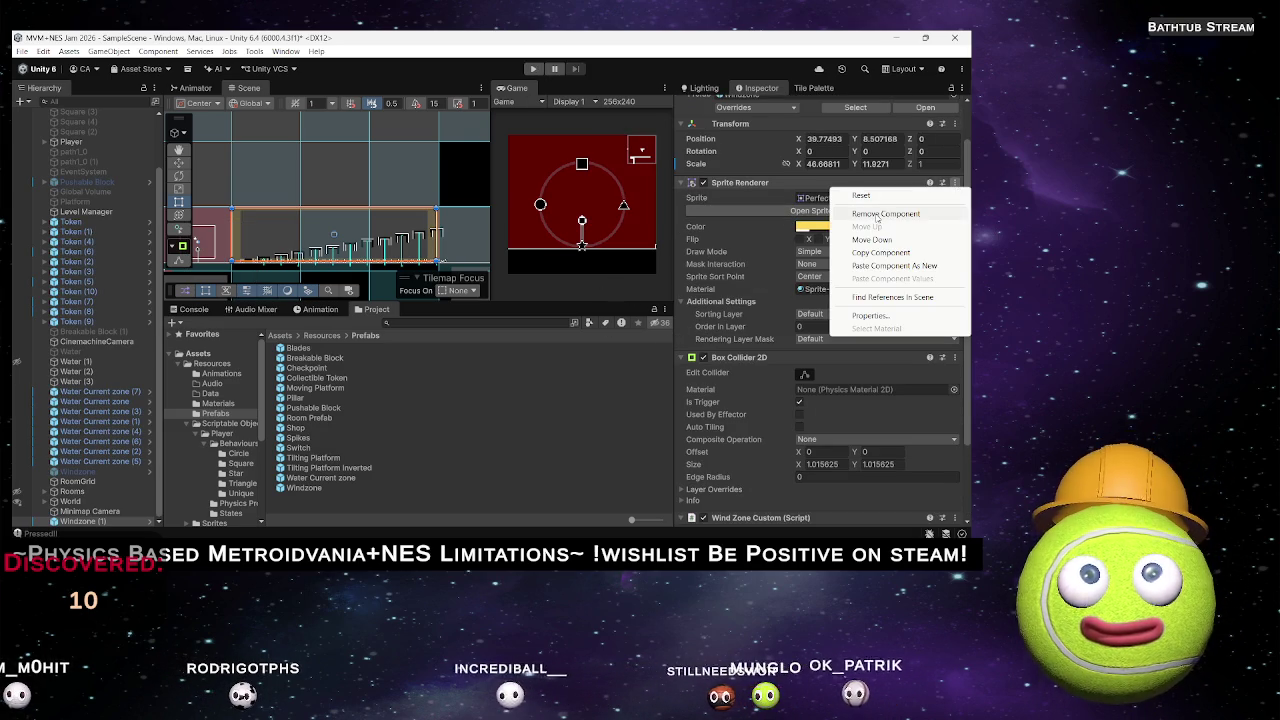
left_click(870, 213)
Reselect Windzone (1) and open its Wind Zone Custom script in Rider.
scroll(369, 223, "up", 5)
left_click(298, 157)
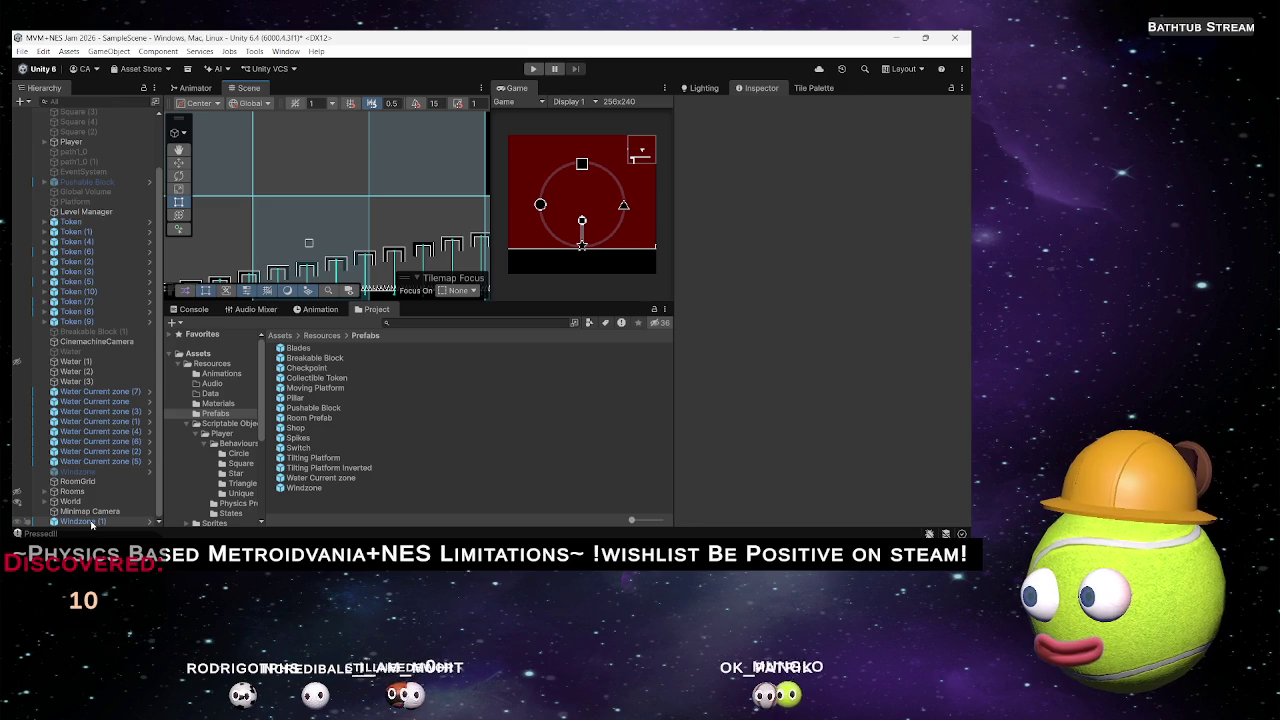
left_click(88, 521)
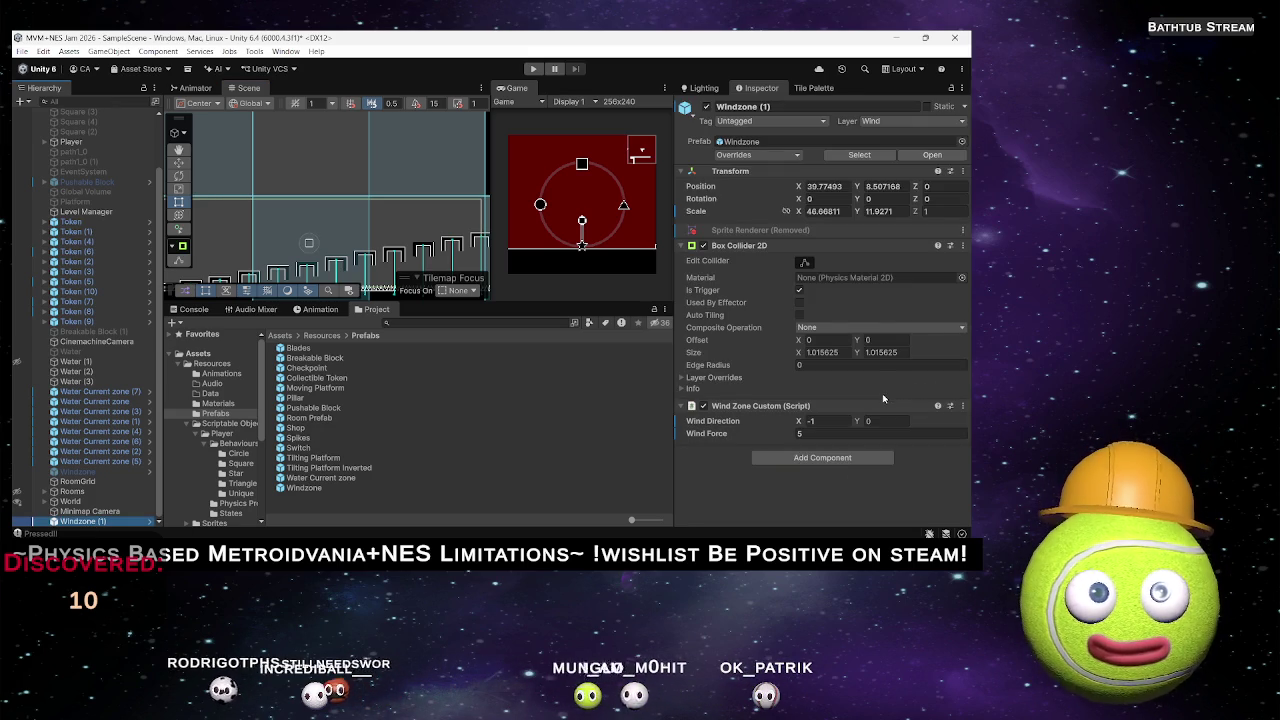
left_click(961, 406)
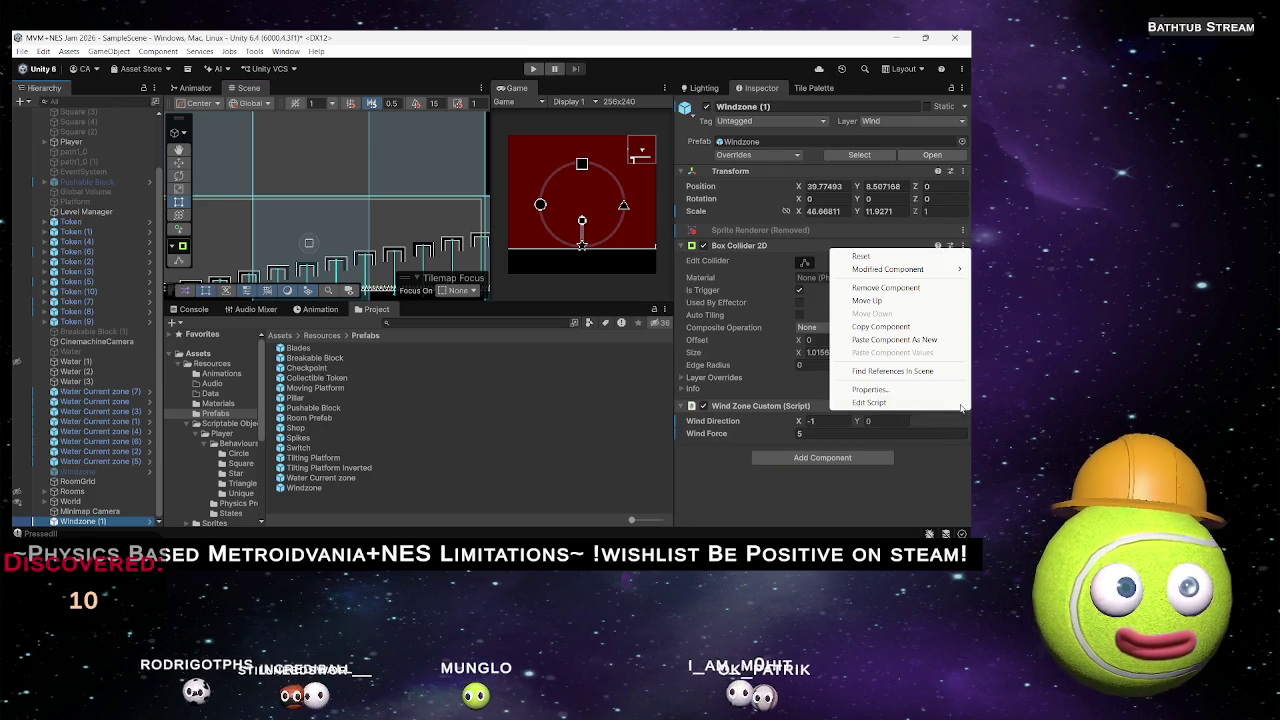
left_click(869, 402)
Change line 27's wire cube size to boxCollider.bounds.size and return to Unity.
scroll(603, 389, "down", 3)
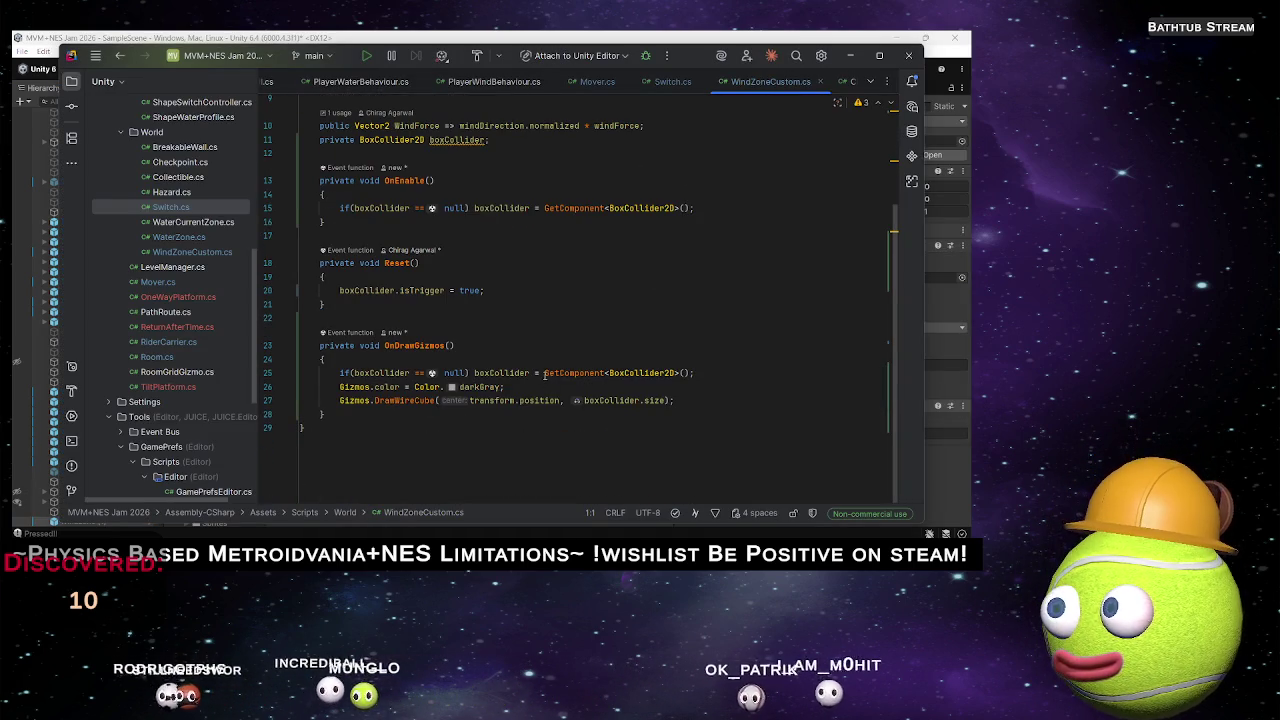
left_click(695, 400)
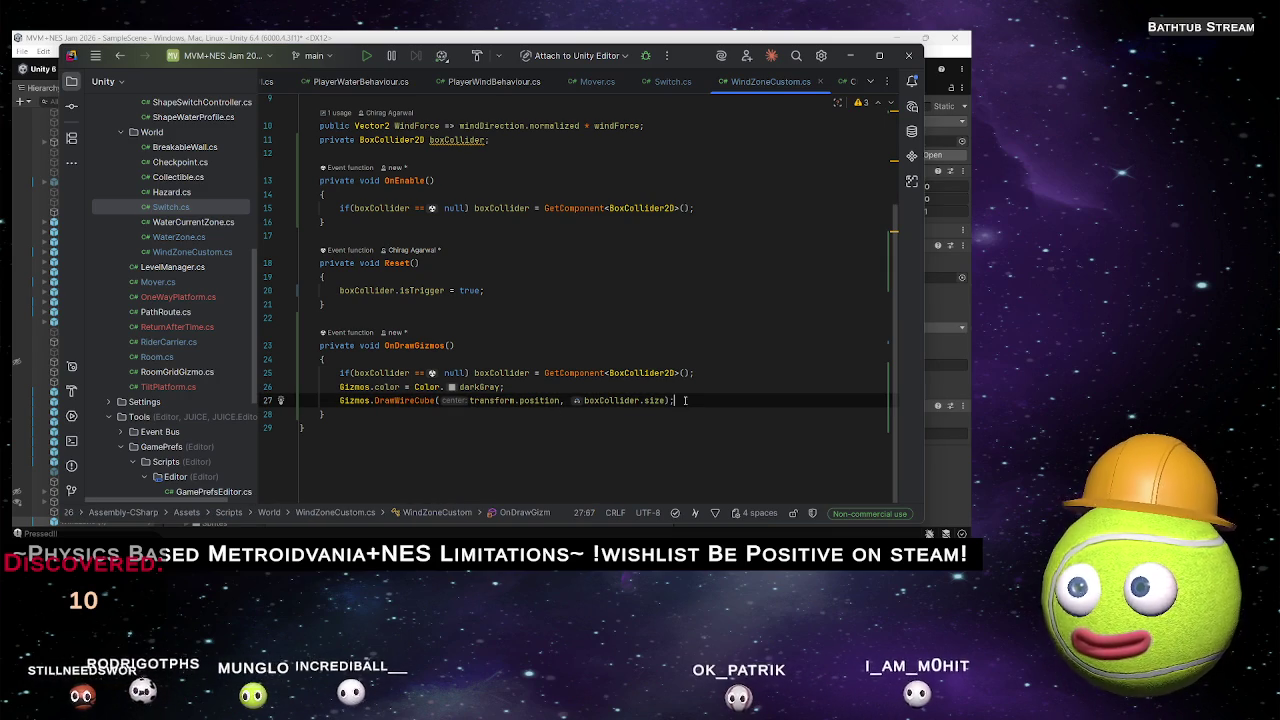
key("Left")
key("Left")
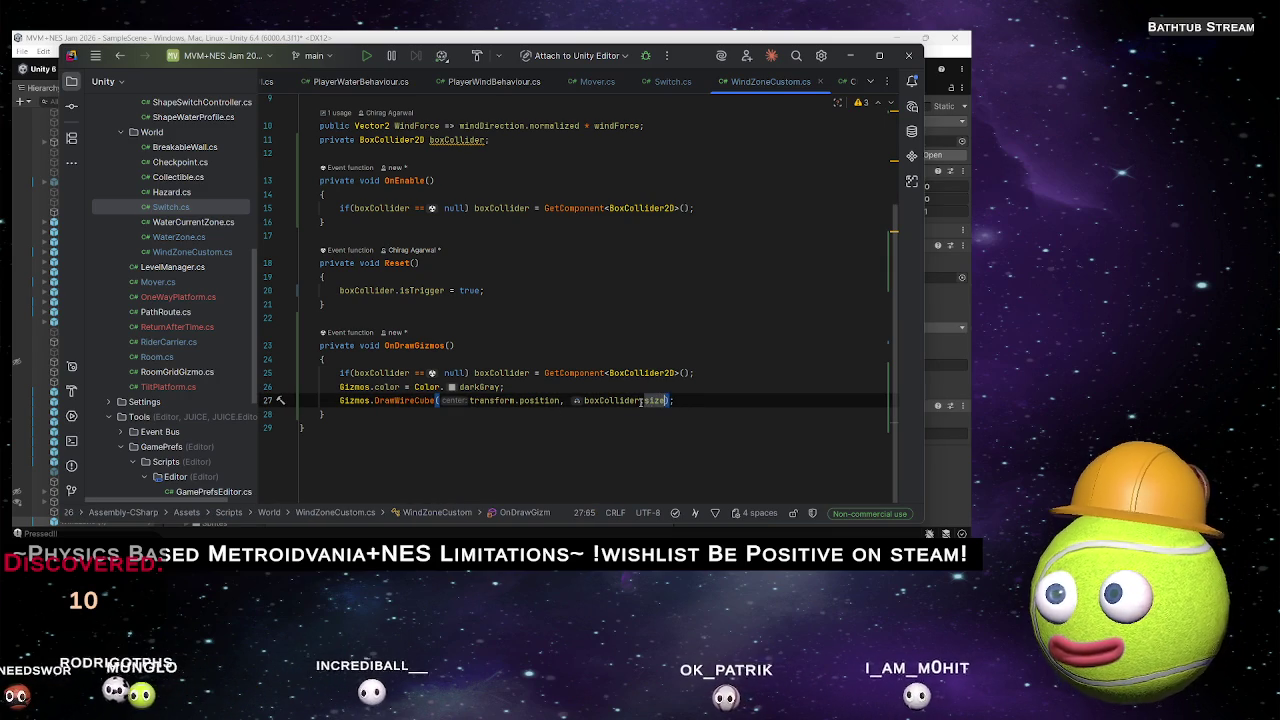
double_click(648, 400)
type("bo")
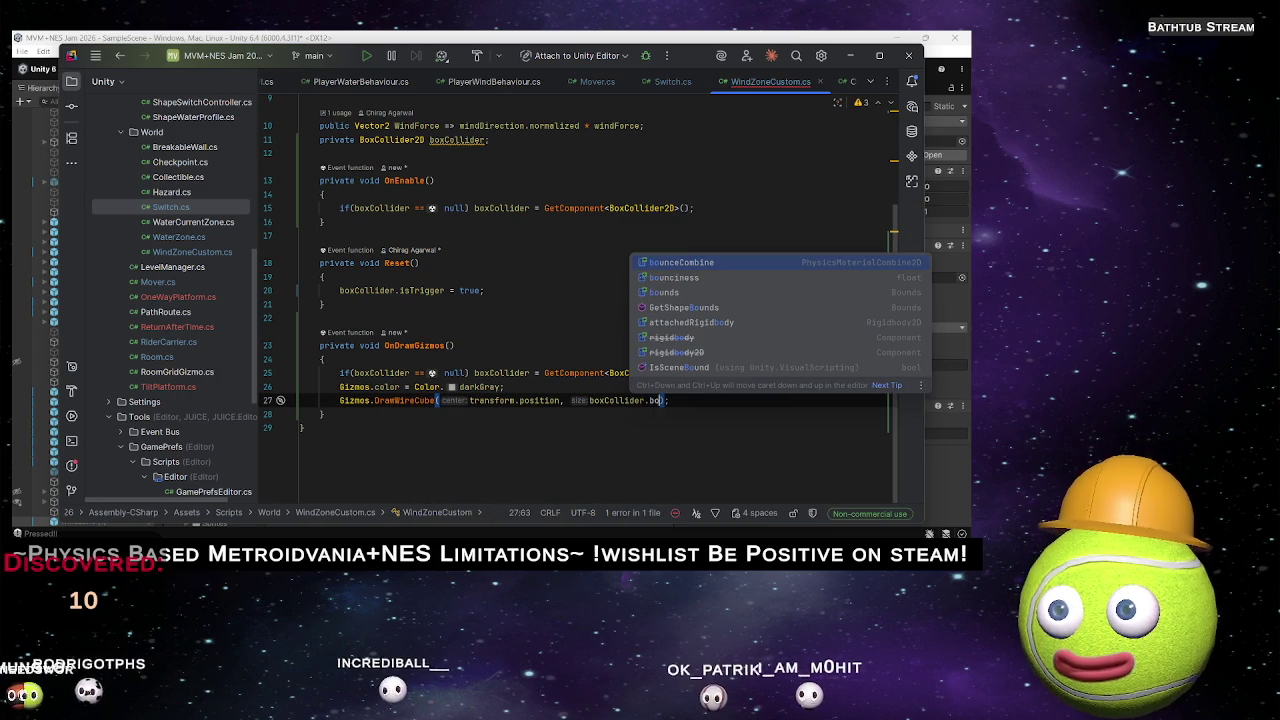
key("Down")
key("Down")
key("Return")
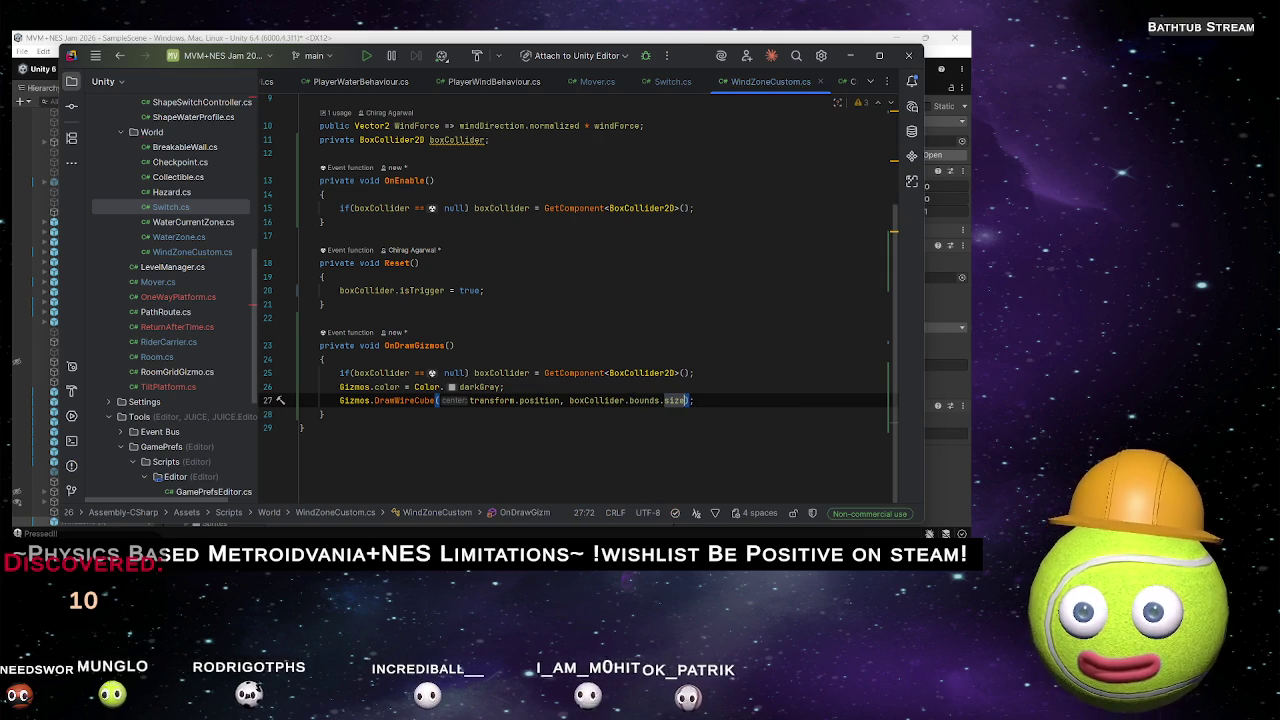
key("alt+Tab")
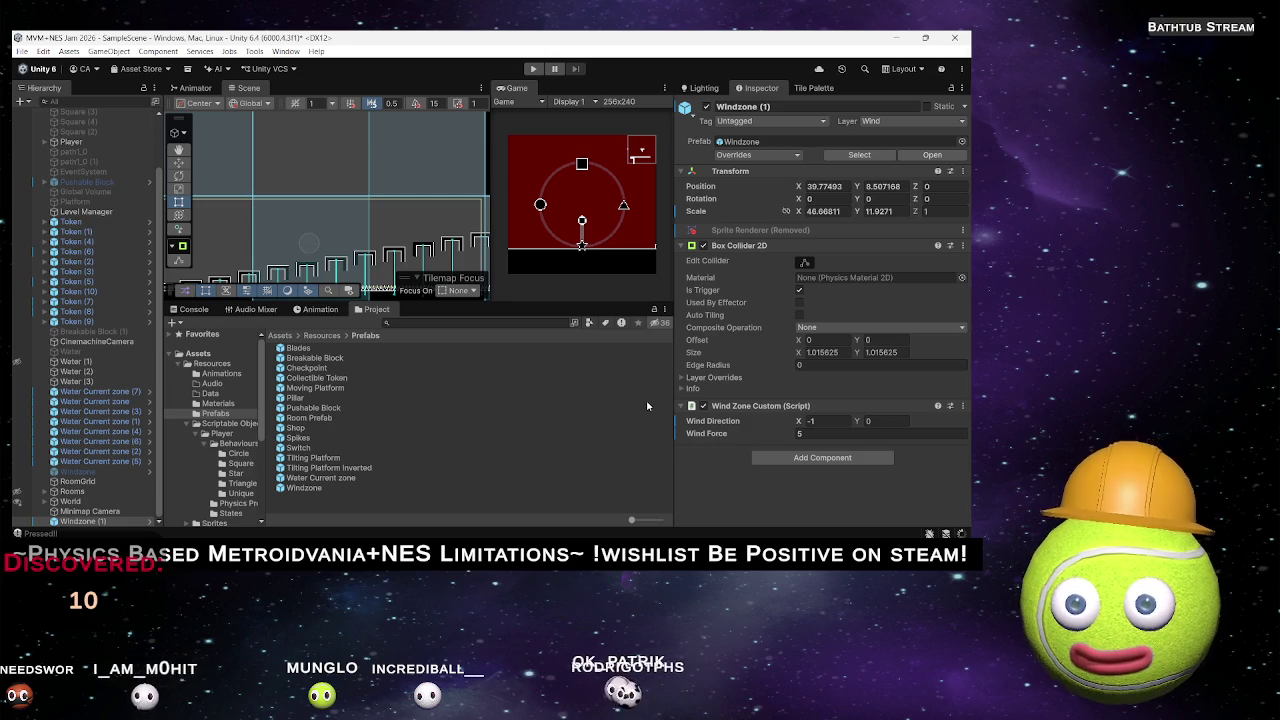
Frame Windzone (1) and set its Transform Scale Y to 12.7.
scroll(359, 211, "down", 5)
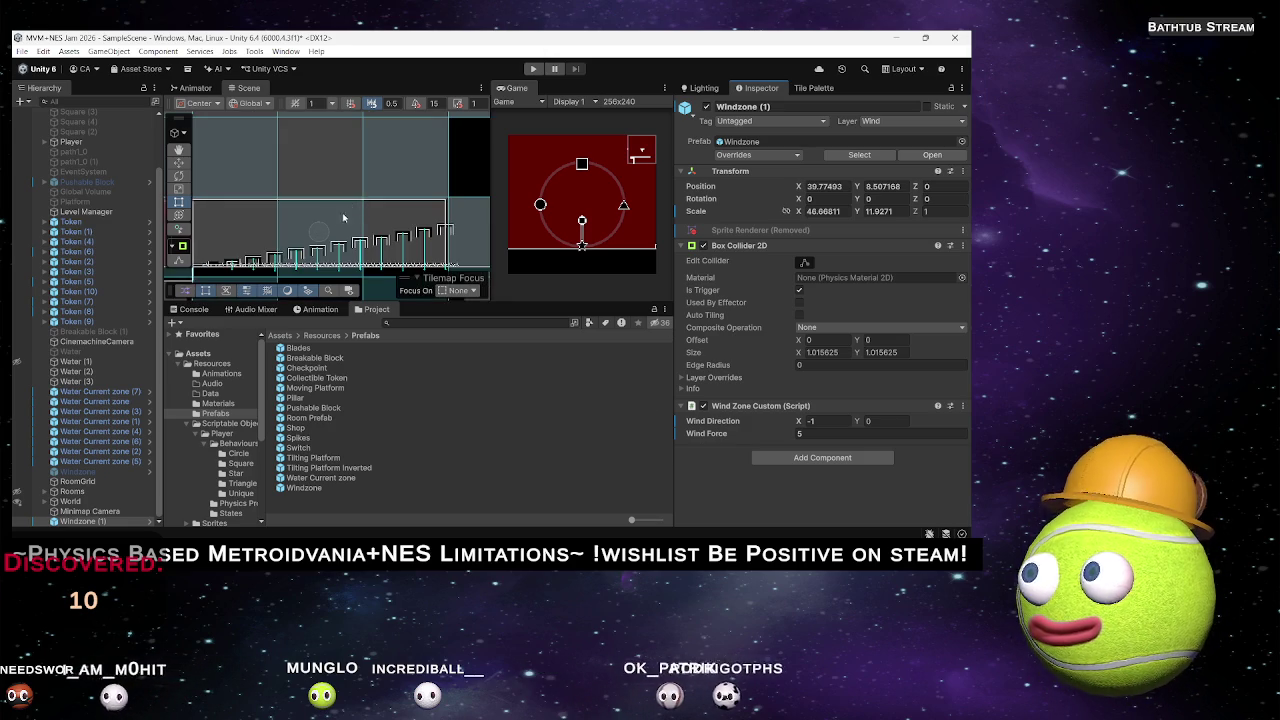
scroll(360, 205, "up", 5)
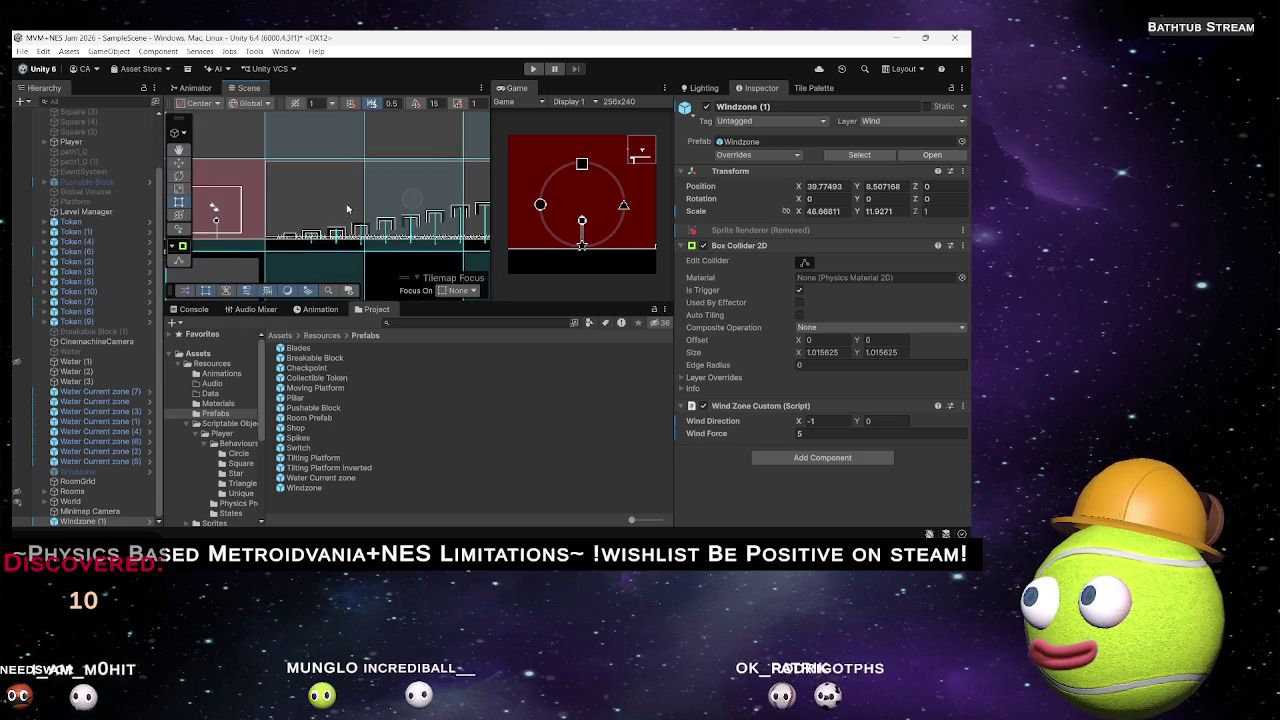
left_click_drag(346, 206, 430, 238)
key("f")
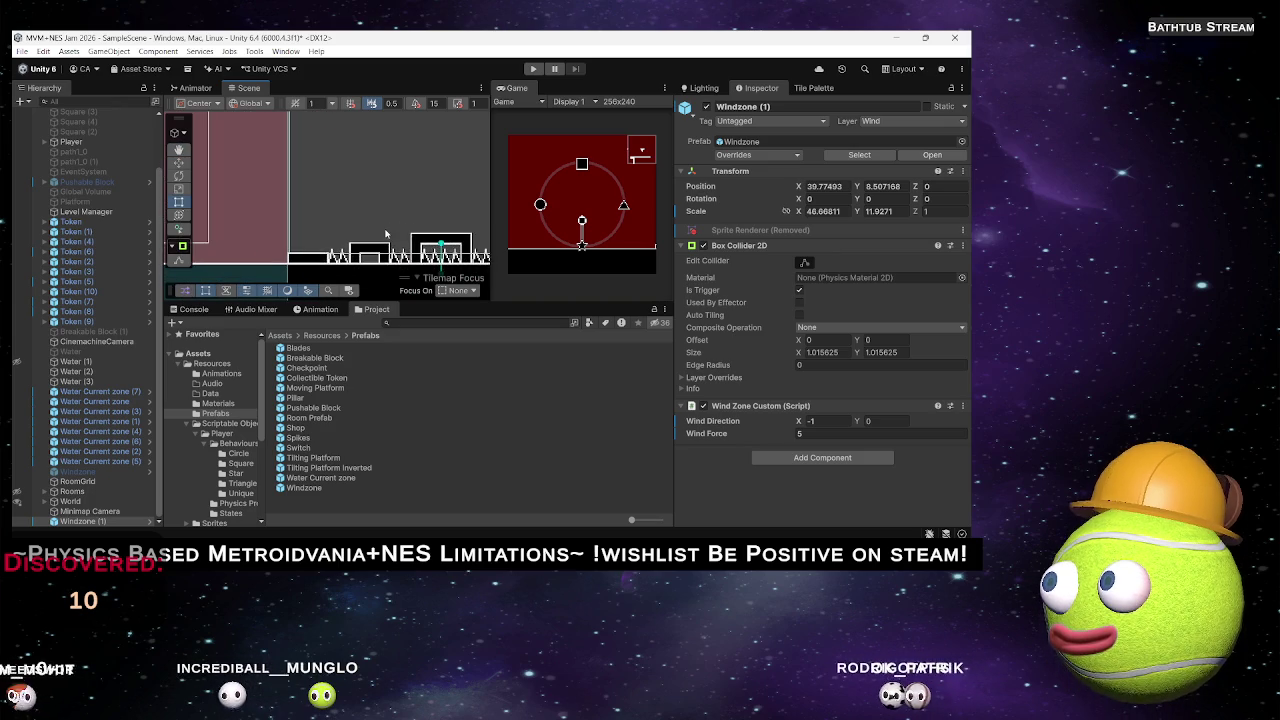
left_click(876, 211)
type("12.7")
key("Return")
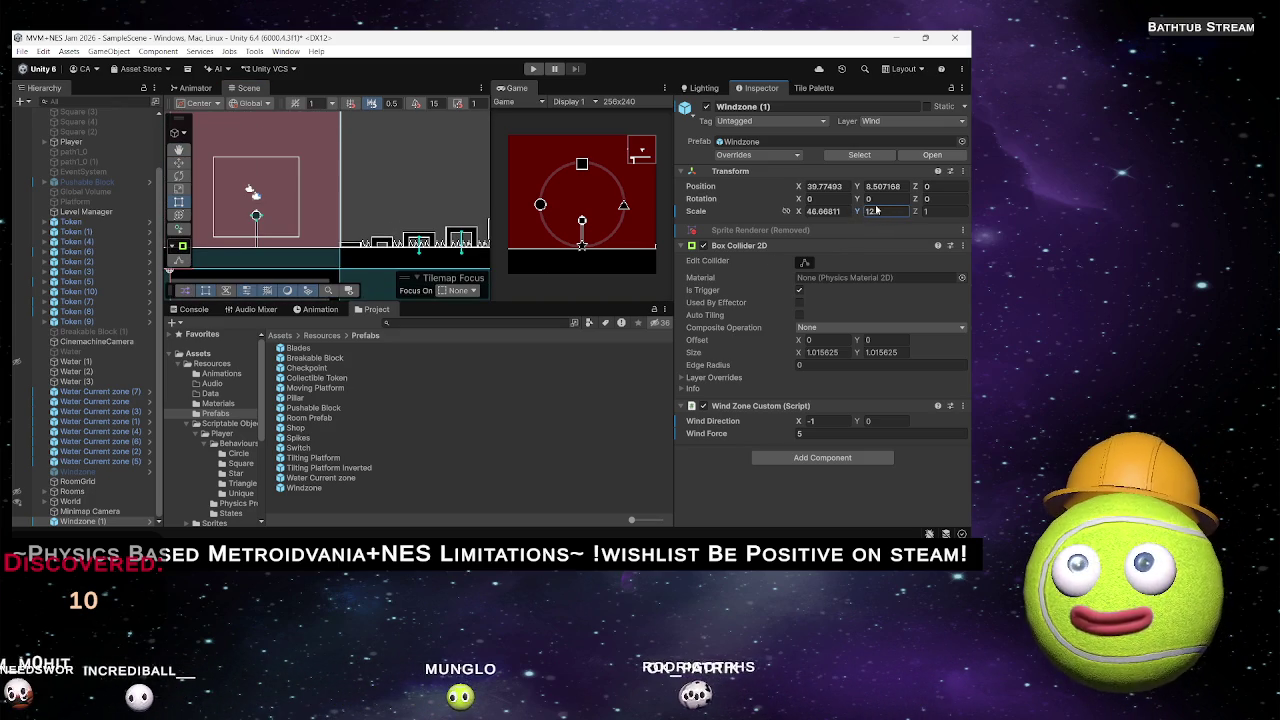
Check Windzone (1)'s bounds at X position 40 using the transform tools and Edit Collider.
scroll(338, 226, "up", 3)
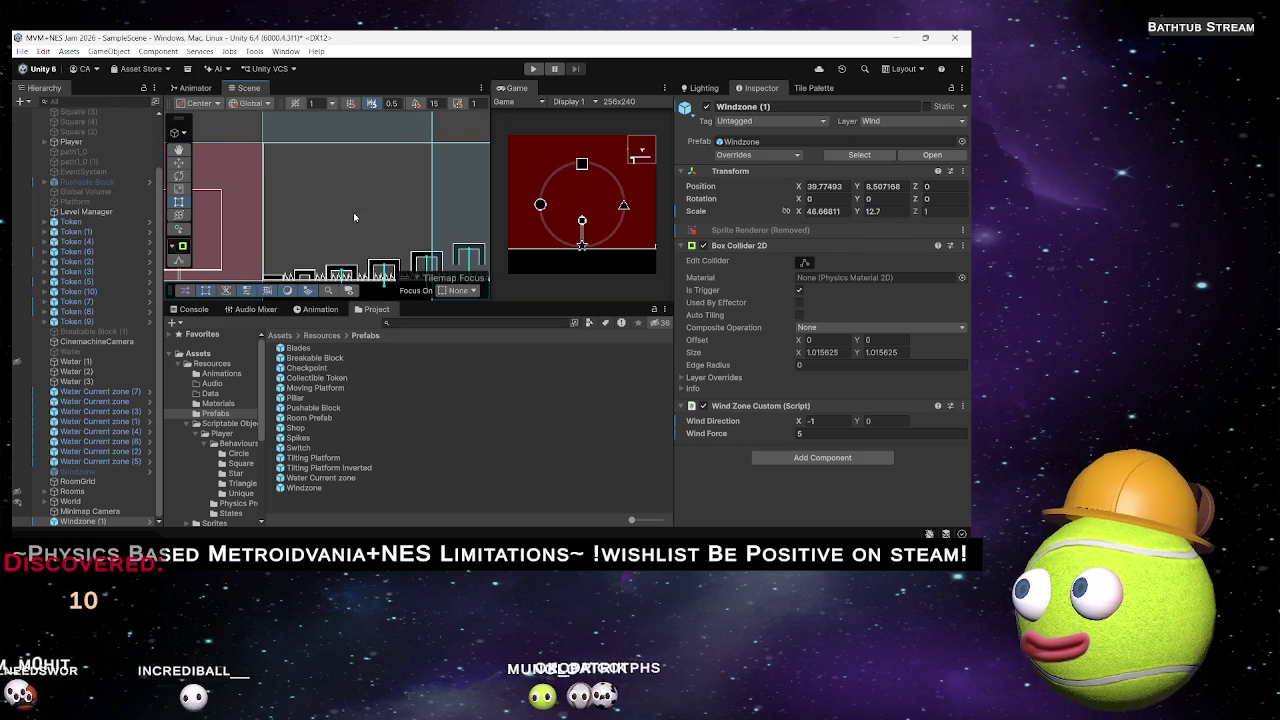
scroll(357, 212, "down", 2)
left_click_drag(365, 214, 267, 219)
scroll(375, 195, "up", 4)
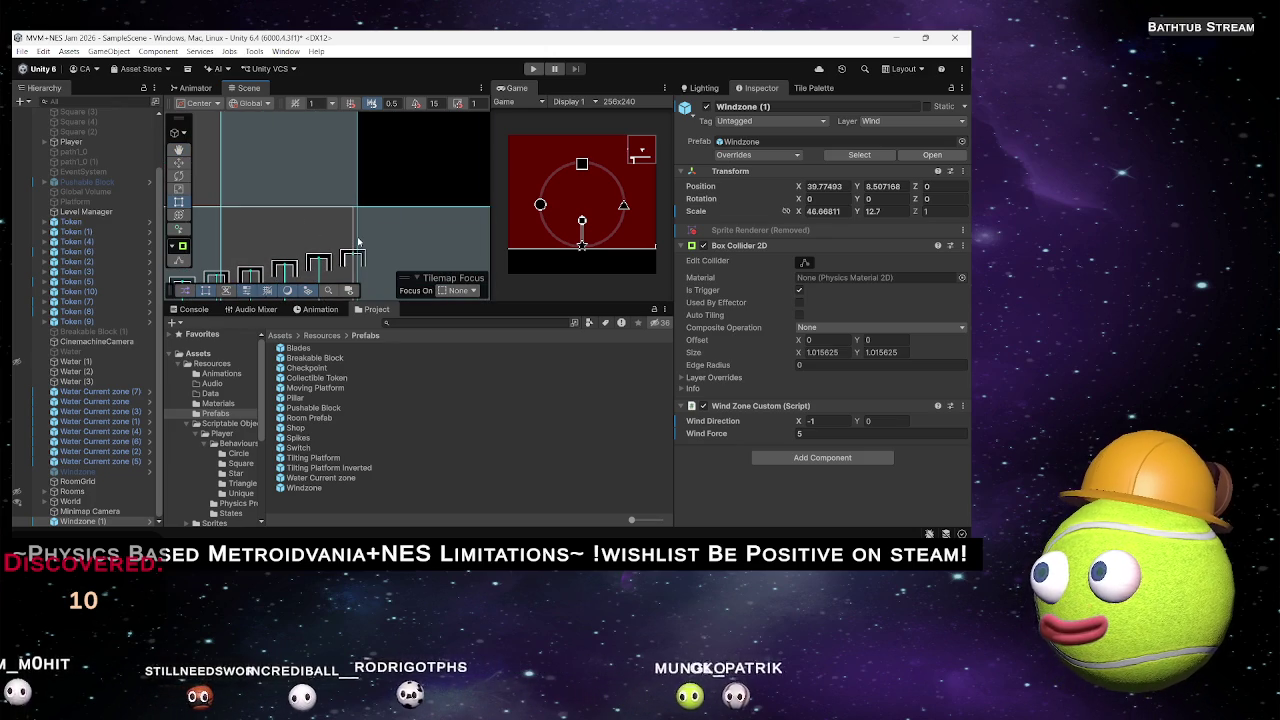
scroll(352, 258, "down", 3)
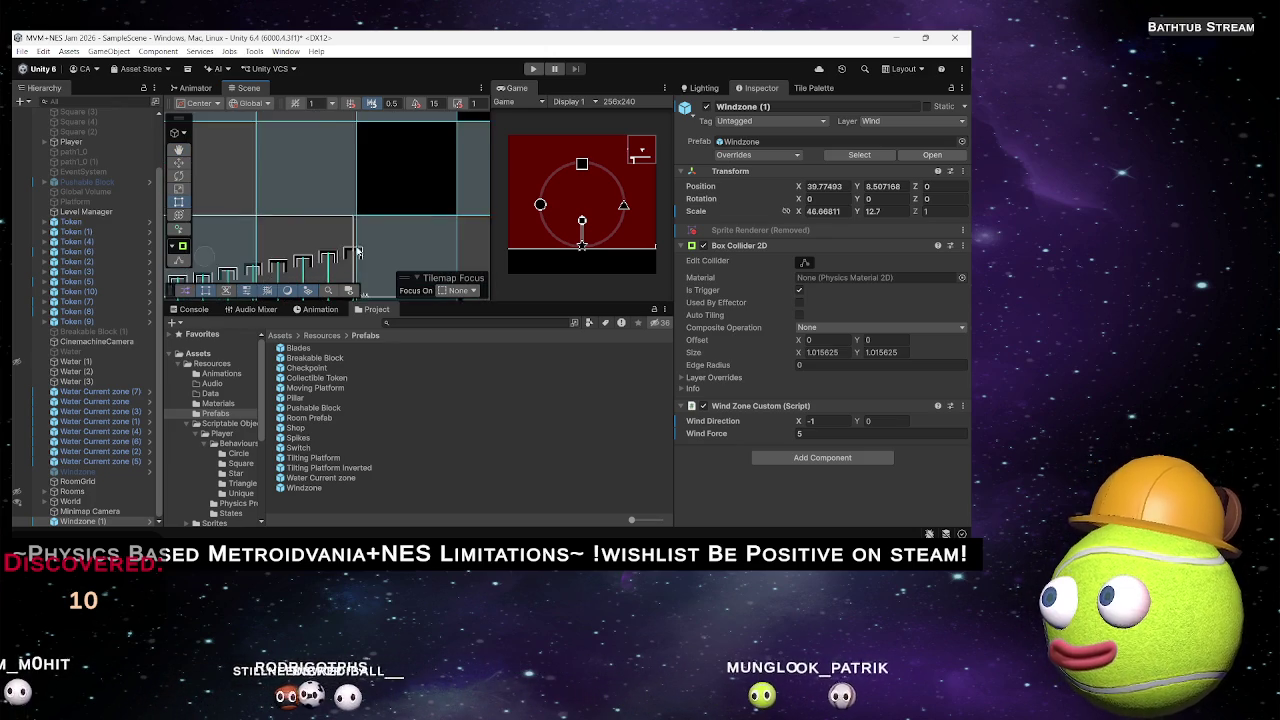
key("w")
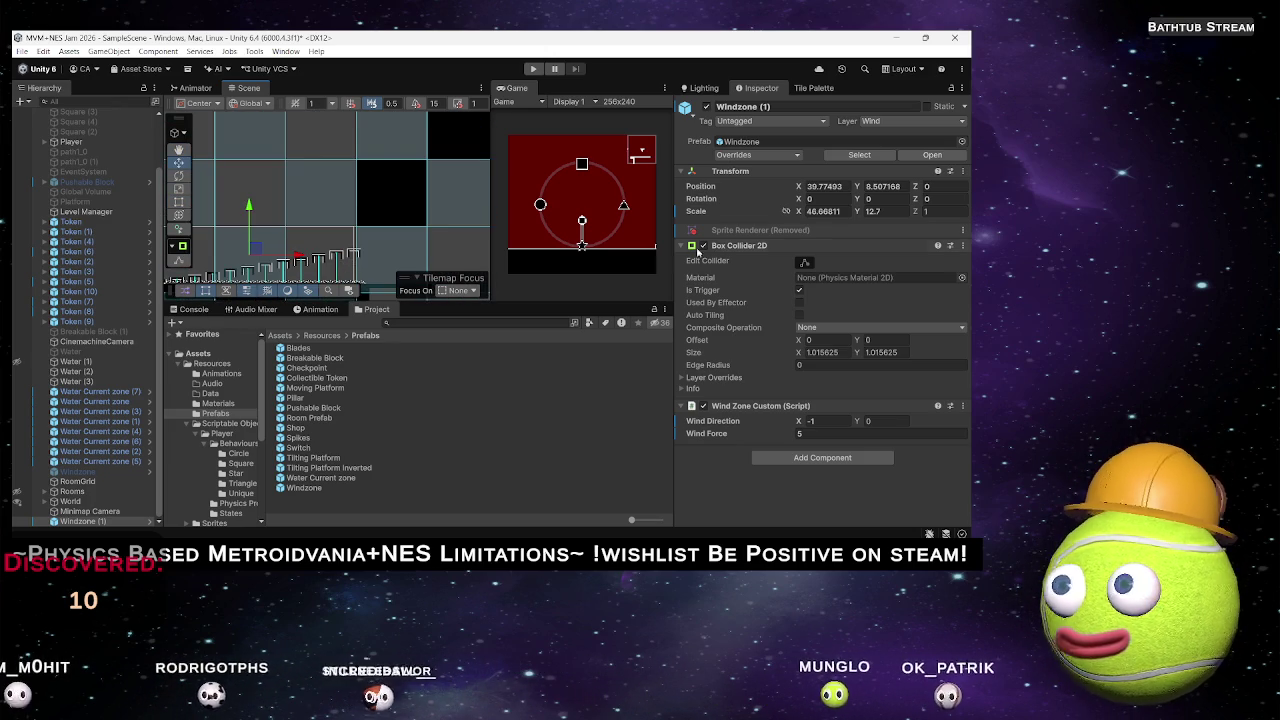
key("r")
key("t")
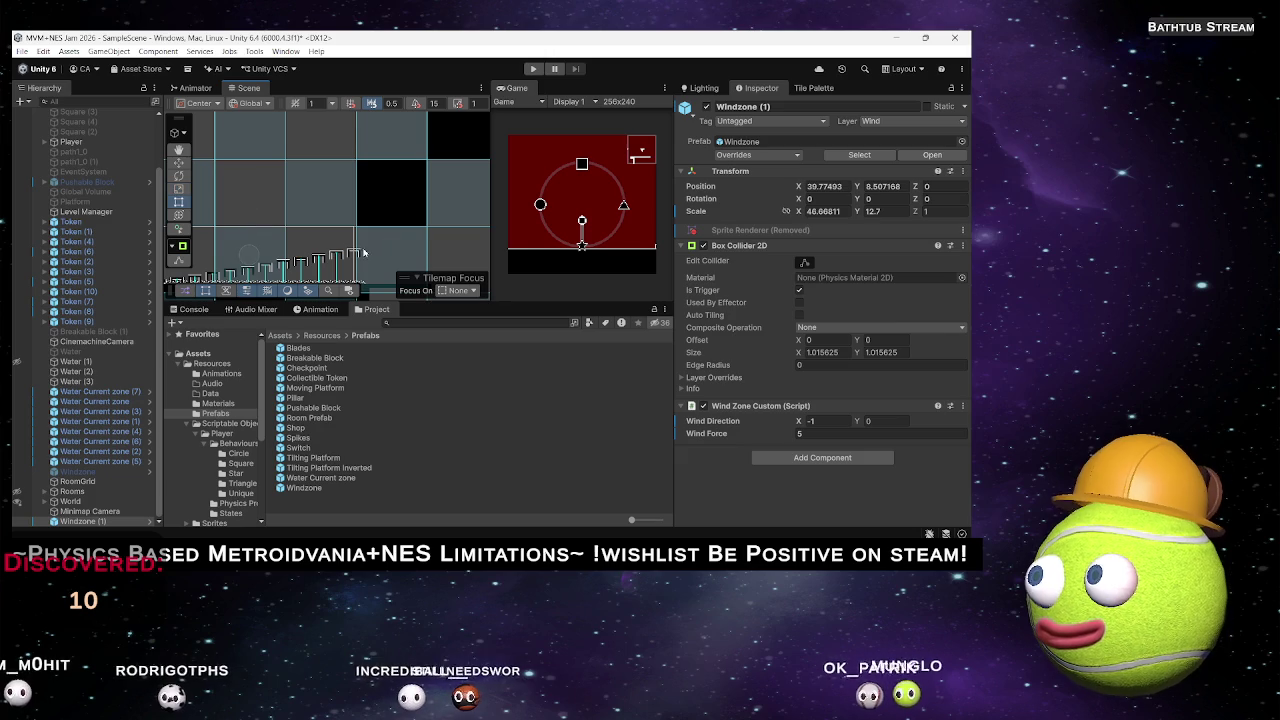
left_click(803, 263)
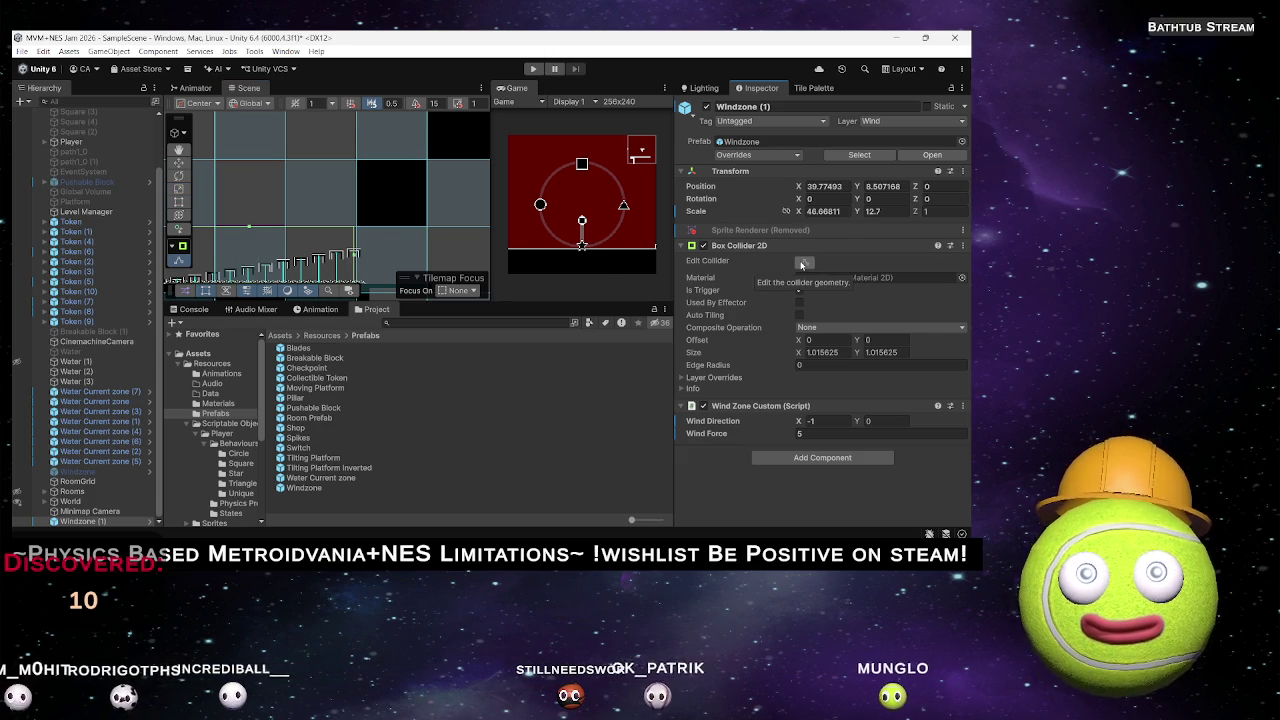
left_click(801, 264)
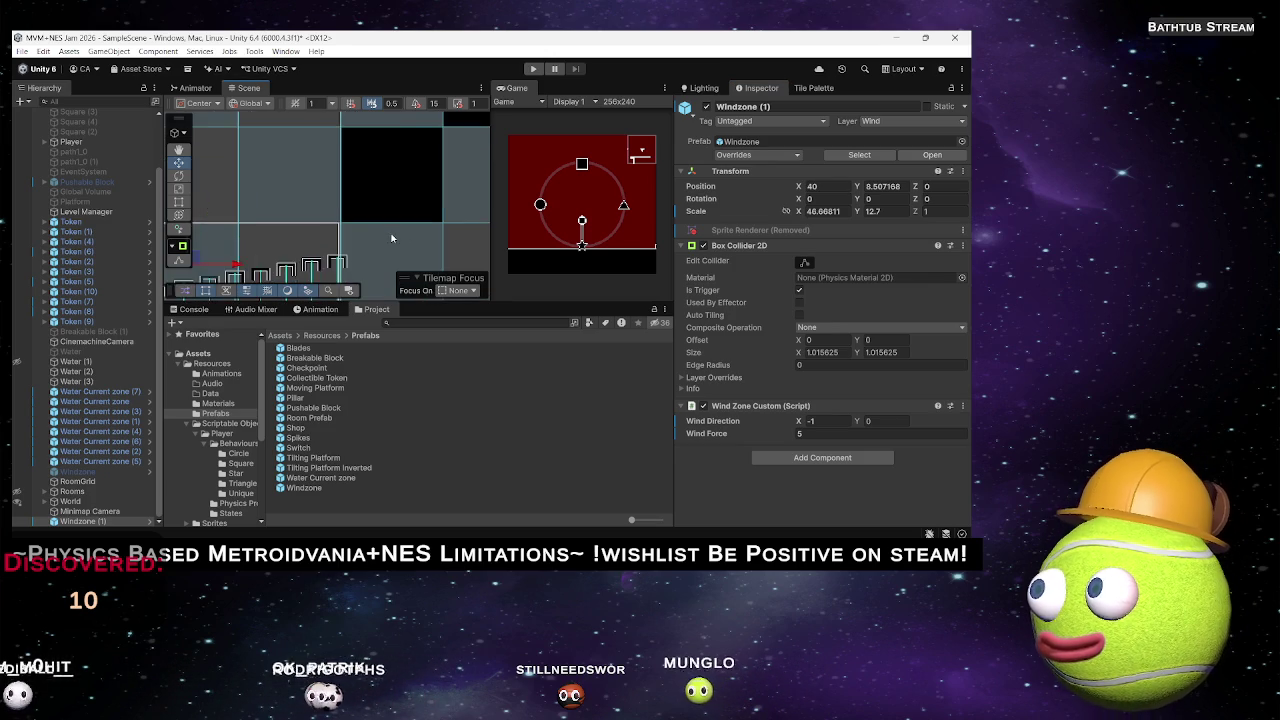
Bring the Level Tileset artwork in LibreSprite to the front.
scroll(418, 237, "up", 4)
scroll(349, 215, "down", 5)
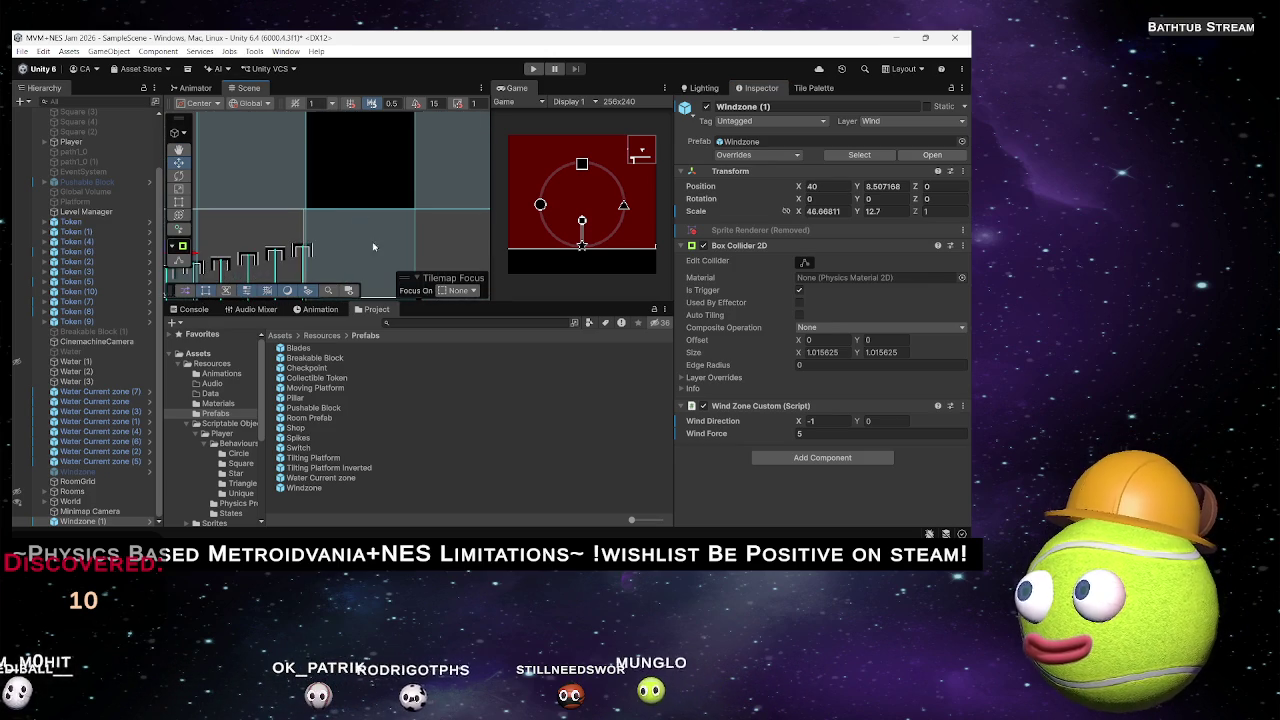
scroll(385, 214, "down", 2)
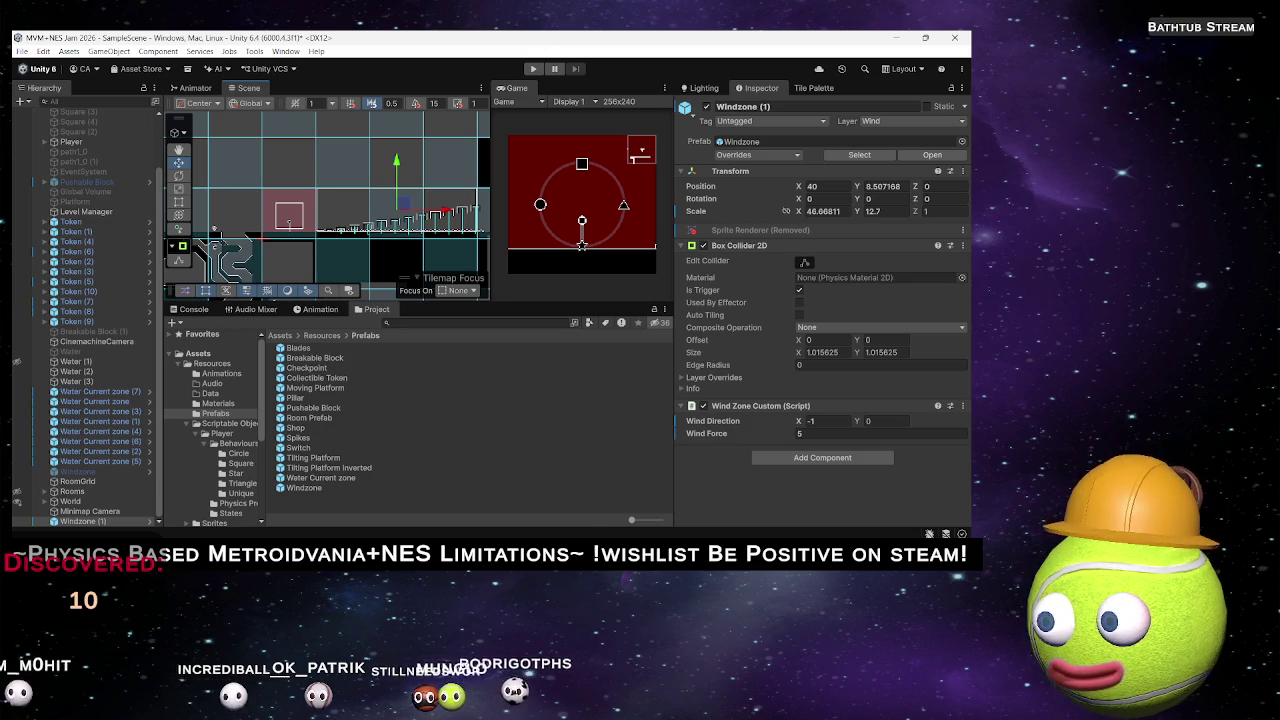
left_click(545, 540)
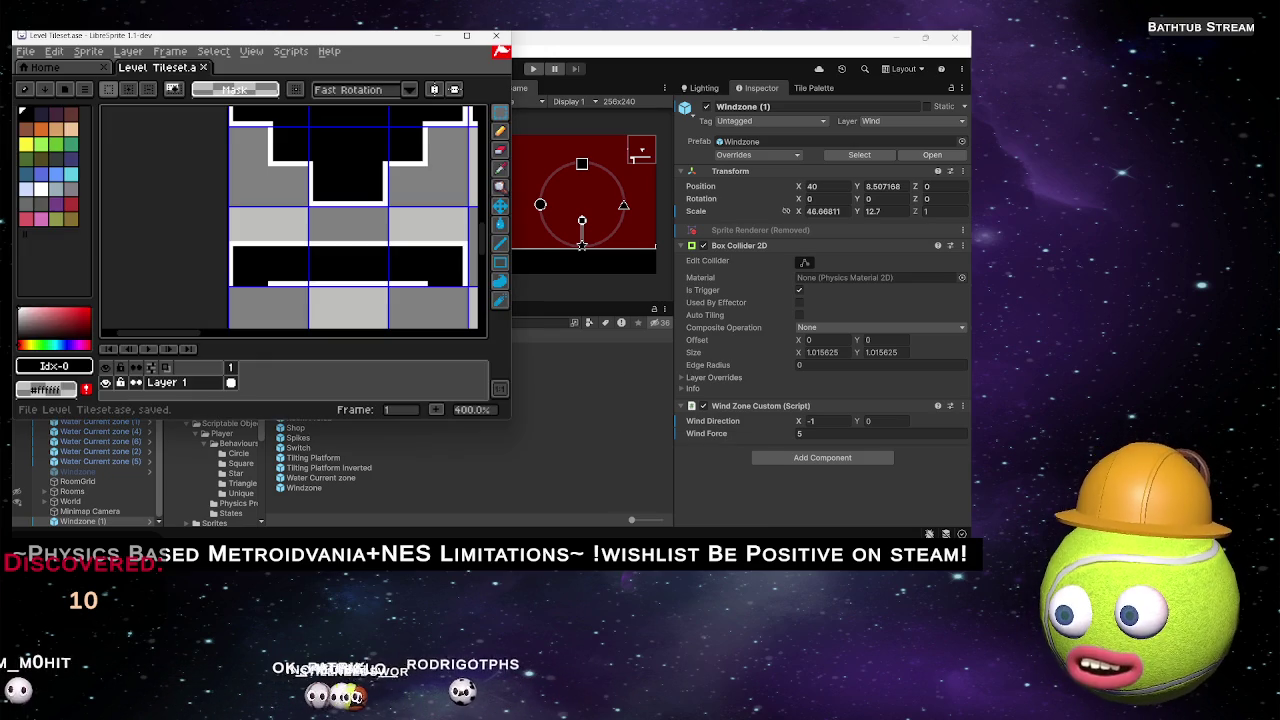
Create a new 36×16 blank sprite, Sprite-0001, from the start screen.
scroll(228, 175, "down", 3)
scroll(257, 189, "up", 3)
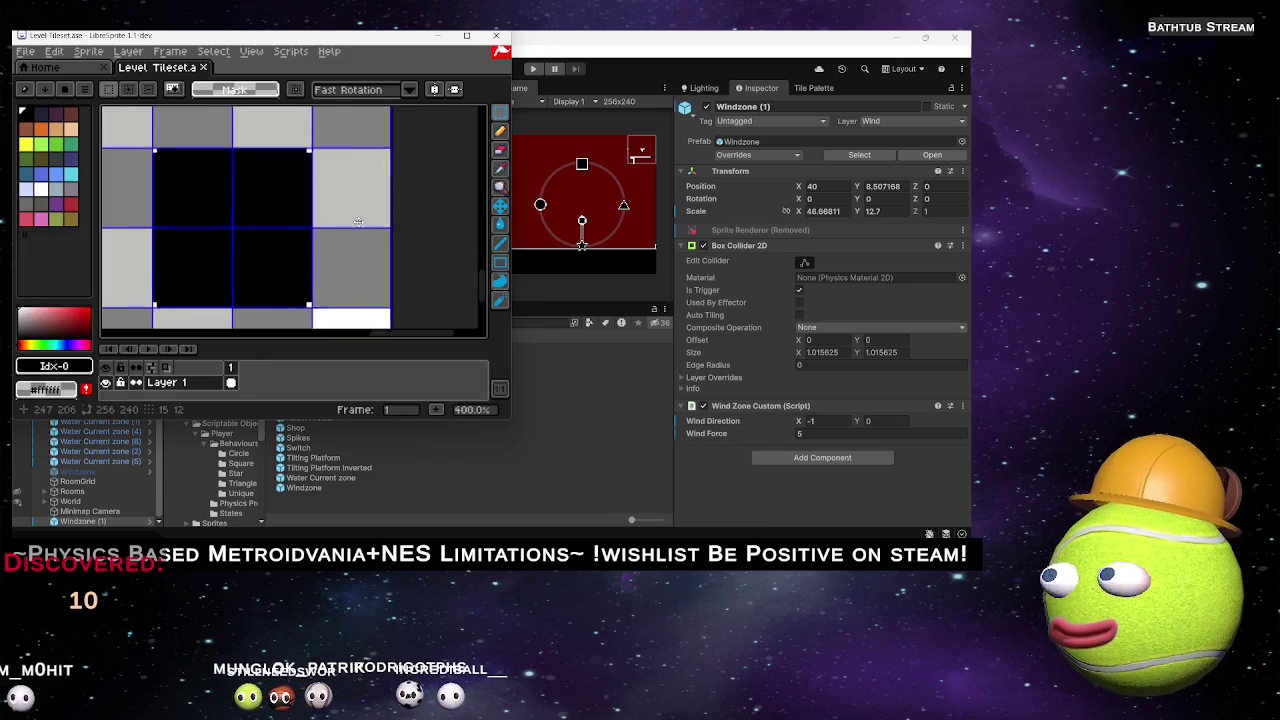
left_click(44, 67)
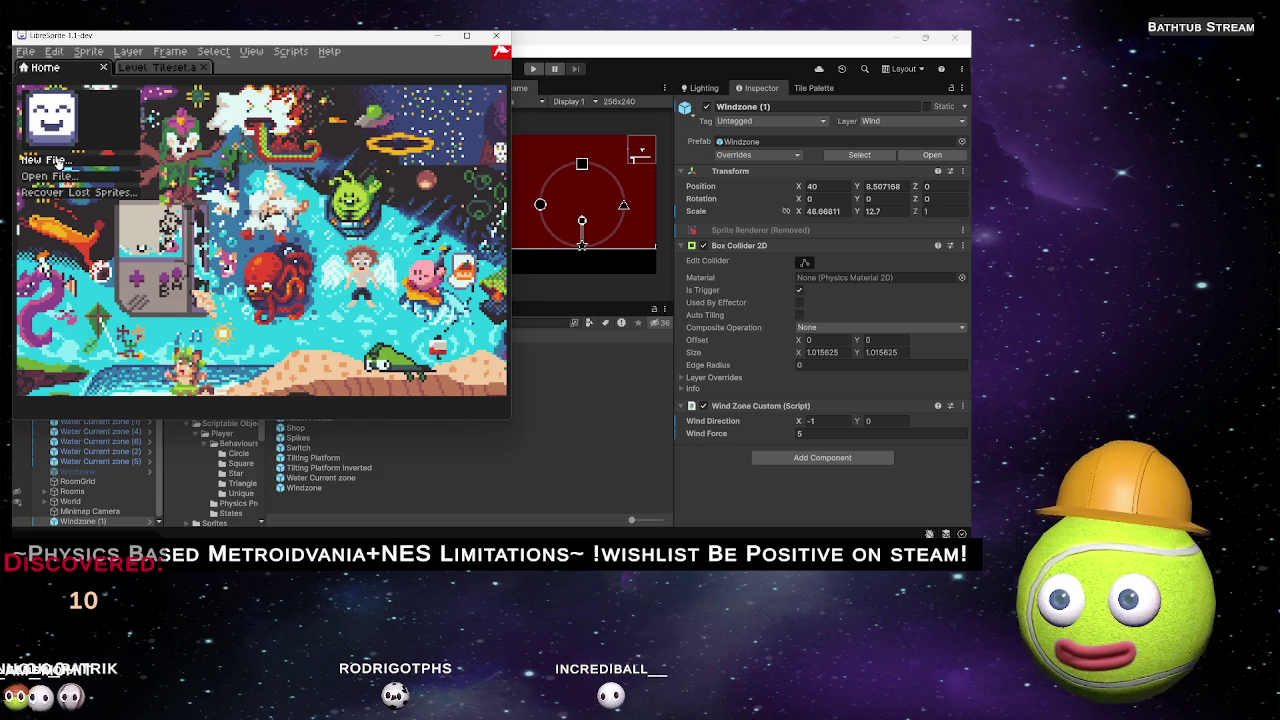
left_click(57, 162)
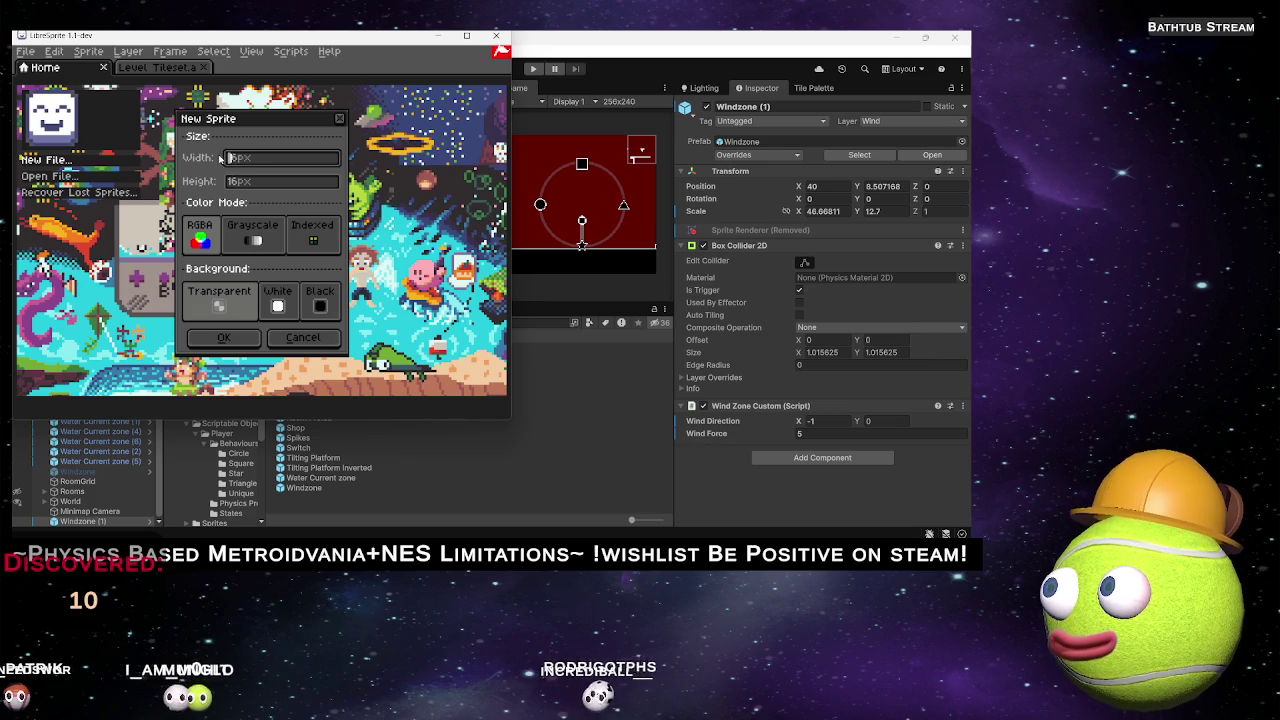
type("16")
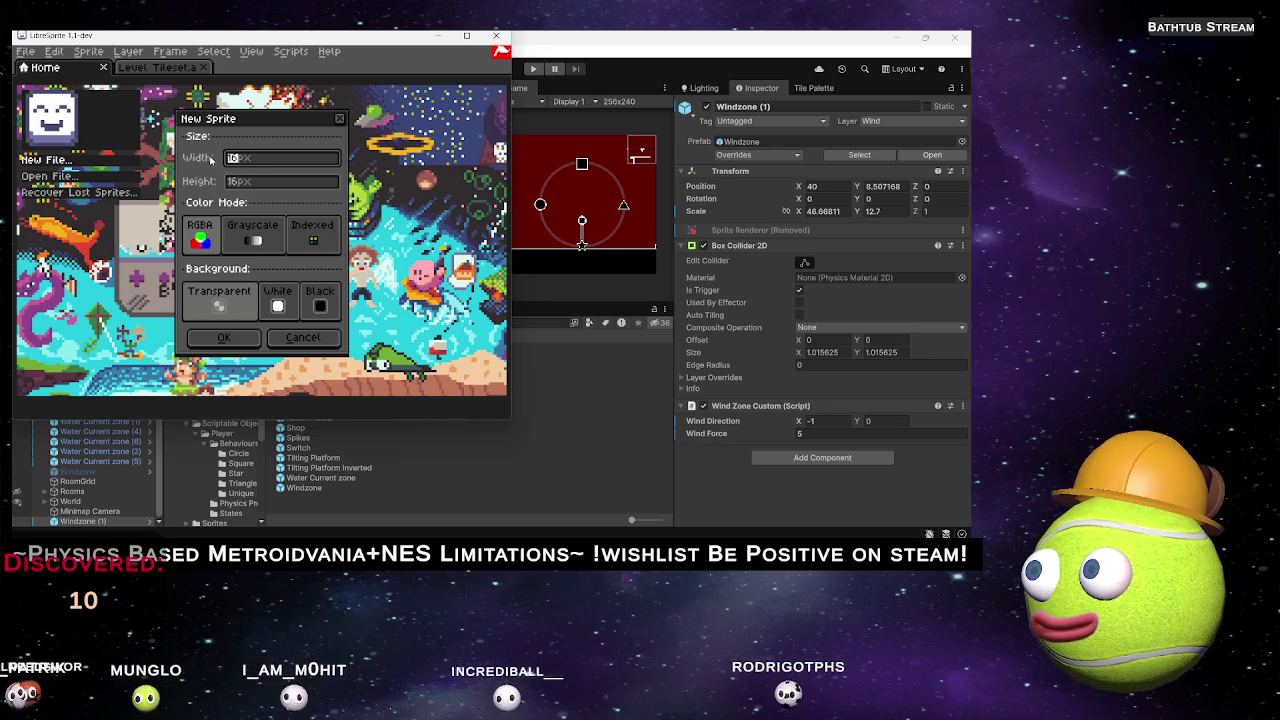
left_click_drag(239, 158, 211, 160)
type("36")
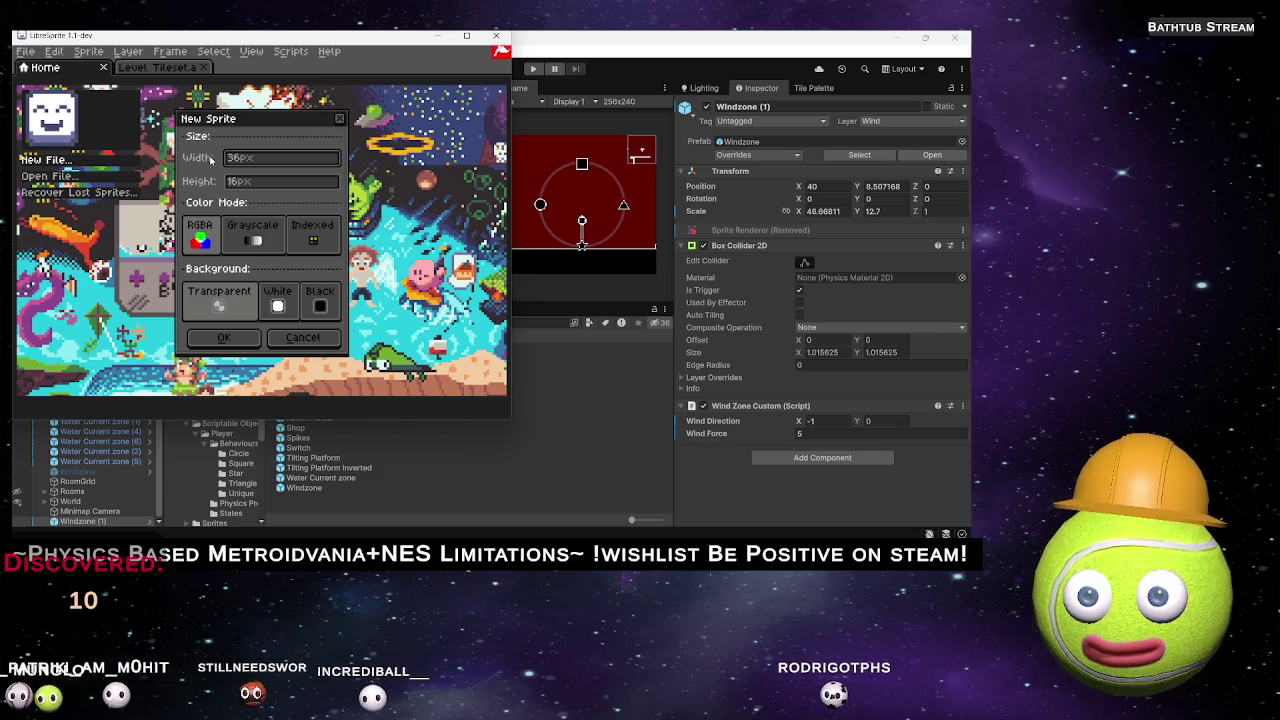
left_click(229, 341)
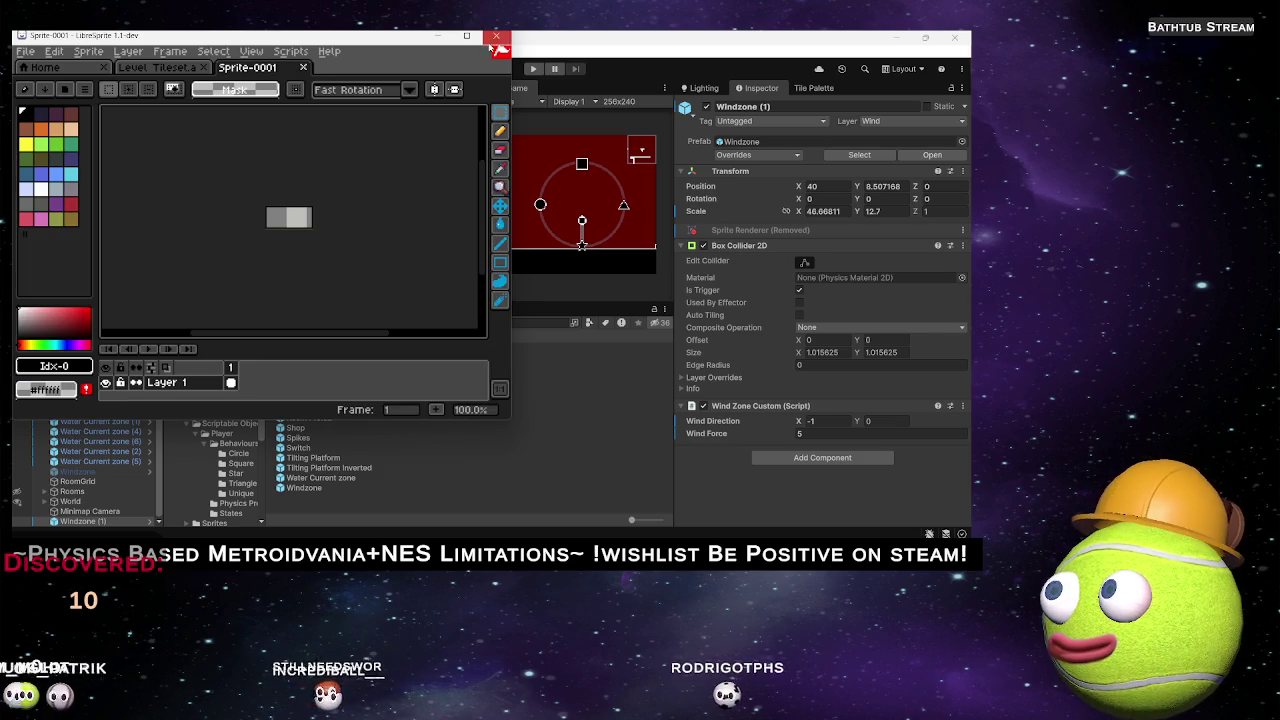
Maximize the window, zoom the canvas to 1200%, and bring Spotify to the front.
left_click(466, 35)
scroll(217, 209, "up", 3)
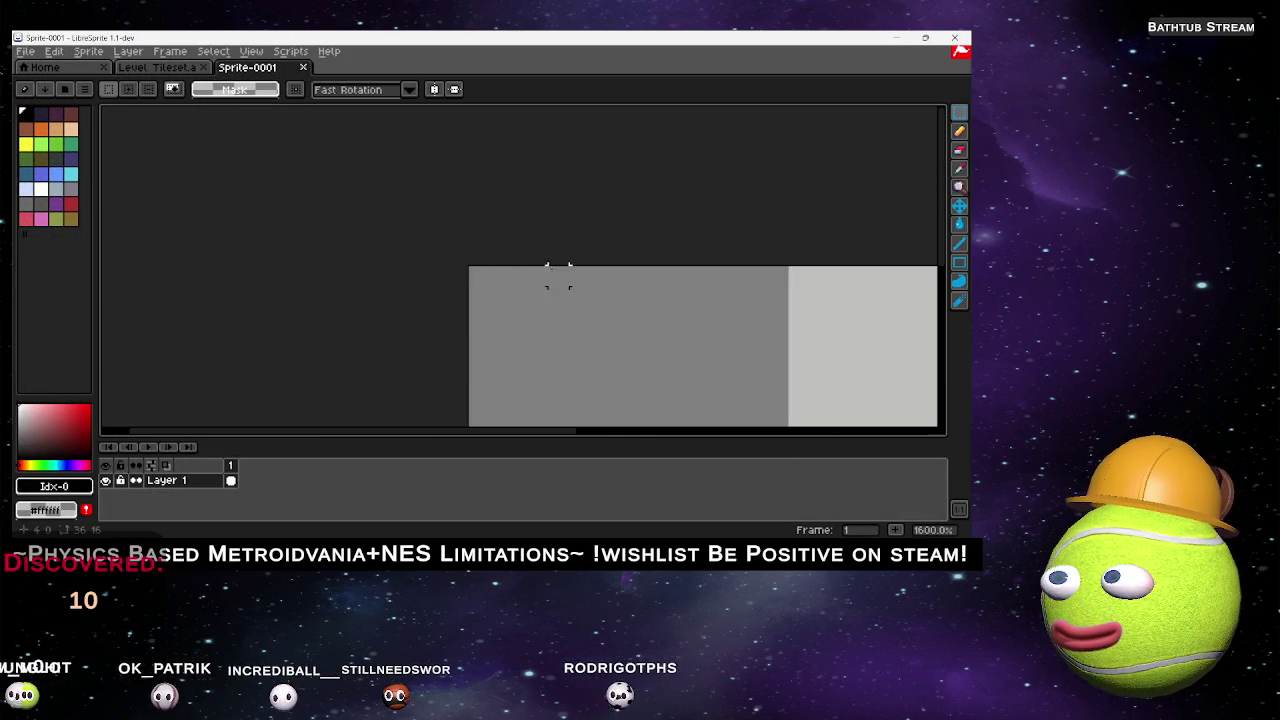
scroll(582, 273, "down", 1)
scroll(457, 250, "up", 3)
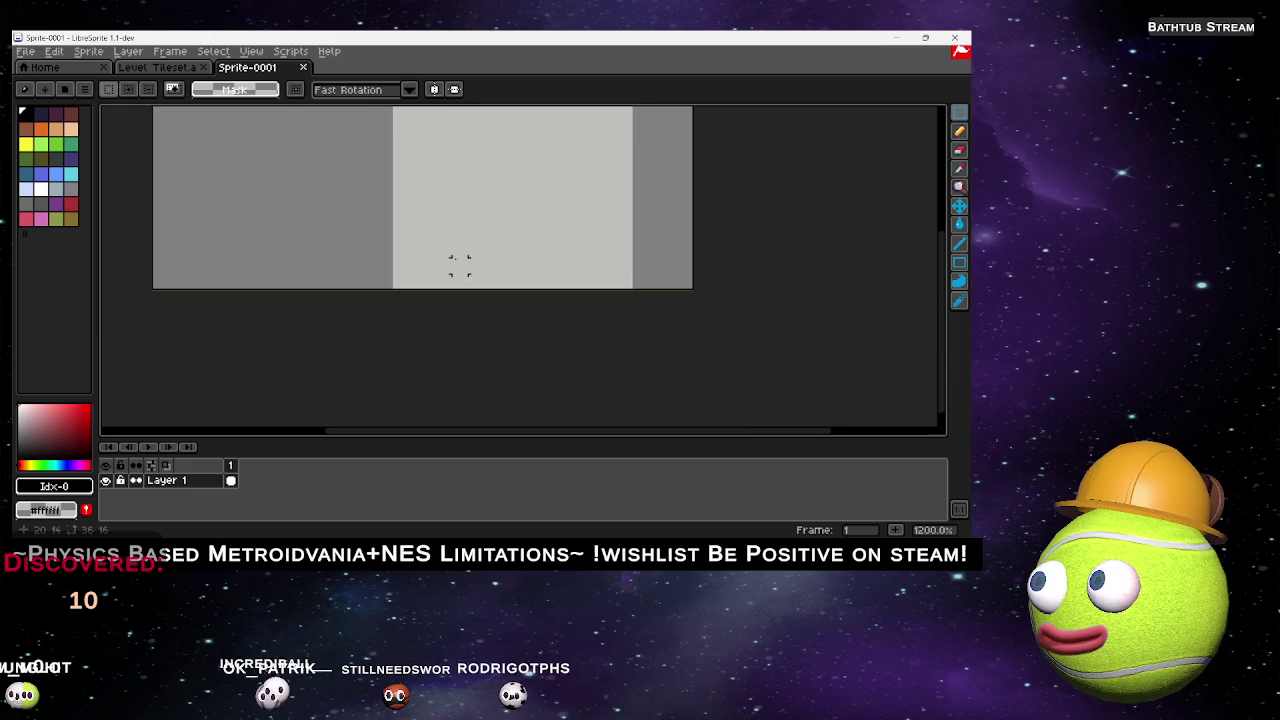
key("alt+Tab")
key("Tab")
key("Tab")
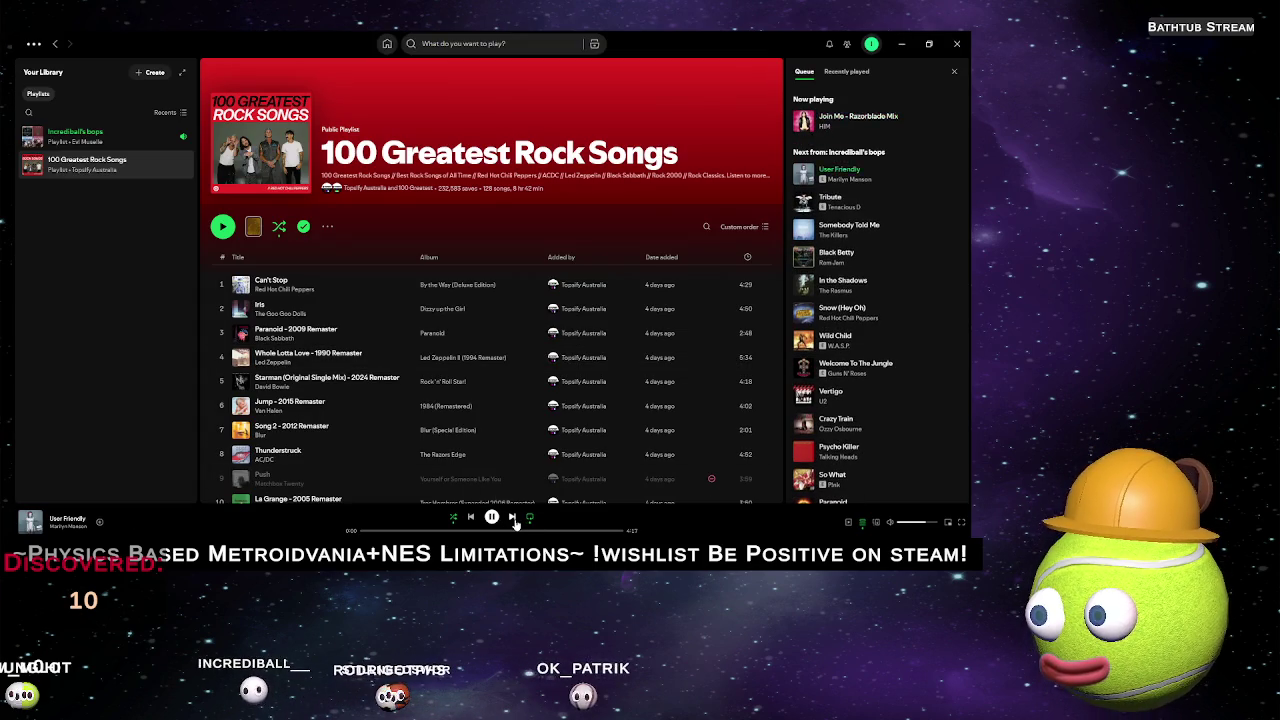
Skip ahead three tracks in Spotify to 'Somebody Told Me', then minimise Spotify.
left_click(513, 518)
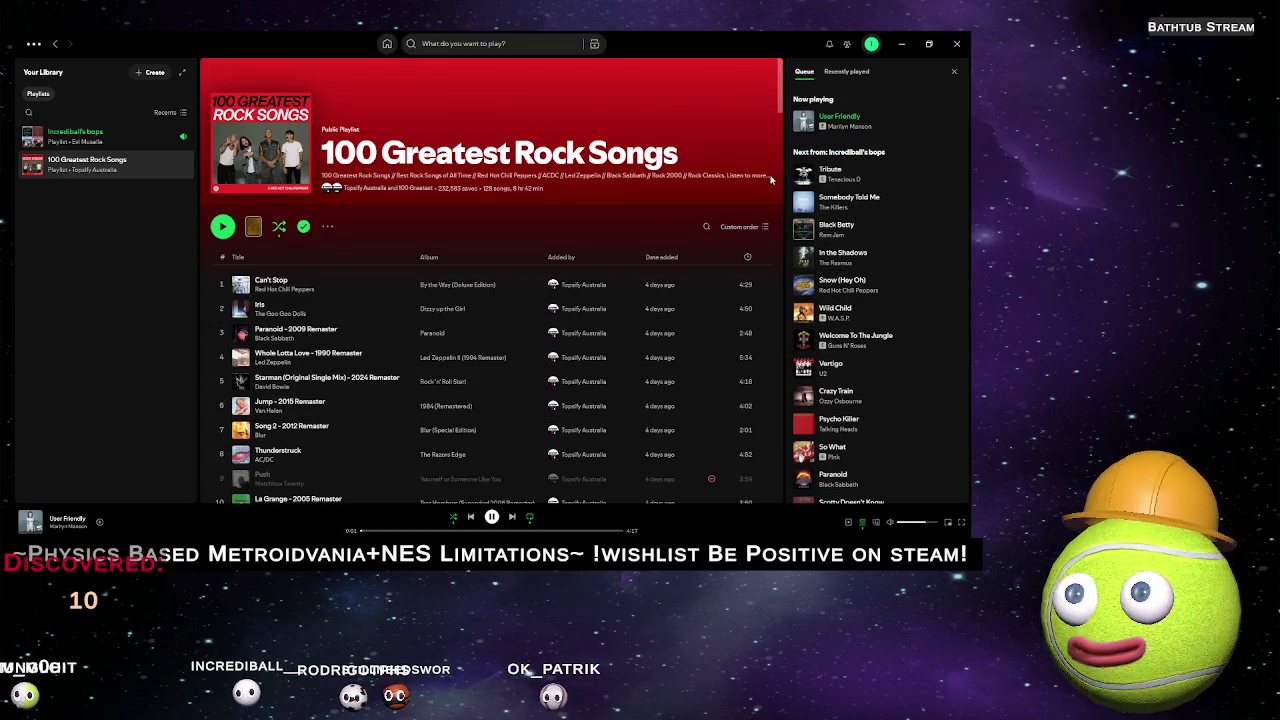
left_click(512, 518)
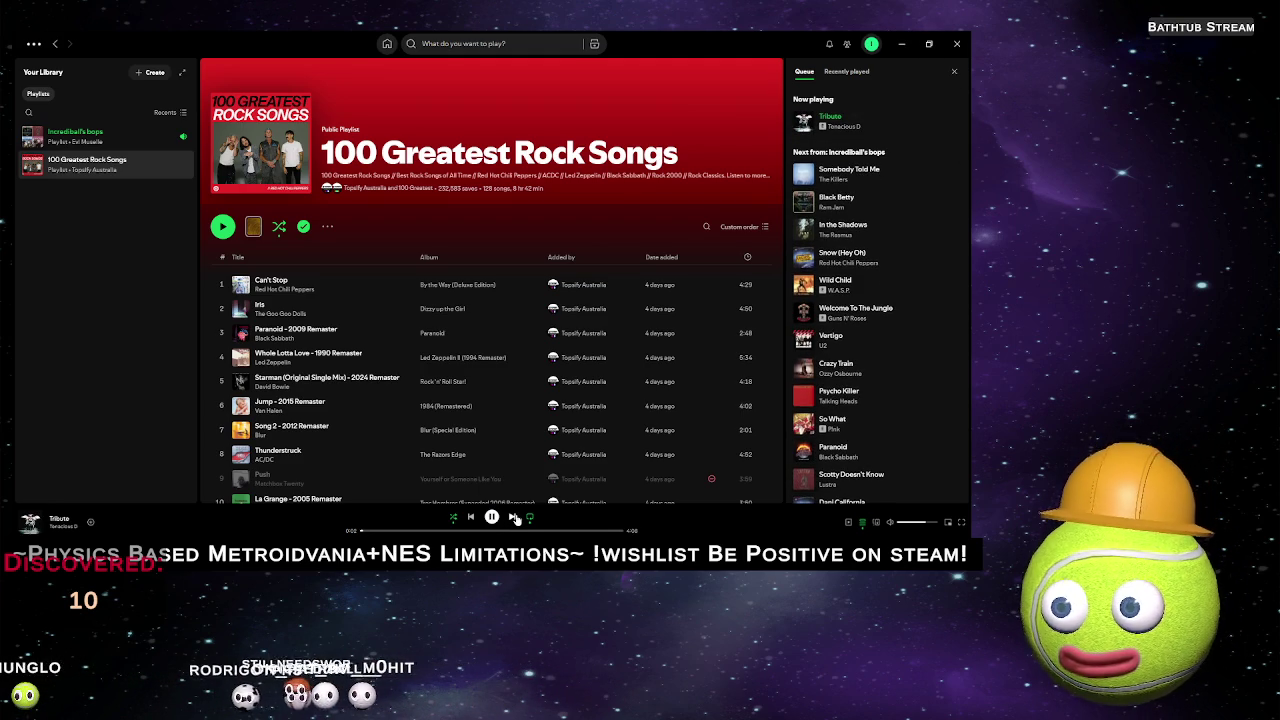
left_click(512, 518)
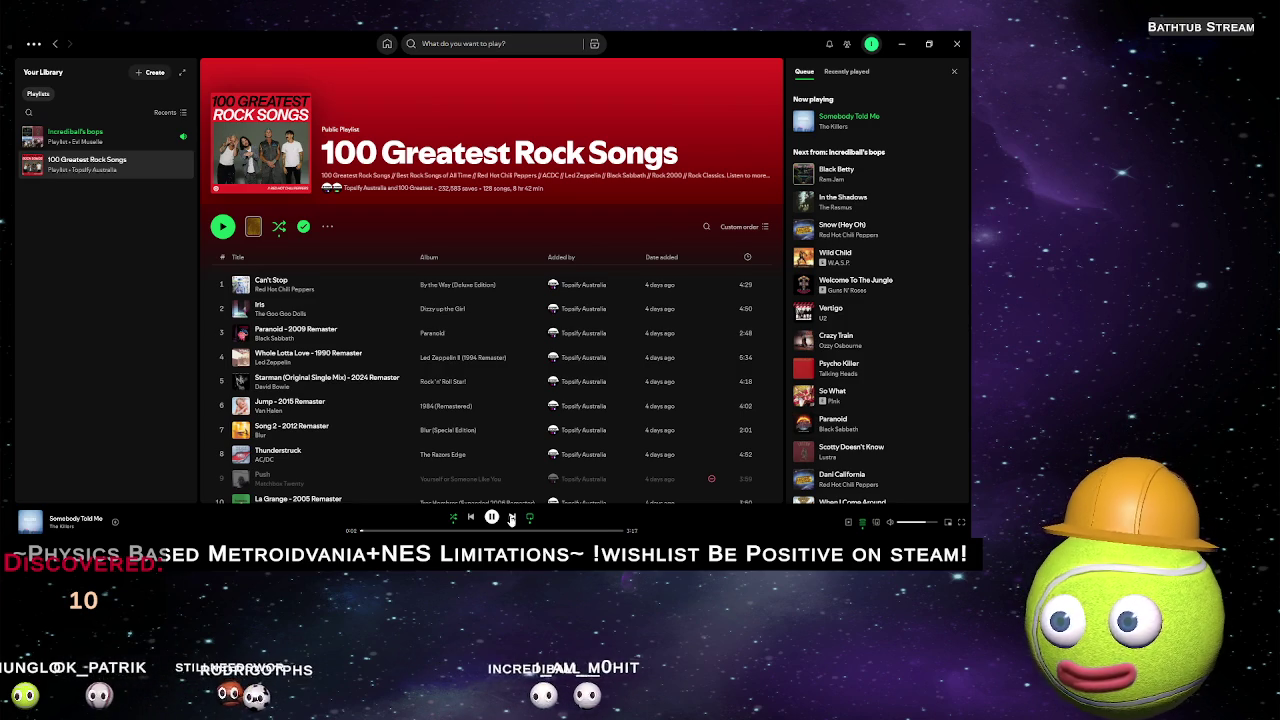
left_click(908, 44)
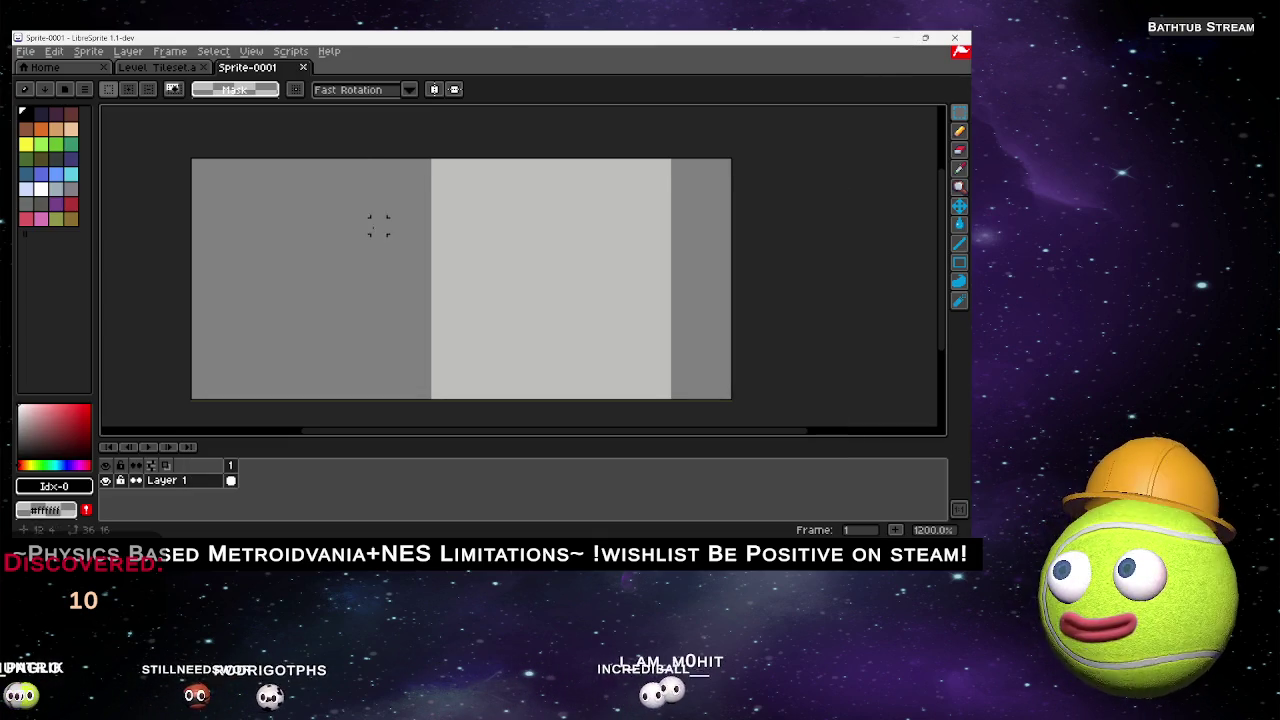
Select white and the Pencil, then sketch a trial gust stroke and undo it.
left_click(41, 189)
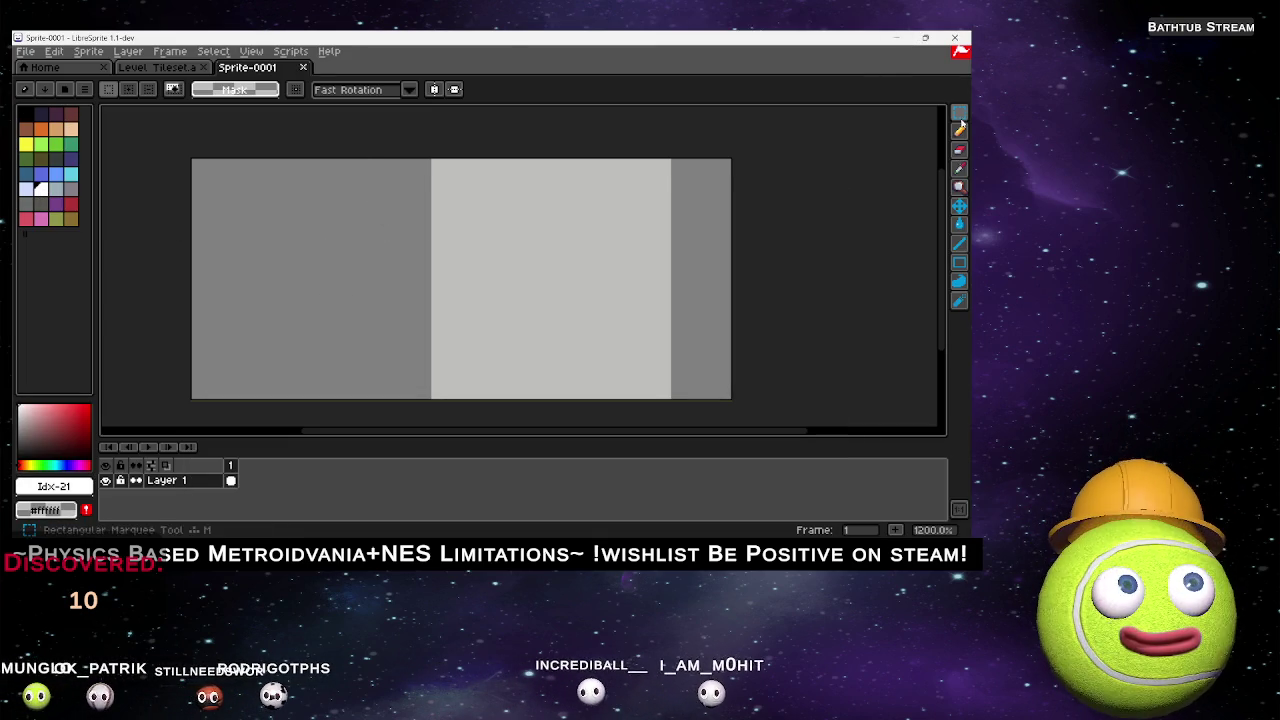
left_click(959, 131)
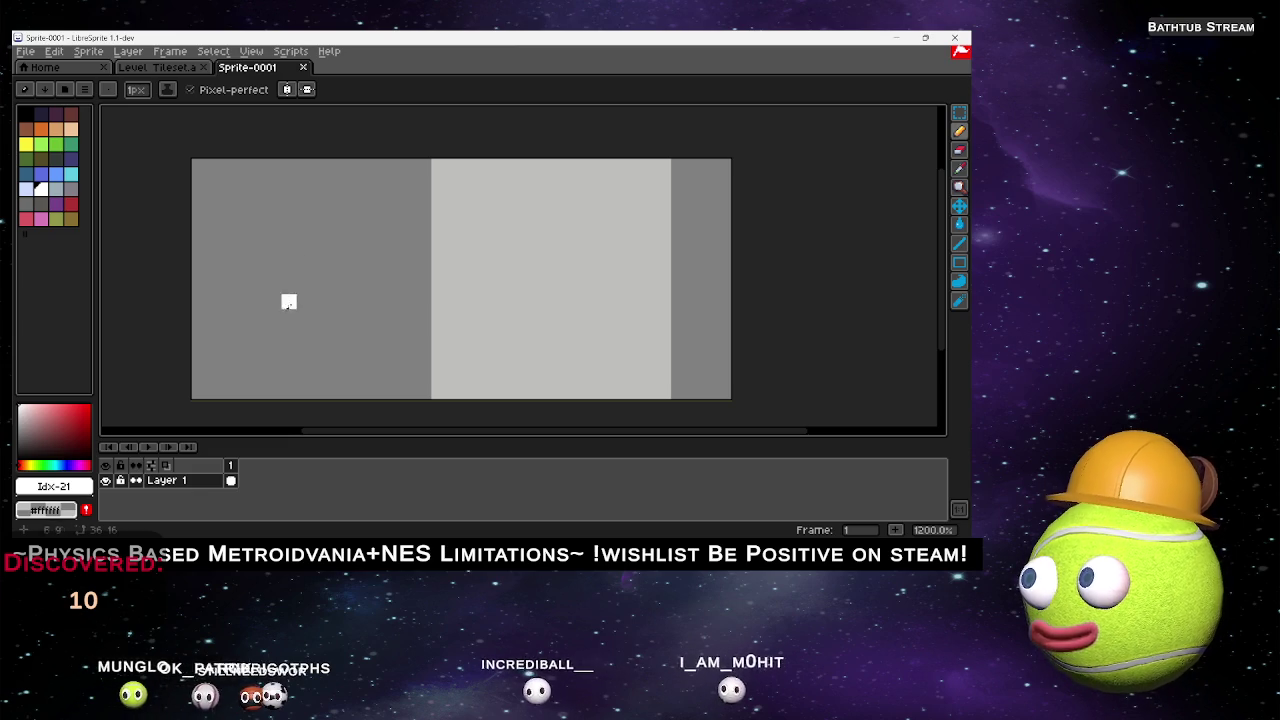
mouse_move(243, 287)
left_mouse_down()
mouse_move(303, 314)
mouse_move(478, 210)
mouse_move(463, 305)
left_mouse_up()
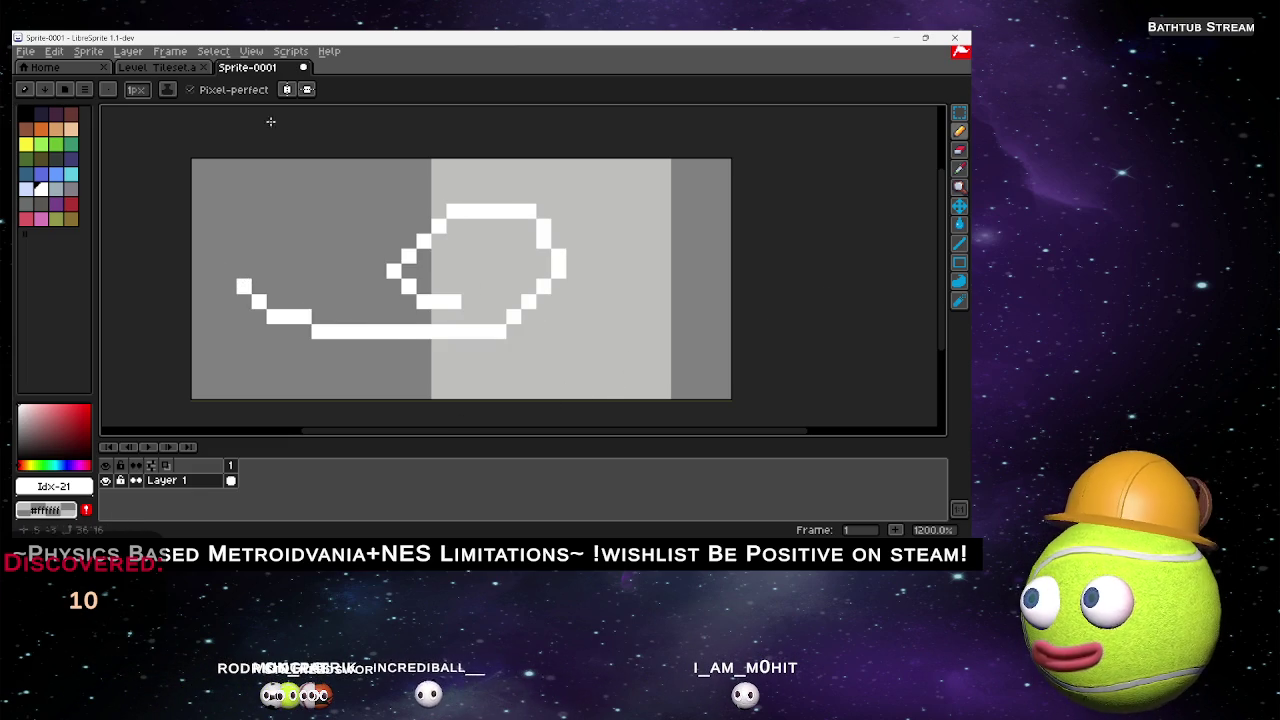
key("ctrl+z")
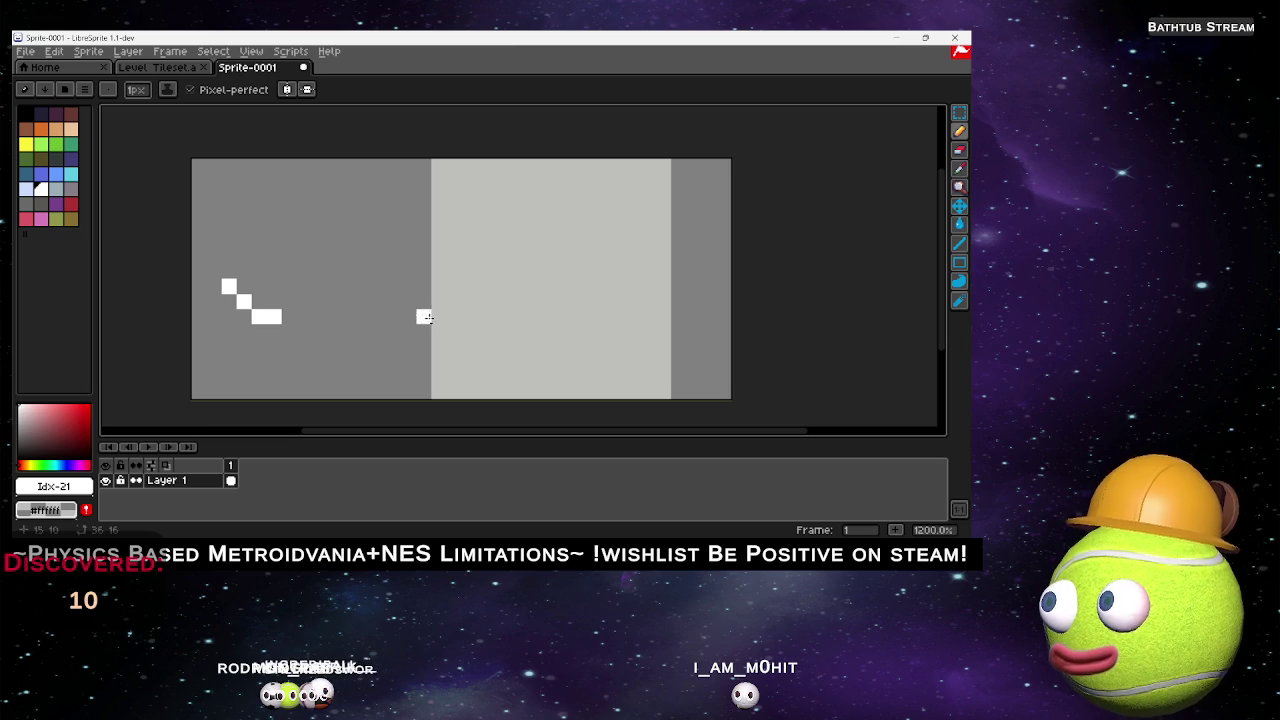
Add frames 2 and 3, extending the white line rightward on frame 3.
left_click(170, 51)
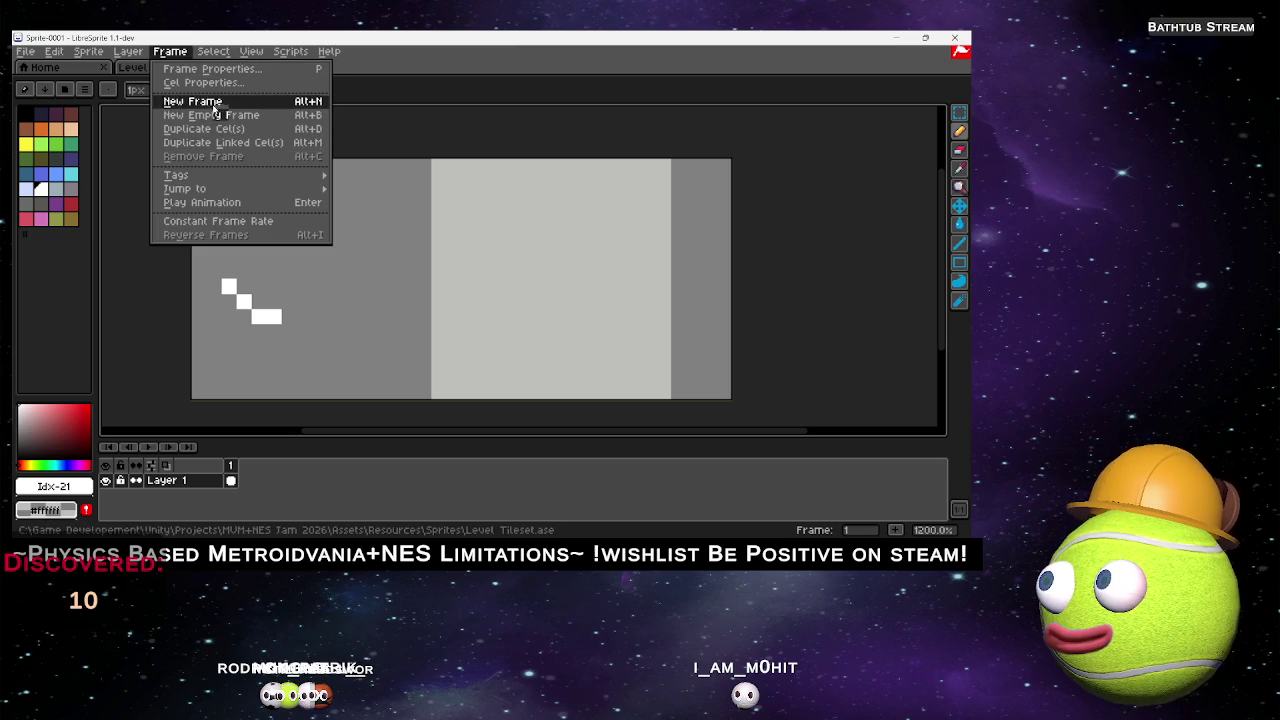
left_click(213, 107)
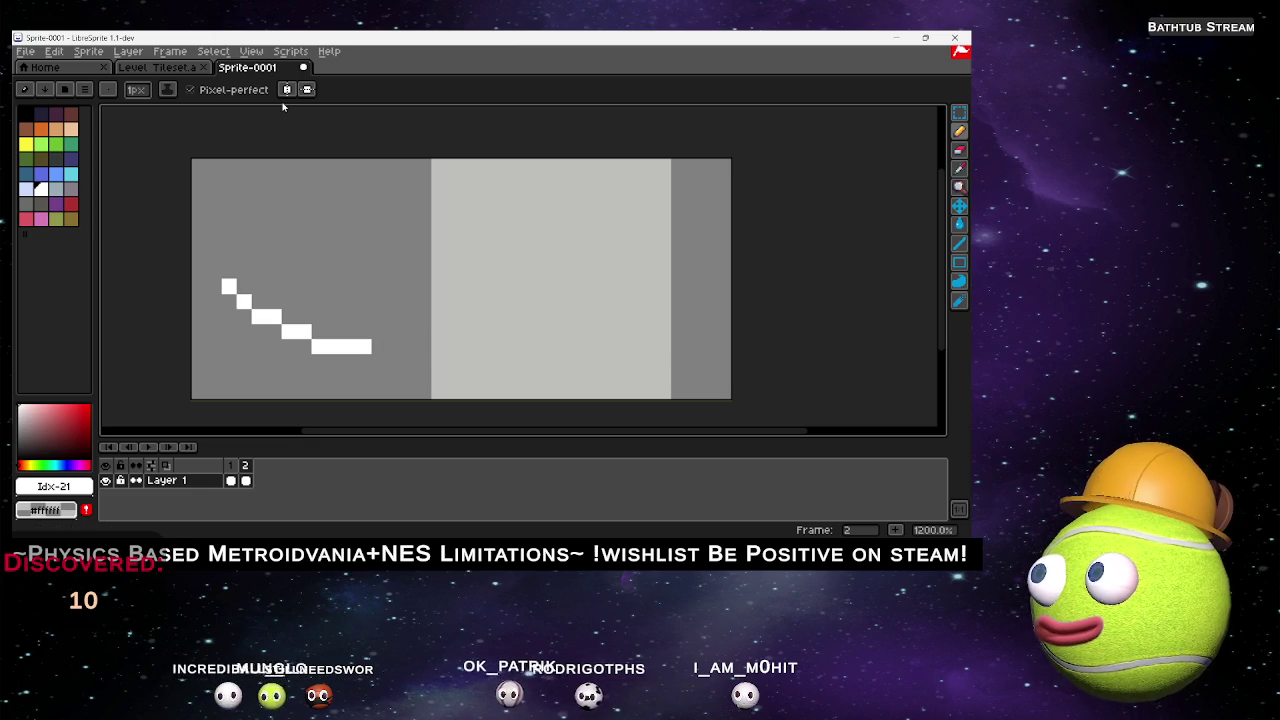
left_click(170, 51)
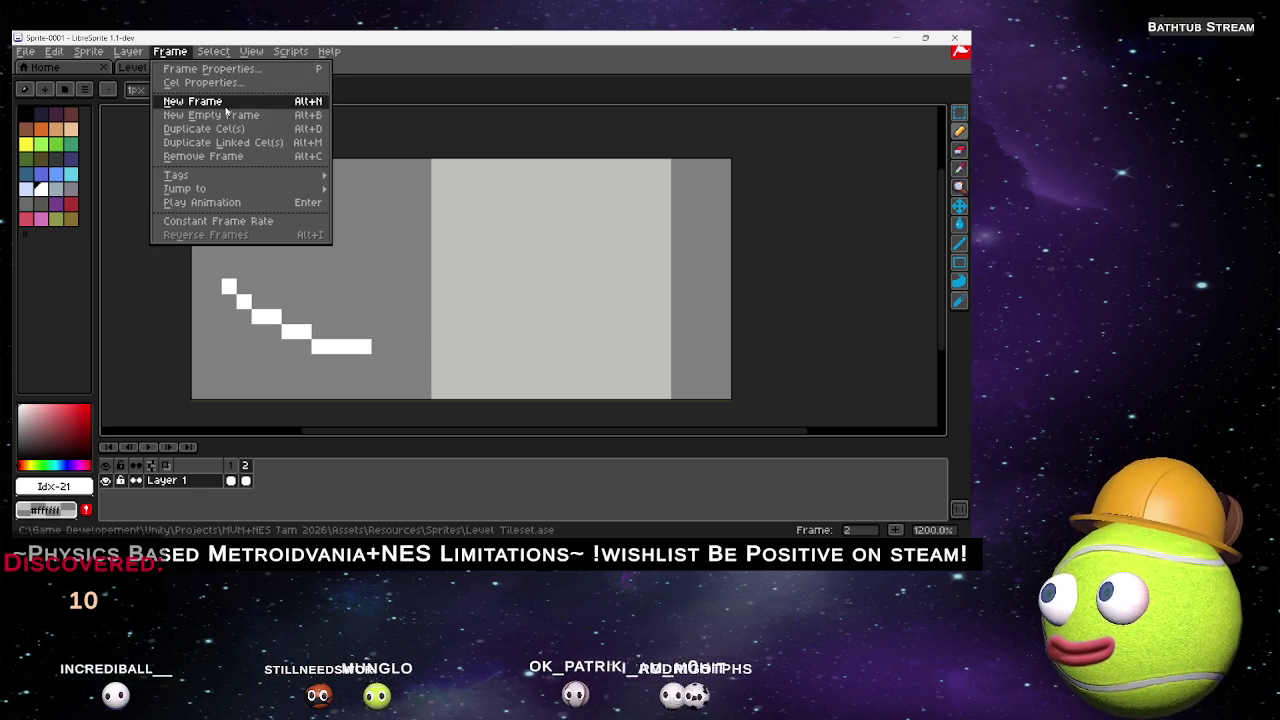
left_click(226, 110)
left_click(380, 360)
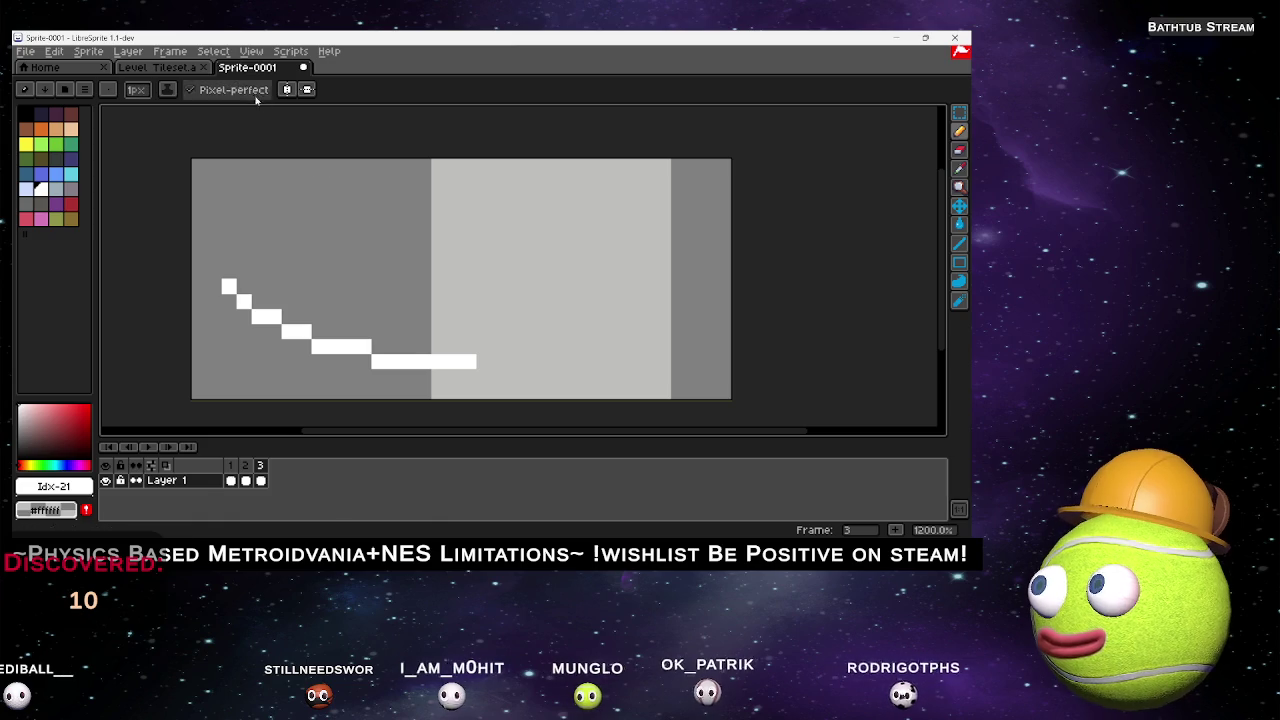
Add frames 4 and 5, extending the line further right and then up on each.
left_click(170, 52)
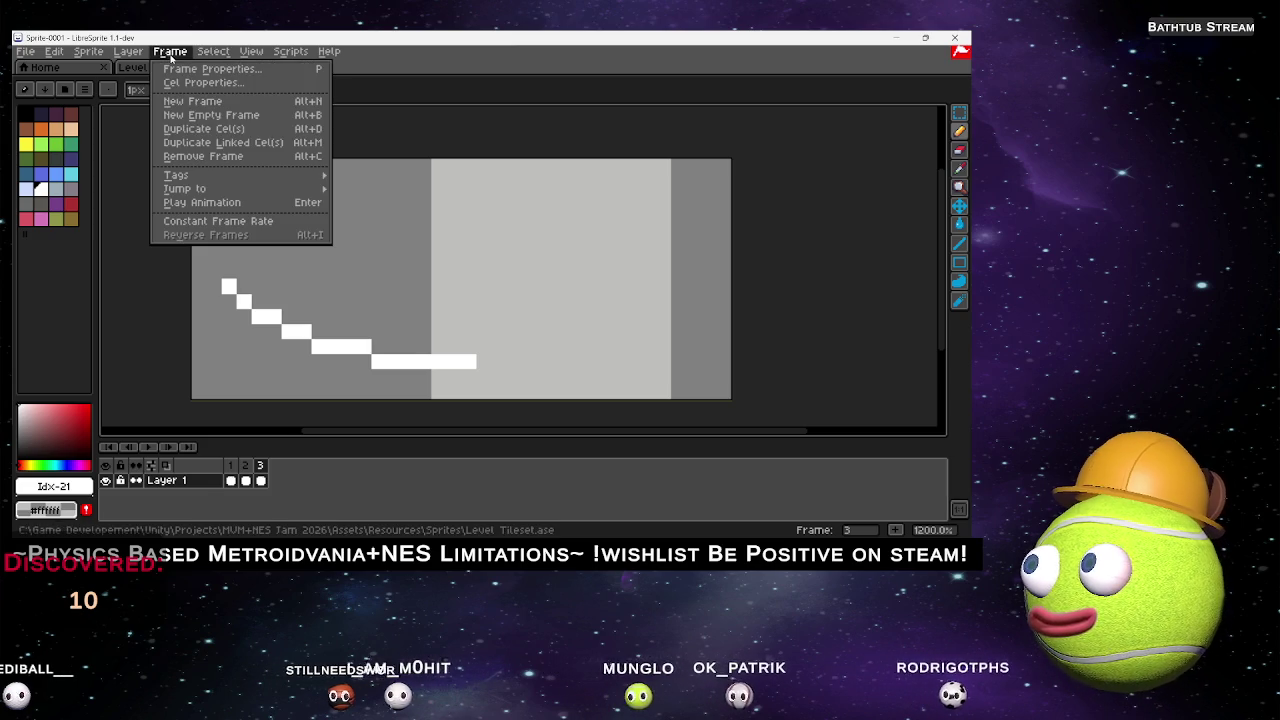
left_click(192, 101)
left_click(498, 374)
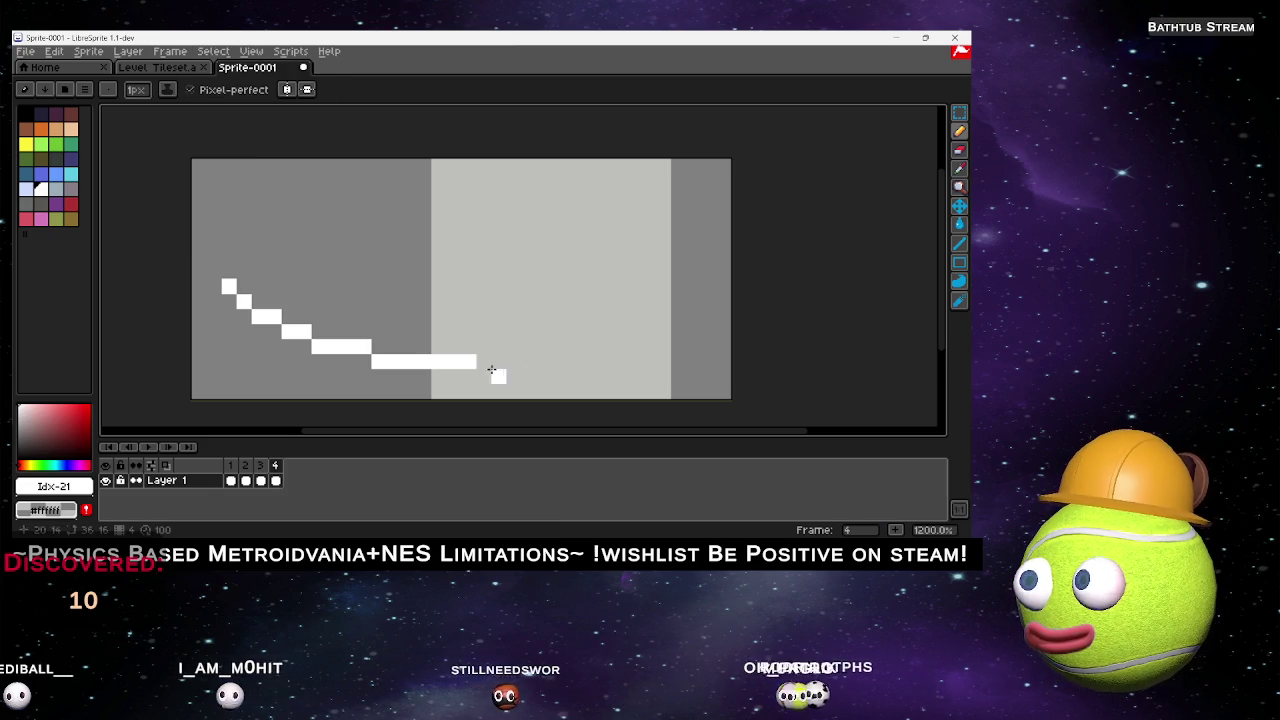
left_click_drag(491, 373, 540, 374)
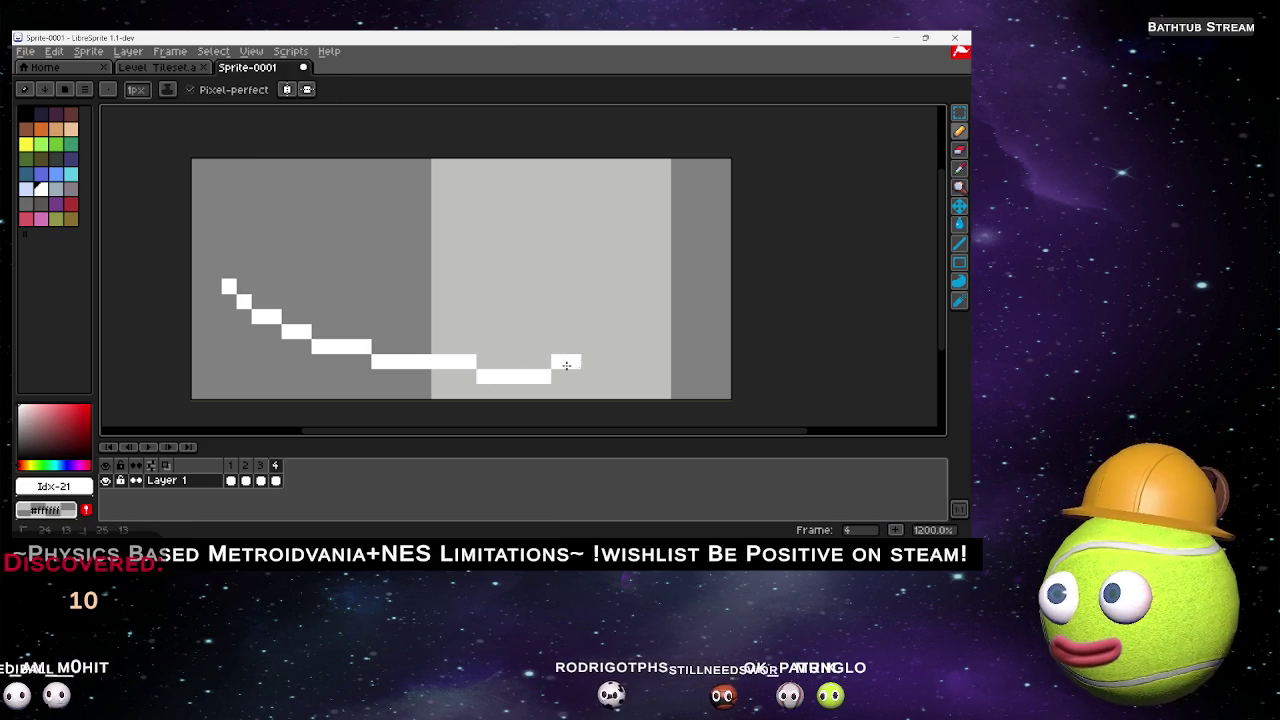
left_click(157, 53)
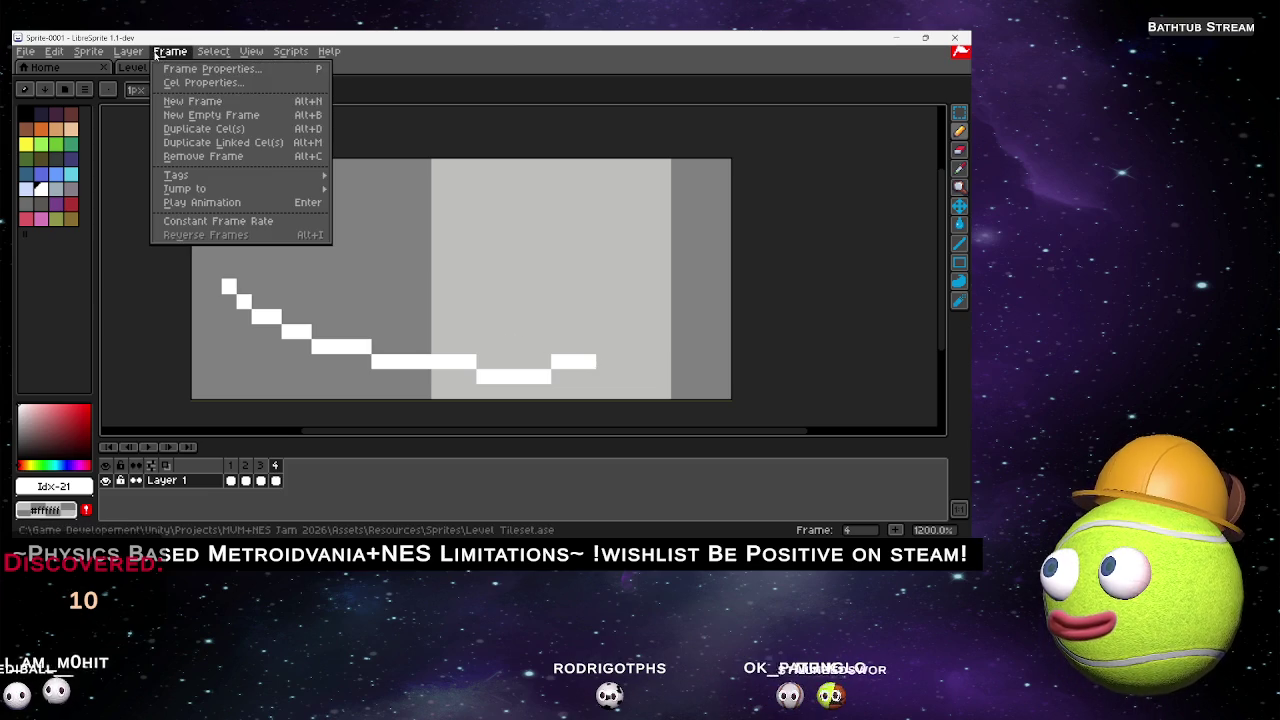
left_click(190, 102)
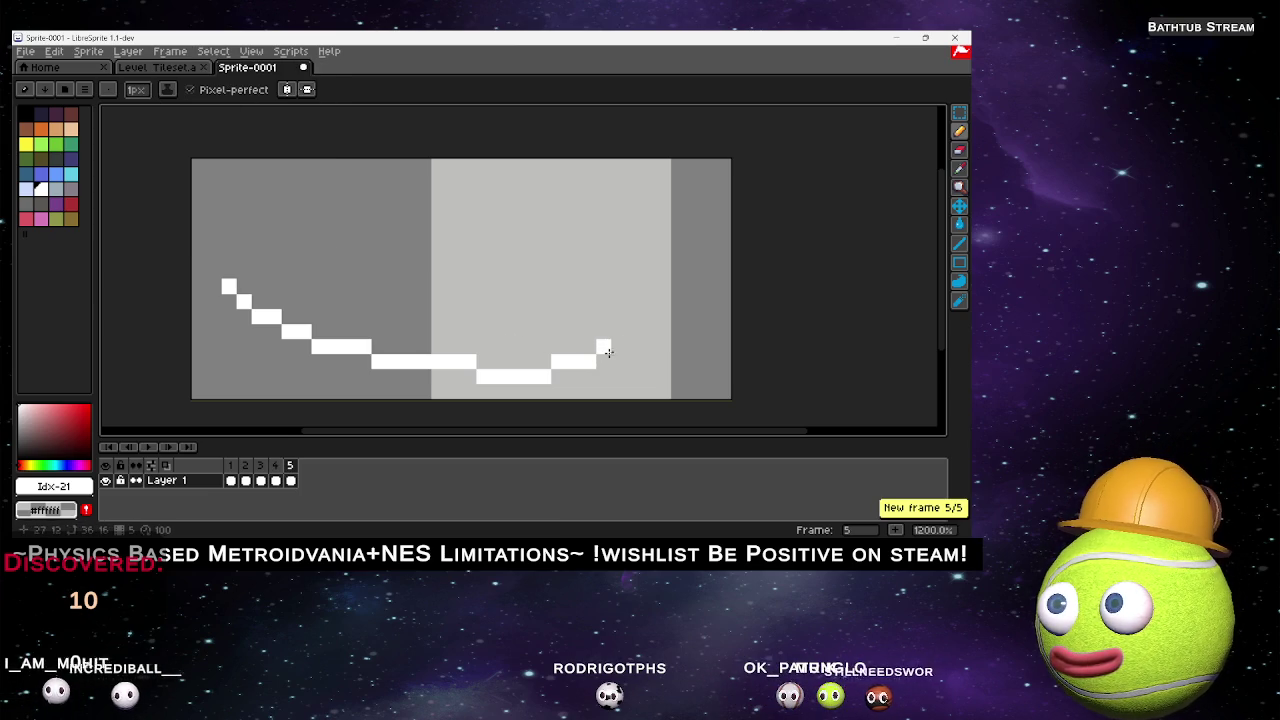
left_click_drag(630, 347, 650, 333)
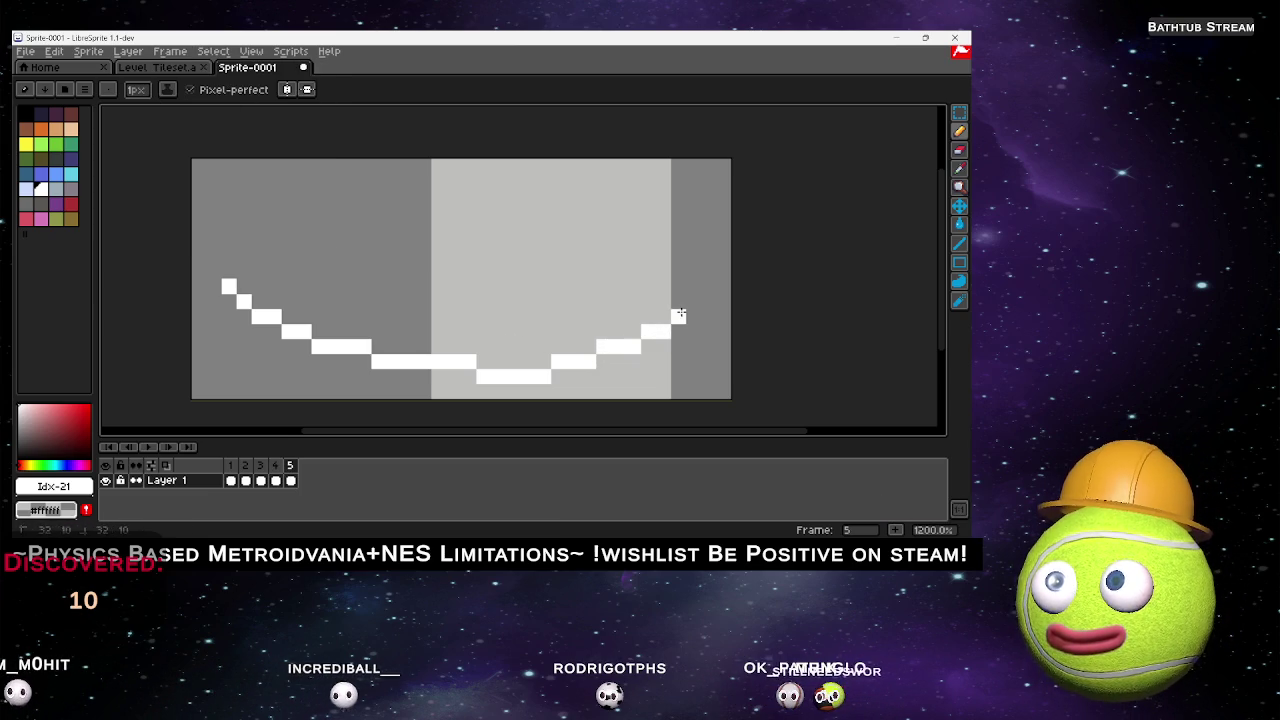
left_click(170, 51)
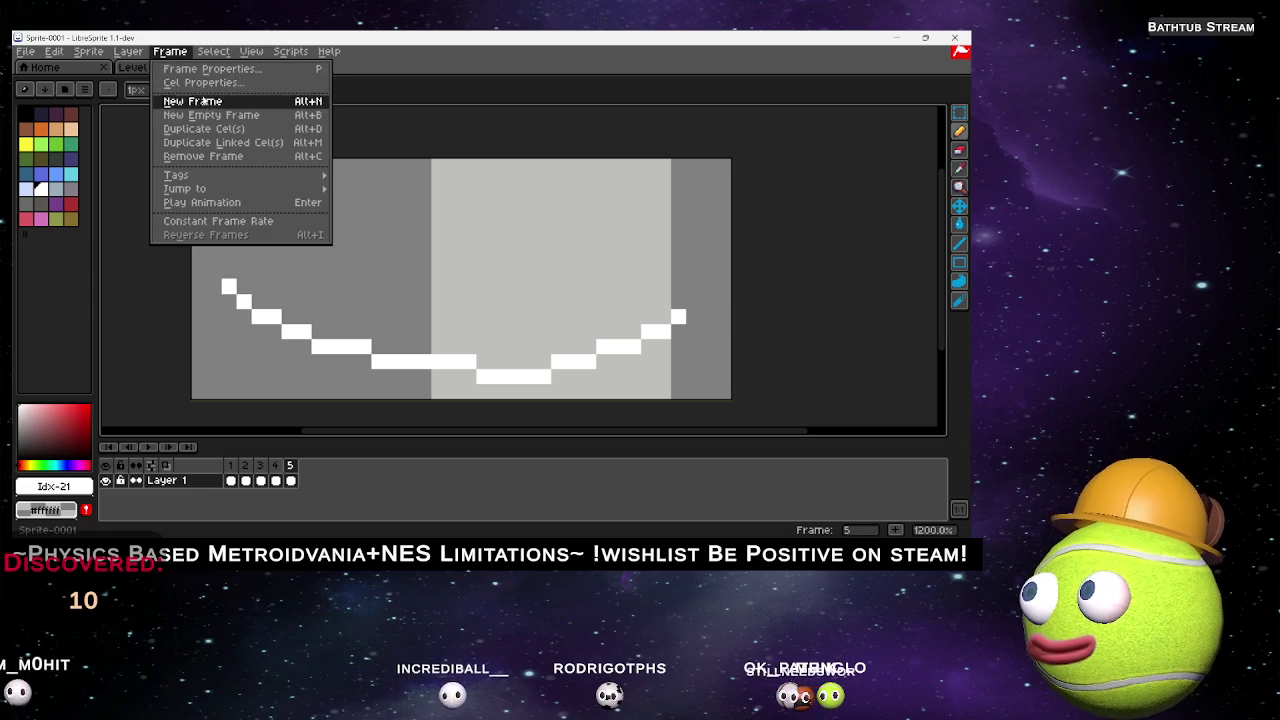
Add frame 6, extending the curve up the right side and along the top, then preview it.
left_click(195, 101)
left_click_drag(680, 295, 688, 297)
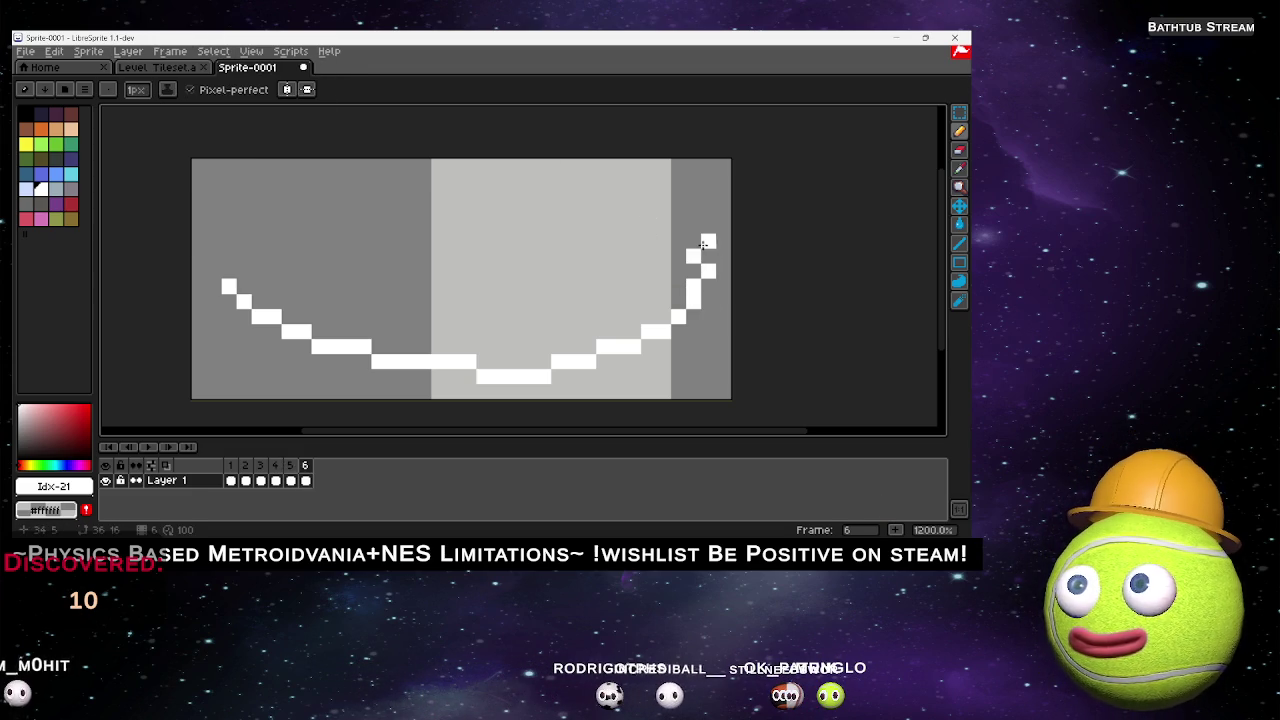
left_click_drag(706, 244, 706, 268)
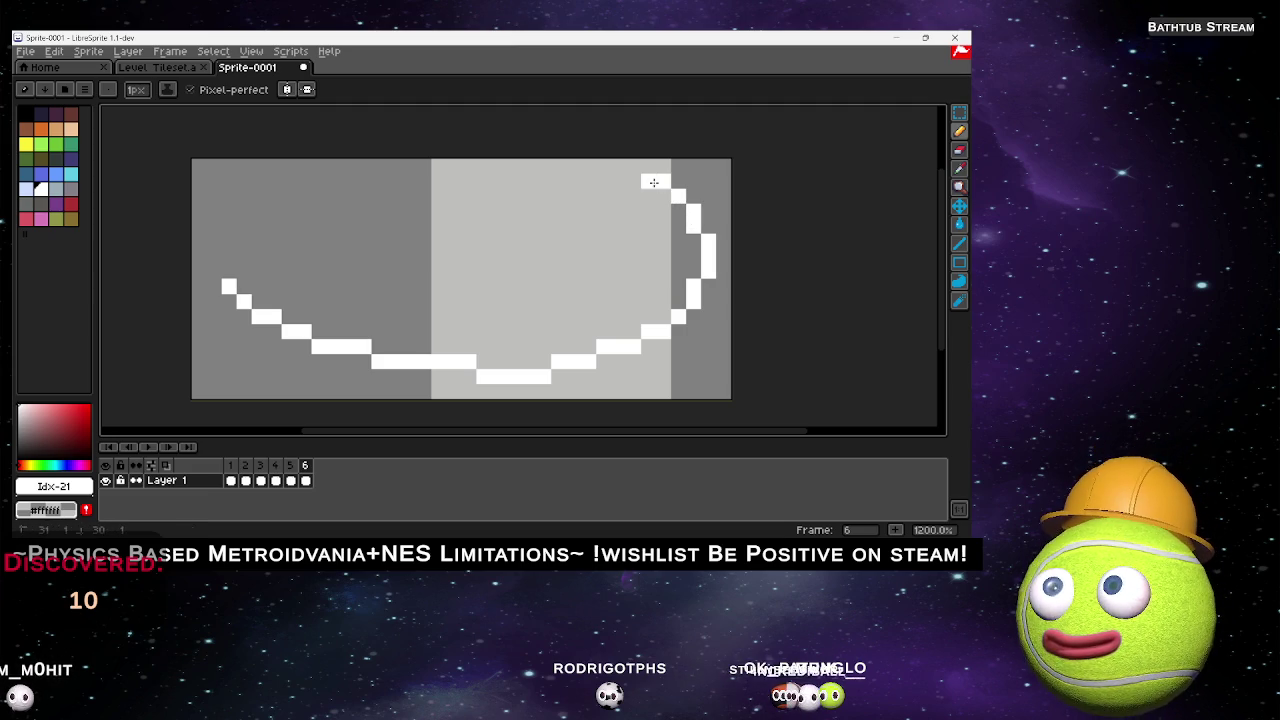
key("ctrl+z")
key("ctrl+z")
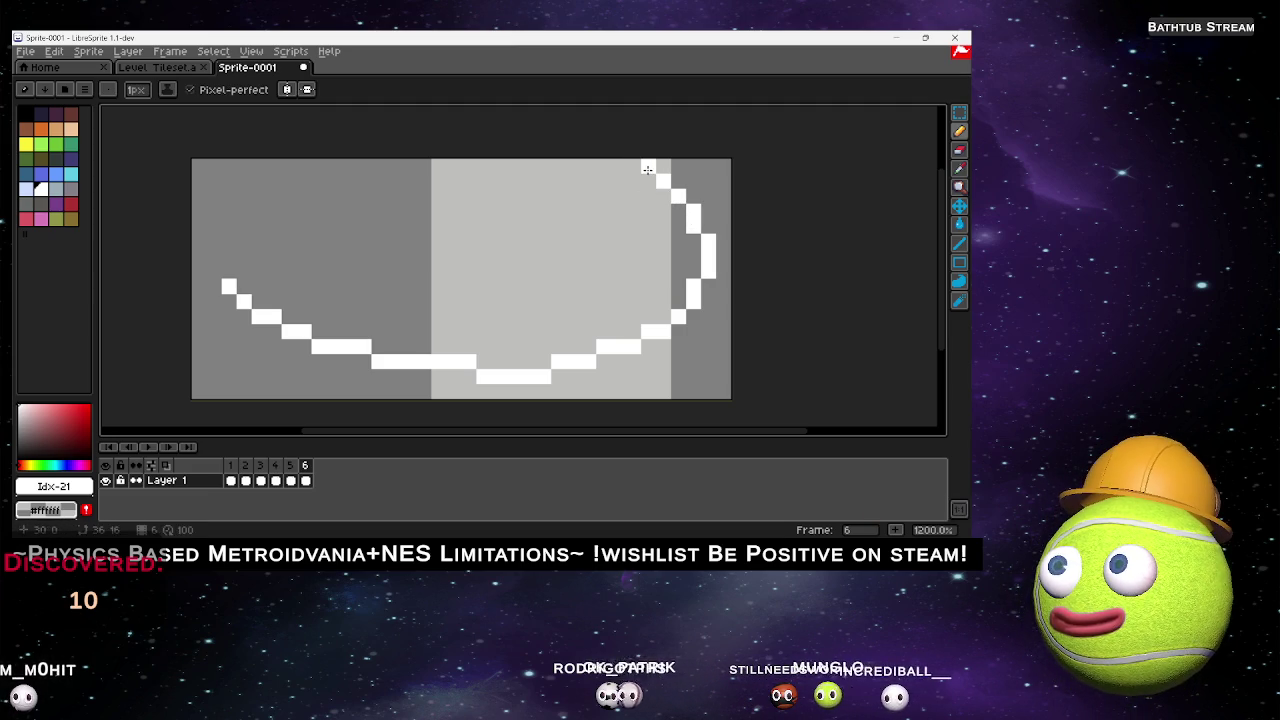
left_click_drag(647, 167, 614, 166)
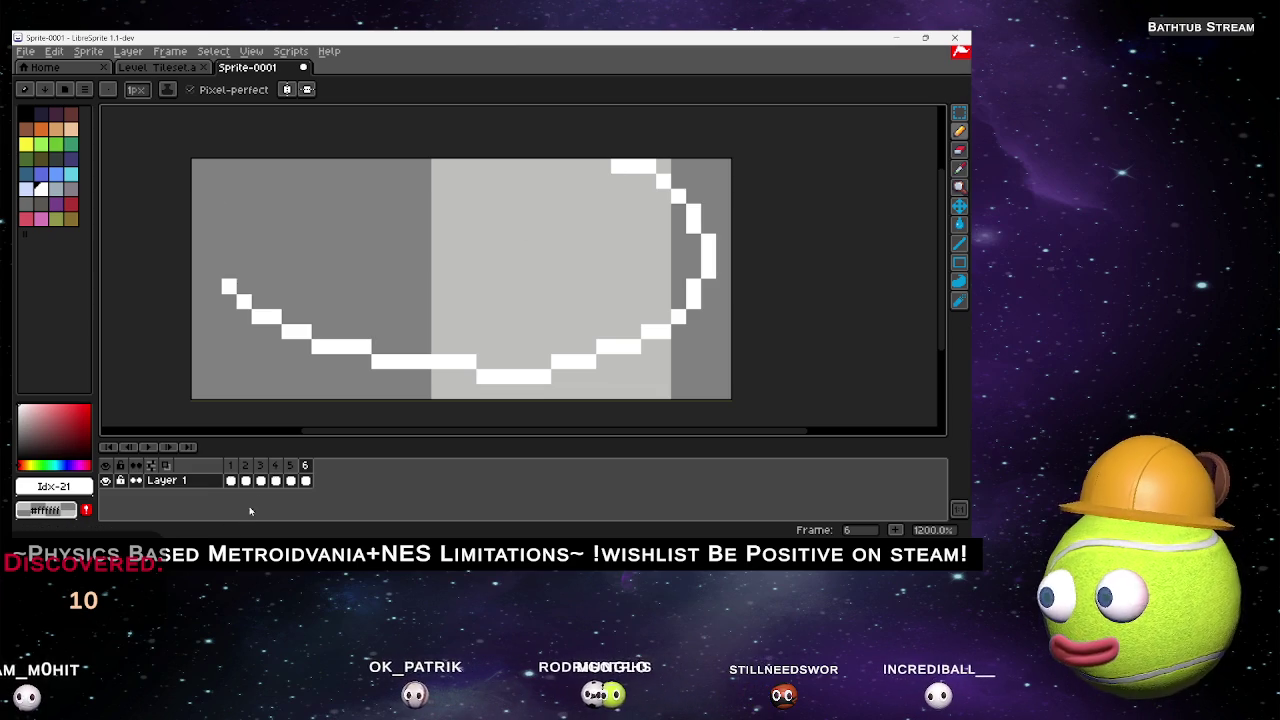
left_click(147, 450)
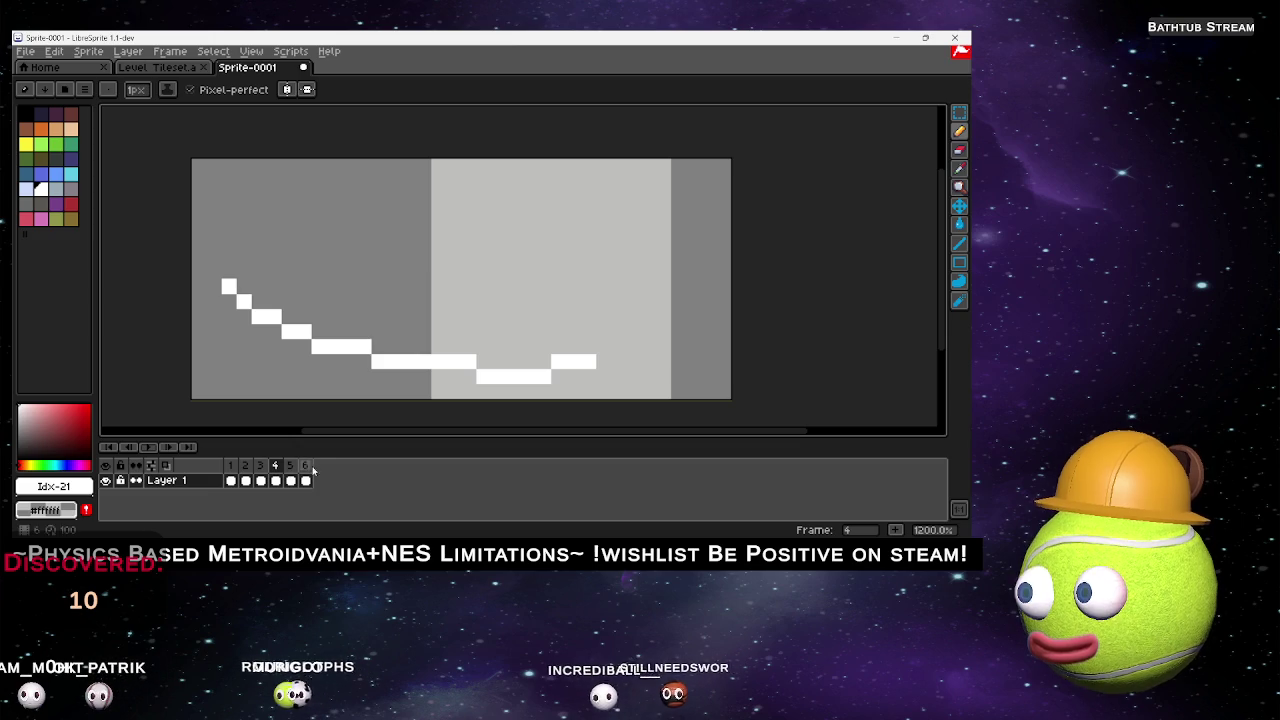
left_click(307, 466)
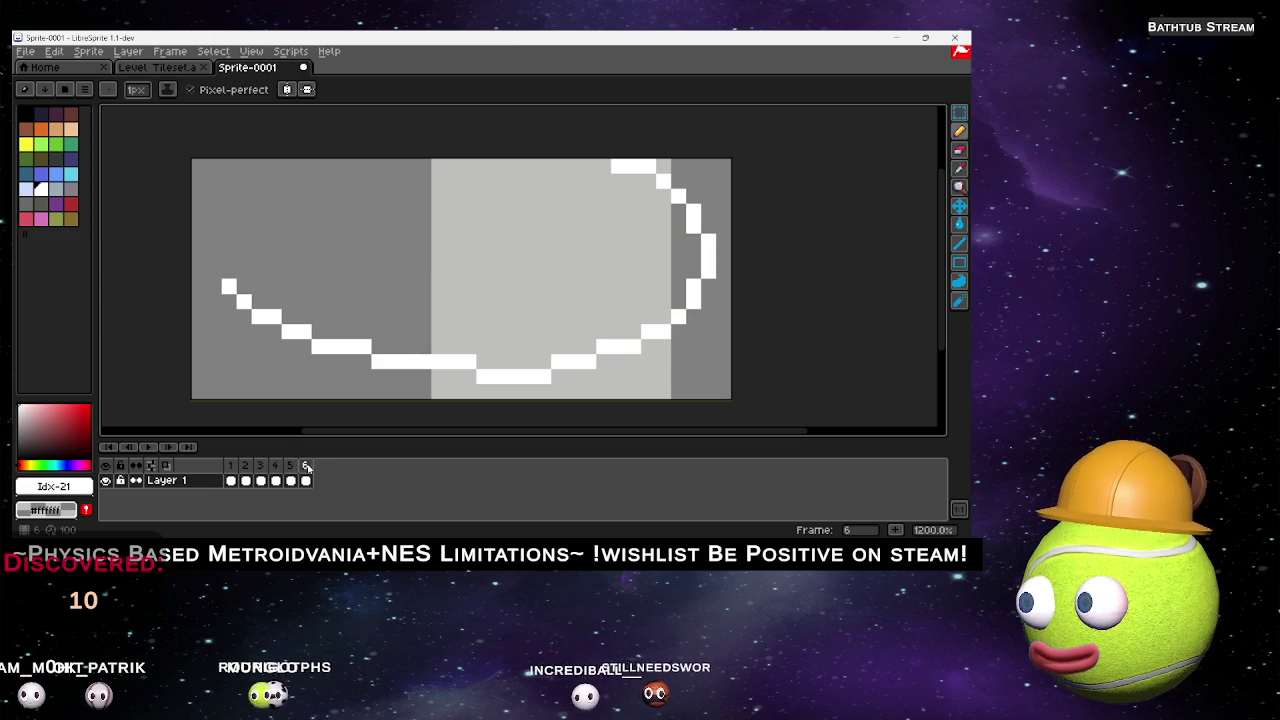
Add frame 7 with the top of the gust curling down leftward.
left_click(170, 51)
left_click(180, 97)
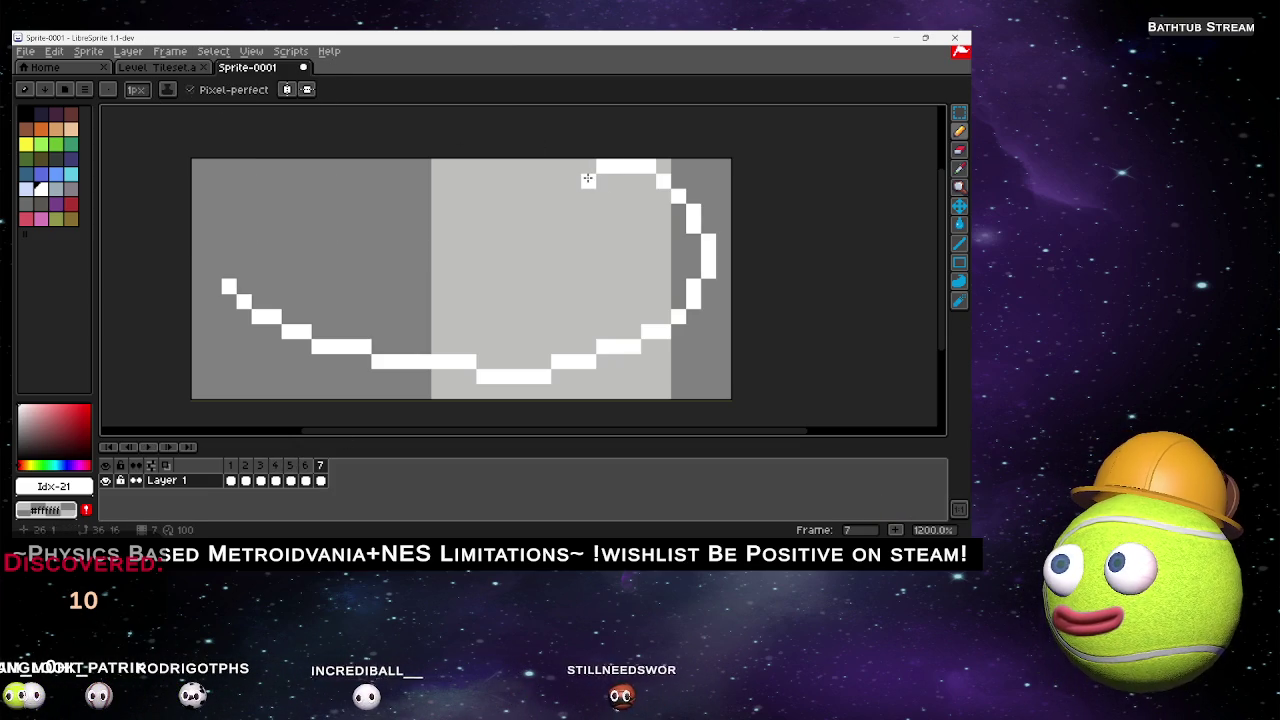
left_click_drag(588, 180, 545, 197)
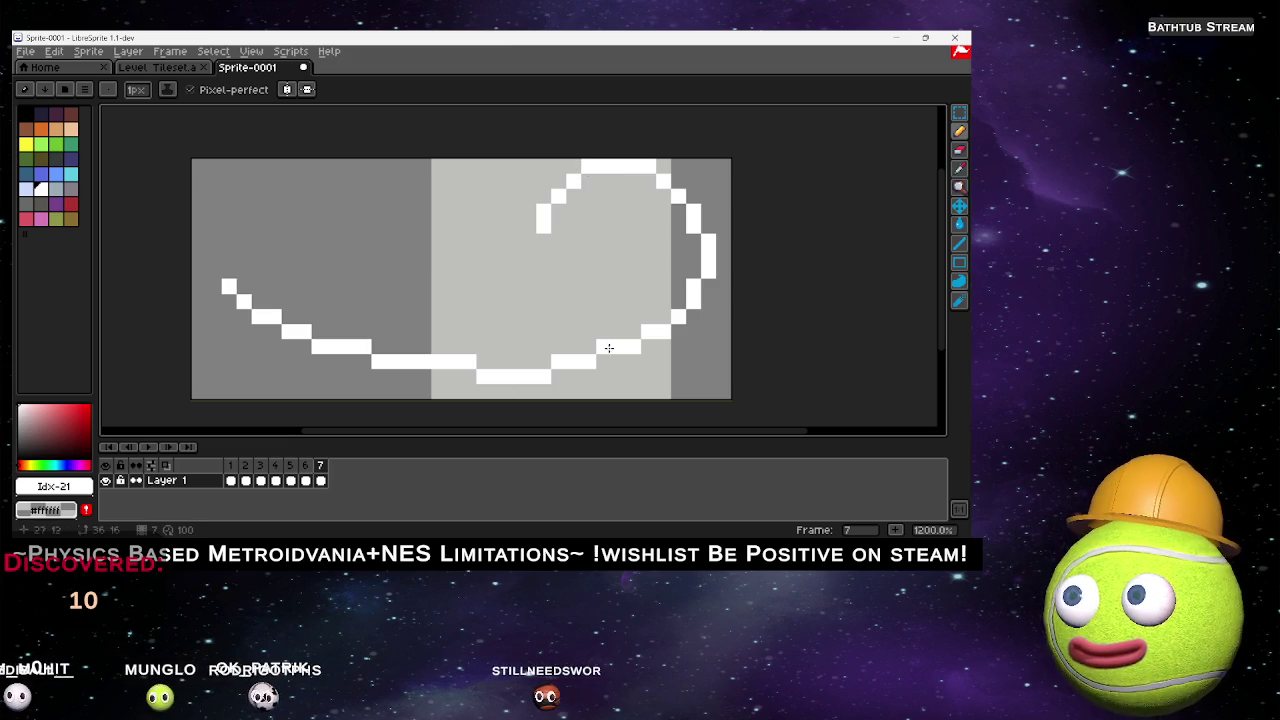
key("Left")
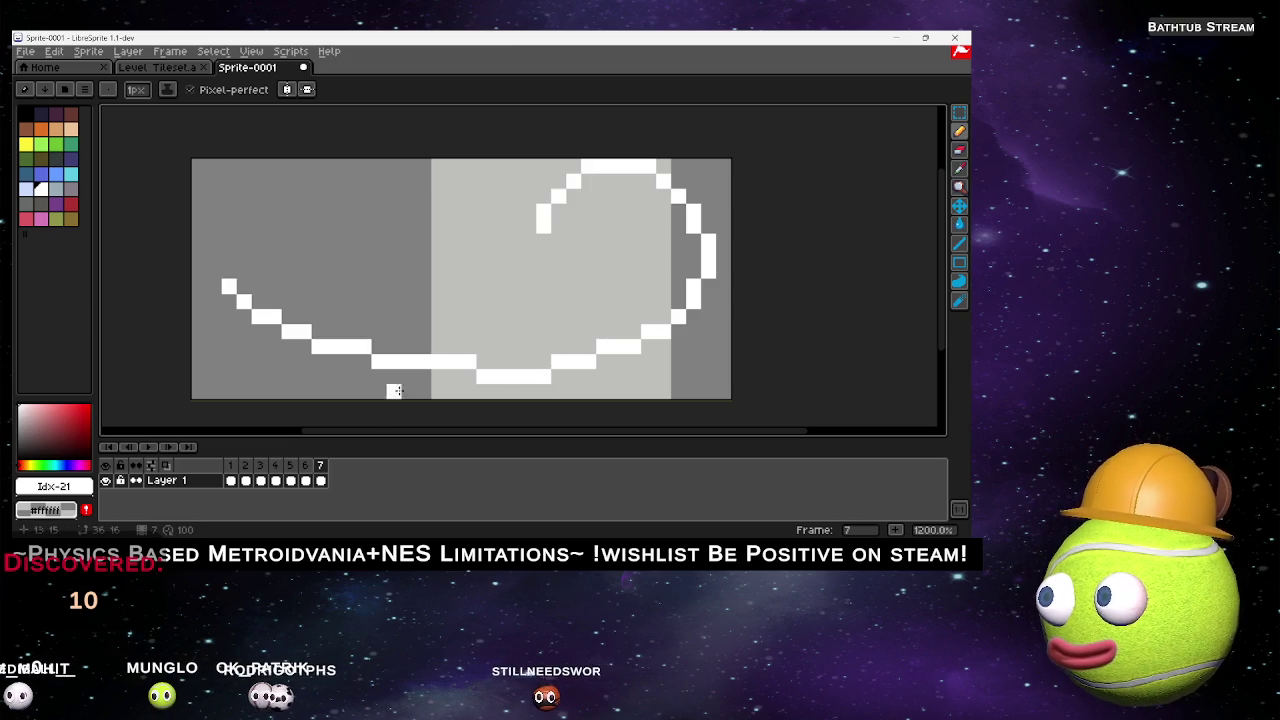
Add frame 8 with the curl extending inward, undoing the stray end pixels.
left_click(170, 51)
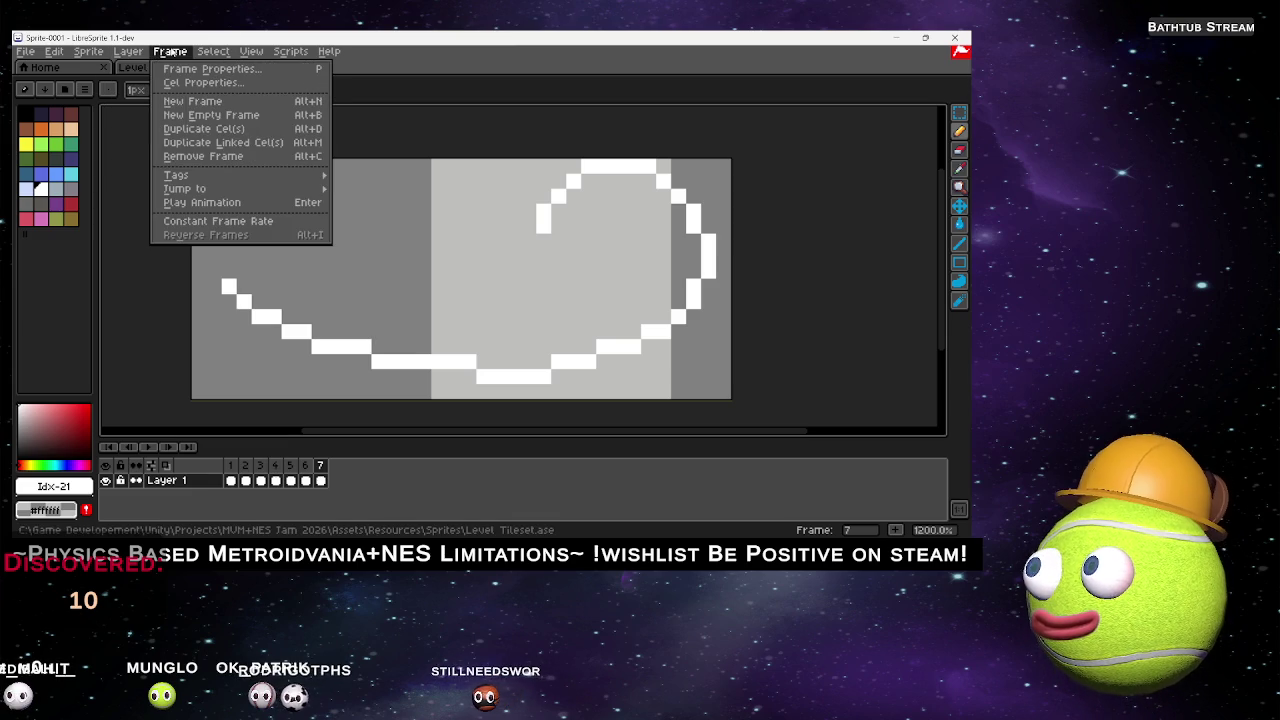
left_click(205, 99)
left_click_drag(545, 232, 555, 245)
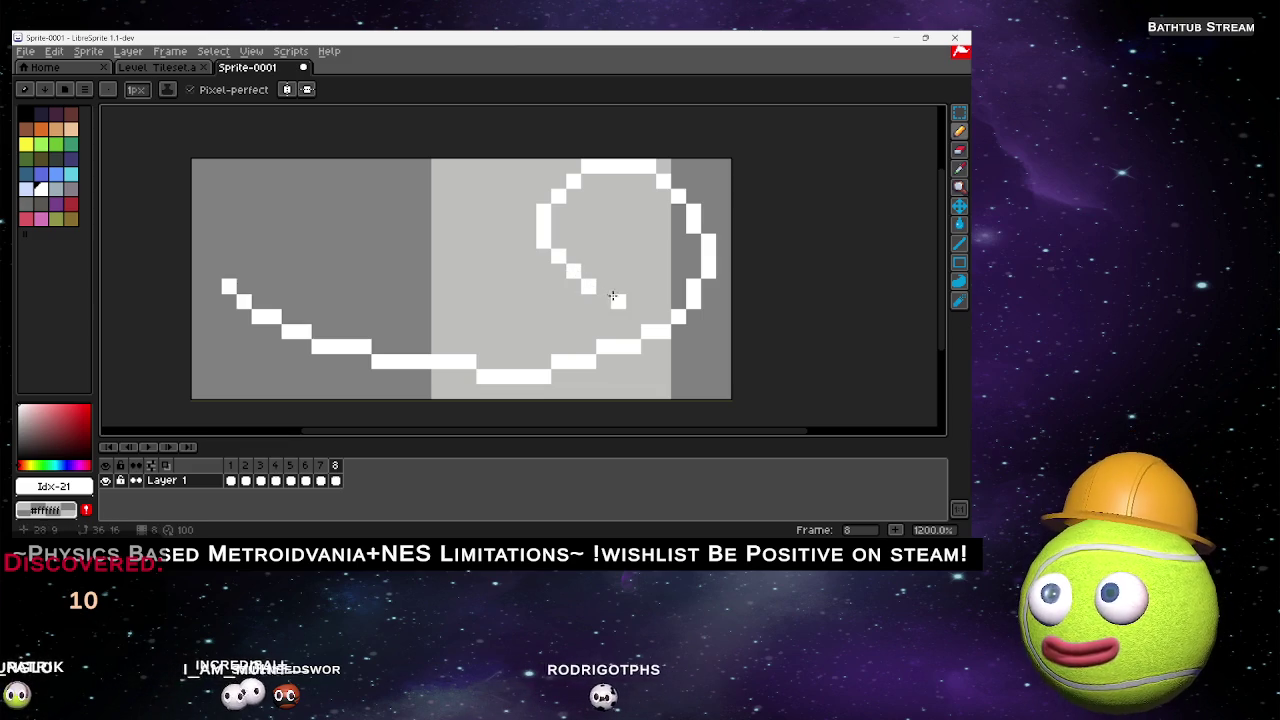
key("ctrl+z")
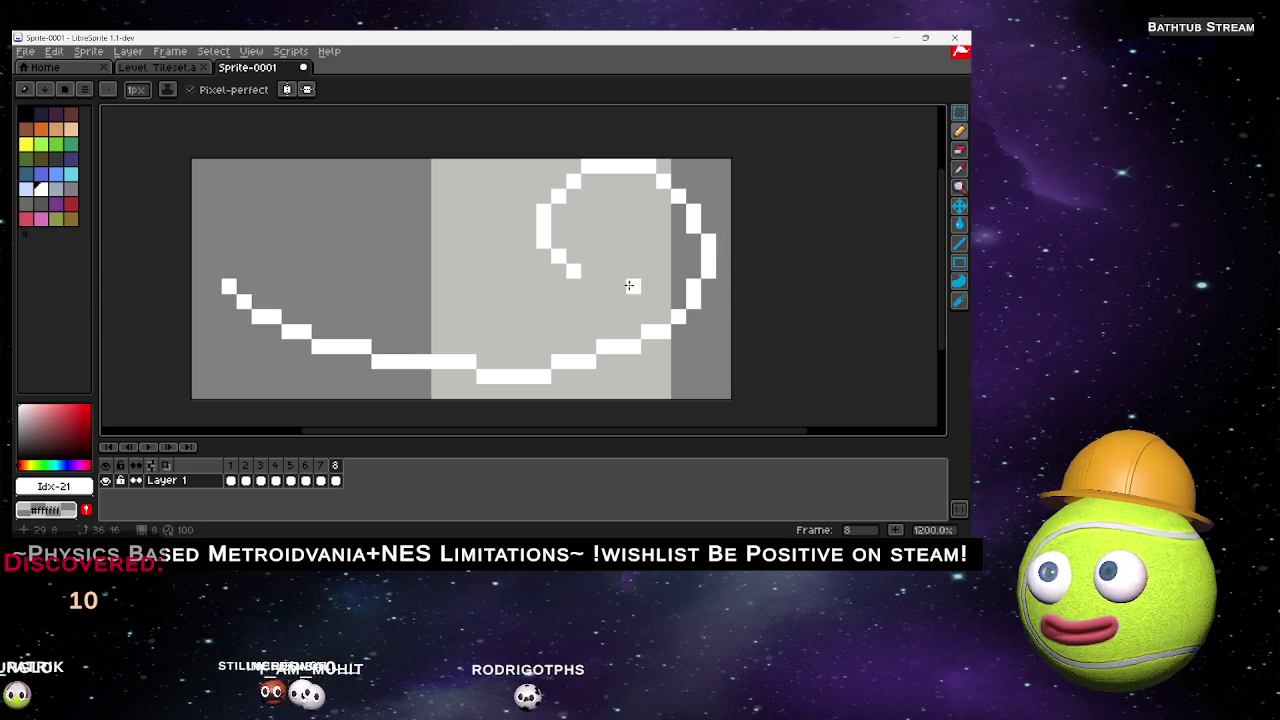
key("ctrl+z")
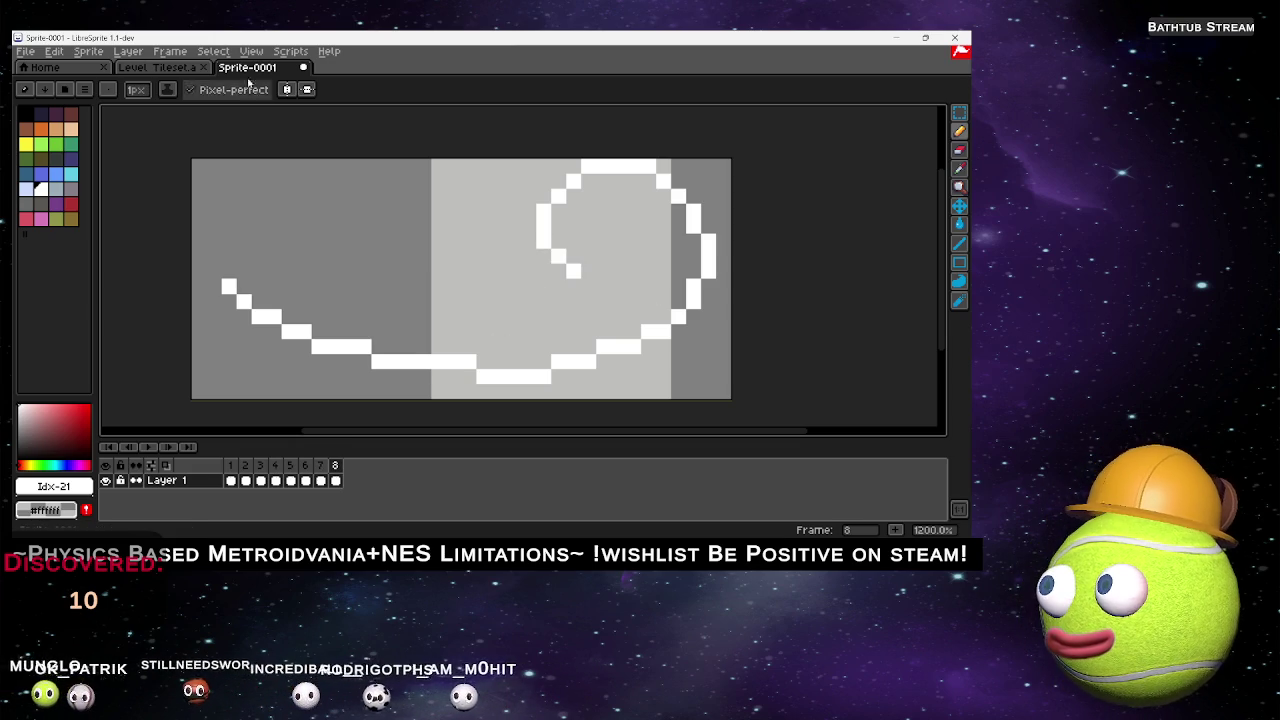
Add frames 9 and 10, closing the loop and then penciling a small inner spiral.
left_click(213, 51)
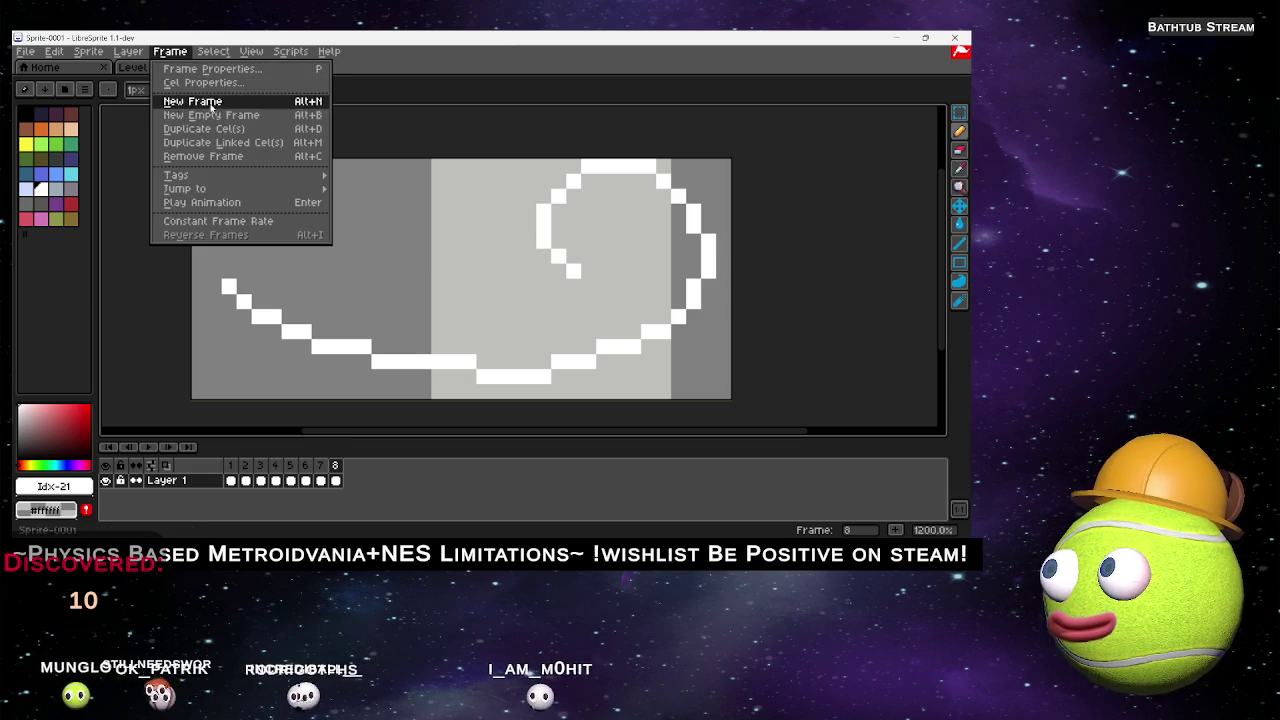
left_click(192, 101)
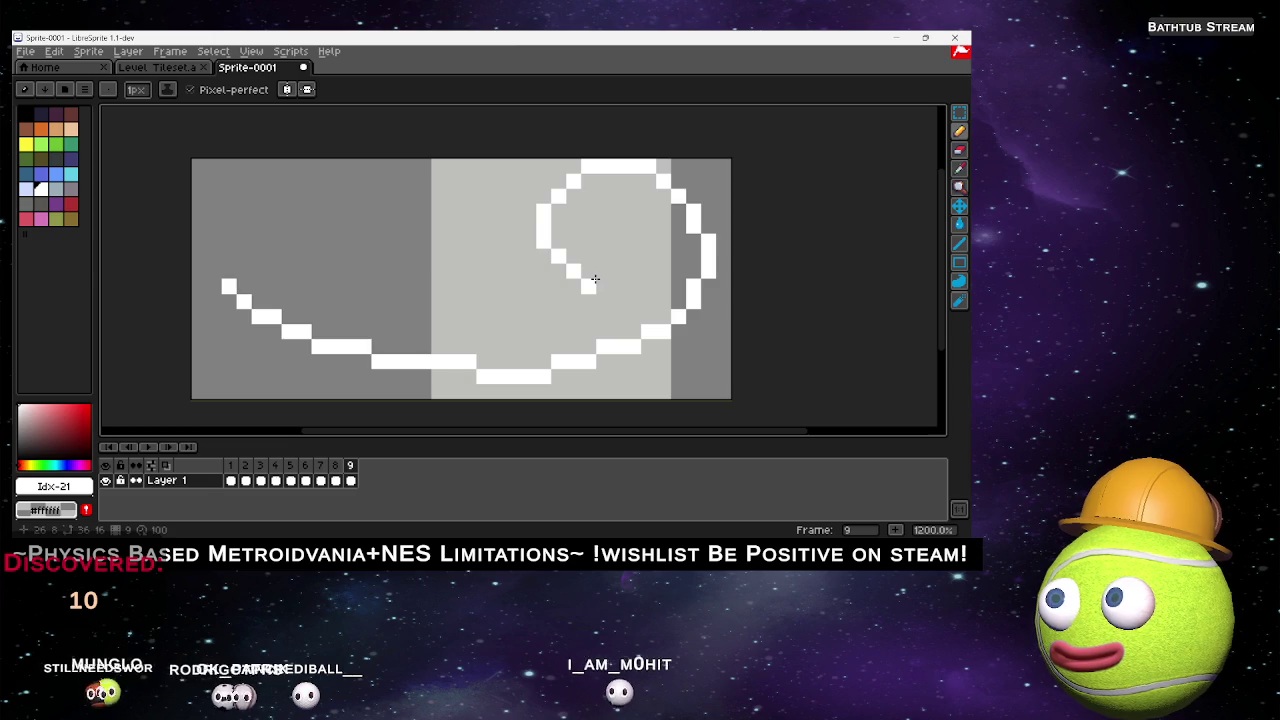
left_click_drag(601, 284, 621, 284)
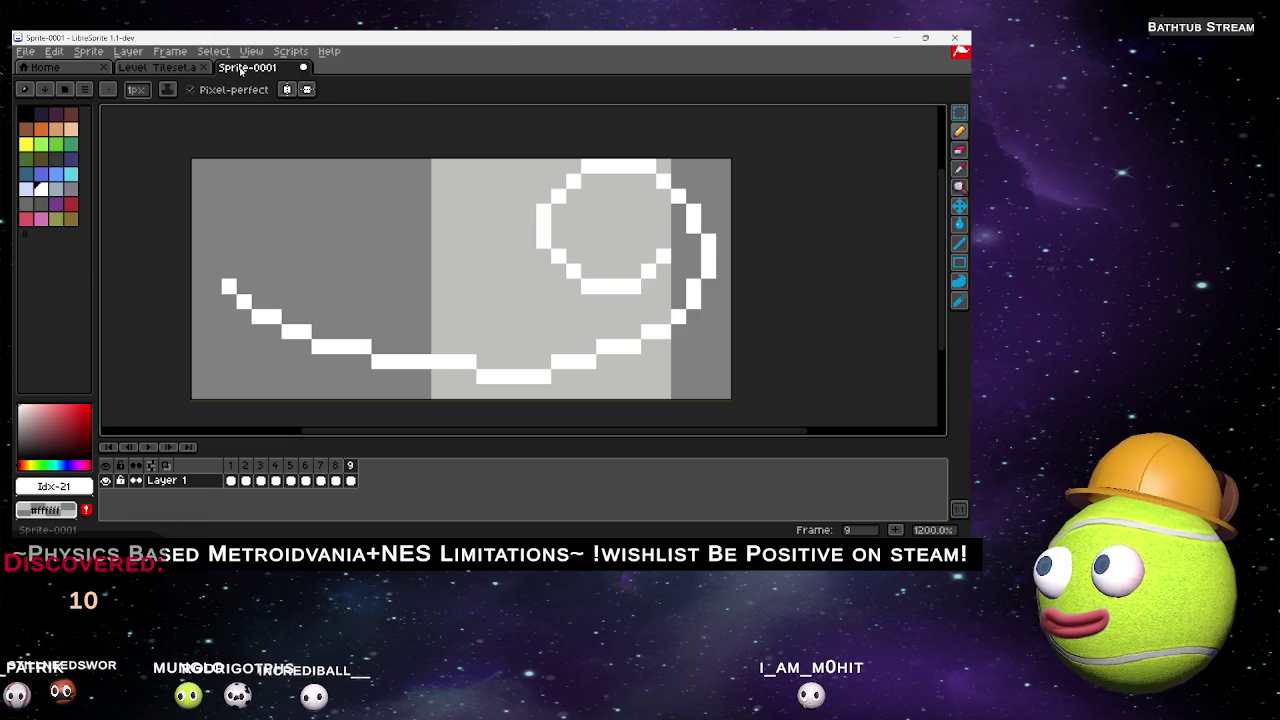
key("alt+n")
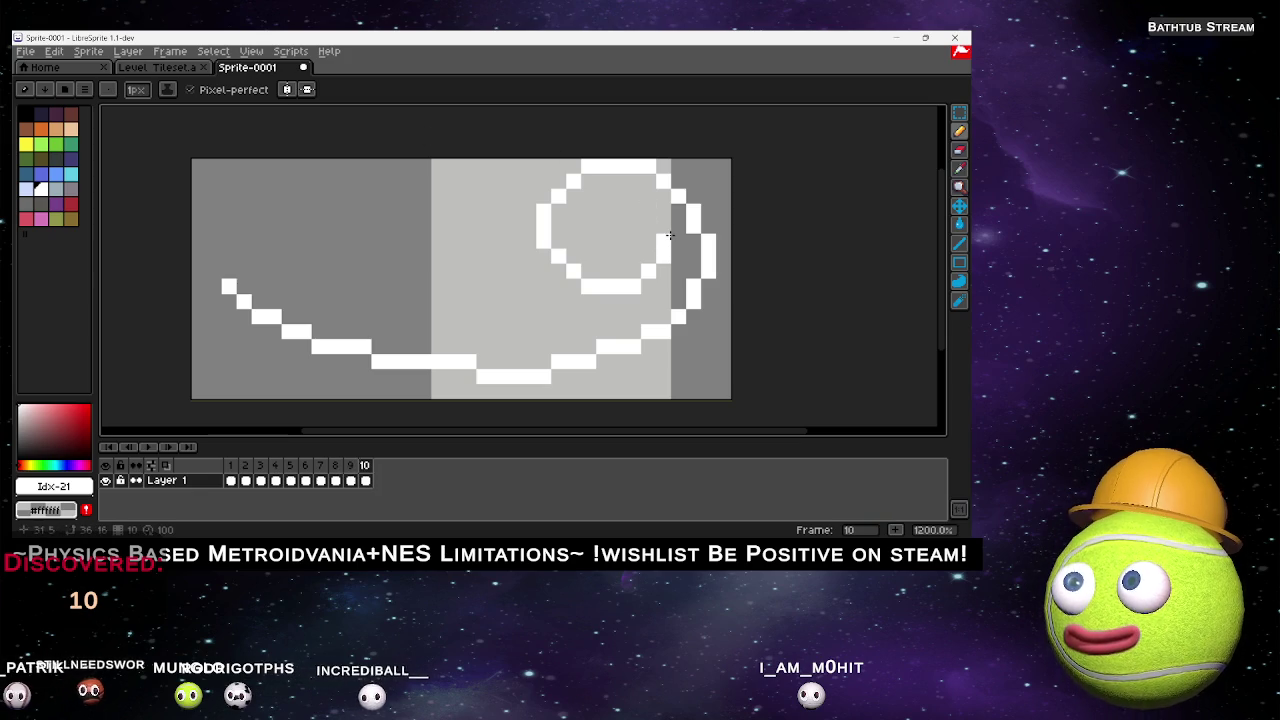
left_click(648, 212)
left_click_drag(619, 213, 631, 208)
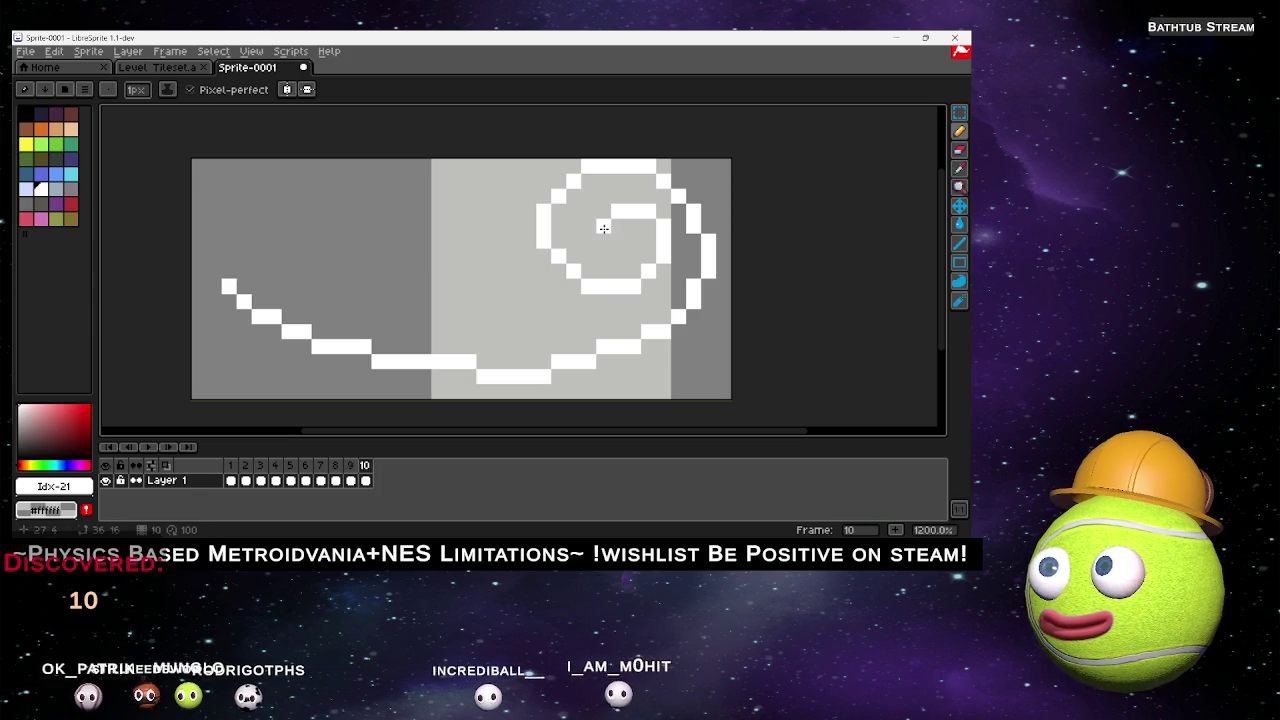
left_click(603, 240)
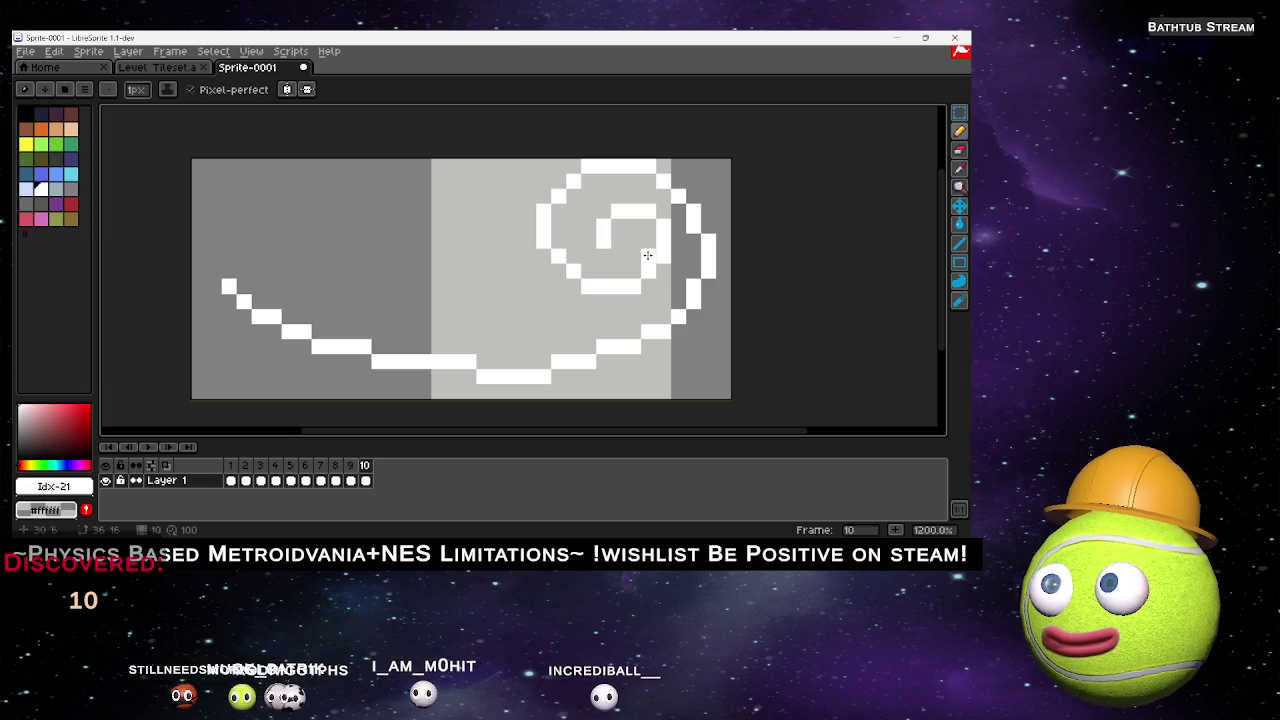
Step back and forth through the frames with the arrow keys to review the gust's growth.
key("Left")
key("Left")
key("Left")
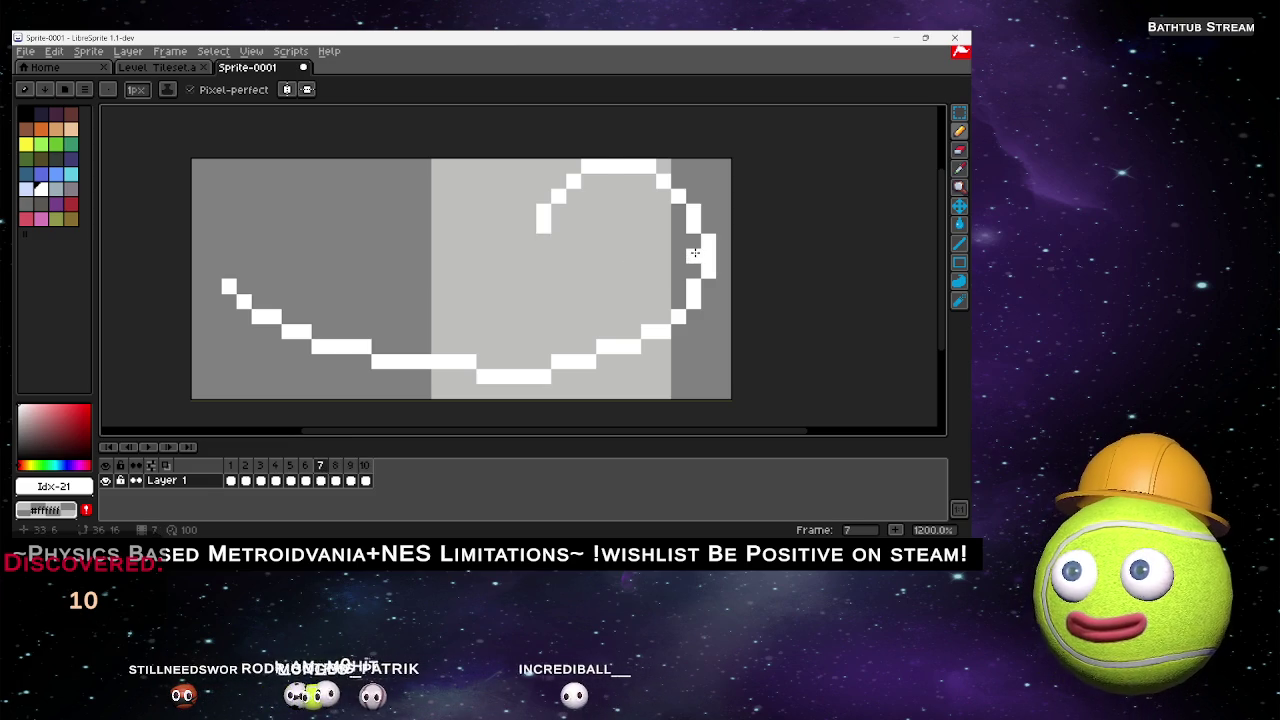
key("Left")
key("Left")
key("Left")
key("Left")
key("Right")
key("Right")
key("Right")
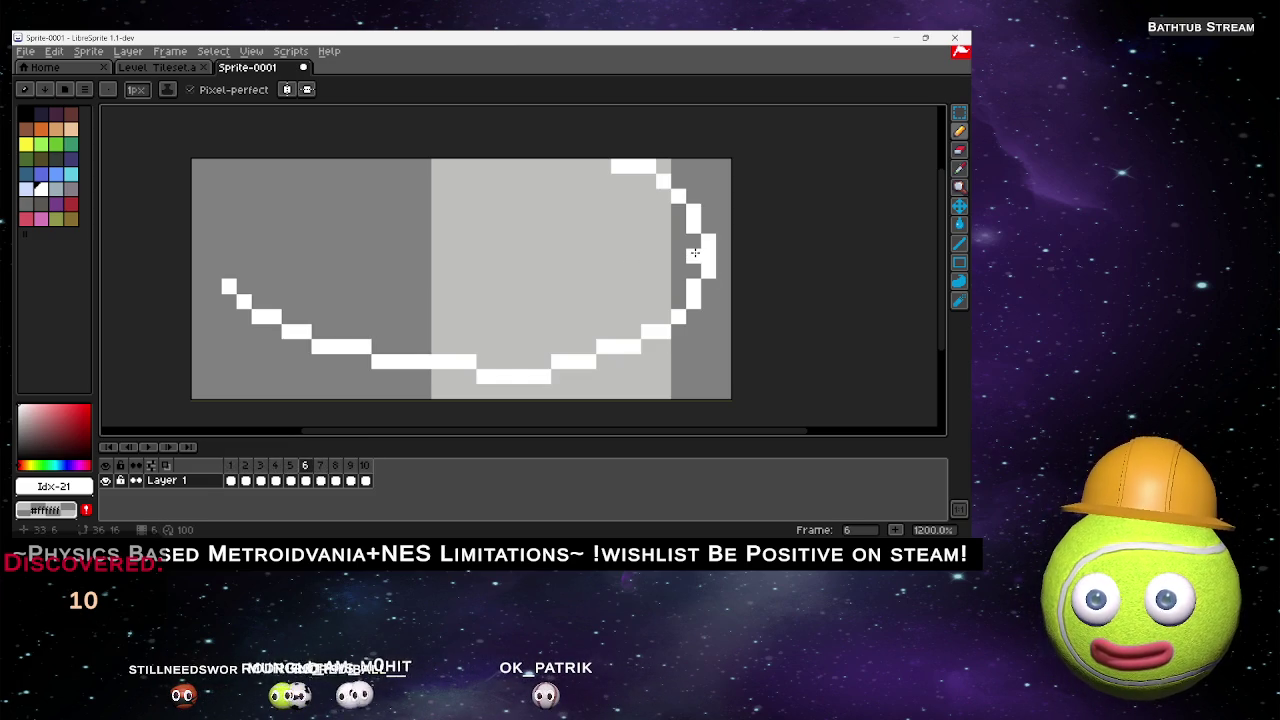
key("Right")
key("Right")
key("Right")
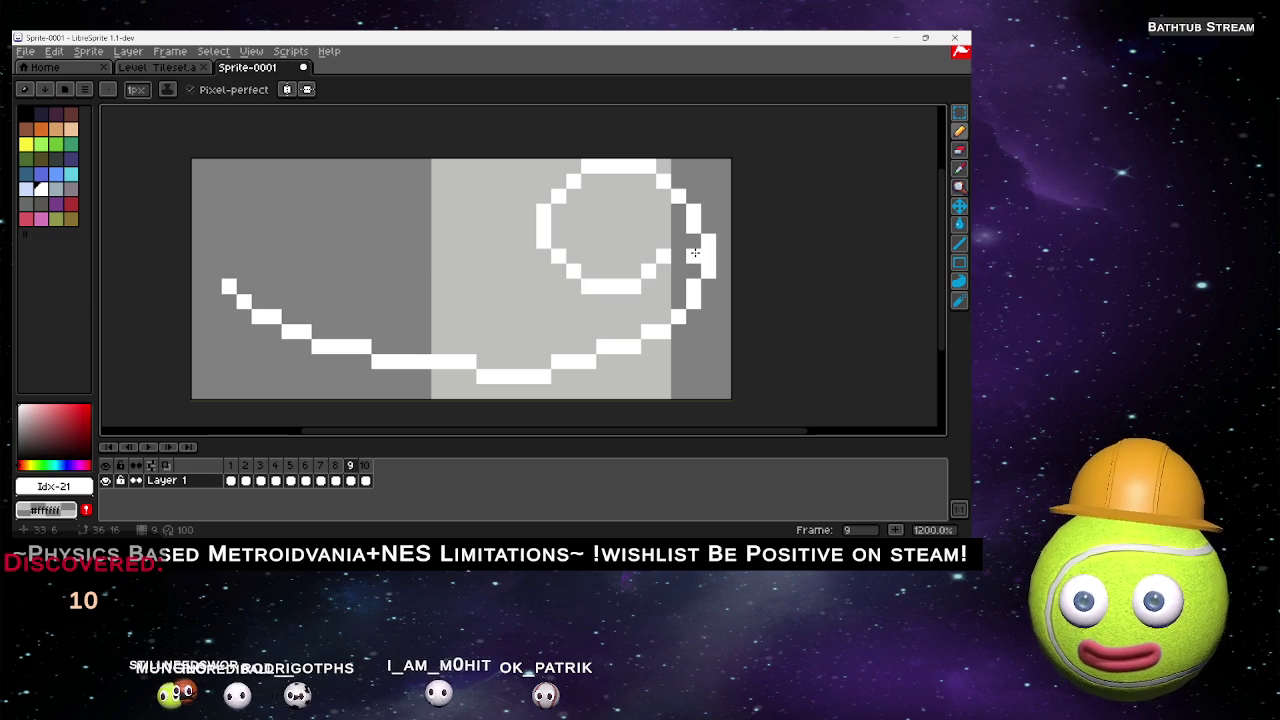
key("Right")
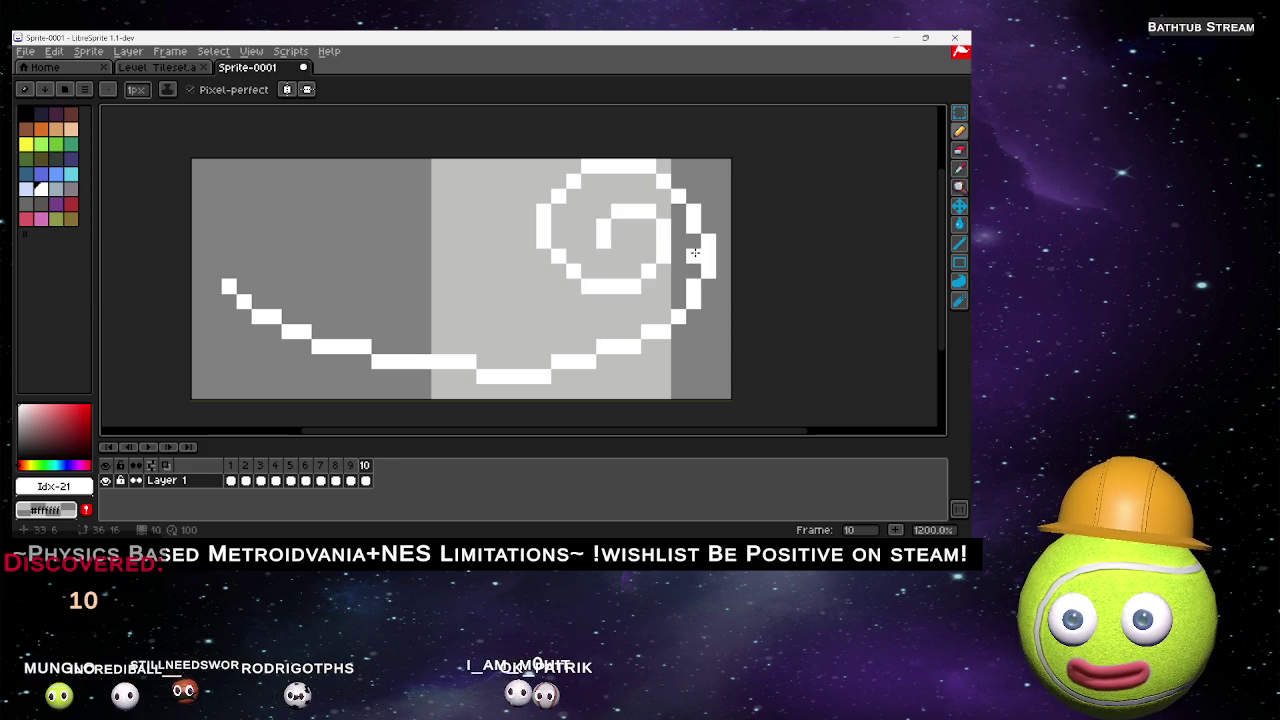
key("Right")
key("Right")
key("Right")
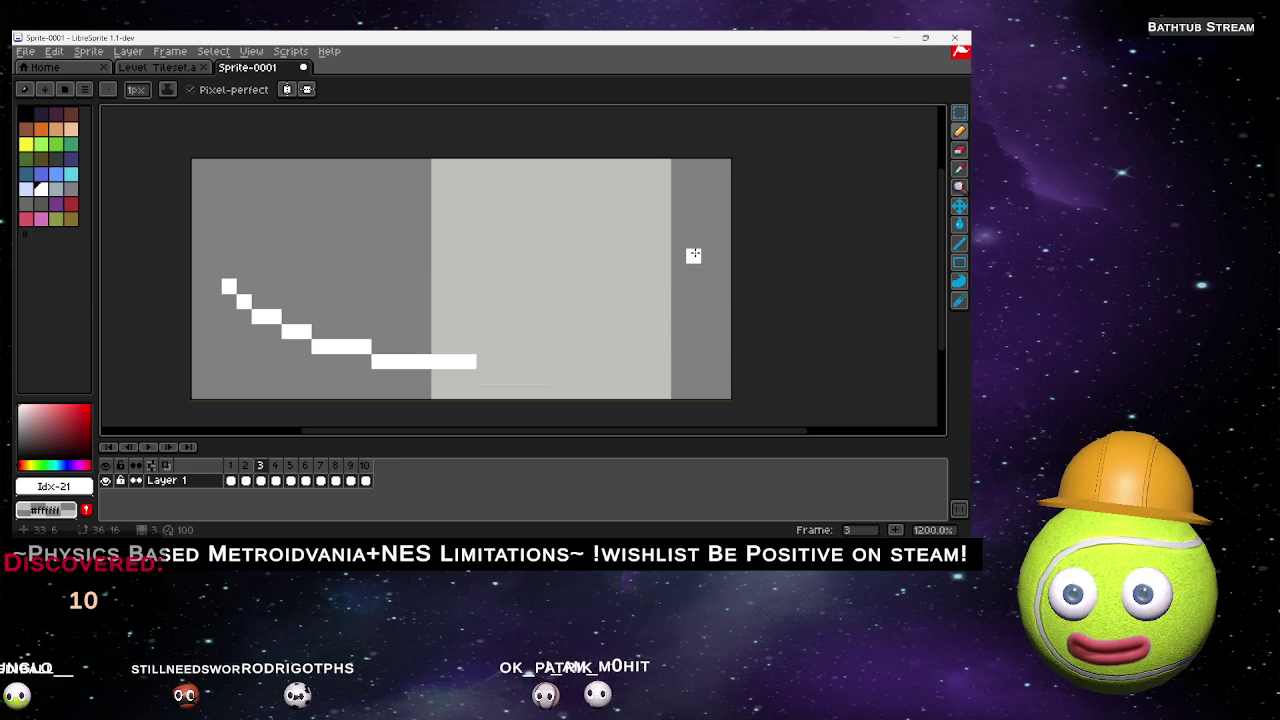
key("Right")
key("Right")
key("Right")
key("Right")
key("Right")
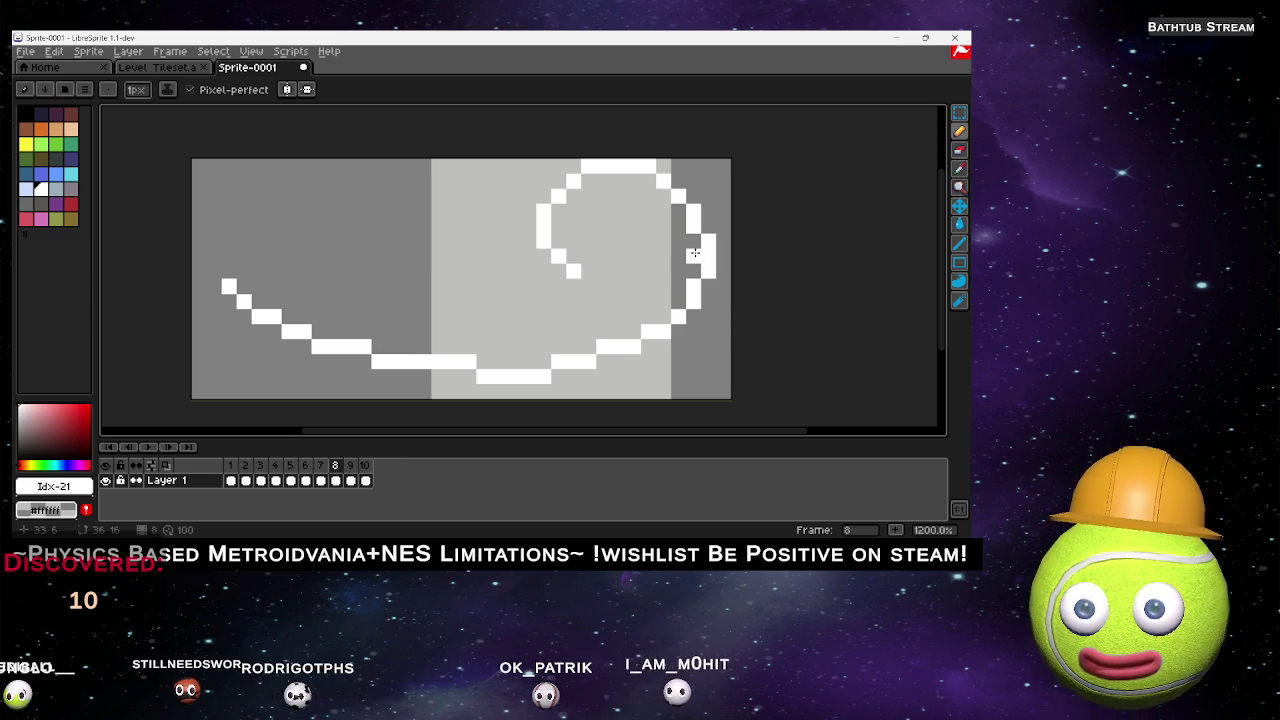
key("Right")
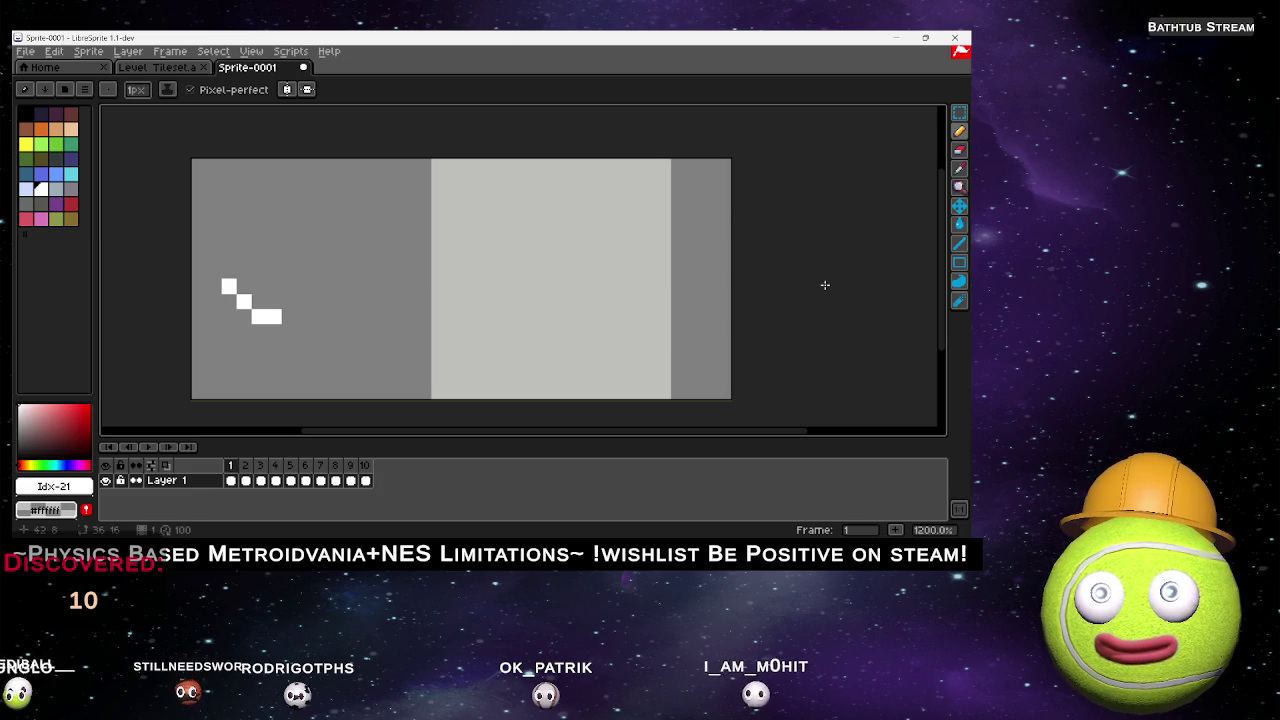
Preview the animation, then add frames 11 onward holding the finished spiral.
left_click(148, 447)
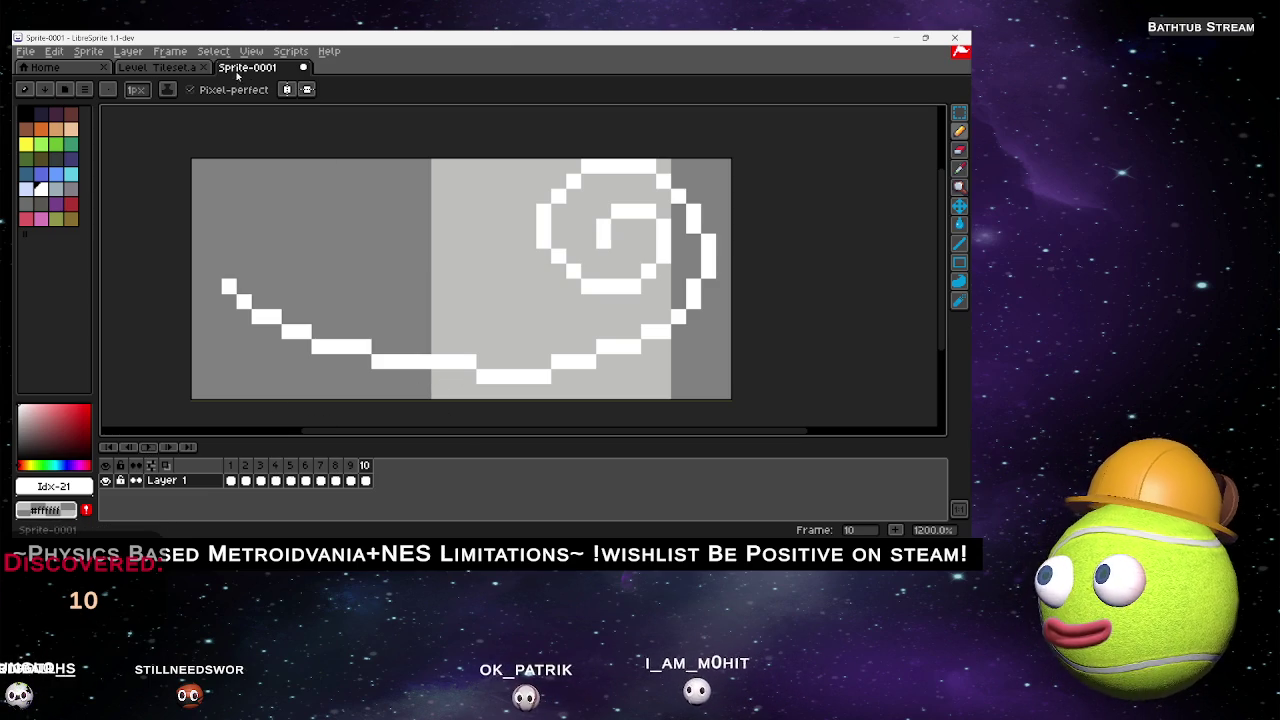
left_click(170, 51)
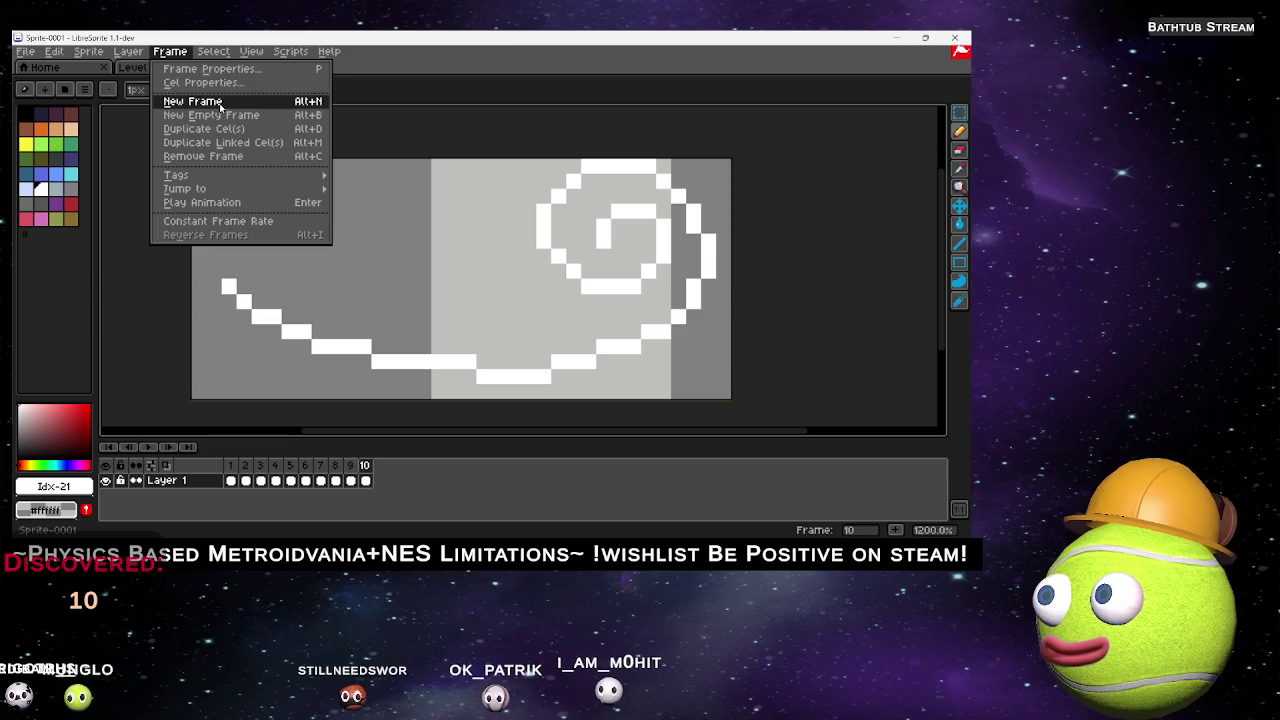
left_click(218, 103)
key("alt+n")
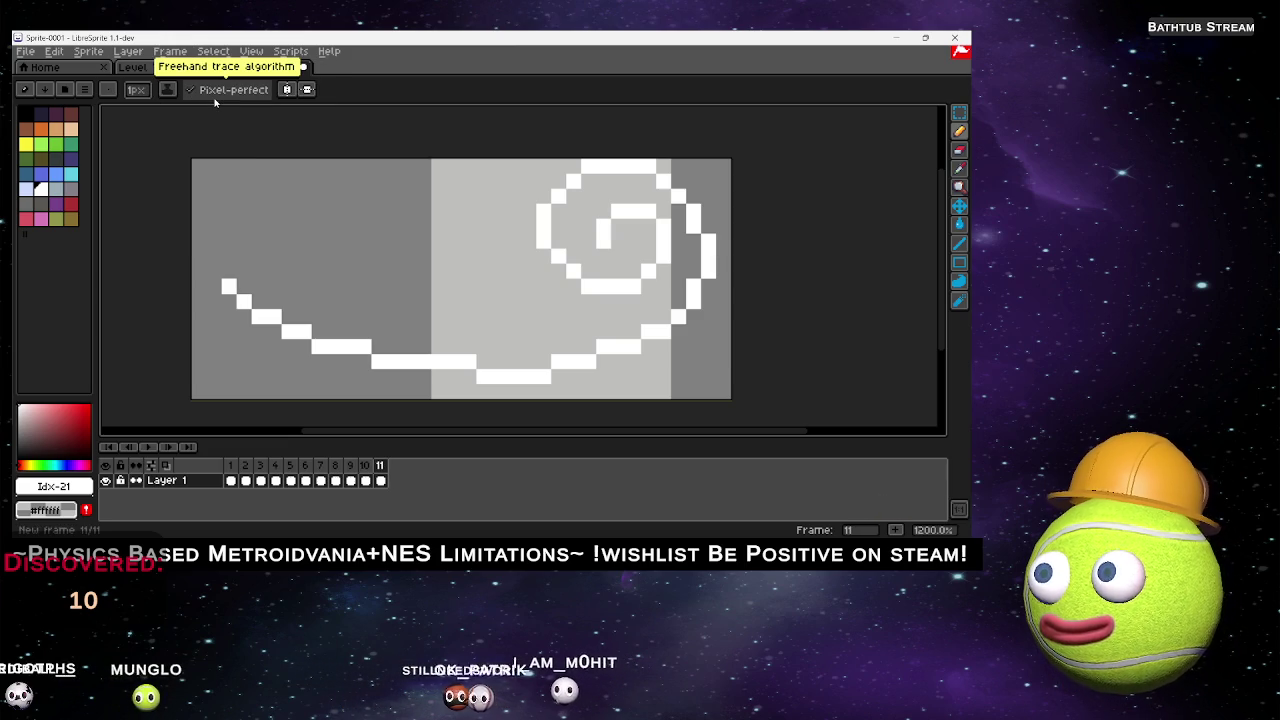
key("alt+n")
key("alt+n")
Return to frame 1 and step forward to frame 3.
left_click(231, 466)
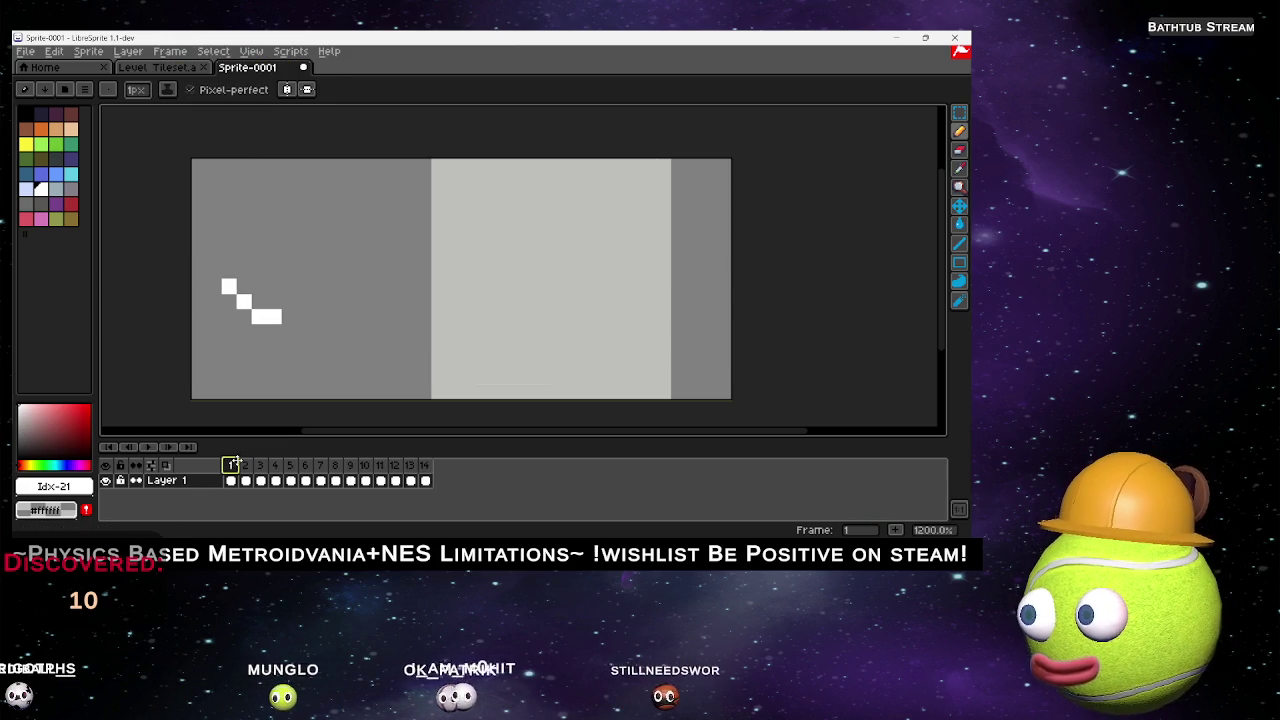
left_click(245, 466)
key("Right")
key("Right")
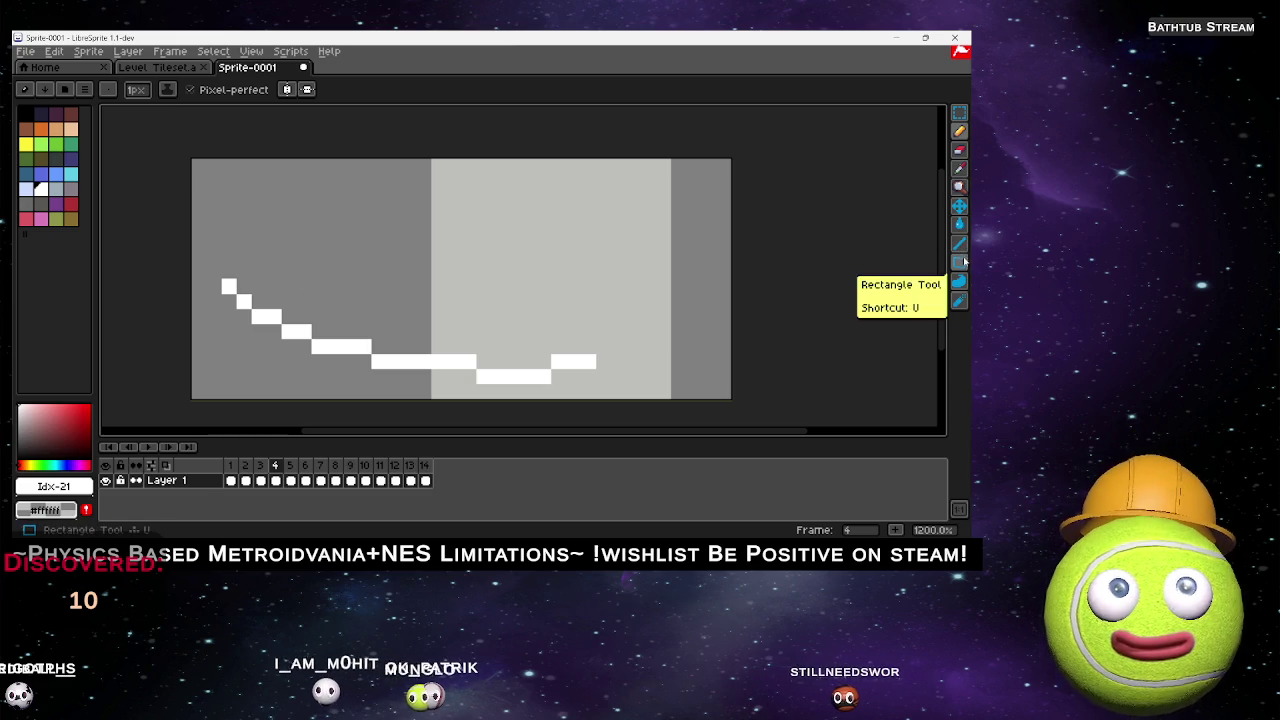
Switch to the Eraser and shrink its brush size down to 5px.
left_click(959, 150)
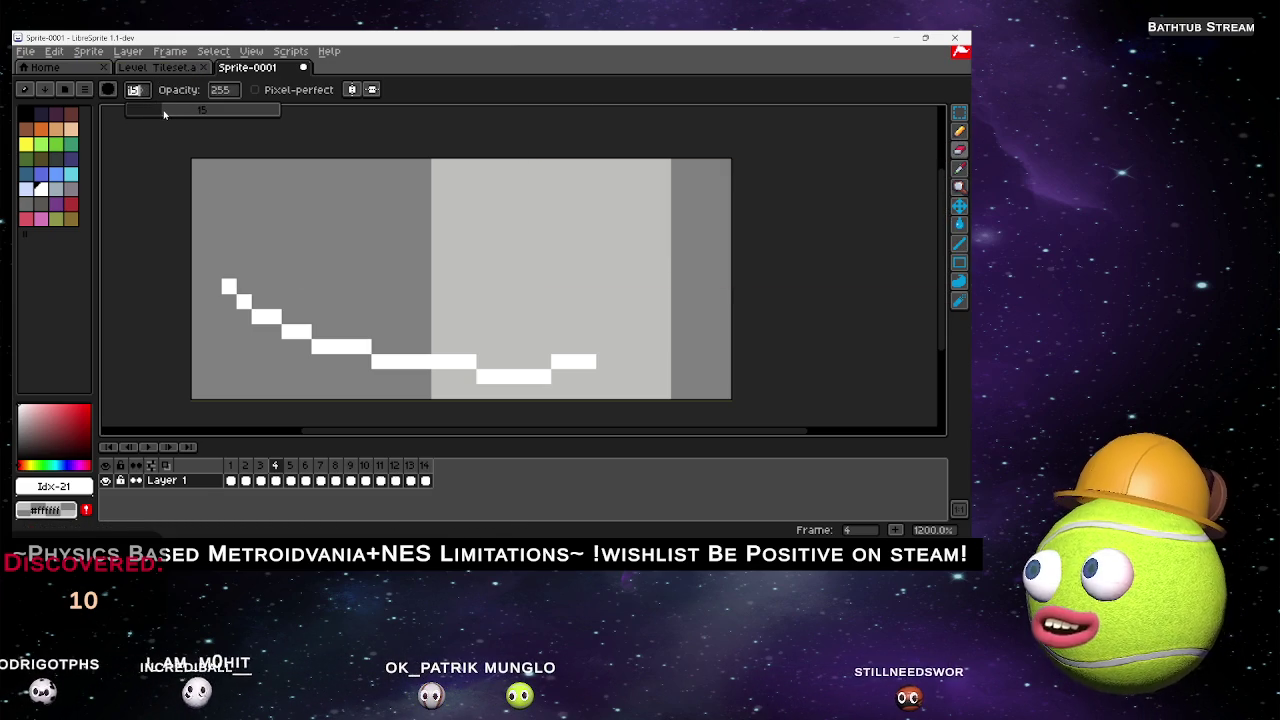
left_click(148, 111)
left_click(135, 89)
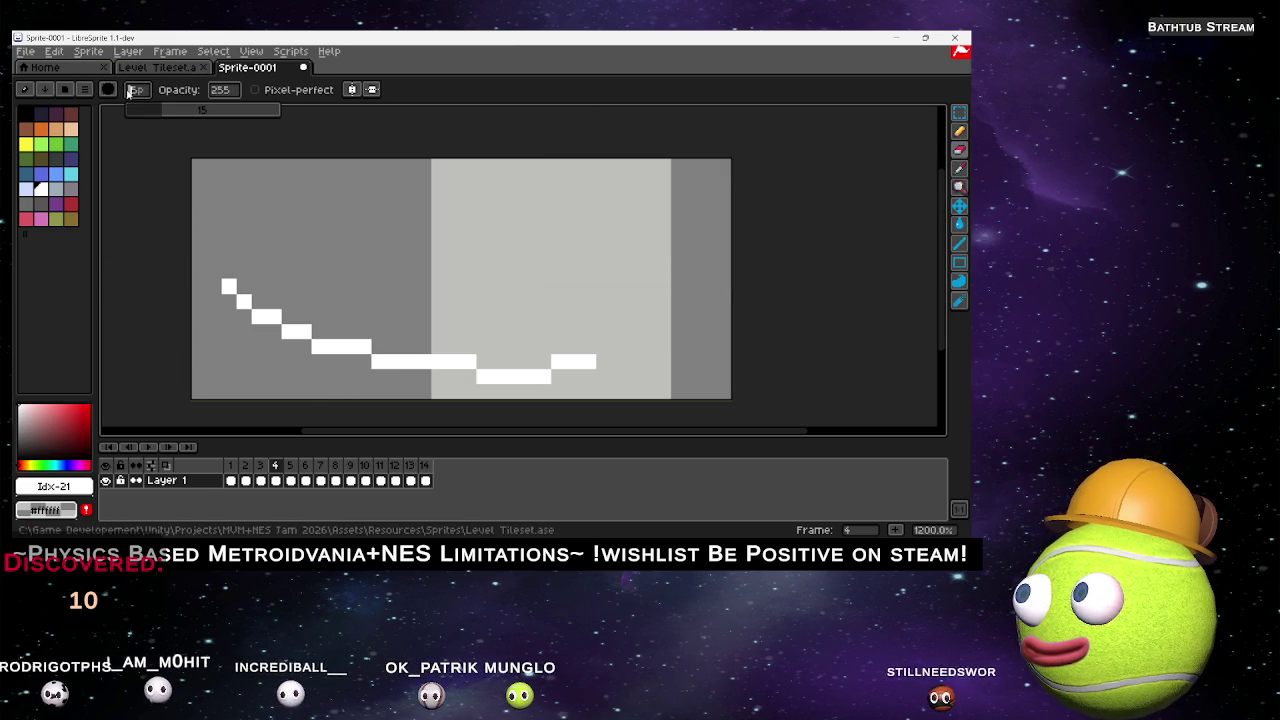
left_click_drag(153, 113, 142, 113)
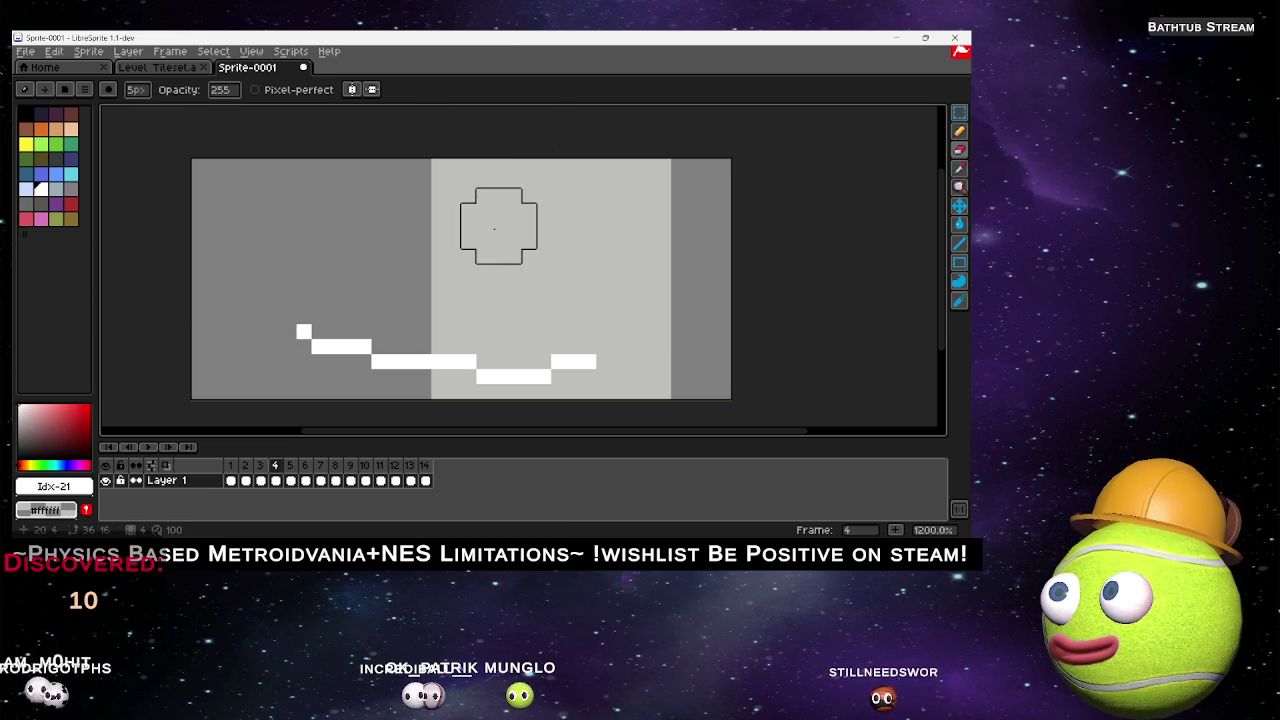
Erase progressively more of the line's left end on frames 5, 6 and 7.
key("period")
left_click_drag(304, 317, 363, 331)
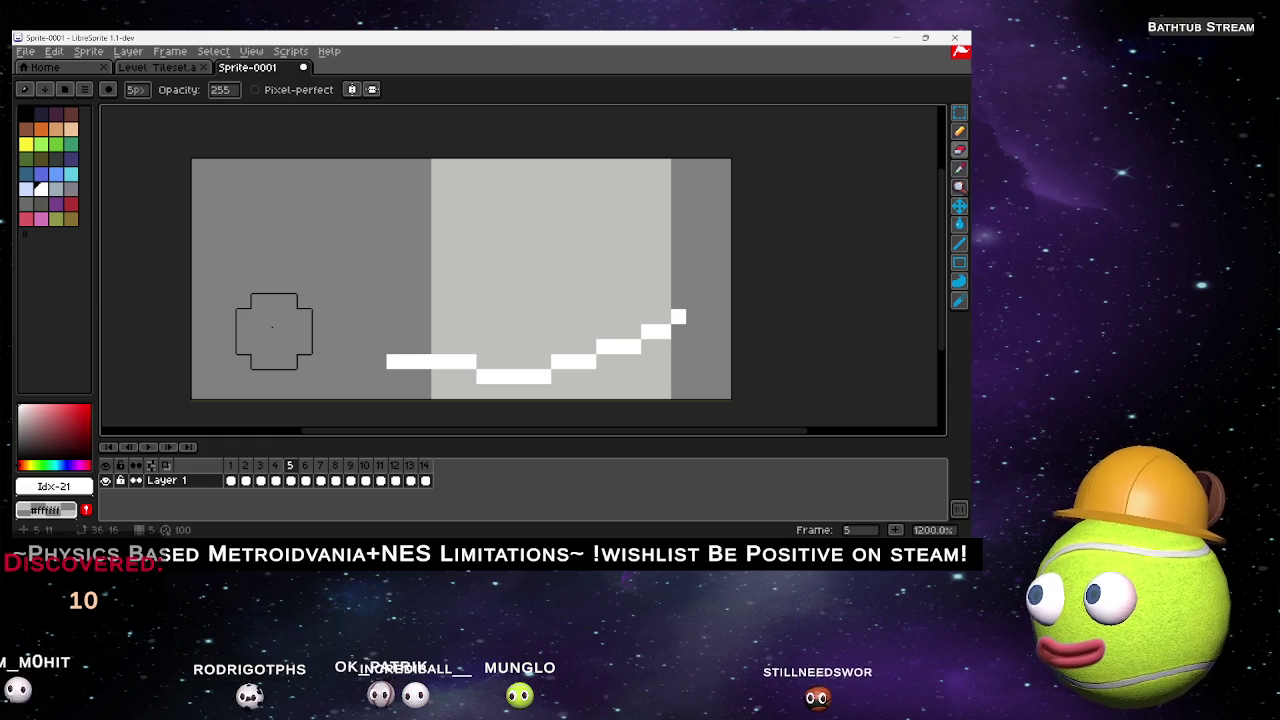
key("comma")
key("period")
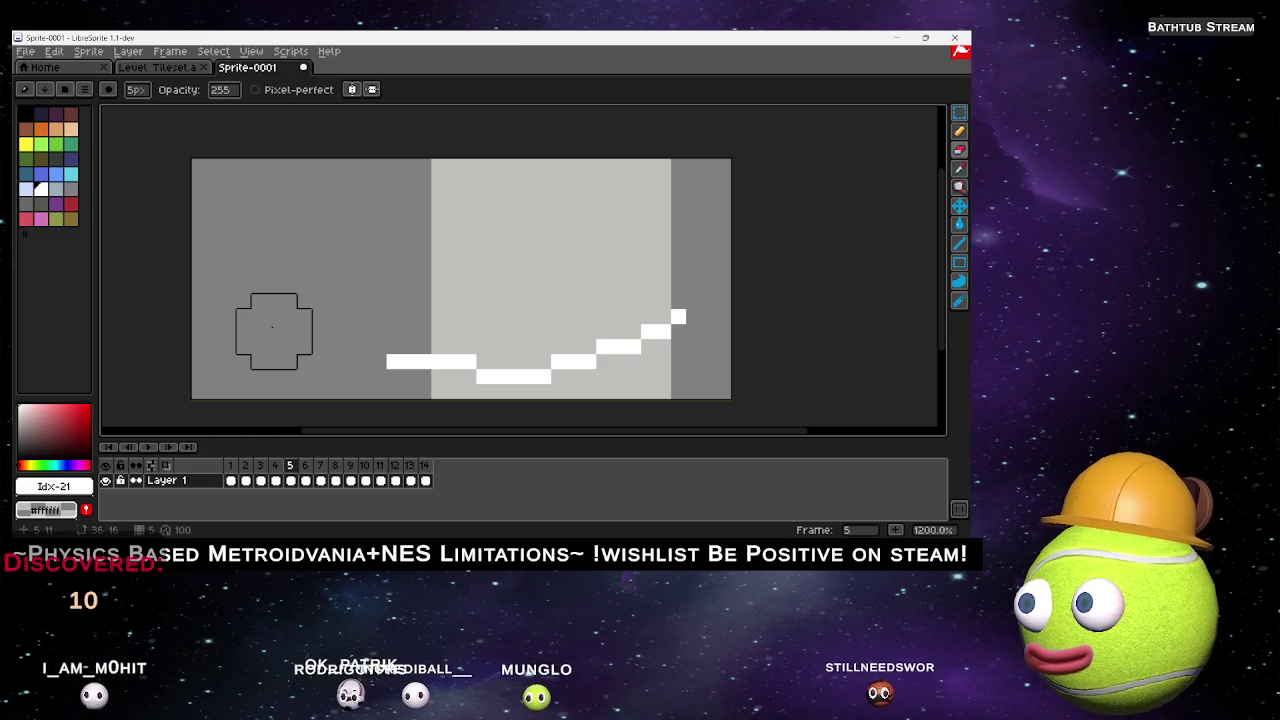
key("period")
mouse_move(258, 282)
left_mouse_down()
mouse_move(244, 301)
mouse_move(437, 344)
left_mouse_up()
key("comma")
key("period")
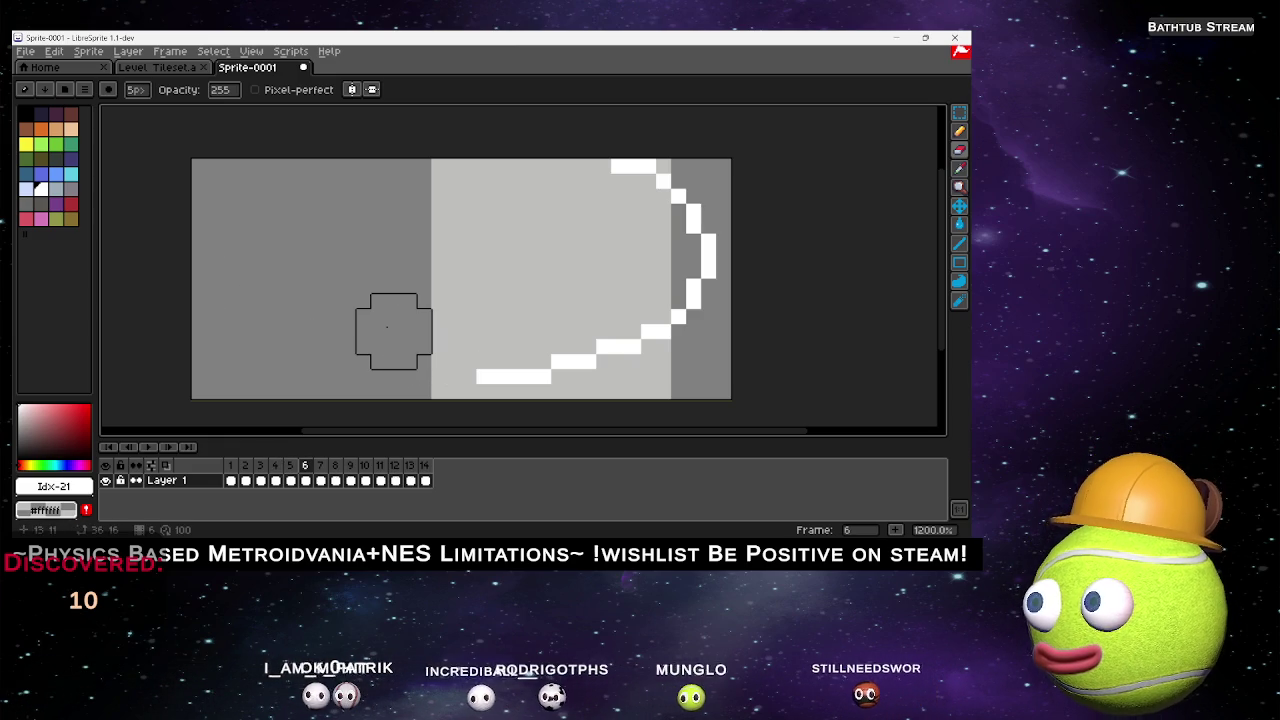
key("period")
mouse_move(240, 290)
left_mouse_down()
mouse_move(318, 329)
mouse_move(468, 360)
left_mouse_up()
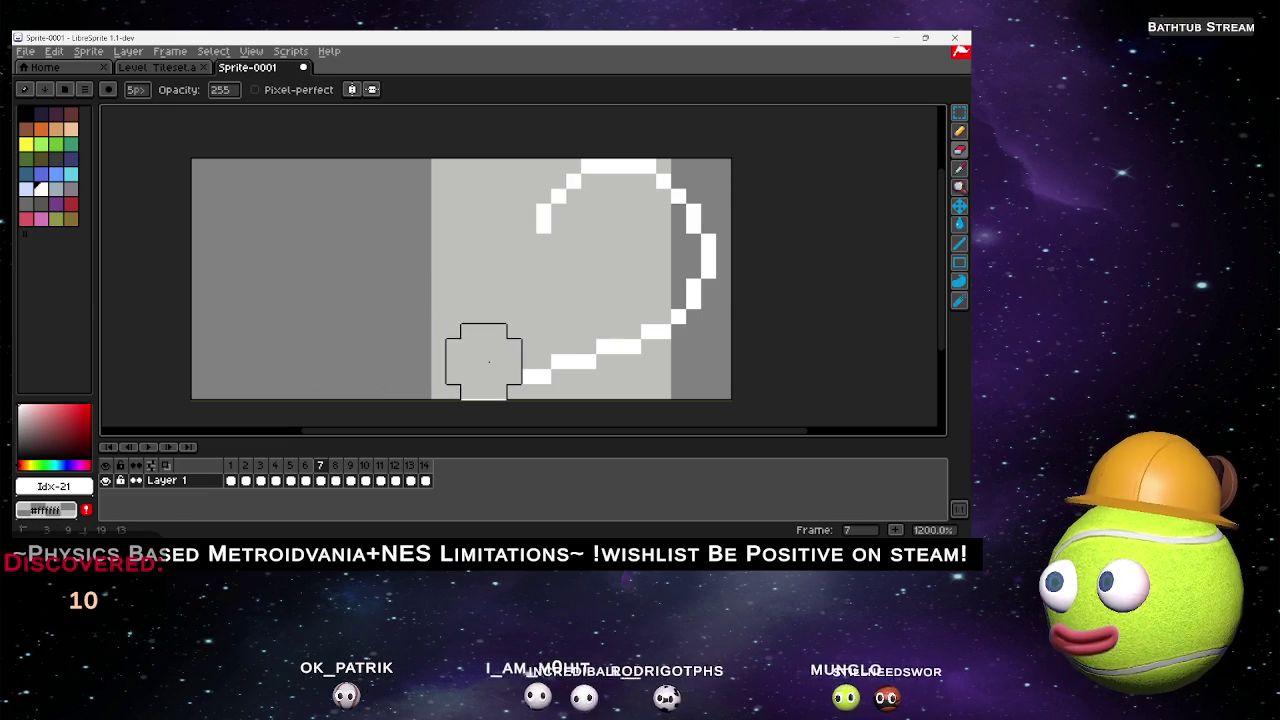
key("comma")
key("period")
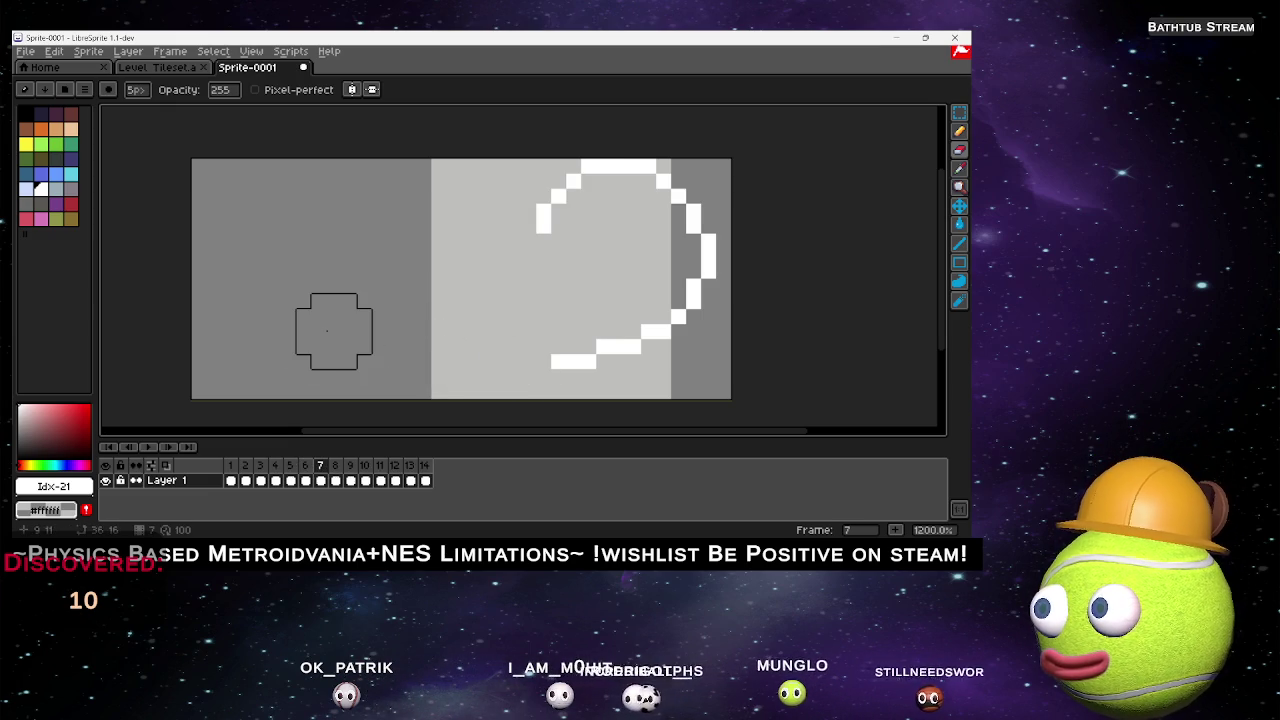
Erase more of the tail curve on each of frames 8 through 11.
key("period")
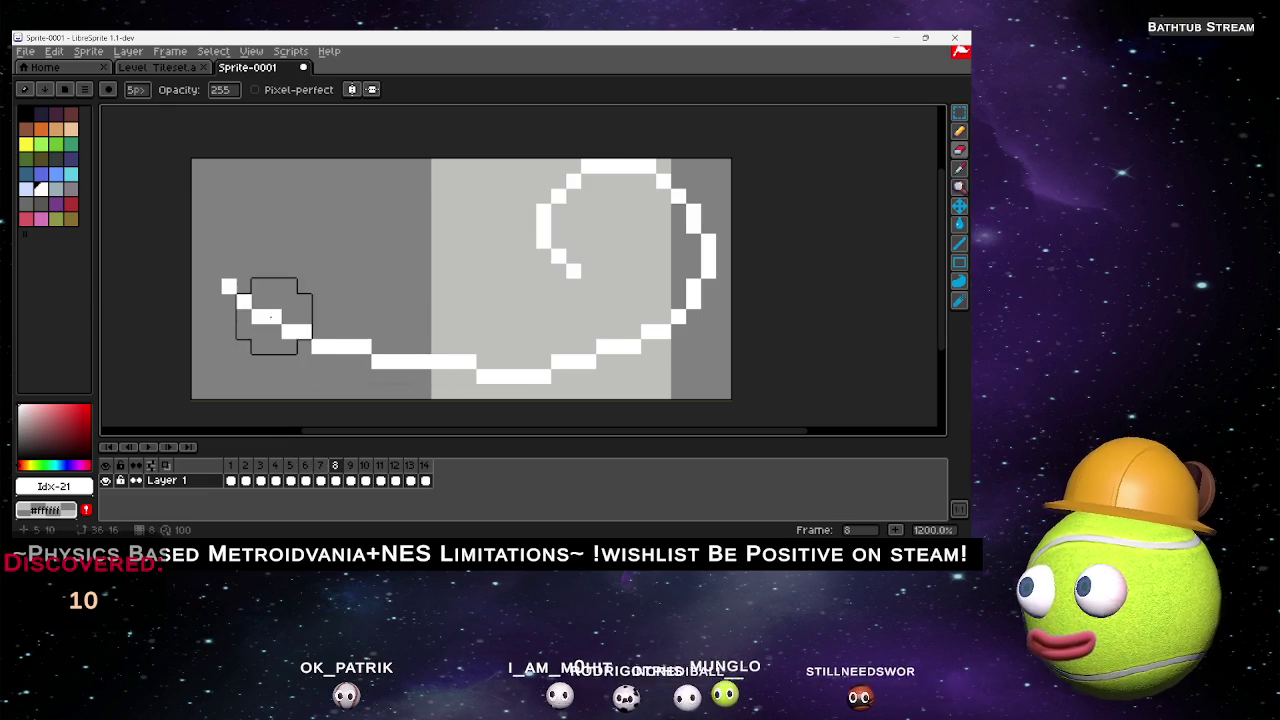
left_click_drag(232, 290, 568, 378)
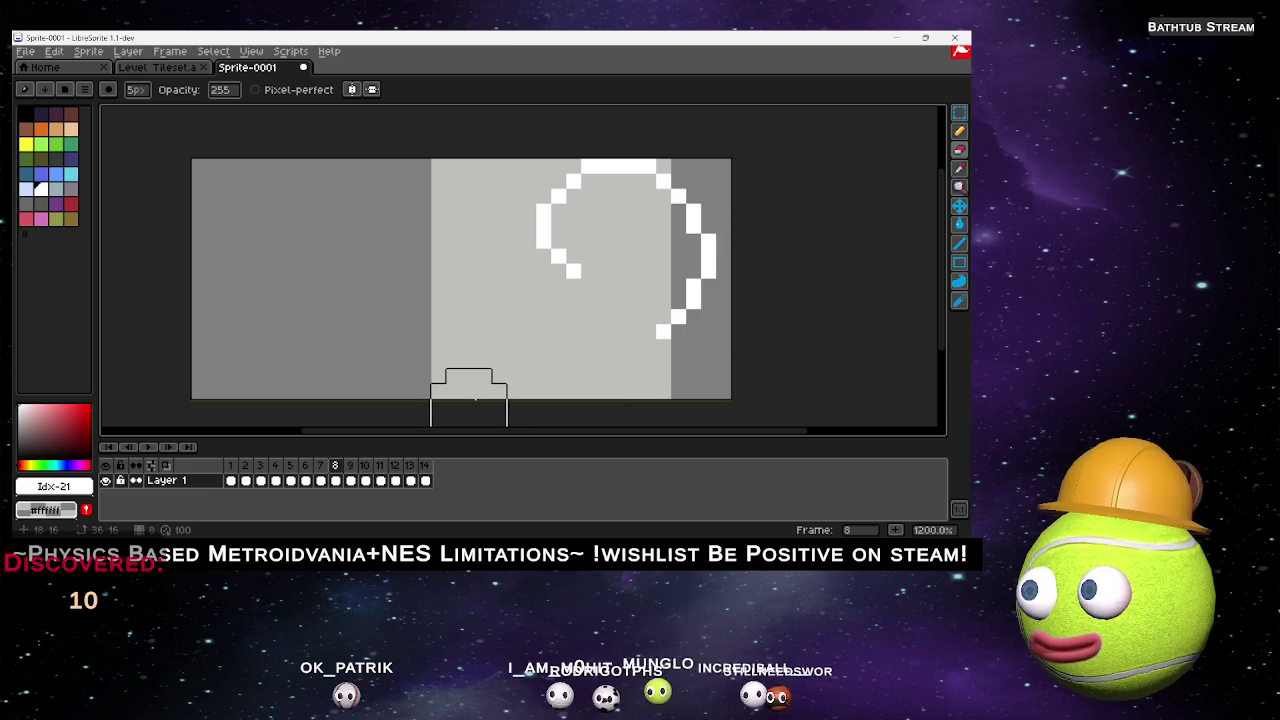
key("Right")
mouse_move(300, 343)
left_mouse_down()
mouse_move(243, 300)
mouse_move(588, 360)
mouse_move(691, 329)
mouse_move(708, 294)
mouse_move(663, 360)
left_mouse_up()
key("Right")
mouse_move(271, 314)
left_mouse_down()
mouse_move(377, 357)
mouse_move(708, 331)
mouse_move(723, 209)
left_mouse_up()
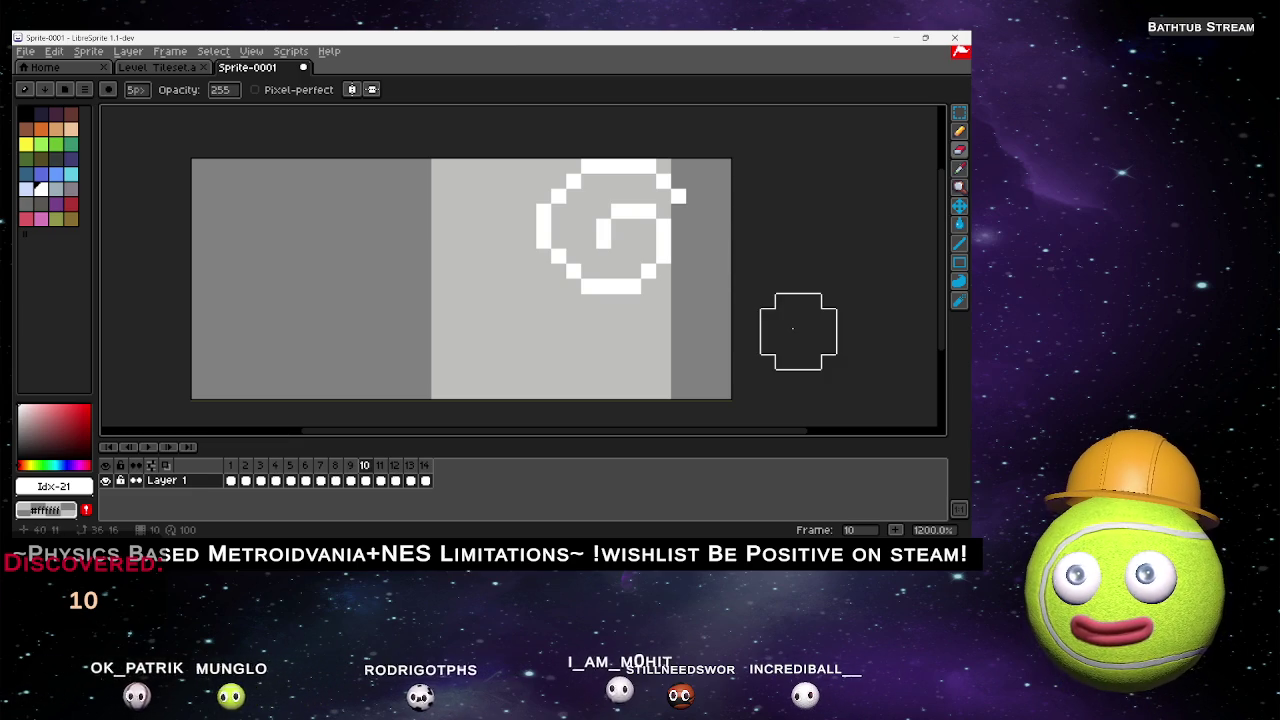
key("Right")
mouse_move(223, 297)
left_mouse_down()
mouse_move(409, 355)
mouse_move(646, 340)
mouse_move(708, 265)
mouse_move(708, 188)
mouse_move(628, 140)
left_mouse_up()
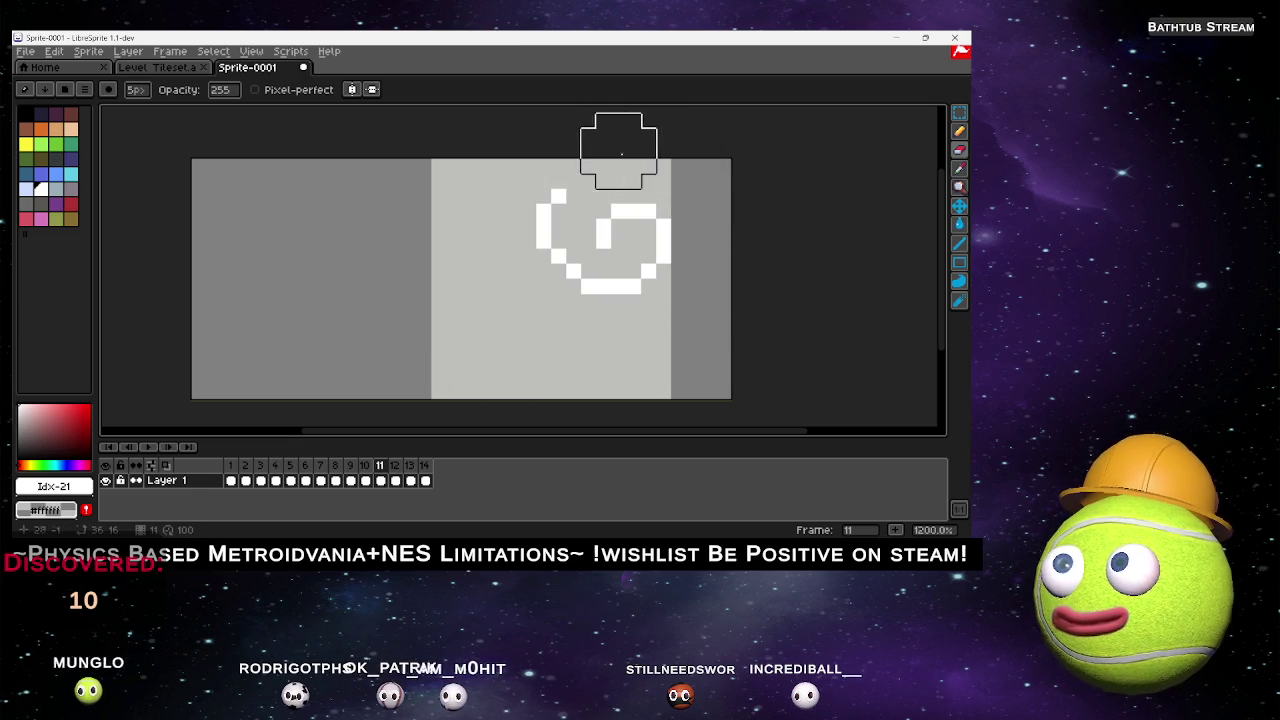
Erase the tail up to the spiral on frame 12, and the spiral's right side on frame 13.
key("Right")
mouse_move(223, 297)
left_mouse_down()
mouse_move(423, 357)
mouse_move(678, 320)
mouse_move(694, 174)
mouse_move(557, 163)
mouse_move(543, 254)
mouse_move(558, 286)
left_mouse_up()
key("Right")
mouse_move(319, 331)
left_mouse_down()
mouse_move(631, 360)
mouse_move(740, 206)
mouse_move(678, 150)
mouse_move(588, 143)
mouse_move(543, 240)
left_mouse_up()
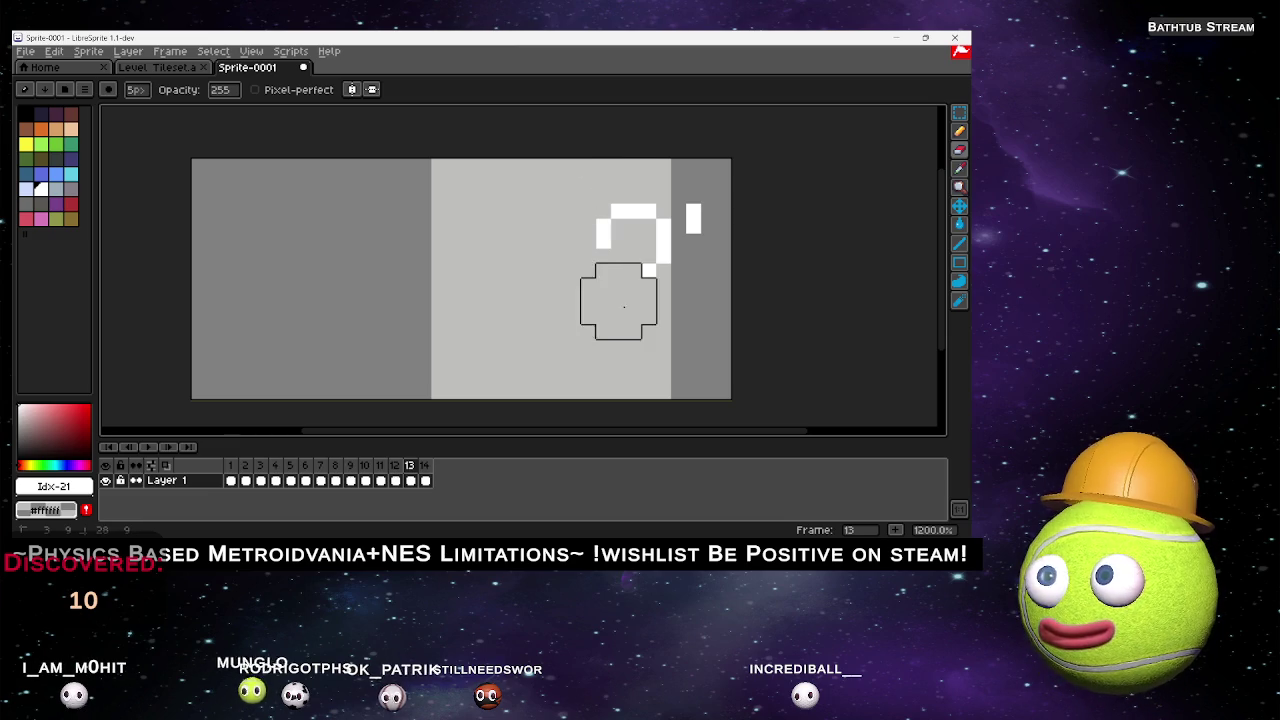
key("Left")
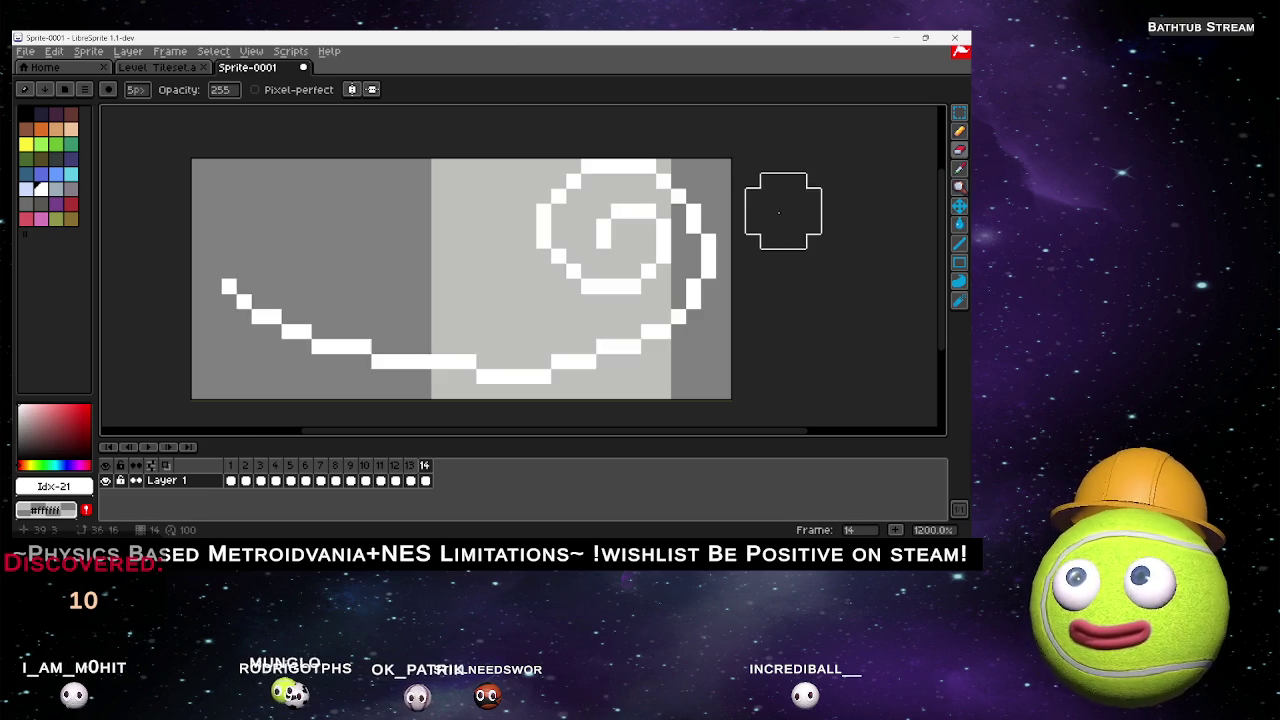
key("Right")
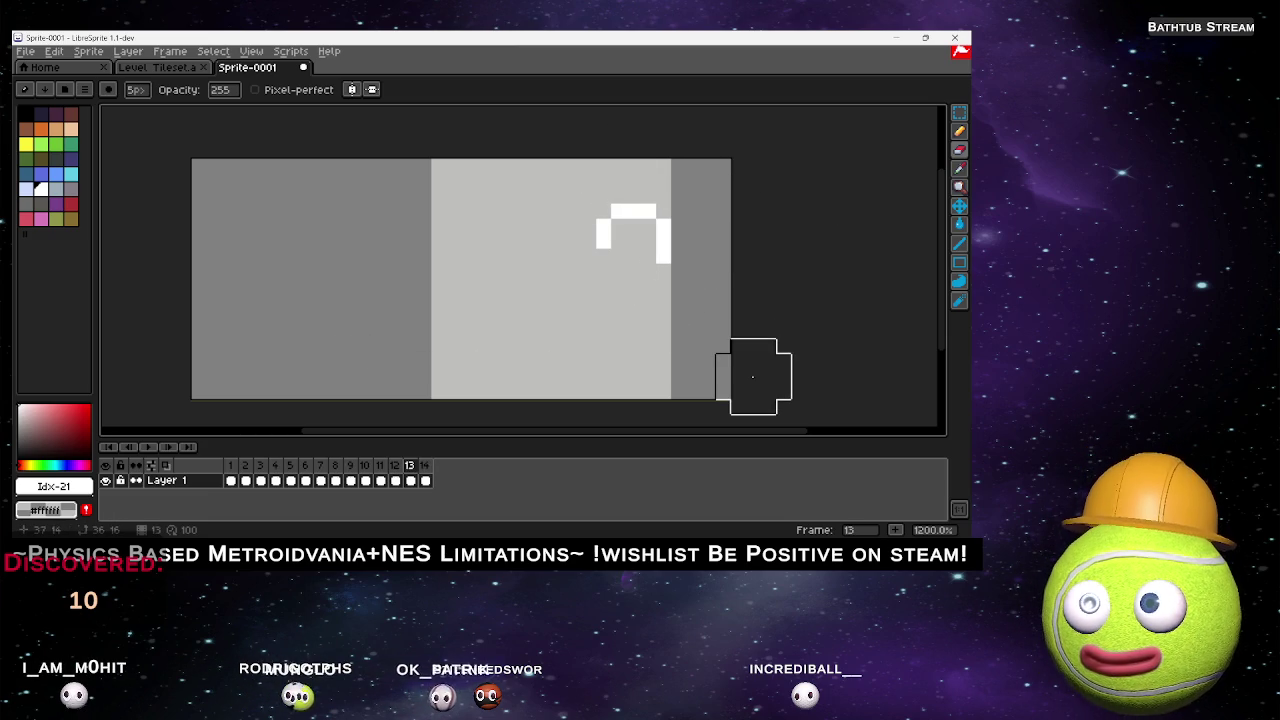
key("Right")
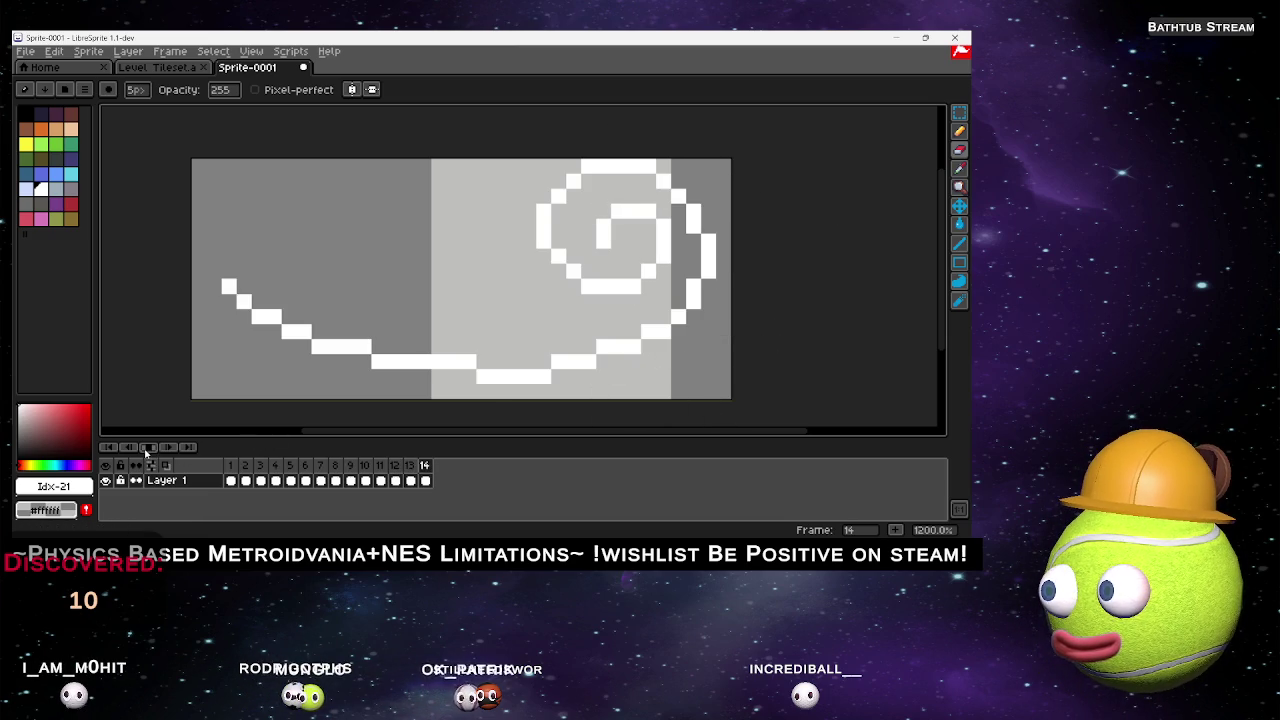
Preview the gust, check recent edits with undo/redo, and add frames 15 and 16.
left_click(146, 449)
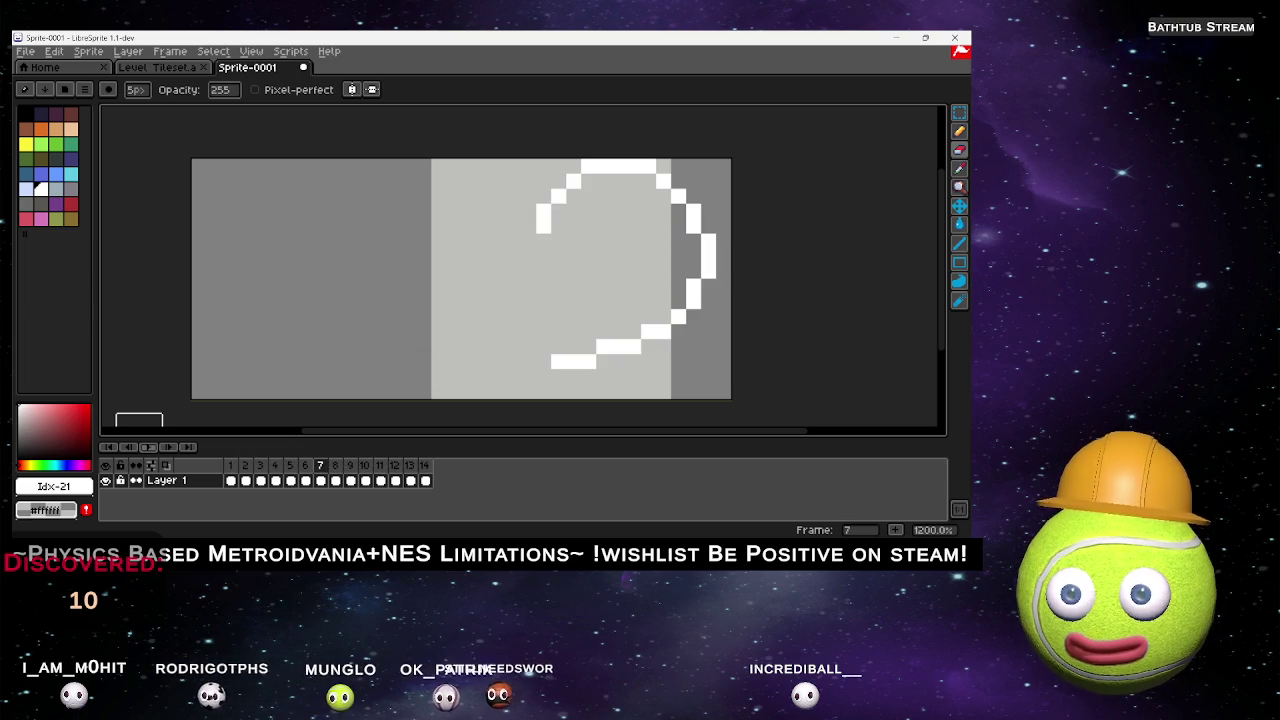
key("ctrl+z")
key("ctrl+z")
key("ctrl+z")
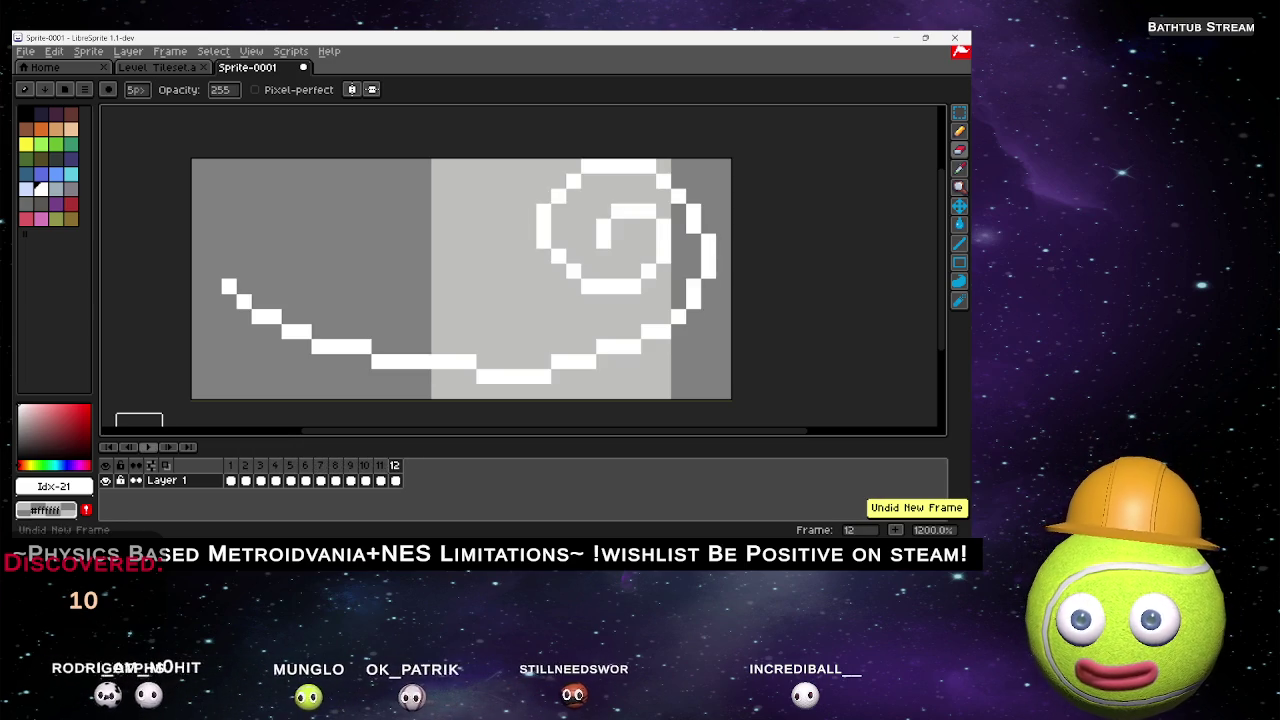
key("ctrl+y")
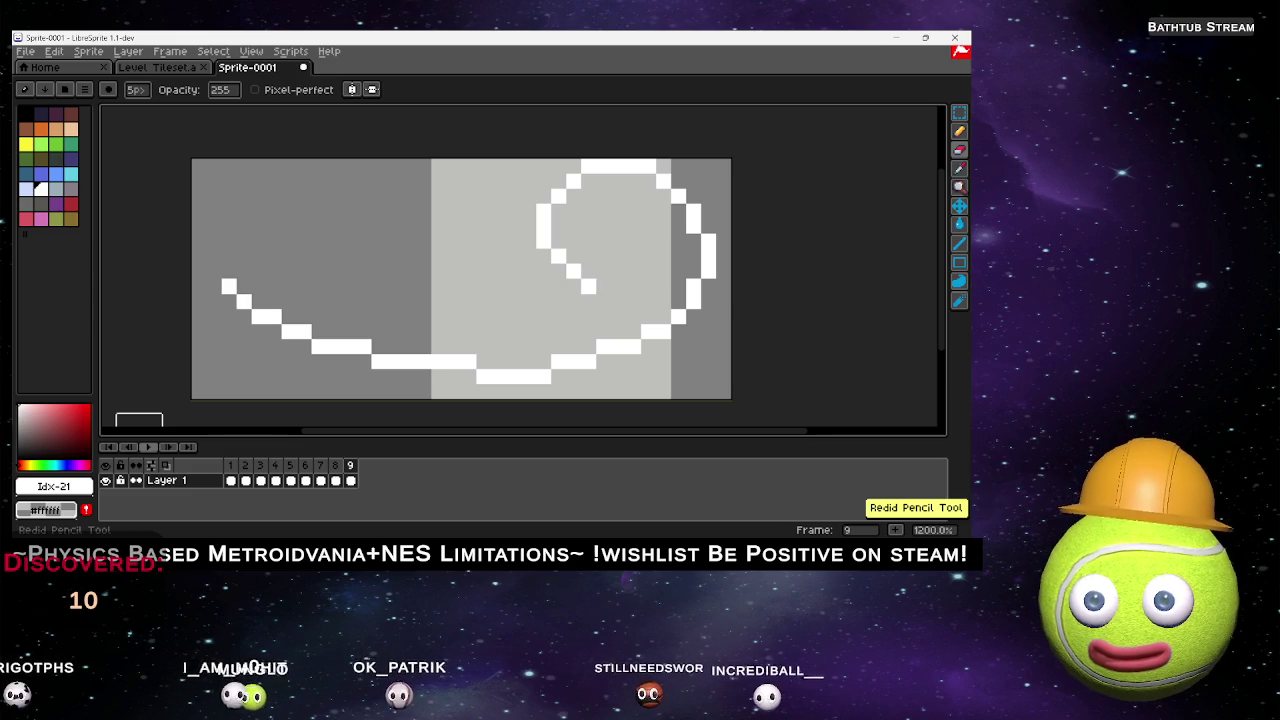
key("ctrl+y")
key("ctrl+y")
key("ctrl+y")
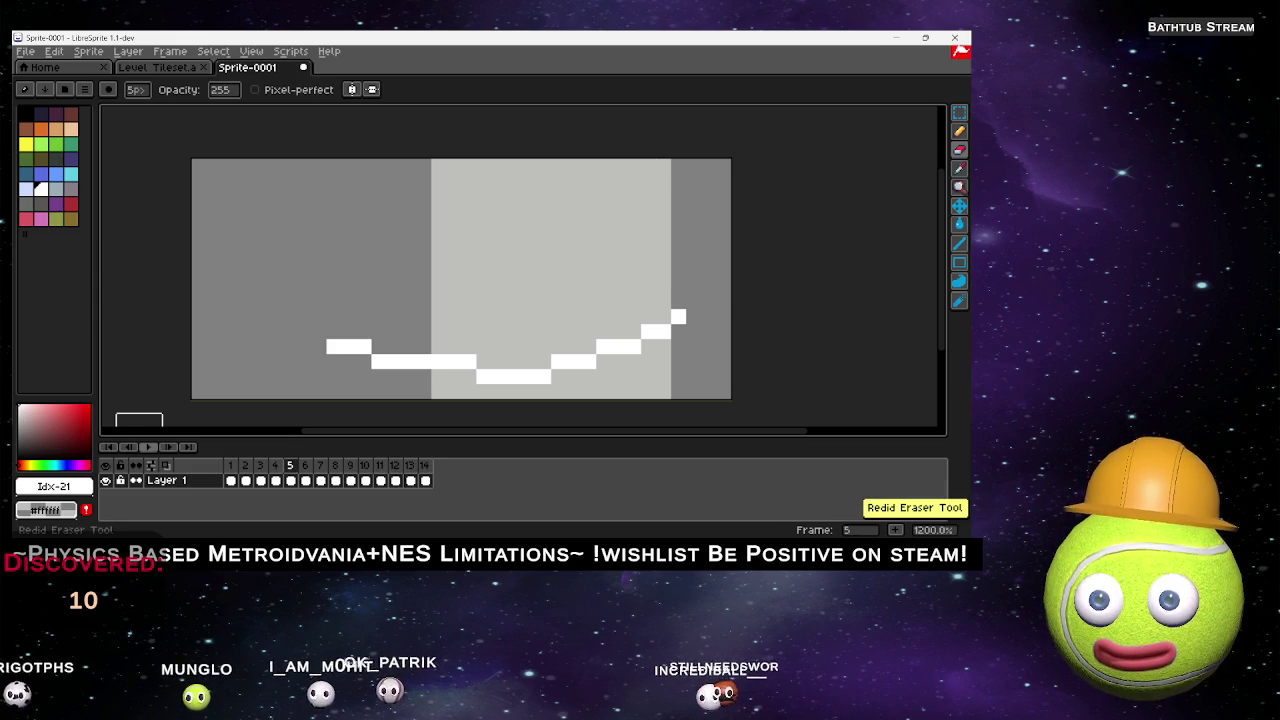
key("ctrl+z")
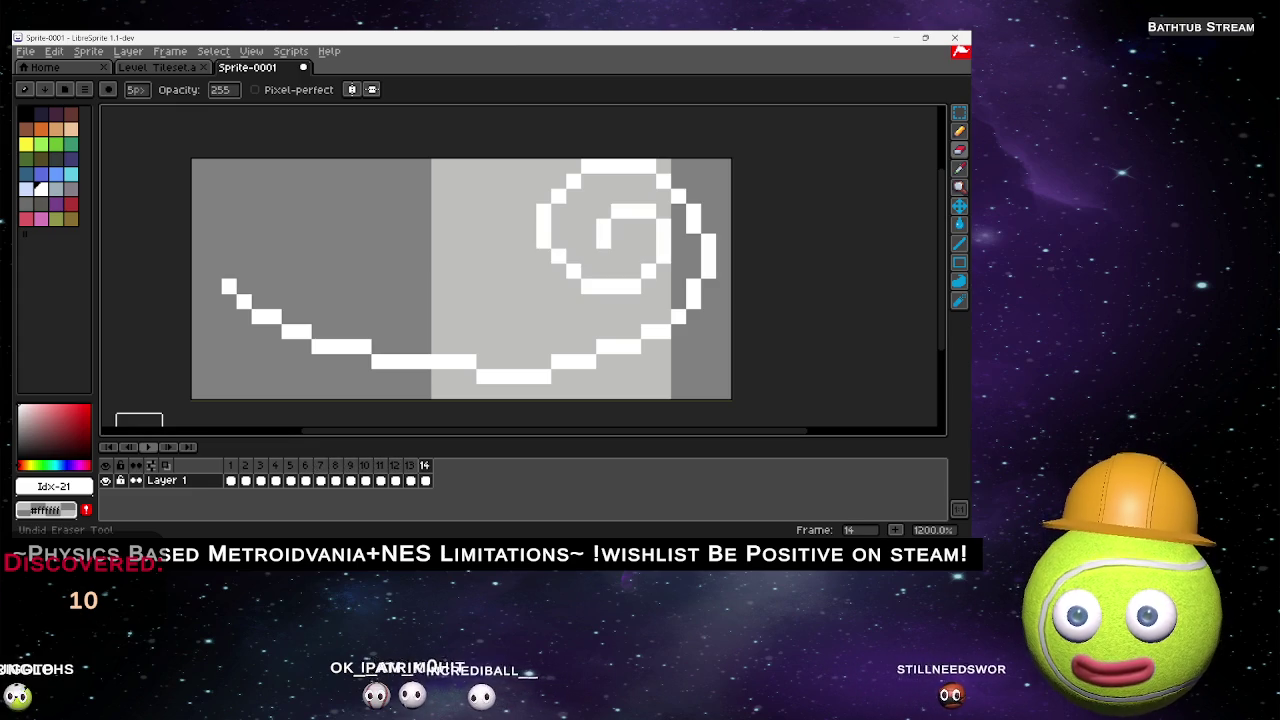
key("alt+n")
key("alt+n")
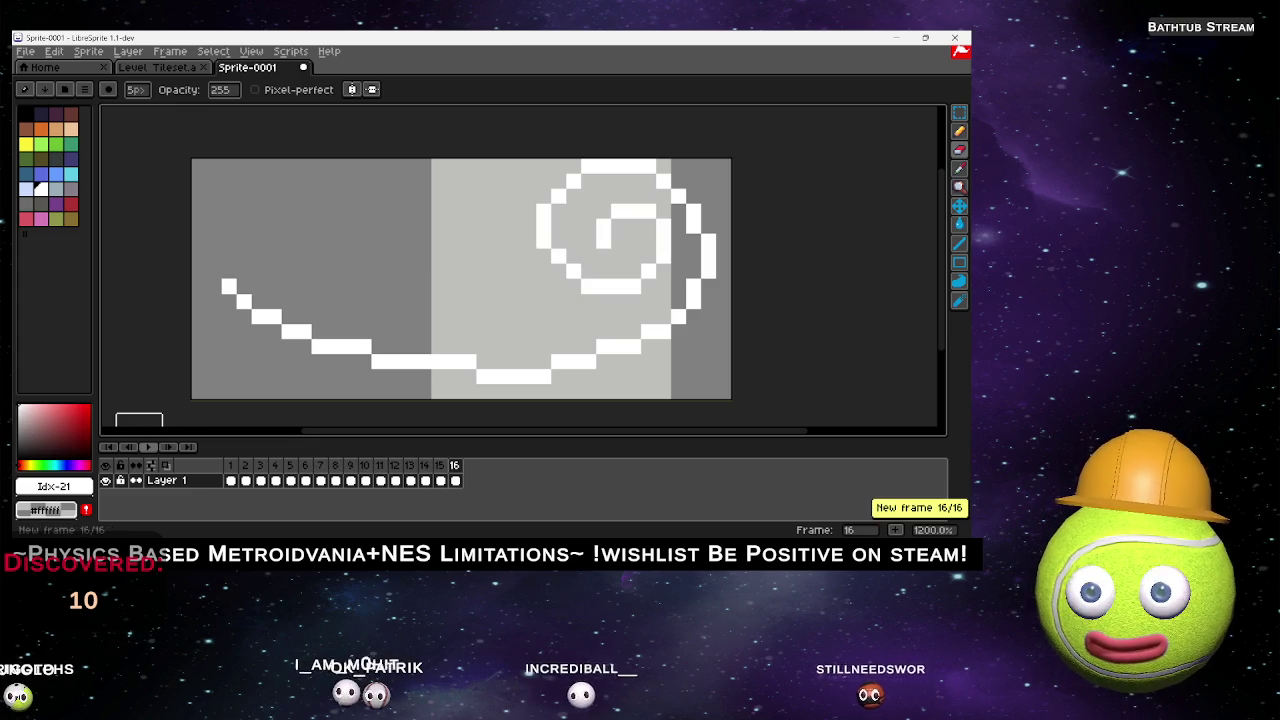
Erase leftover pixels at the curve's left end on frames 7 through 12.
left_click(321, 480)
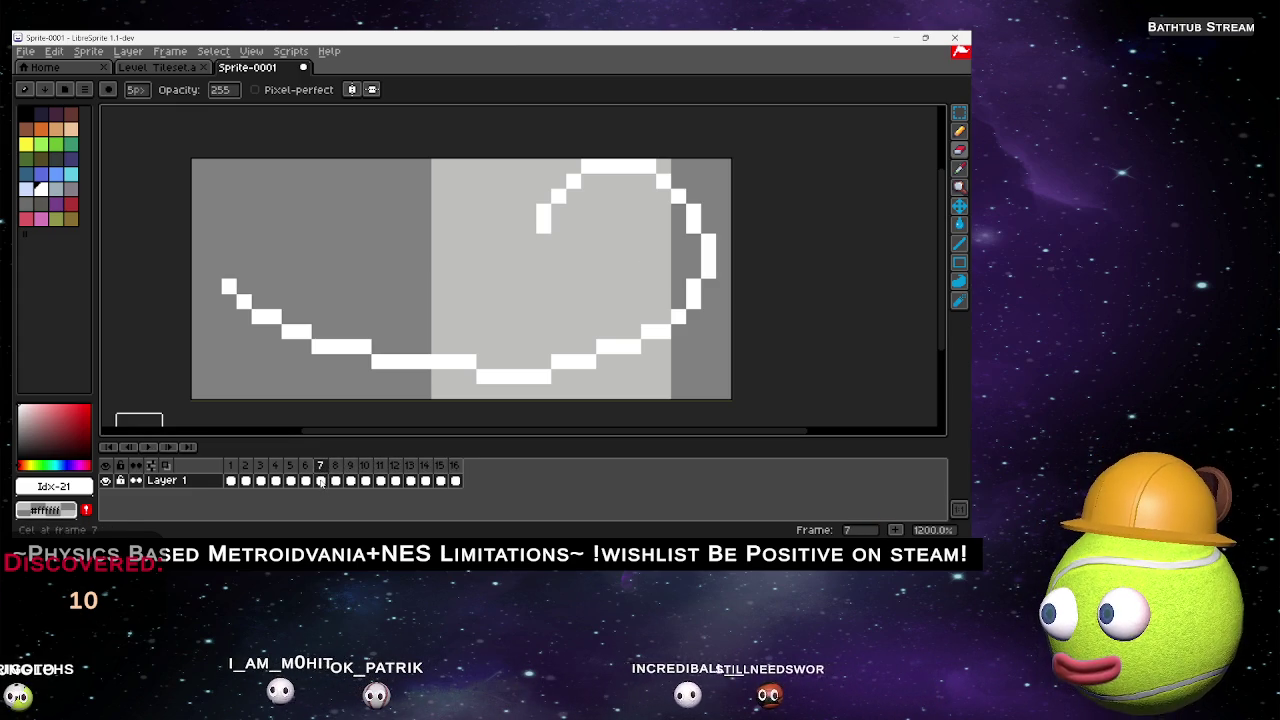
left_click_drag(223, 286, 257, 294)
key("period")
key("period")
mouse_move(320, 329)
left_mouse_down()
mouse_move(274, 316)
mouse_move(393, 346)
left_mouse_up()
key("period")
mouse_move(289, 289)
left_mouse_down()
mouse_move(257, 286)
mouse_move(454, 361)
left_mouse_up()
key("period")
mouse_move(262, 295)
left_mouse_down()
mouse_move(437, 346)
mouse_move(543, 357)
left_mouse_up()
Redo frame 13's curve erase more neatly and remove a leftover white pixel.
key("period")
left_click_drag(229, 287, 588, 376)
key("period")
left_click_drag(229, 286, 573, 385)
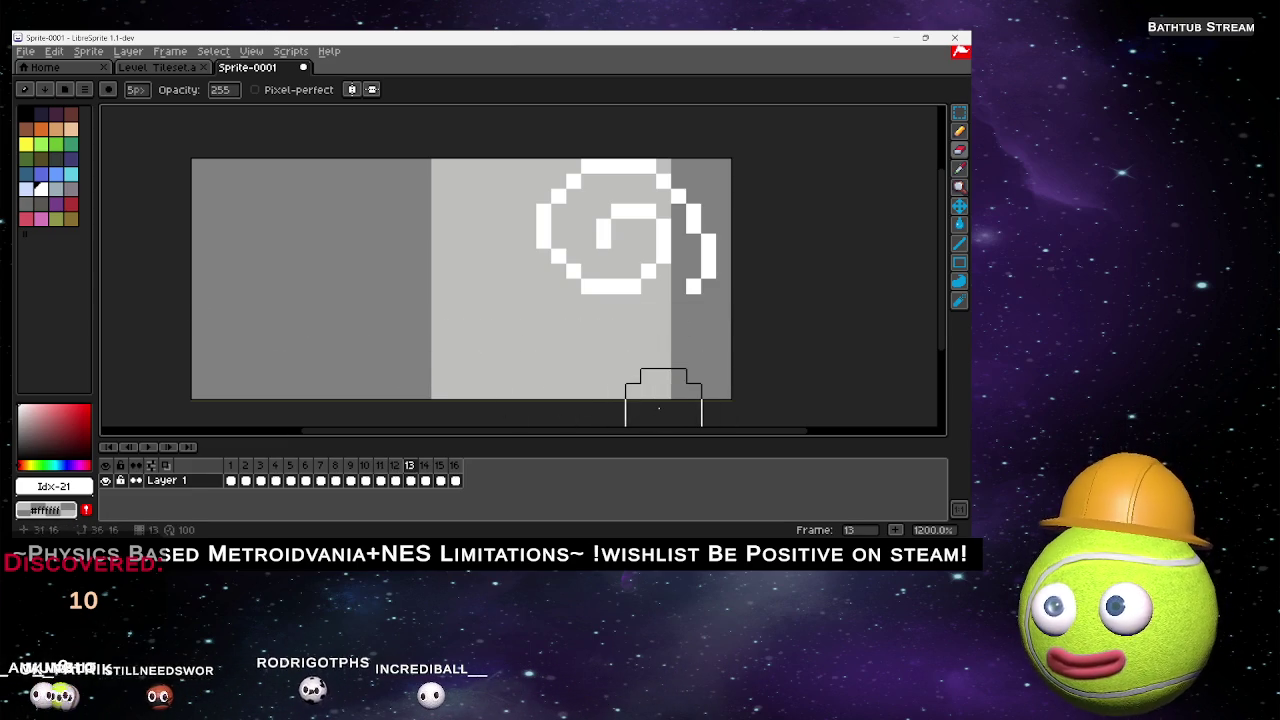
key("ctrl+z")
left_click_drag(214, 309, 556, 362)
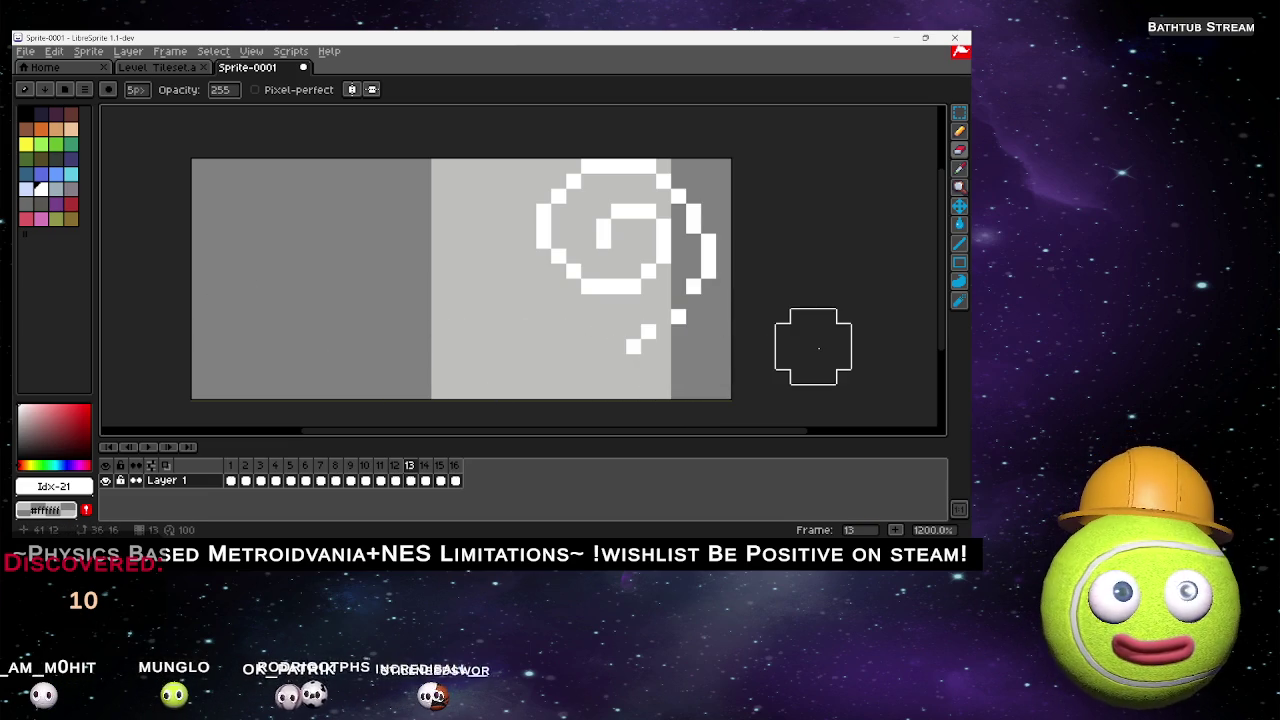
key("comma")
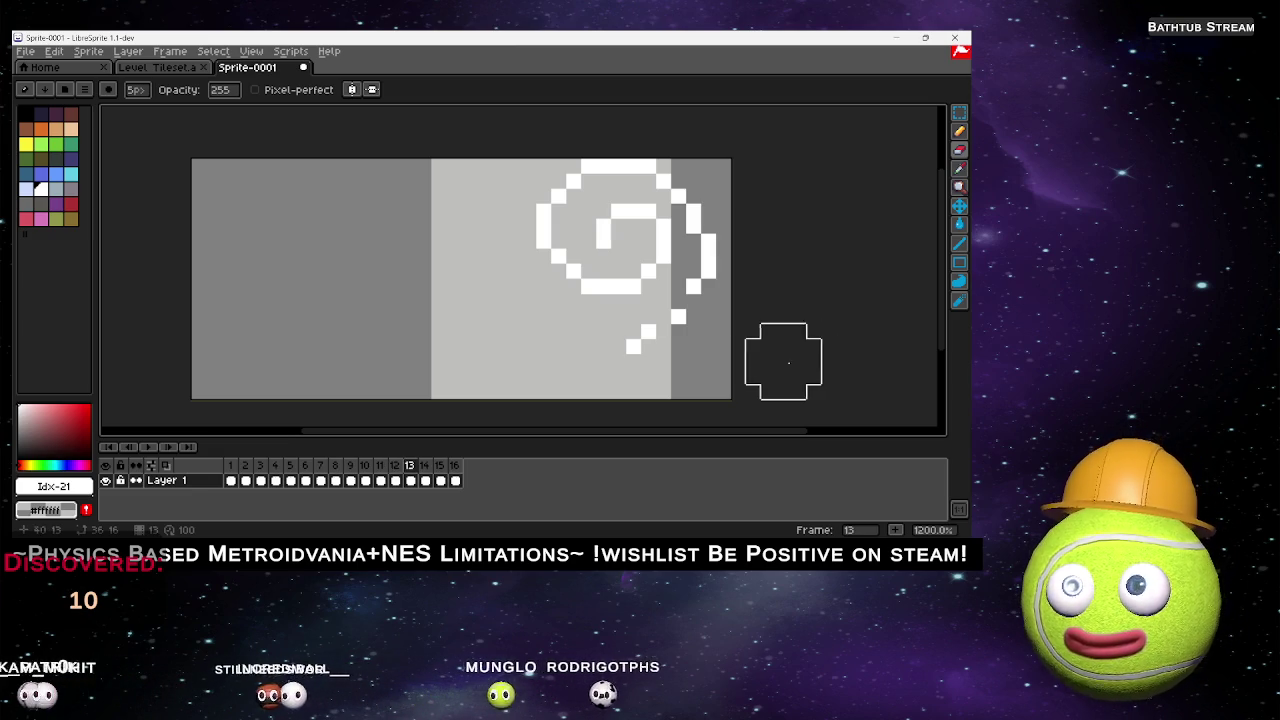
left_click(620, 362)
key("Return")
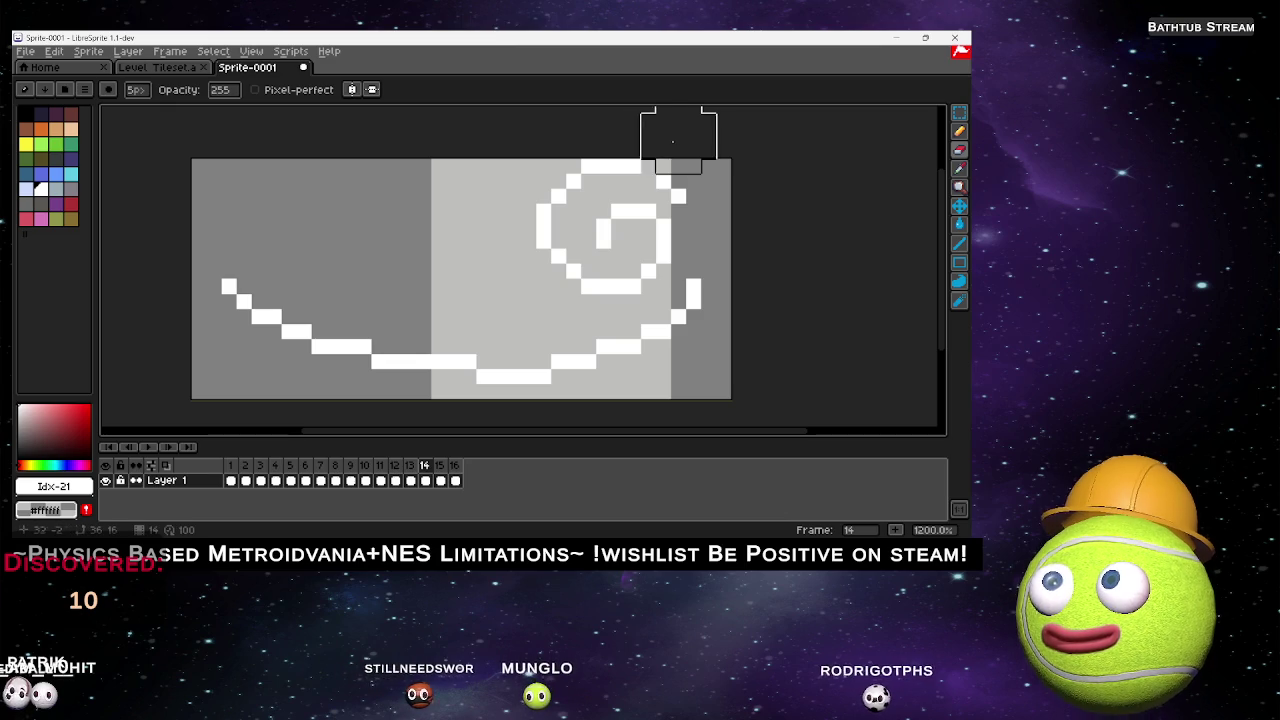
Erase the tail curve on frames 14, 15 and 16, including the spiral's outer right edge.
mouse_move(720, 300)
left_mouse_down()
mouse_move(694, 320)
mouse_move(394, 371)
mouse_move(215, 305)
left_mouse_up()
key("period")
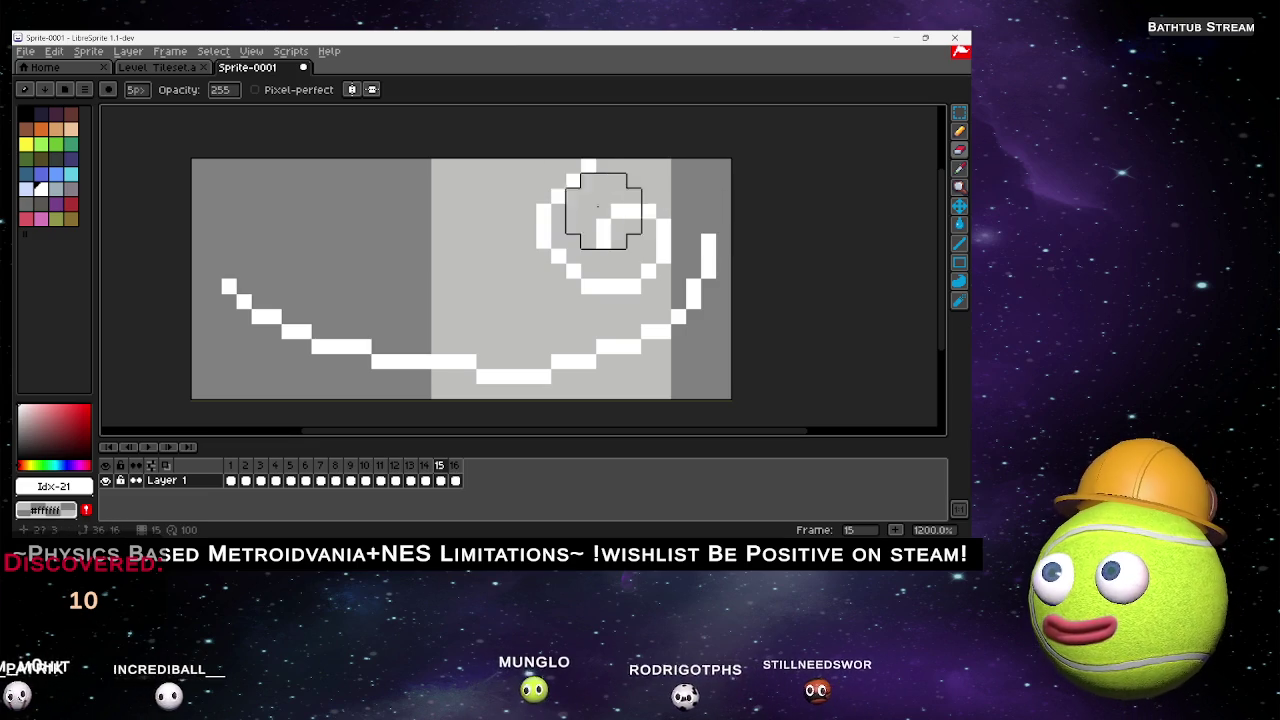
mouse_move(723, 256)
left_mouse_down()
mouse_move(726, 300)
mouse_move(394, 343)
mouse_move(257, 283)
left_mouse_up()
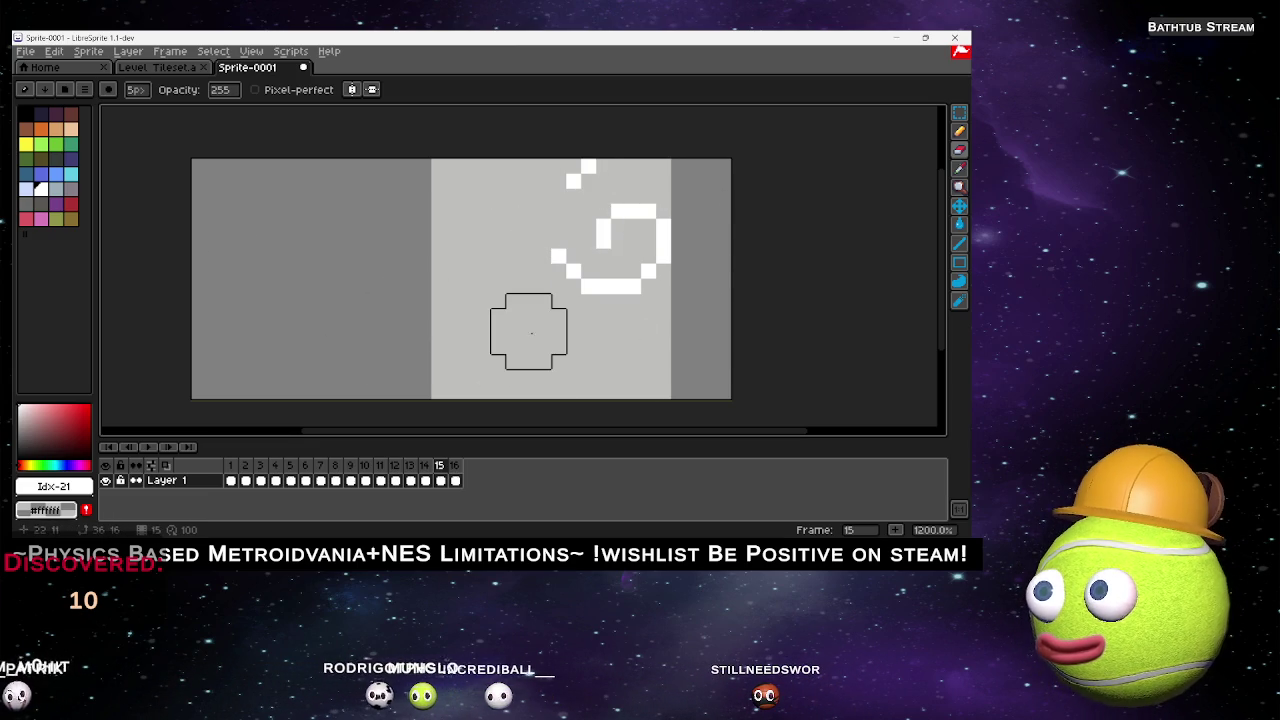
key("Right")
mouse_move(293, 261)
left_mouse_down()
mouse_move(334, 314)
mouse_move(723, 283)
mouse_move(740, 194)
mouse_move(718, 197)
mouse_move(677, 149)
mouse_move(571, 149)
mouse_move(543, 240)
mouse_move(558, 316)
mouse_move(603, 314)
mouse_move(603, 361)
left_mouse_up()
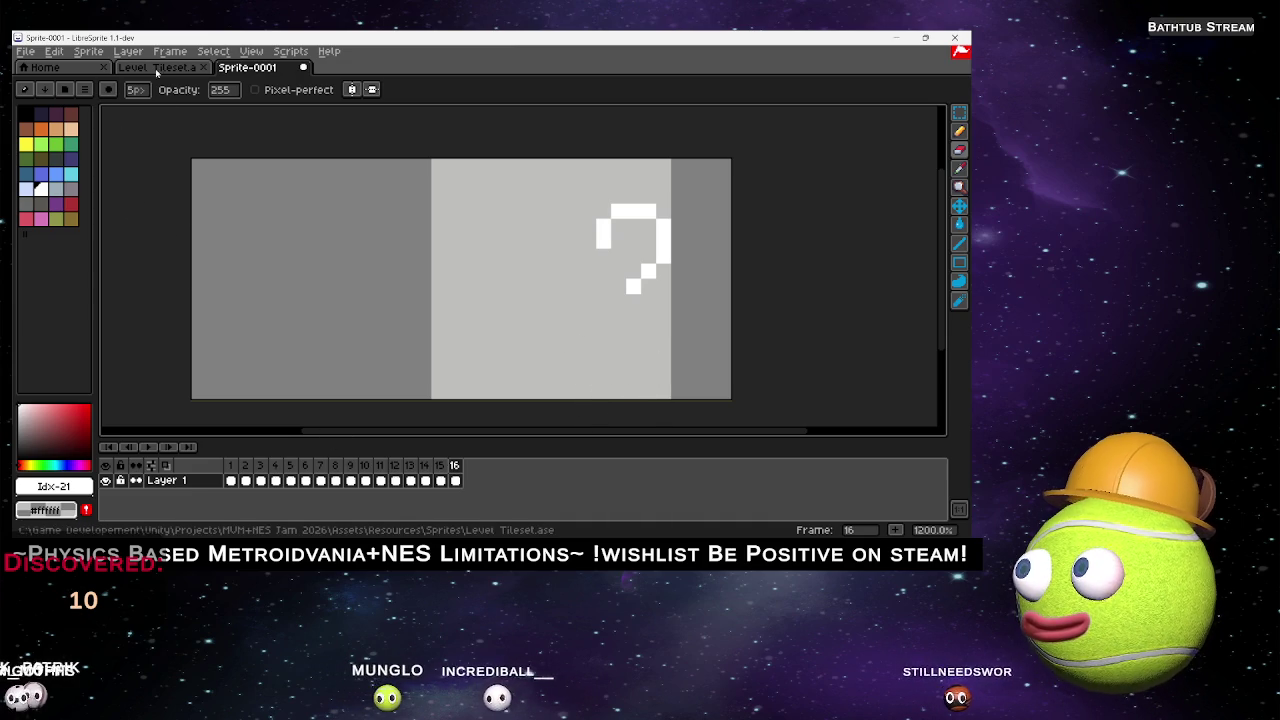
Add frame 17 and erase its shape down to a single white dot.
key("b")
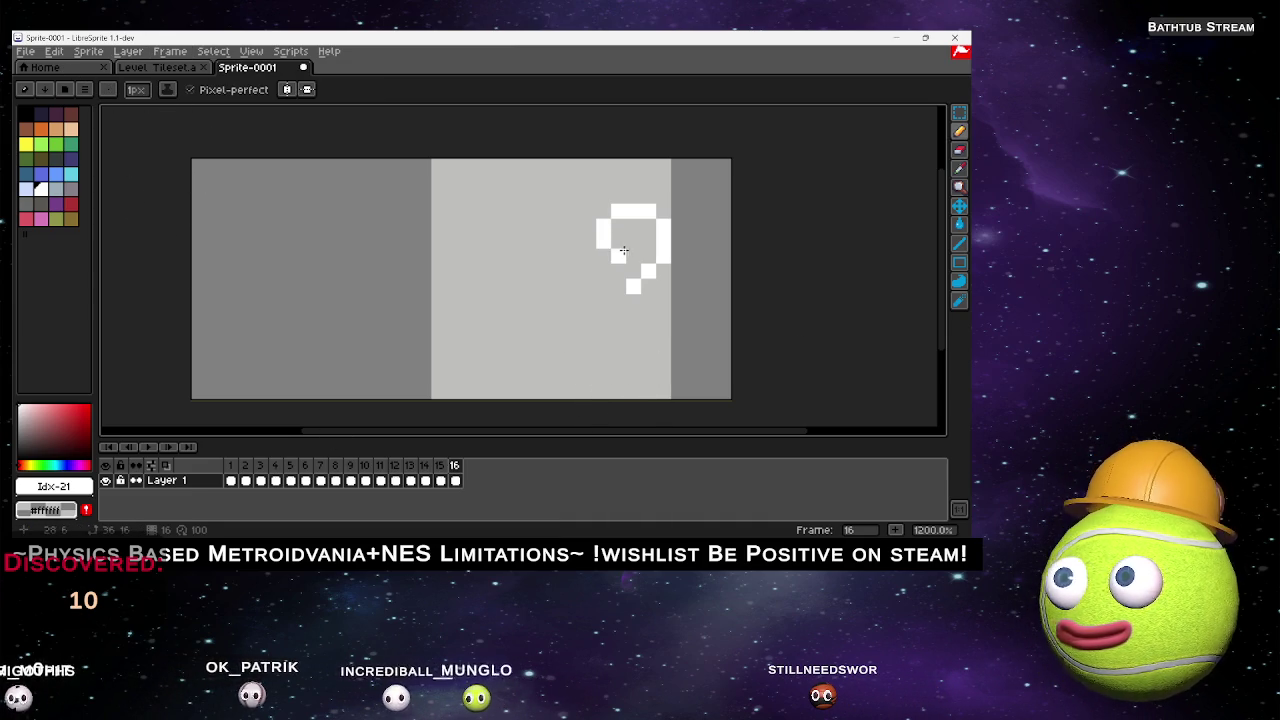
key("alt+n")
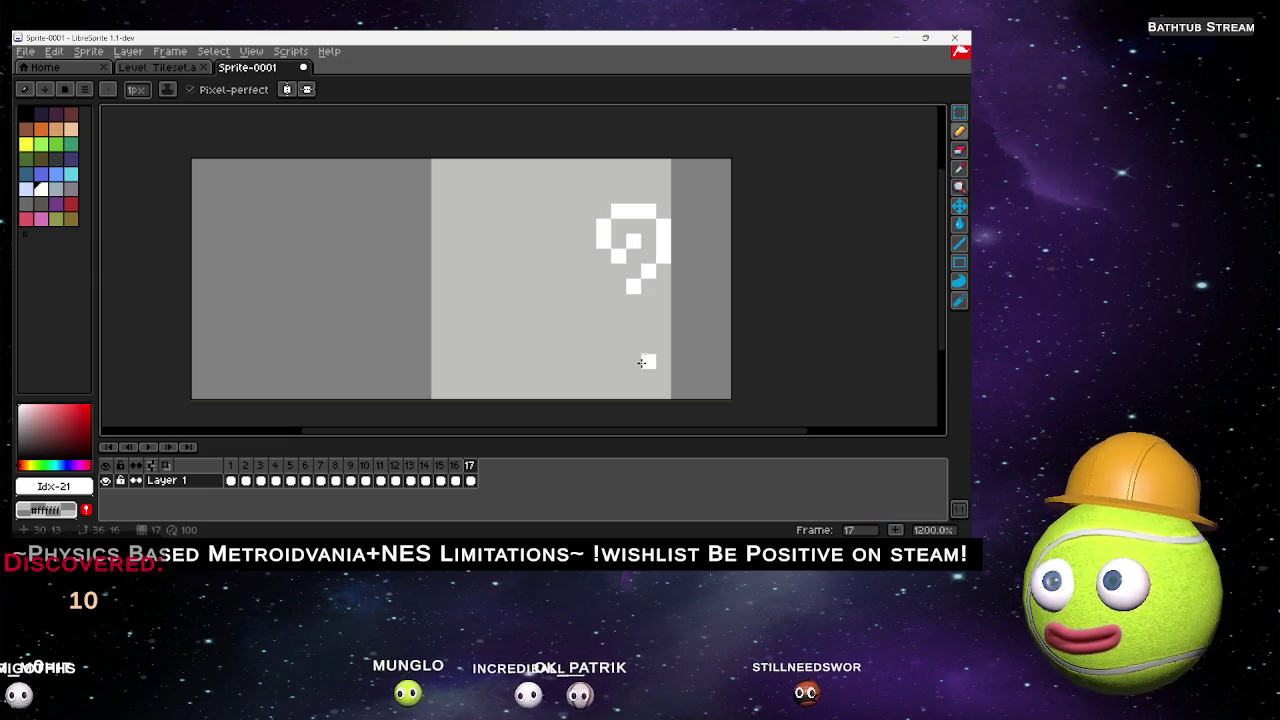
key("i")
left_click(959, 149)
left_click(663, 300)
mouse_move(663, 300)
left_mouse_down()
mouse_move(694, 251)
mouse_move(694, 209)
mouse_move(663, 191)
mouse_move(589, 177)
mouse_move(571, 194)
mouse_move(571, 254)
left_mouse_up()
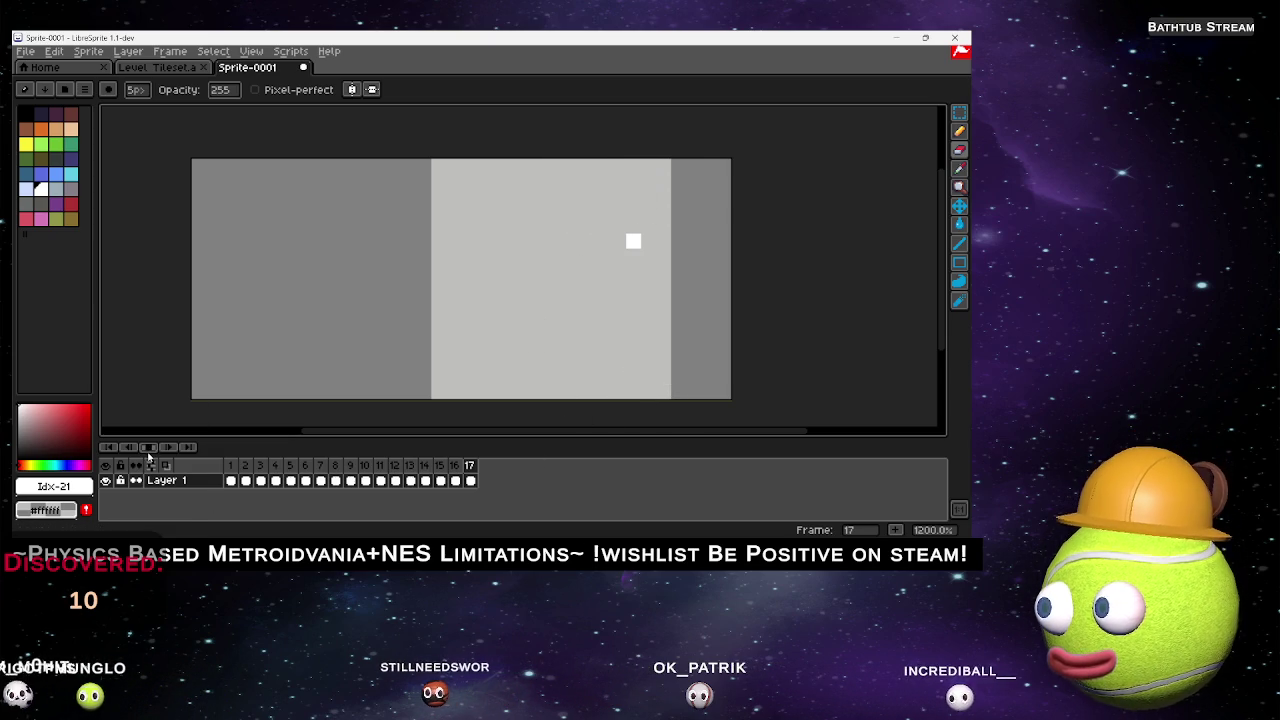
Preview the animation and erase the shape's lower right column on frame 16.
left_click(147, 449)
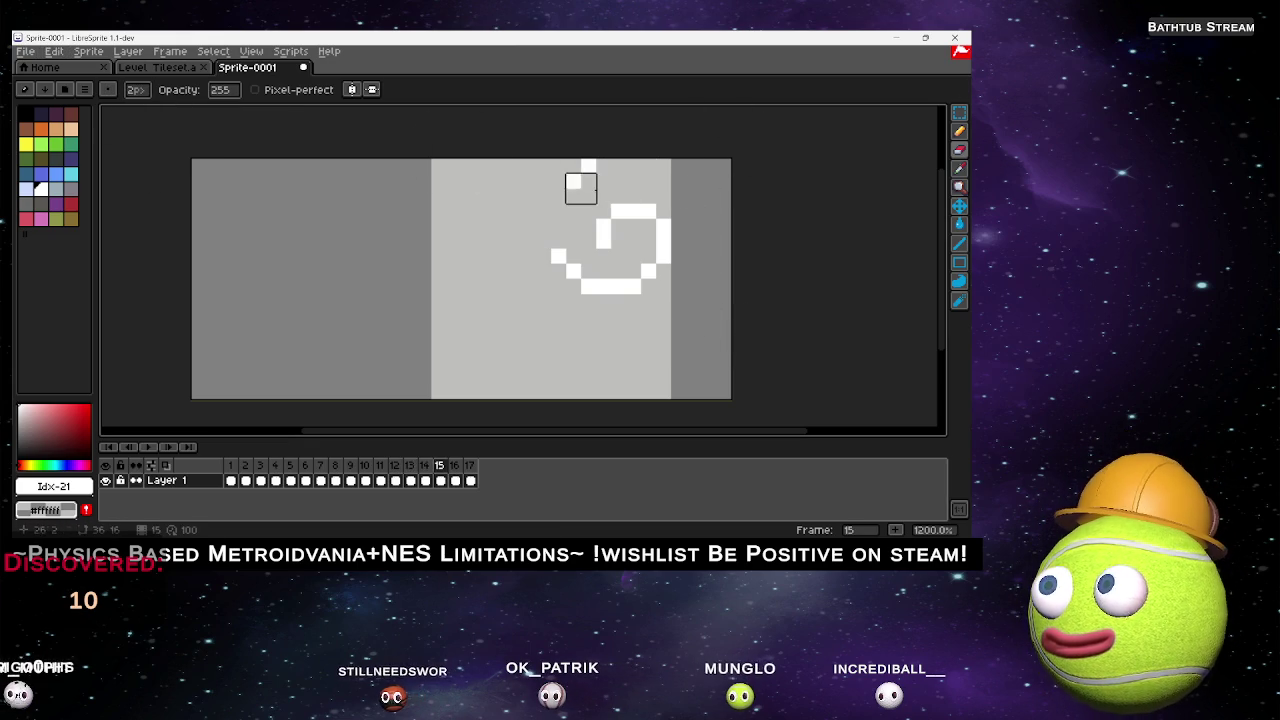
key("Right")
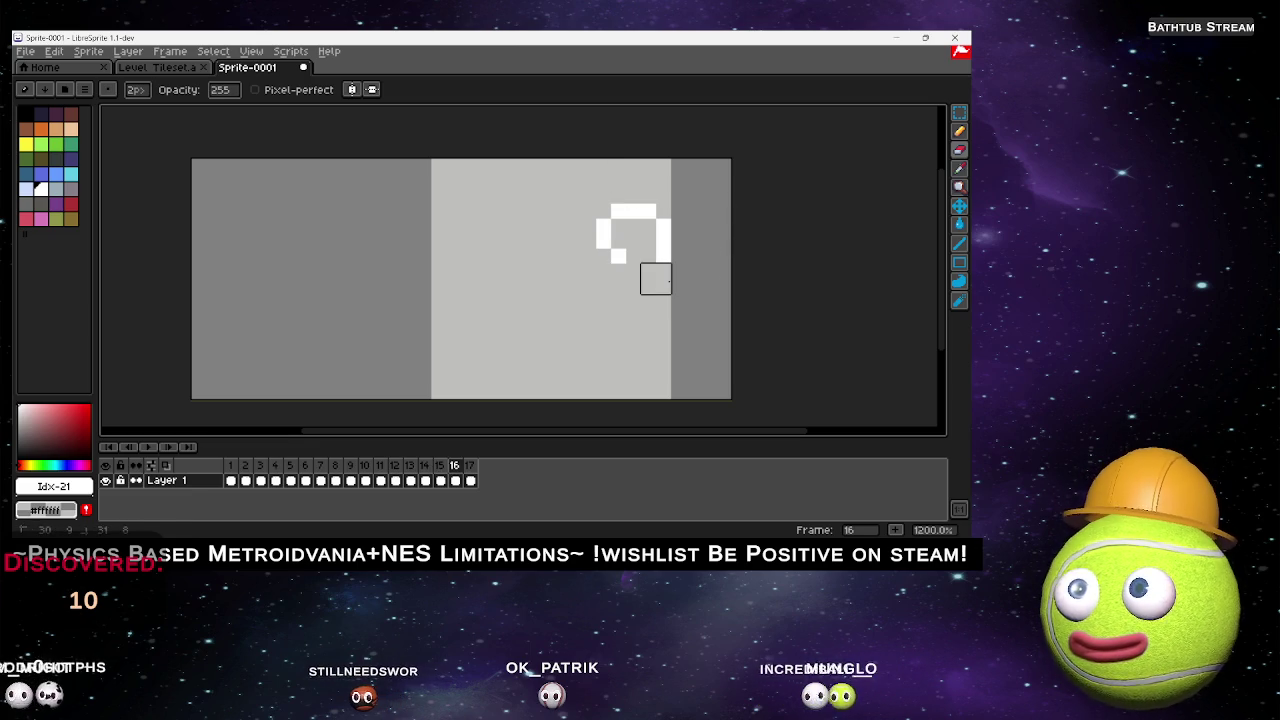
left_click(669, 246)
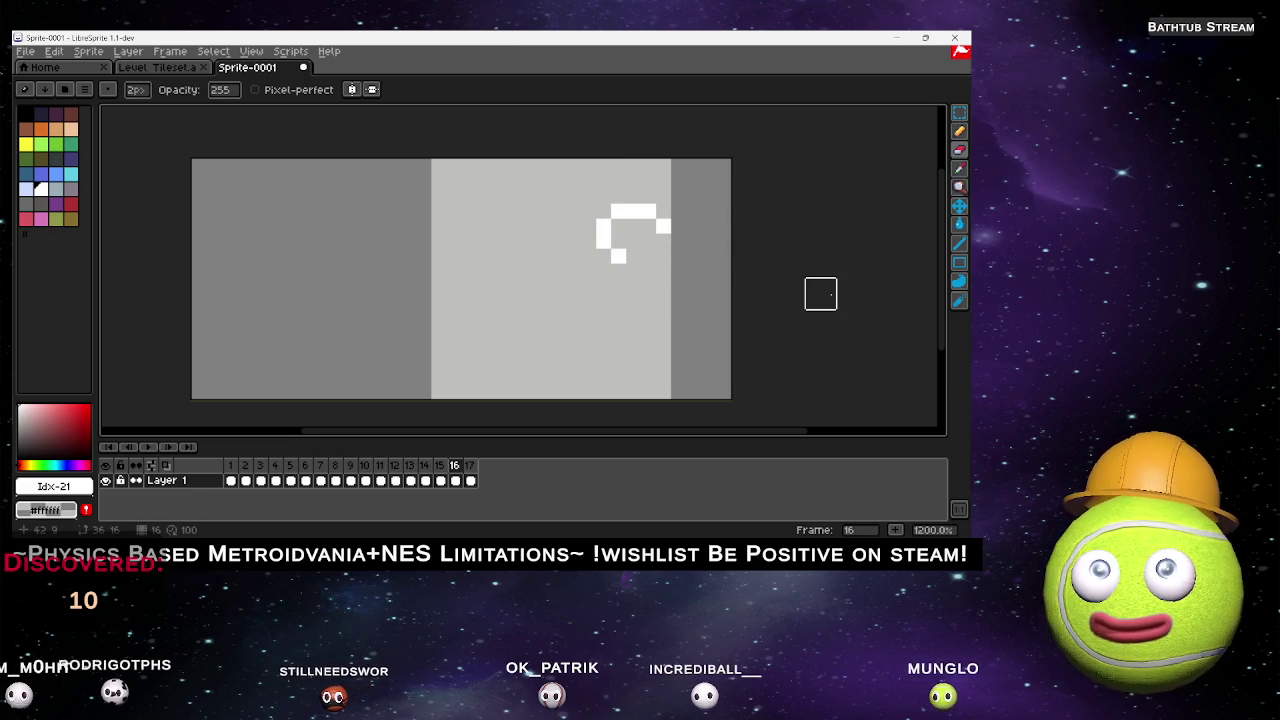
Compare frames 16 and 17, then replay the full 17-frame gust animation.
key("Right")
key("Left")
key("Right")
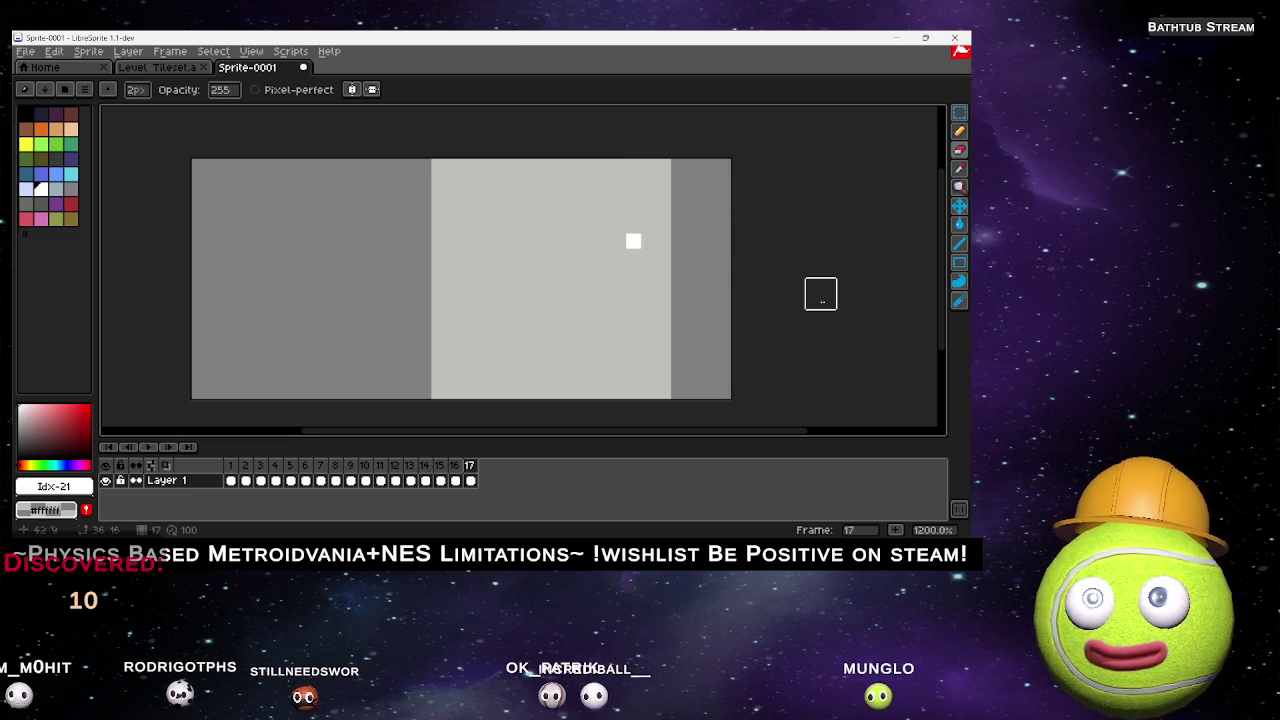
key("Left")
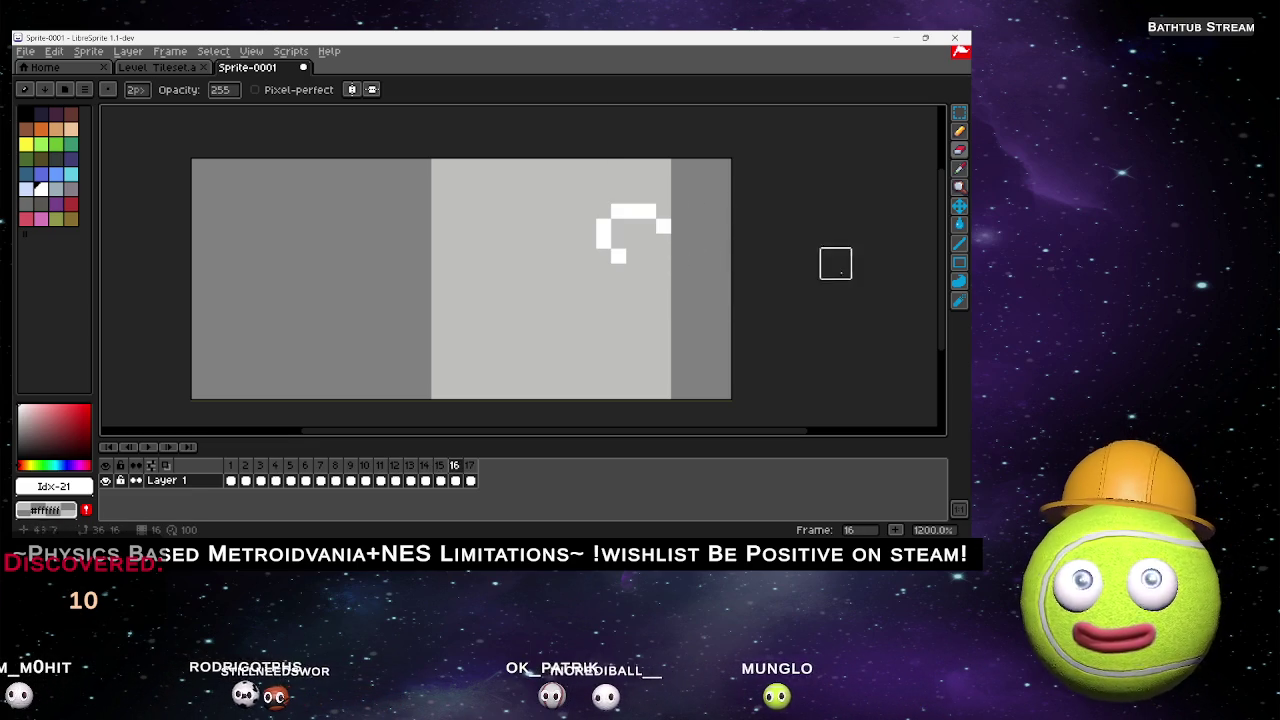
left_click(150, 452)
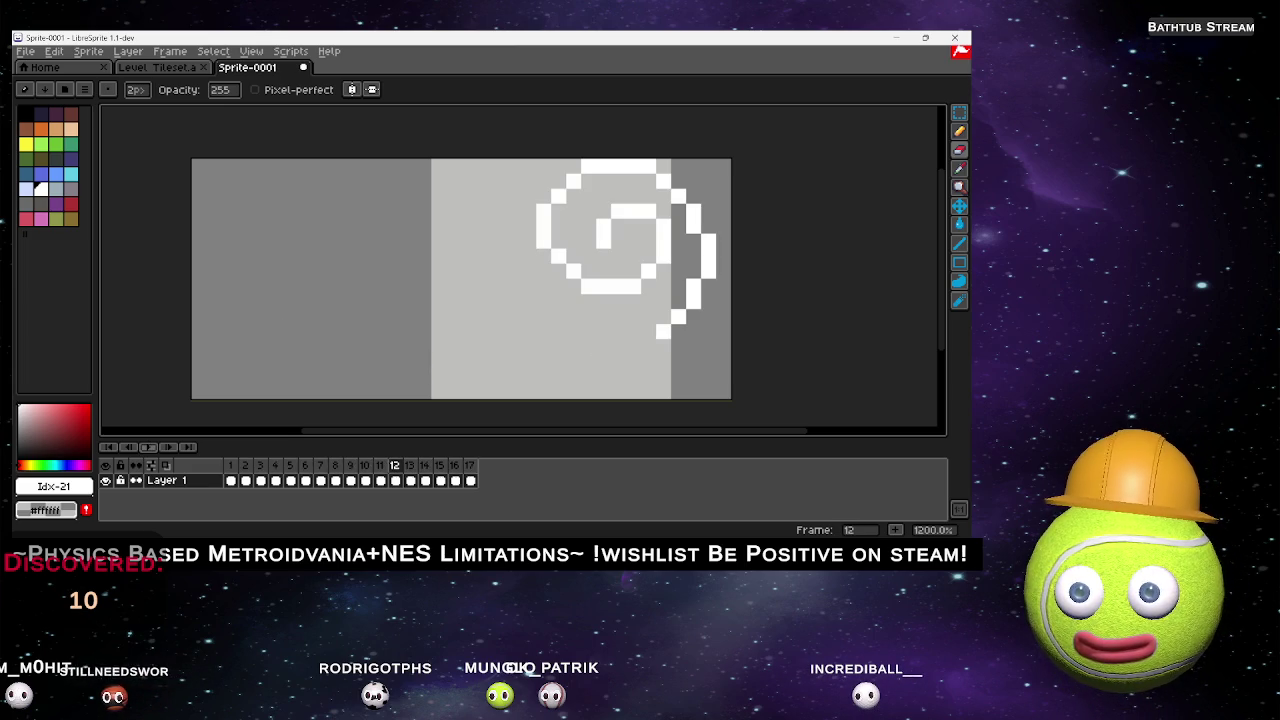
left_click(26, 52)
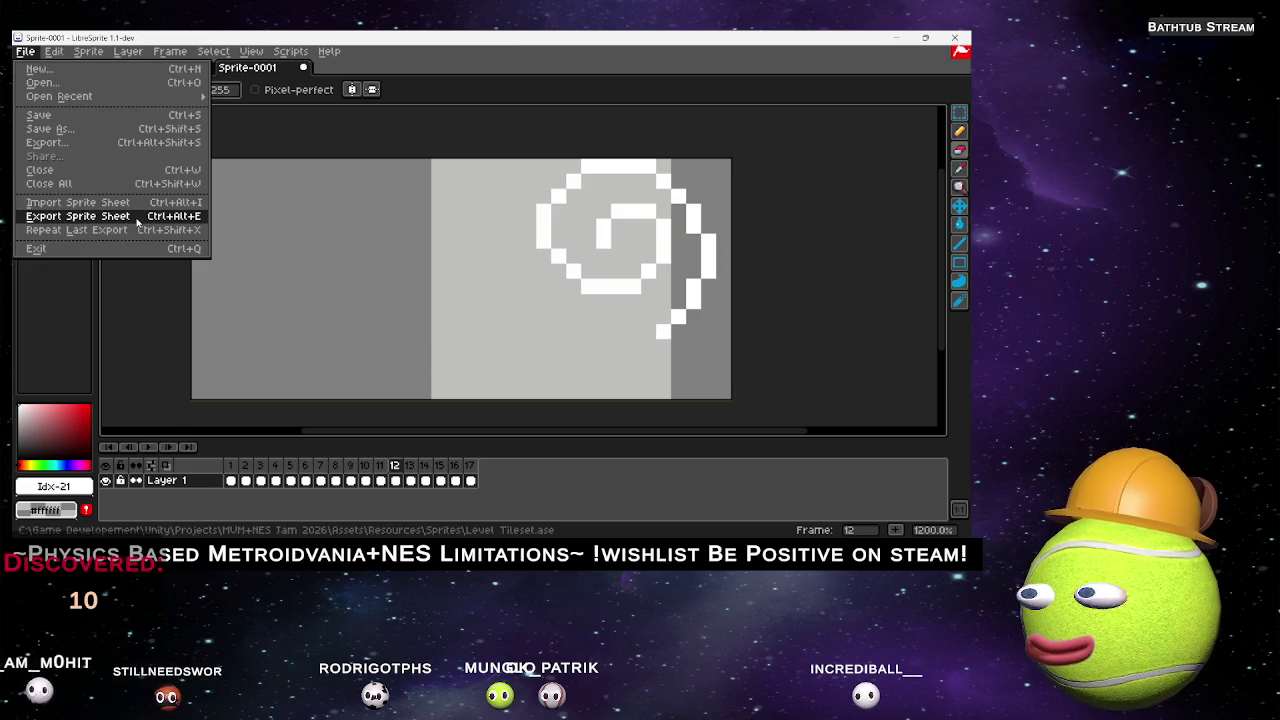
Save the sprite in ase format as Wind Particle.ase, then minimize LibreSprite.
left_click(128, 131)
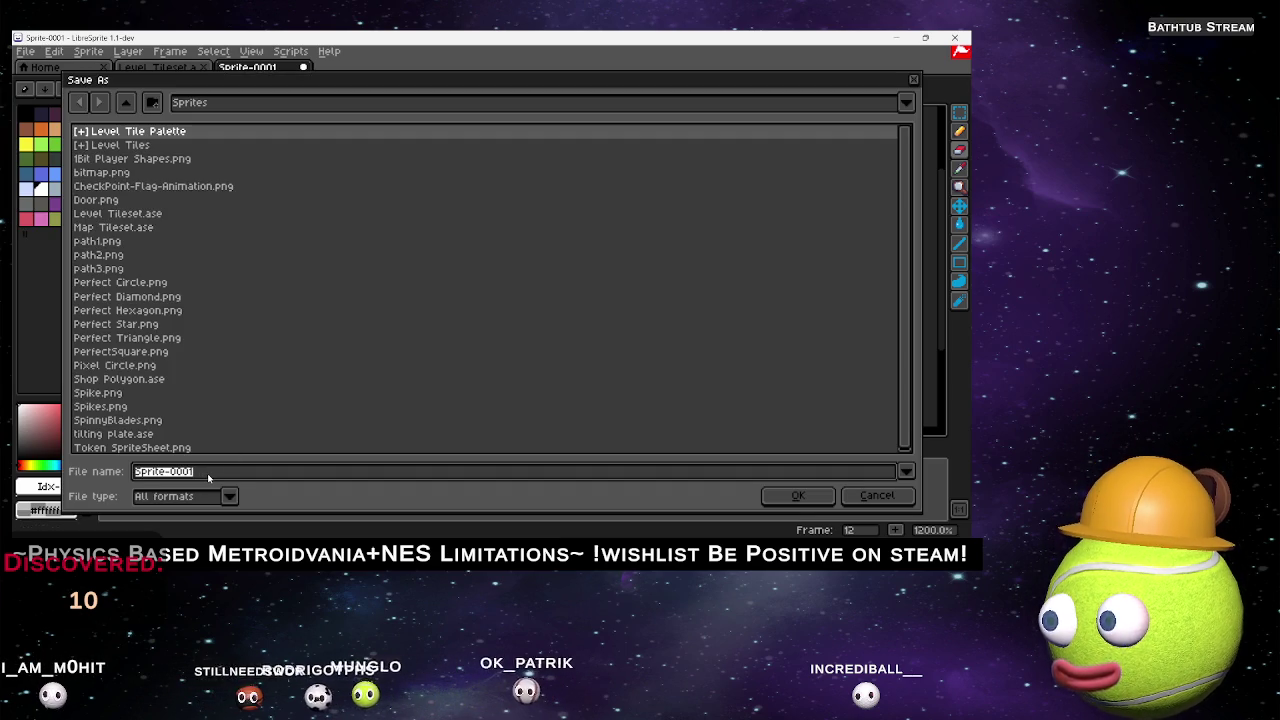
type("Wind Particle")
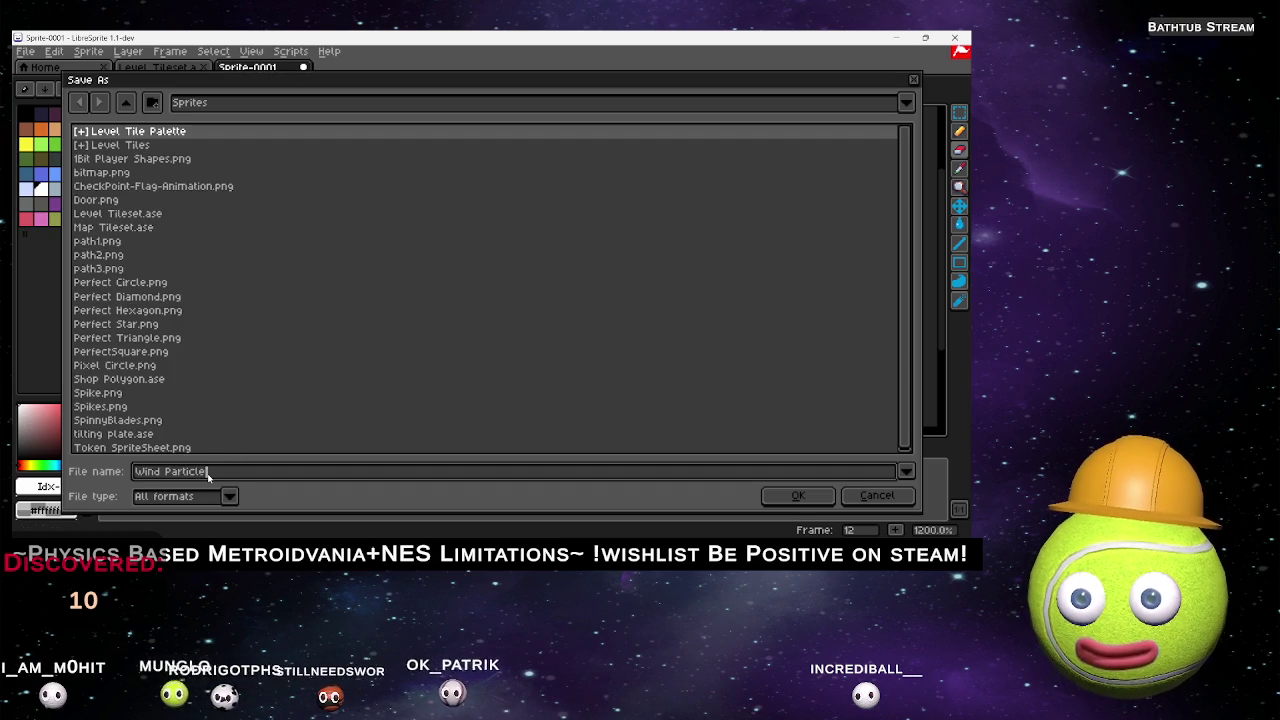
type(" Animation")
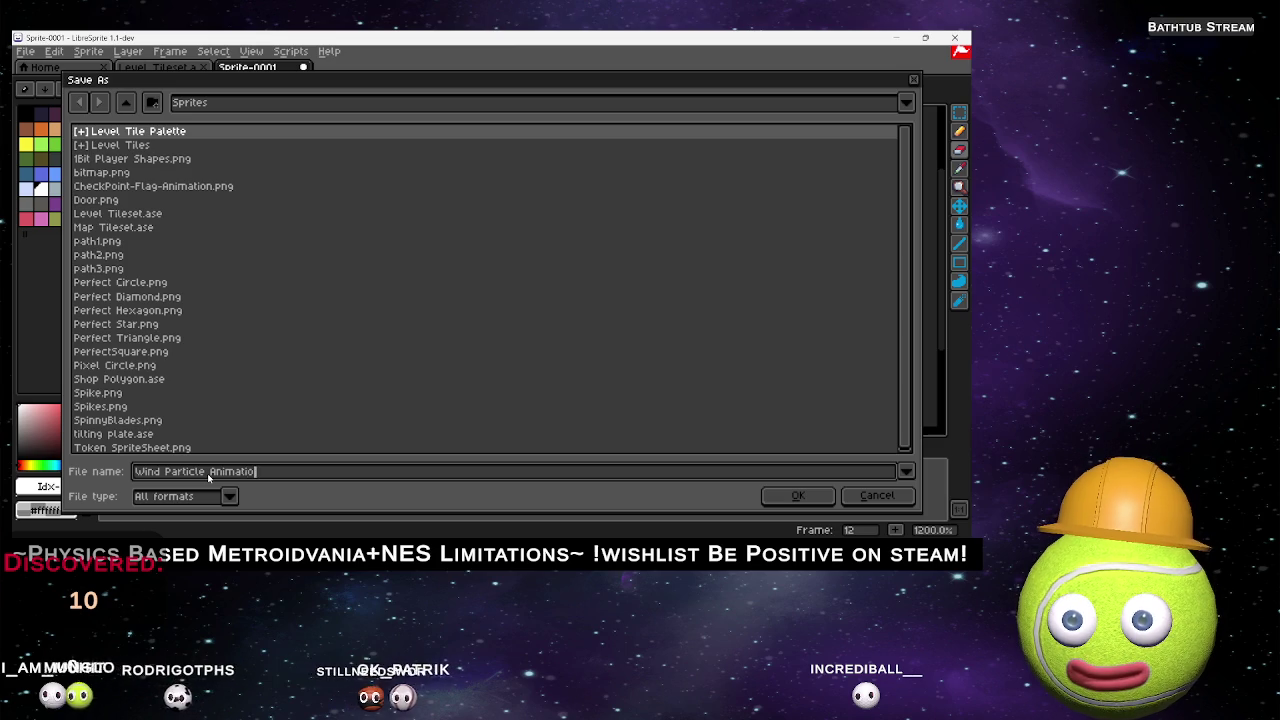
left_click(229, 496)
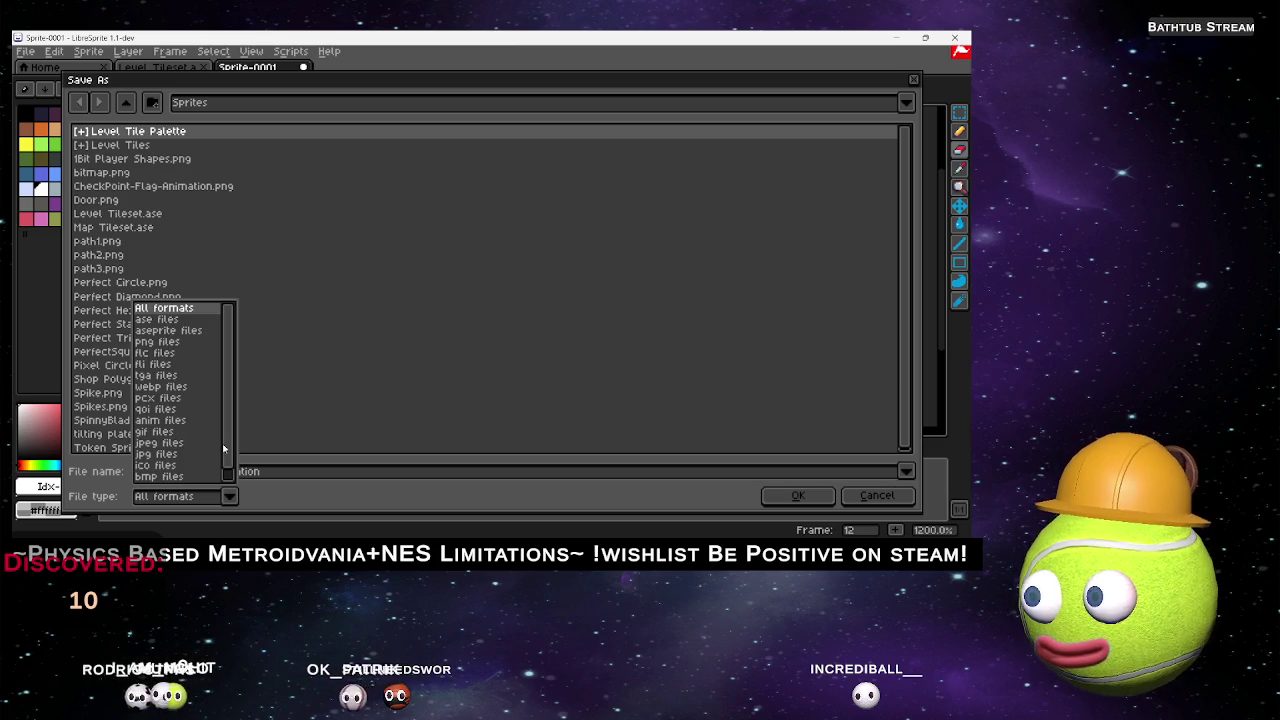
left_click(167, 320)
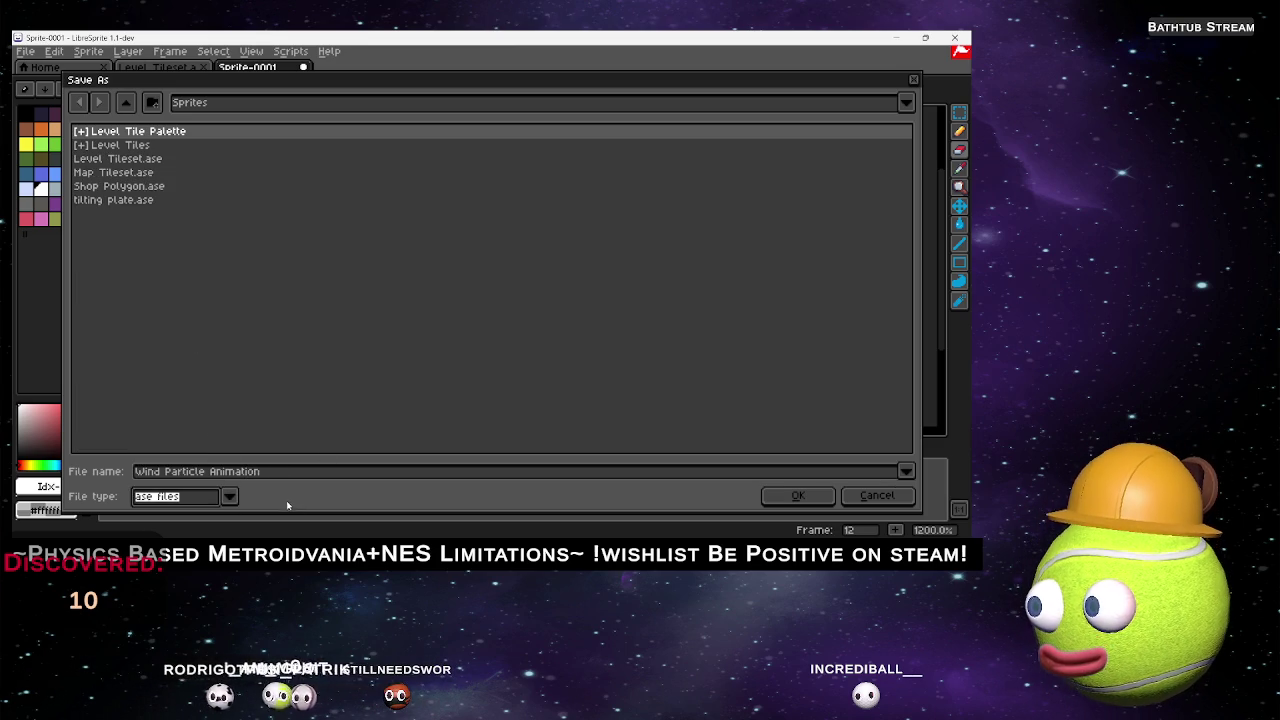
left_click(185, 343)
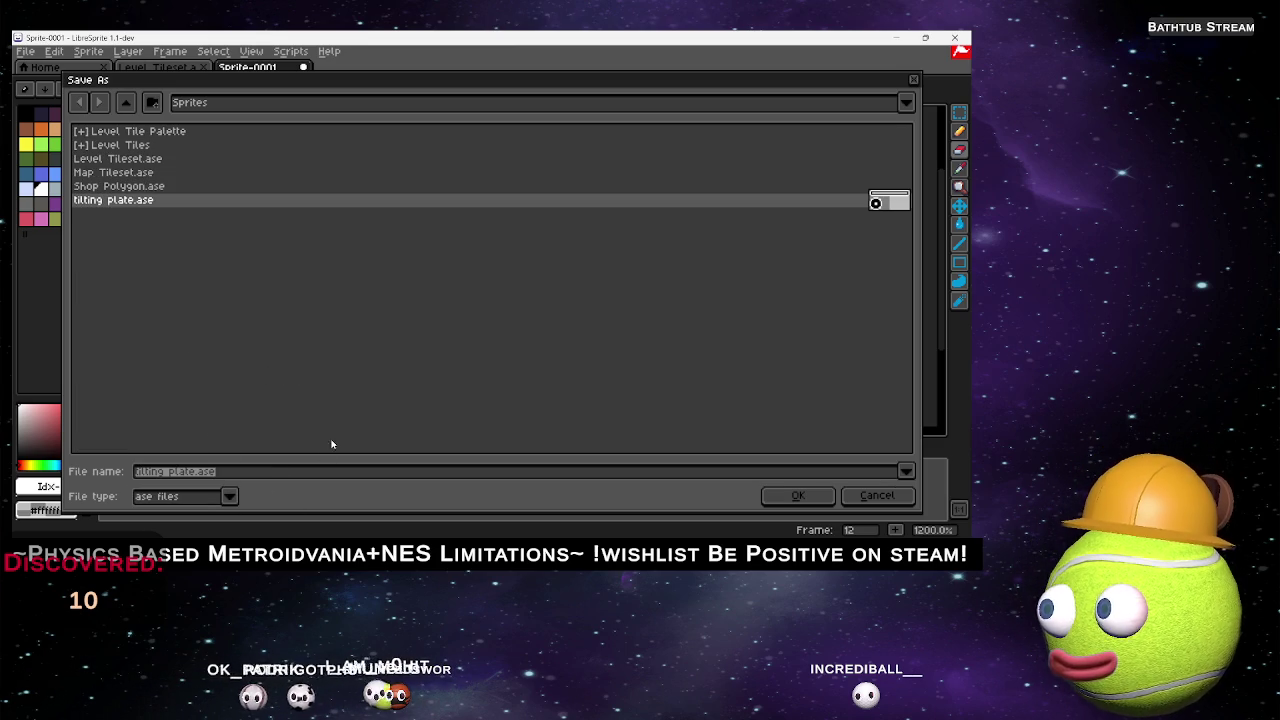
left_click(178, 474)
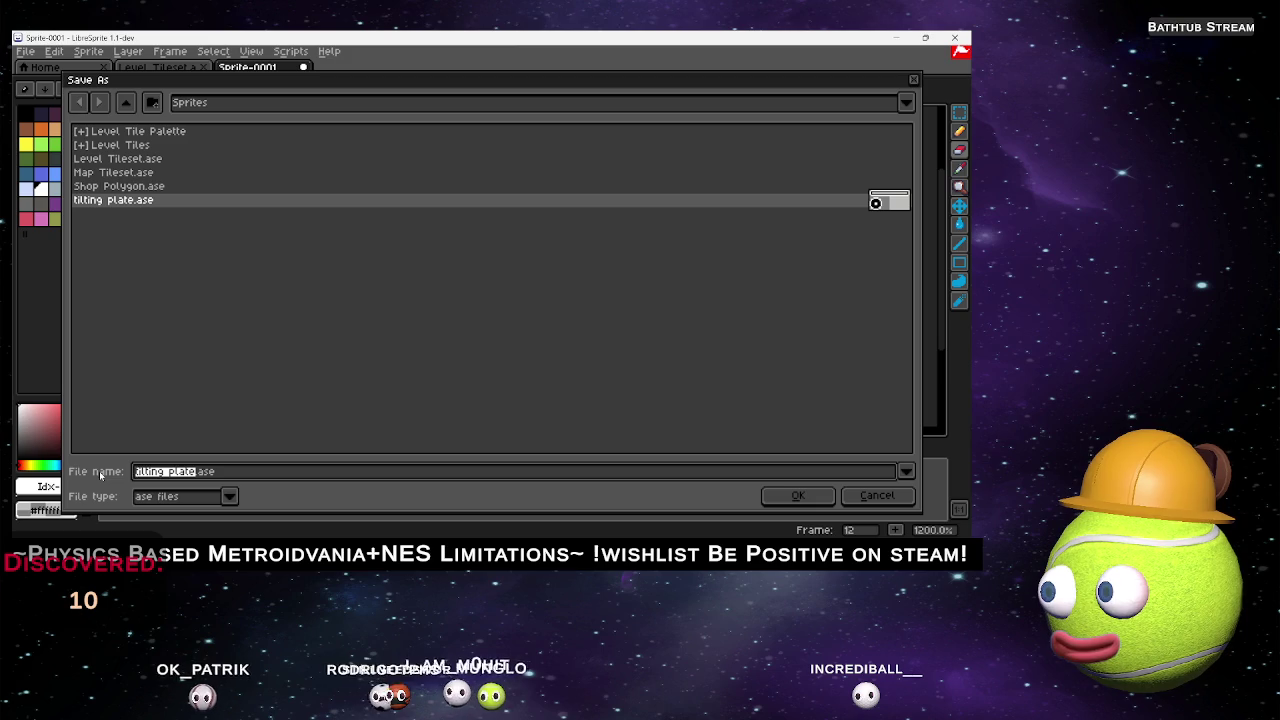
type("Wind")
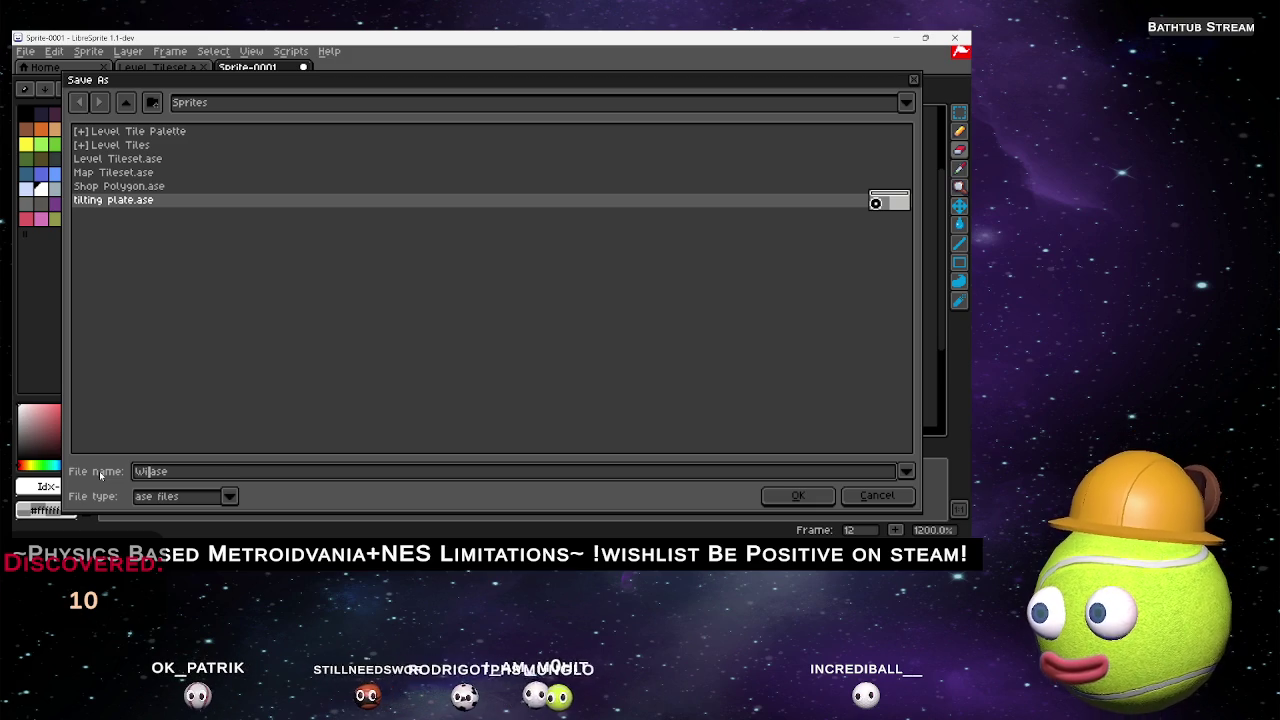
type(" Partic")
type("le anim")
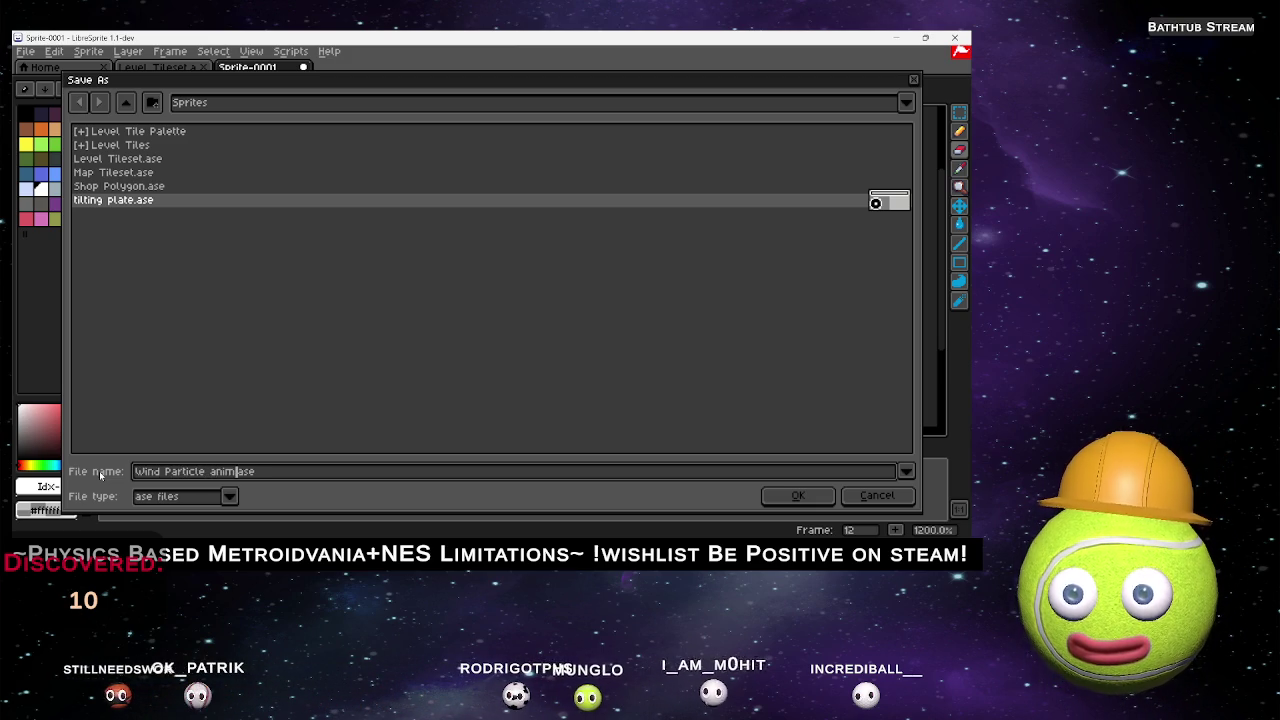
key("BackSpace")
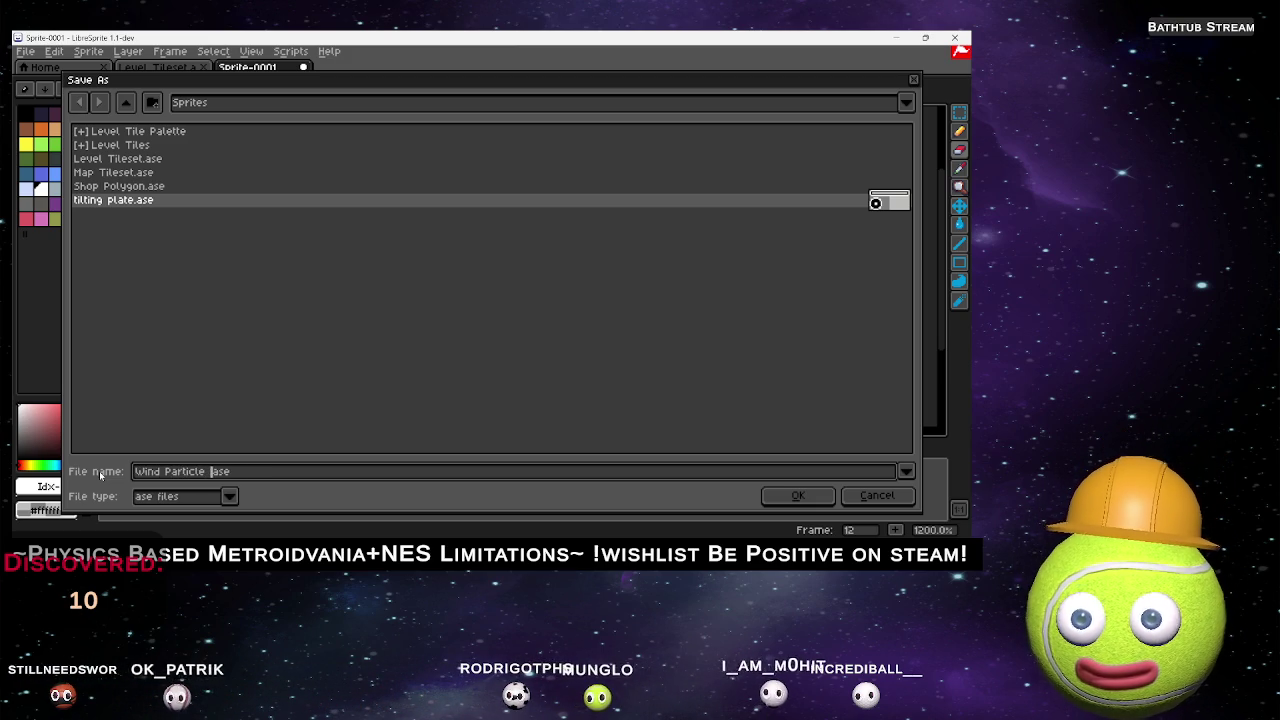
key("BackSpace")
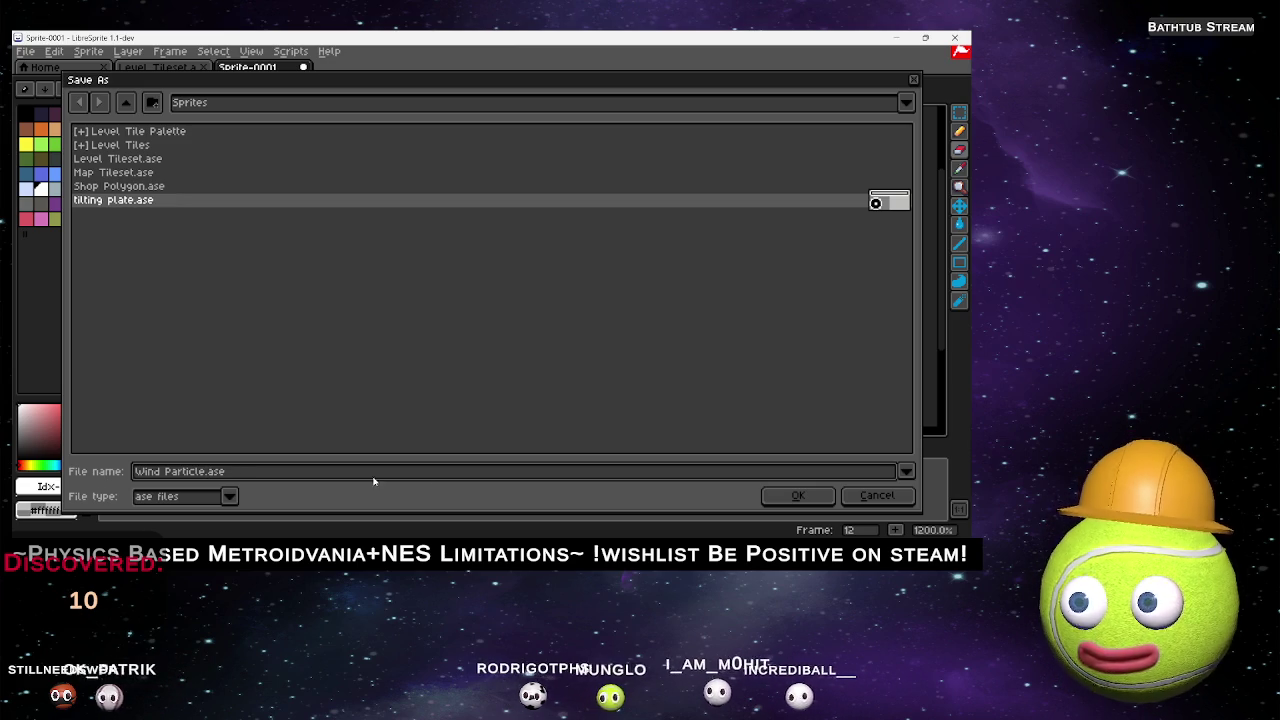
left_click(798, 497)
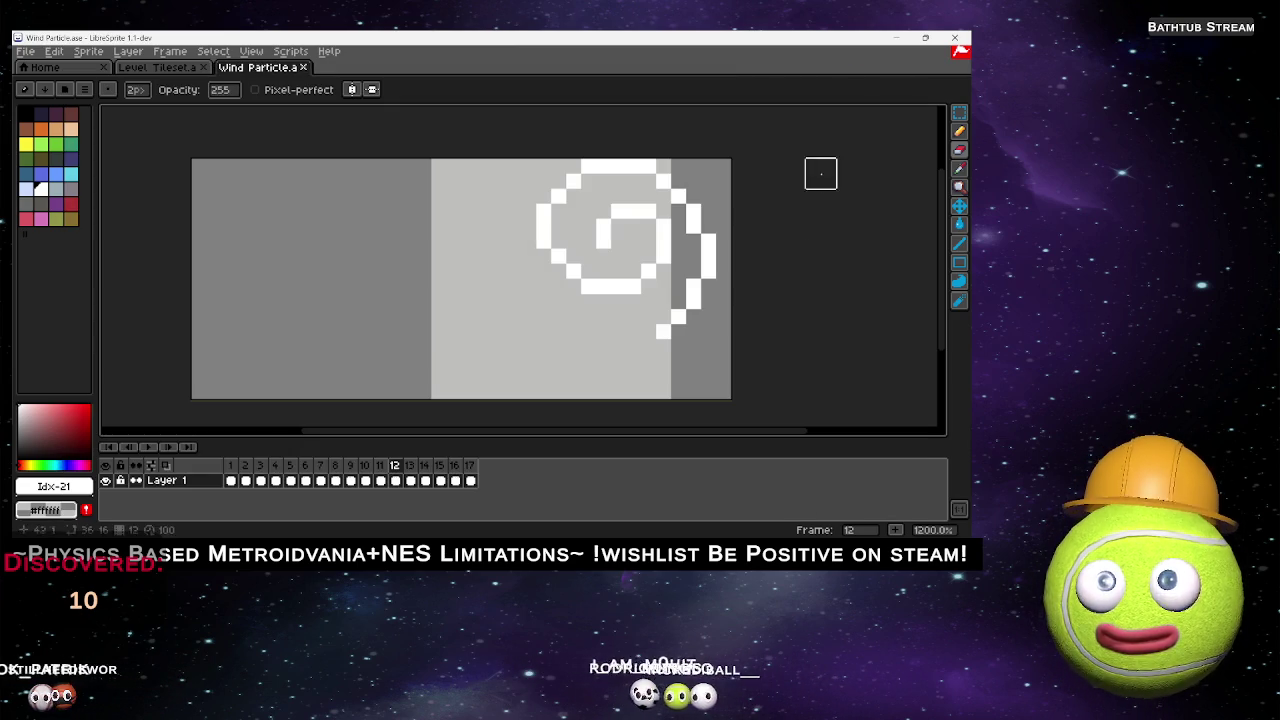
left_click(896, 38)
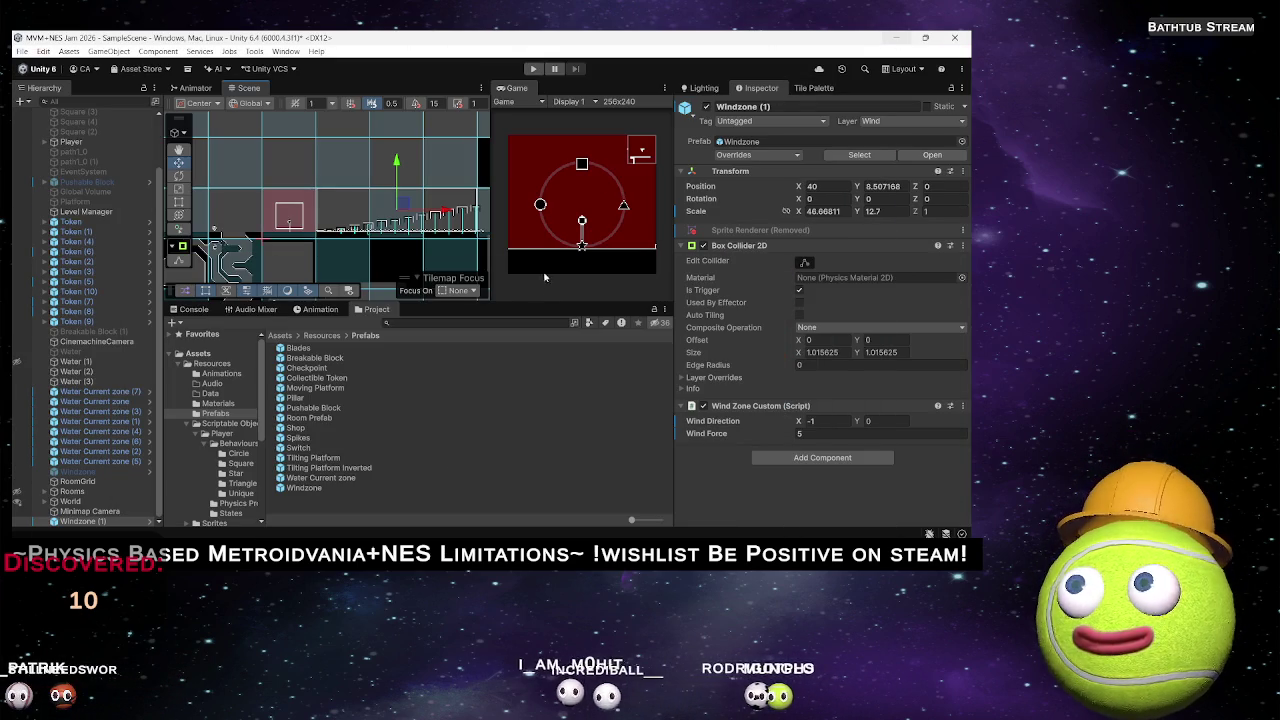
Expand the Sprites folder and select Wind Particle to view its Aseprite import settings.
scroll(226, 438, "down", 3)
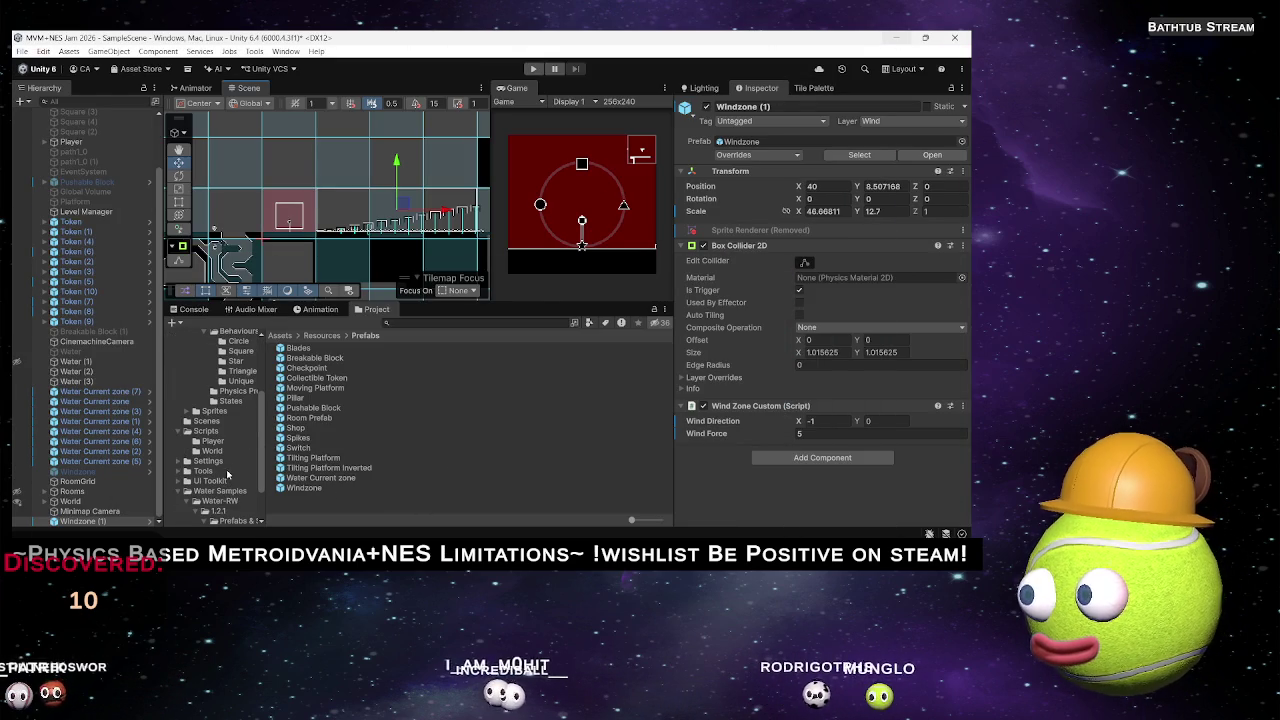
left_click(198, 412)
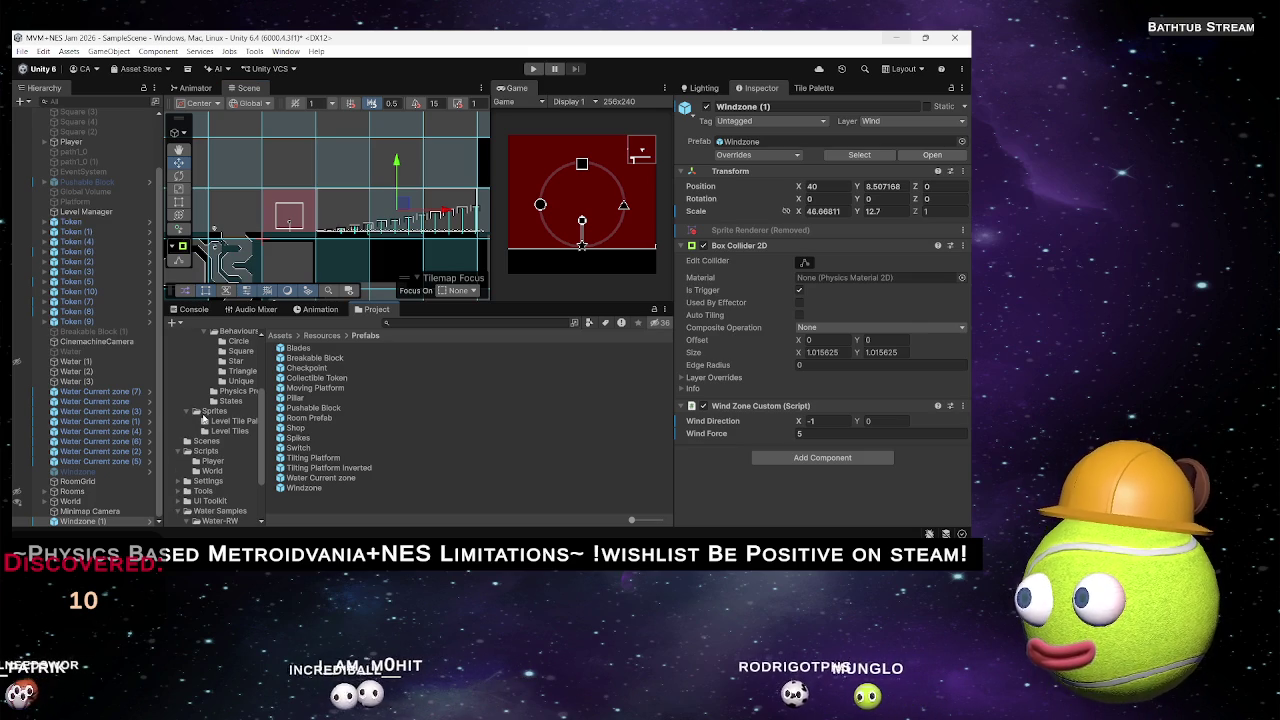
left_click(212, 411)
scroll(313, 408, "down", 5)
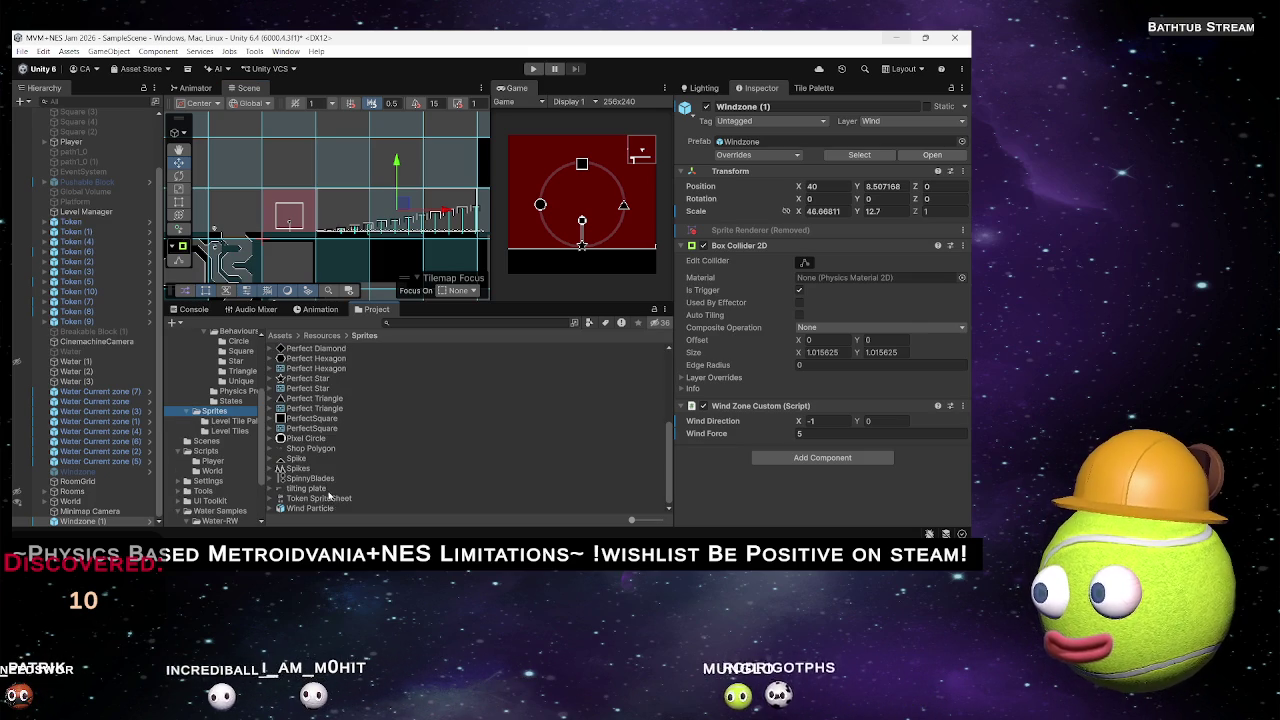
left_click(314, 508)
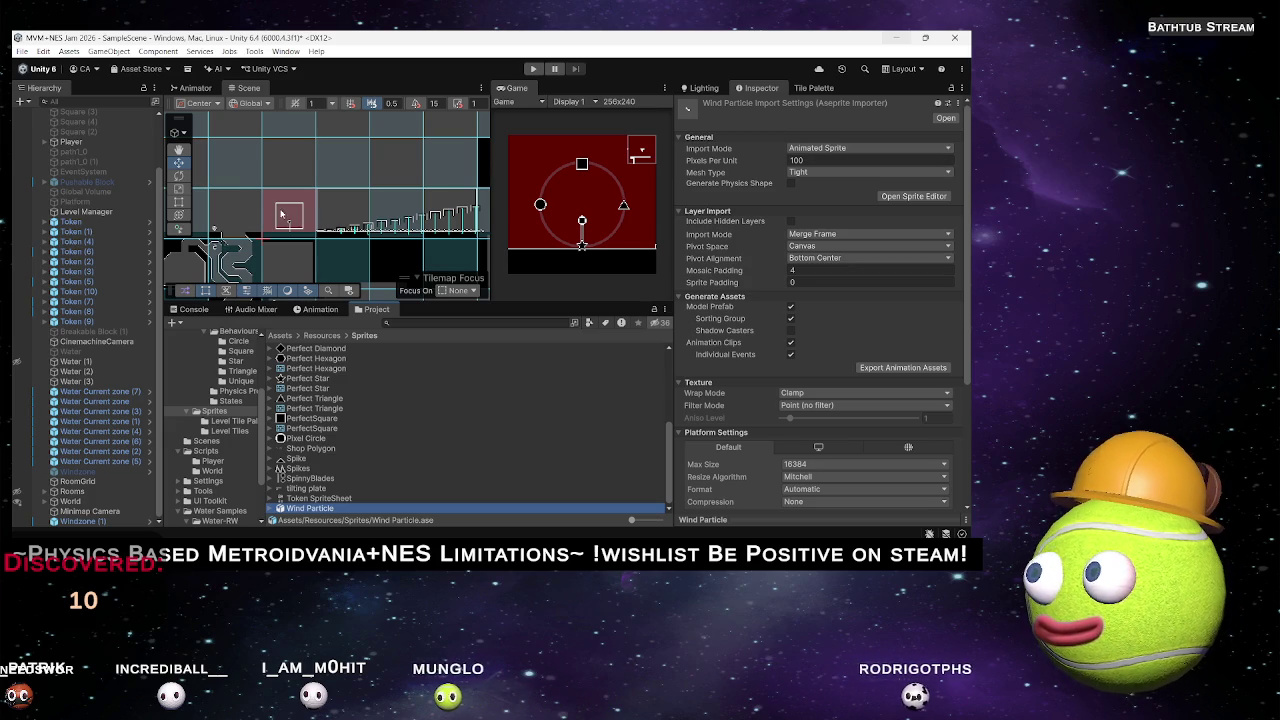
scroll(340, 215, "up", 2)
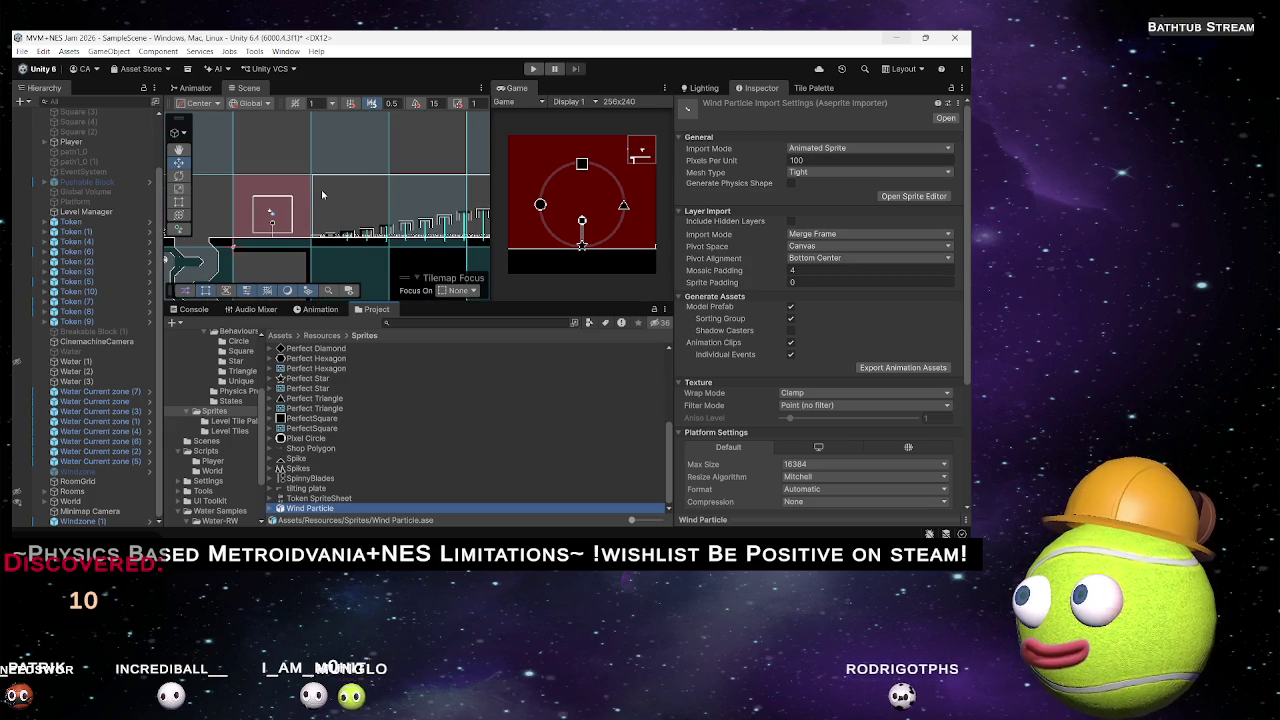
right_click(321, 189)
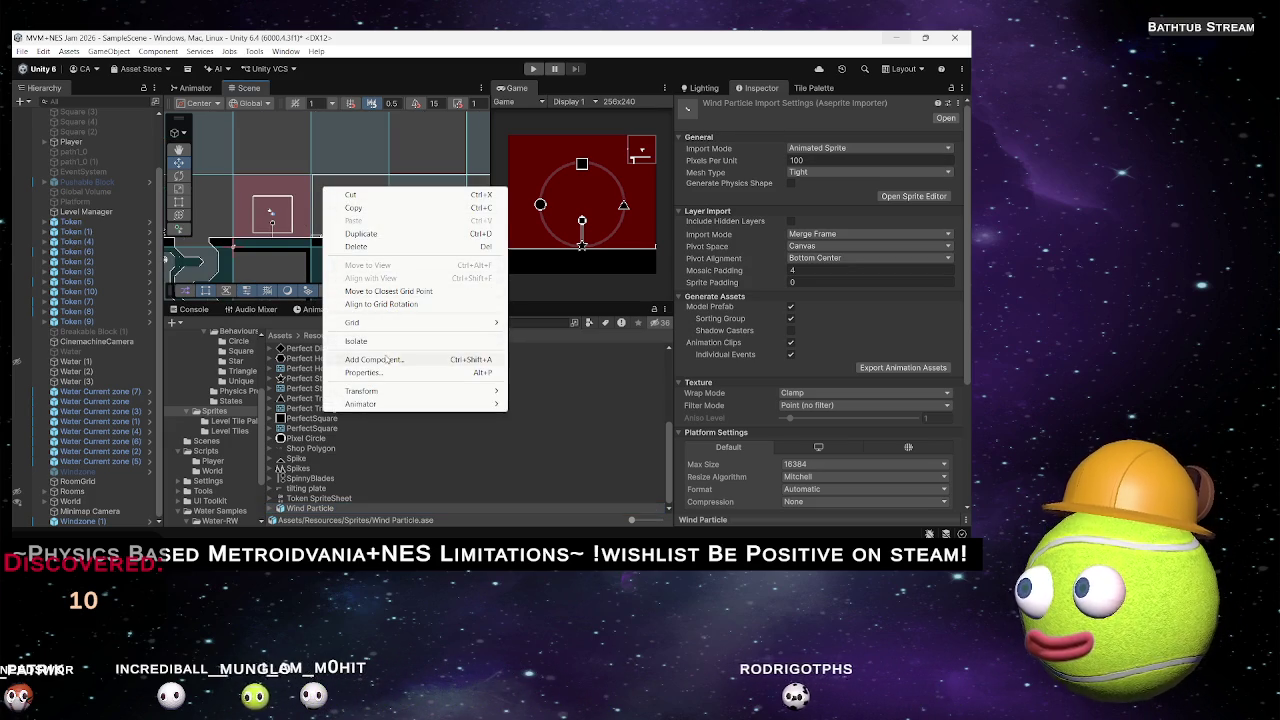
left_click(119, 231)
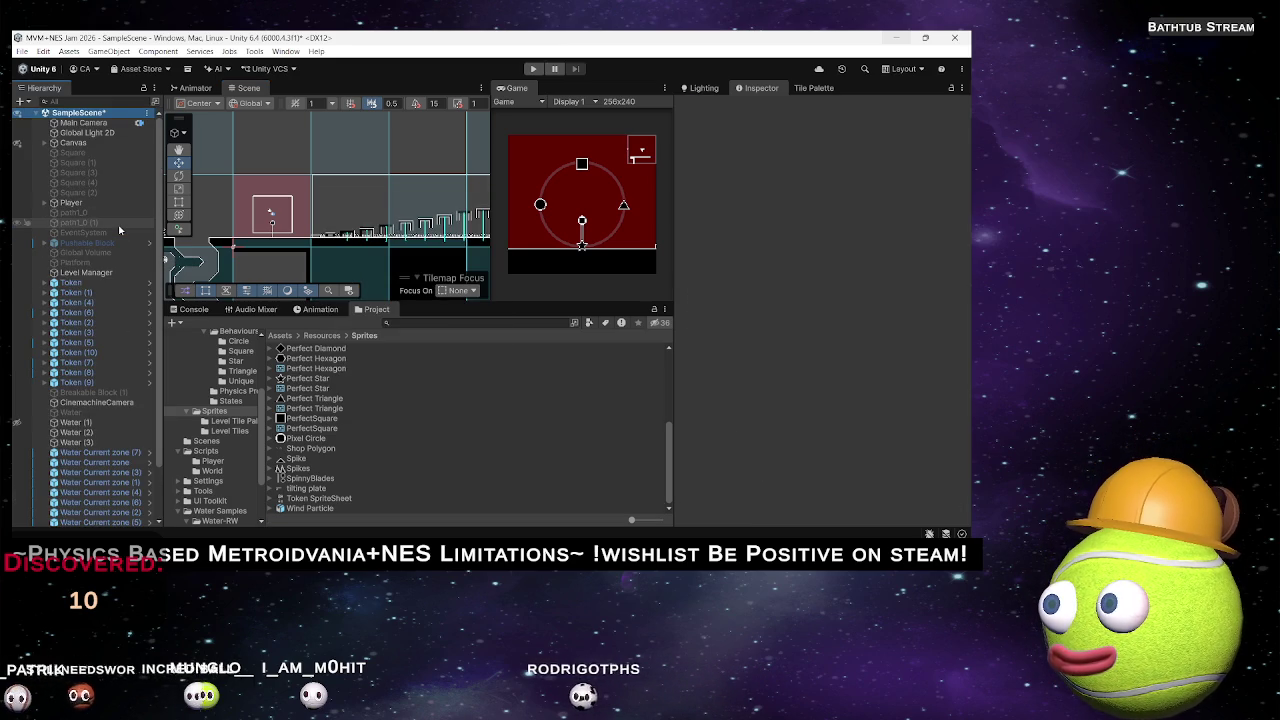
Move the Hierarchy selection through the Token, Water and Moving Platform objects to Windzone (1).
key("Down")
key("Down")
key("Down")
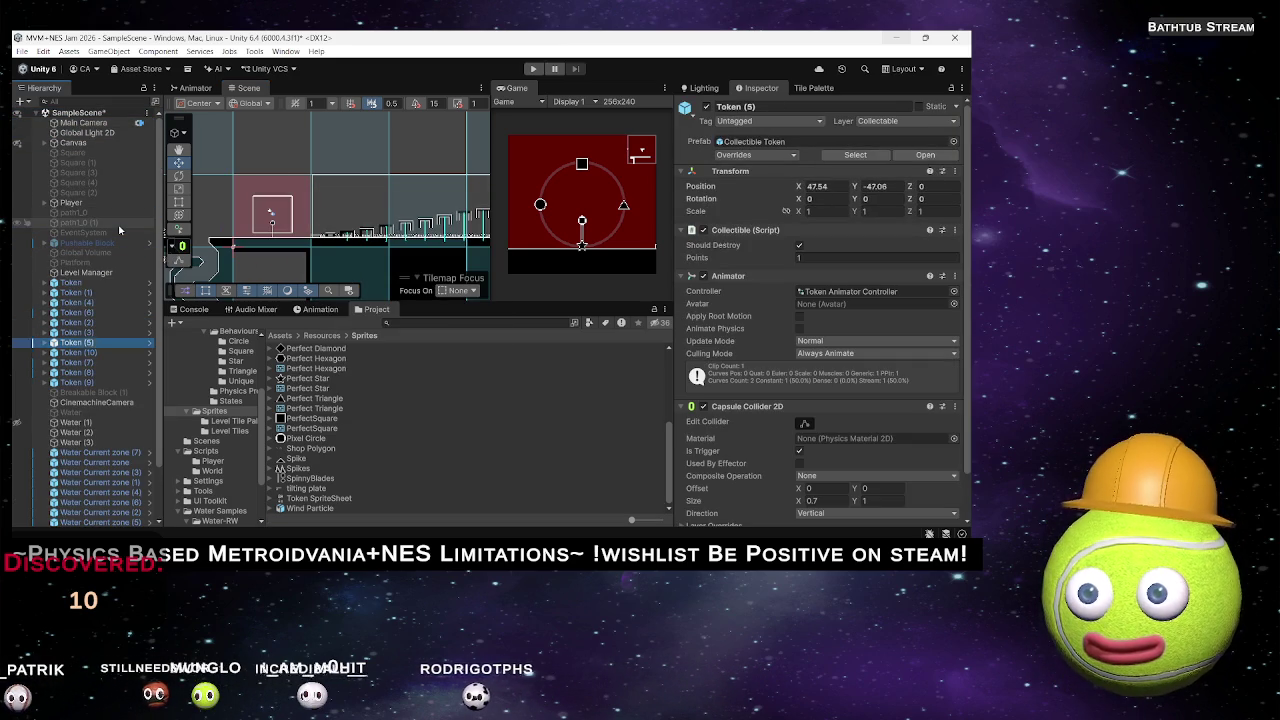
left_click(105, 283)
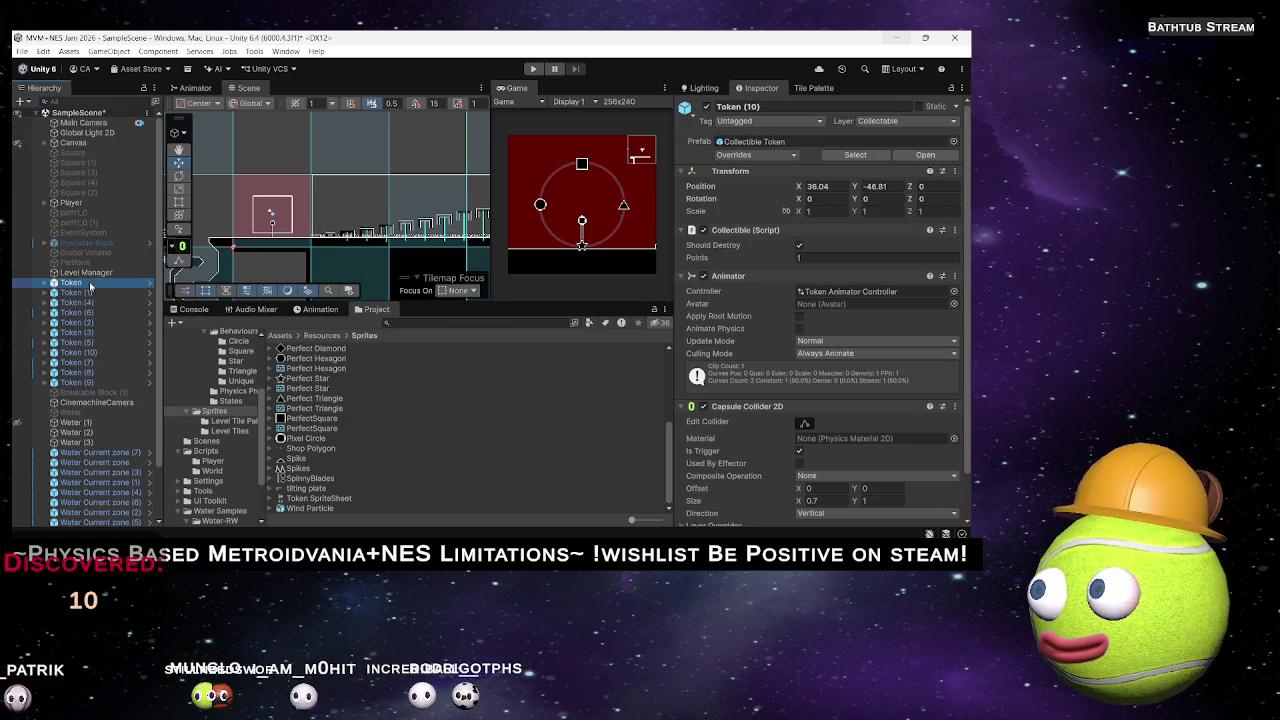
left_click(97, 383, "shift")
scroll(97, 388, "down", 2)
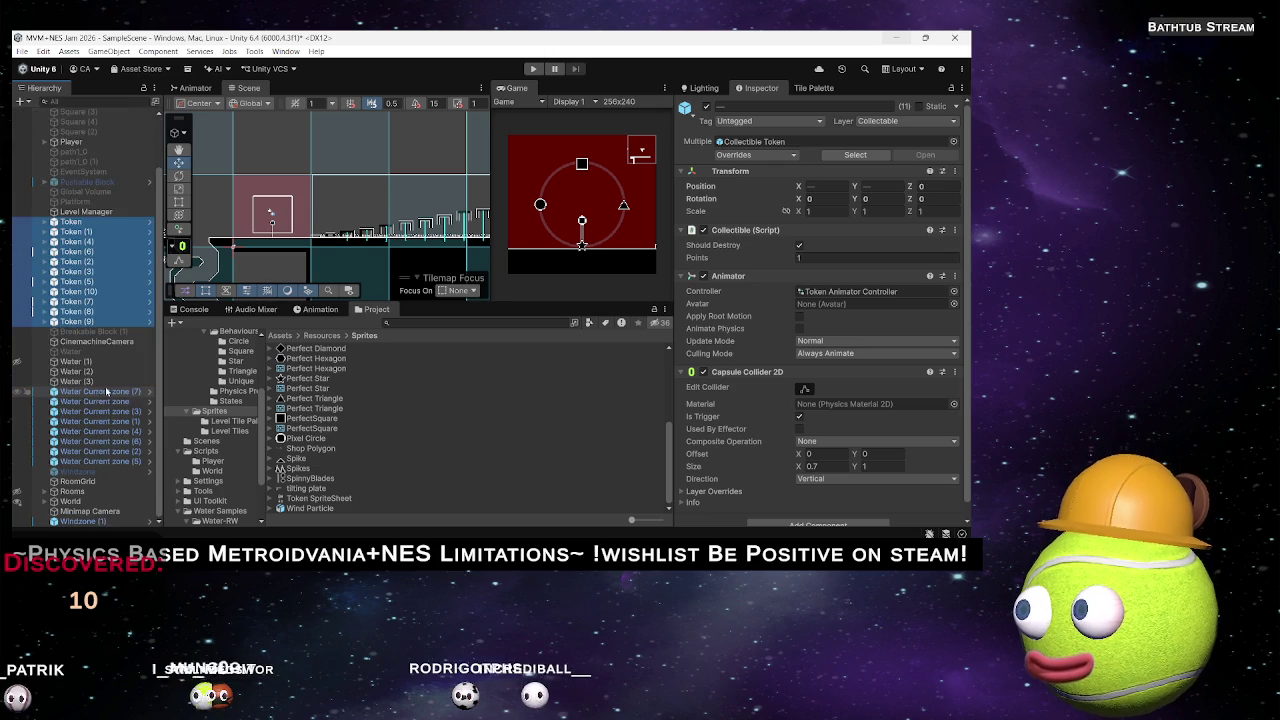
left_click(78, 361, "ctrl")
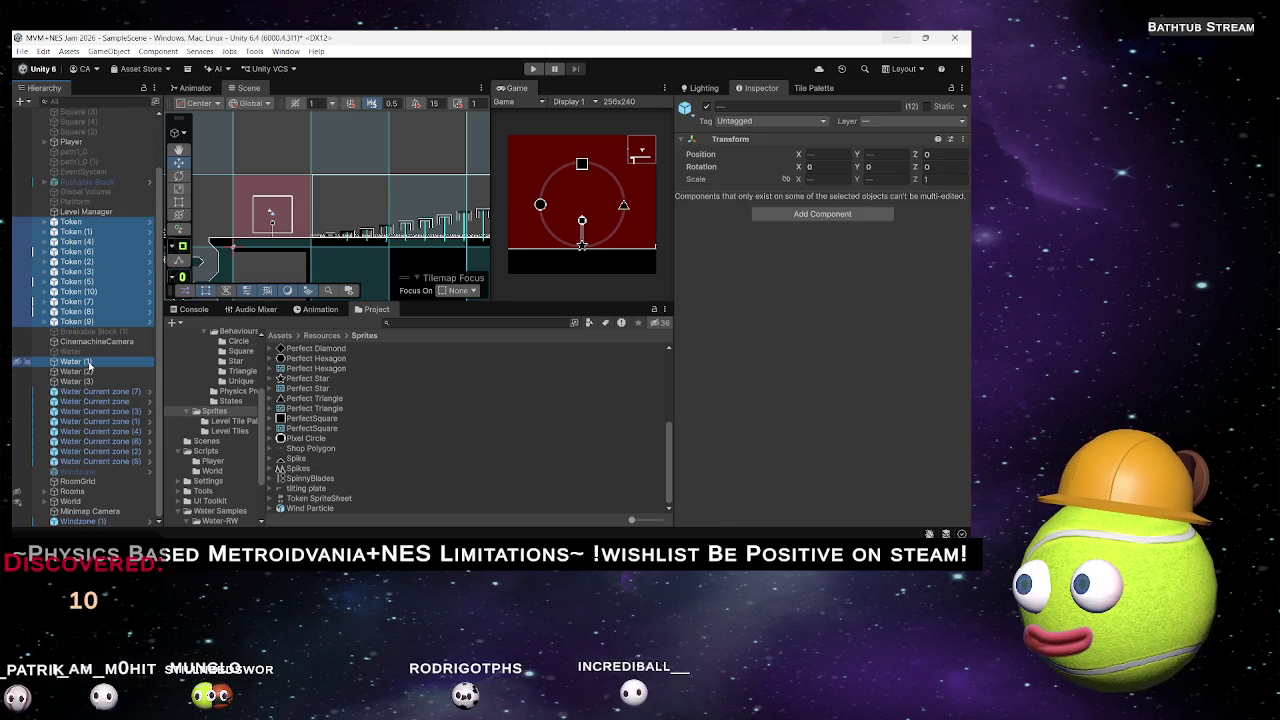
left_click(108, 461, "shift")
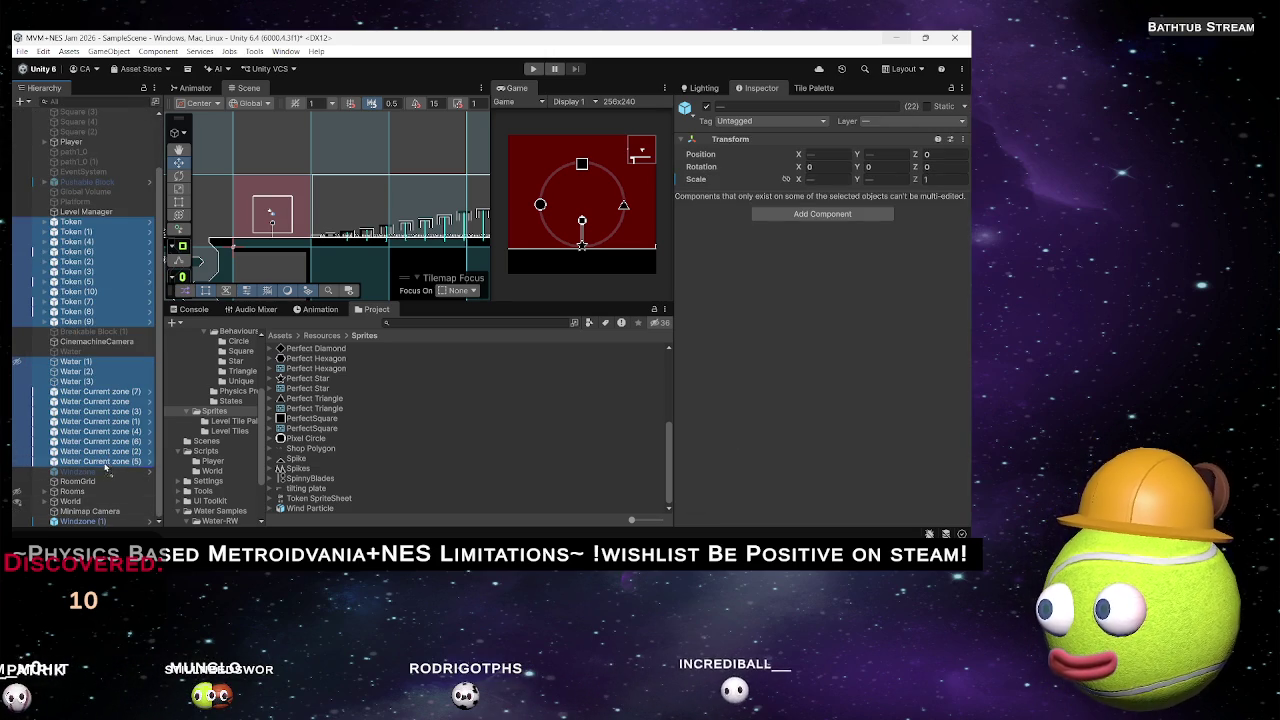
scroll(91, 511, "down", 10)
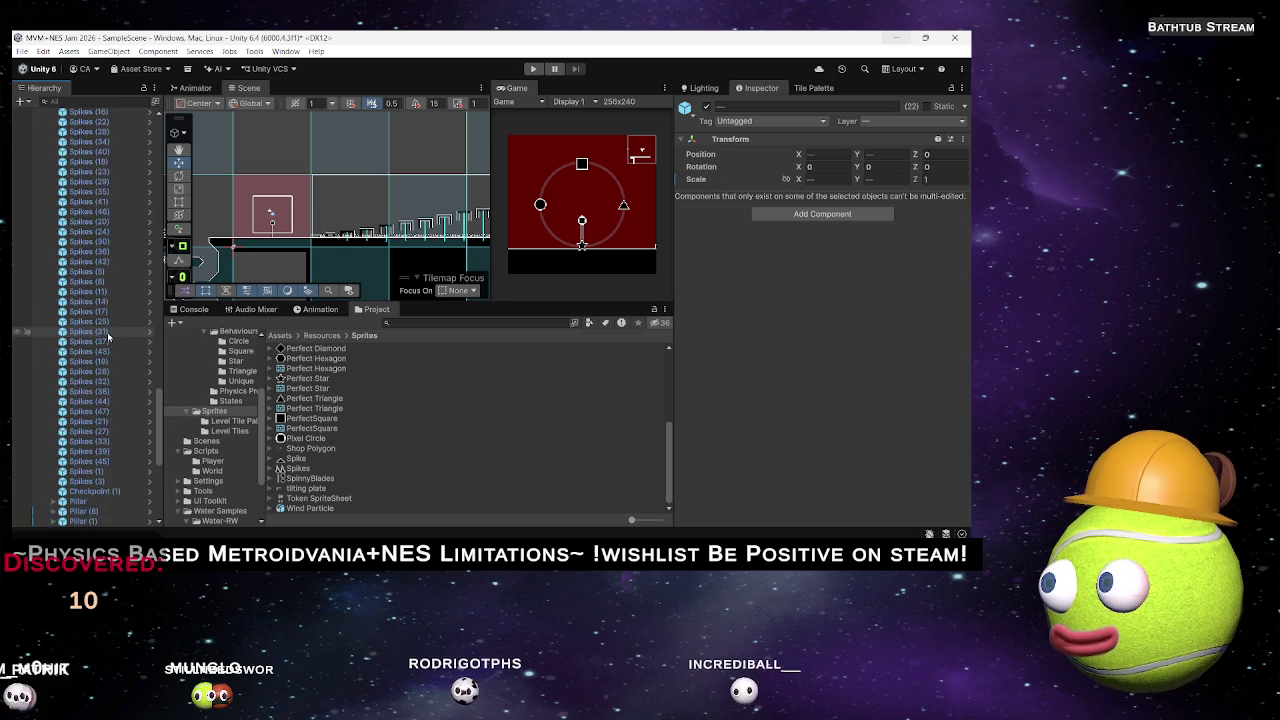
scroll(110, 336, "up", 5)
left_click(108, 332)
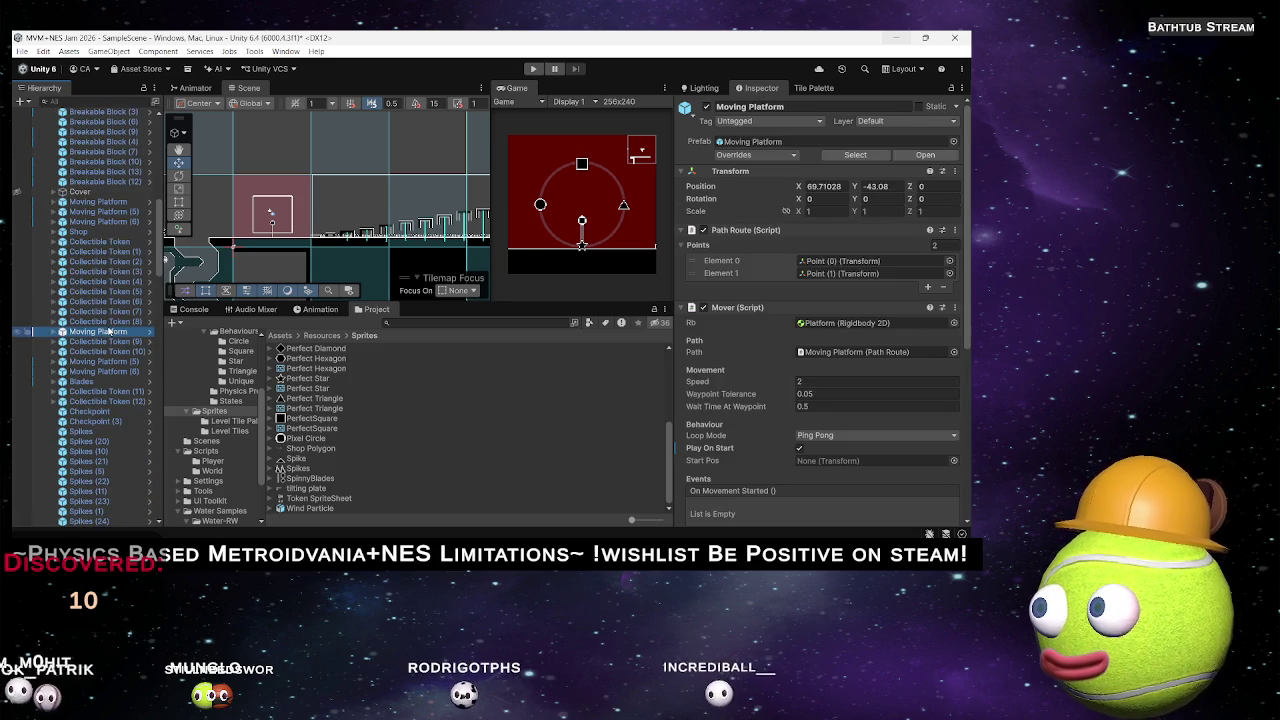
key("Left")
key("Left")
key("Down")
key("Down")
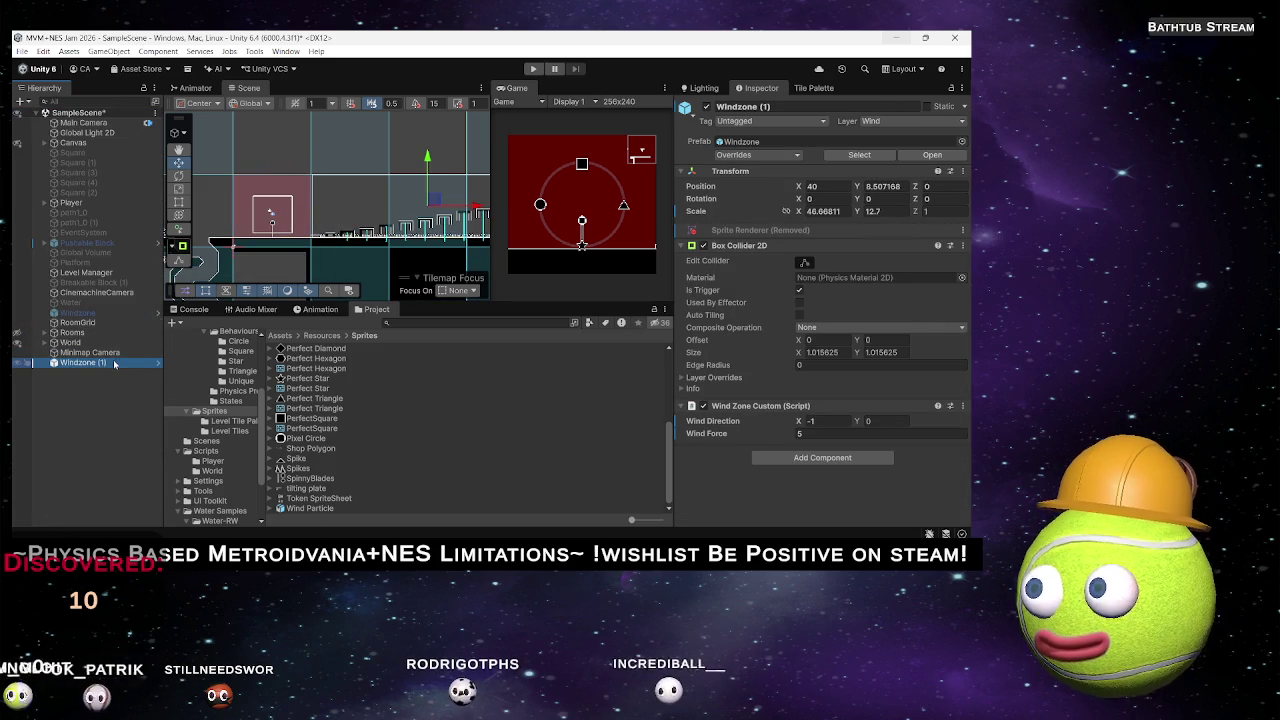
Enter Prefab Mode for the Windzone prefab from Windzone (1).
right_click(115, 364)
left_click(84, 390)
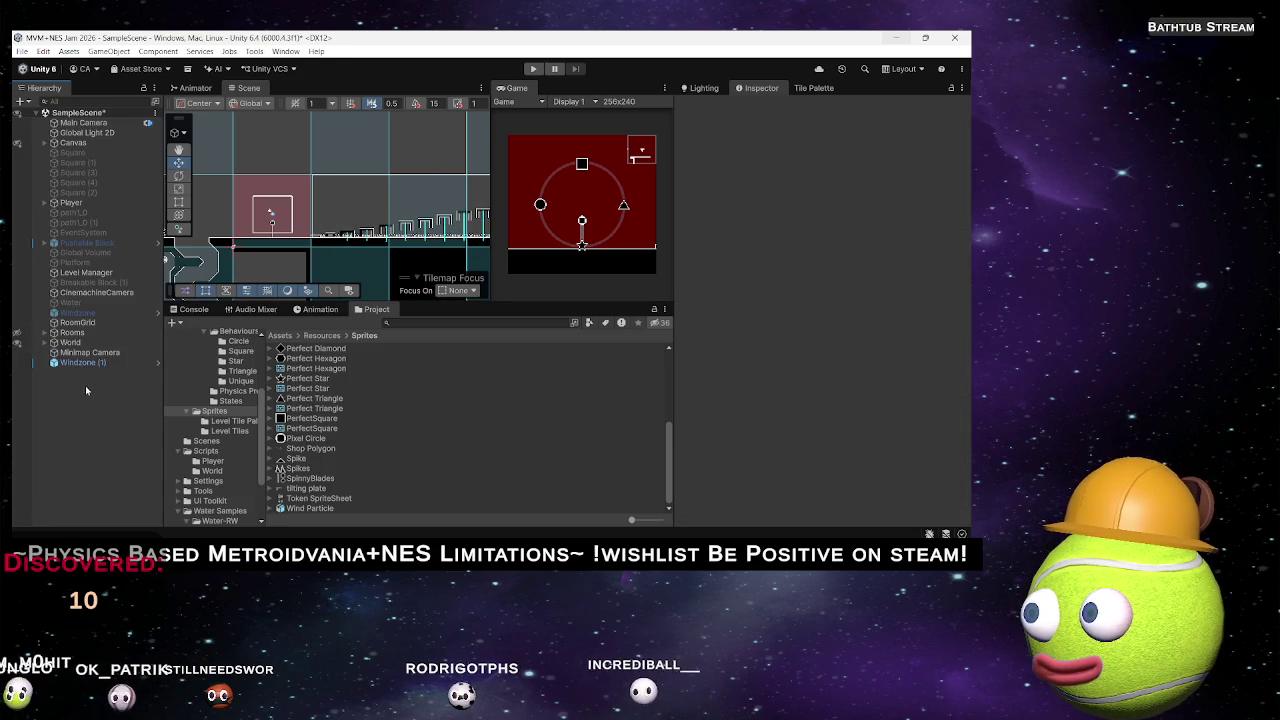
left_click(155, 364)
right_click(82, 131)
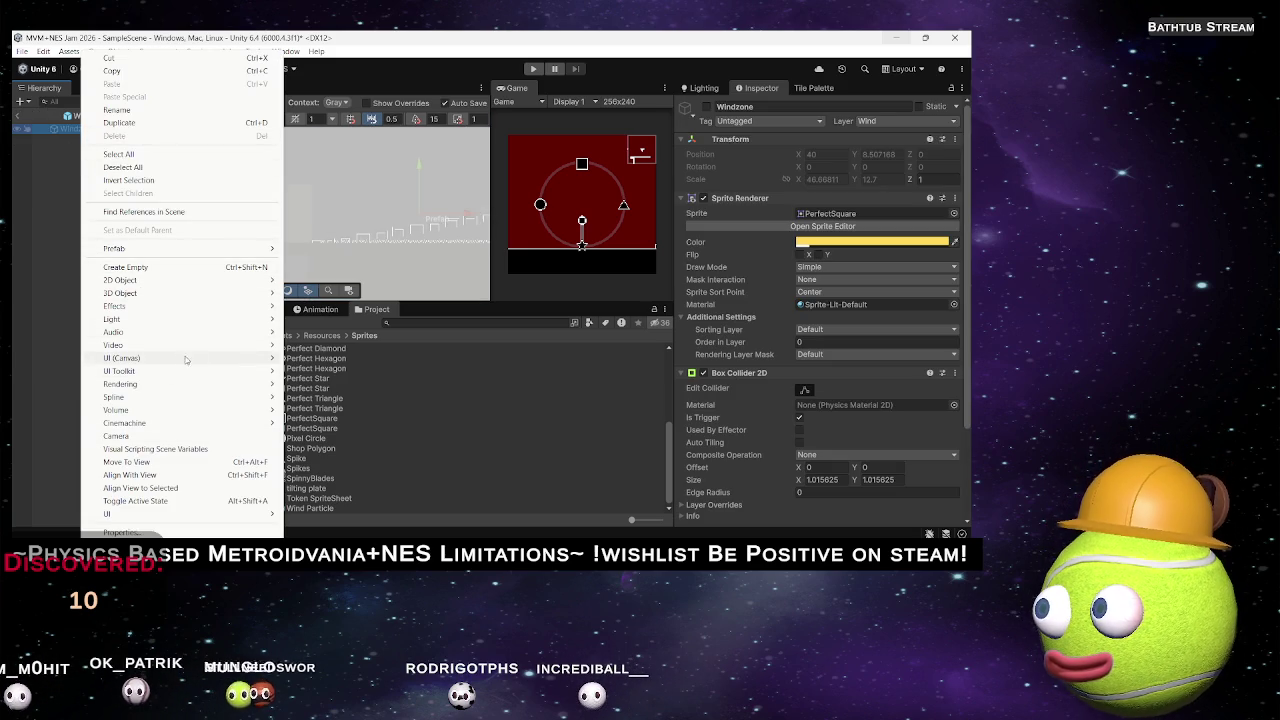
Add a child Particle System to Windzone via Effects > Particle System.
mouse_move(175, 358)
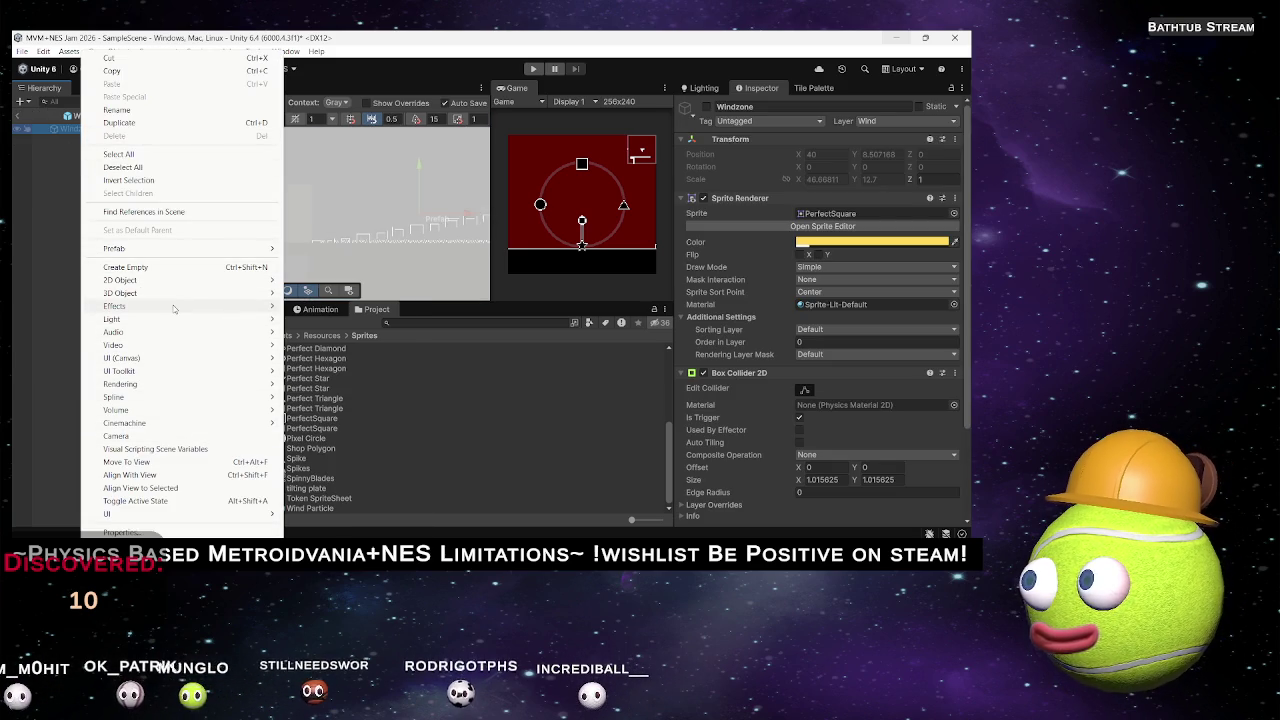
mouse_move(150, 306)
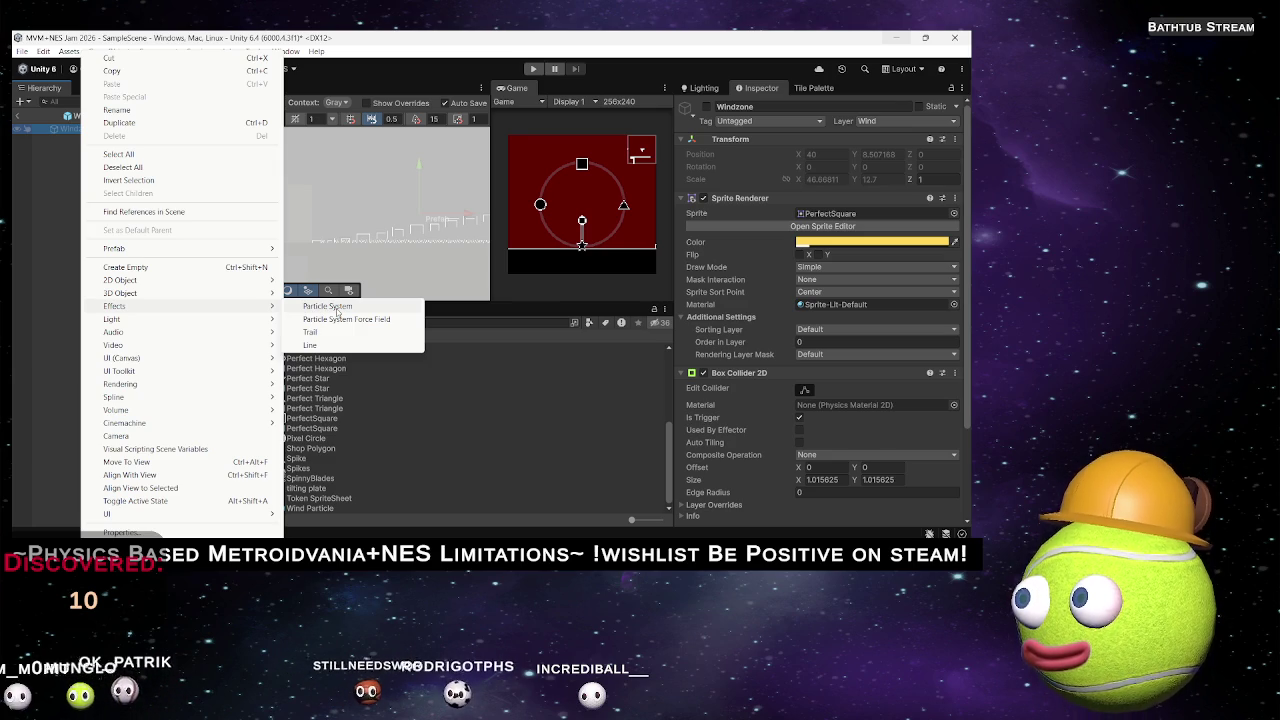
left_click(337, 308)
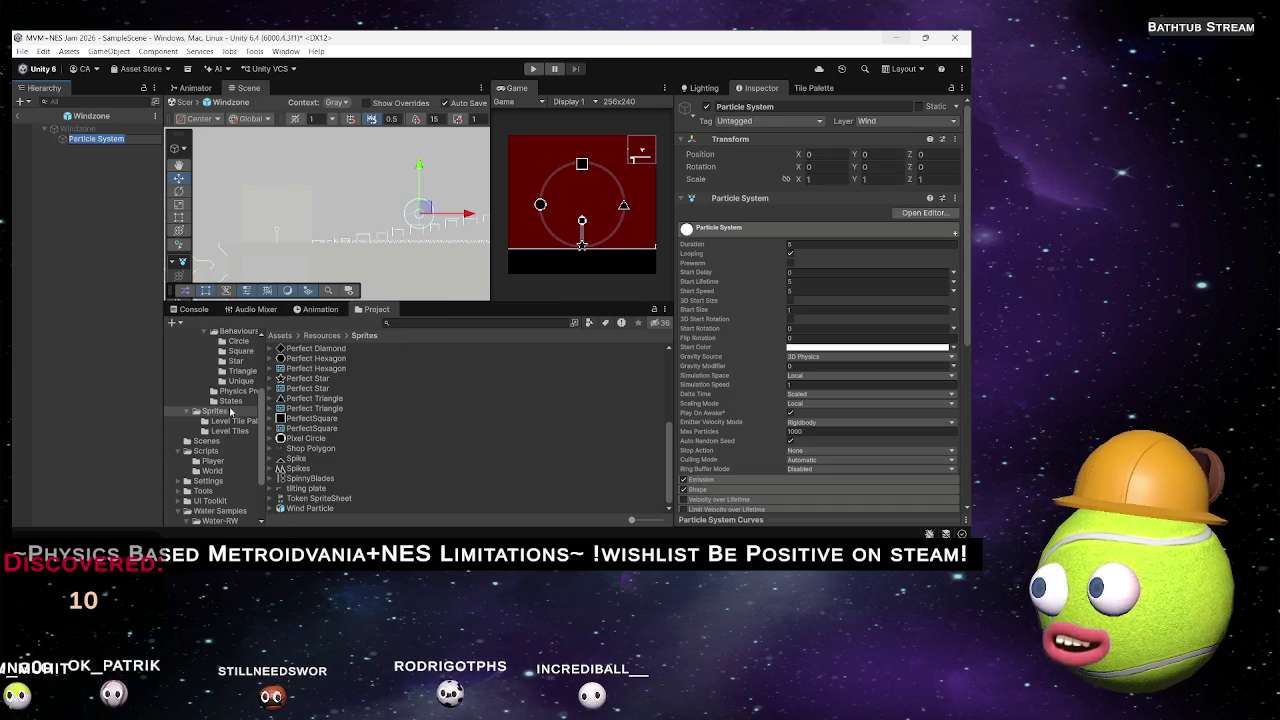
Open the Materials folder in the Project panel and bring up its asset menu.
scroll(230, 400, "up", 2)
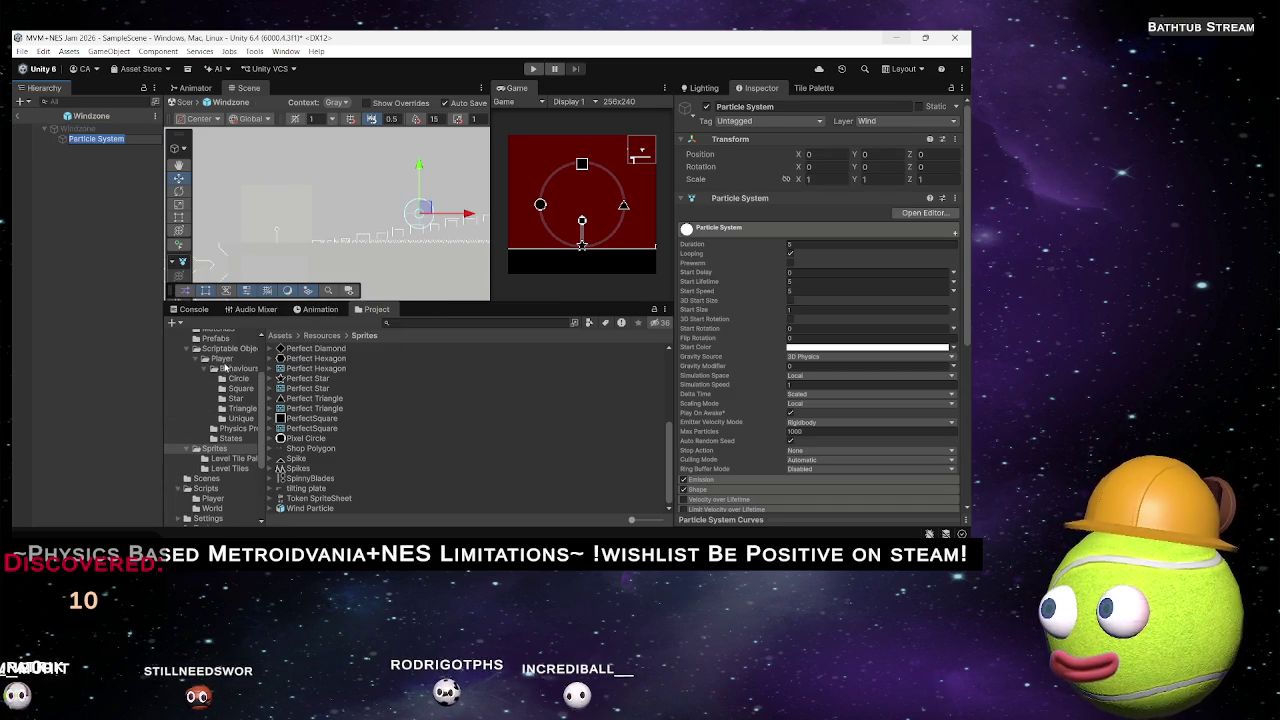
scroll(213, 341, "up", 2)
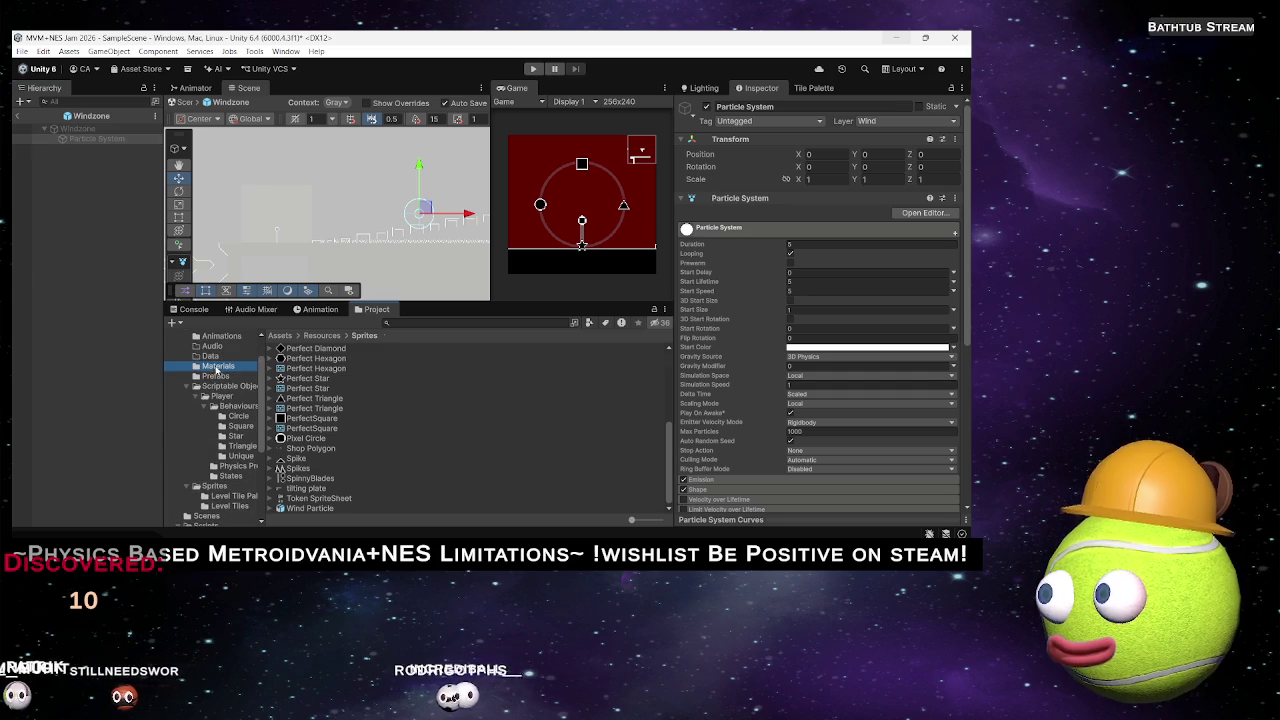
left_click(217, 367)
right_click(320, 458)
Create a new material in Materials named Wind Material.
mouse_move(480, 128)
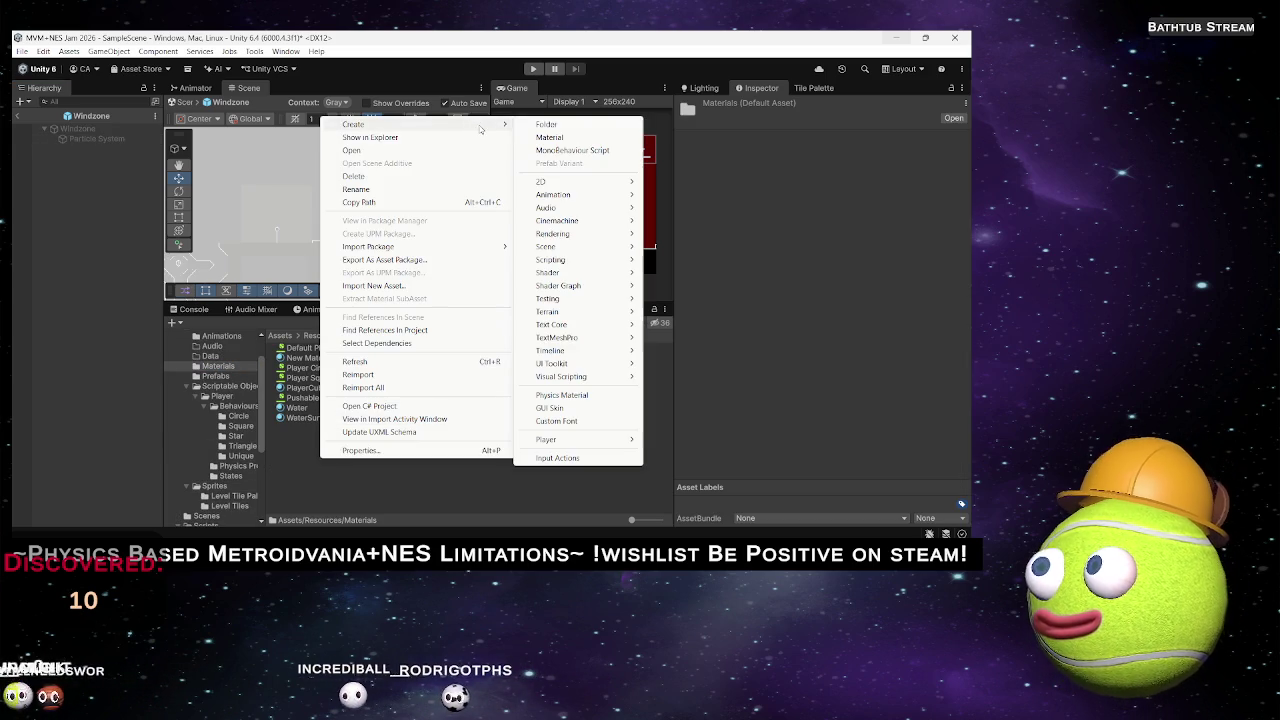
left_click(550, 137)
type("Wind Material")
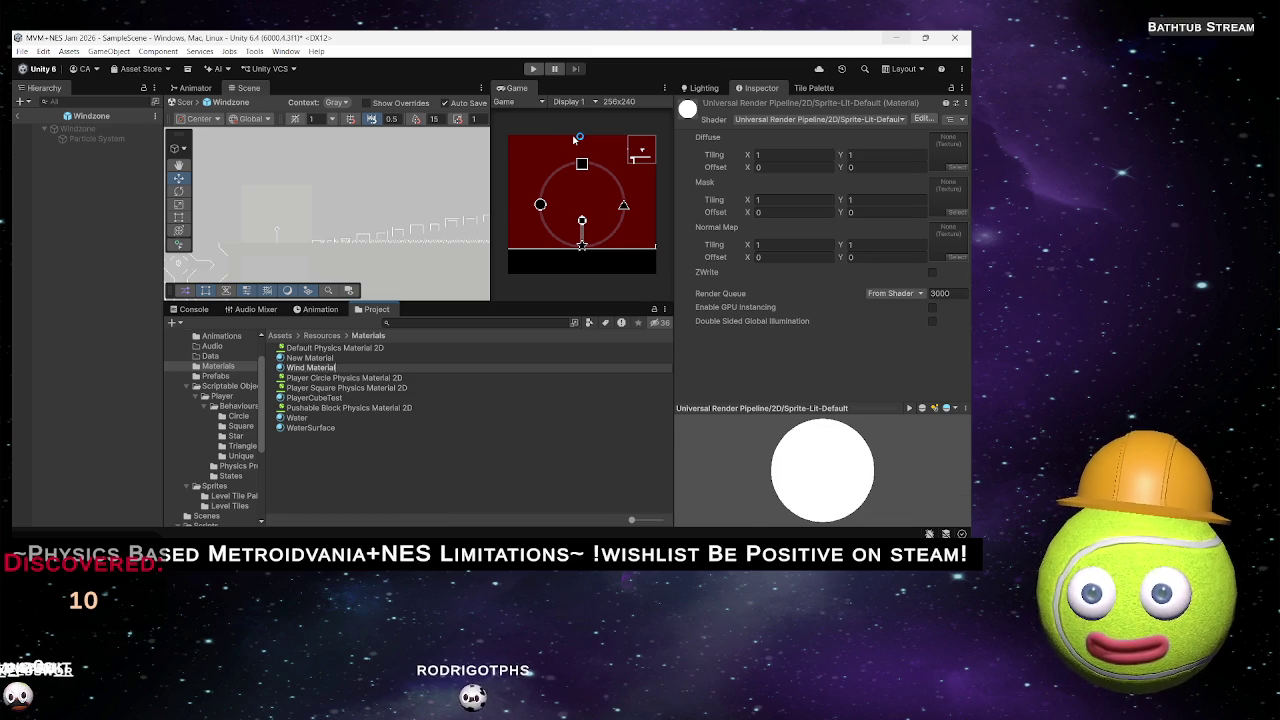
key("Return")
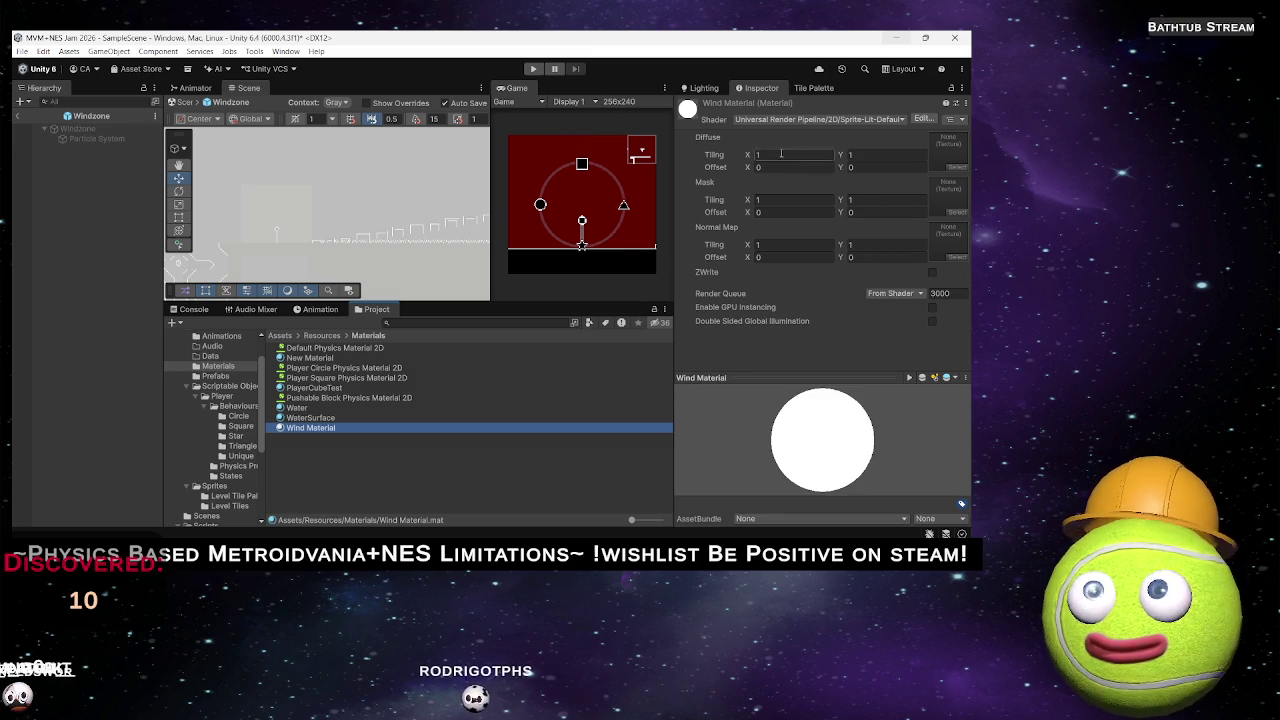
Set Wind Material's shader to Universal Render Pipeline > Particles > Lit.
left_click(897, 120)
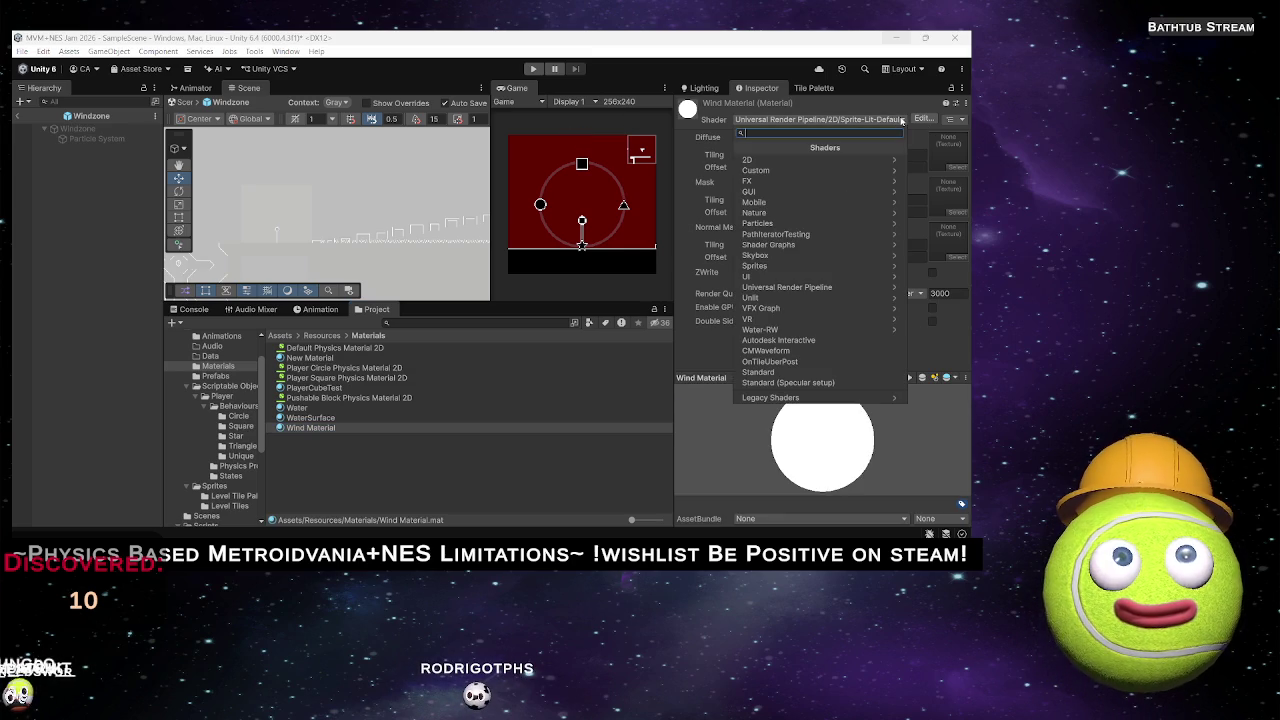
left_click(840, 290)
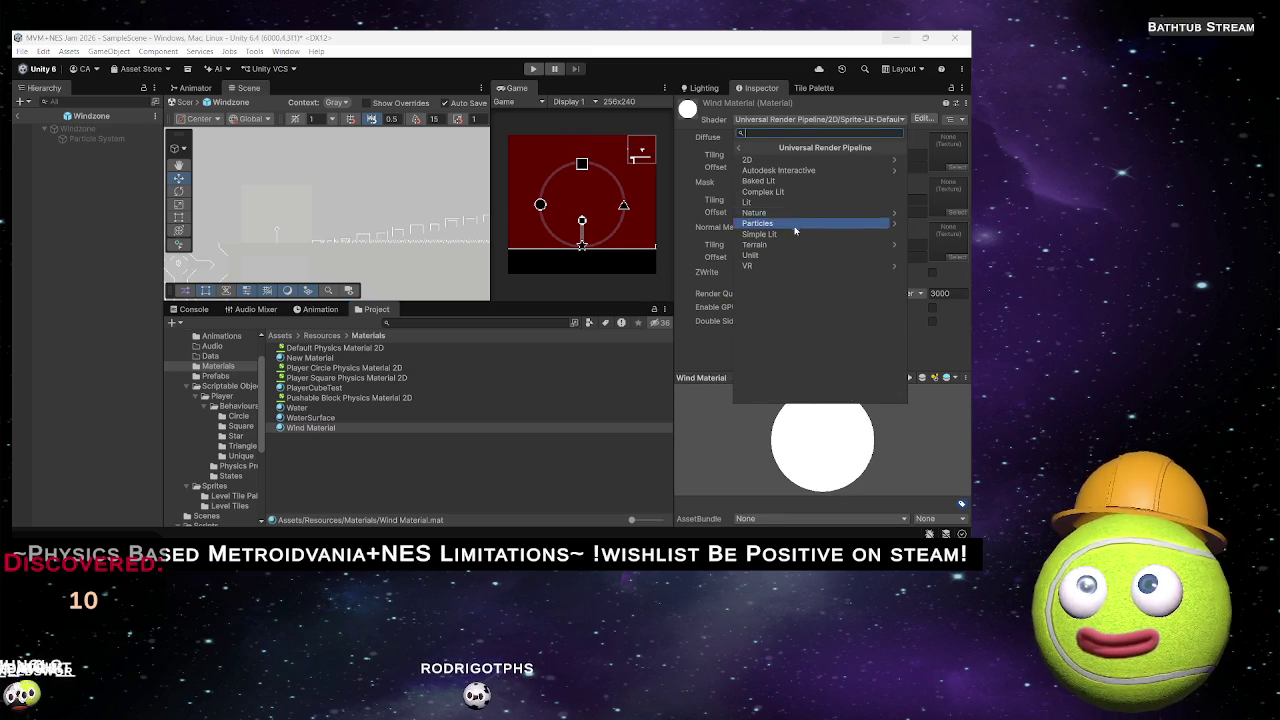
left_click(801, 229)
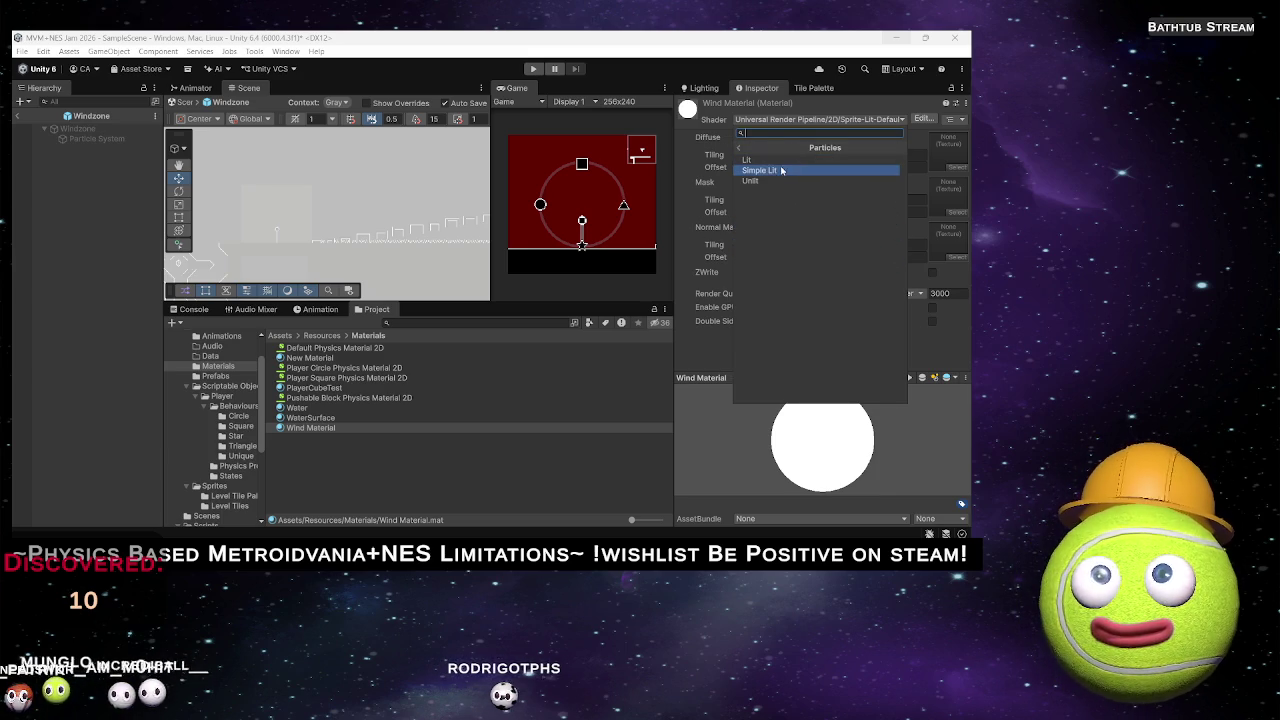
left_click(748, 160)
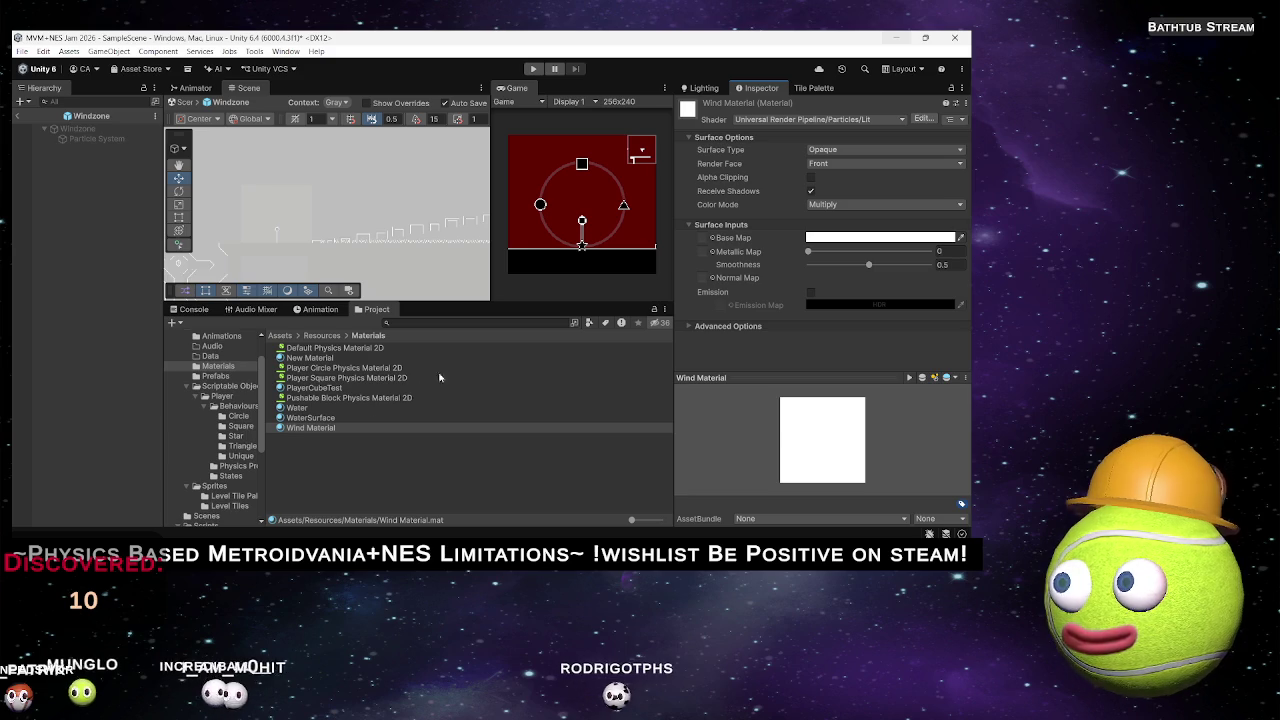
Select the Windzone's new Particle System and frame it in the Scene view.
left_click(75, 140)
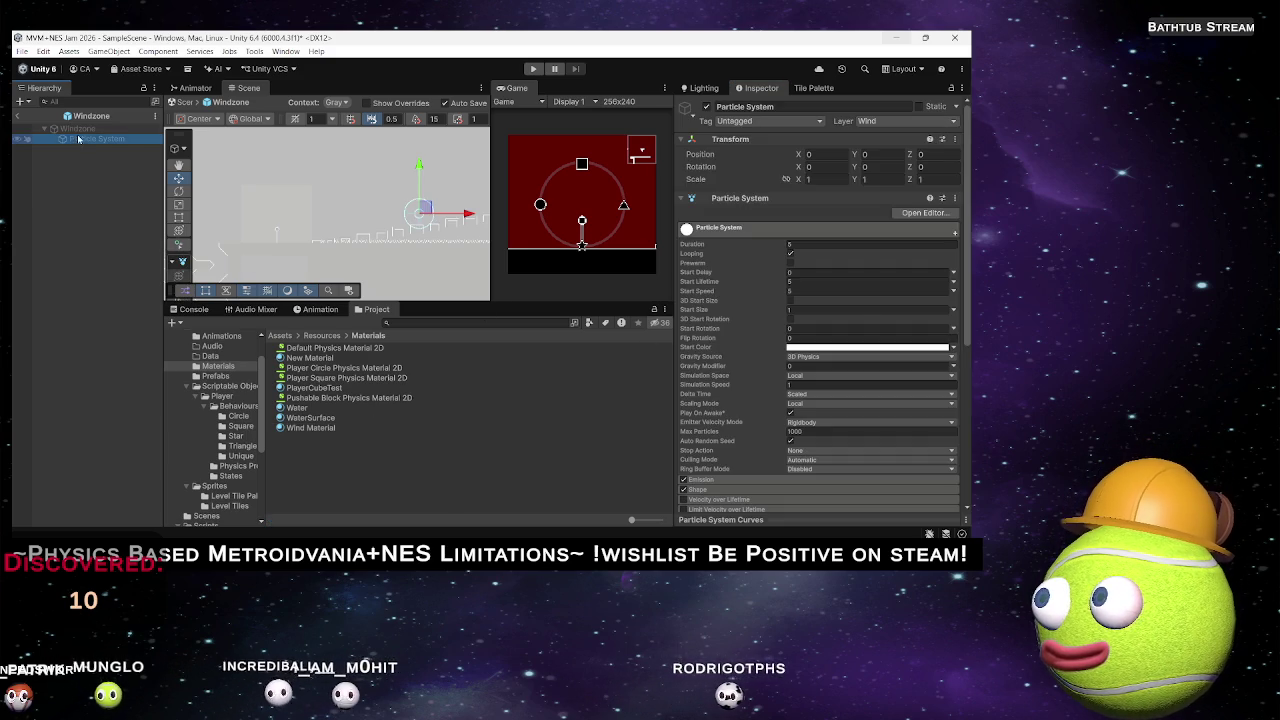
left_click(78, 129)
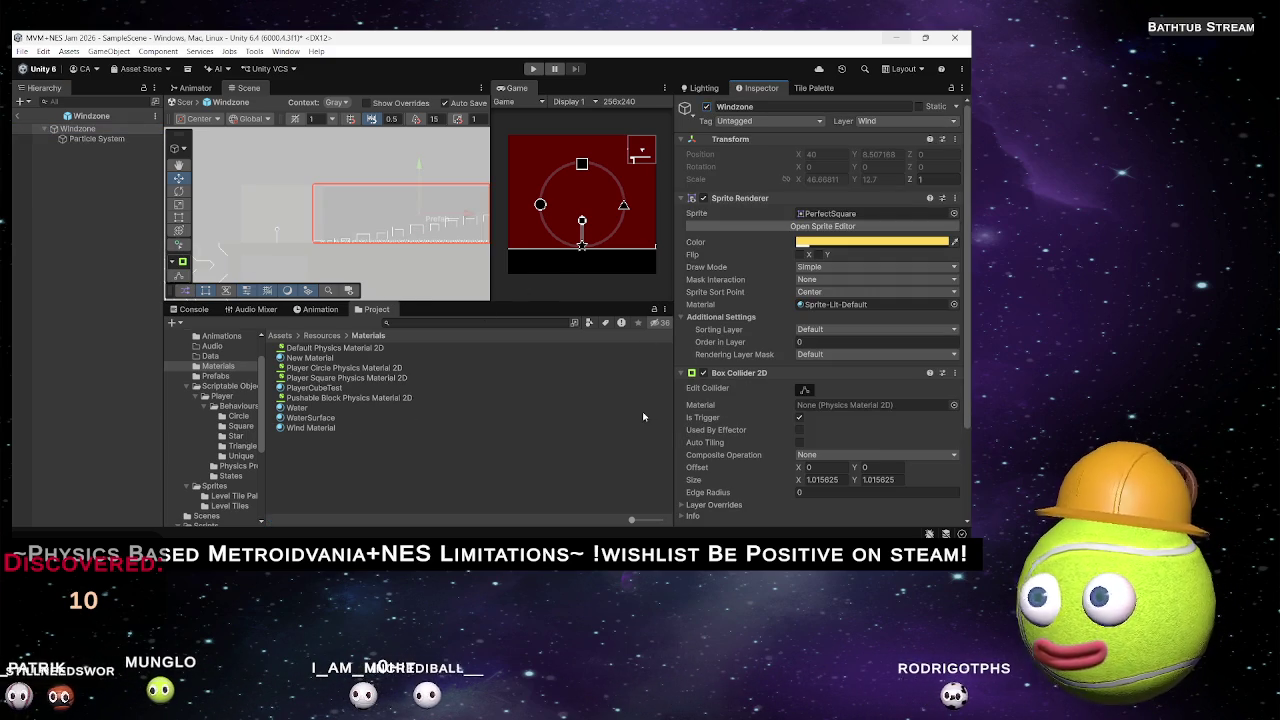
scroll(790, 376, "down", 3)
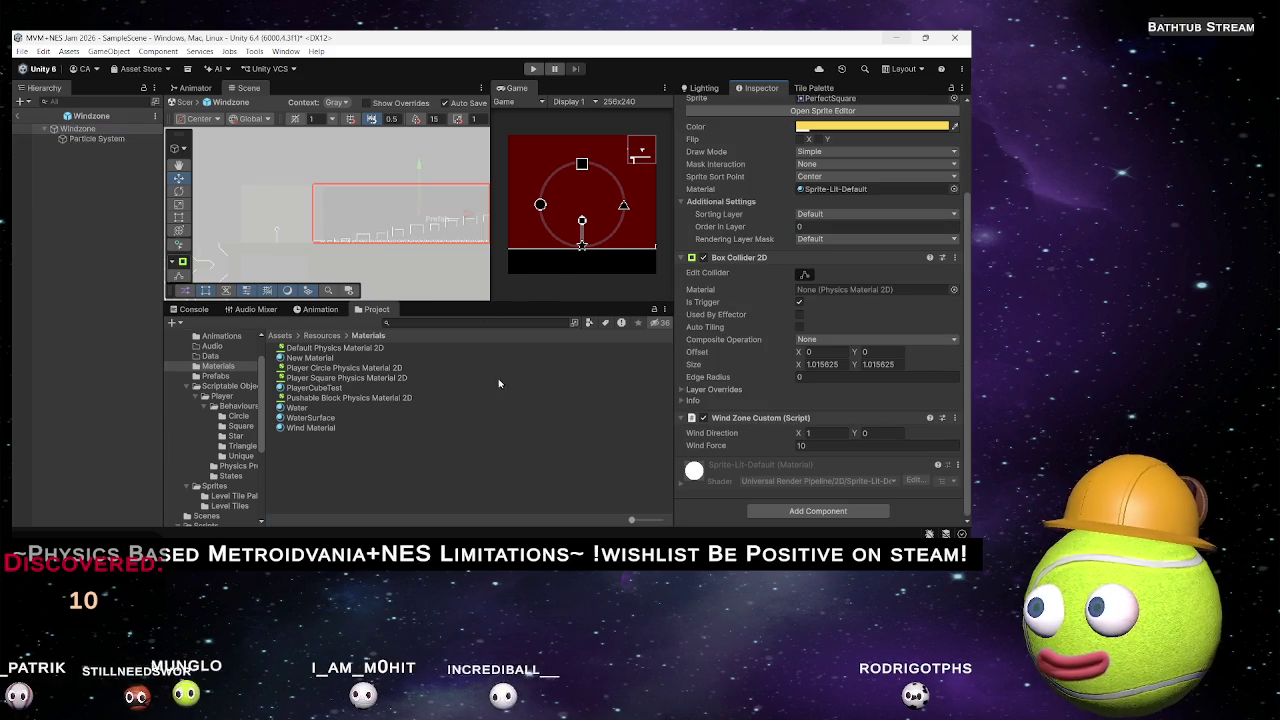
left_click(92, 139)
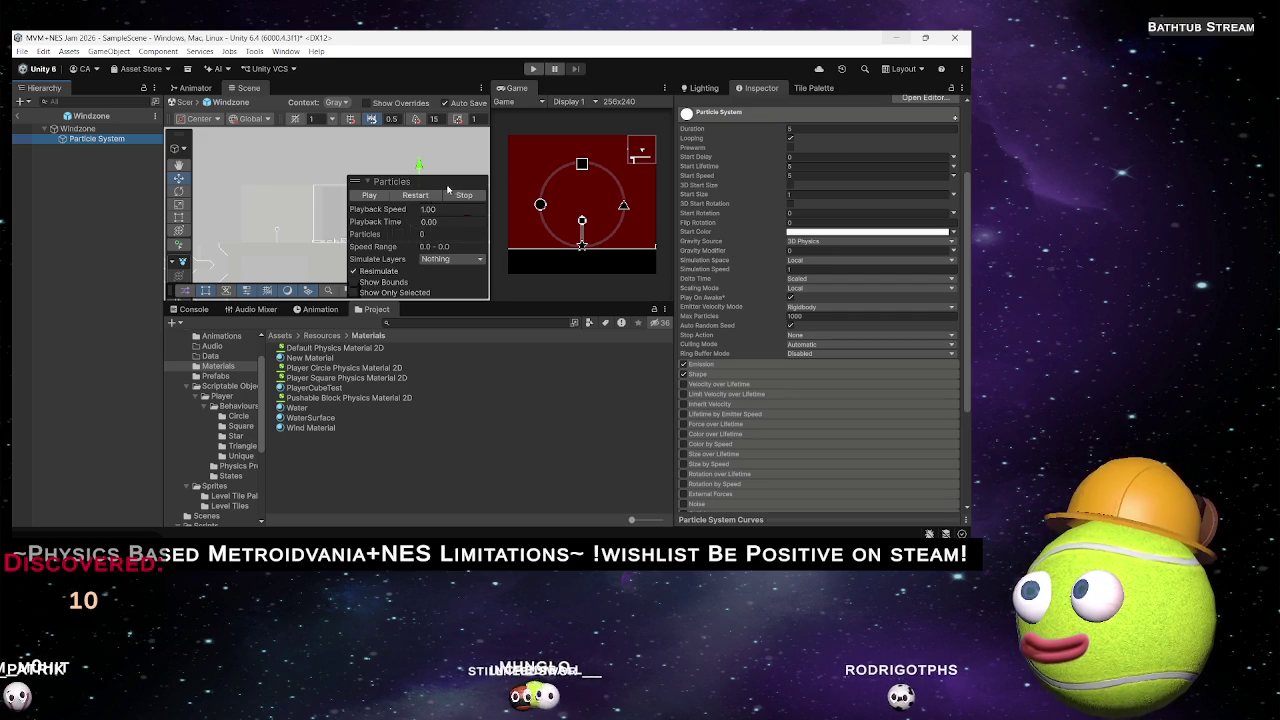
key("f")
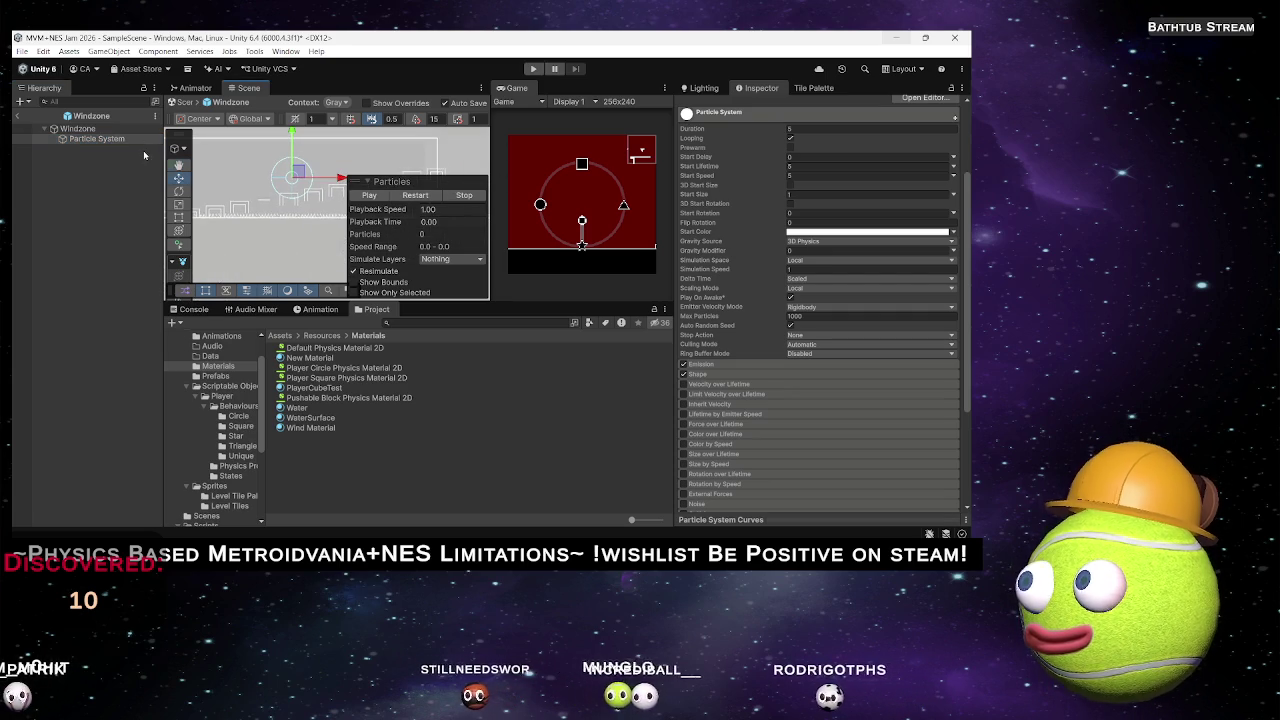
Assign Wind Material in the Renderer module and enable Texture Sheet Animation.
scroll(839, 416, "down", 5)
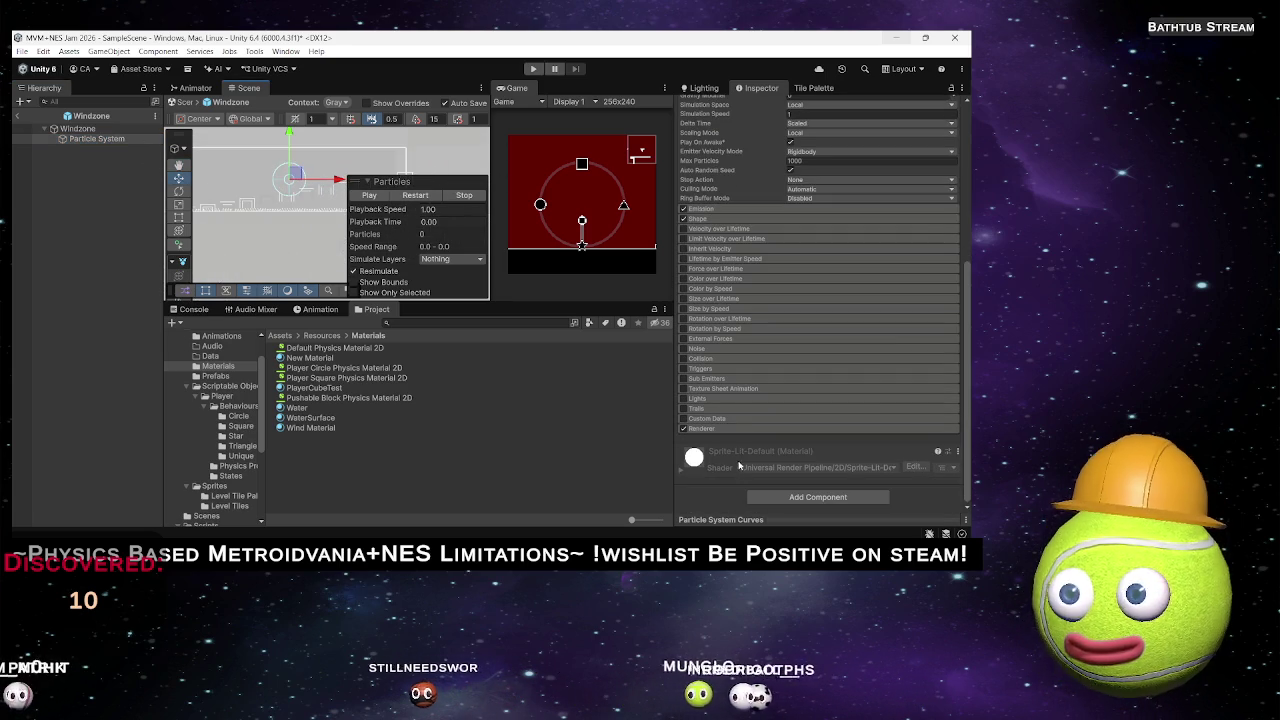
left_click(722, 430)
scroll(780, 400, "down", 2)
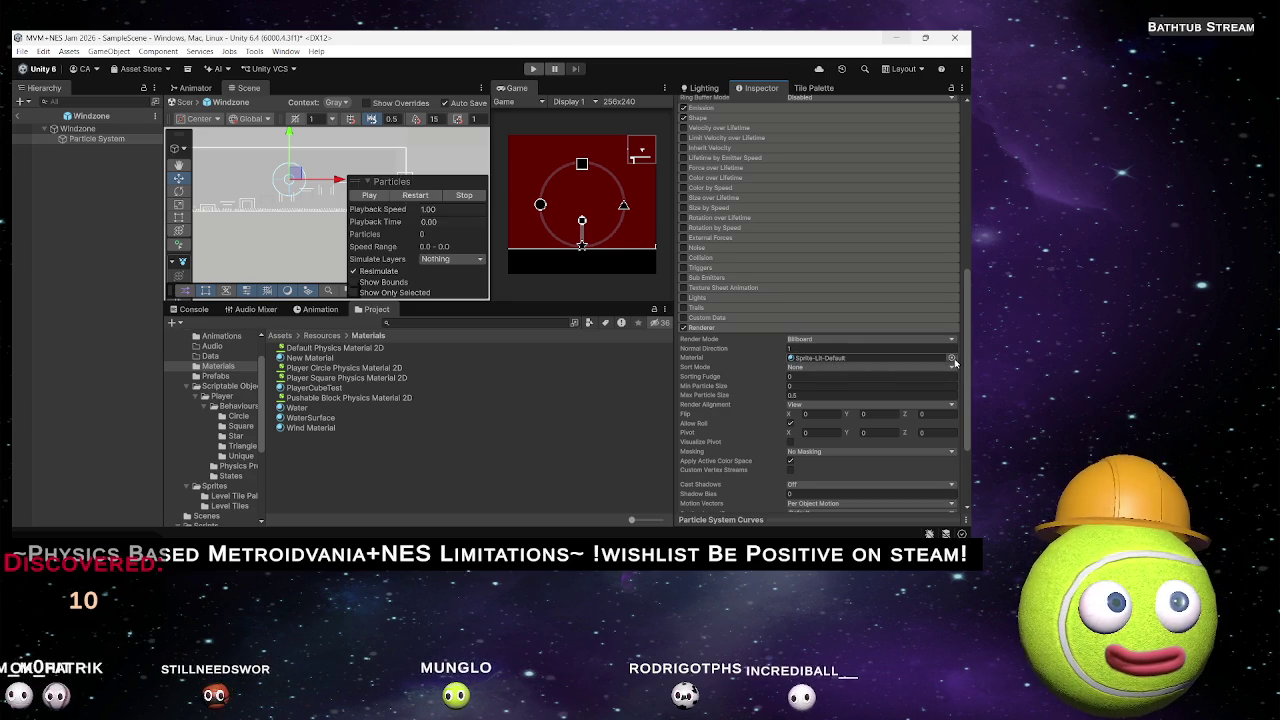
mouse_move(310, 427)
left_mouse_down()
mouse_move(746, 345)
mouse_move(830, 358)
left_mouse_up()
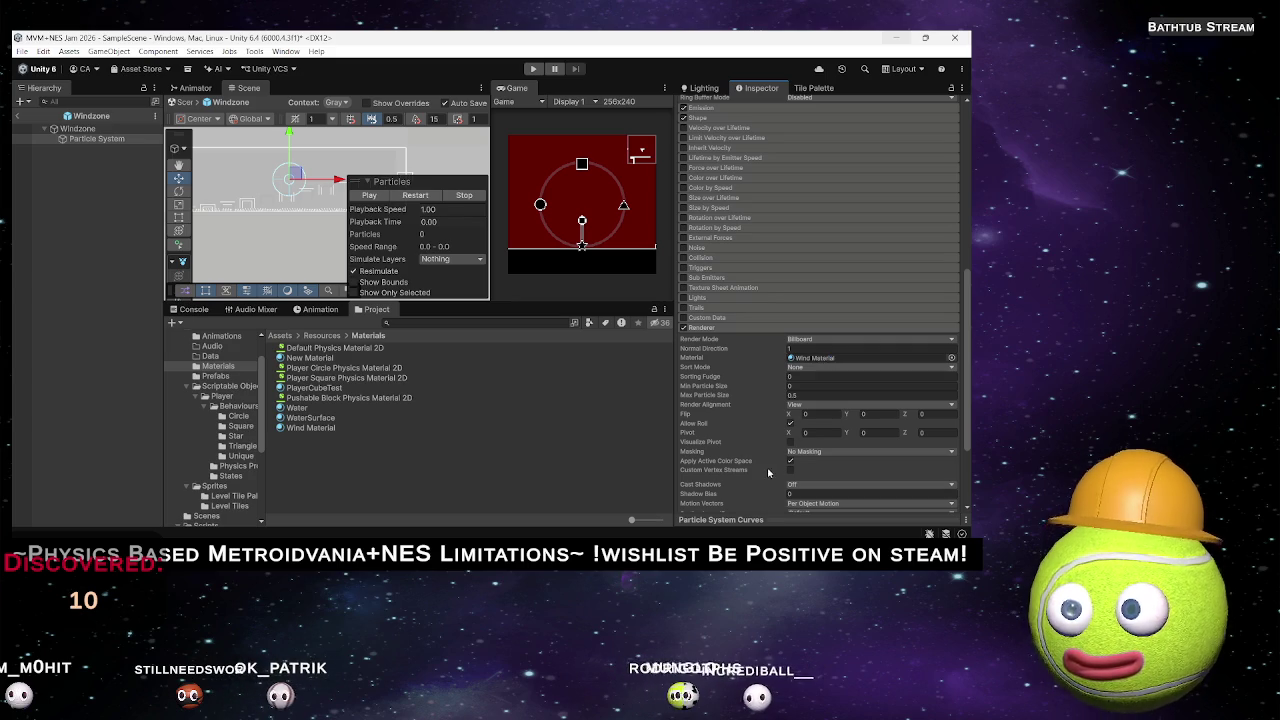
left_click(718, 288)
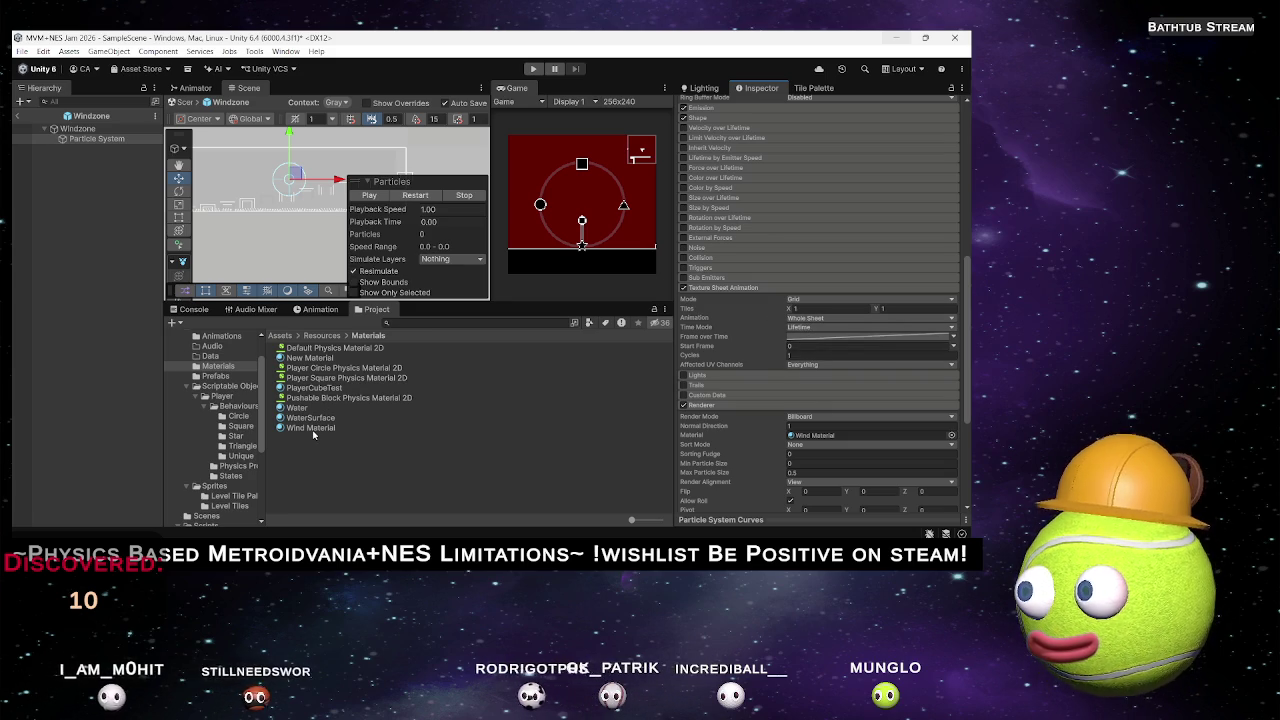
Keep Whole Sheet animation and set Time Mode to Lifetime after trying Speed.
left_click(814, 320)
left_click(769, 324)
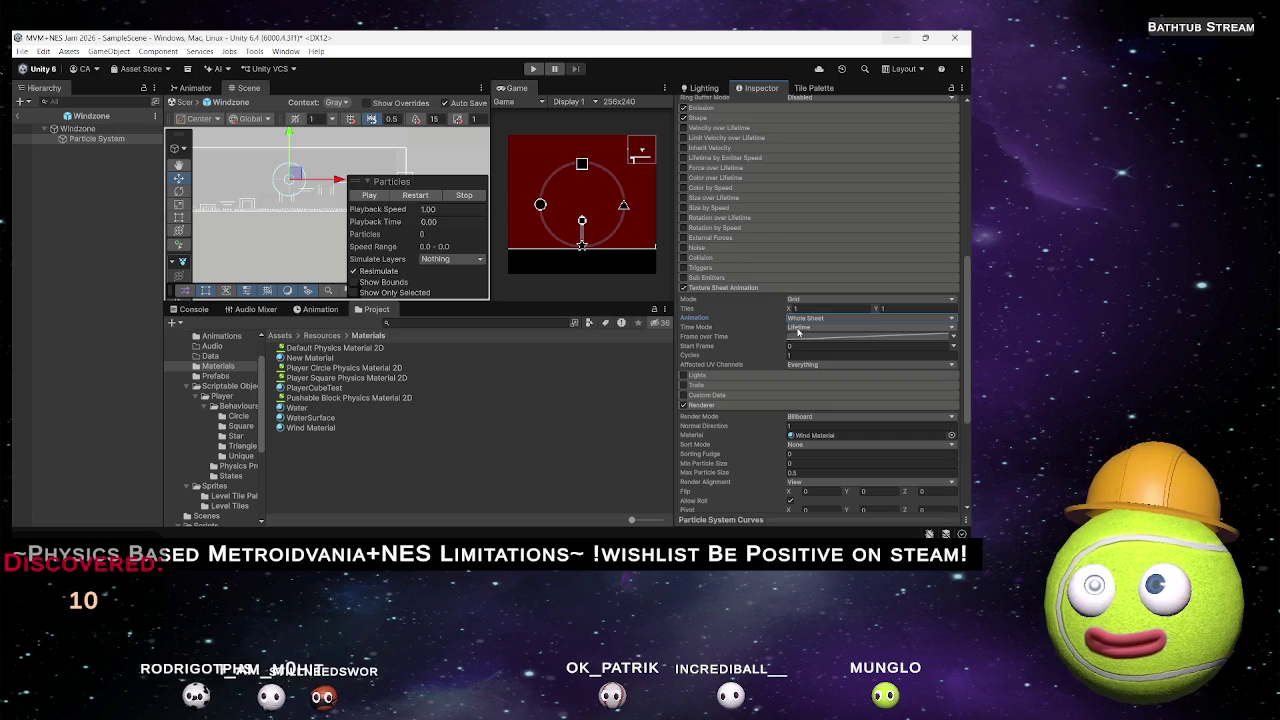
left_click(798, 330)
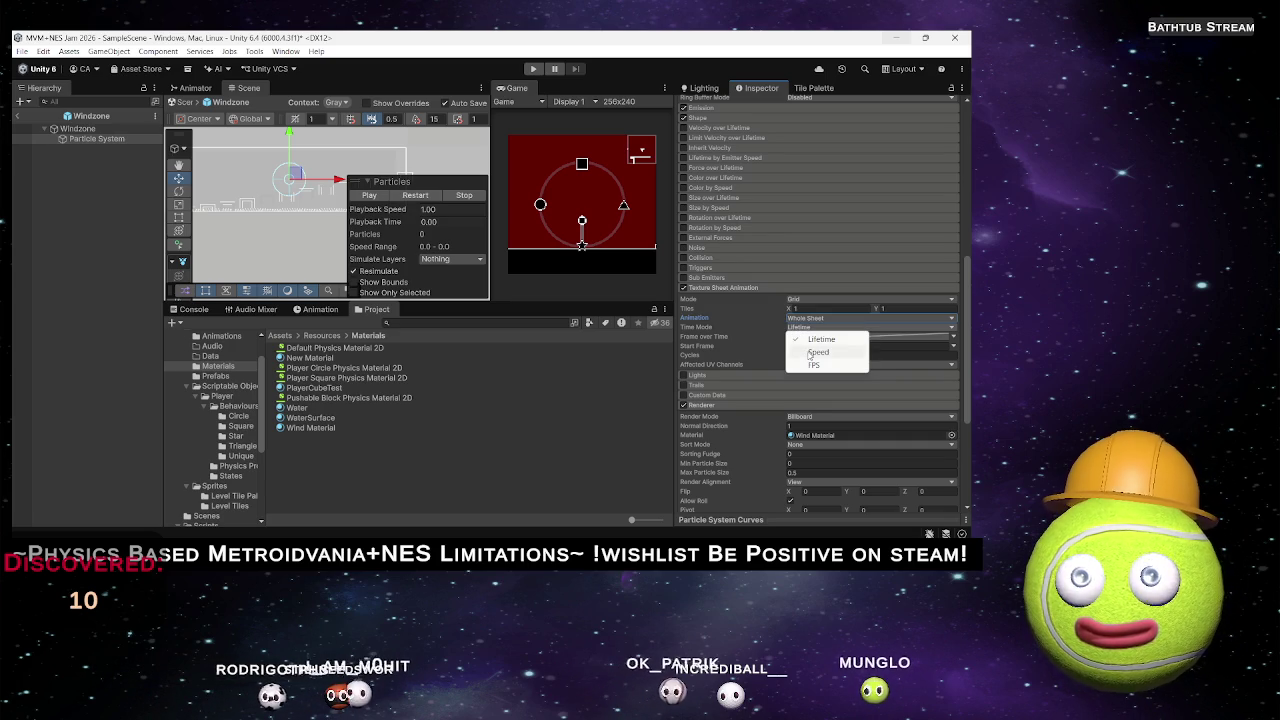
left_click(810, 352)
left_click(800, 327)
left_click(800, 339)
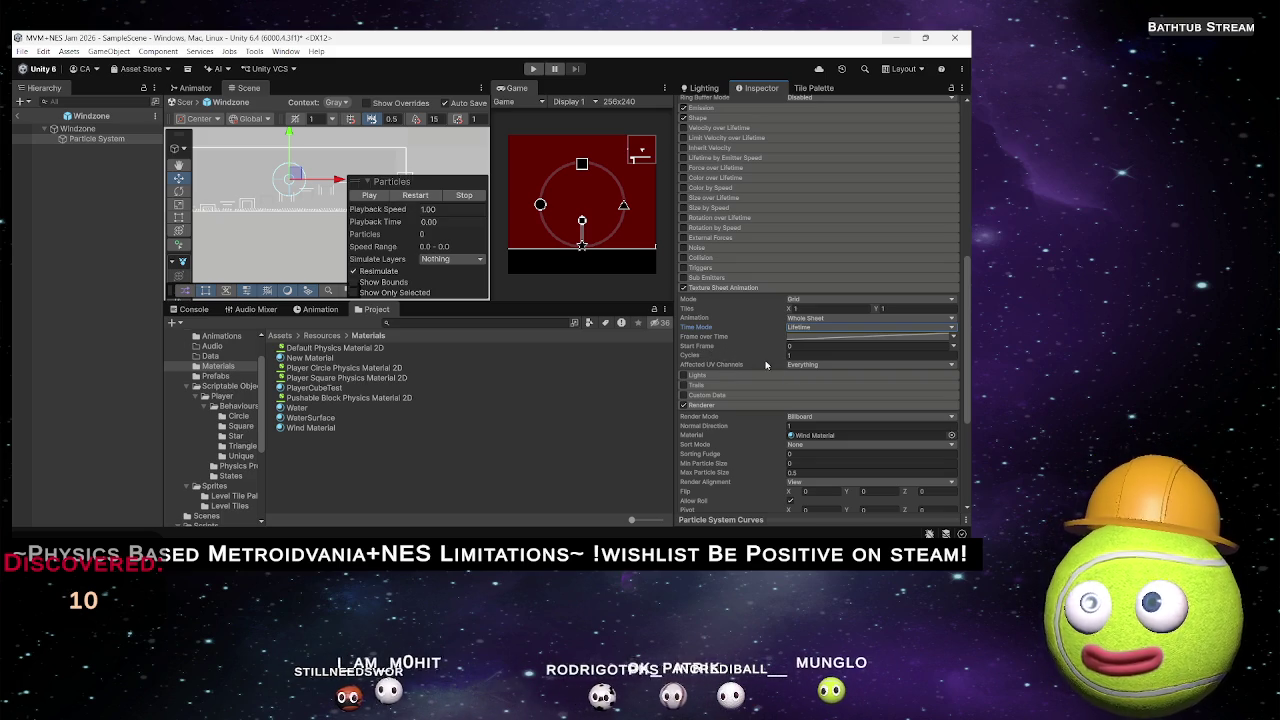
scroll(743, 423, "up", 3)
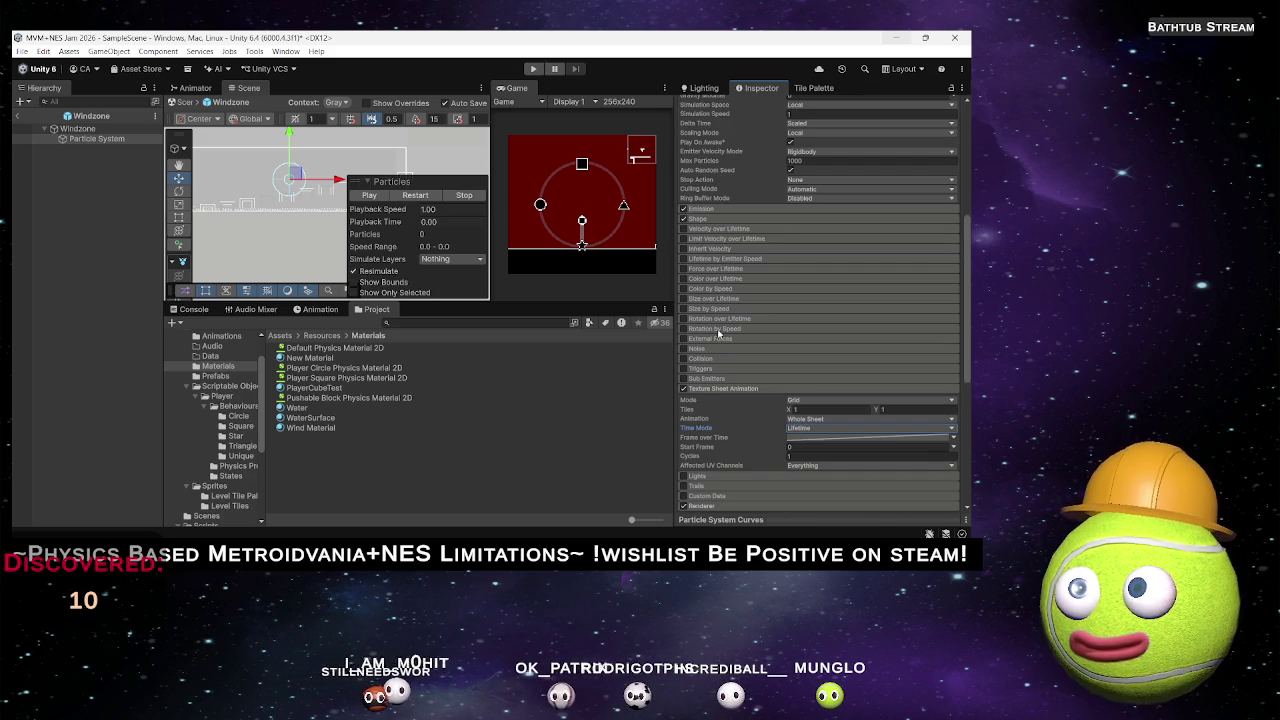
Change the Shape module's emitter from Cone to Box and open its Texture picker.
scroll(716, 388, "down", 4)
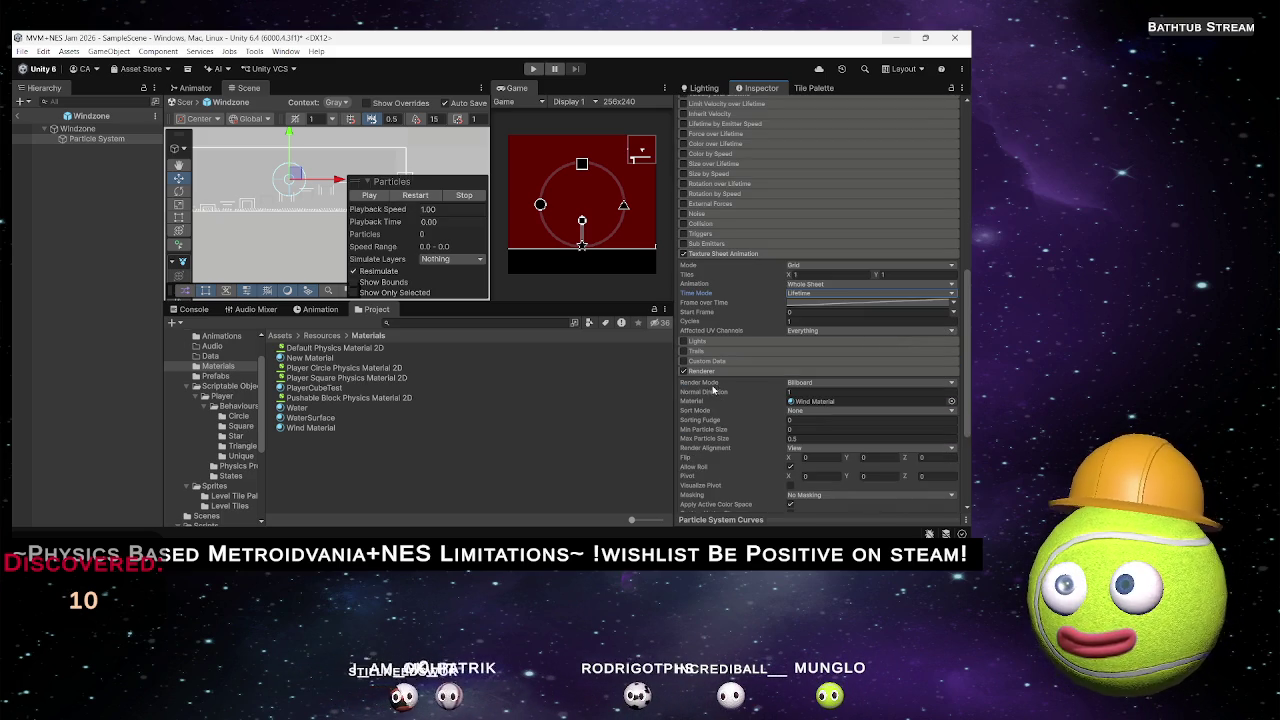
scroll(718, 328, "up", 3)
left_click(703, 187)
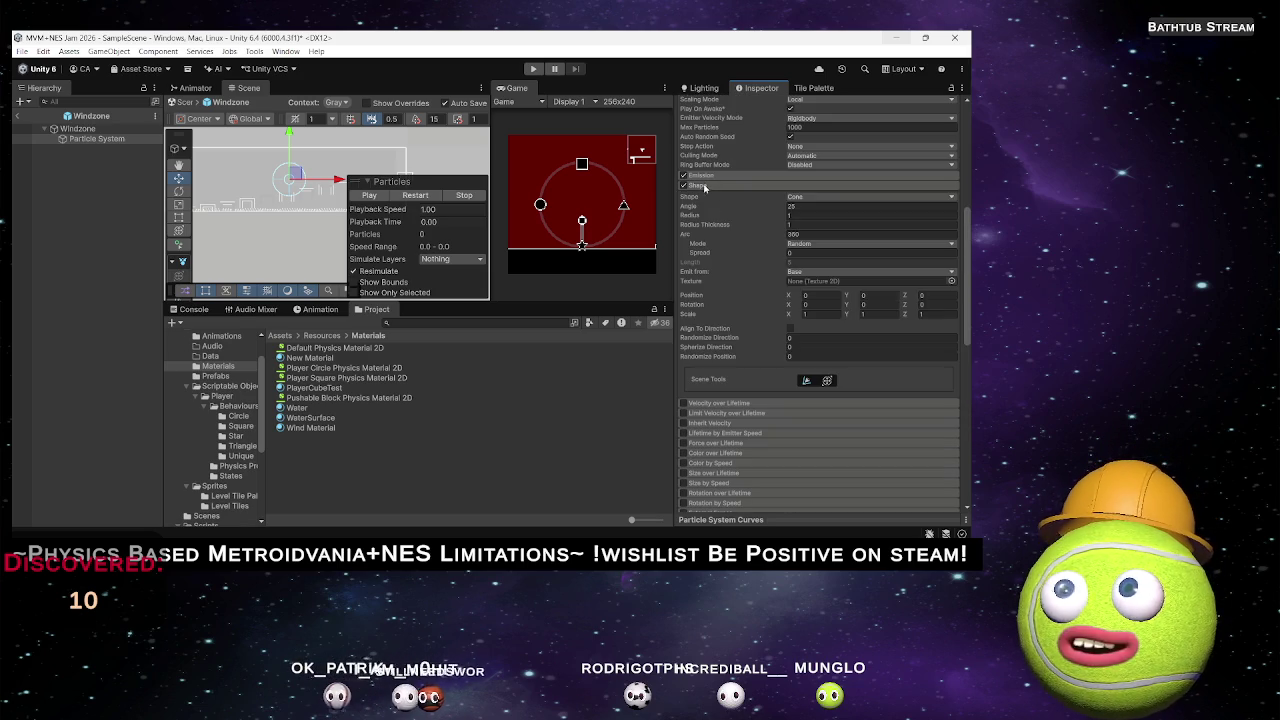
left_click(825, 197)
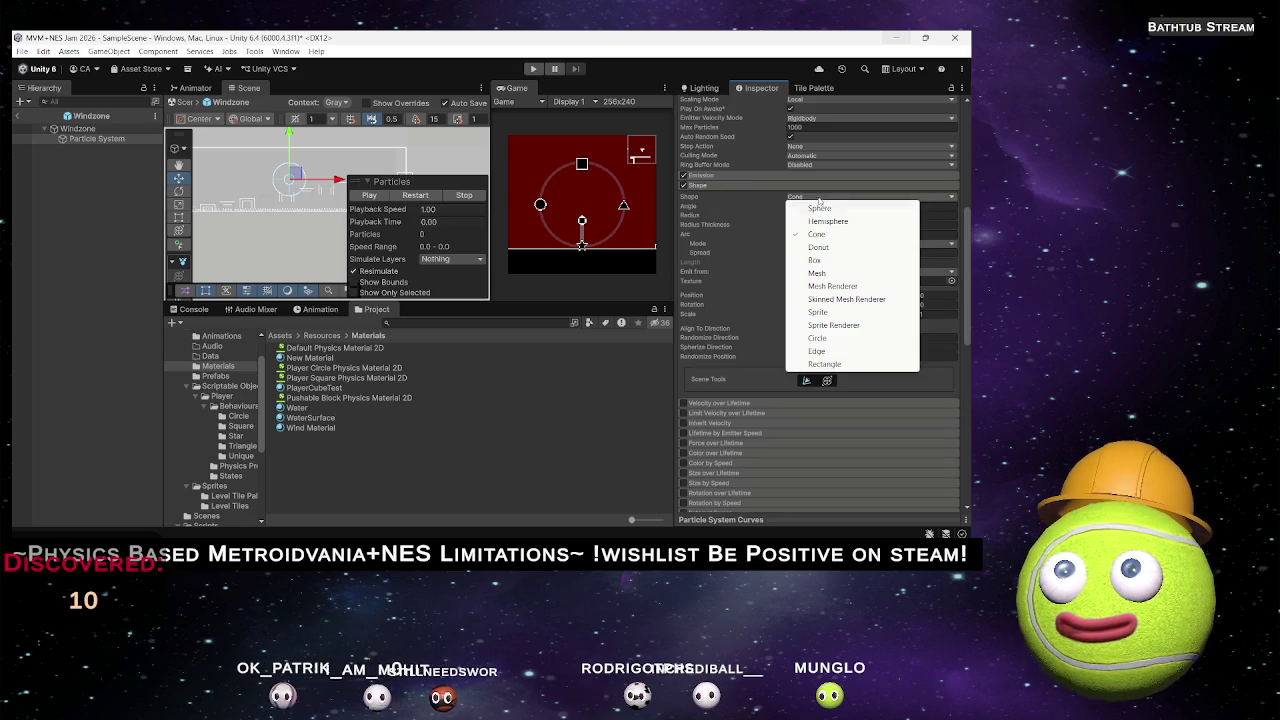
left_click(823, 259)
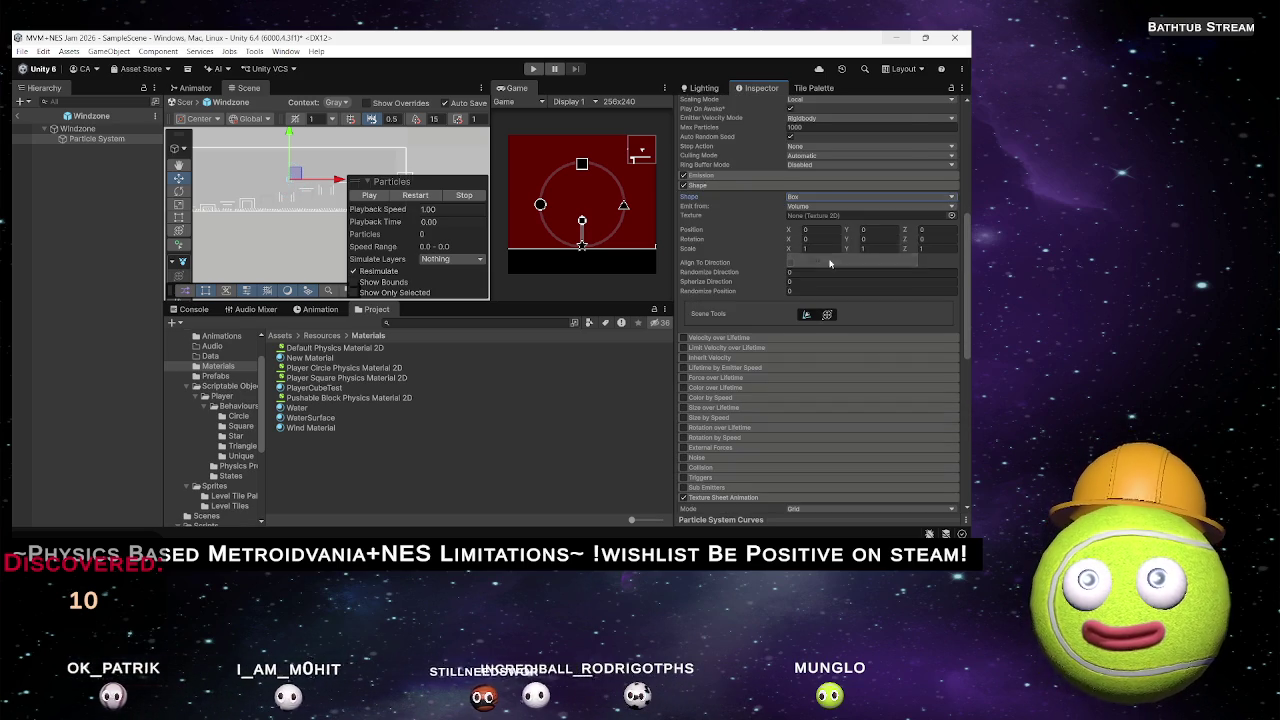
left_click(790, 197)
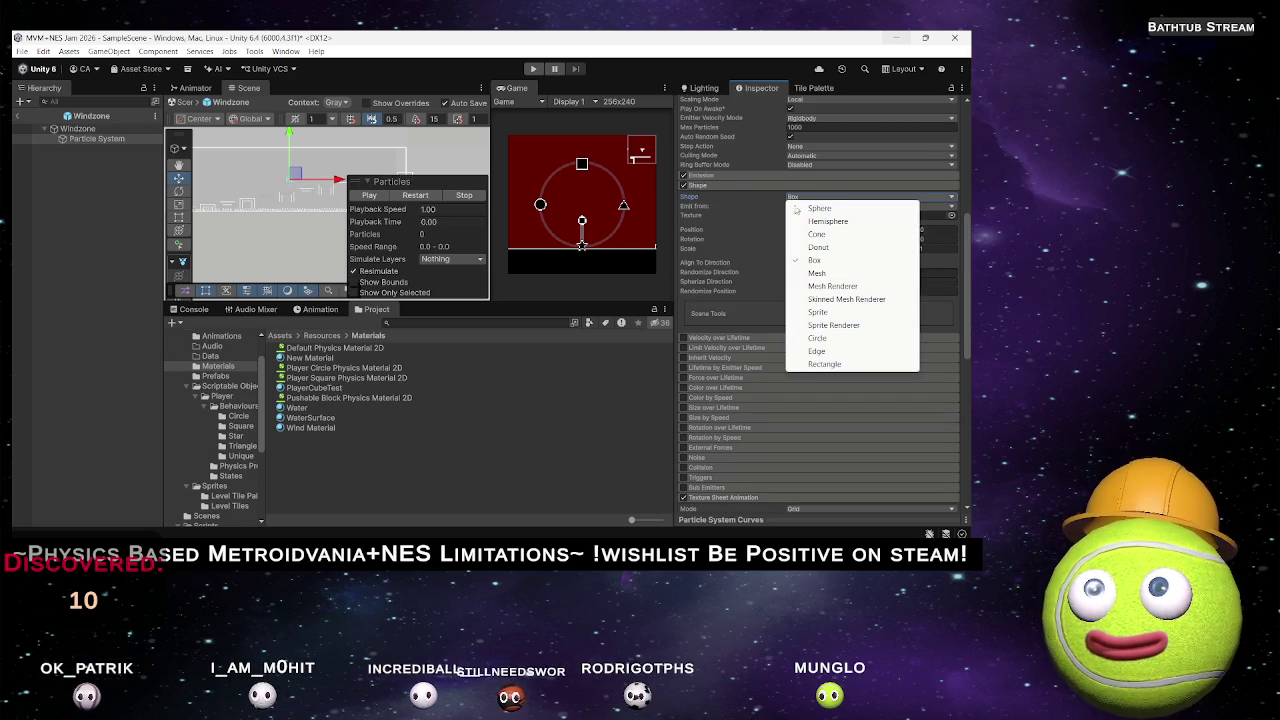
left_click(793, 197)
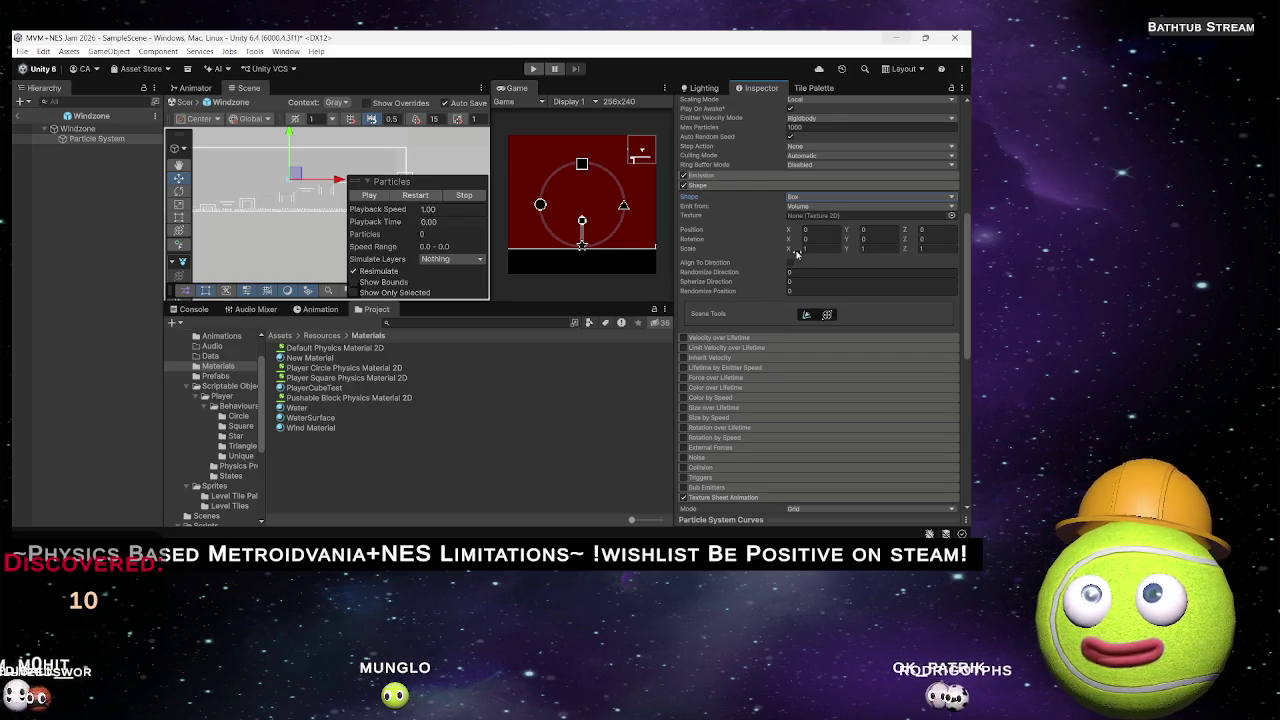
left_click(951, 217)
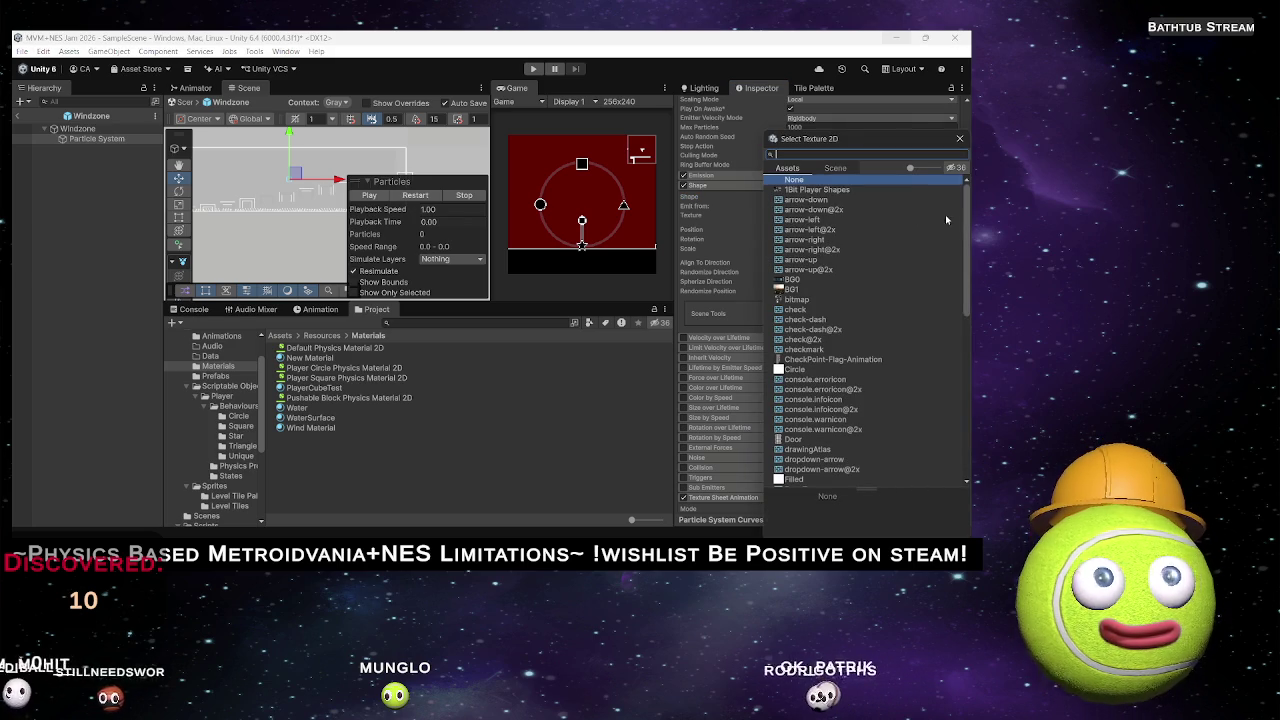
Try Circle and then Wind Particle as the Box shape's texture.
left_click(798, 369)
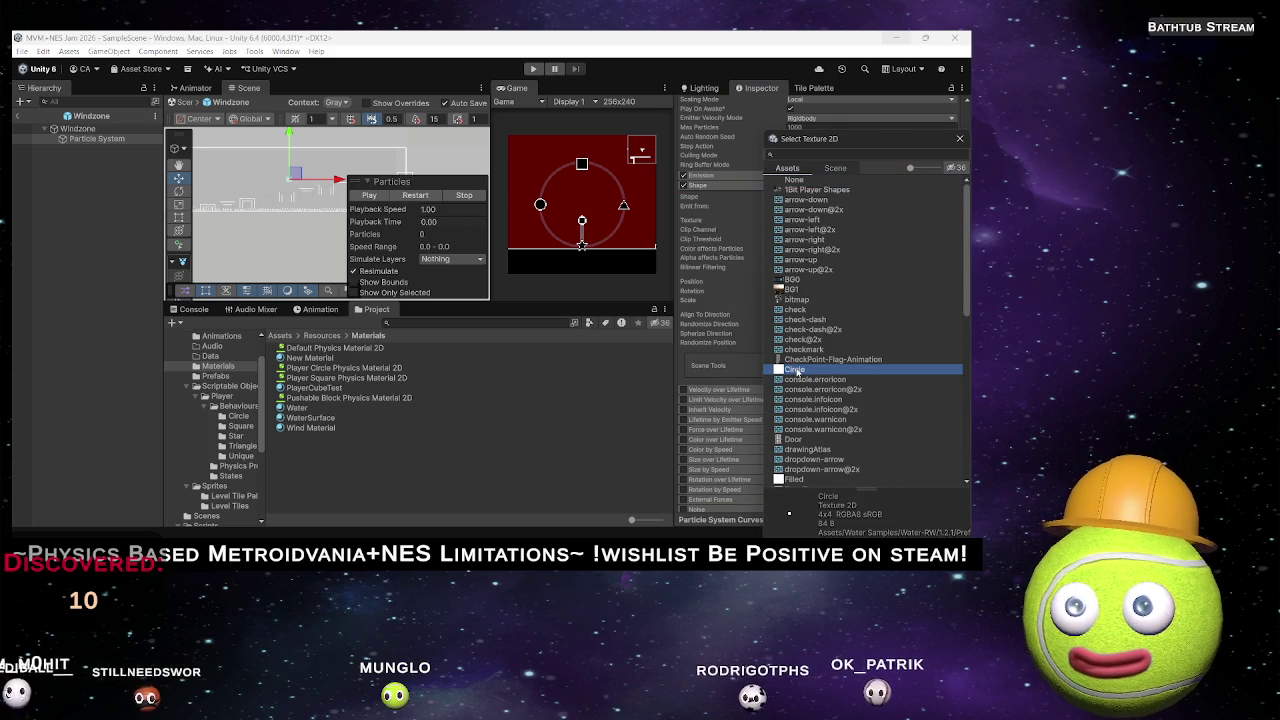
double_click(797, 370)
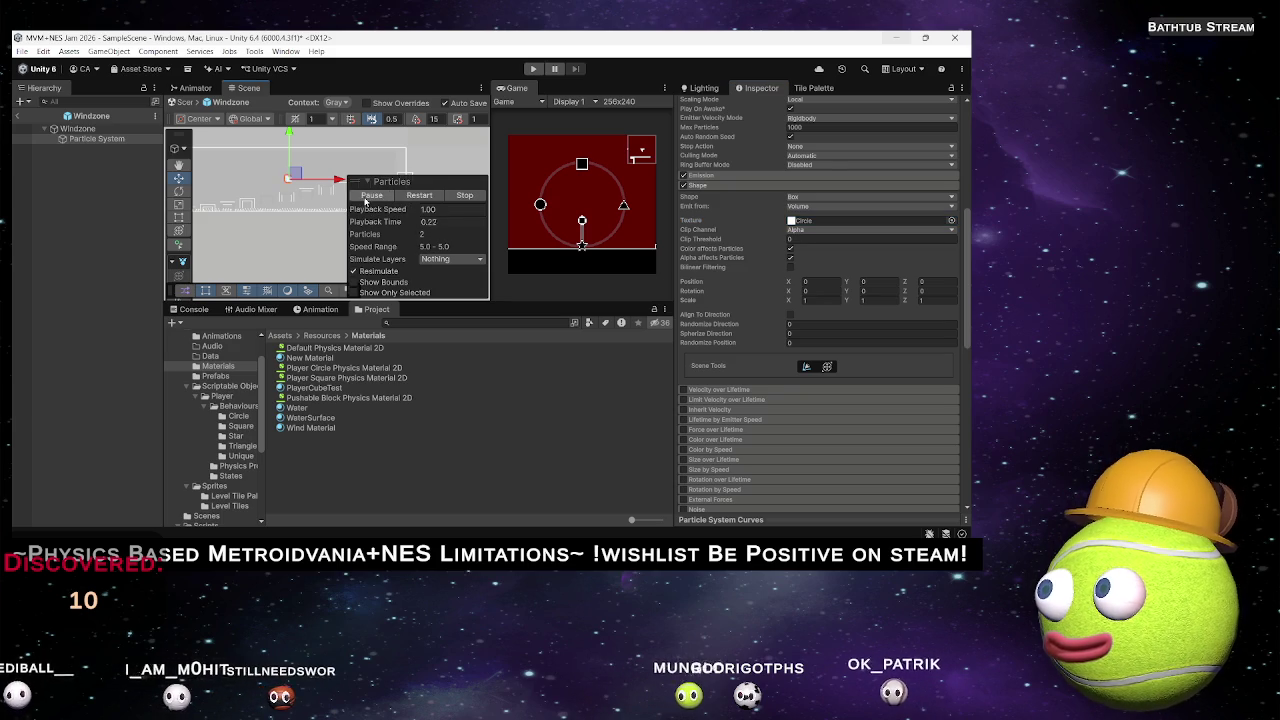
scroll(268, 197, "up", 4)
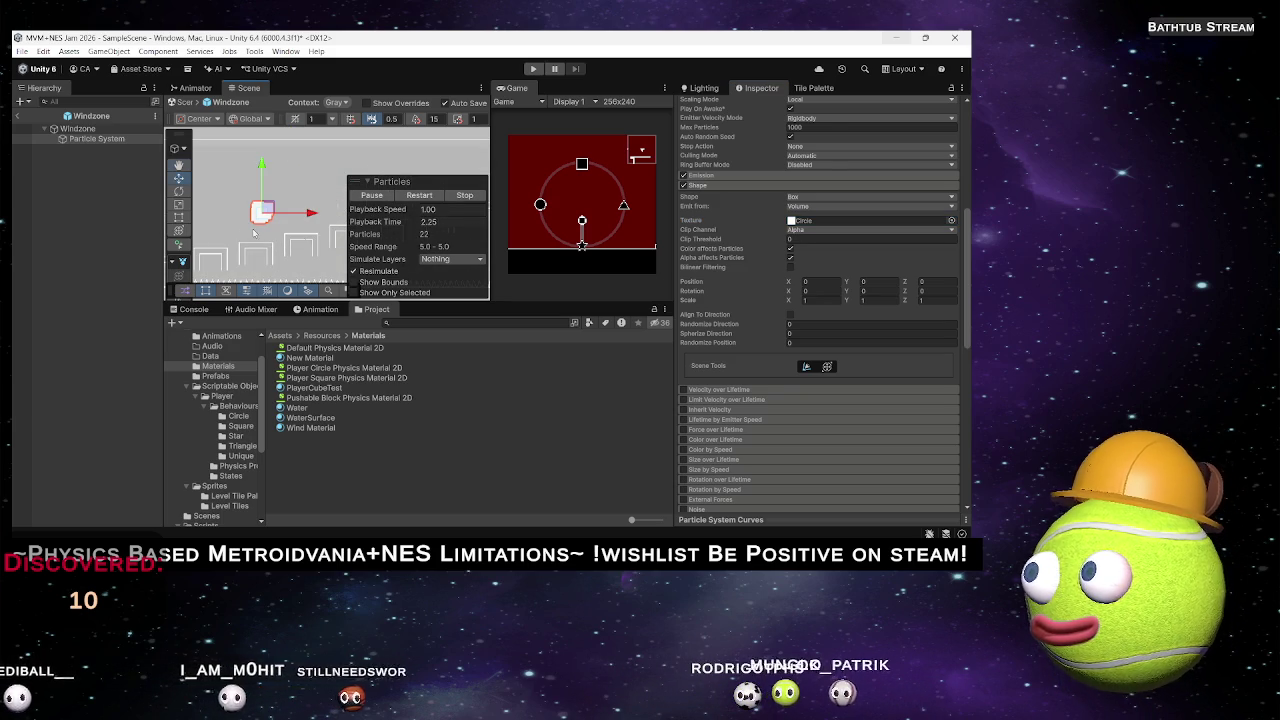
left_click(951, 221)
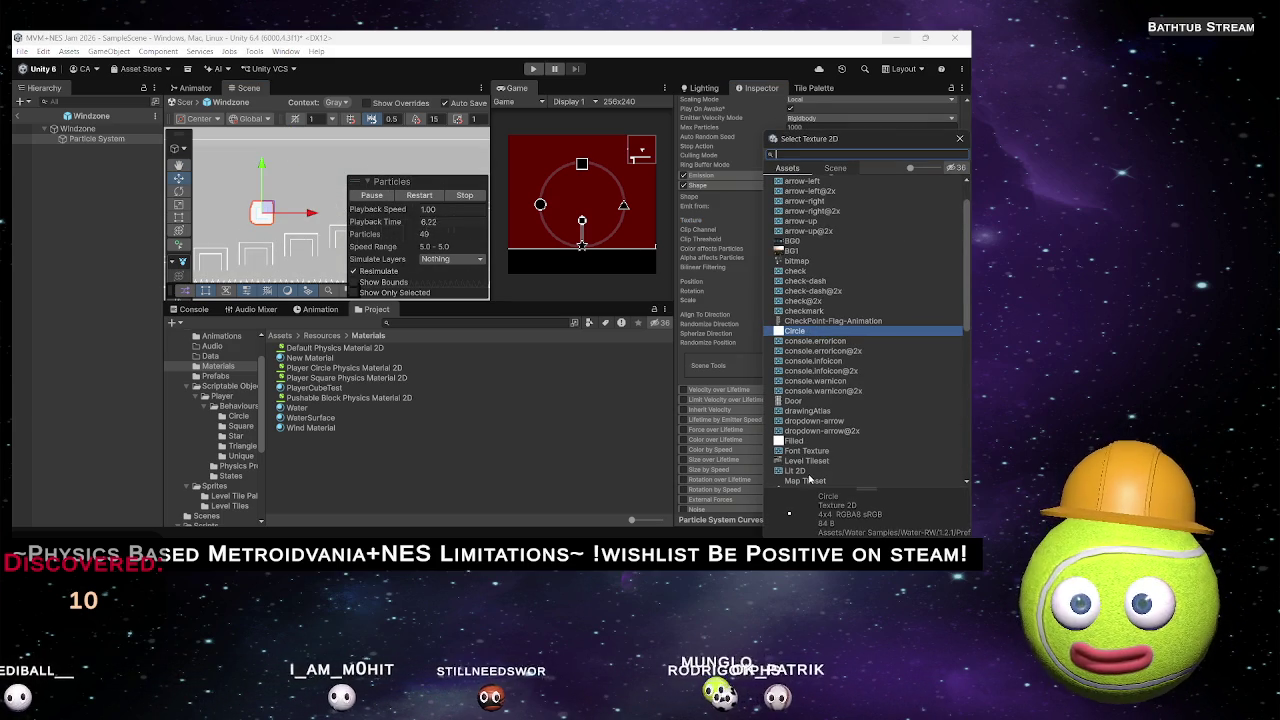
scroll(808, 463, "down", 10)
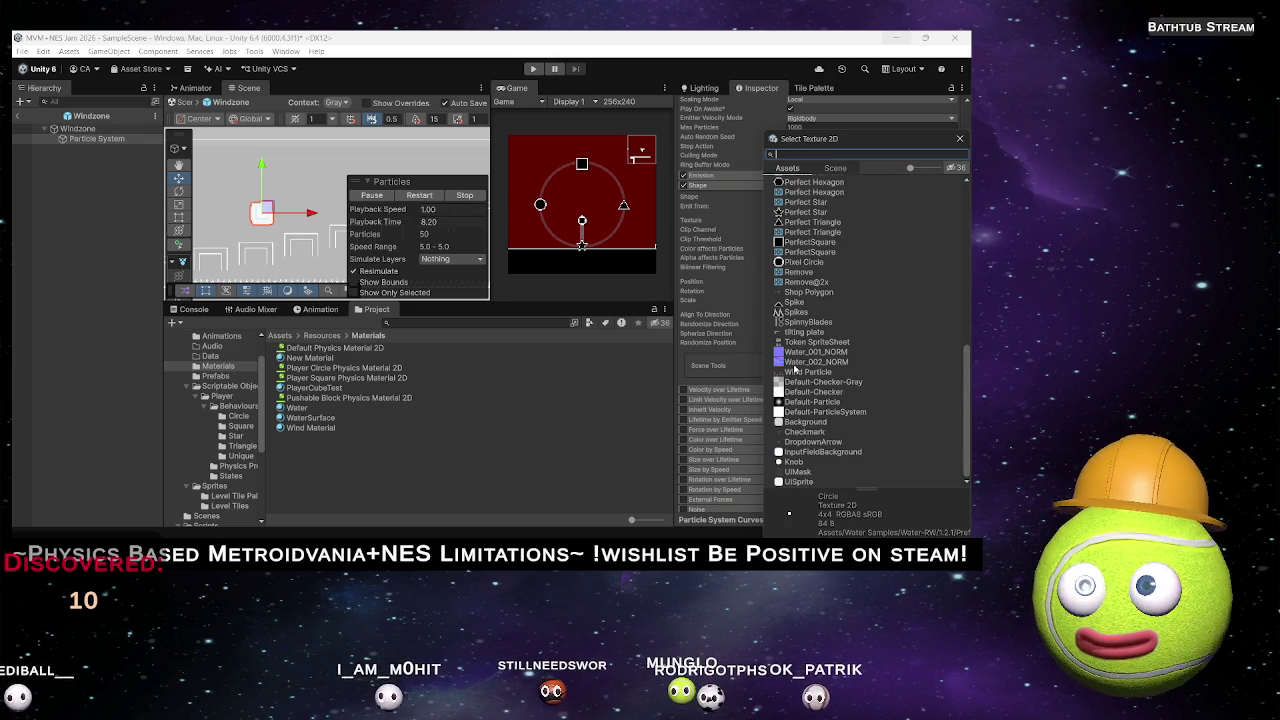
double_click(797, 372)
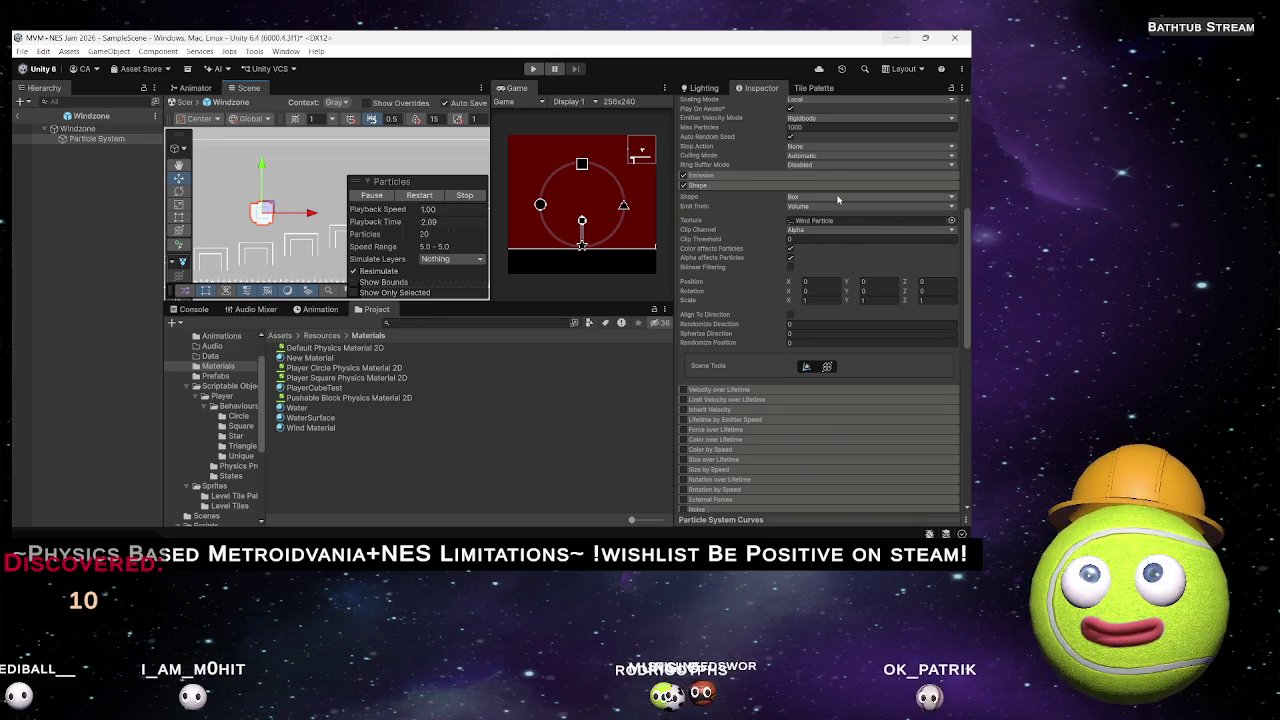
Switch Emit from to Shell, then back to Volume.
left_click(808, 206)
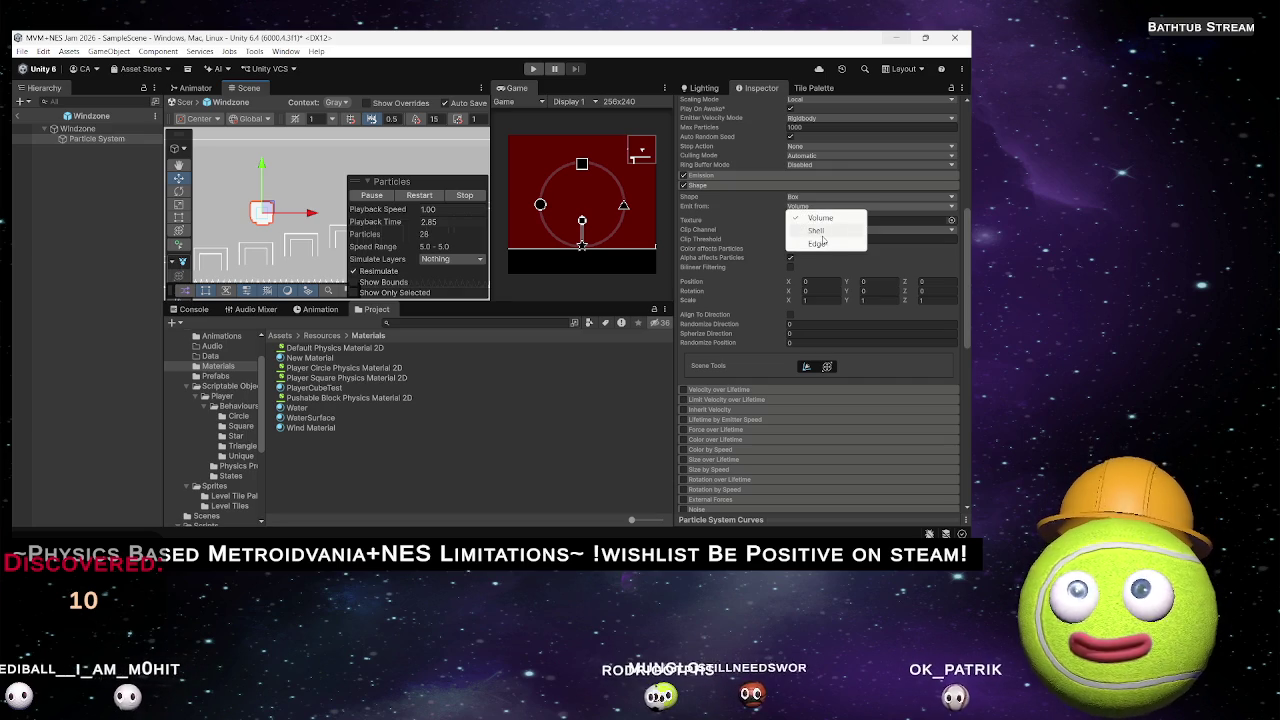
left_click(816, 230)
left_click(808, 206)
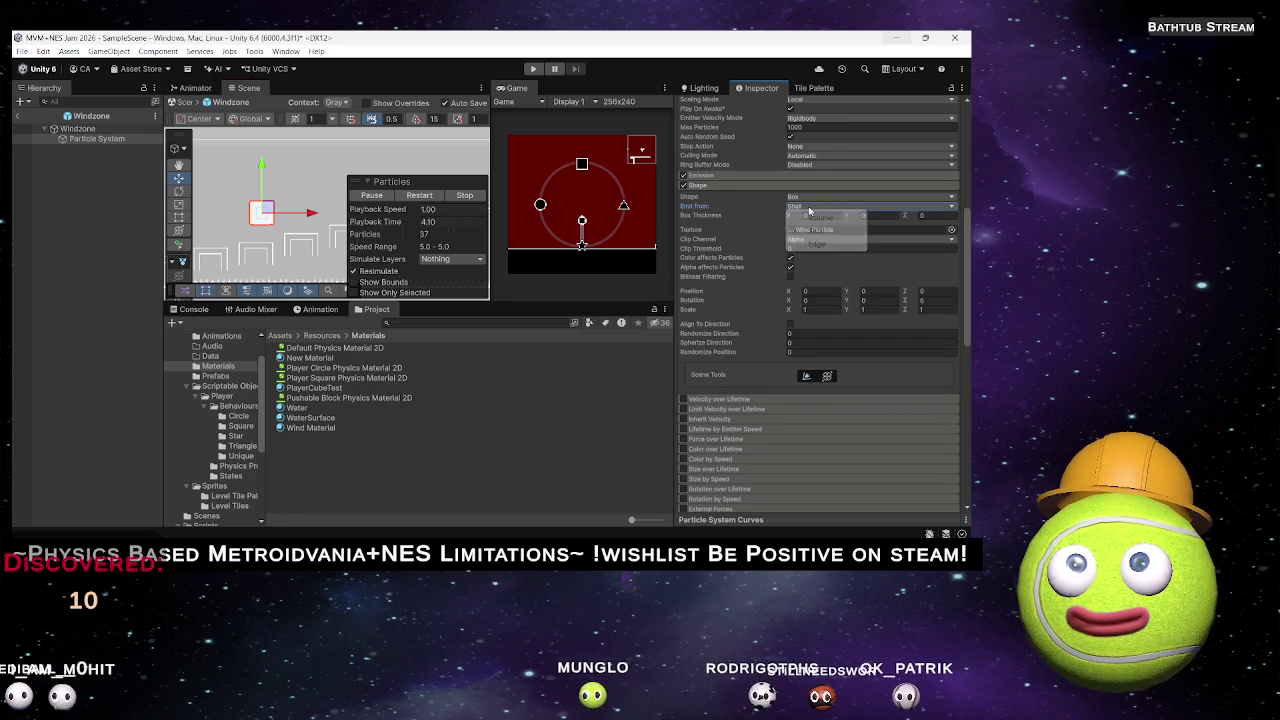
left_click(806, 216)
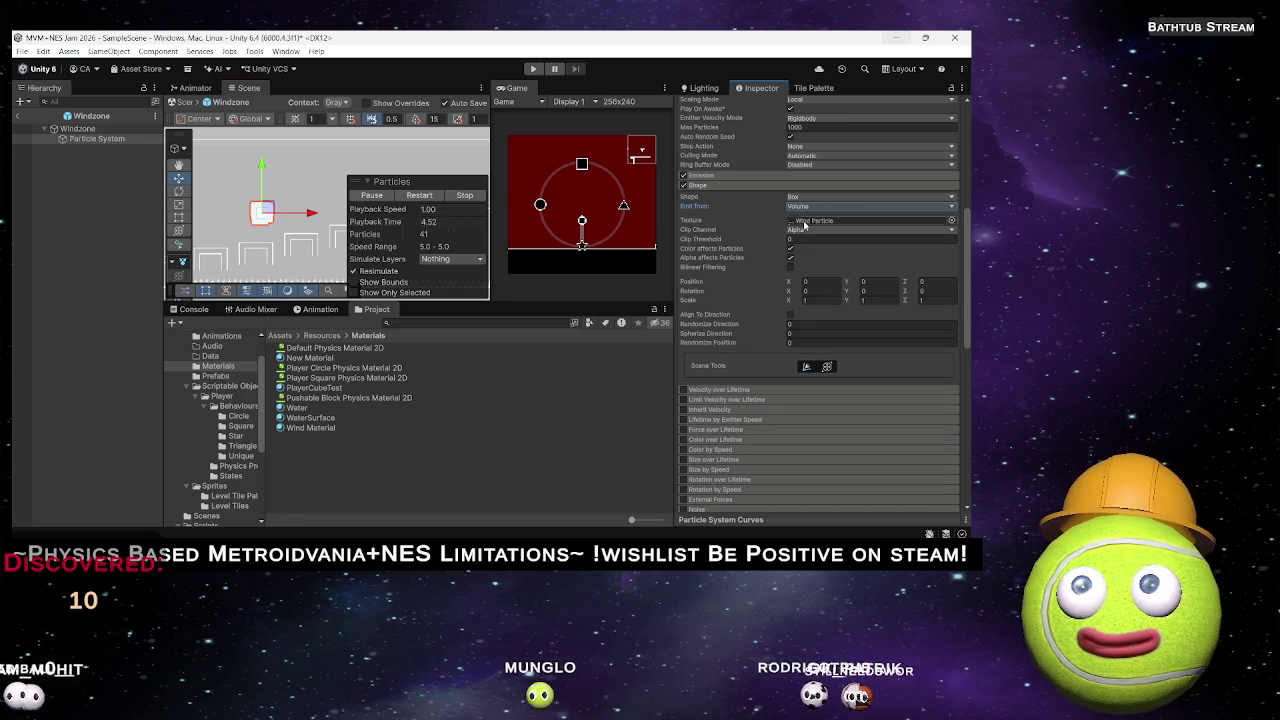
Clear the Box shape's texture to None.
left_click(951, 221)
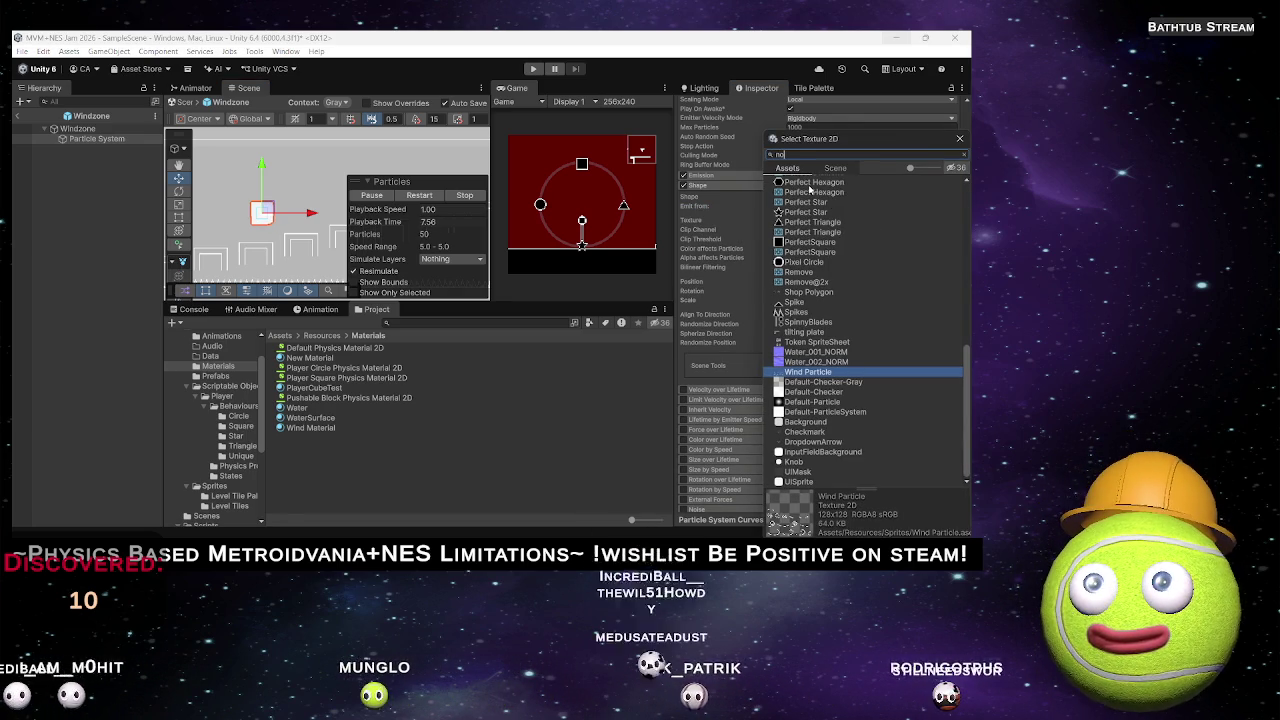
type("non")
left_click(810, 187)
key("Return")
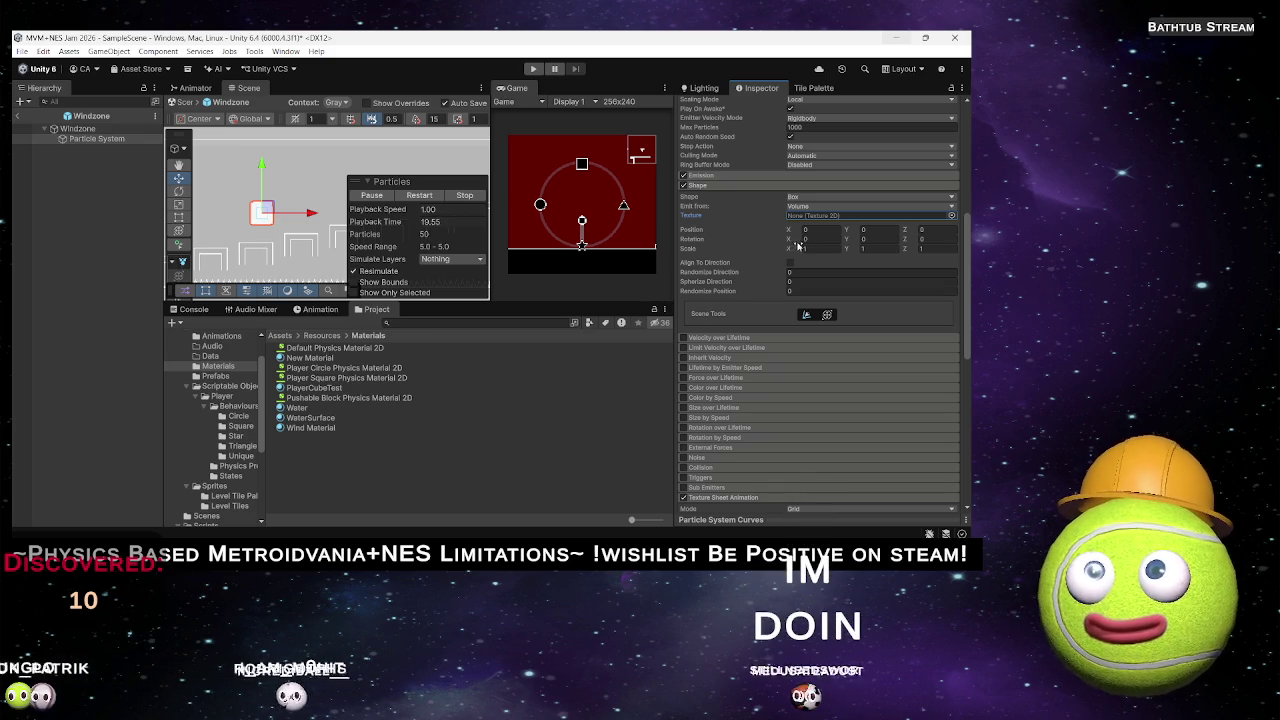
Scale the emitter box to about 44.95 on X and 11.2 on Y.
left_click_drag(790, 251, 12, 244)
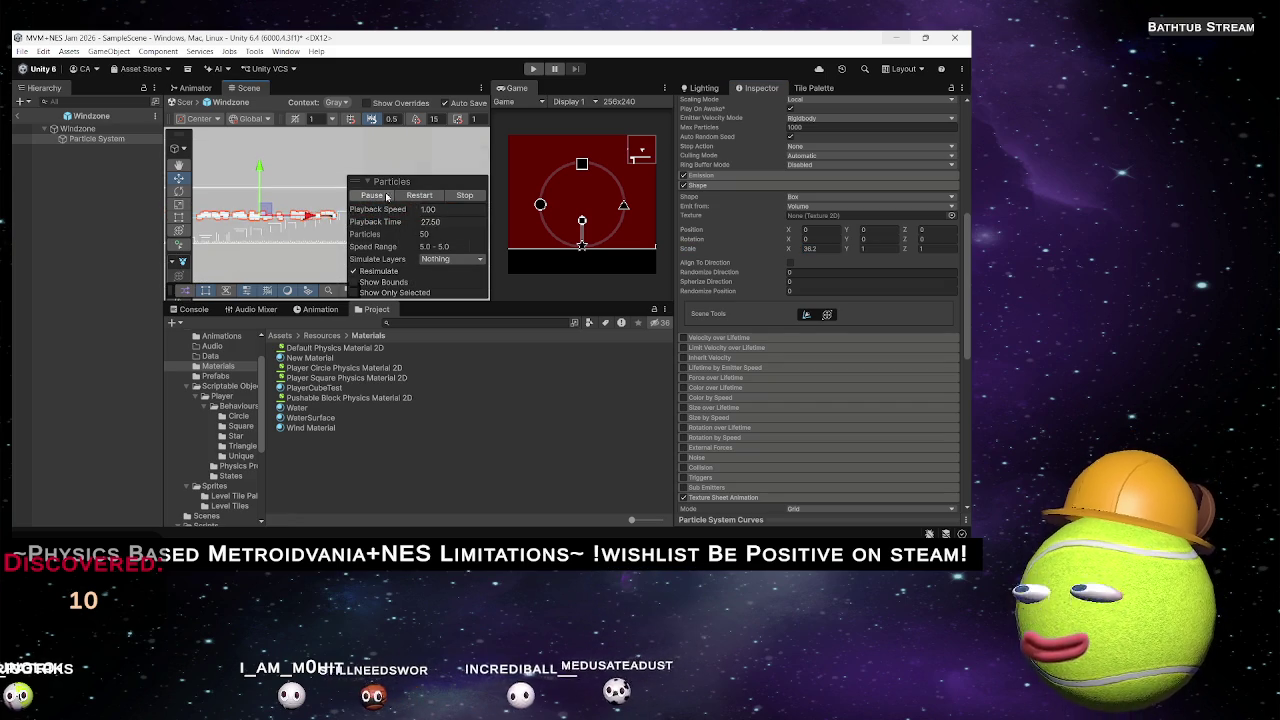
left_click_drag(285, 188, 309, 120)
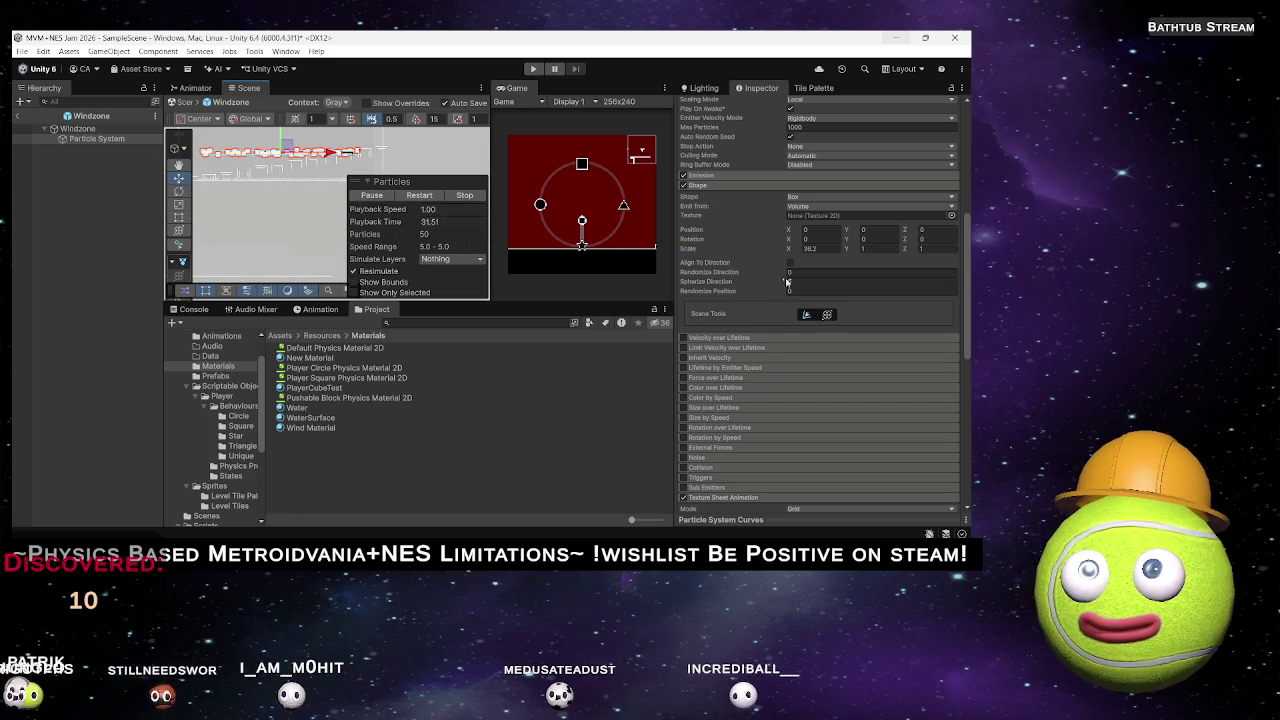
mouse_move(726, 279)
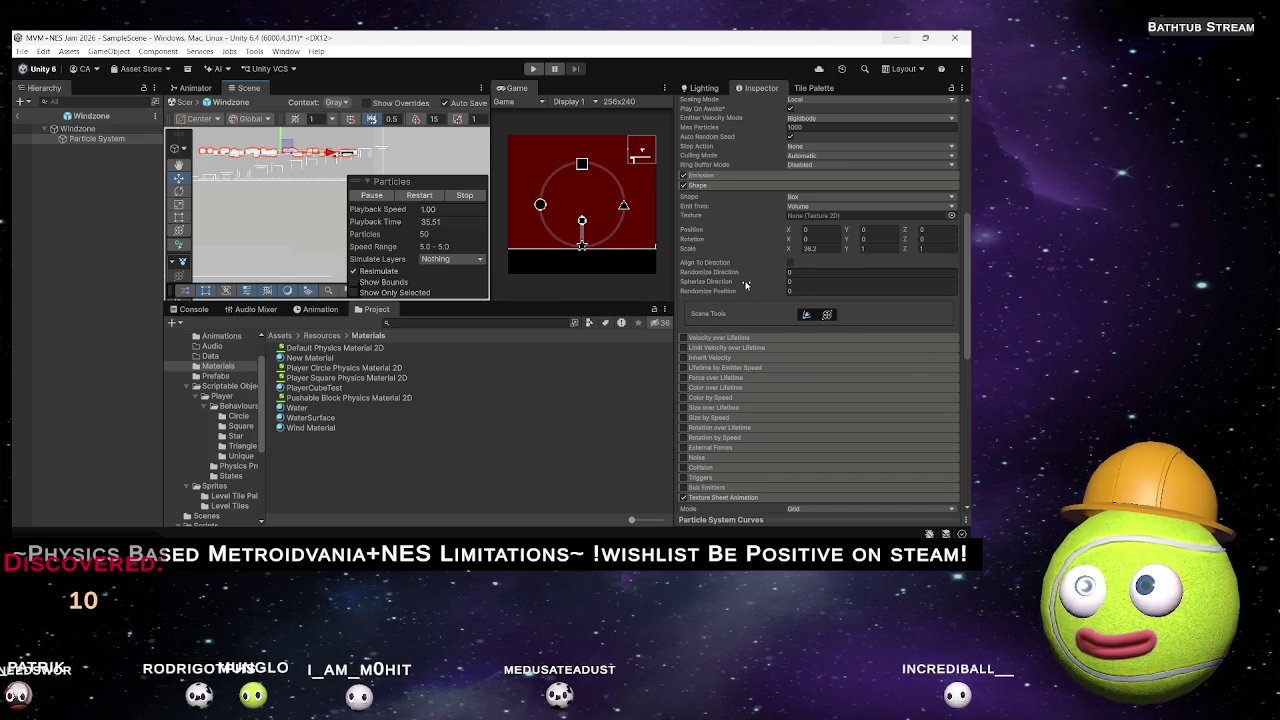
left_click(792, 251)
left_click_drag(792, 251, 929, 243)
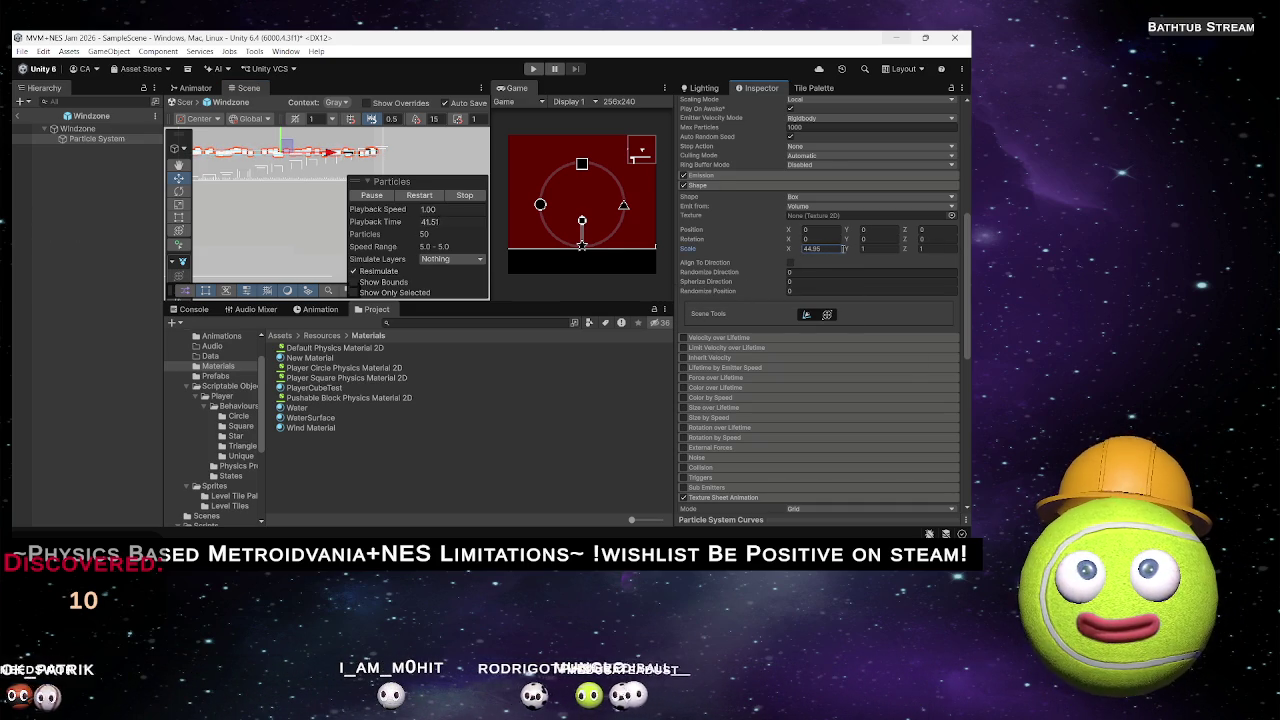
type("8.7")
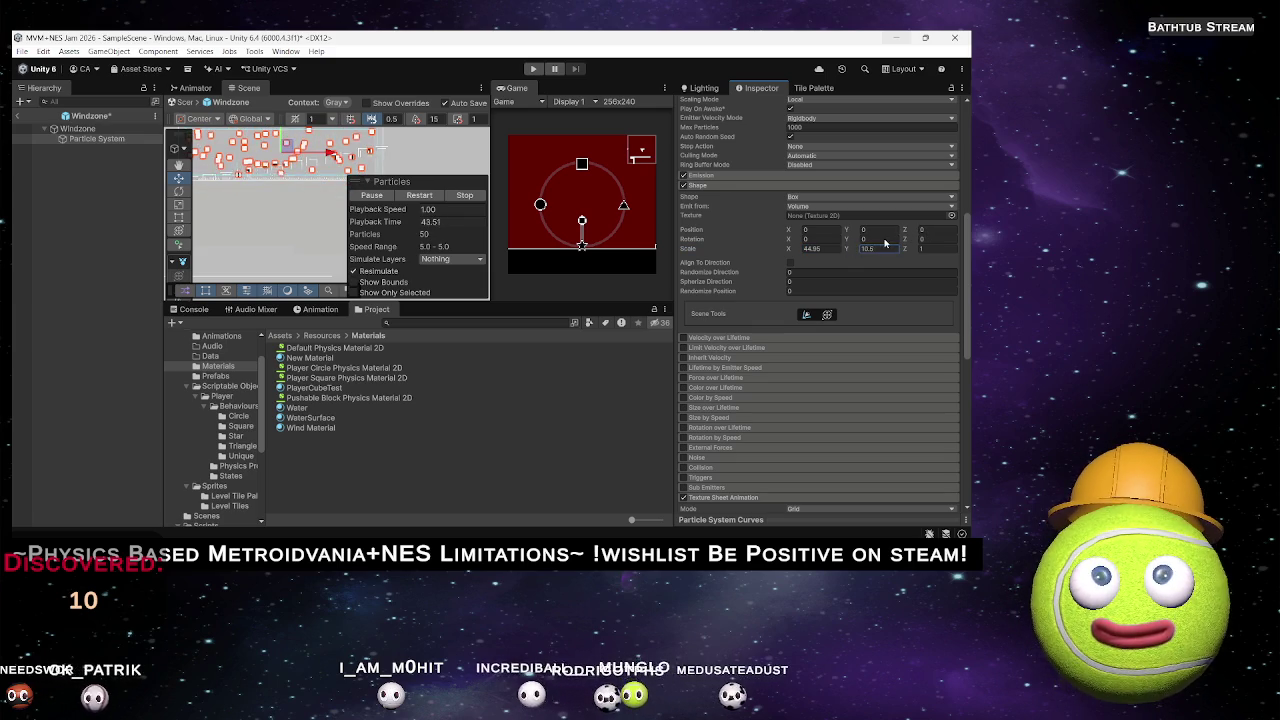
key("BackSpace")
key("BackSpace")
key("BackSpace")
type("11.2")
left_click_drag(268, 175, 306, 206)
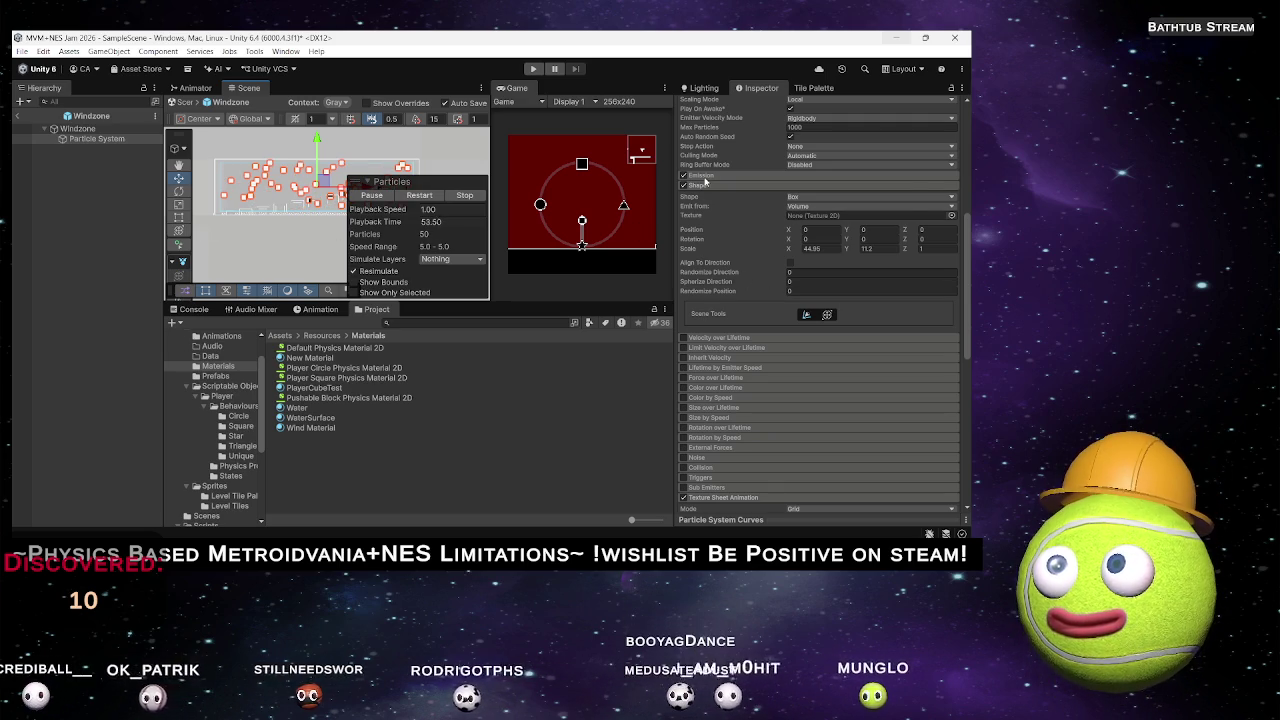
scroll(741, 297, "down", 6)
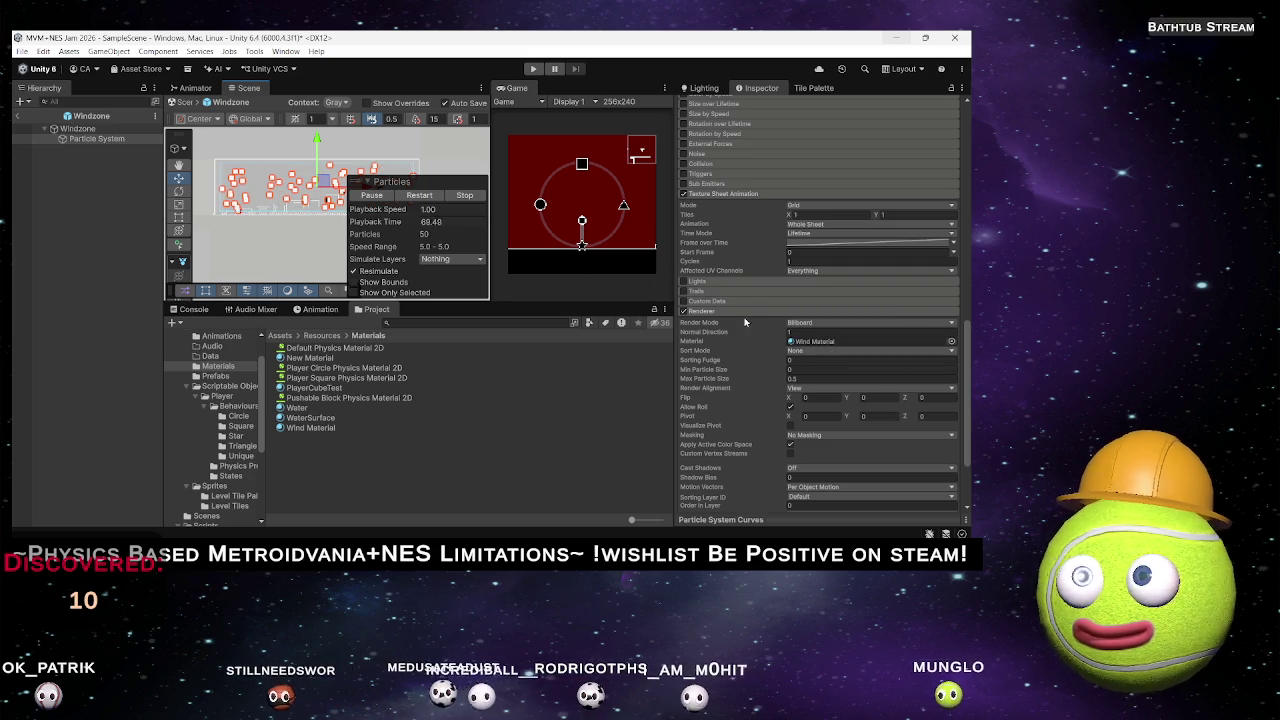
scroll(729, 311, "down", 5)
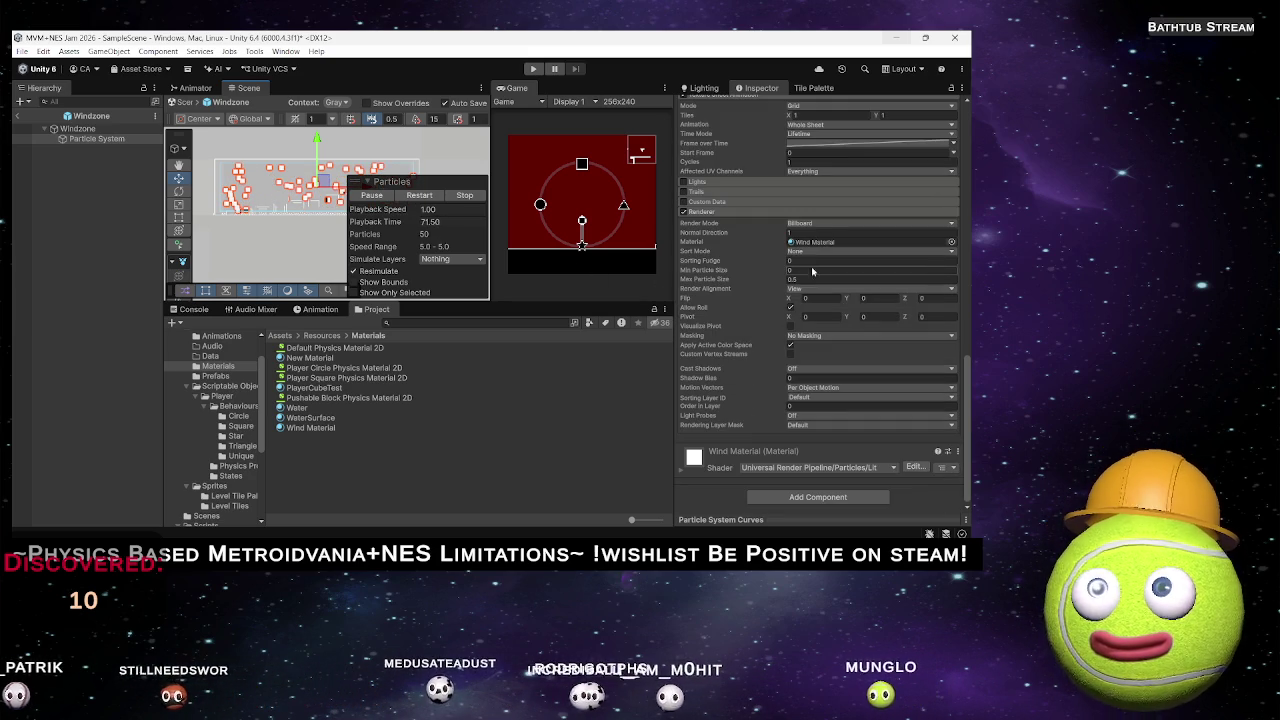
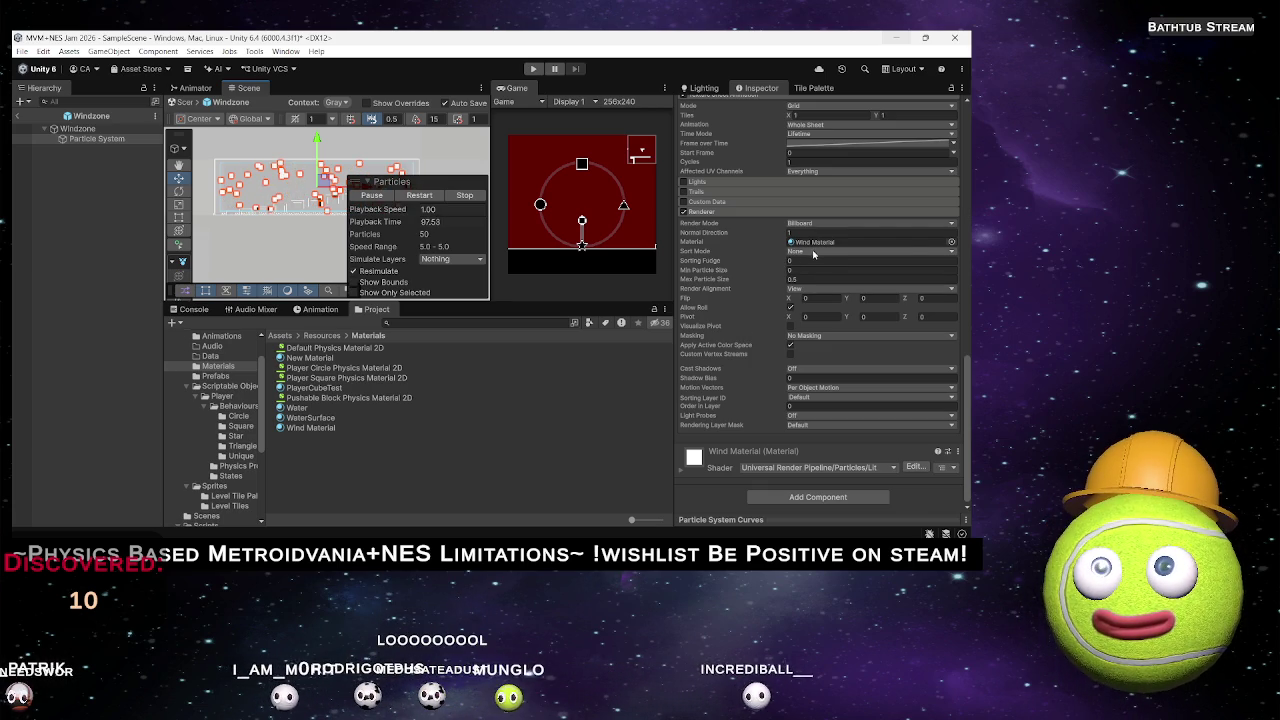
Check the Renderer sort and render modes and toggle Custom Data, leaving settings unchanged.
left_click(805, 251)
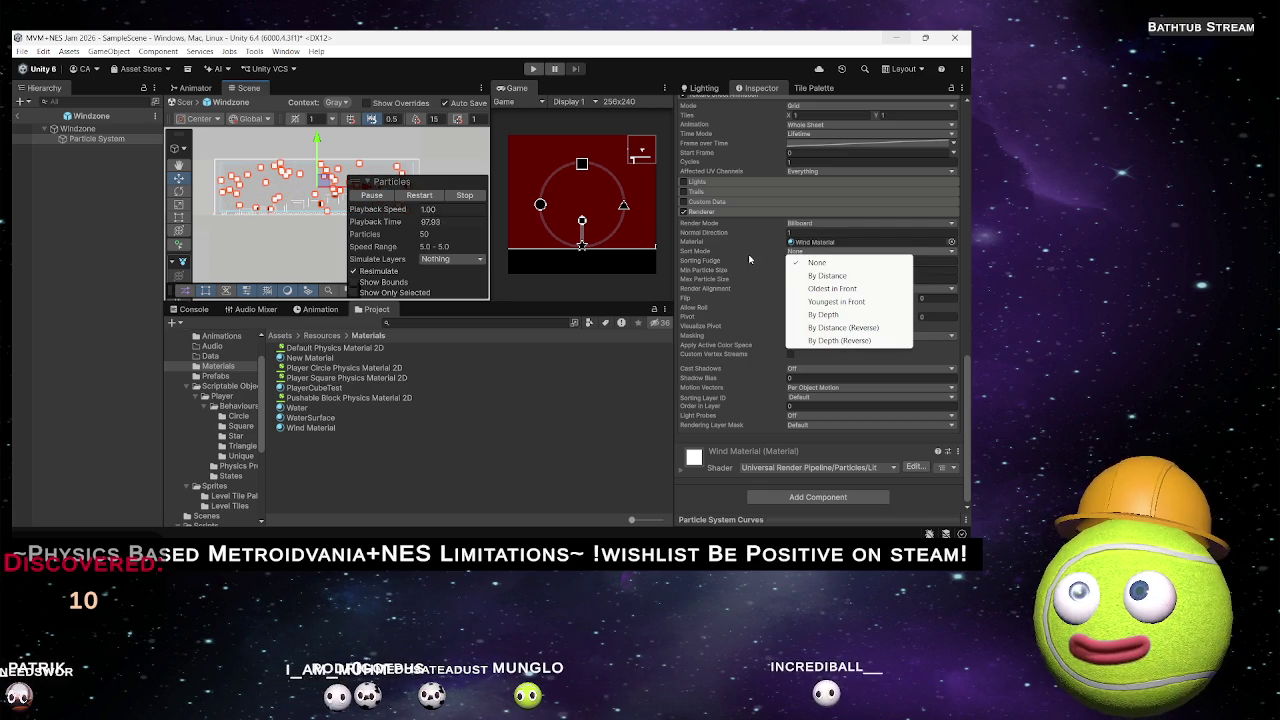
left_click(748, 254)
left_click(813, 224)
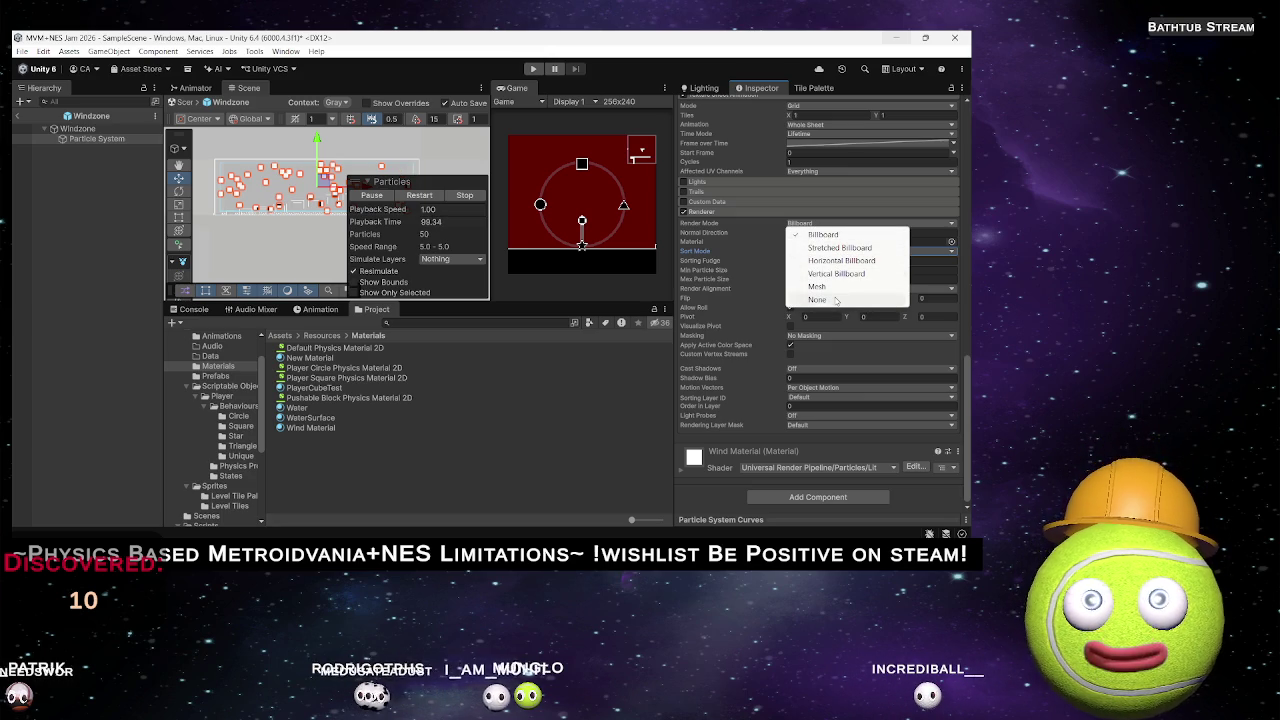
left_click(684, 201)
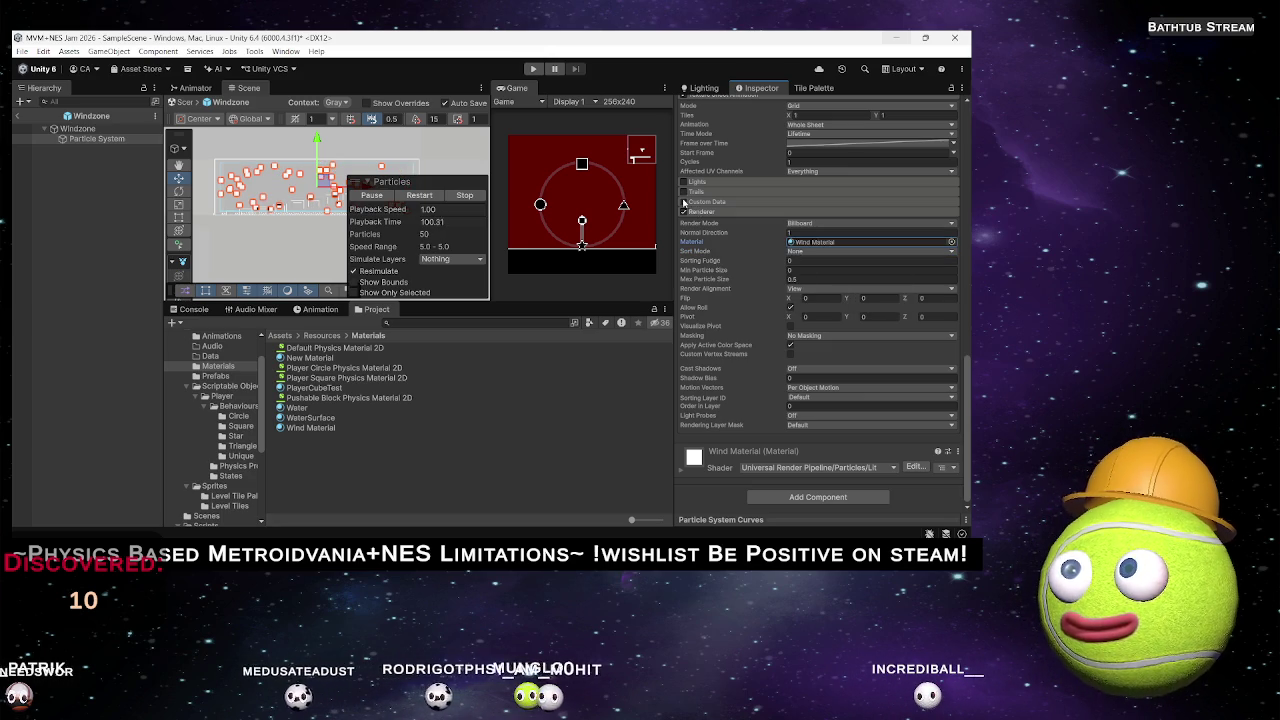
left_click(700, 202)
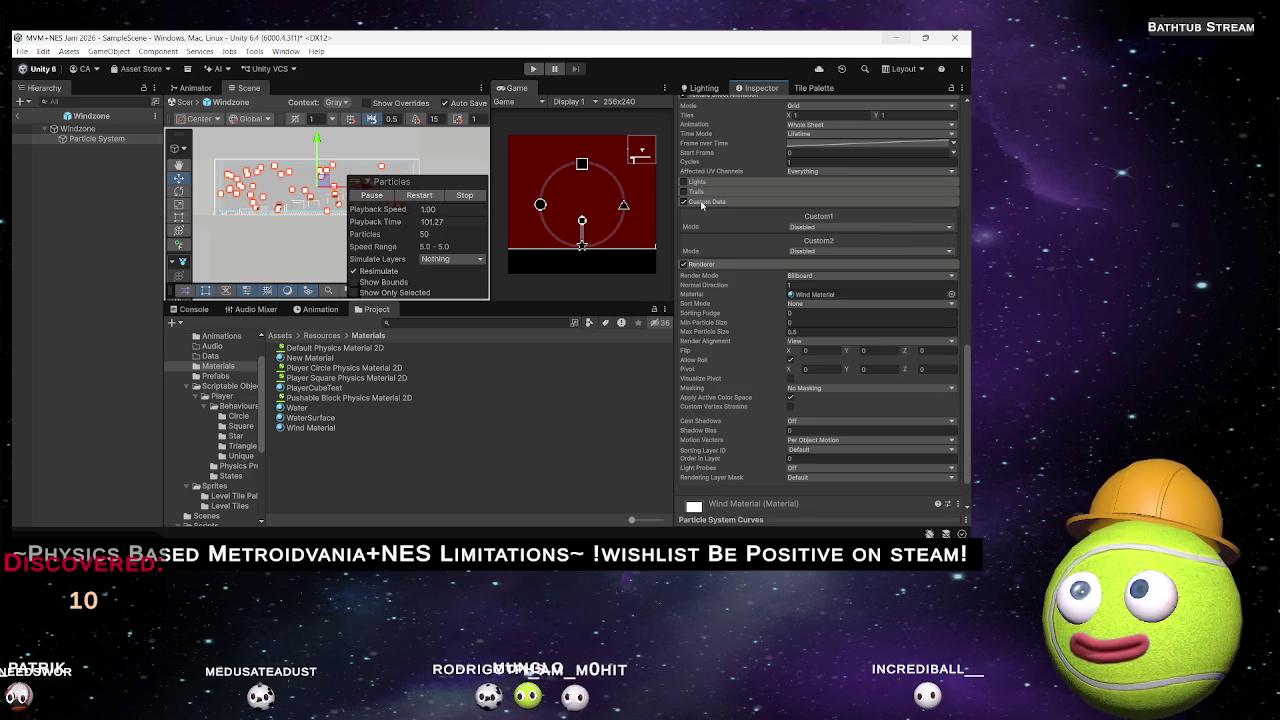
left_click(810, 228)
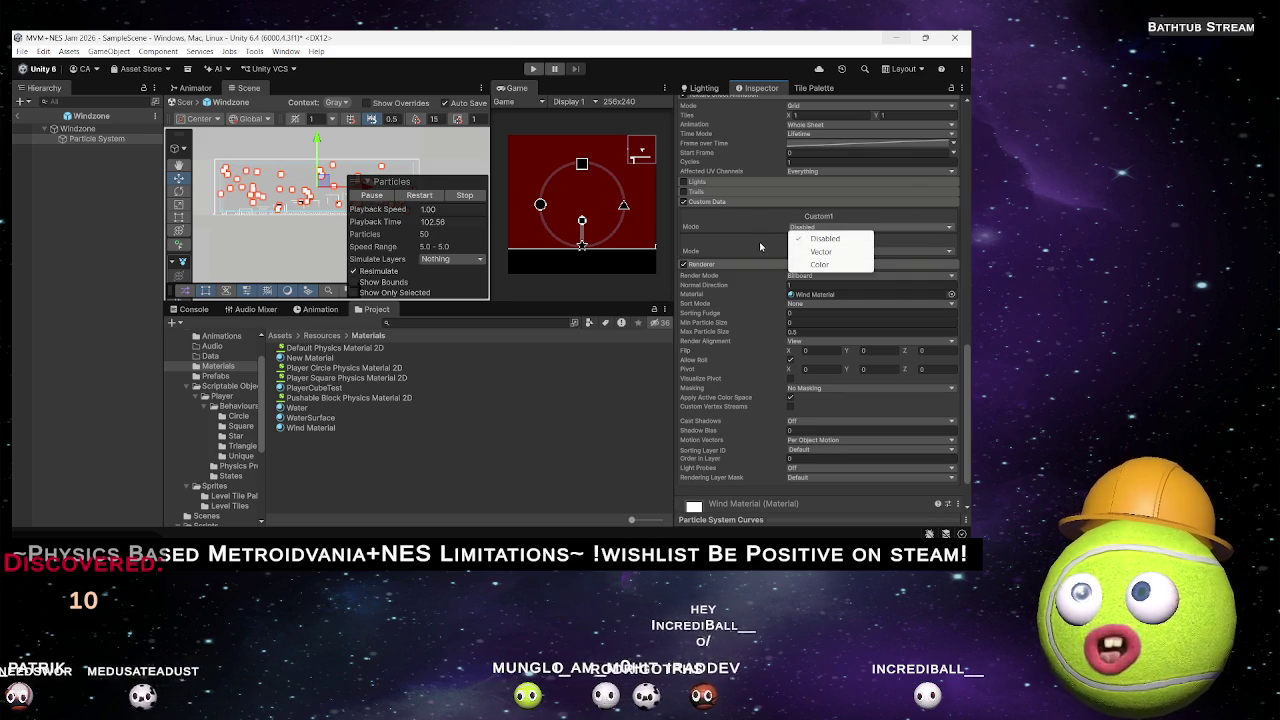
left_click(705, 214)
left_click(684, 201)
Review the main and shape modules, then start a new search in Chrome.
scroll(724, 232, "up", 5)
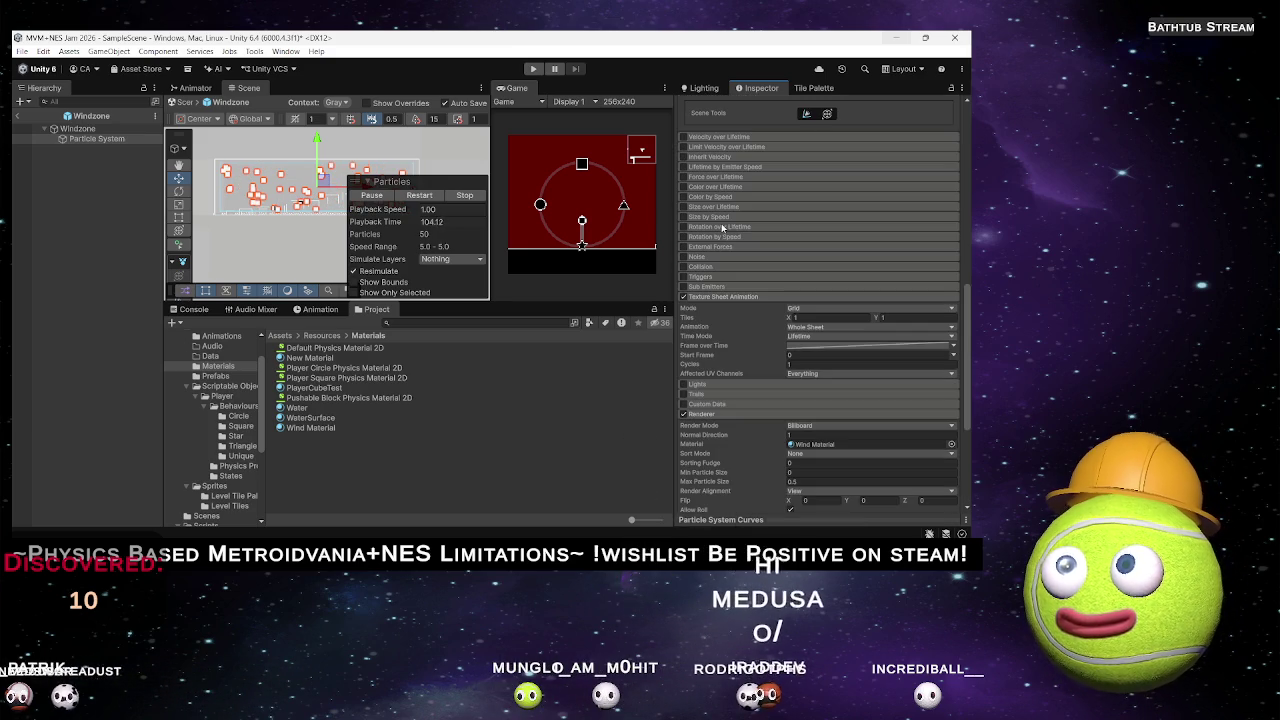
scroll(723, 232, "up", 1)
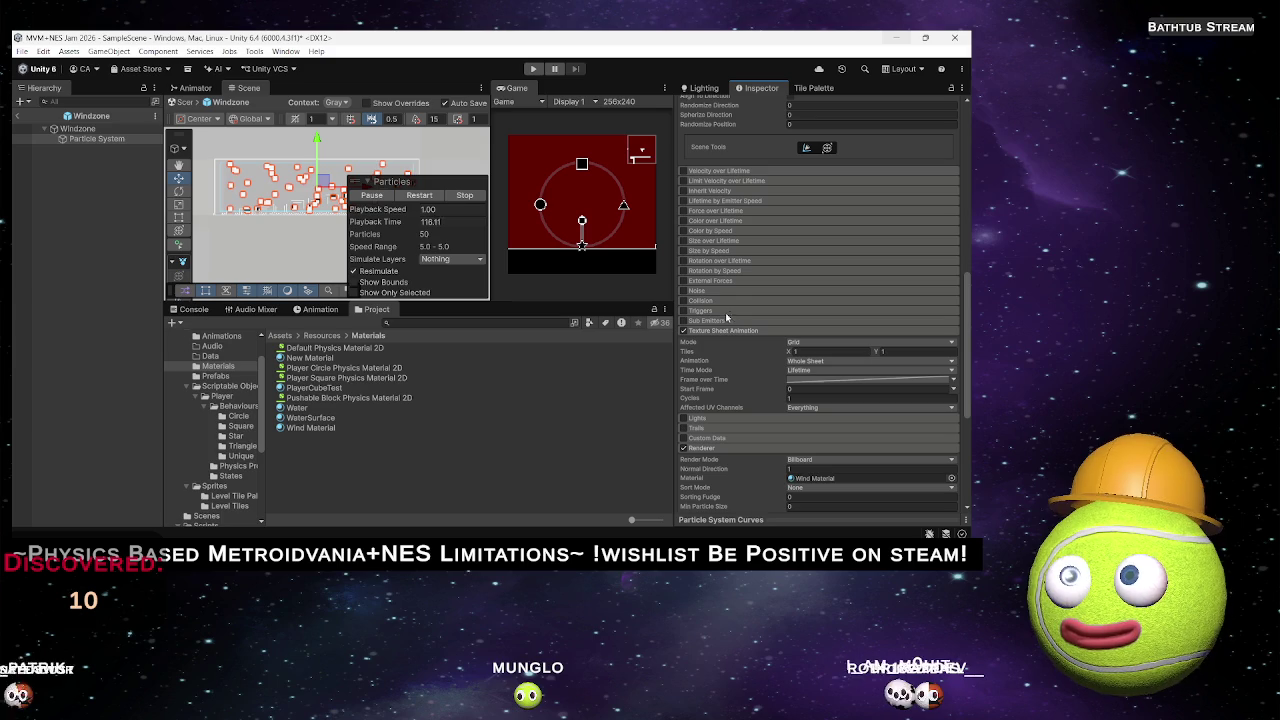
scroll(713, 312, "up", 2)
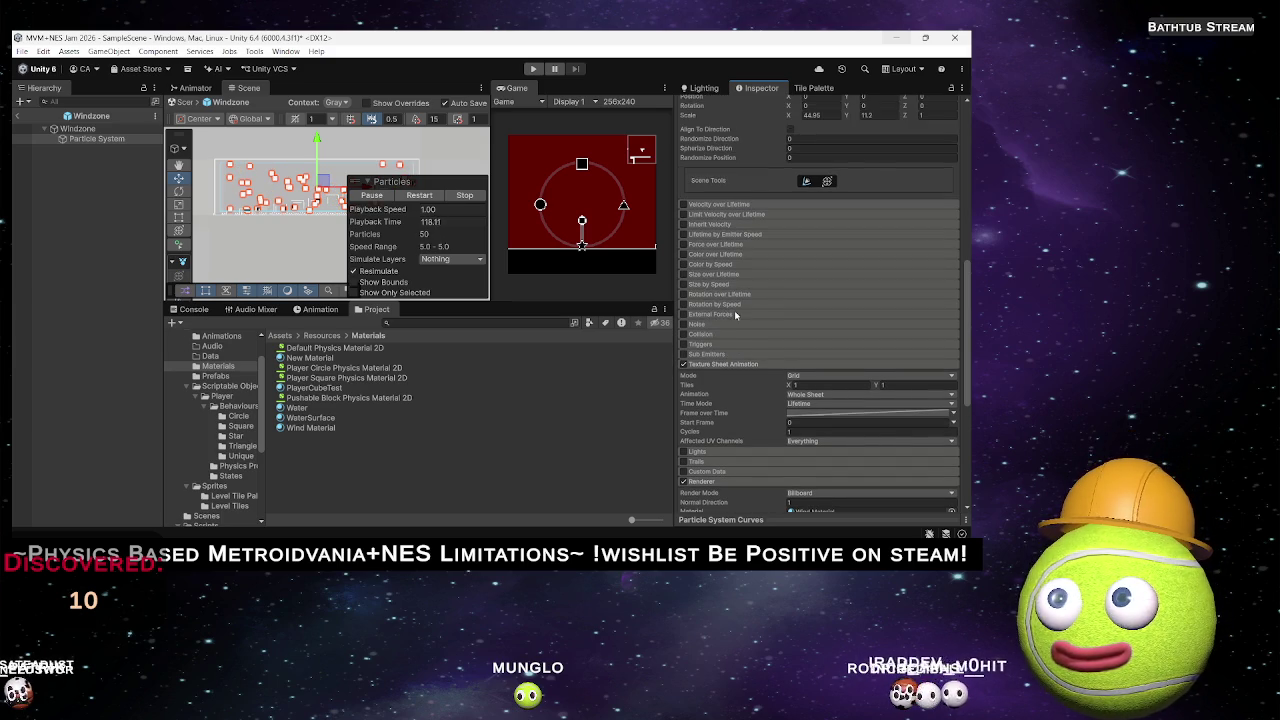
scroll(734, 312, "up", 3)
scroll(749, 295, "up", 7)
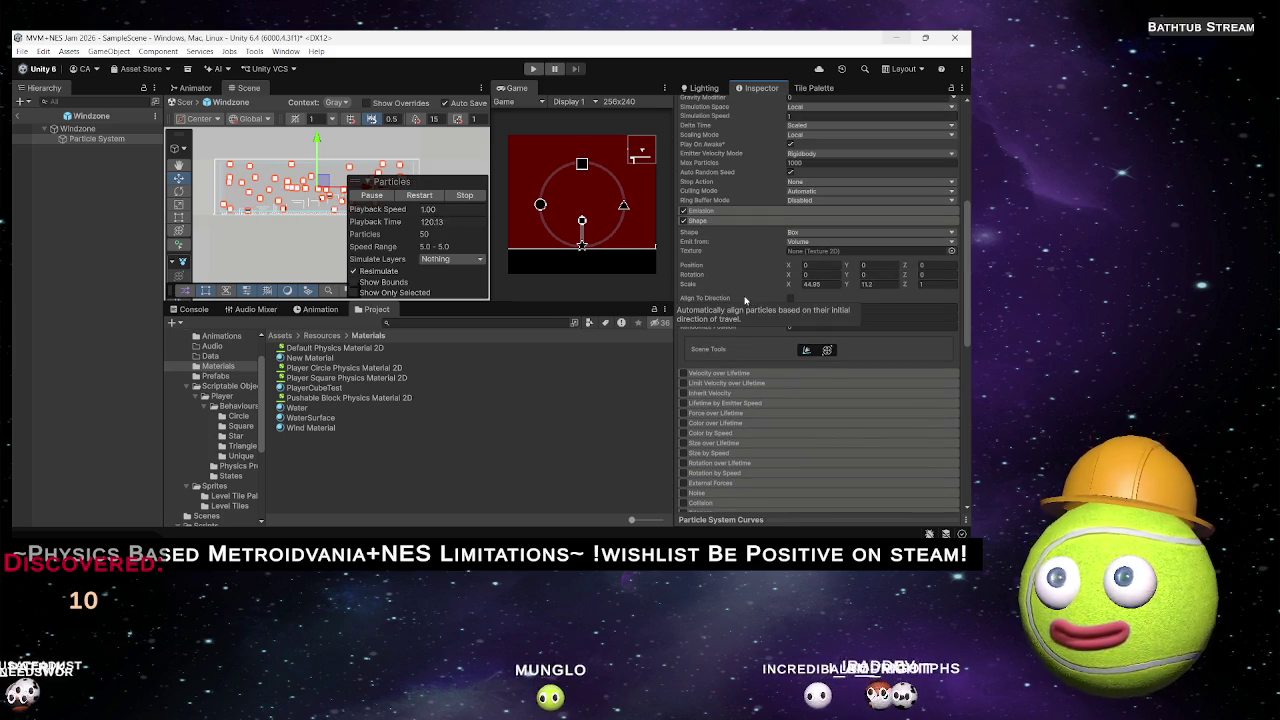
scroll(740, 295, "up", 4)
scroll(713, 292, "up", 2)
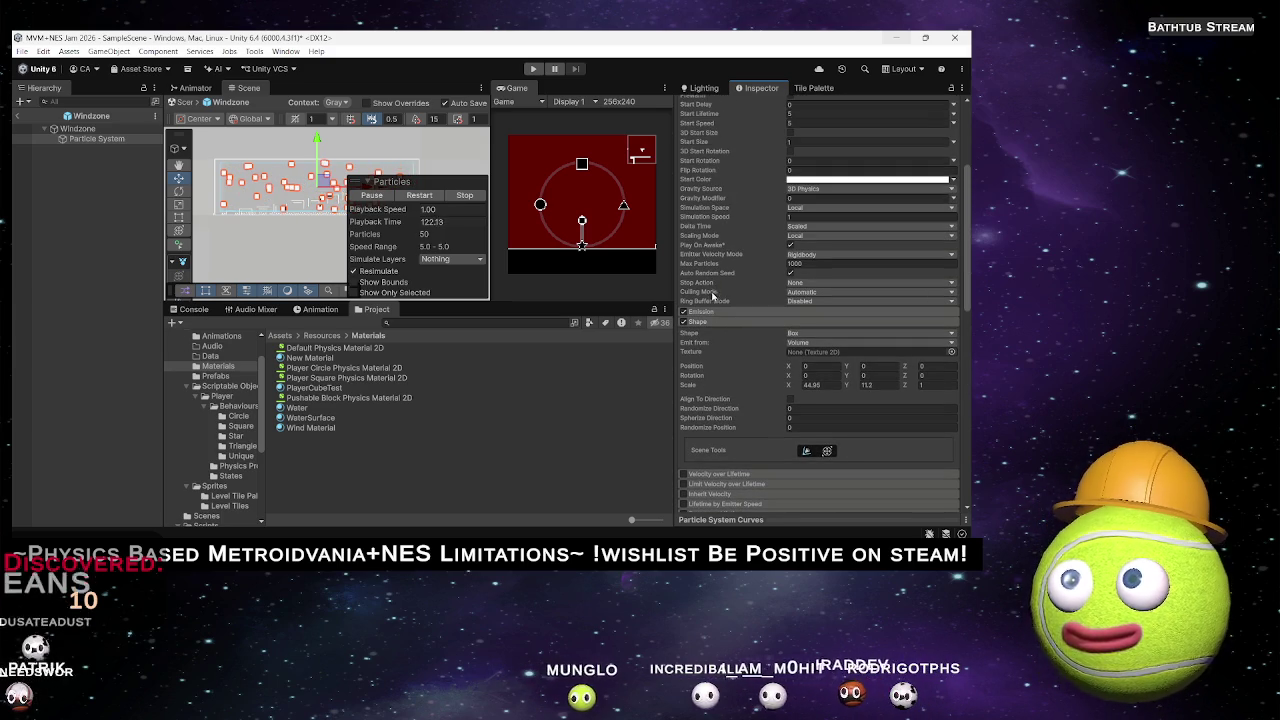
scroll(718, 295, "up", 2)
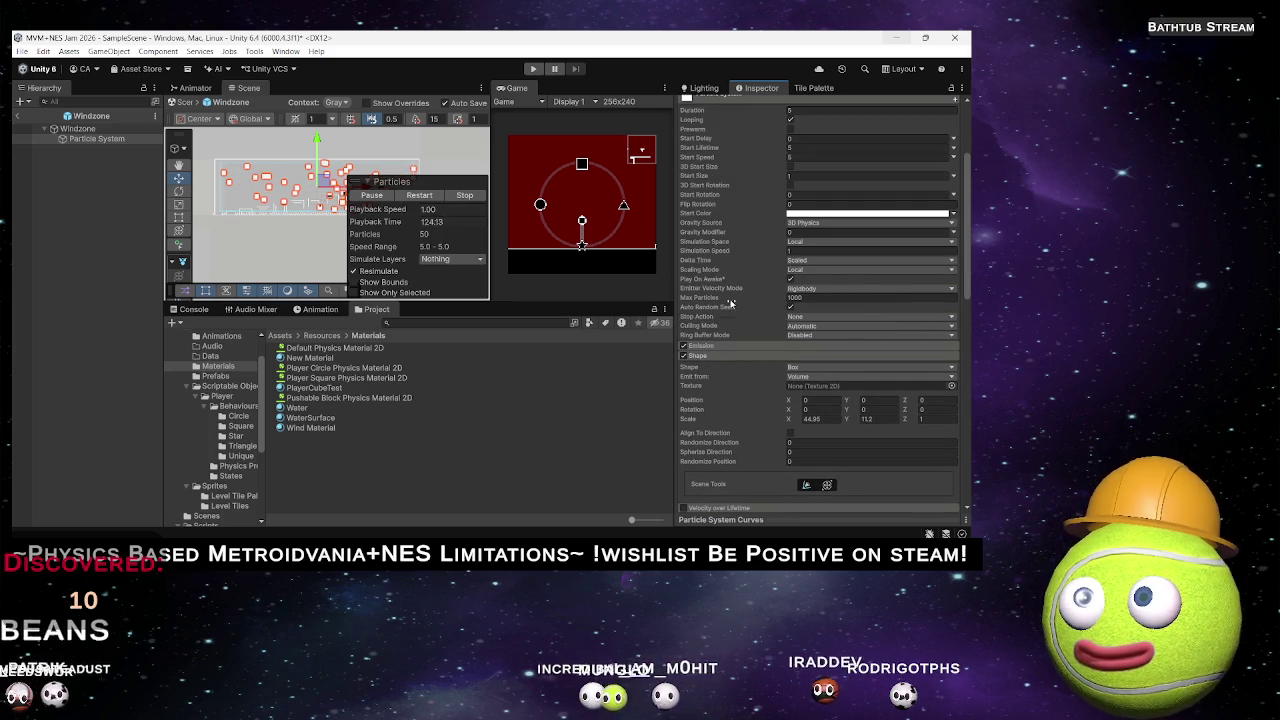
scroll(716, 290, "up", 3)
scroll(728, 291, "down", 7)
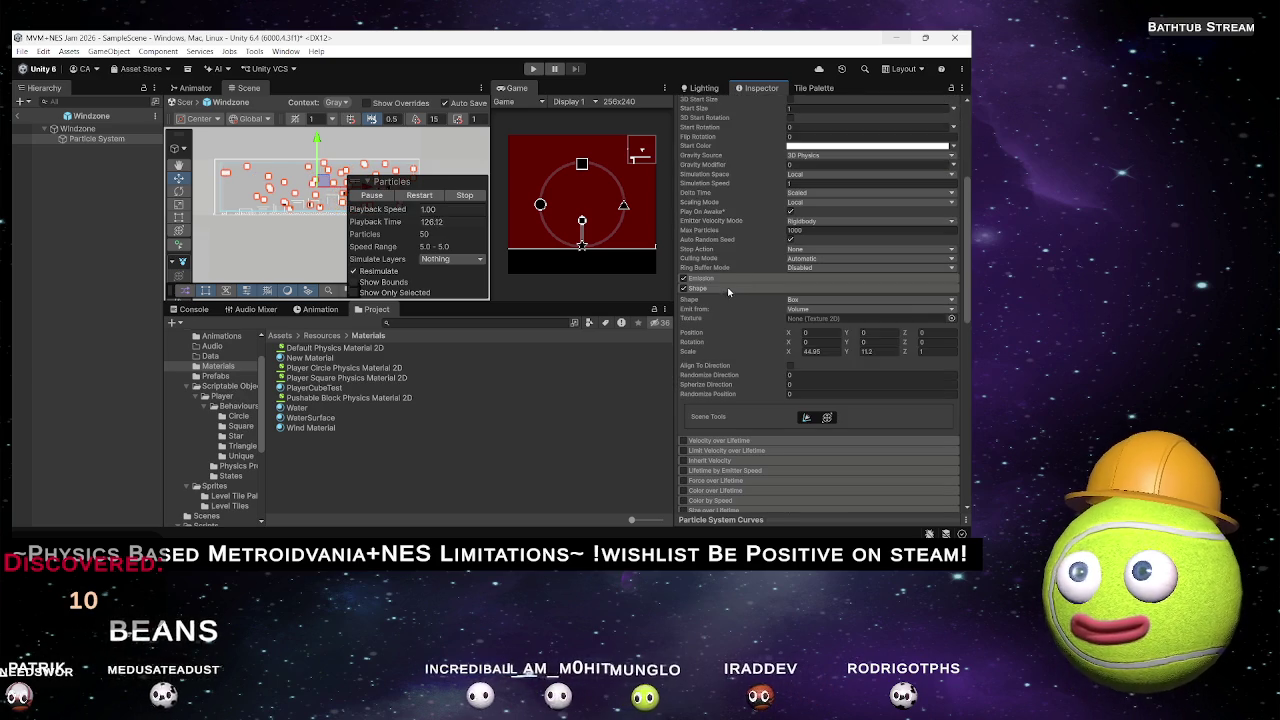
scroll(730, 295, "down", 4)
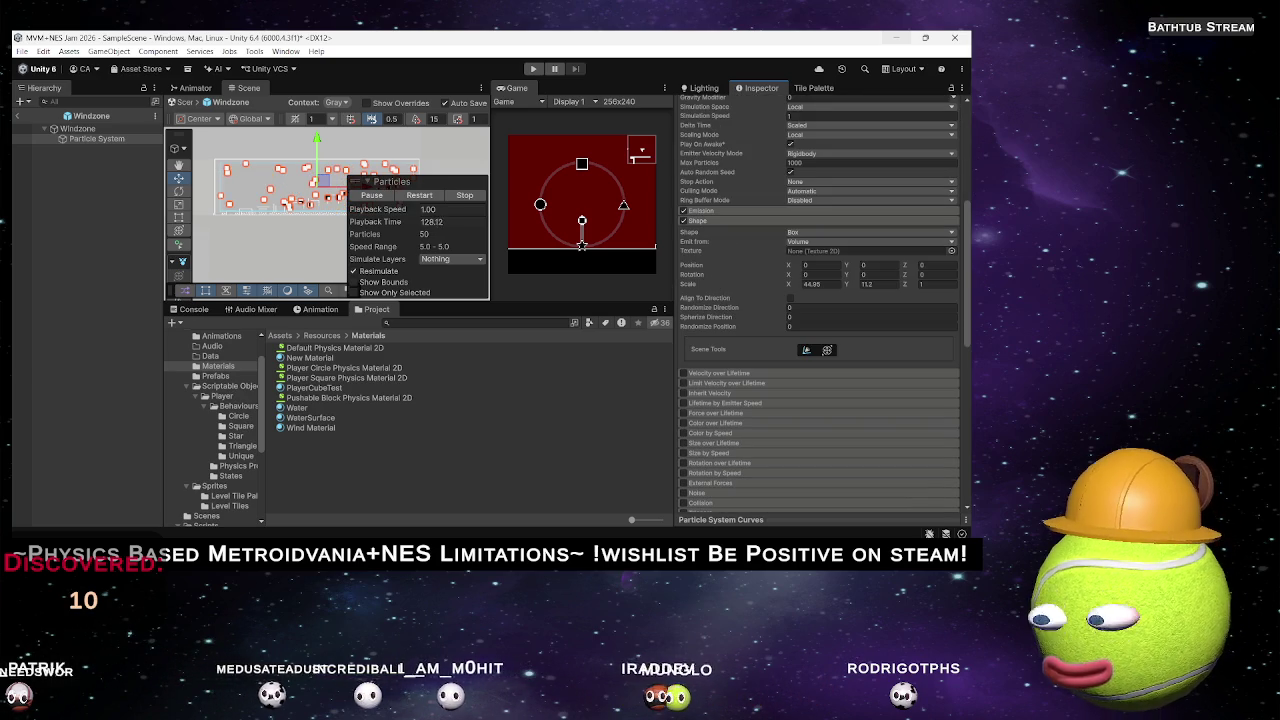
key("alt+Tab")
left_click(322, 71)
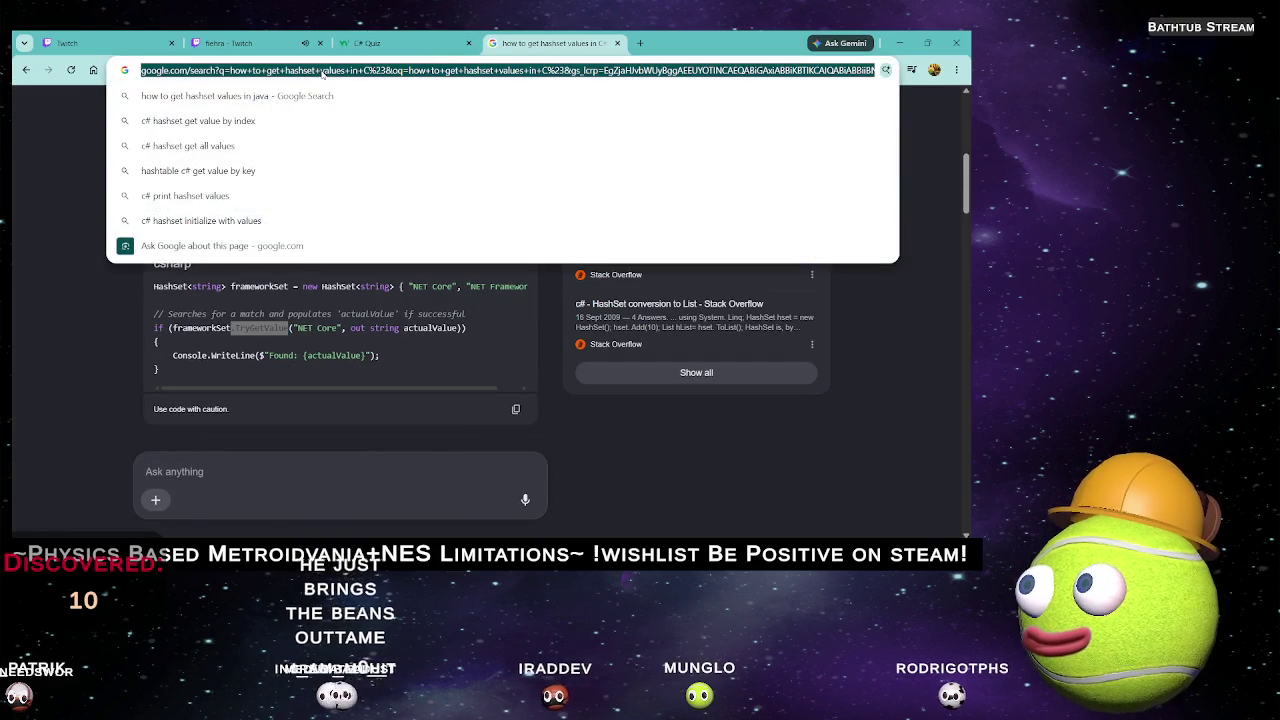
Search Google for 'How to animate sprite as particles in unity 6'.
type("How to animate sp")
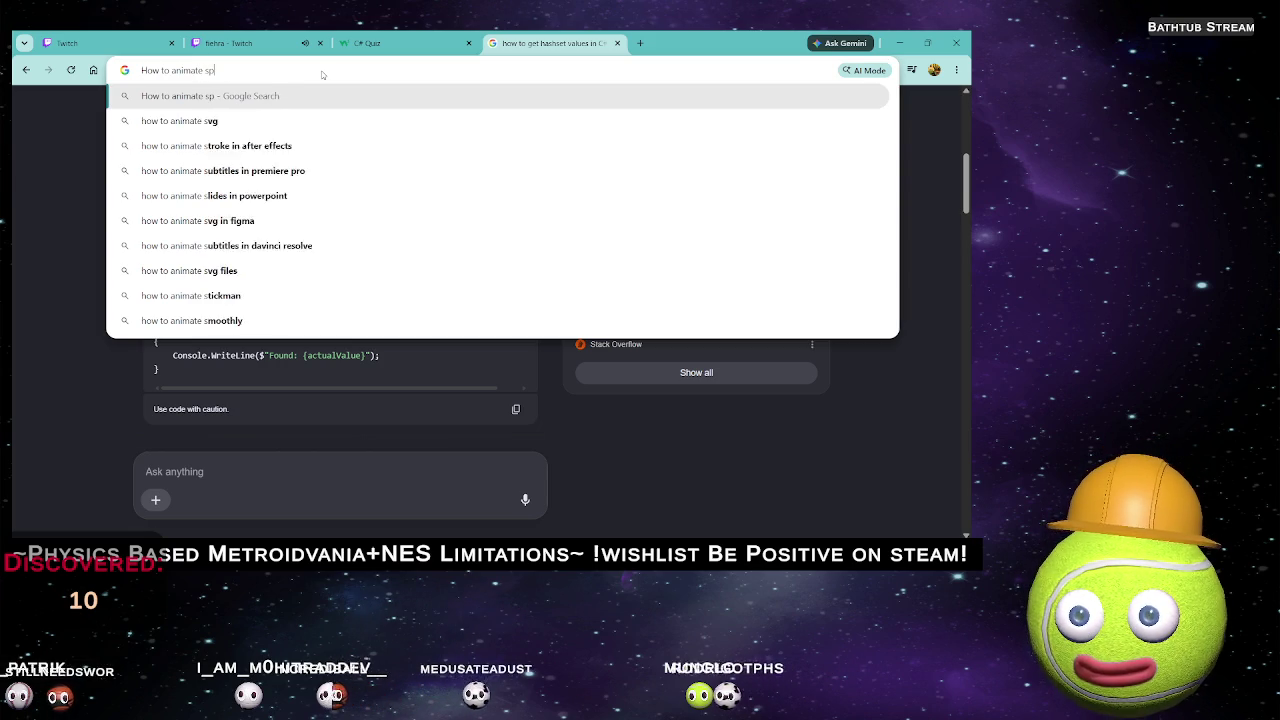
type("reice")
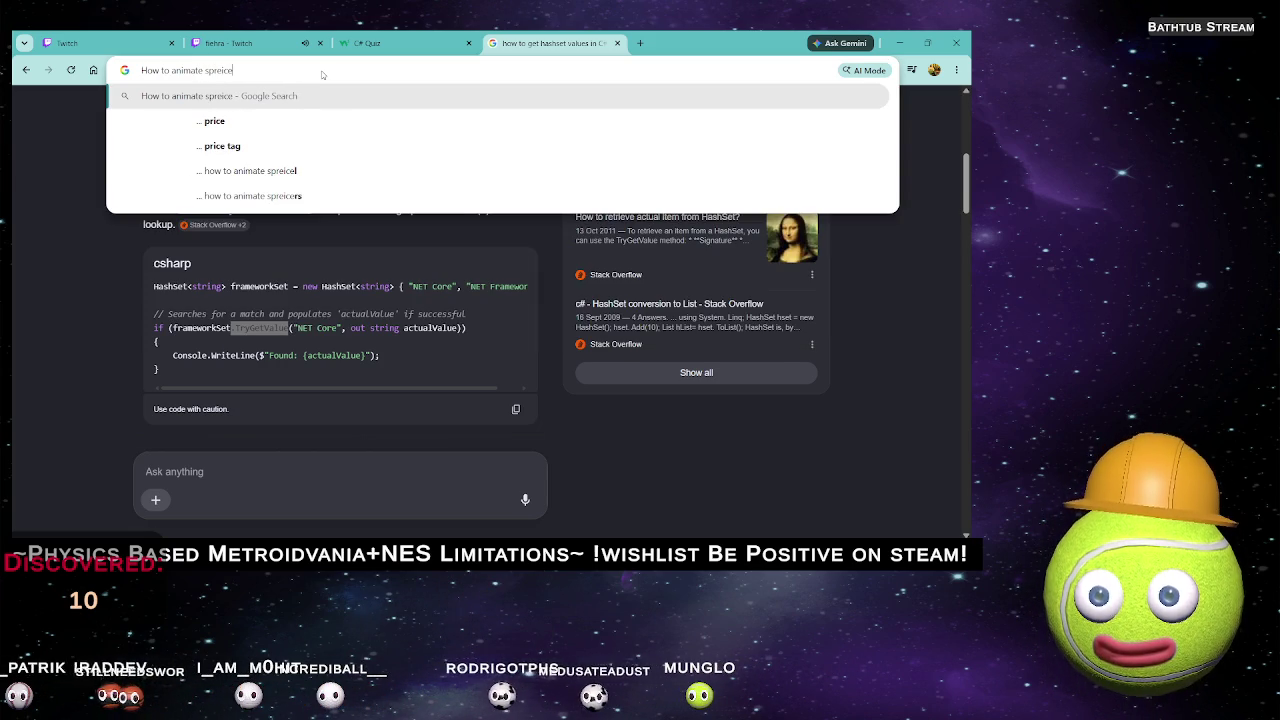
key("BackSpace")
key("BackSpace")
key("BackSpace")
type("it")
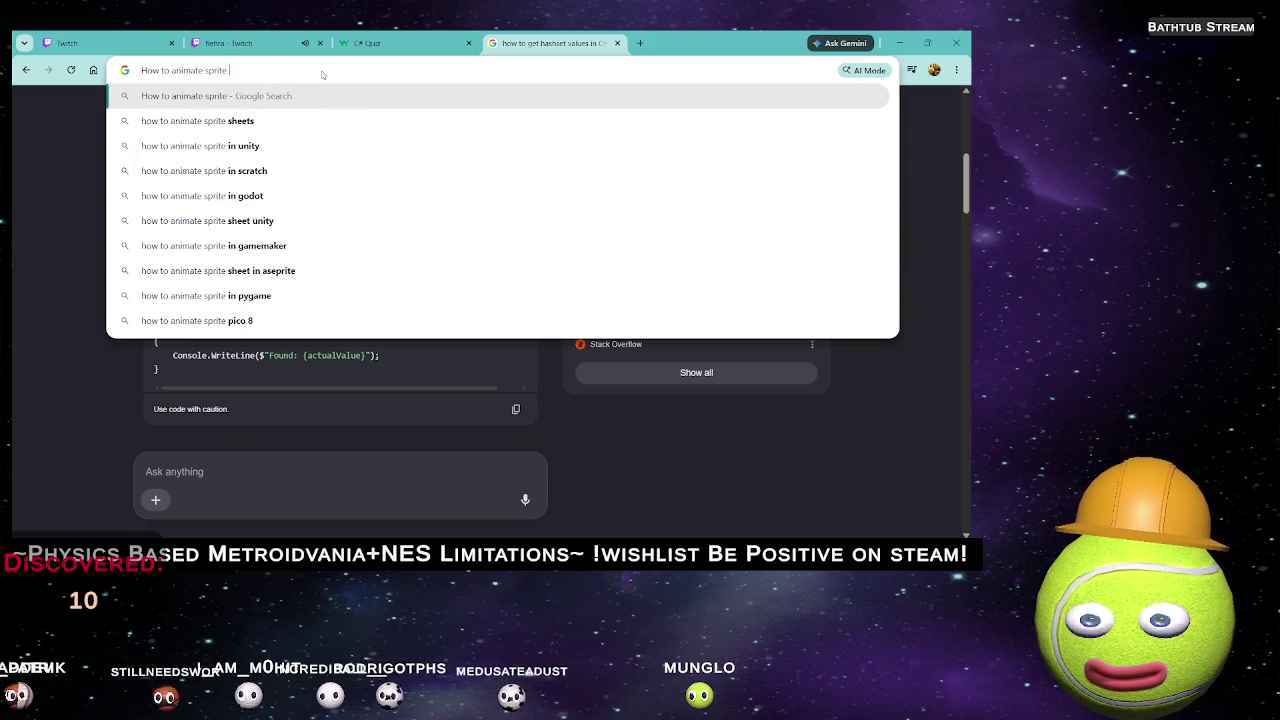
type("s ")
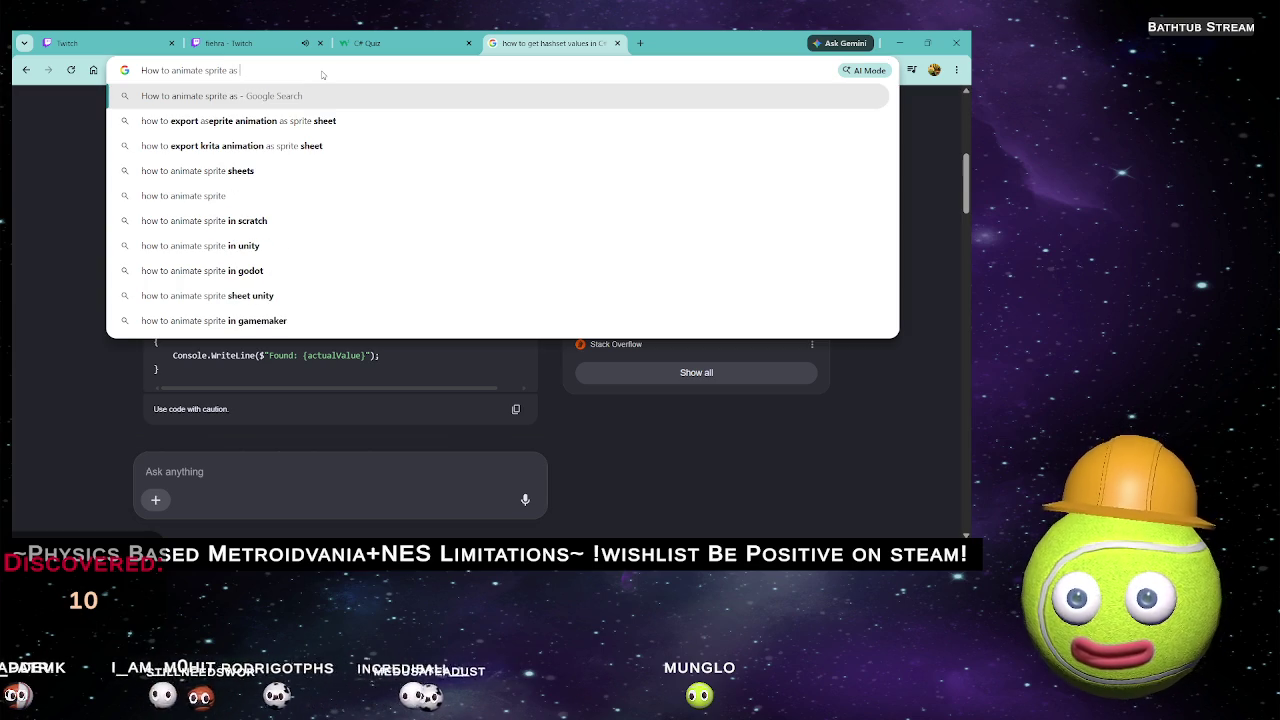
type("particle")
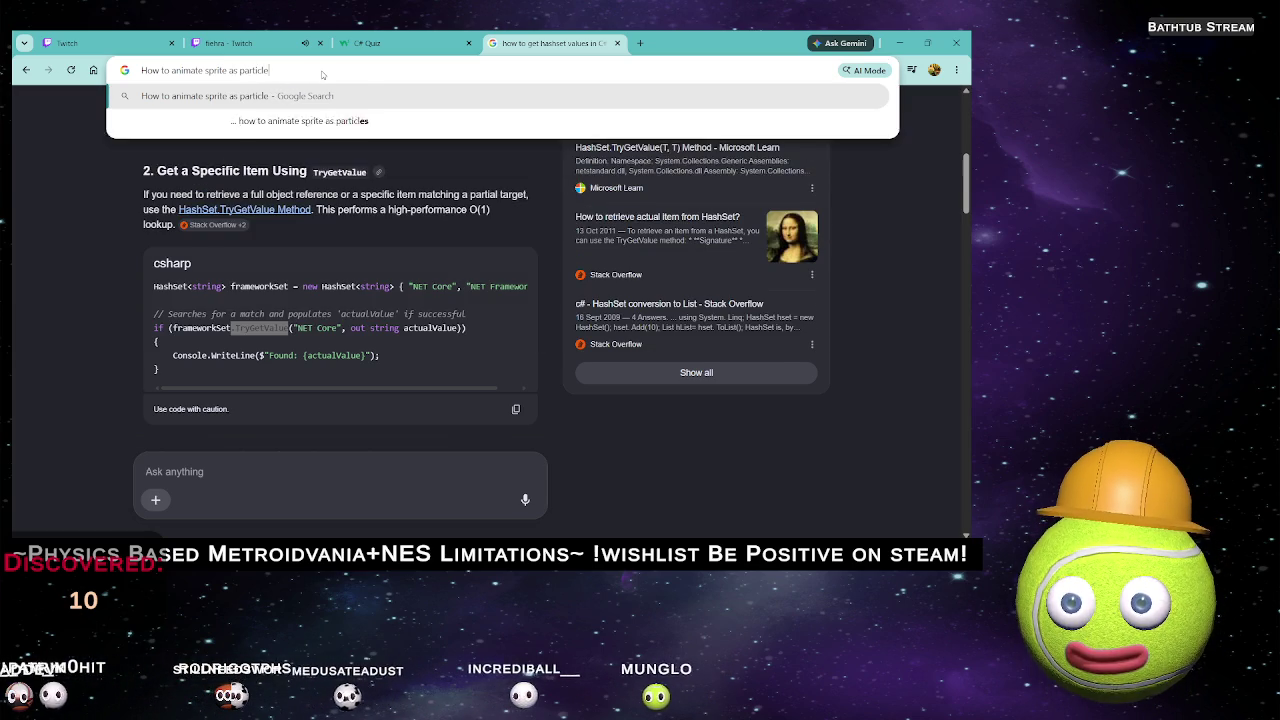
type("s in unity 6")
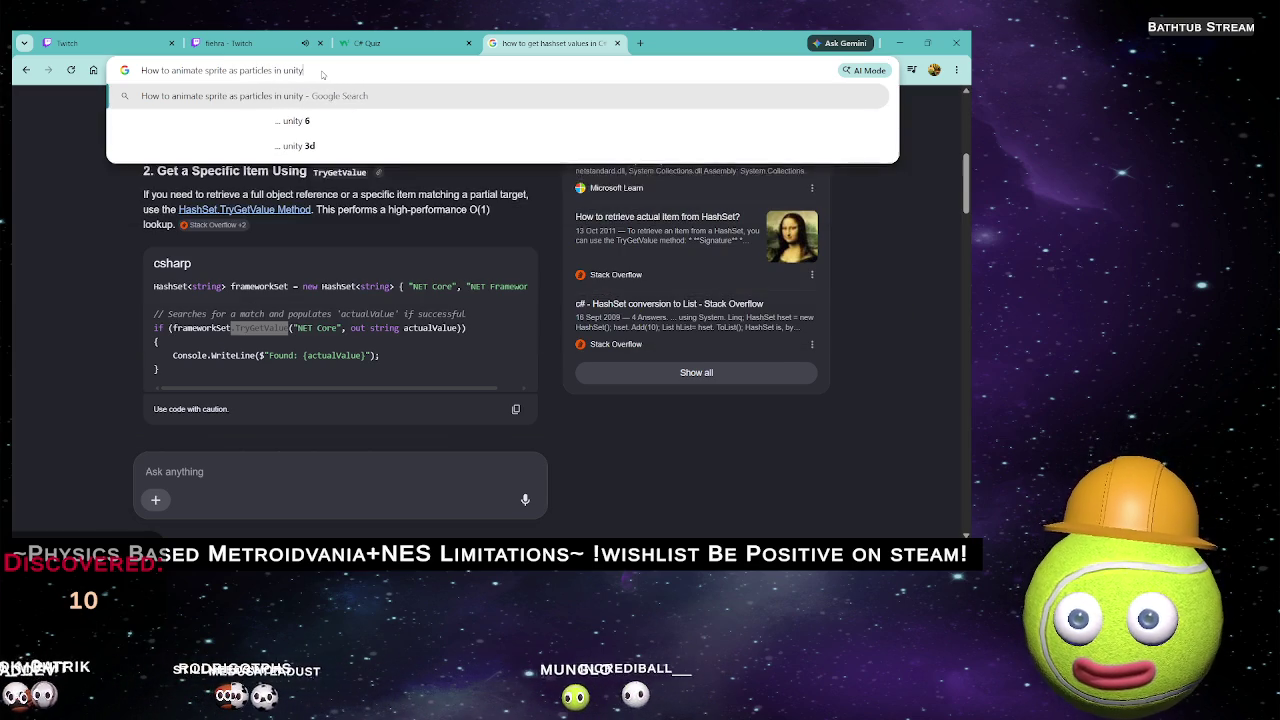
key("Return")
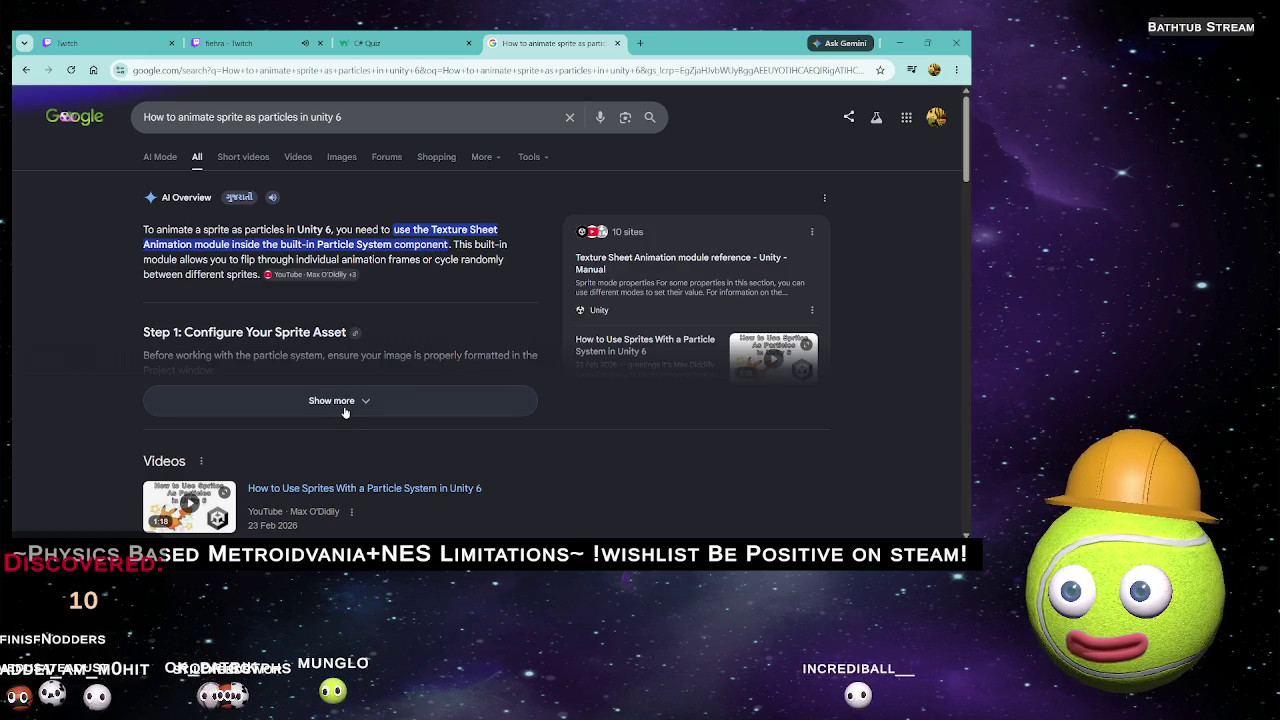
Expand the AI overview, read down to Step 4, then return to Unity.
left_click(344, 401)
scroll(340, 395, "down", 2)
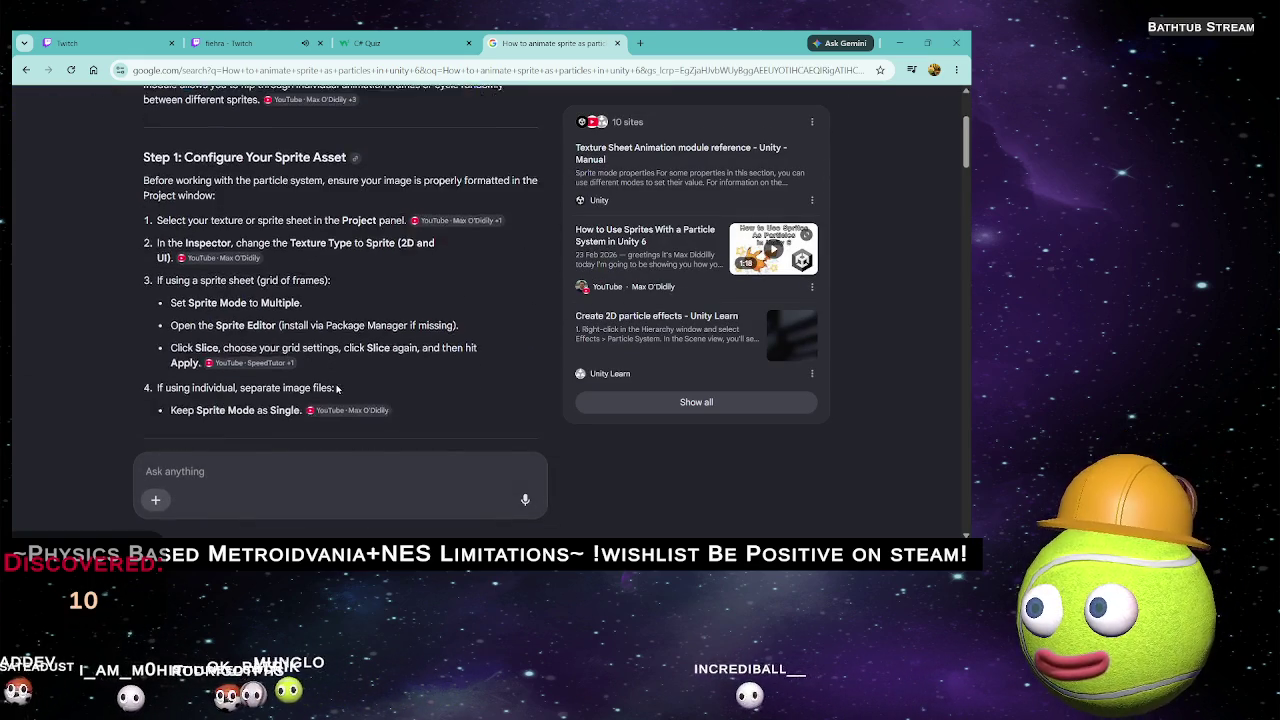
scroll(337, 389, "down", 1)
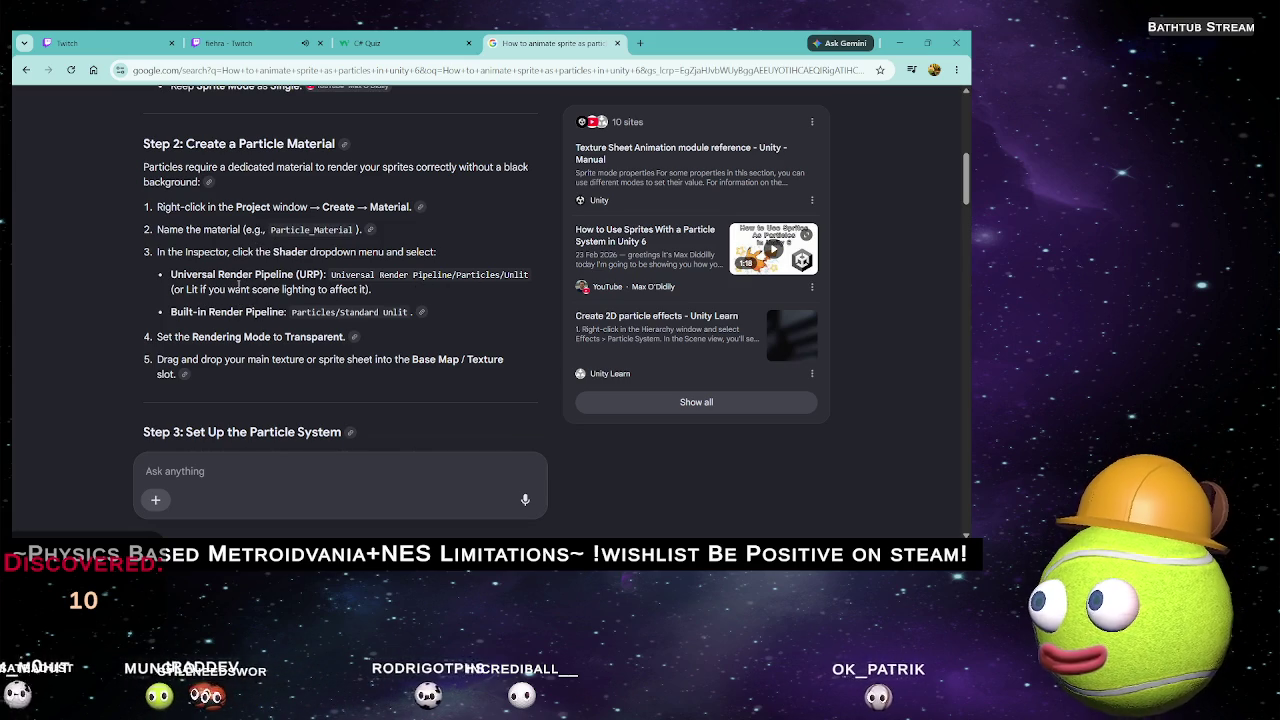
scroll(248, 292, "down", 1)
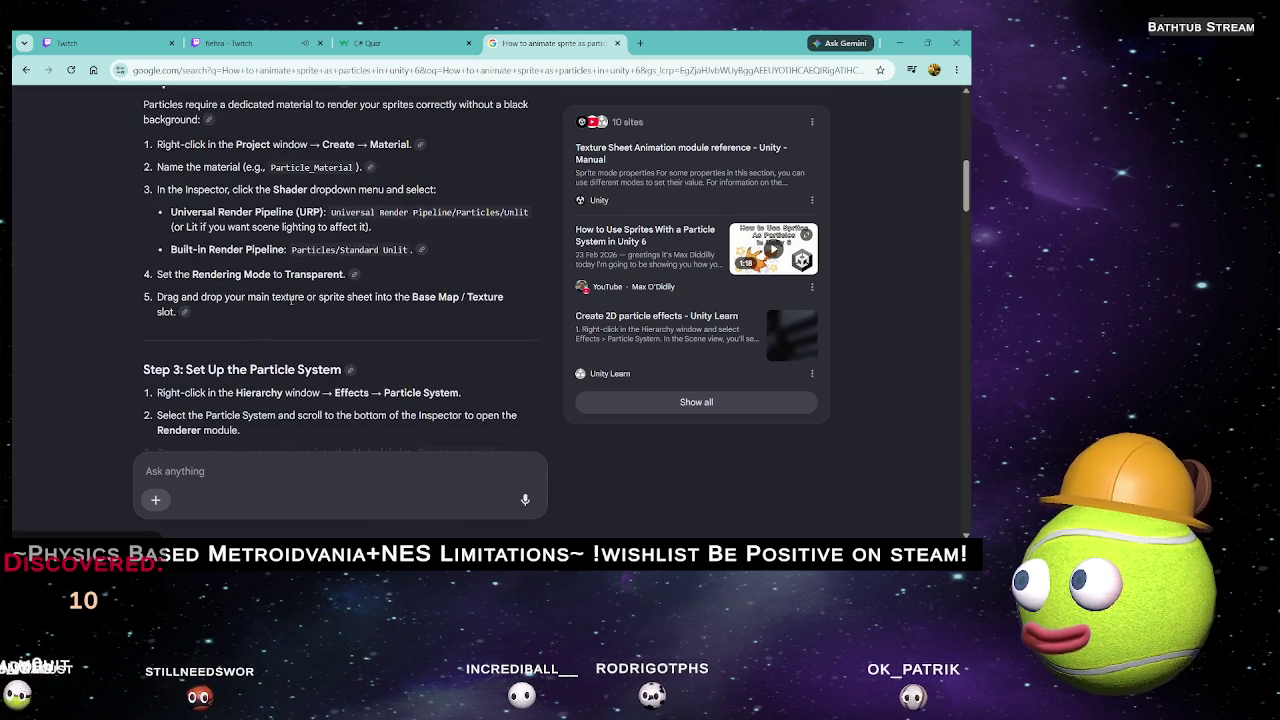
scroll(264, 316, "down", 1)
scroll(238, 347, "down", 1)
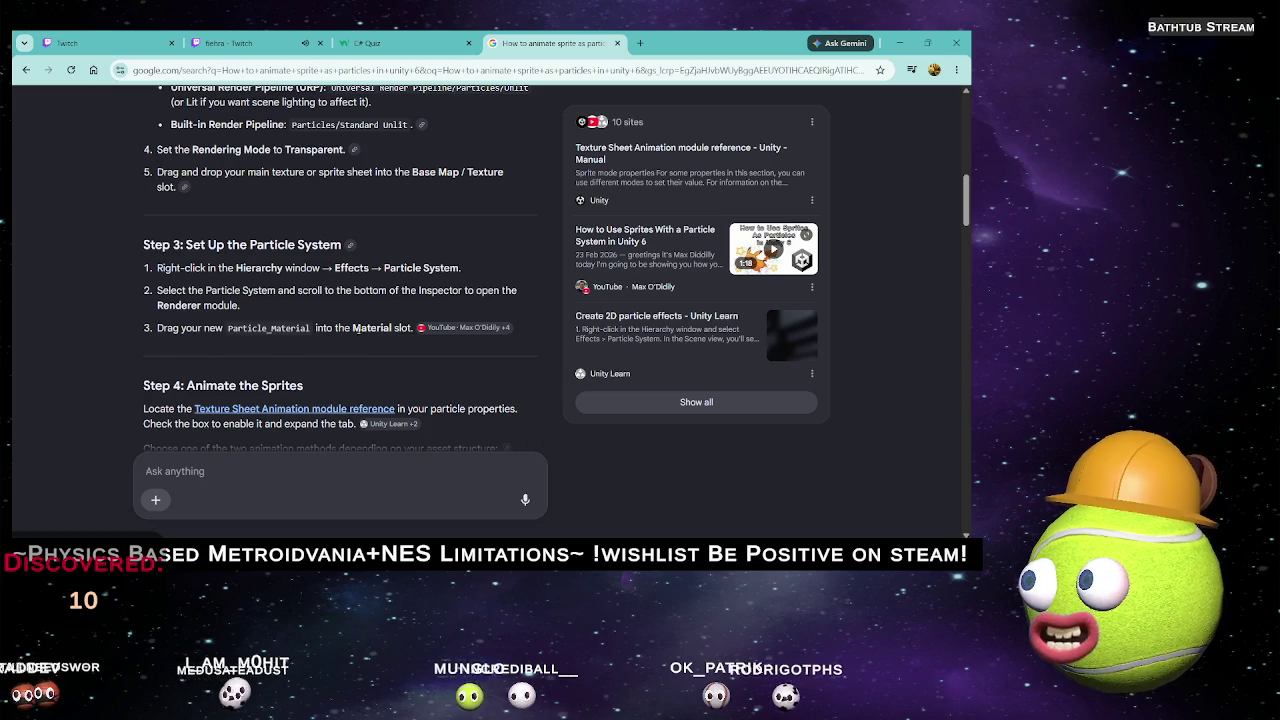
key("alt+Tab")
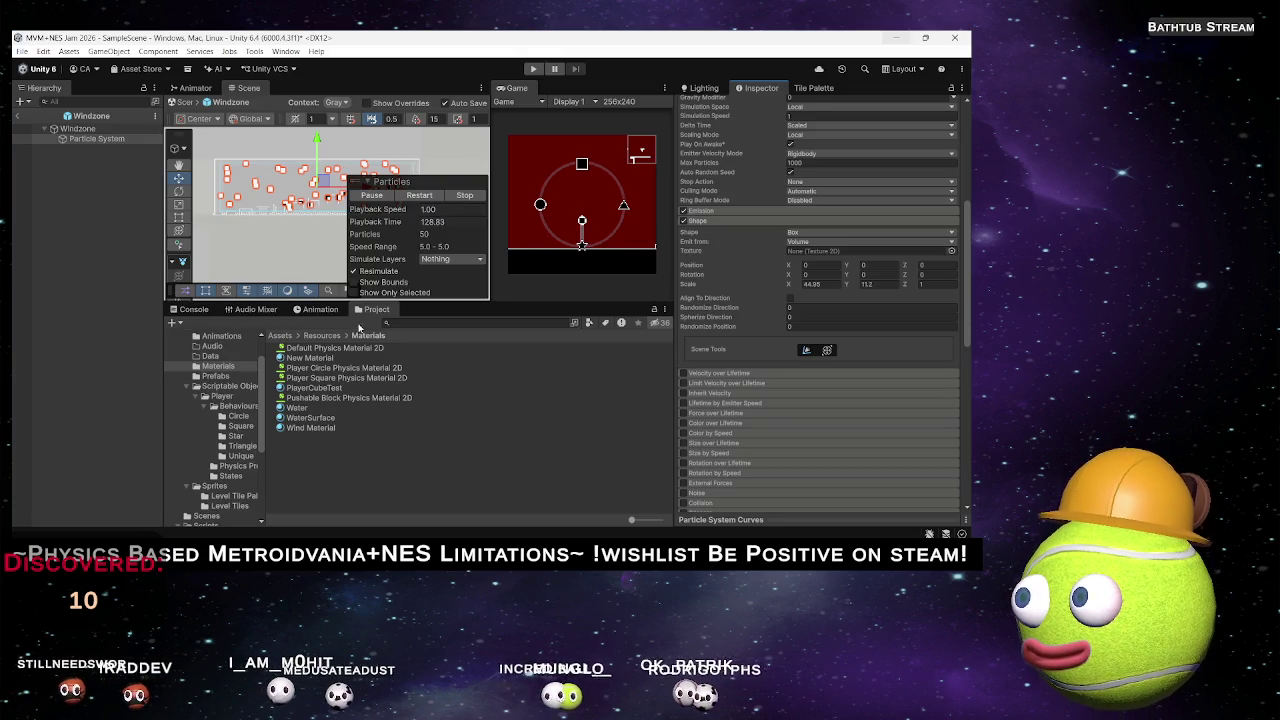
Give the Wind Material the URP 2D Sprite-Unlit-Default shader.
left_click(311, 428)
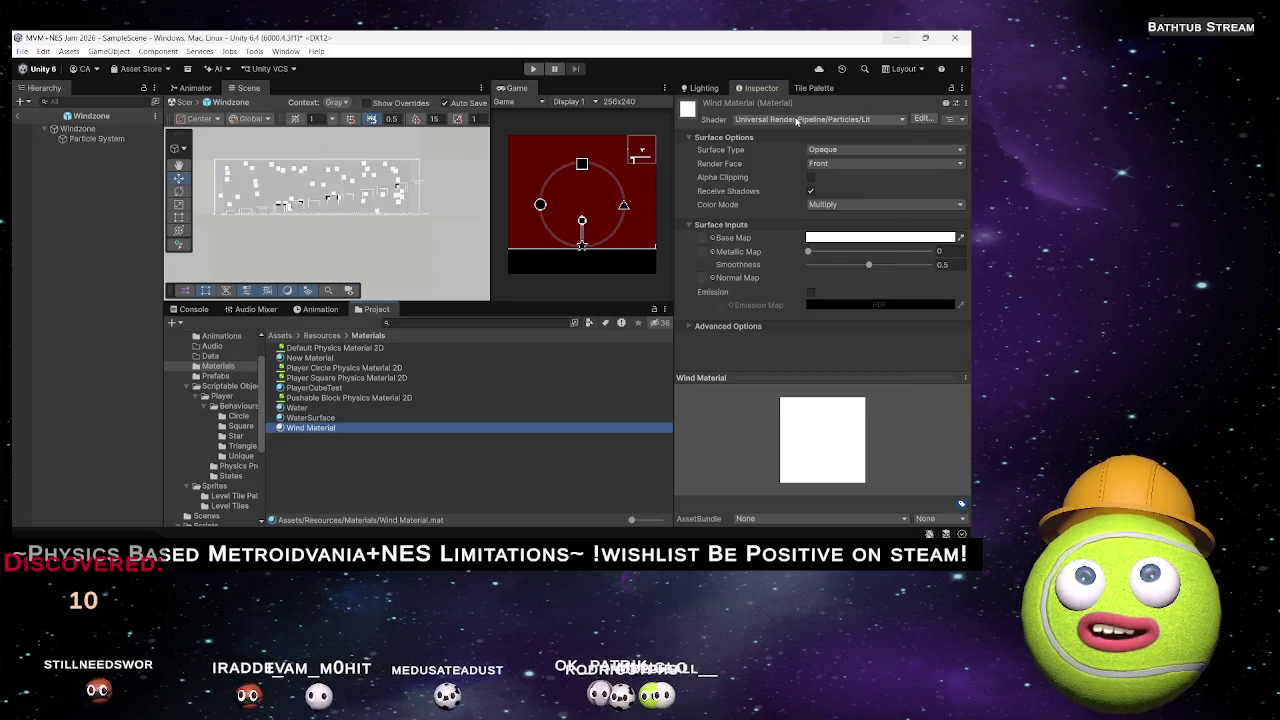
left_click(820, 119)
left_click(800, 287)
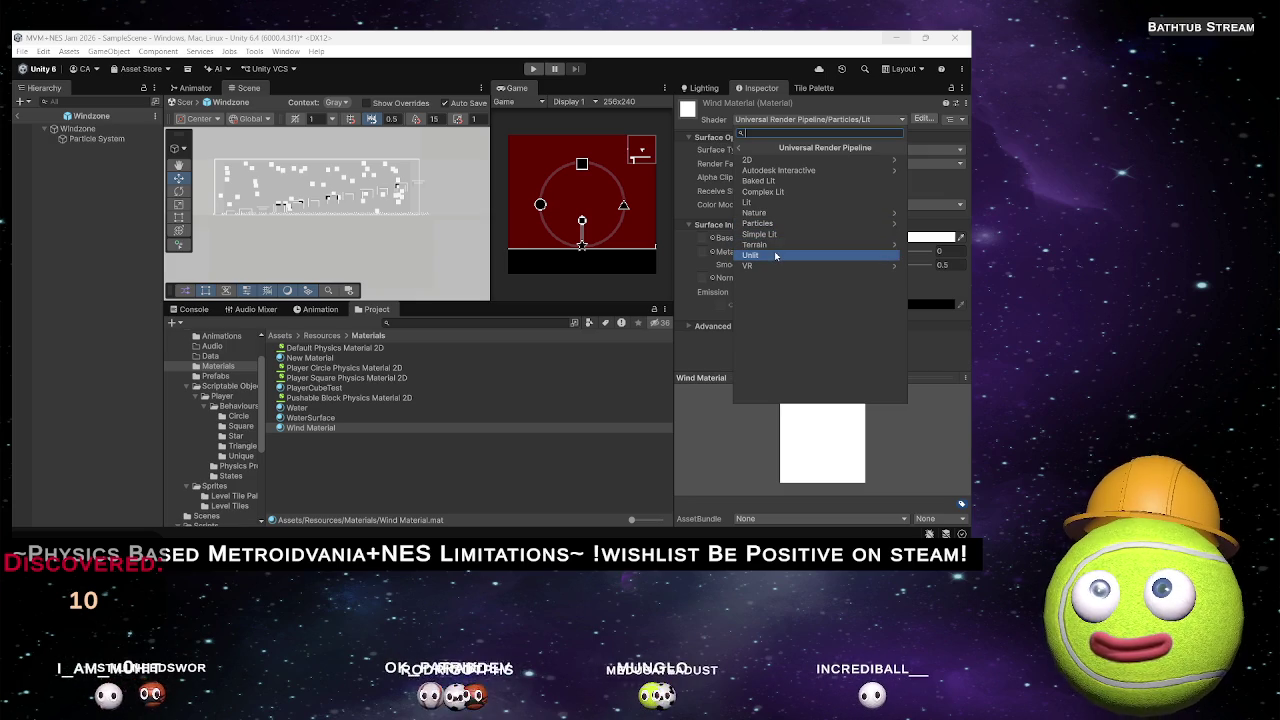
left_click(800, 160)
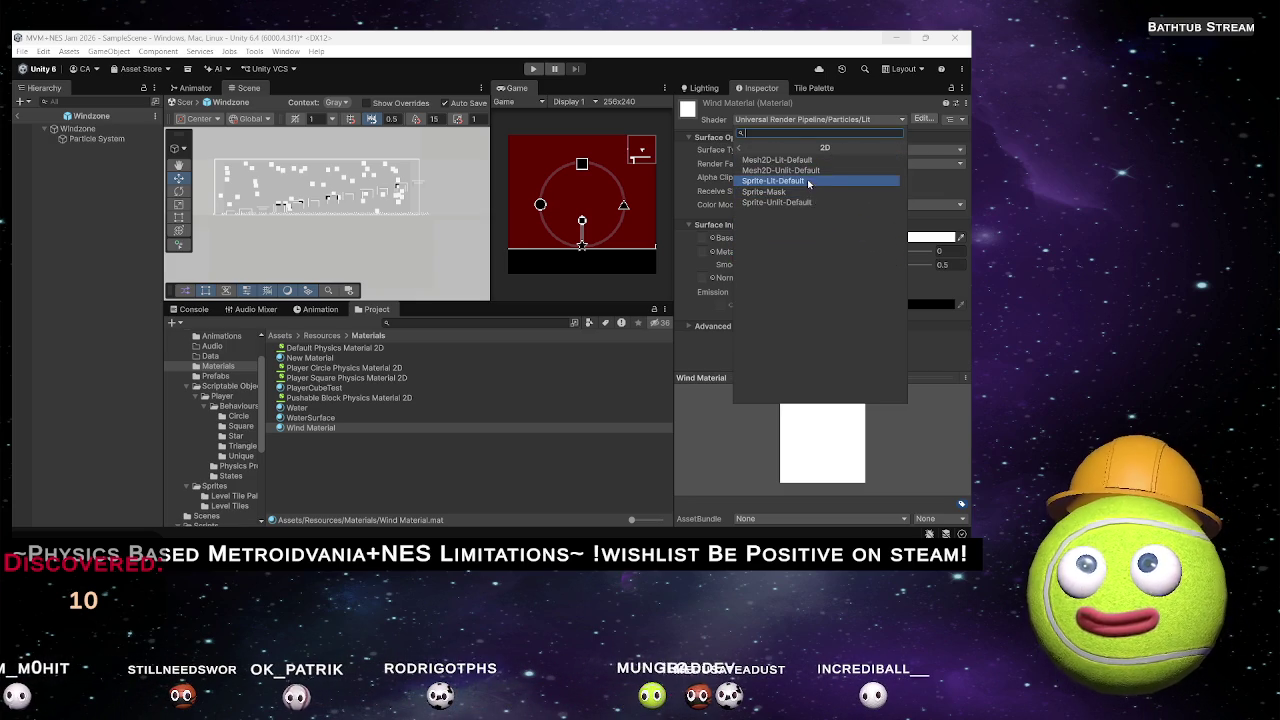
left_click(804, 203)
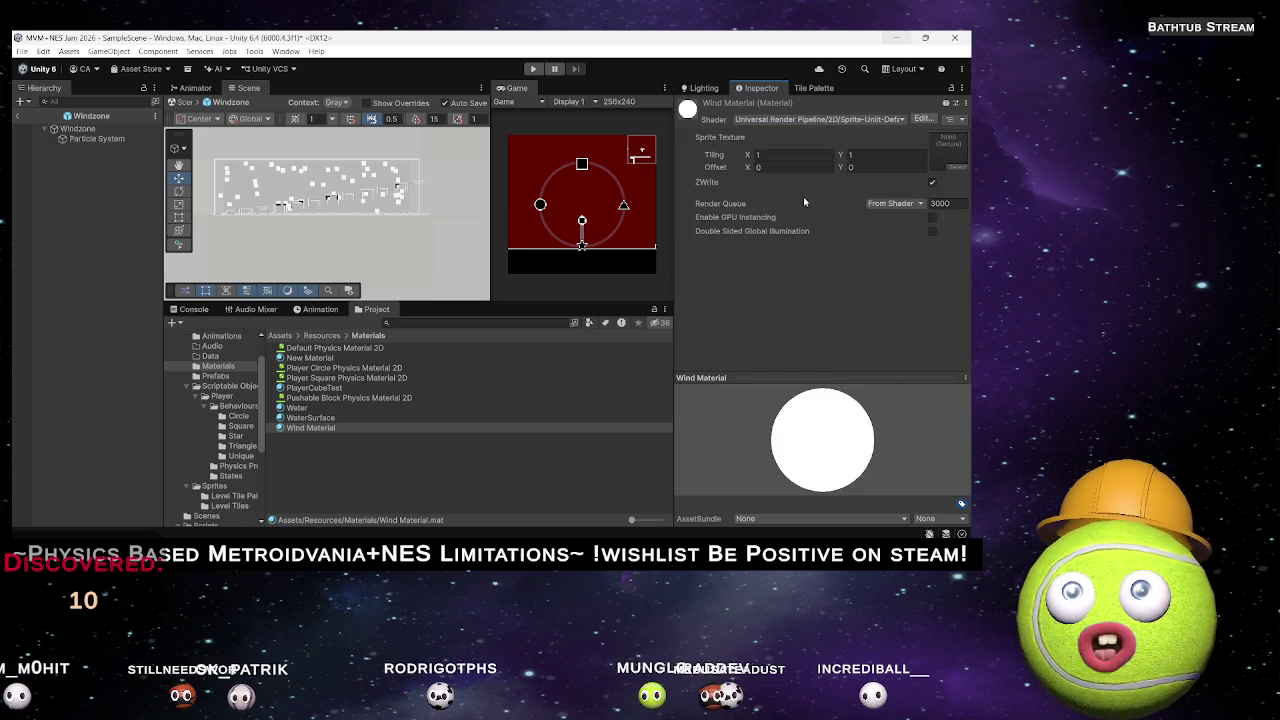
After rechecking the search results, switch Wind Material to the URP Particles Unlit shader.
key("alt+Tab")
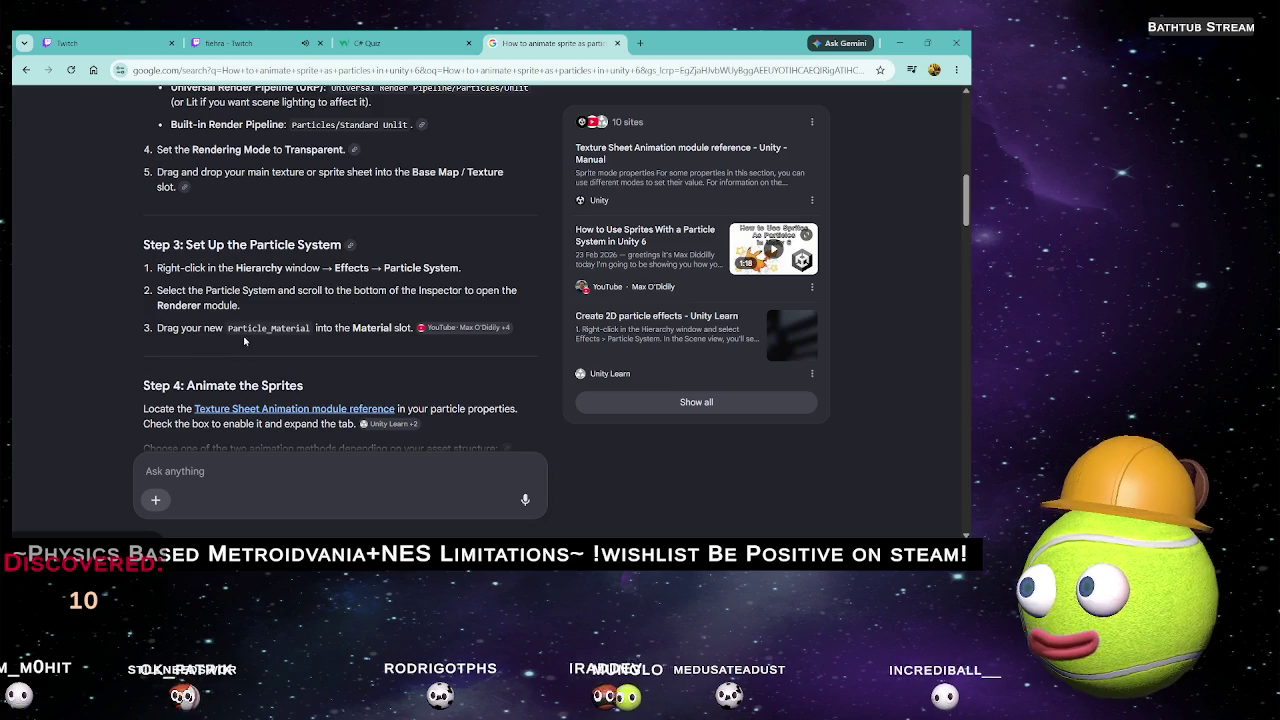
scroll(243, 342, "up", 2)
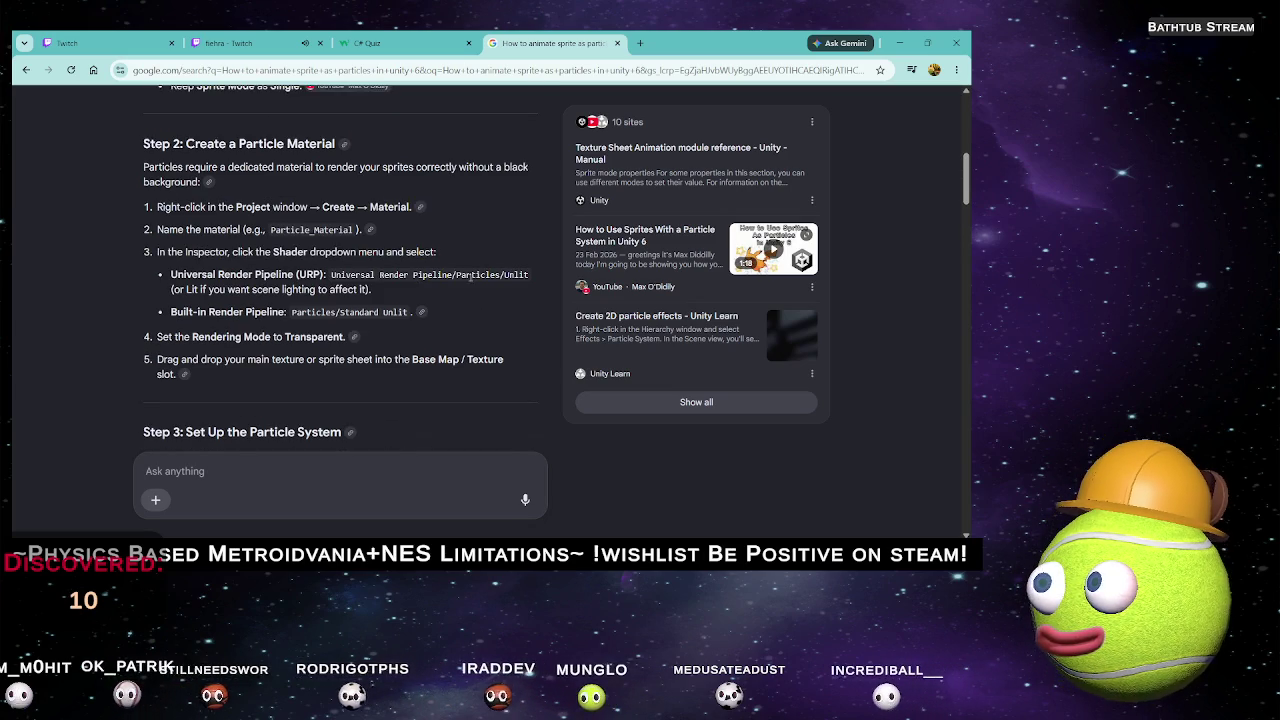
key("alt+Tab")
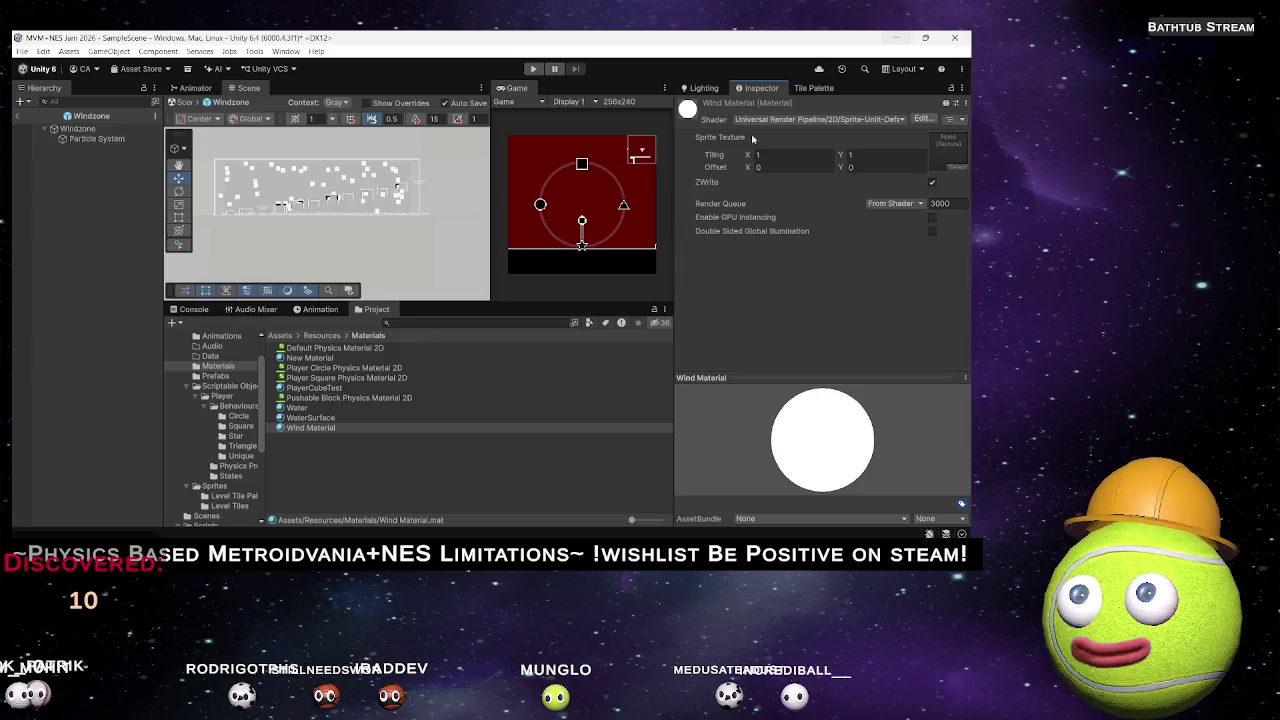
left_click(757, 117)
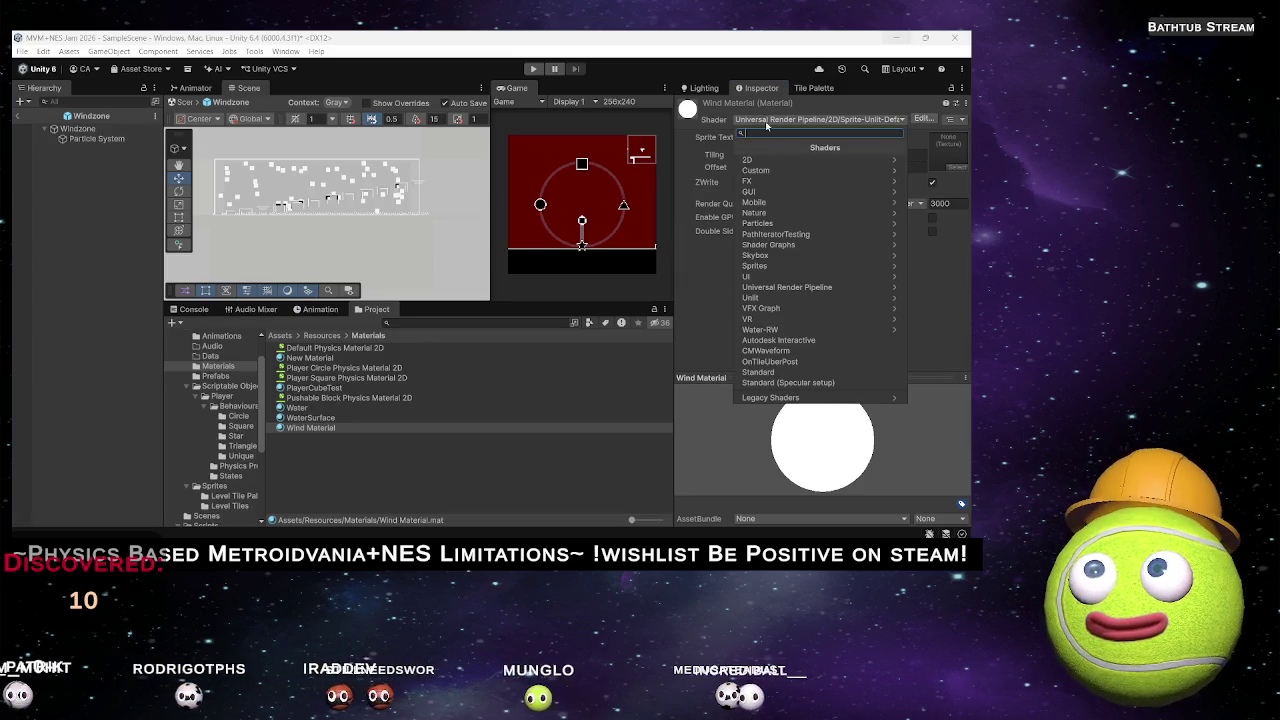
left_click(814, 288)
left_click(766, 234)
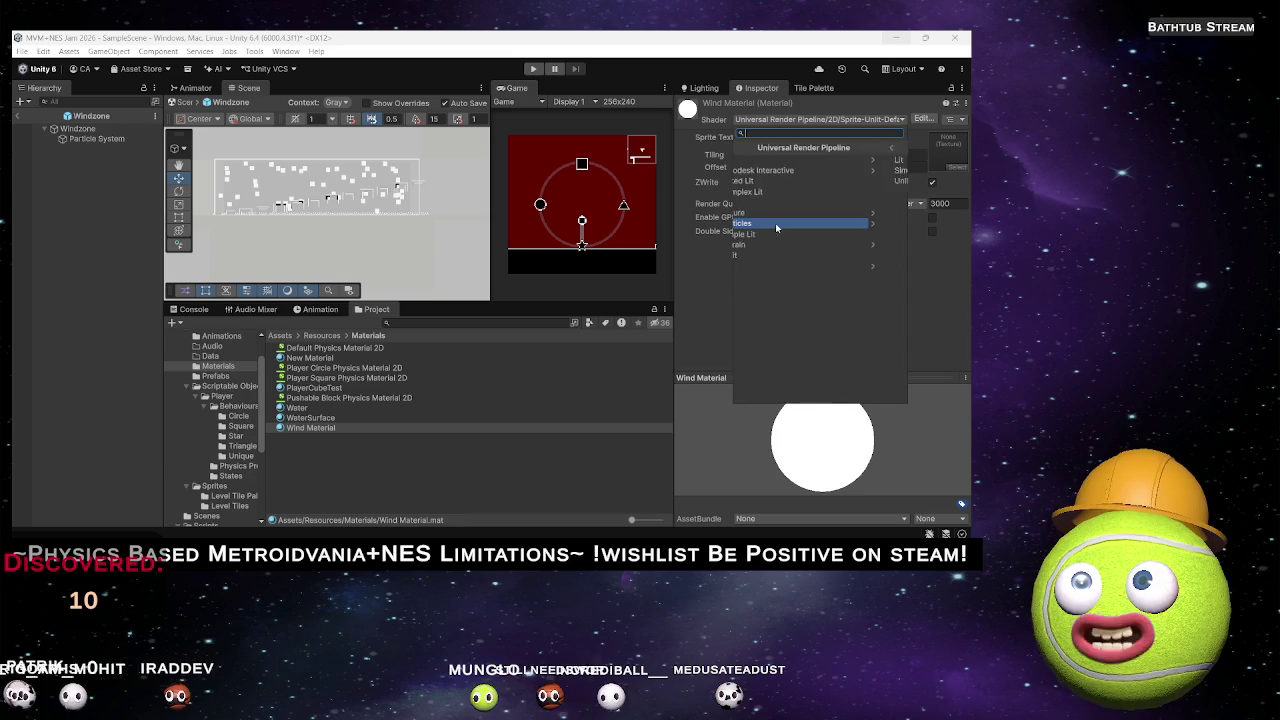
left_click(756, 181)
Make the Wind Material surface Transparent and select the Windzone Particle System.
scroll(789, 328, "down", 1)
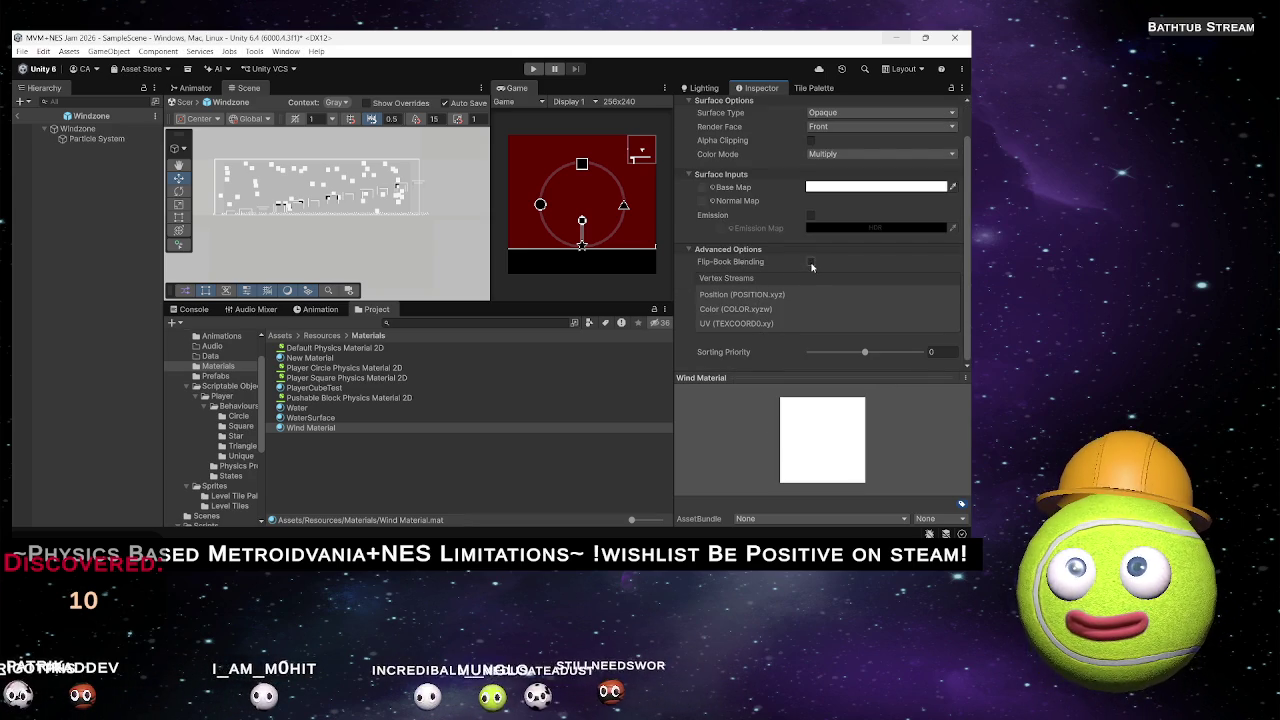
scroll(720, 207, "up", 1)
left_click(822, 151)
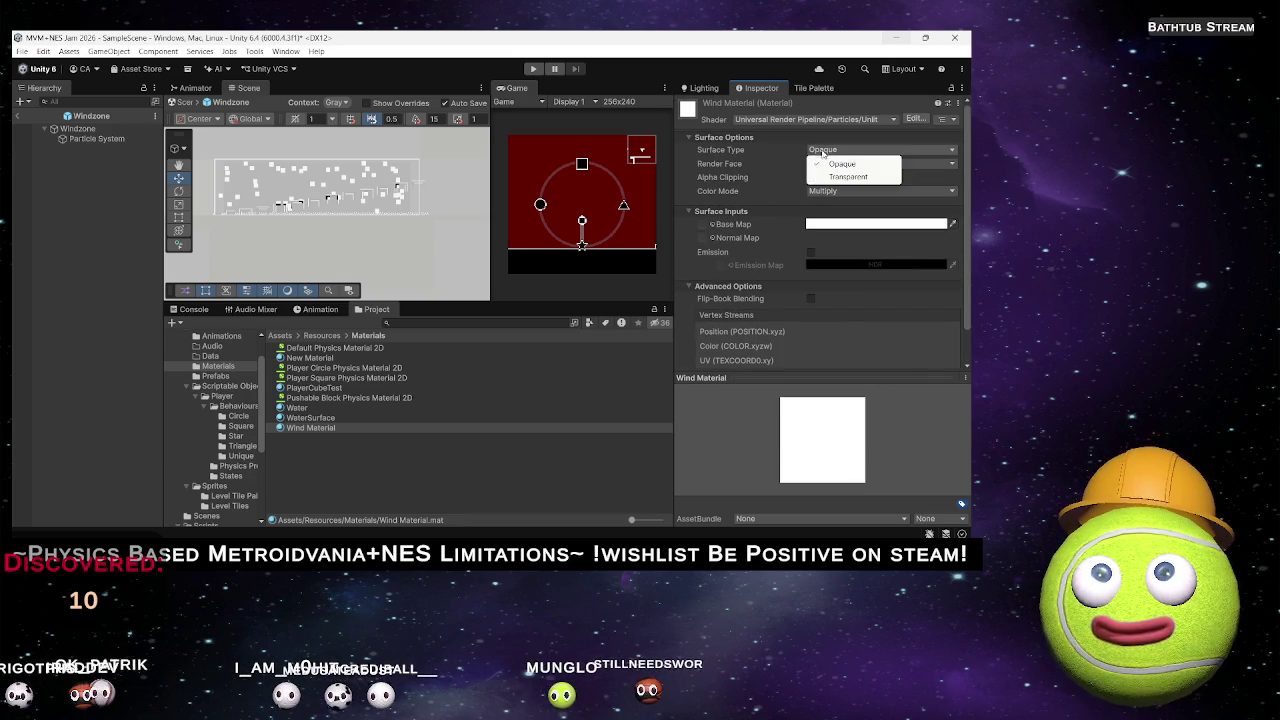
left_click(845, 177)
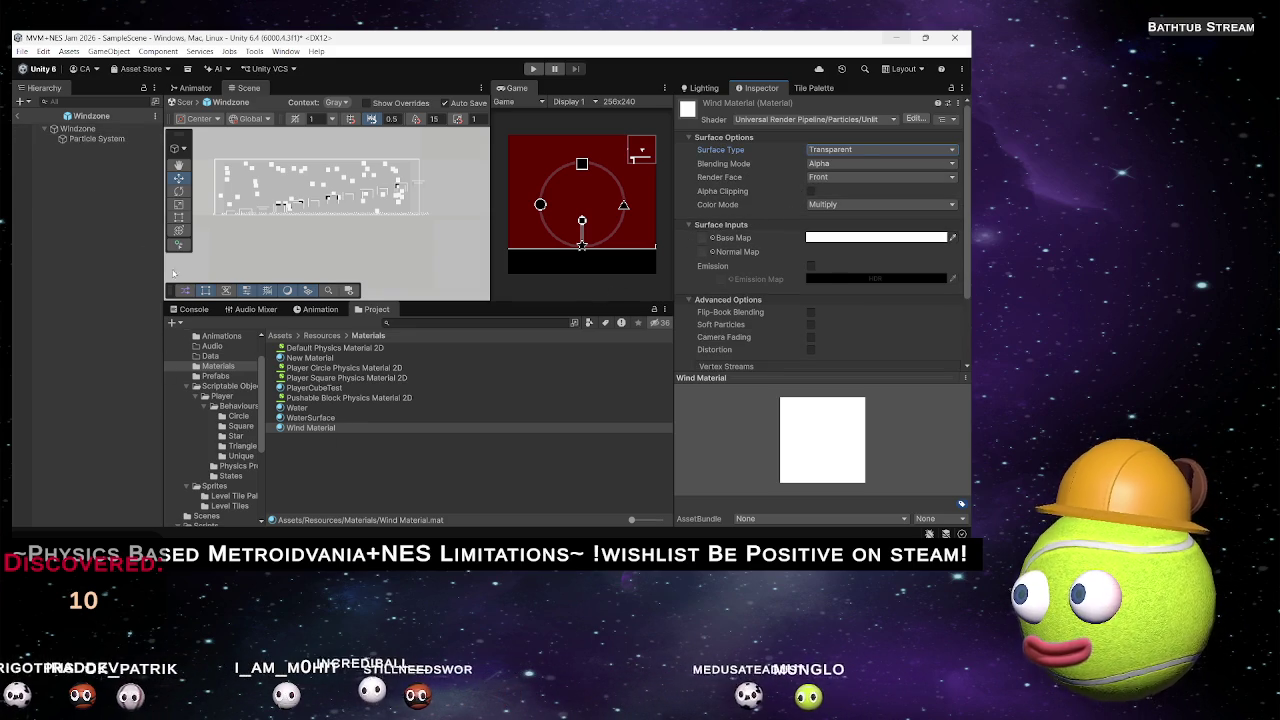
left_click(100, 140)
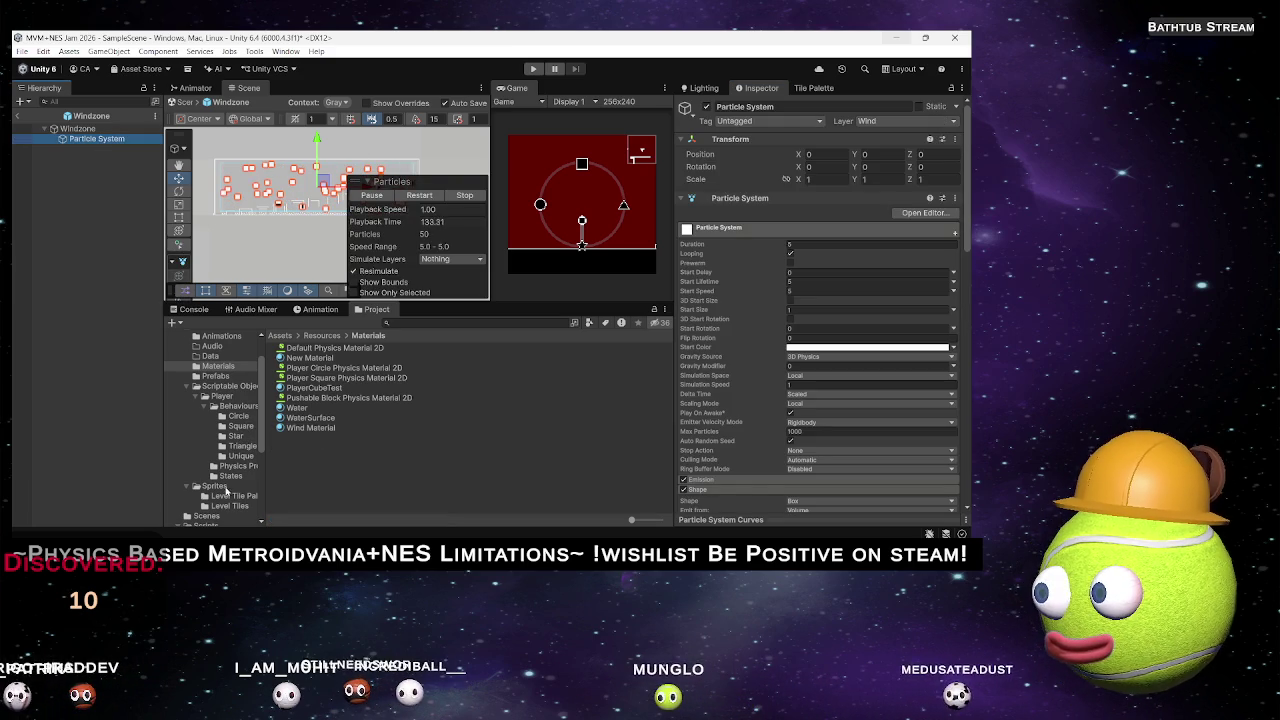
Open the Sprites folder and select the Wind Particle sprite to view its Animated Sprite import settings.
scroll(228, 458, "down", 5)
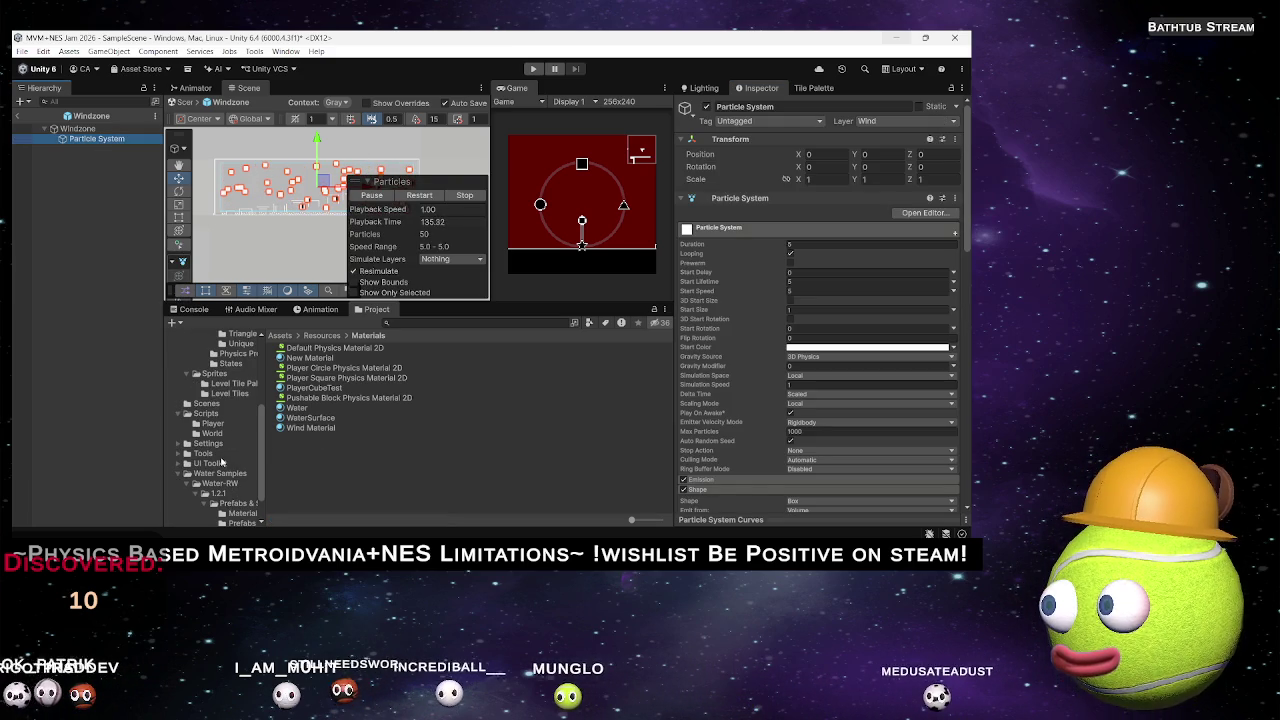
scroll(221, 456, "down", 2)
scroll(218, 402, "up", 2)
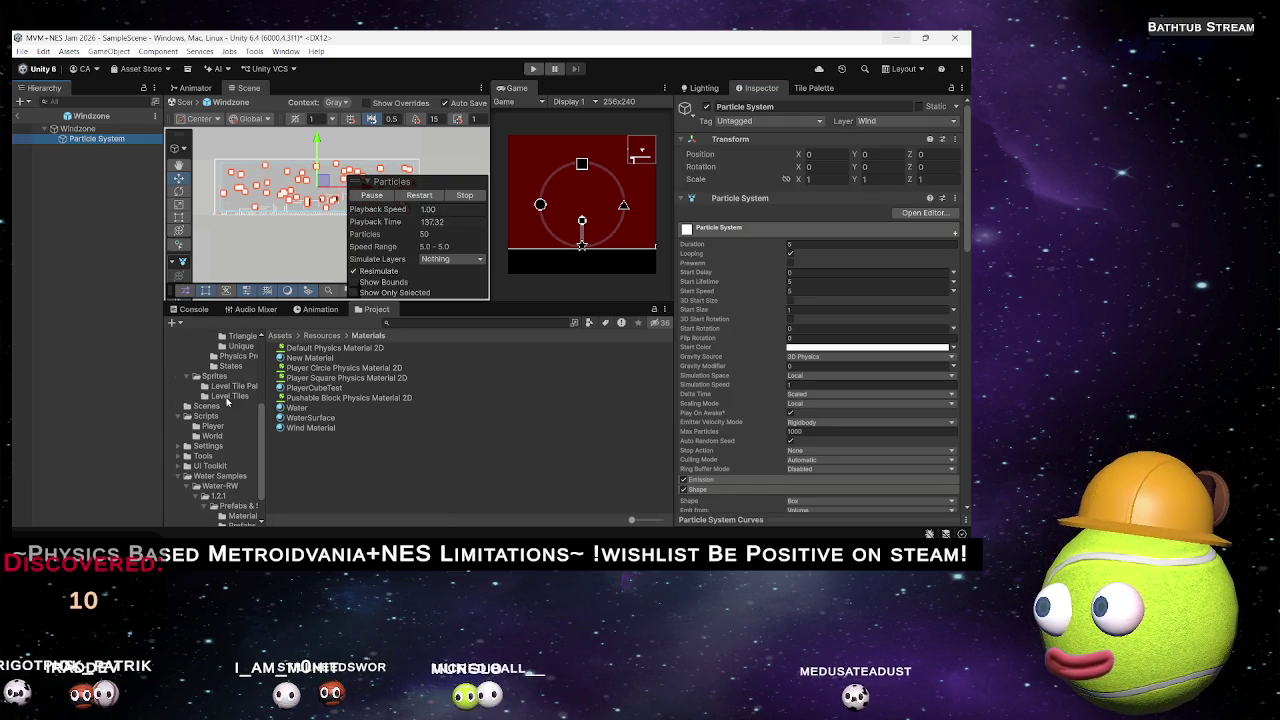
left_click(215, 376)
scroll(290, 460, "down", 5)
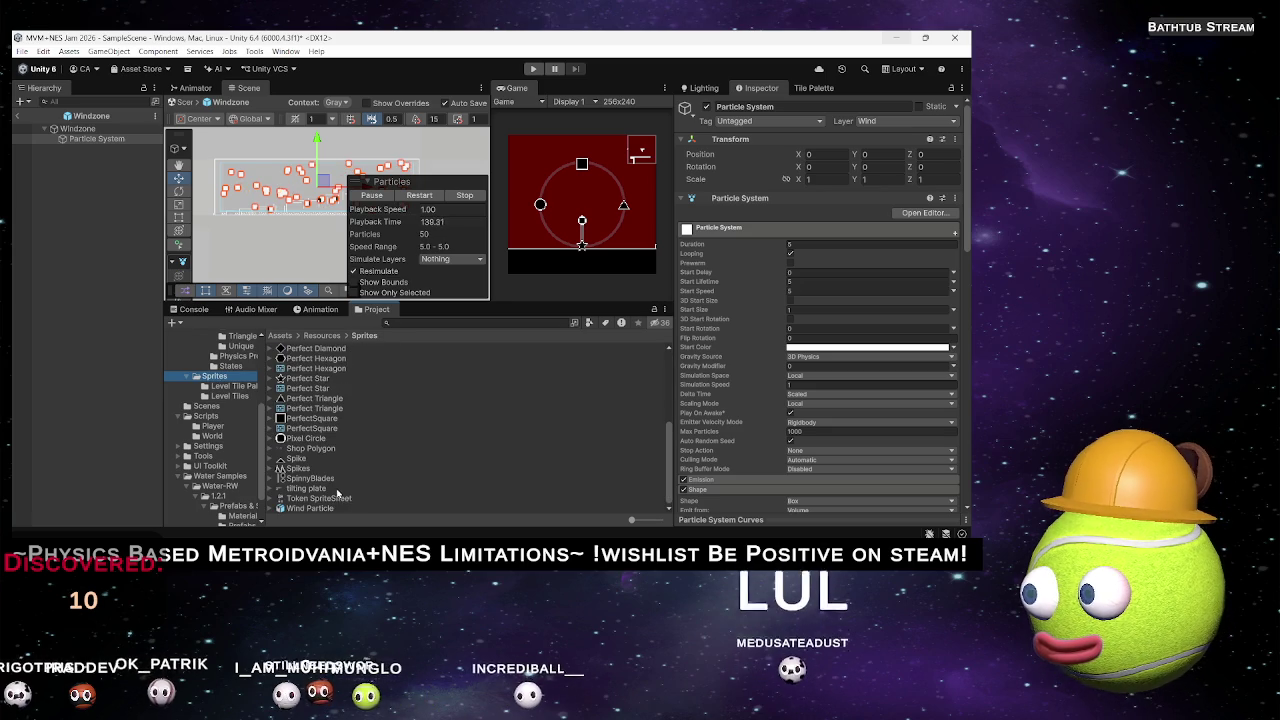
left_click(318, 508)
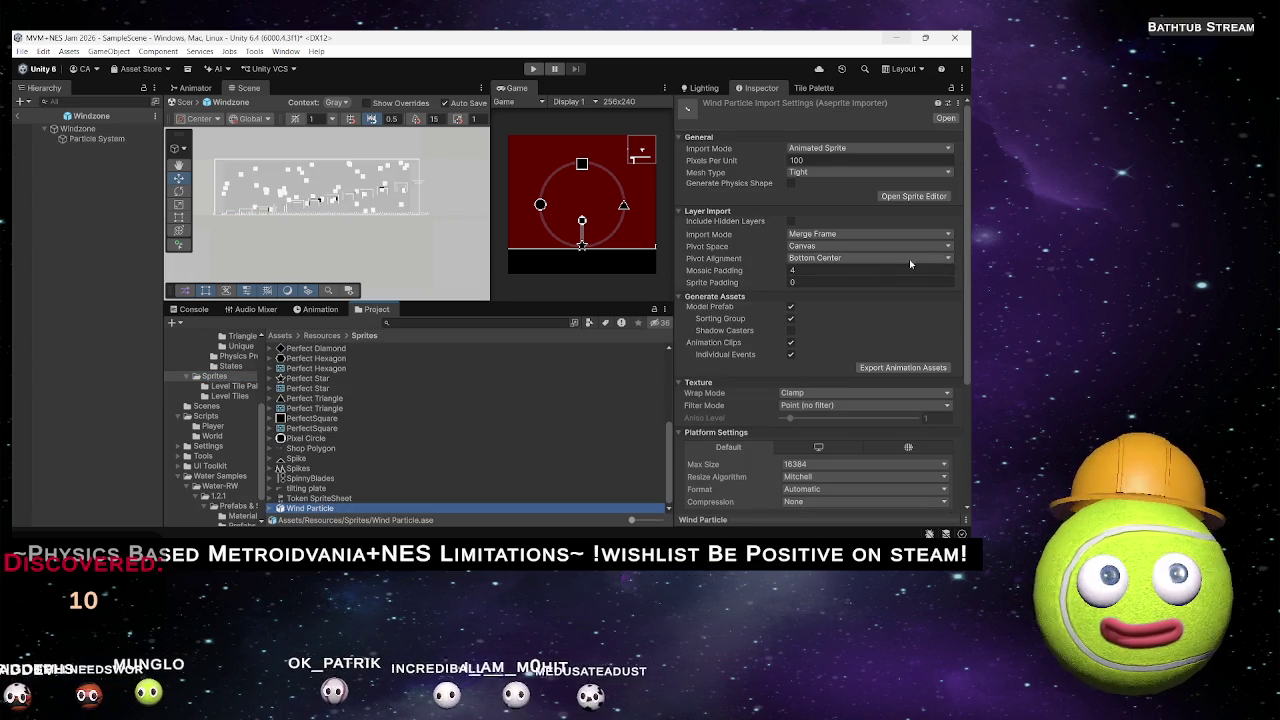
Set the Wind Particle's Pixels Per Unit to 16, keeping a Tight mesh.
left_click(815, 159)
type("16")
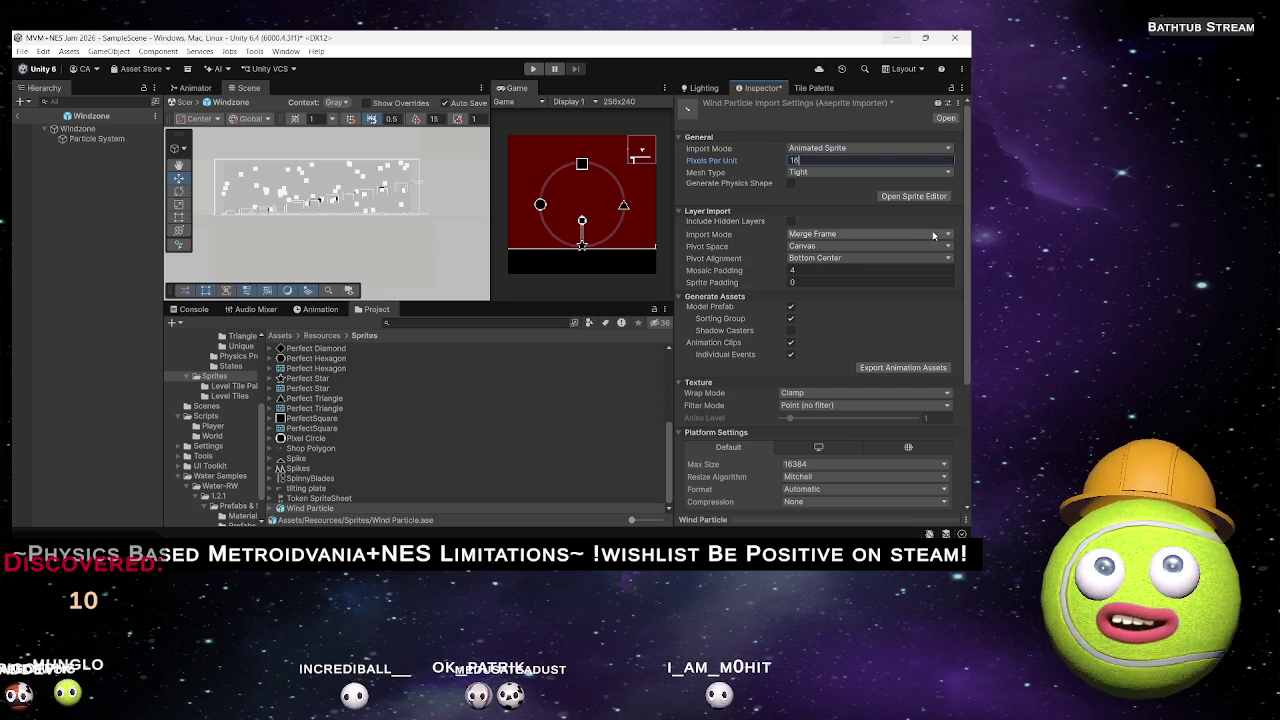
left_click(817, 172)
left_click(819, 176)
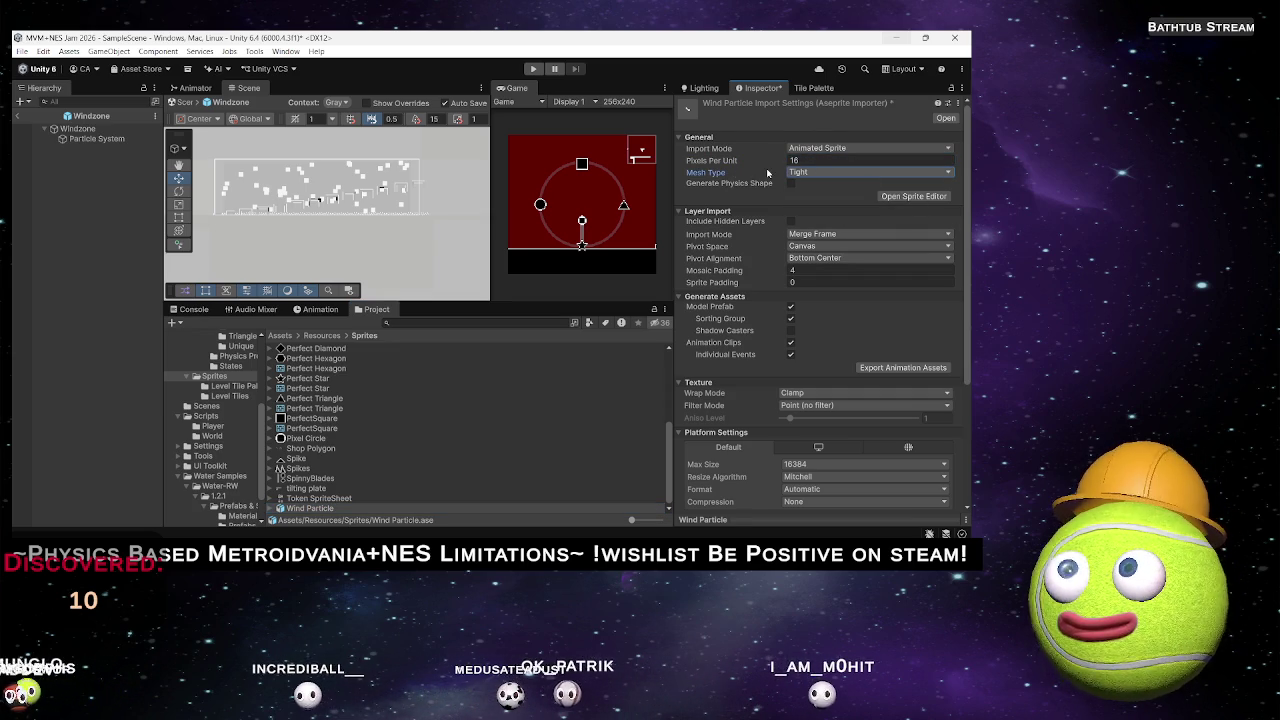
Switch Import Mode to Sprite Sheet and open it in the Sprite Editor, applying changes.
left_click(816, 148)
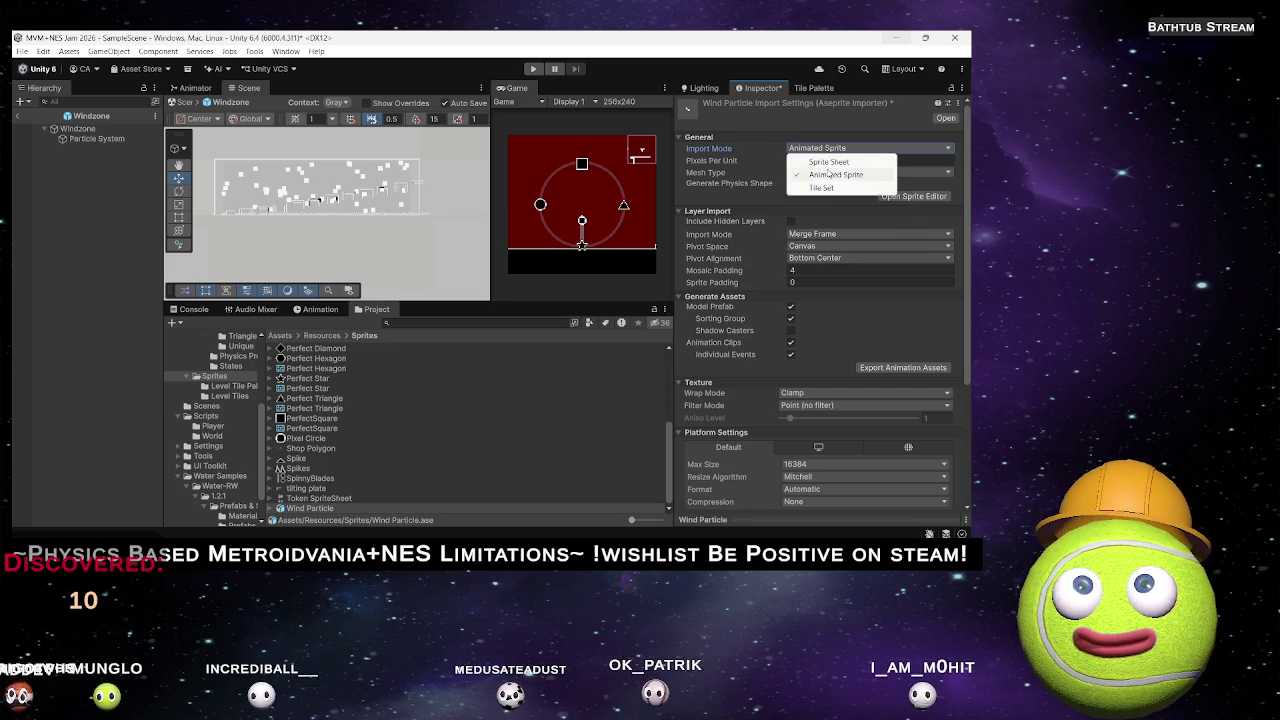
left_click(880, 160)
left_click(806, 177)
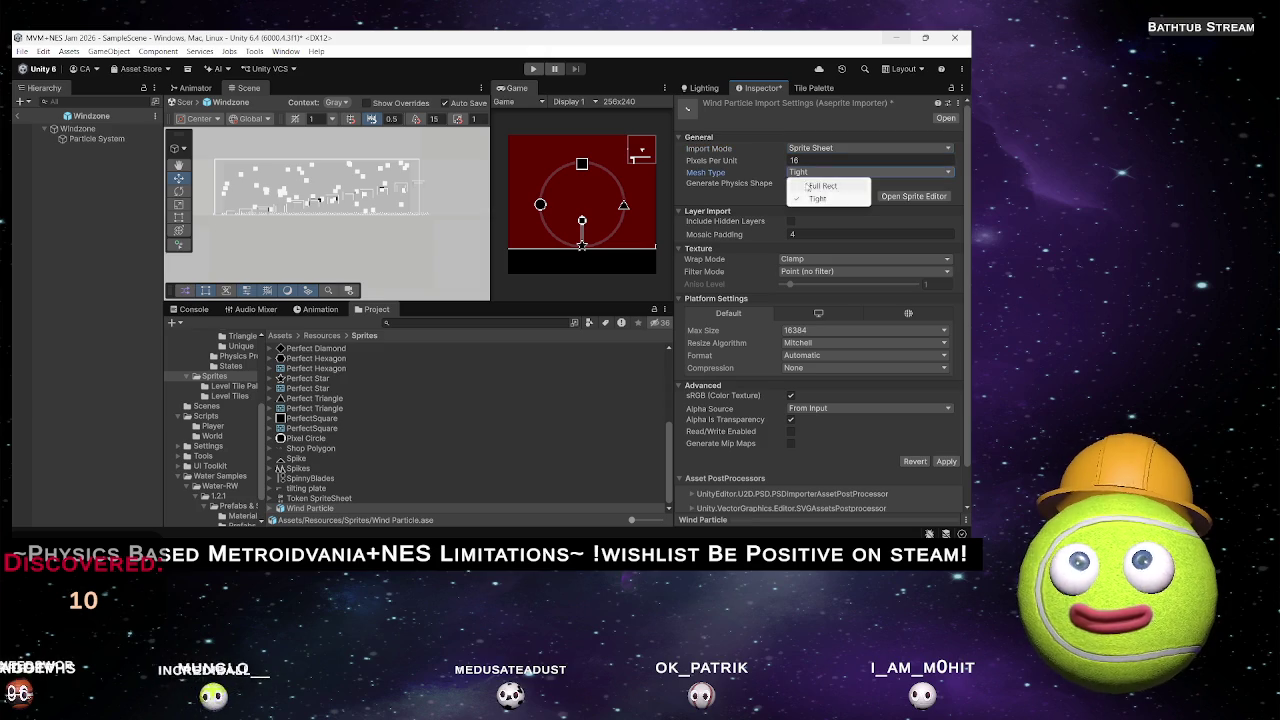
left_click(816, 184)
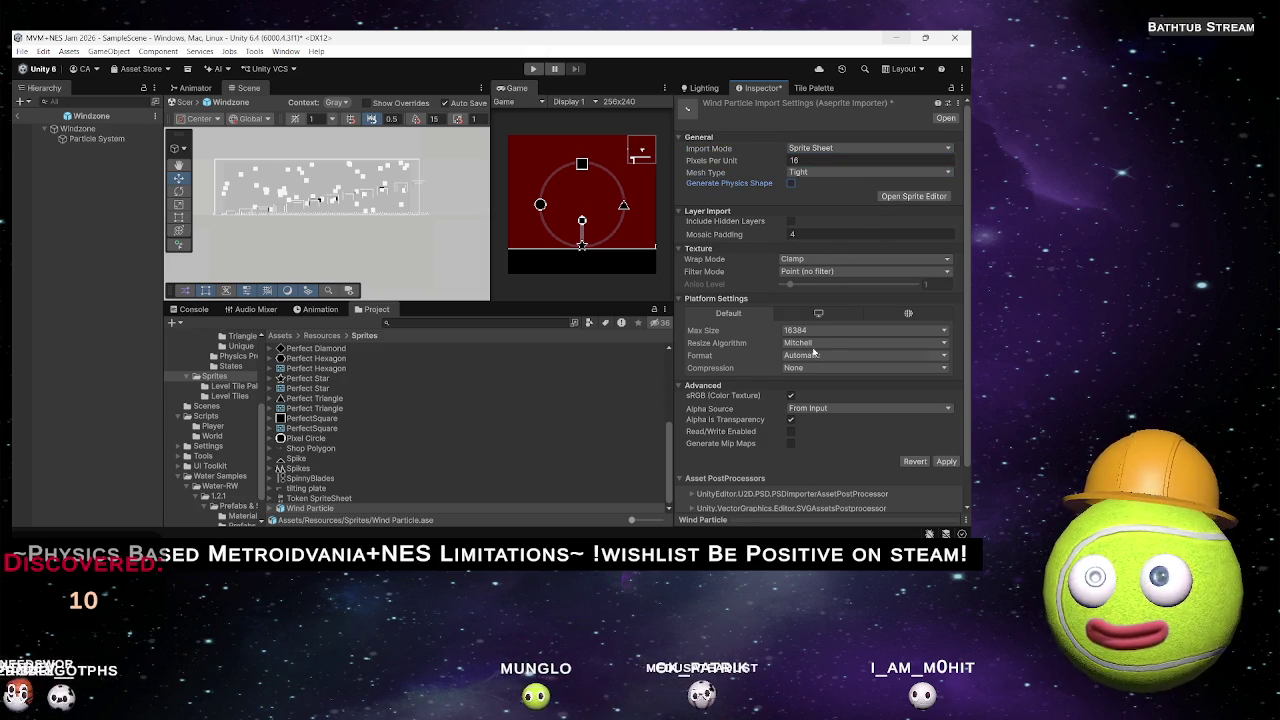
left_click(907, 197)
key("Return")
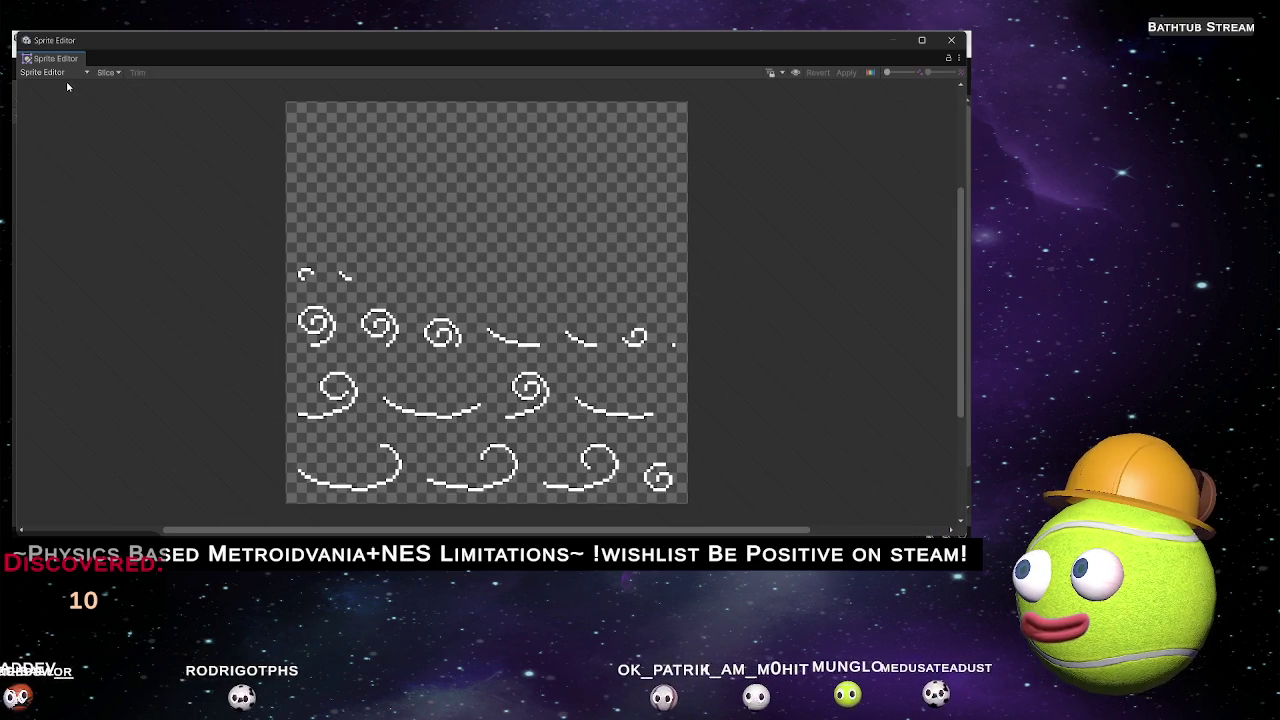
Set the slice type to Grid By Cell Size with a 32-pixel cell width.
left_click(106, 72)
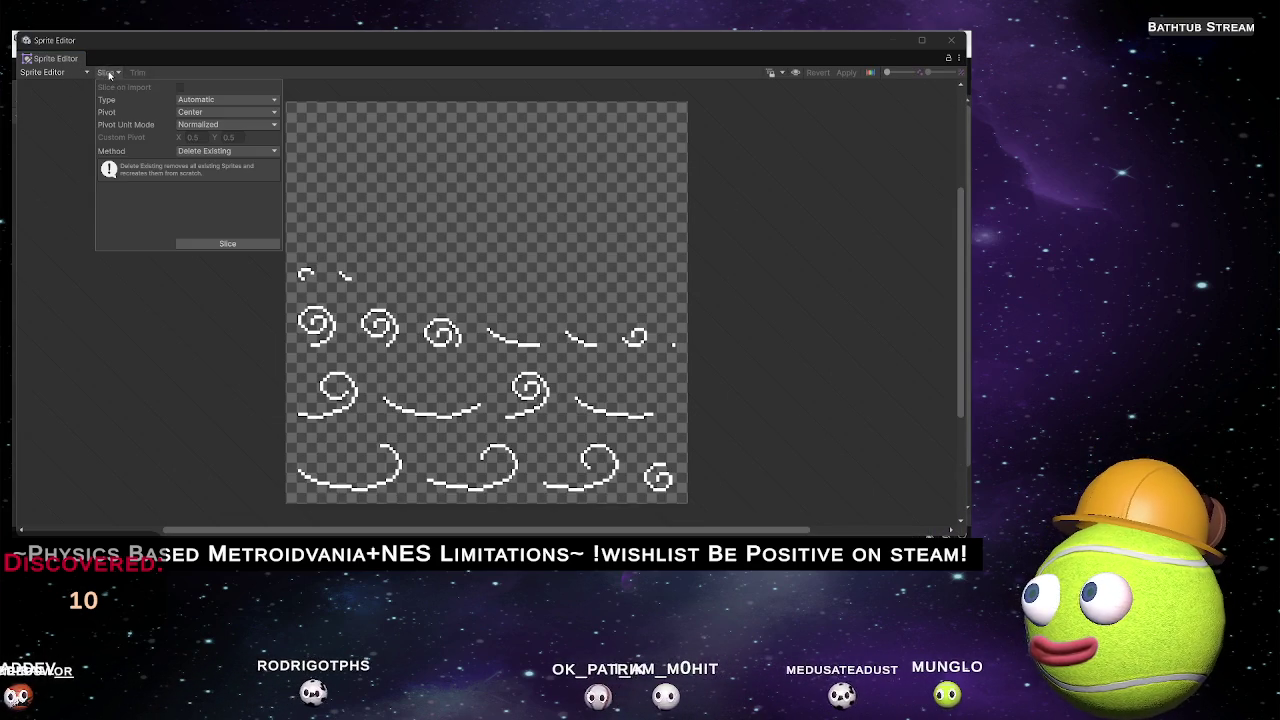
left_click(215, 99)
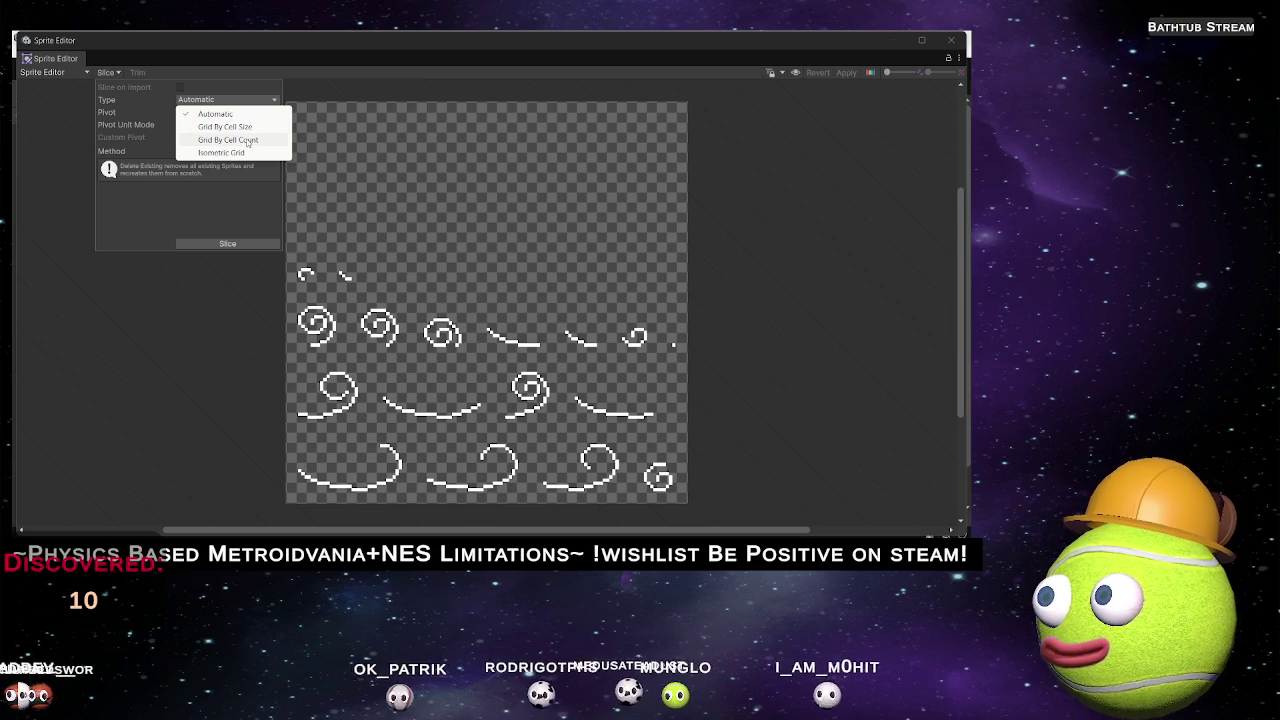
left_click(248, 143)
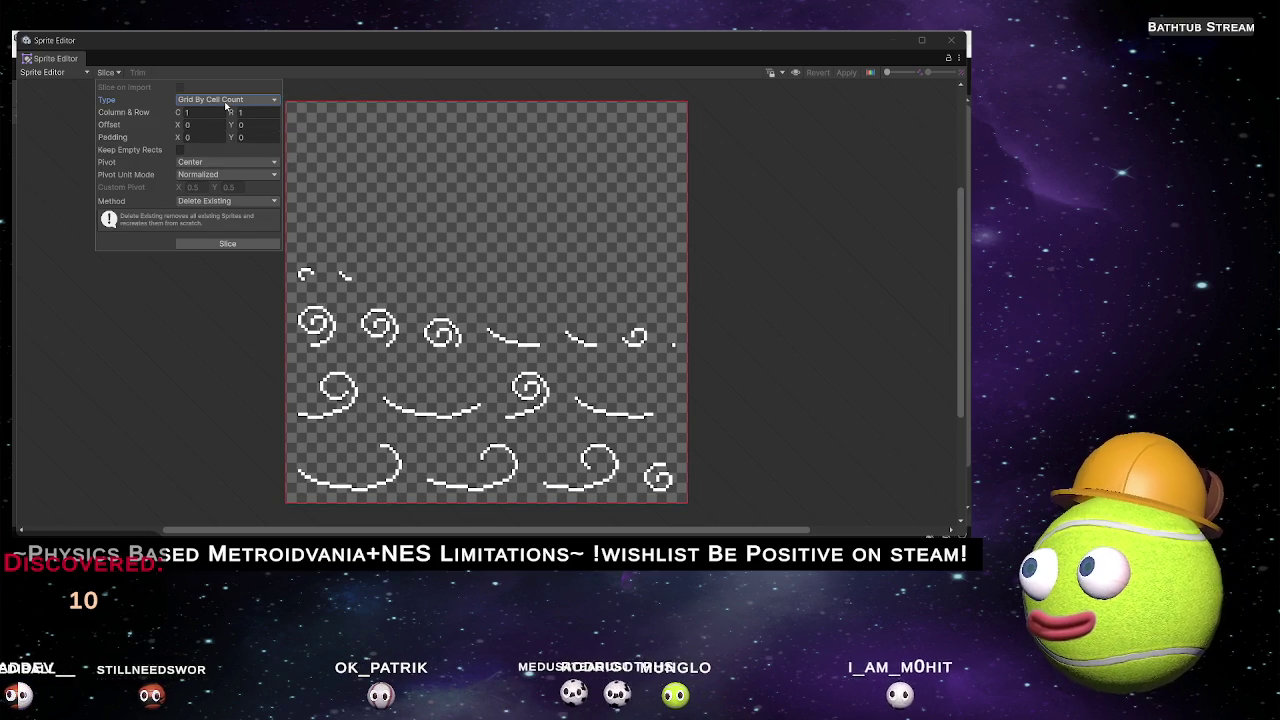
left_click(226, 100)
left_click(215, 131)
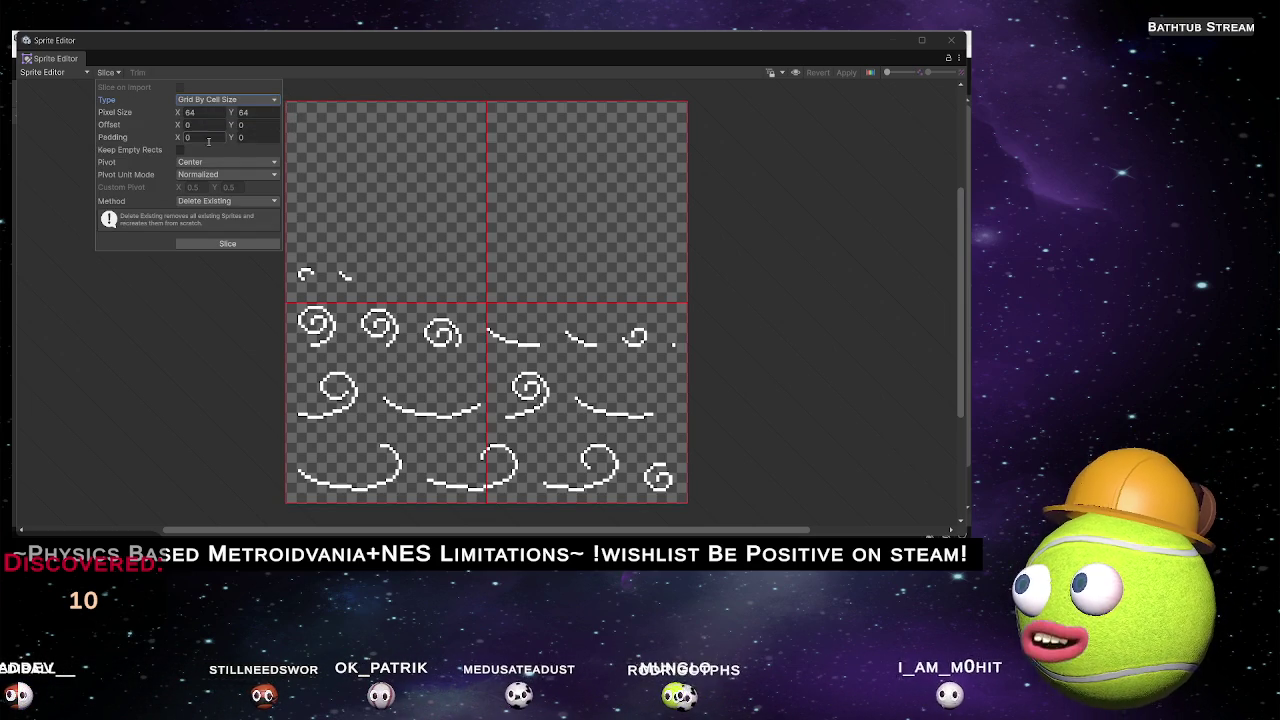
left_click(201, 113)
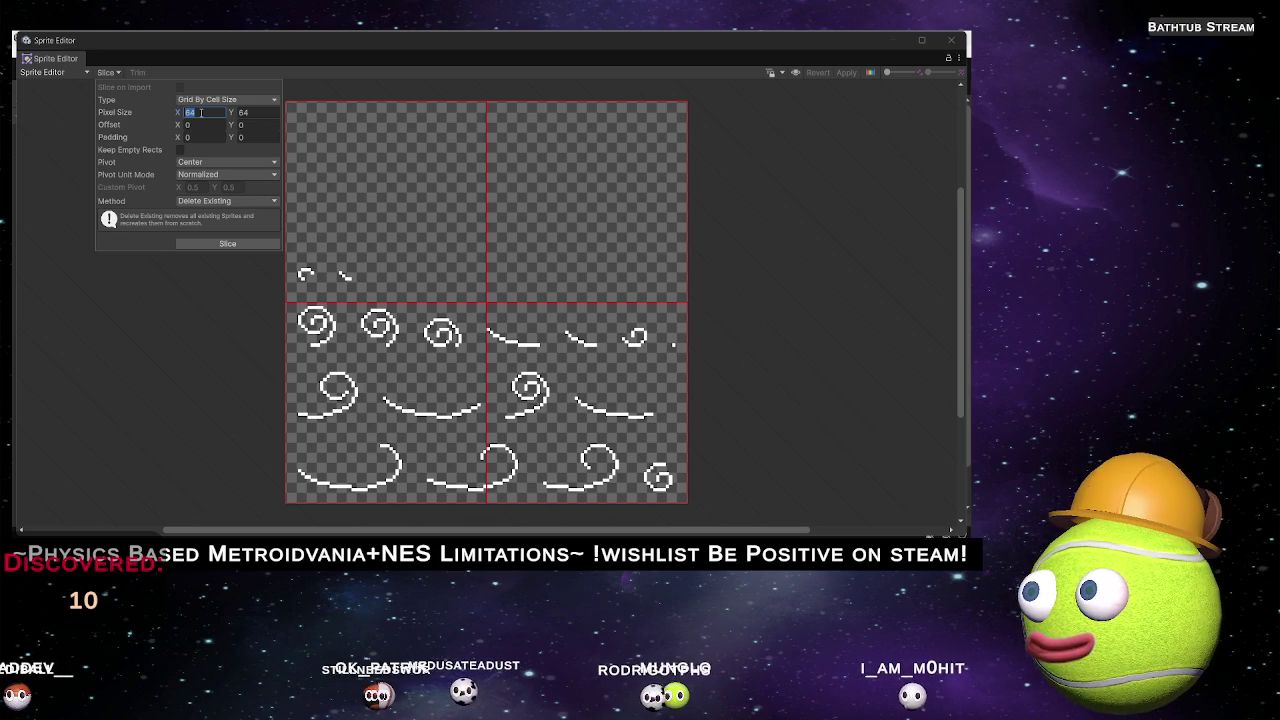
type("32")
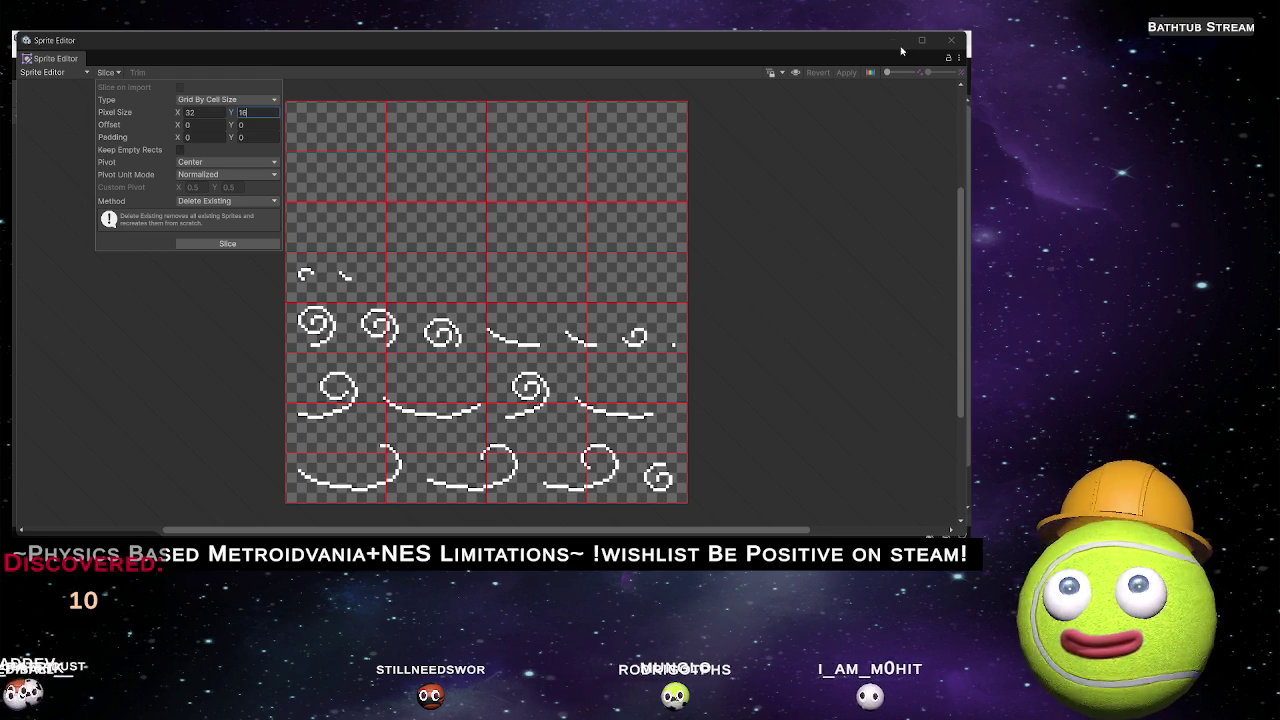
left_click(186, 297)
key("alt+Tab")
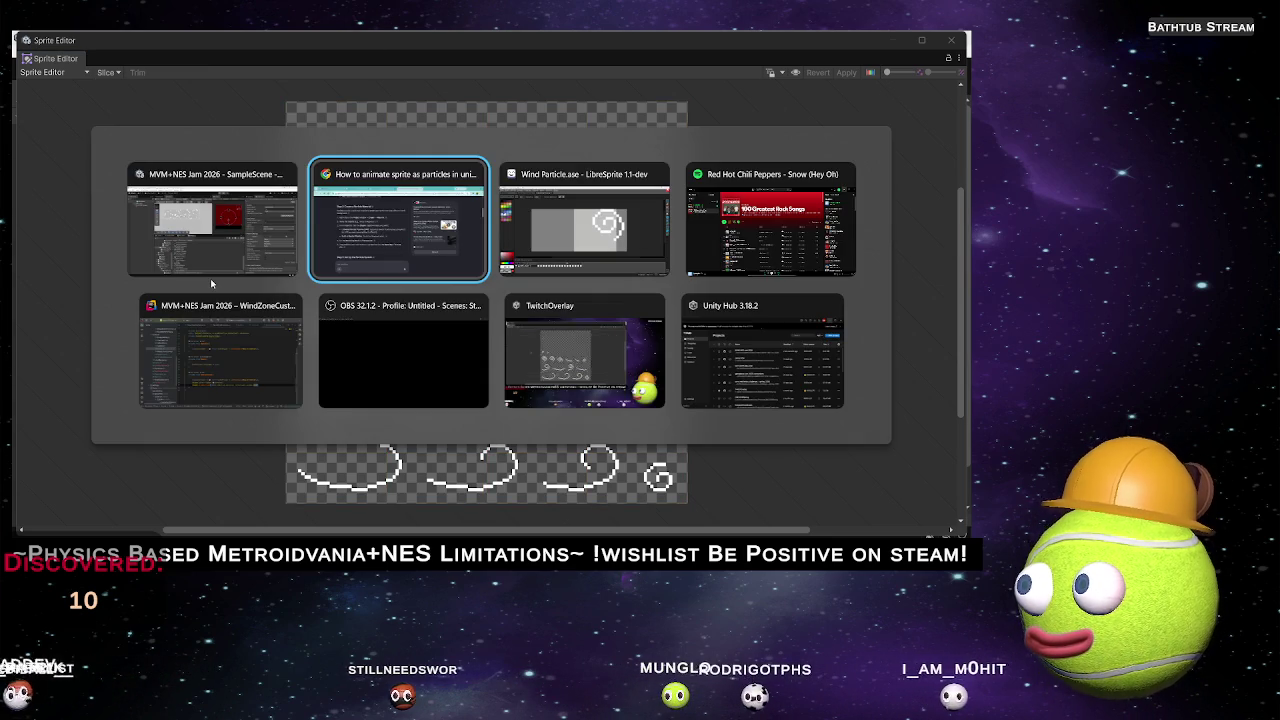
Export the LibreSprite frames as a 4-row, by-columns Wind Particle.png sheet, then minimize LibreSprite.
key("alt+Tab")
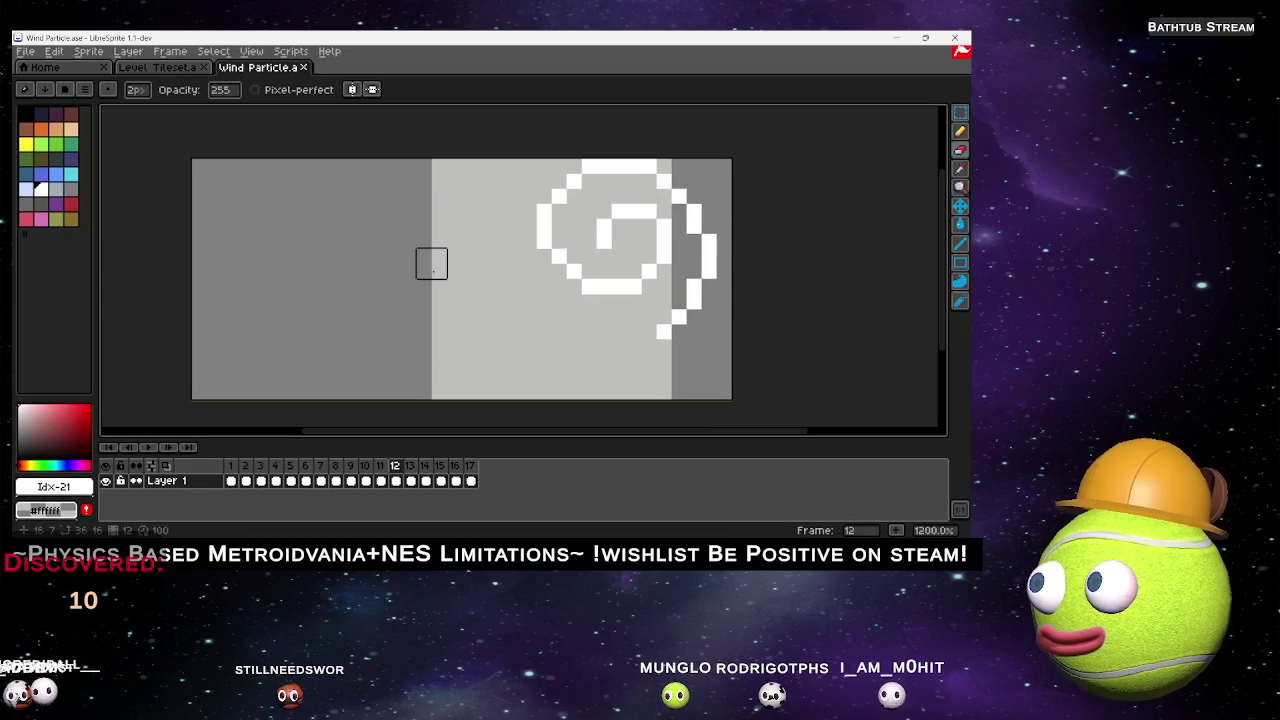
left_click(25, 51)
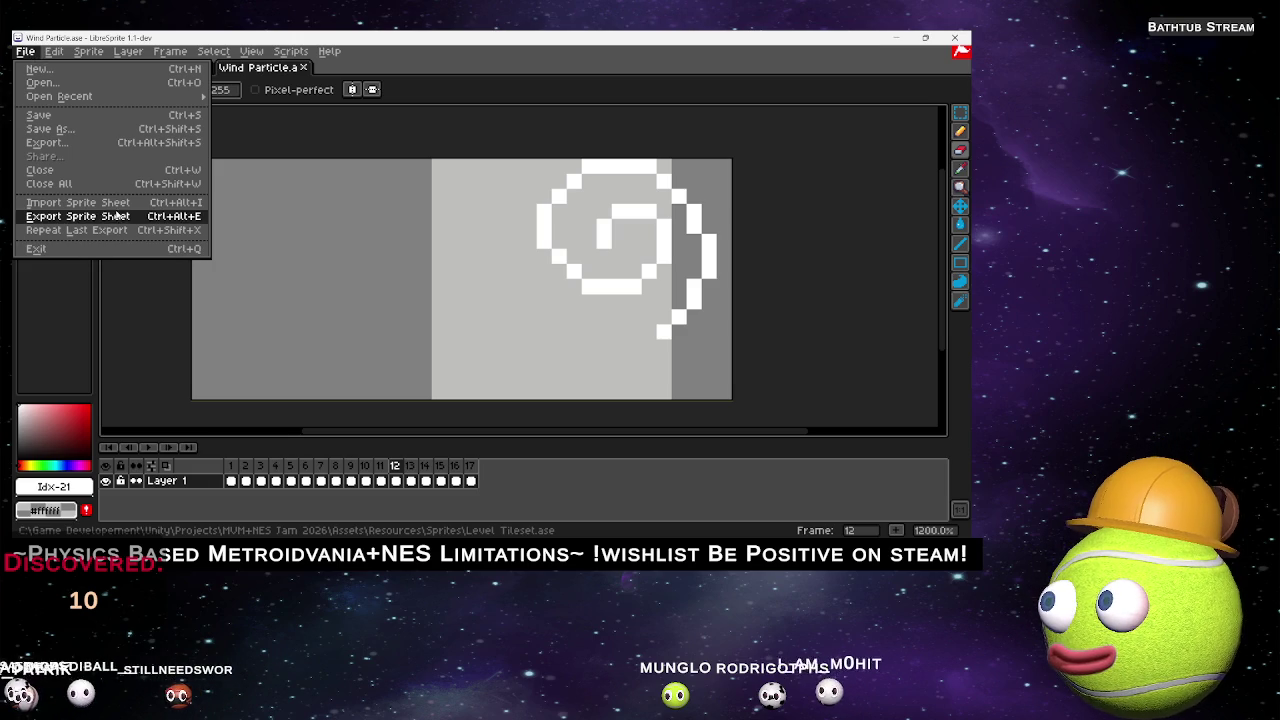
left_click(122, 219)
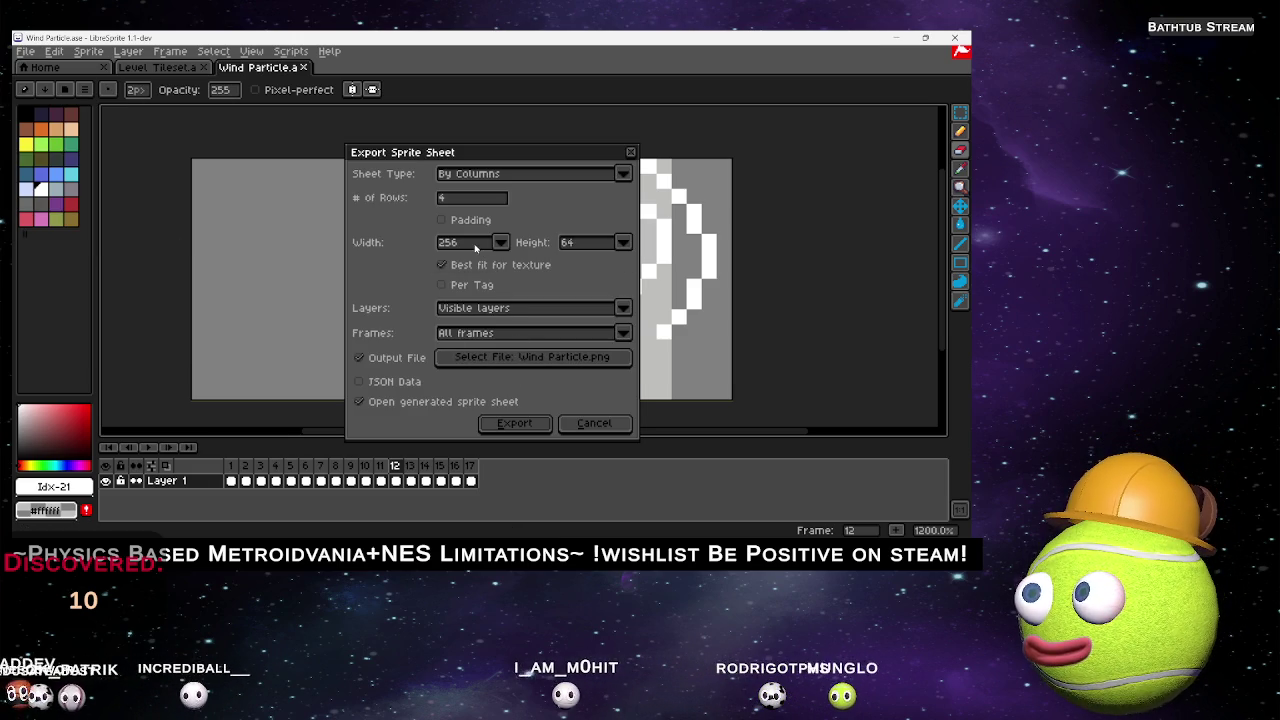
left_click(533, 432)
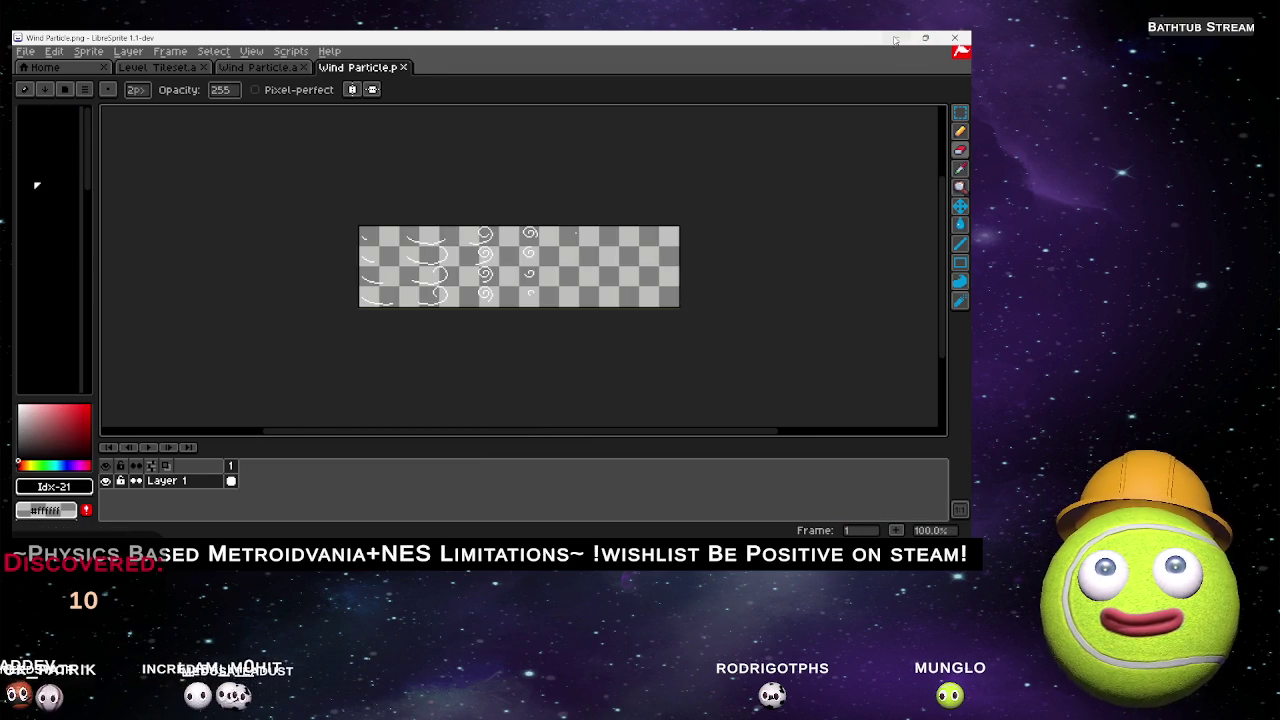
left_click(895, 40)
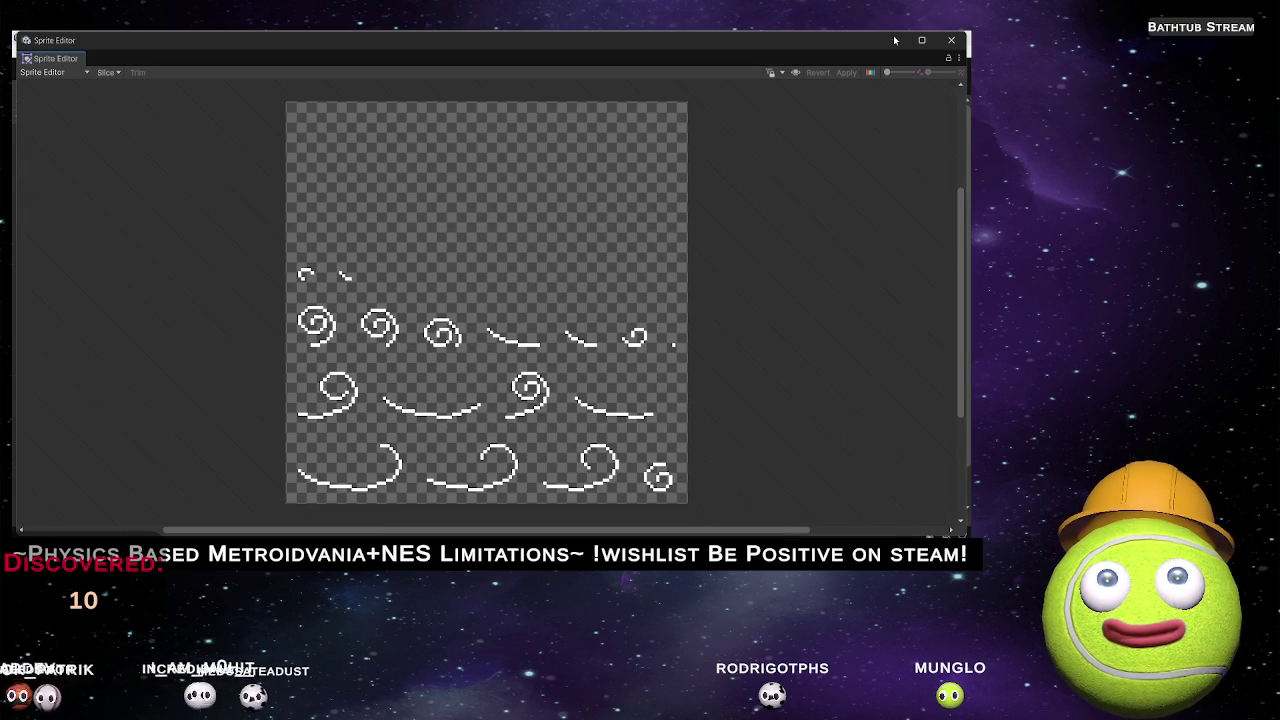
Close the Sprite Editor, select Wind Particle.png and enter 16 pixels per unit.
left_click(948, 42)
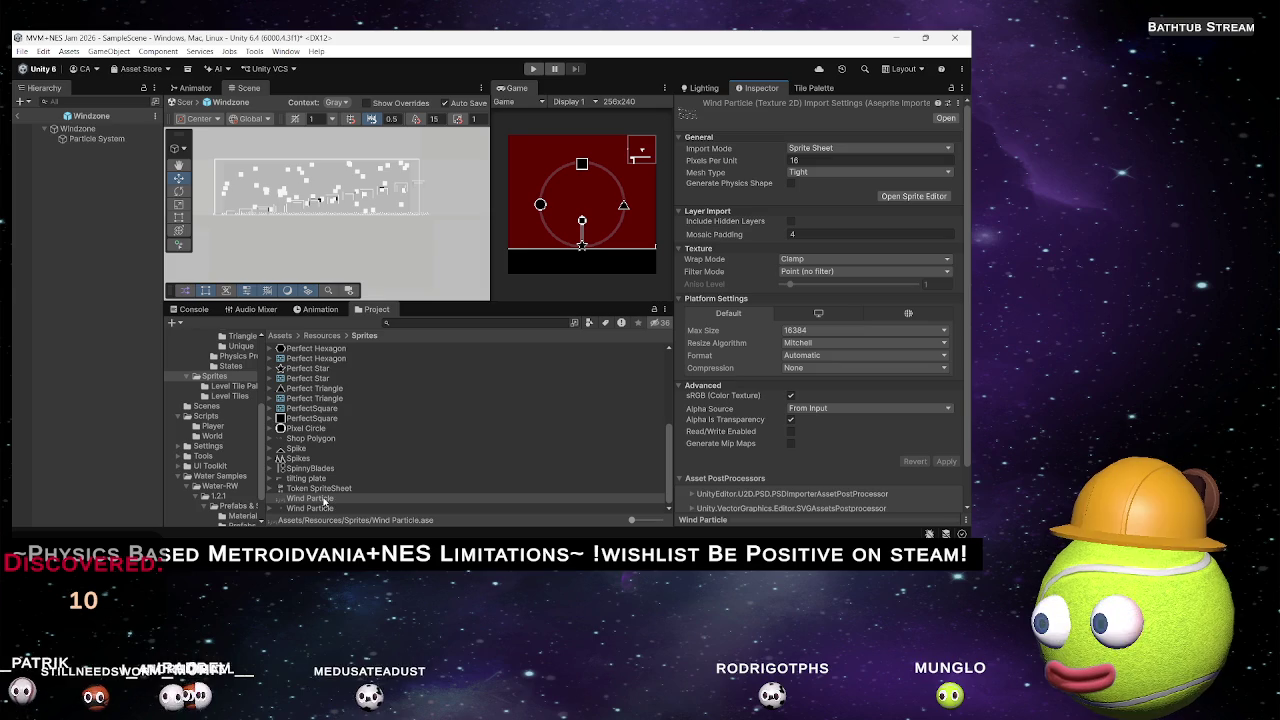
left_click(312, 509)
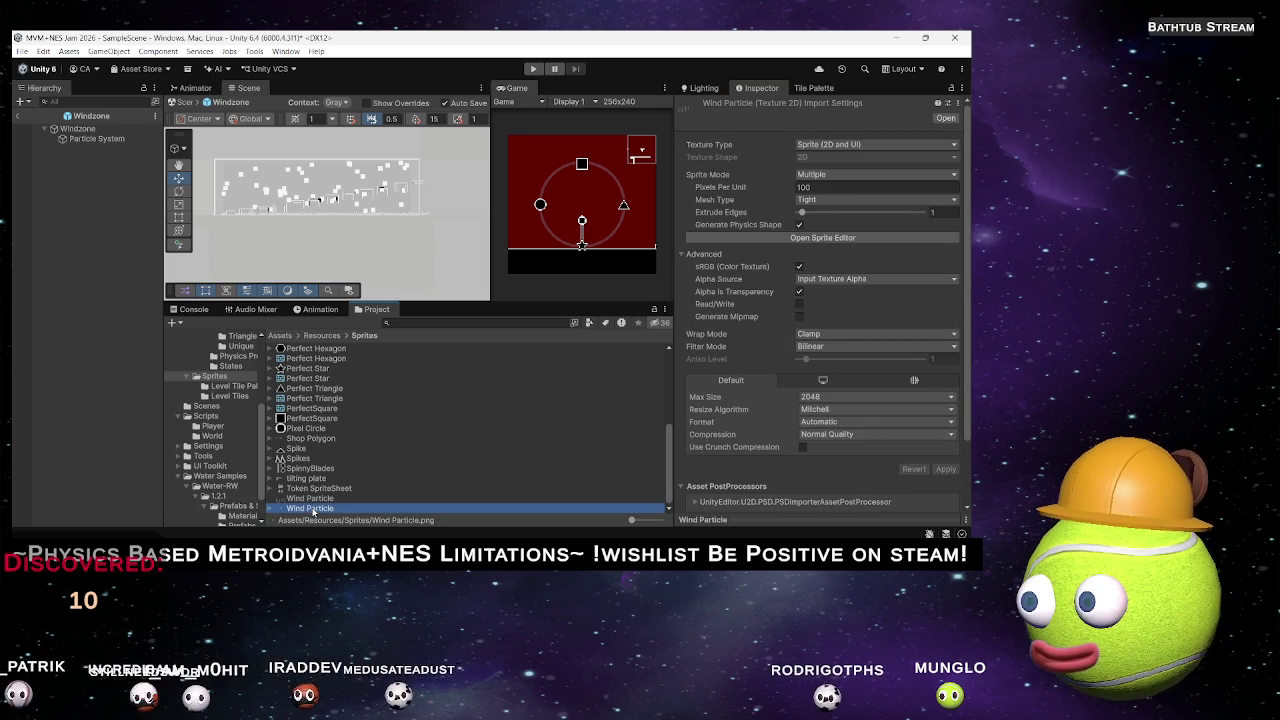
left_click(822, 175)
left_click(887, 184)
type("16")
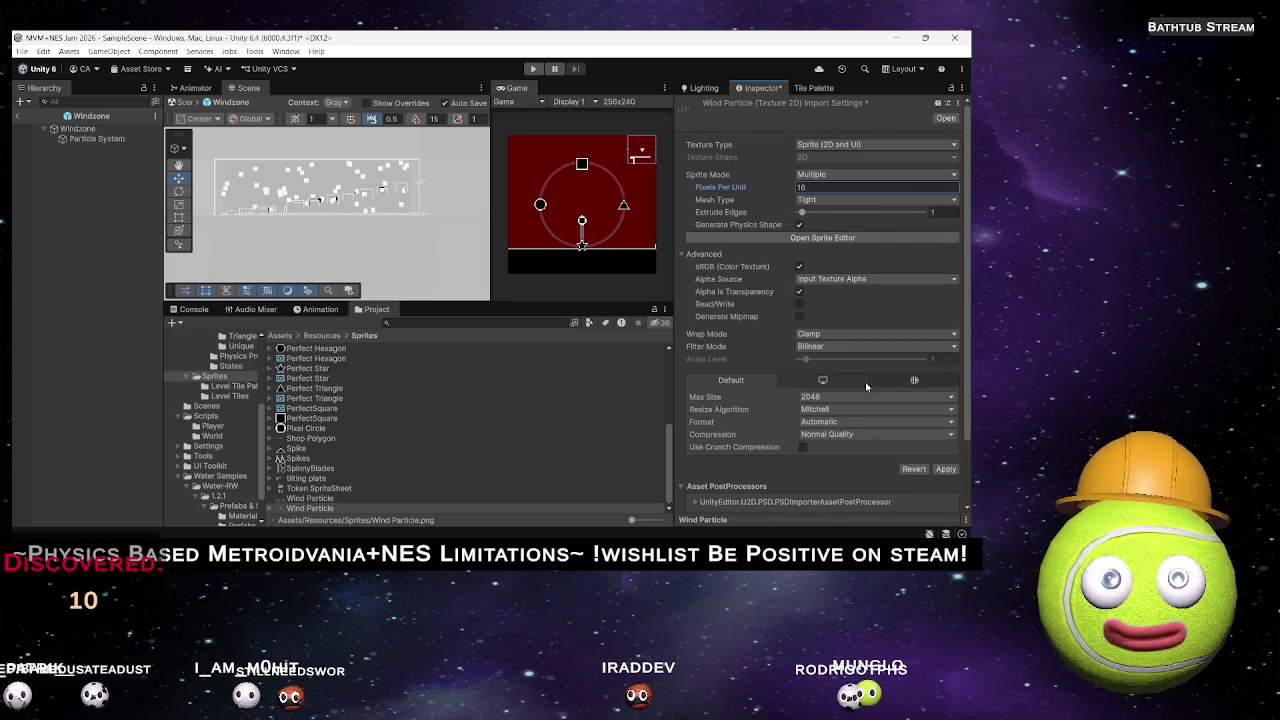
Set Point filtering and no compression, then apply and open the Sprite Editor.
left_click(860, 346)
left_click(835, 360)
left_click(875, 434)
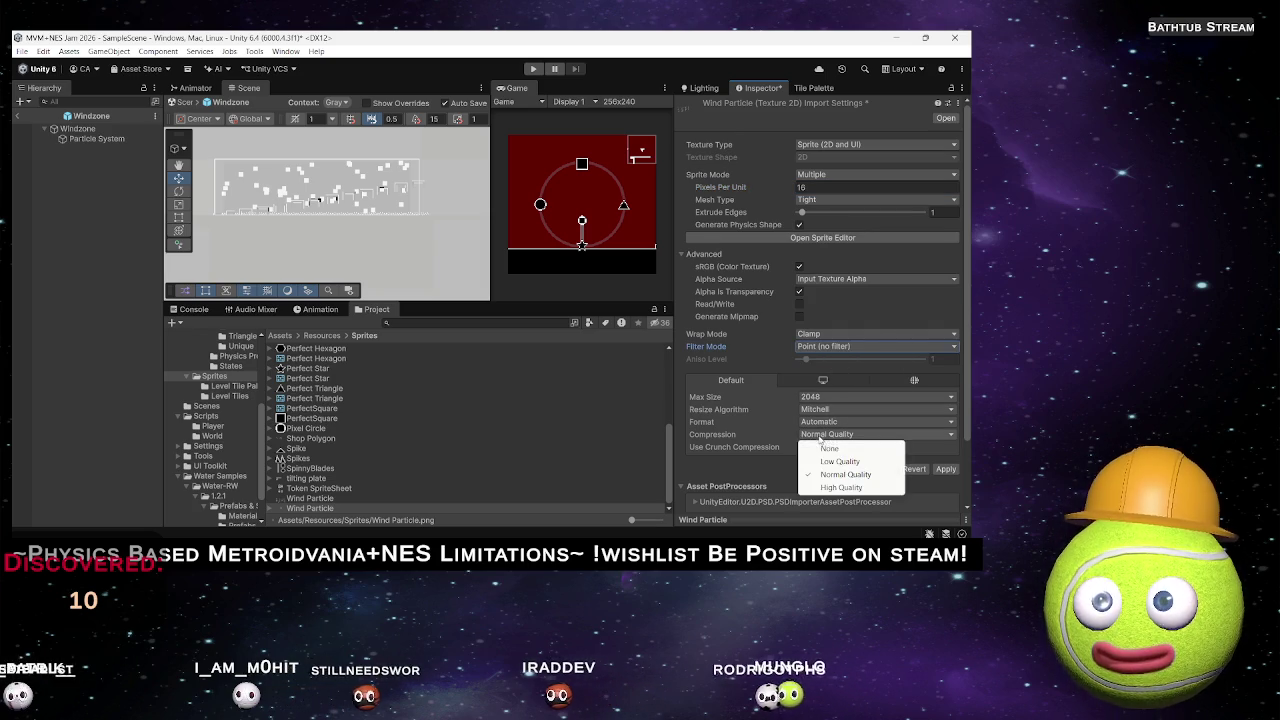
left_click(840, 447)
left_click(815, 238)
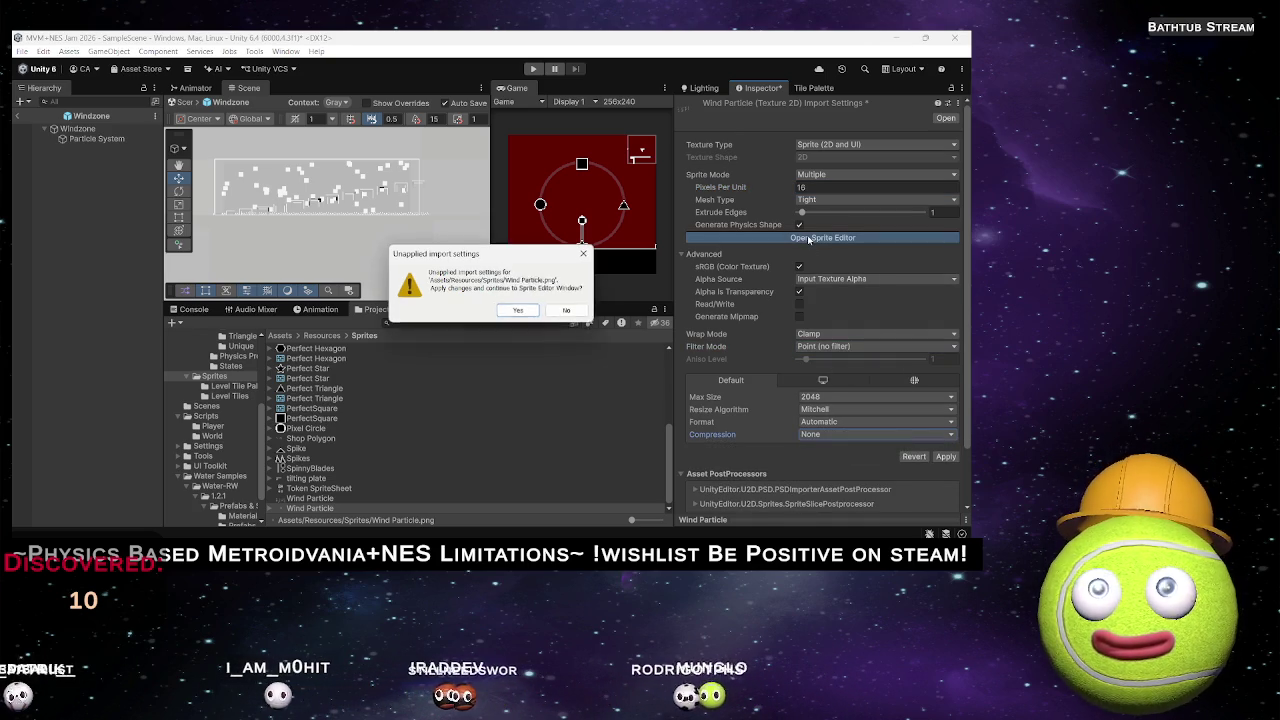
left_click(517, 310)
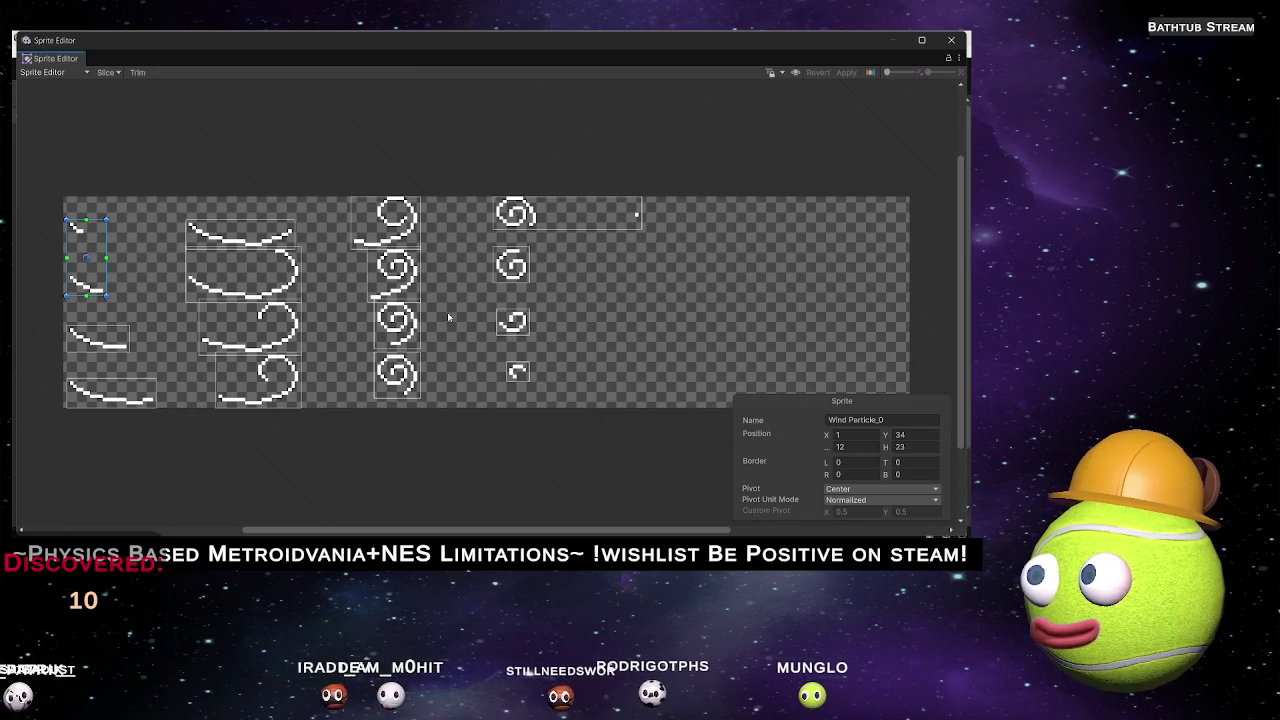
Slice the sheet with the current grid, then rework the cell-width value as an expression.
left_click(115, 73)
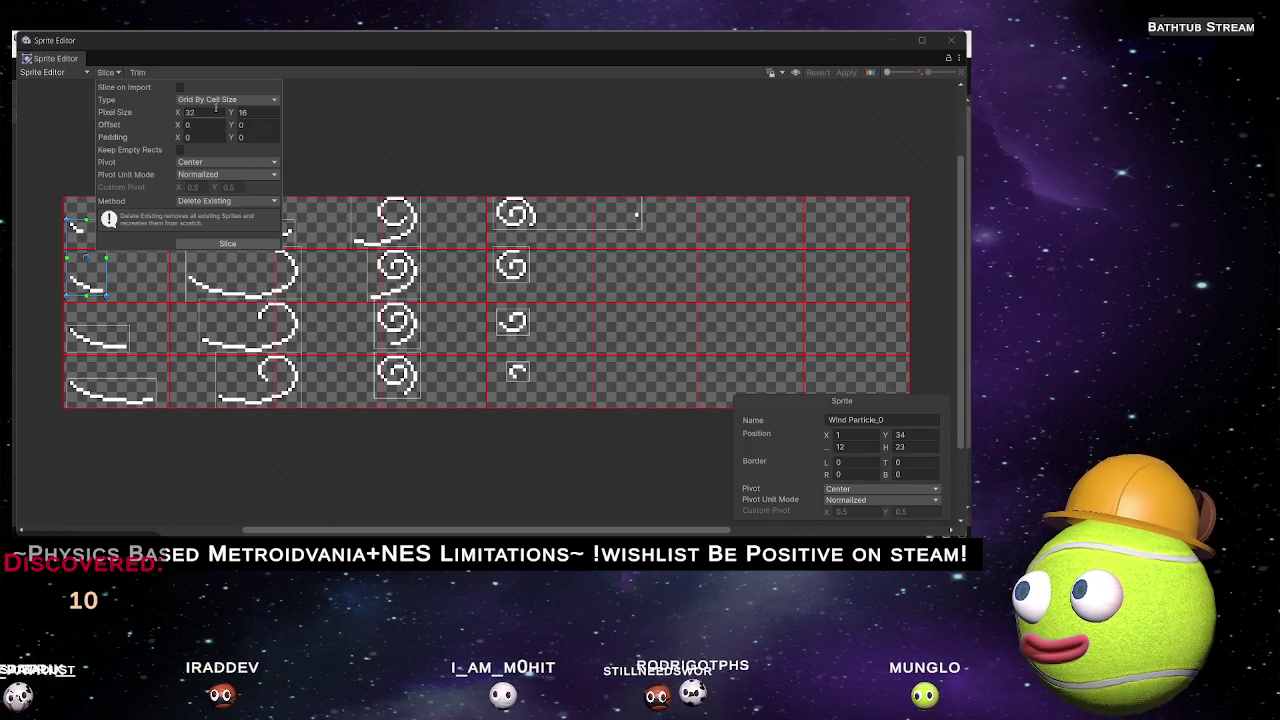
left_click(228, 244)
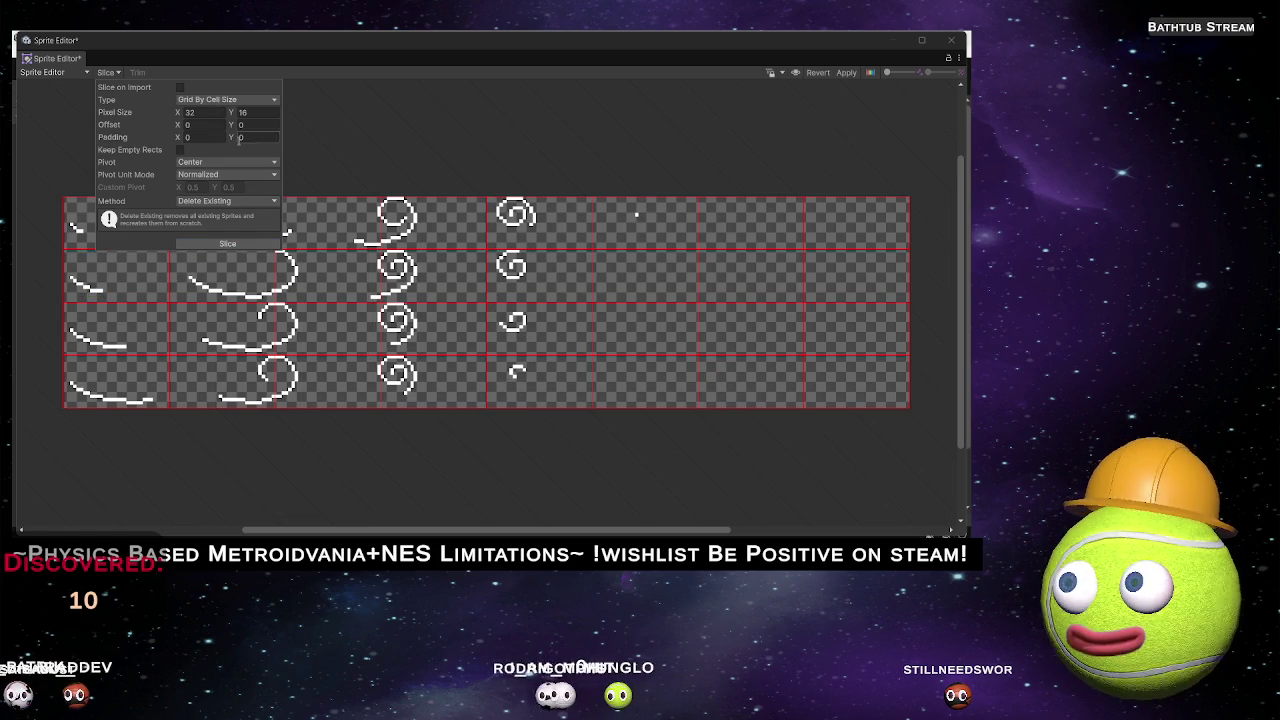
left_click(208, 113)
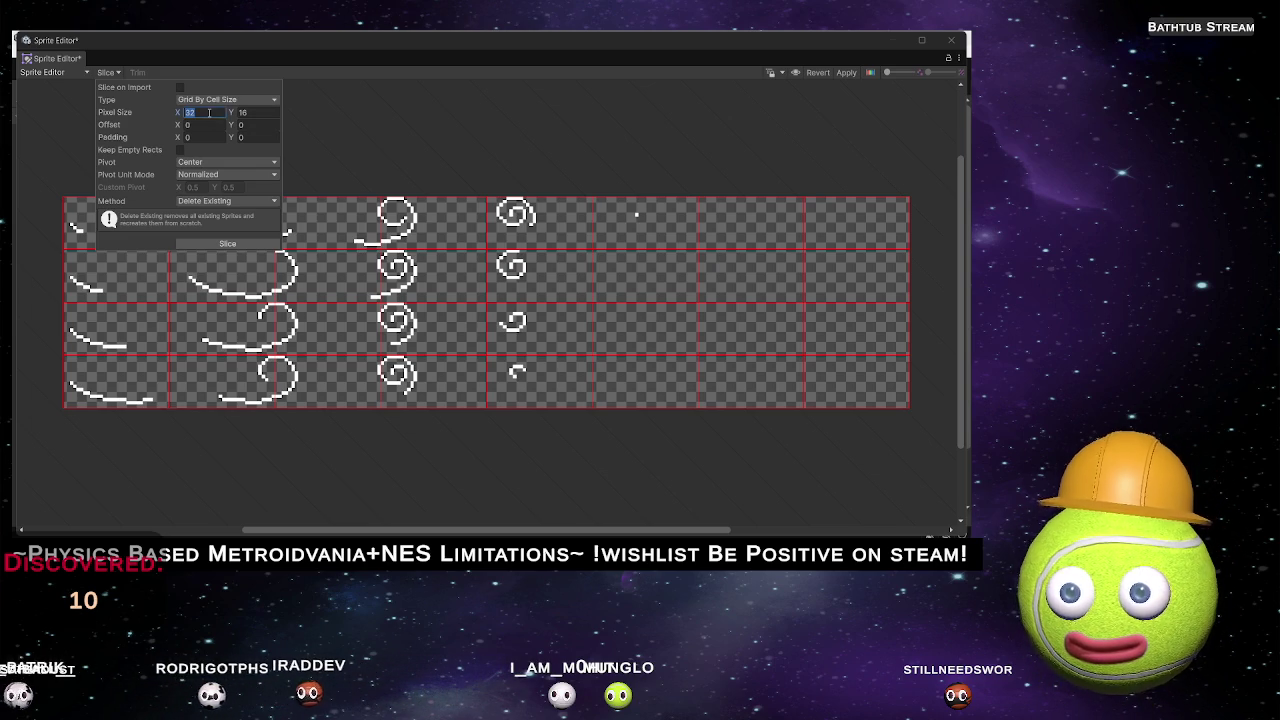
left_click(208, 113)
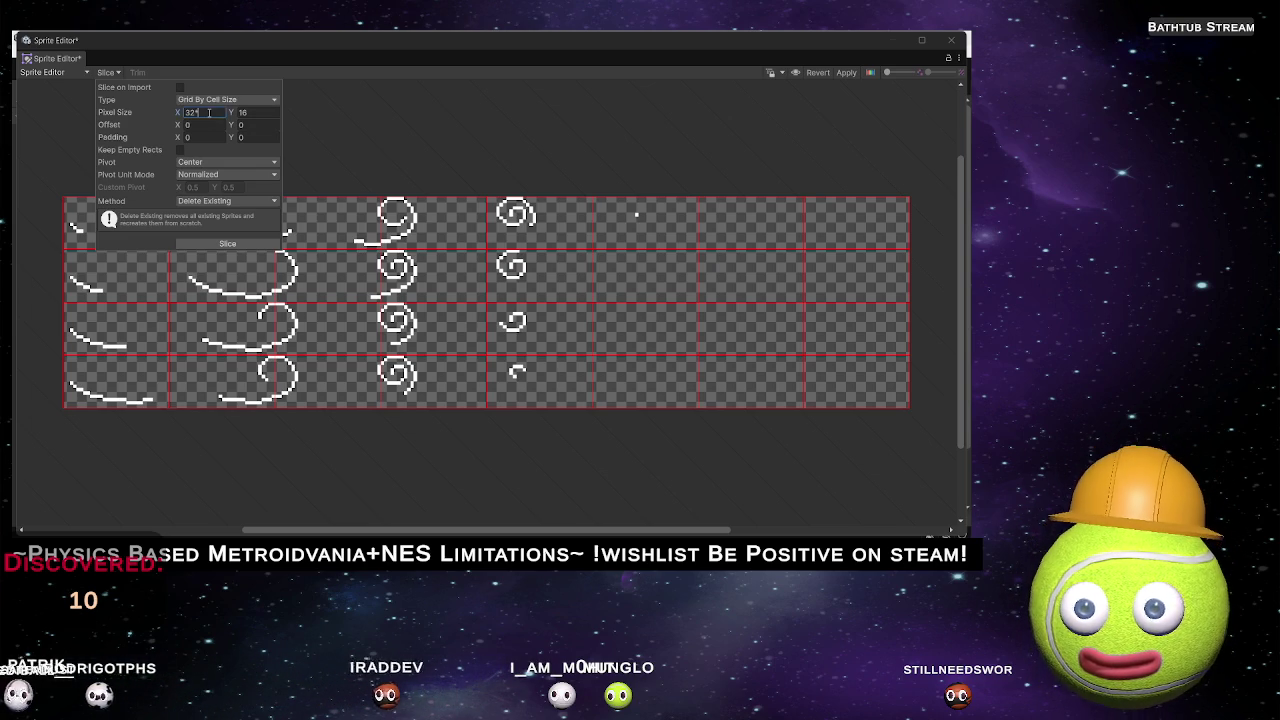
type("+16")
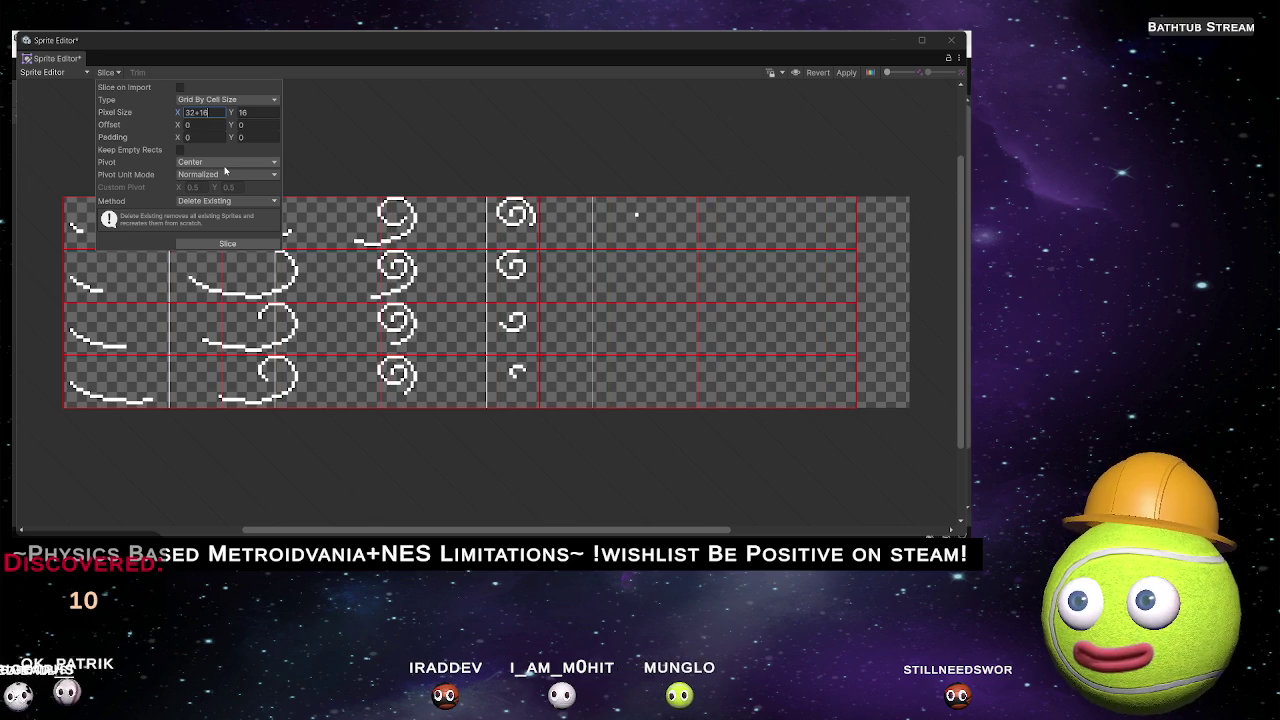
type("-8")
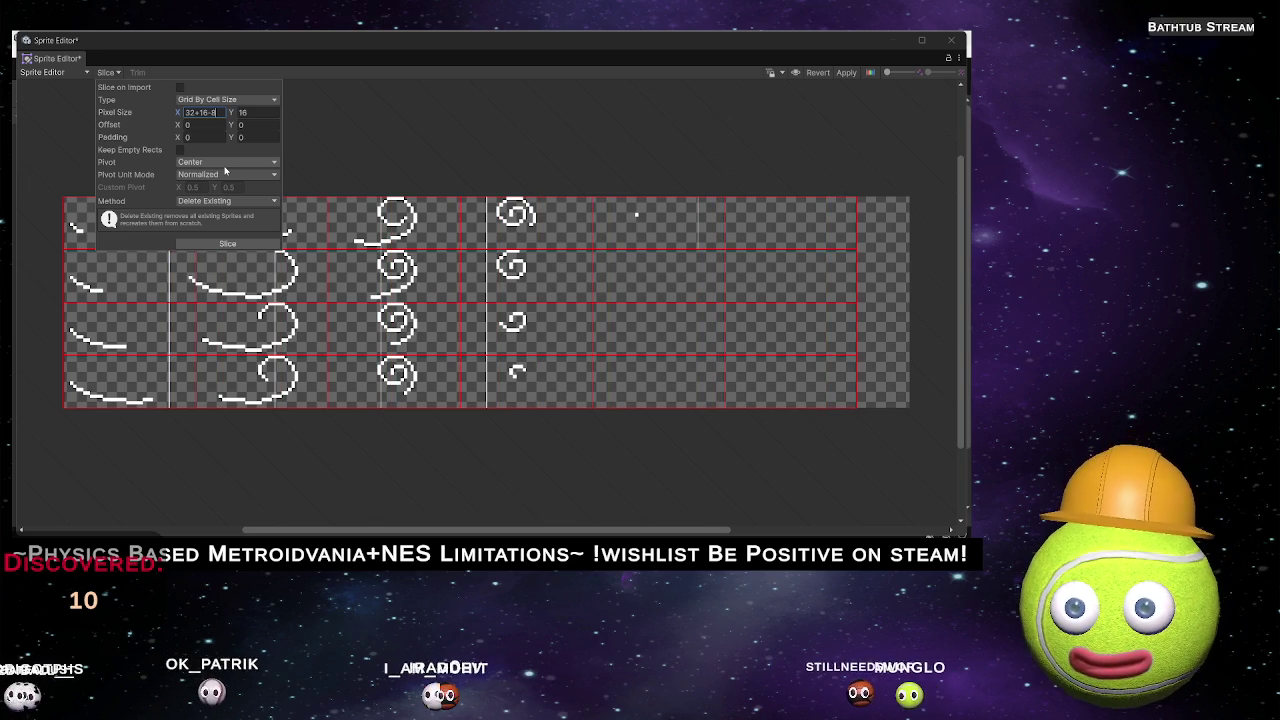
key("Return")
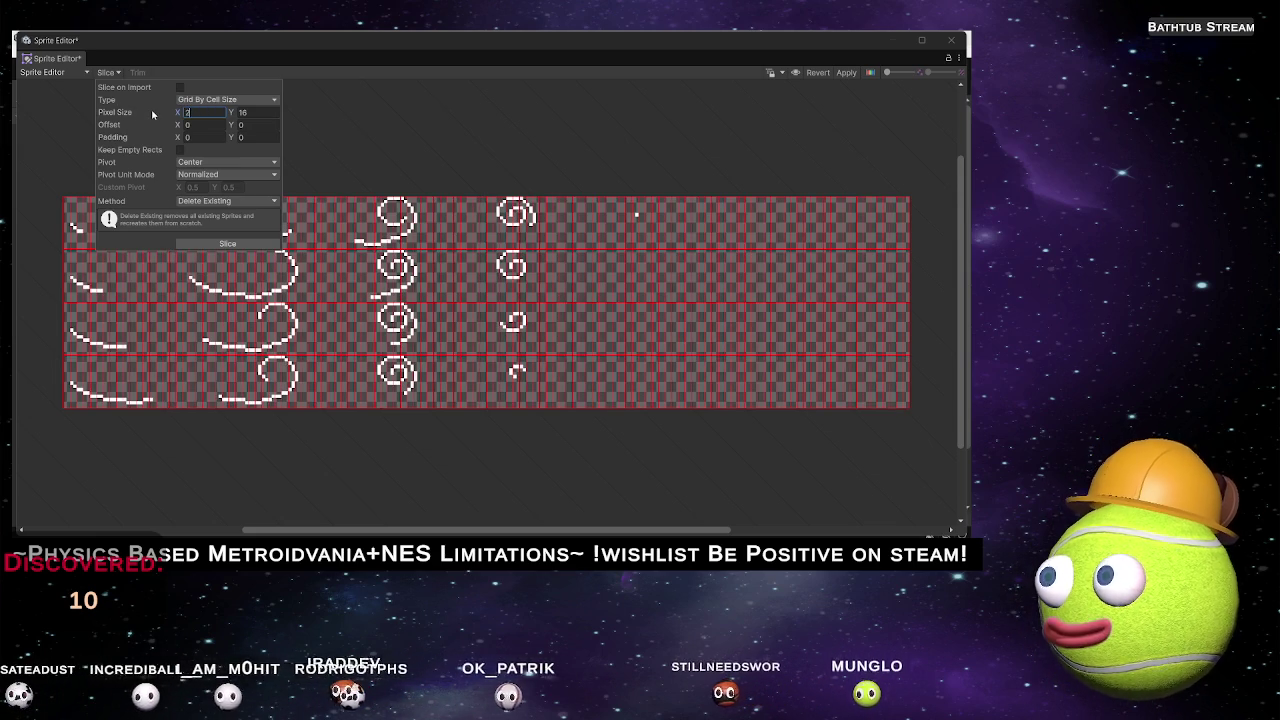
Set the cell width to 36 (256/7), re-slice at 36 × 16, and select the first sprite.
type("32")
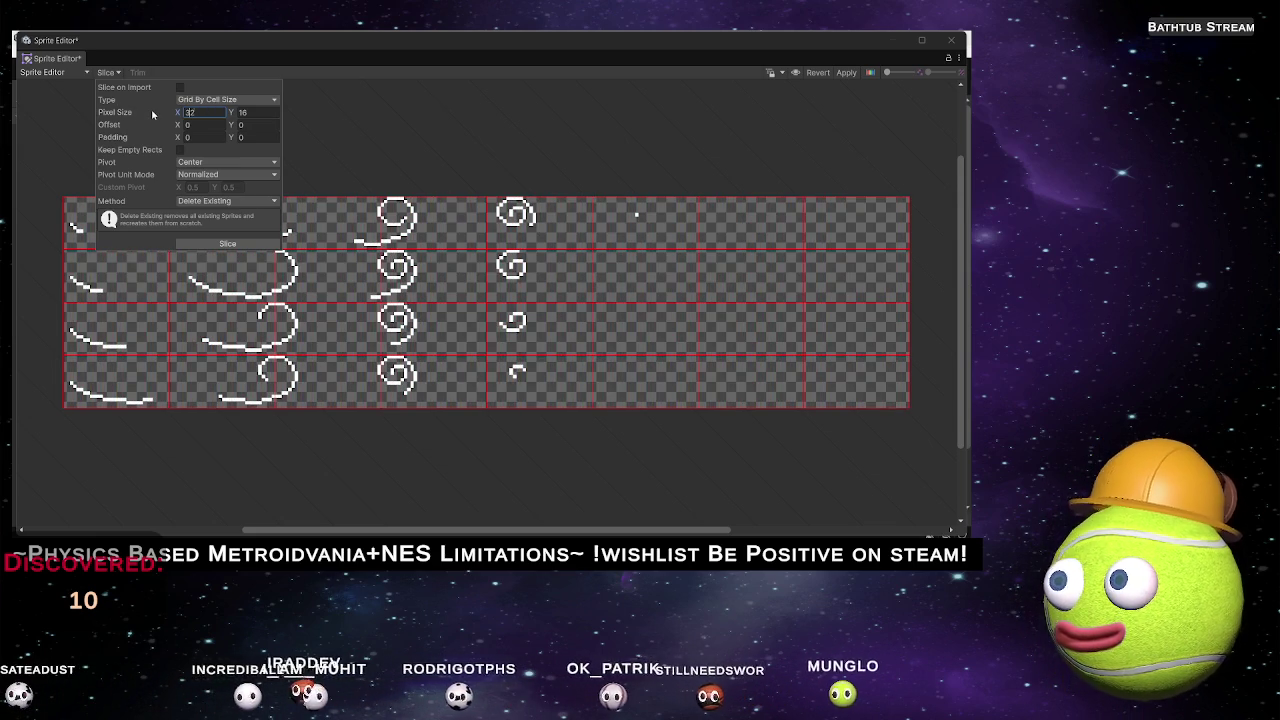
type("256/7")
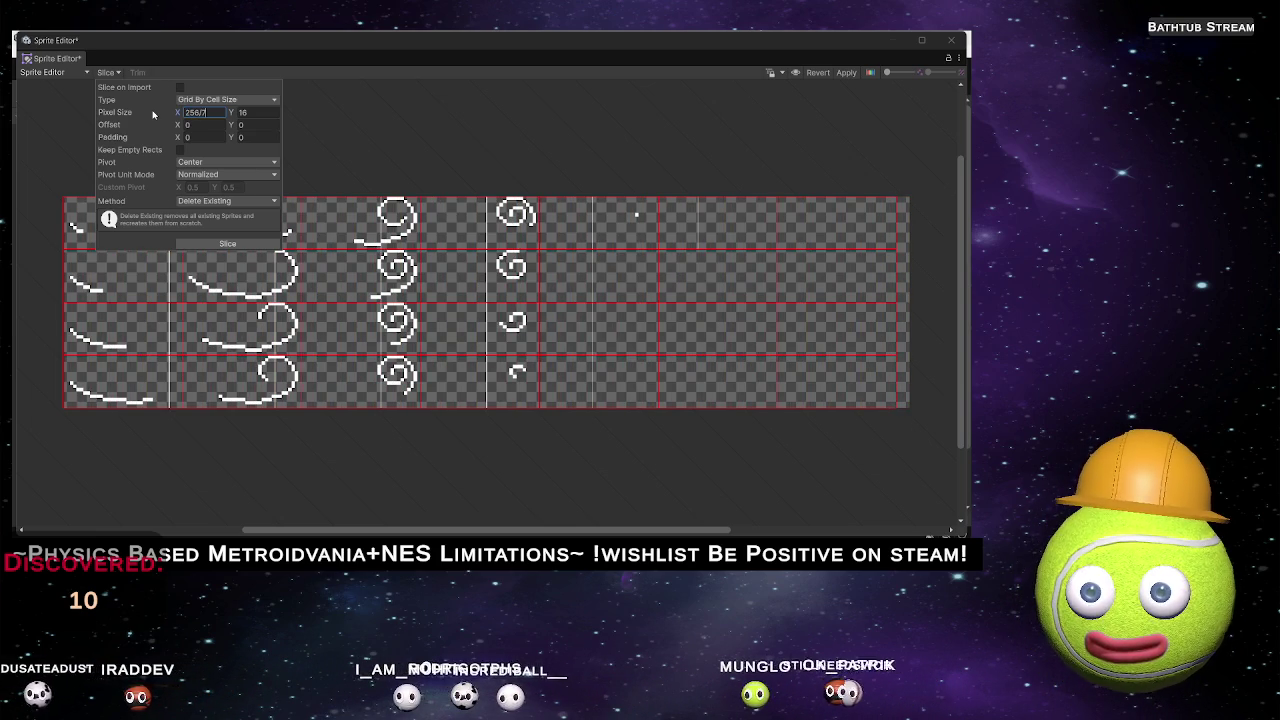
key("Return")
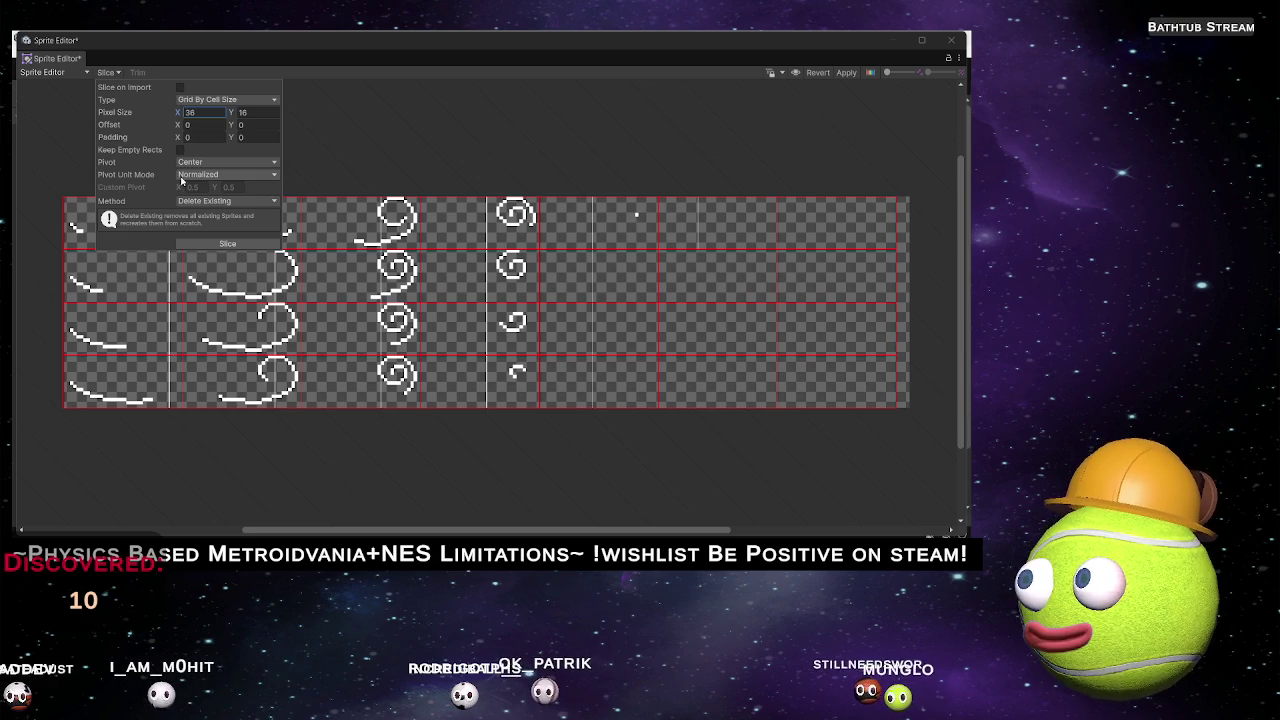
left_click(220, 244)
left_click(136, 230)
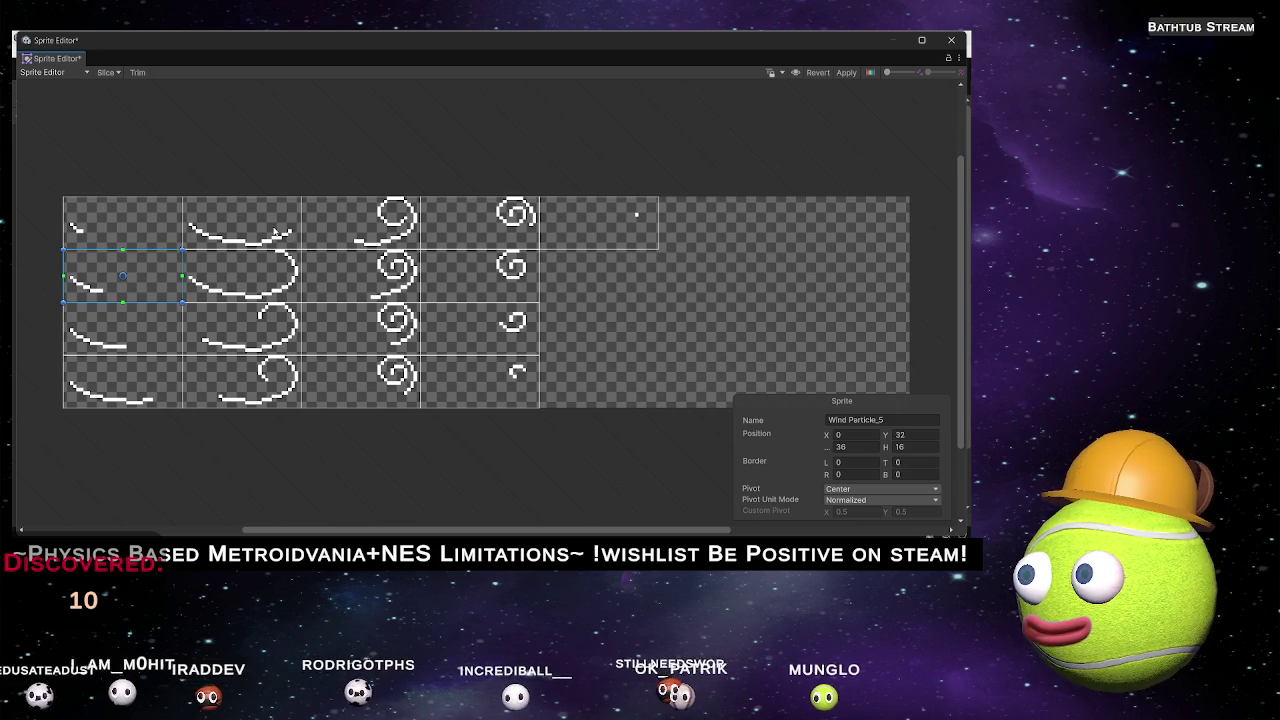
Review the Slice Method options, keeping Delete Existing.
left_click(116, 74)
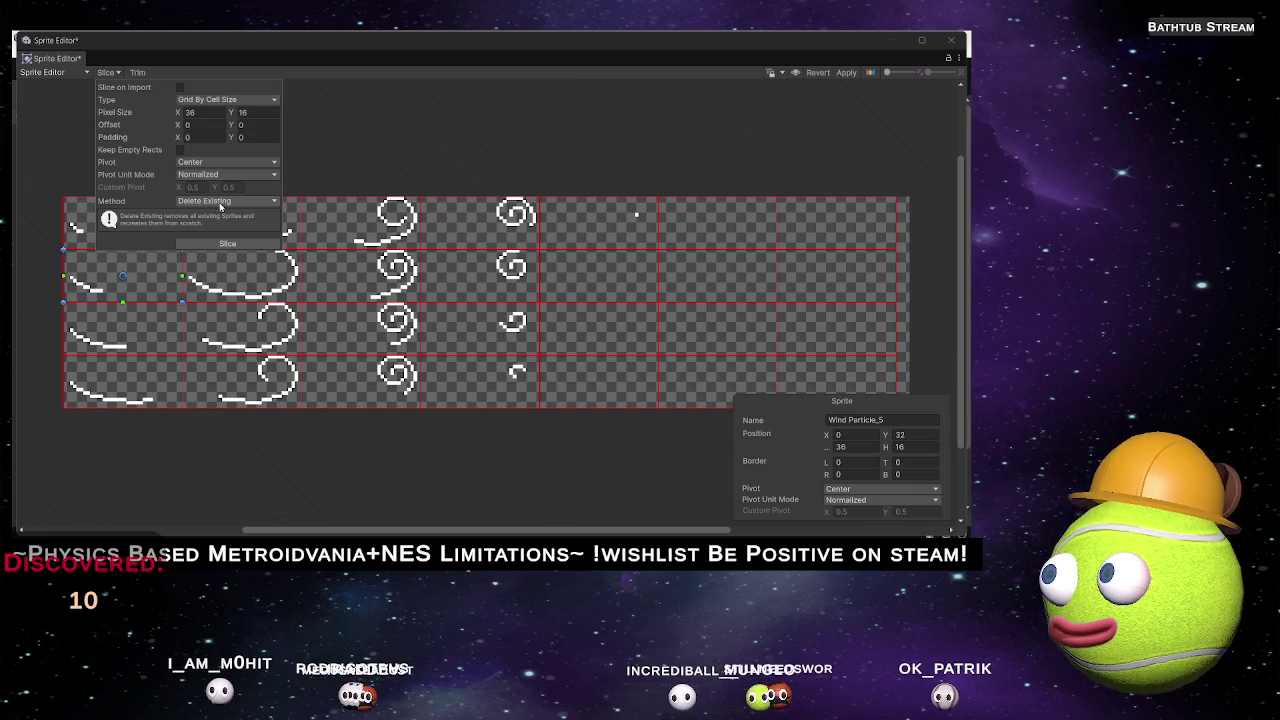
left_click(221, 202)
left_click(221, 213)
left_click(221, 201)
left_click(135, 173)
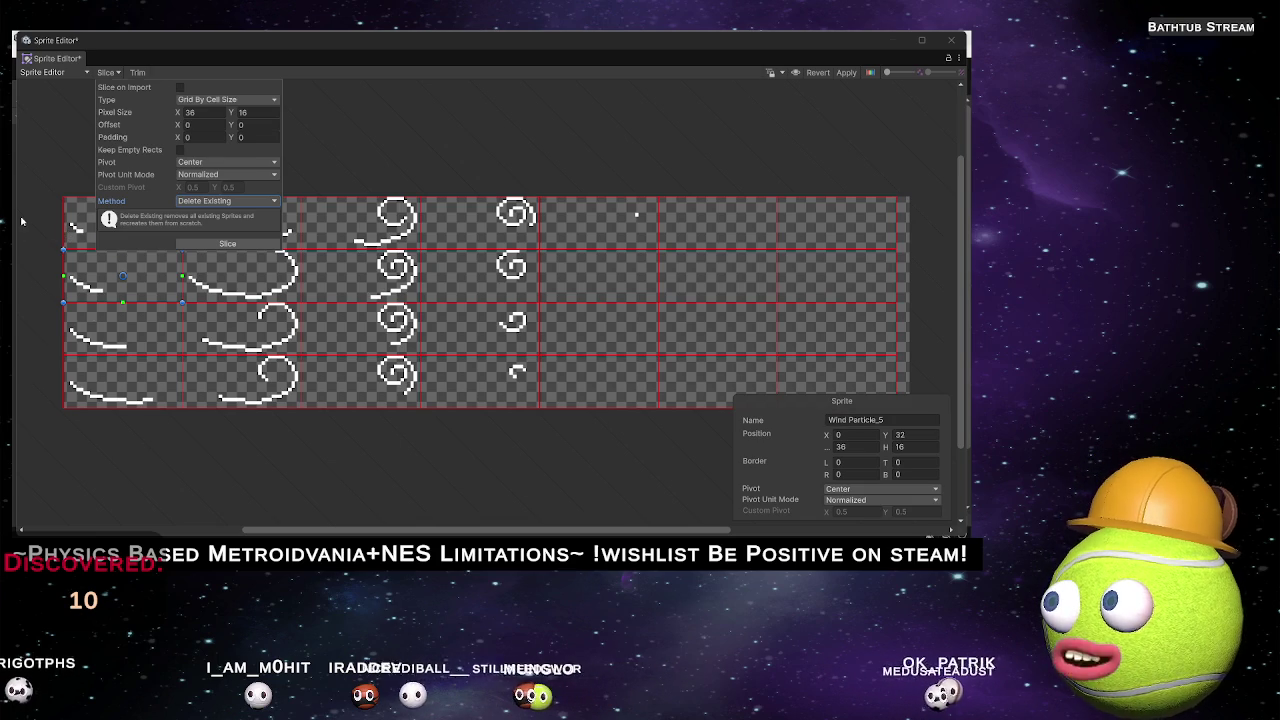
Rename the top-left sprite to 'WIND 0'.
left_click(69, 218)
left_click(845, 419)
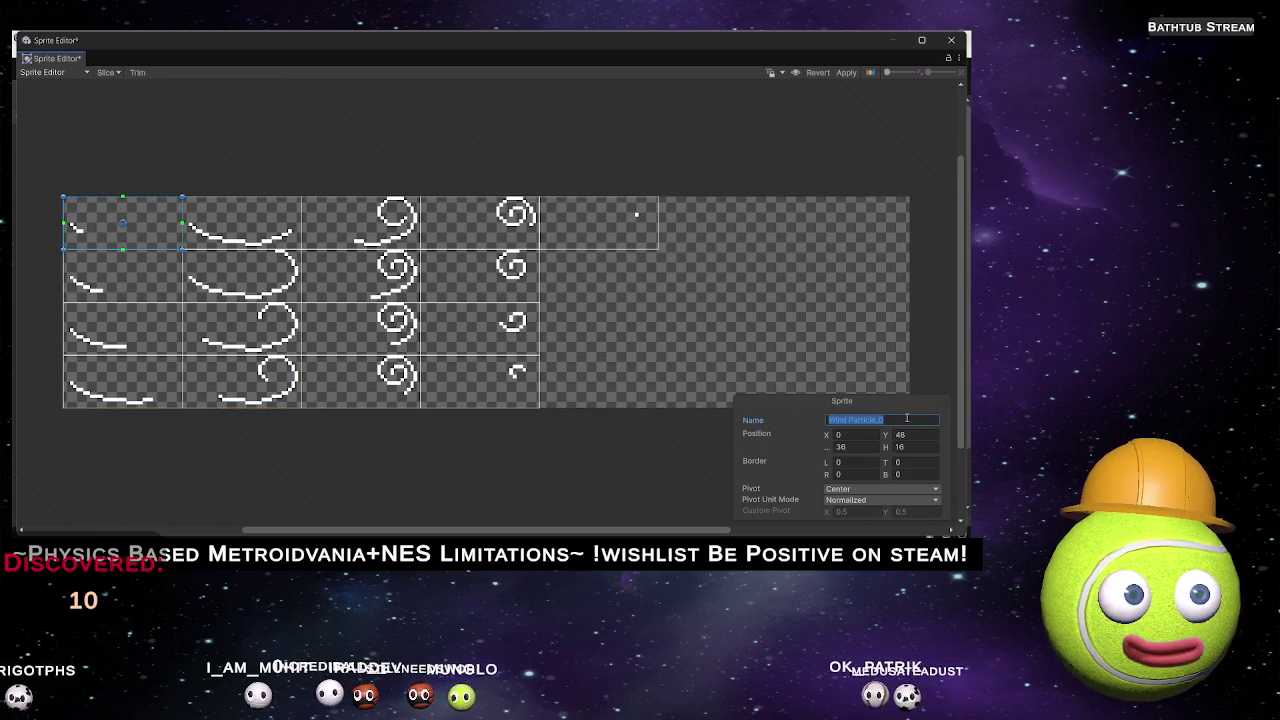
type("WIN")
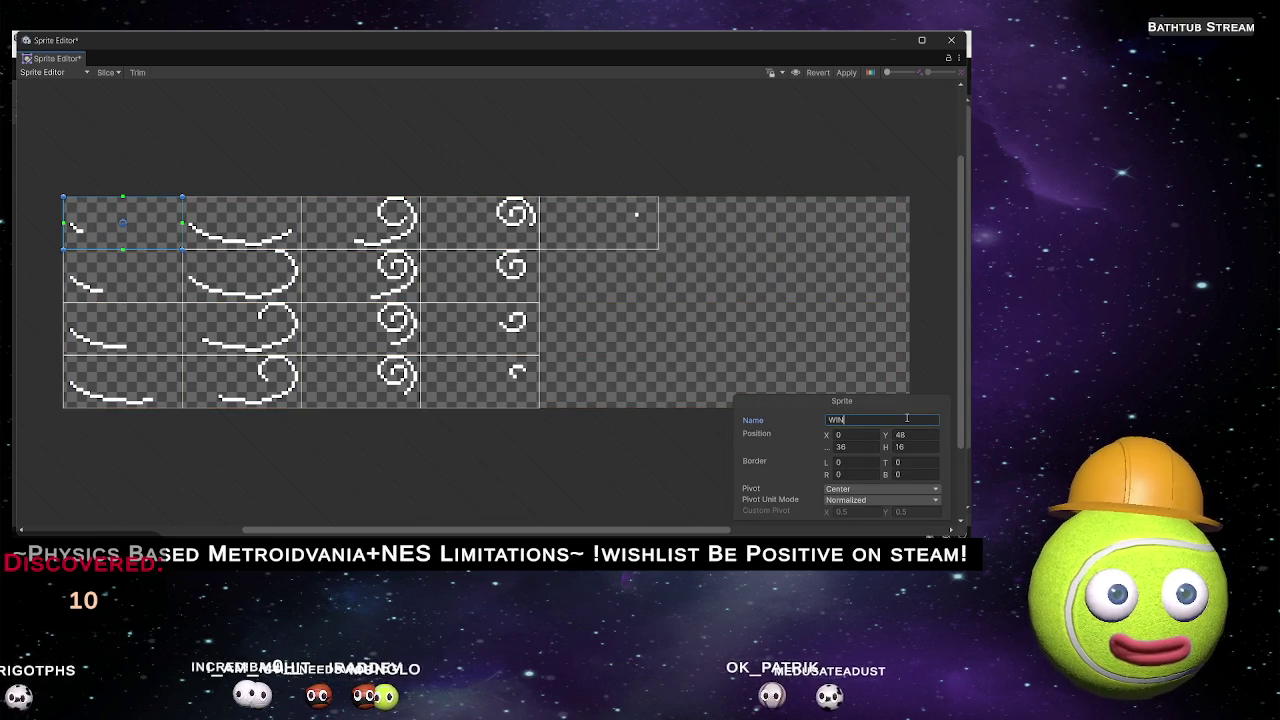
type("D 0")
Name the first-column sprites below WIND 0 as WIND 1, WIND 2 and WIND 3.
left_click(123, 293)
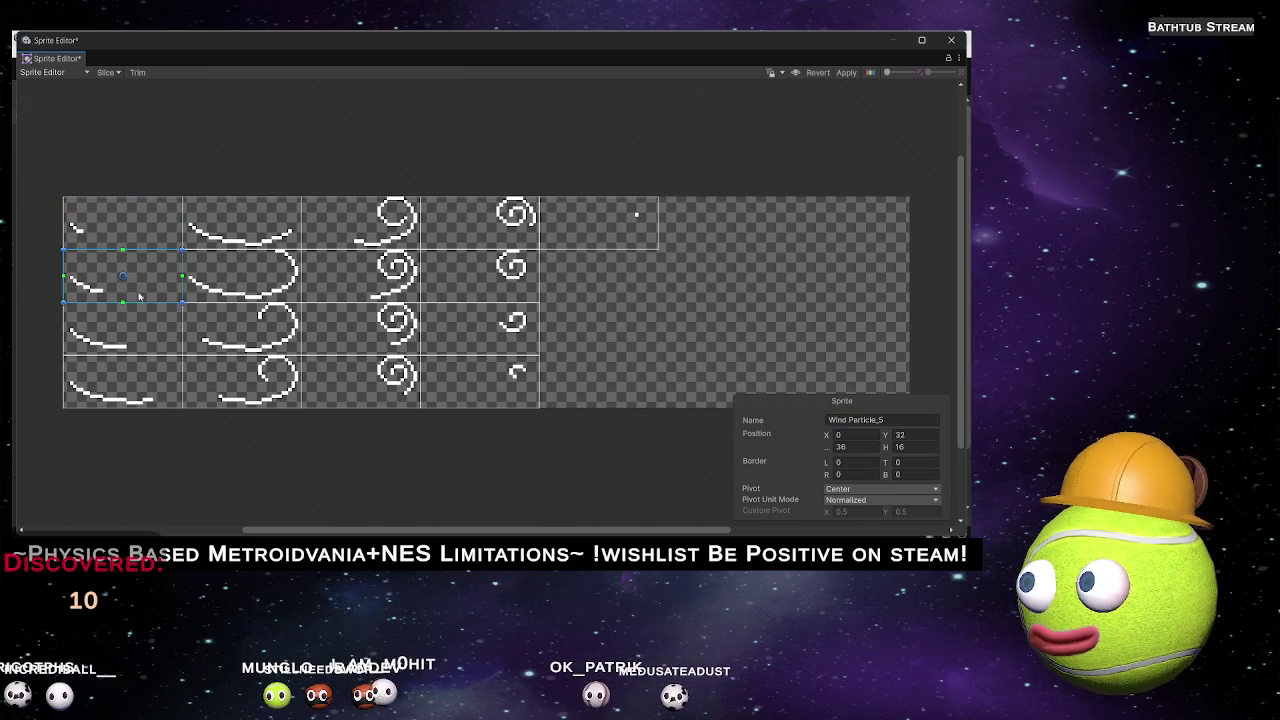
left_click(901, 419)
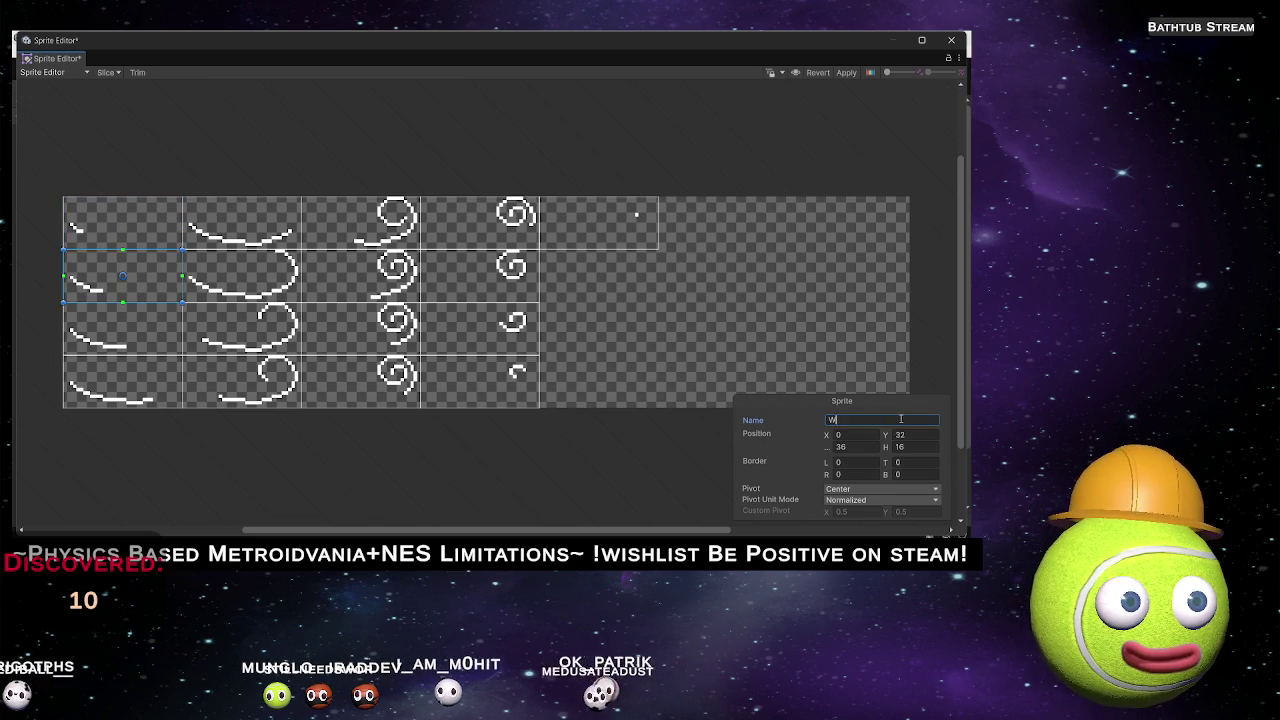
type("WIND 1")
key("Return")
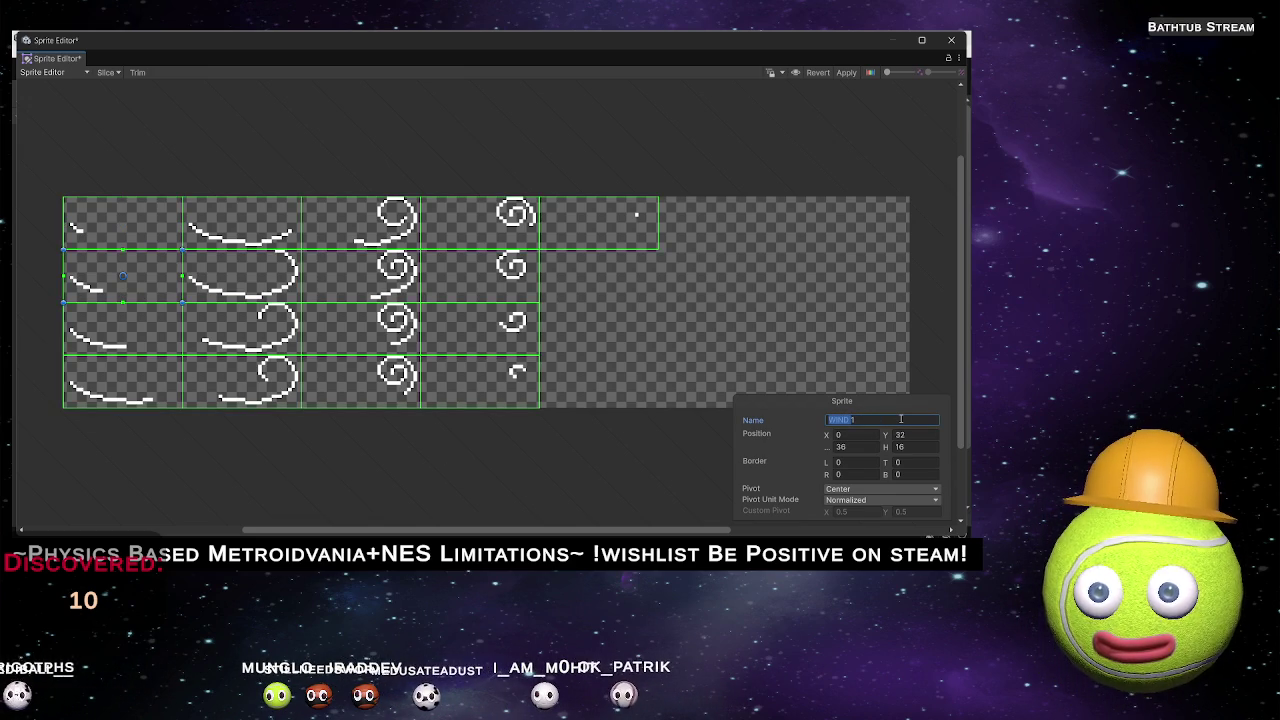
left_click(901, 419)
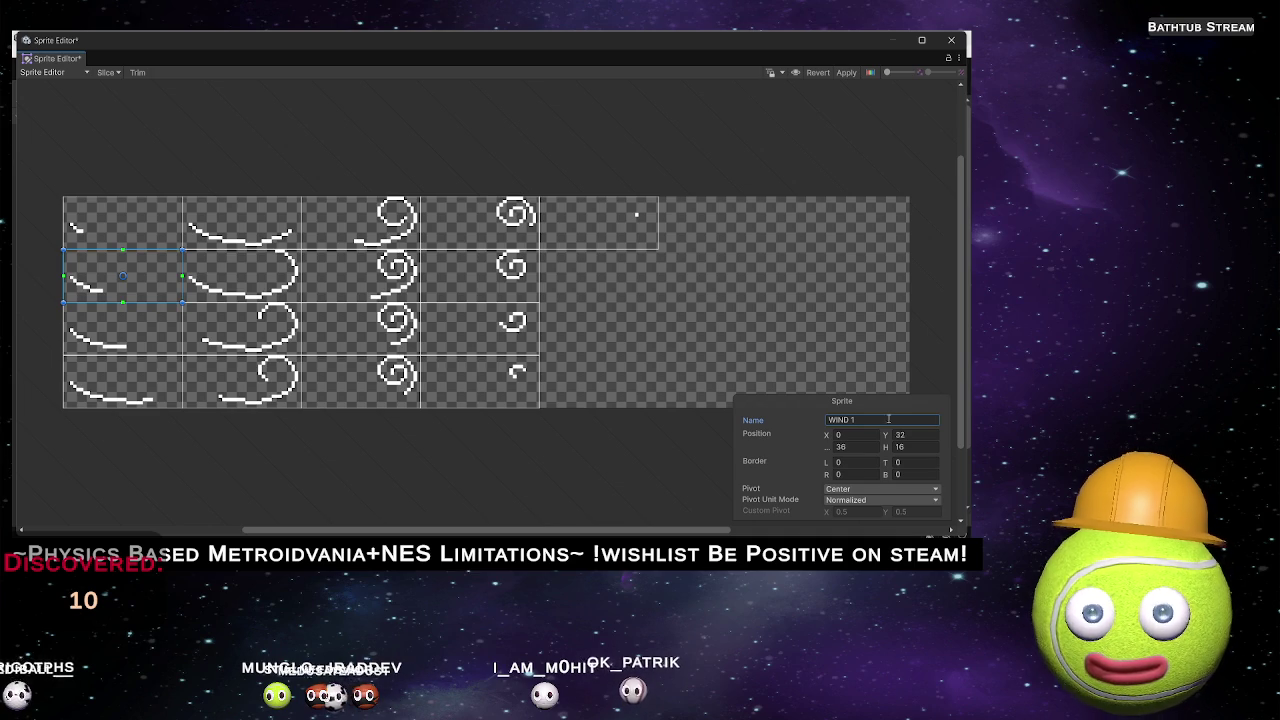
left_click(143, 340)
left_click(891, 420)
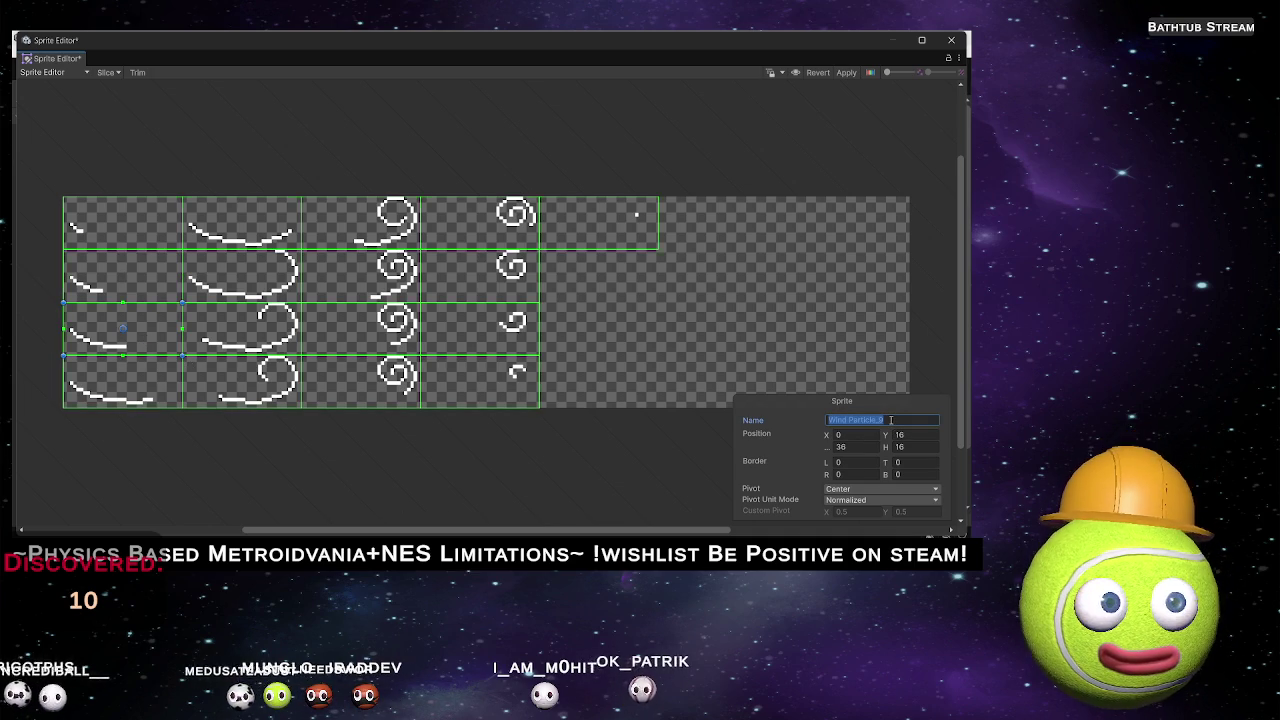
type("WIND")
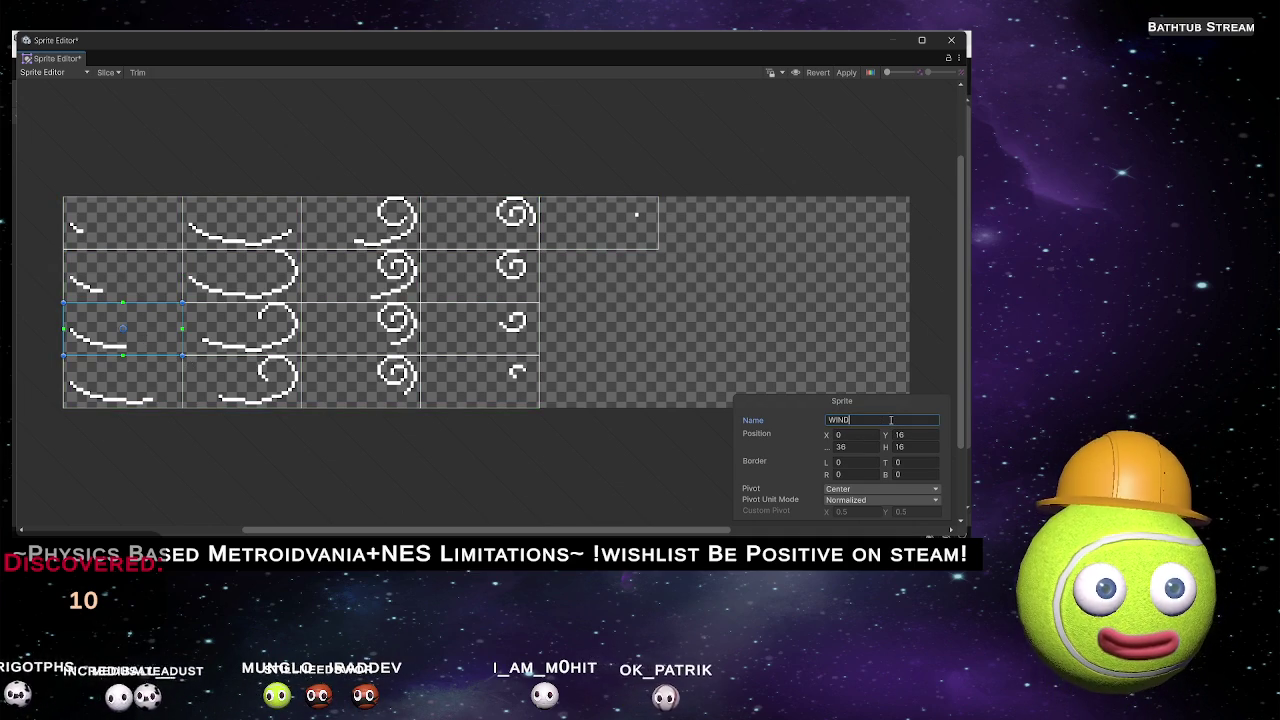
type("2")
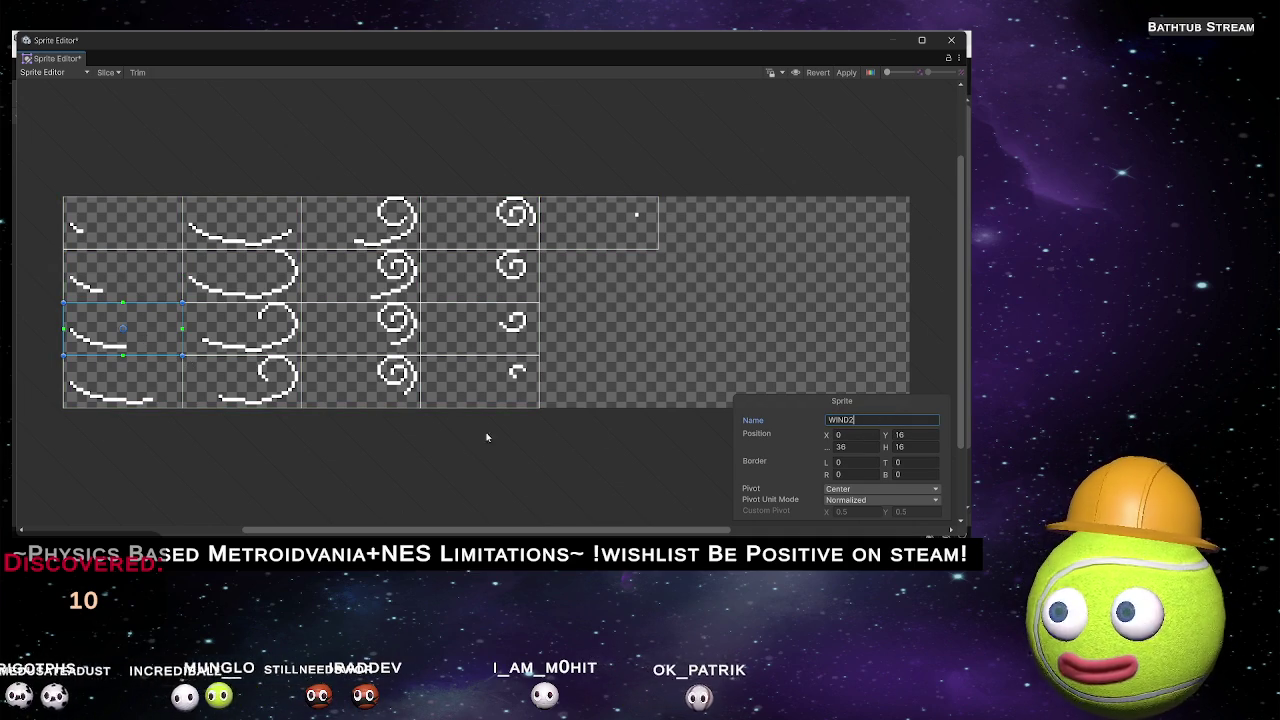
key("Left")
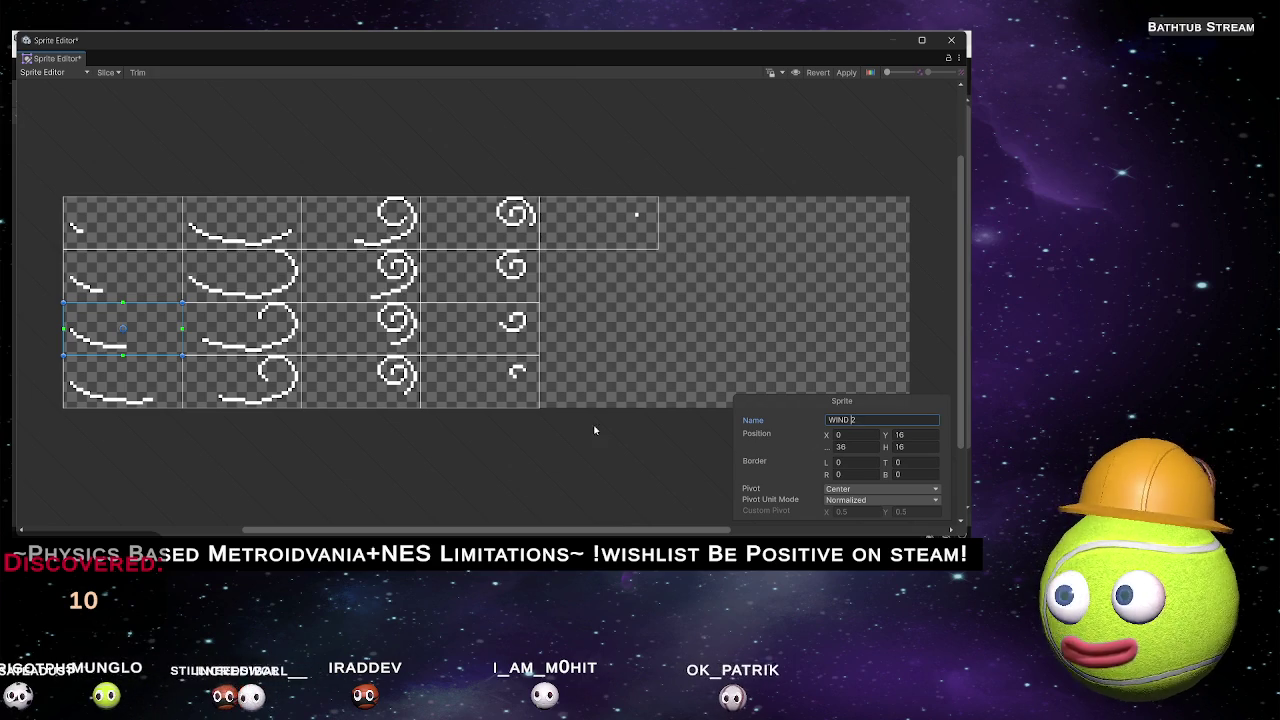
left_click(122, 380)
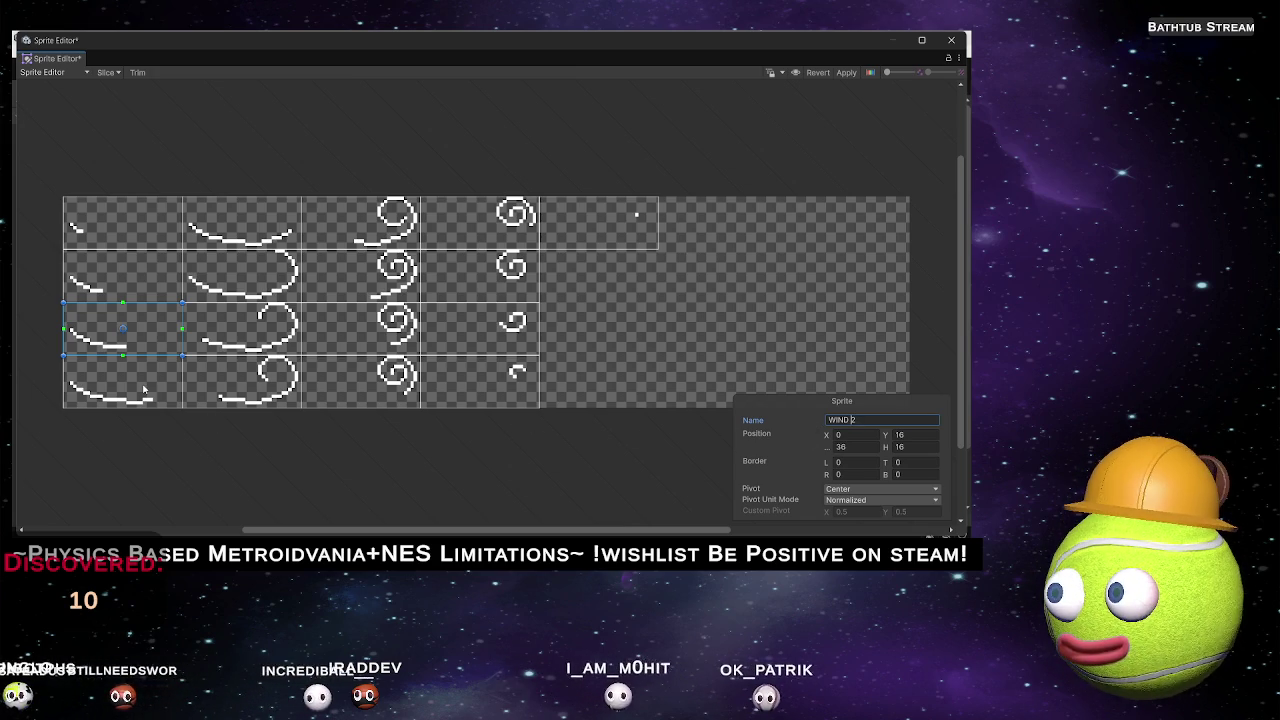
key("Tab")
type("WIND 3")
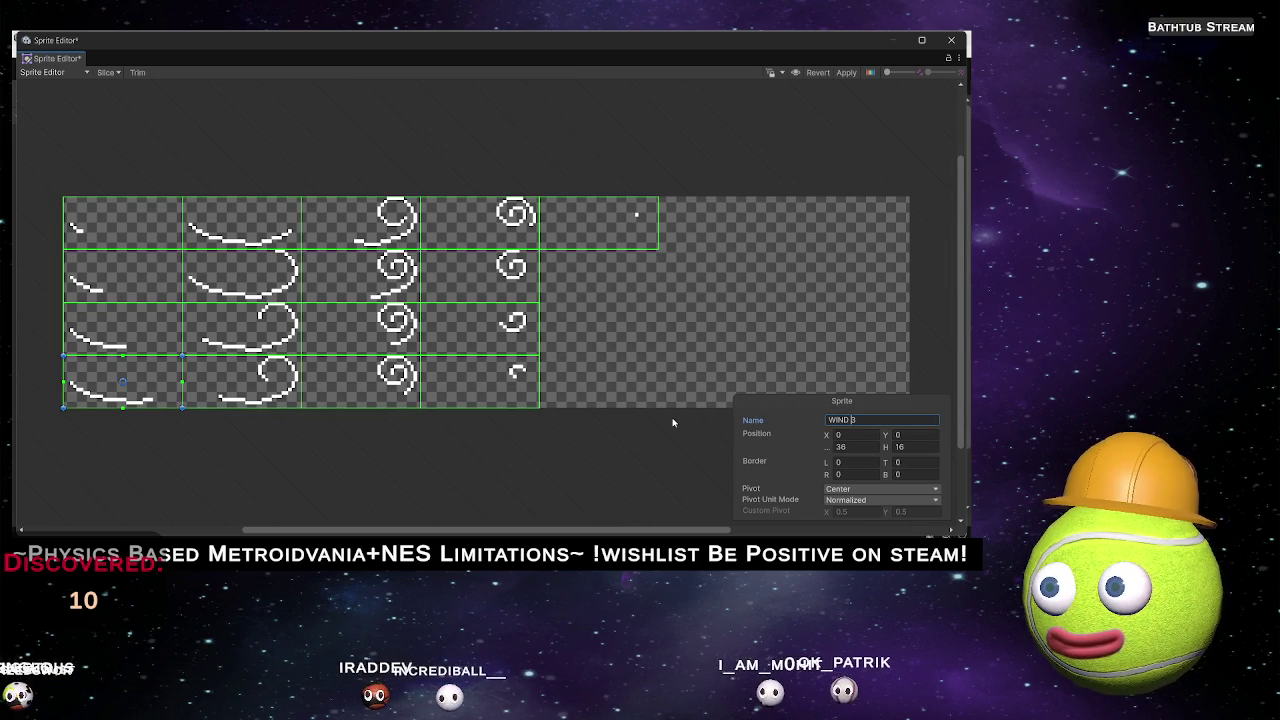
Name the top second-column sprites WIND 4 and WIND 5 and start numbering the next one.
left_click(241, 222)
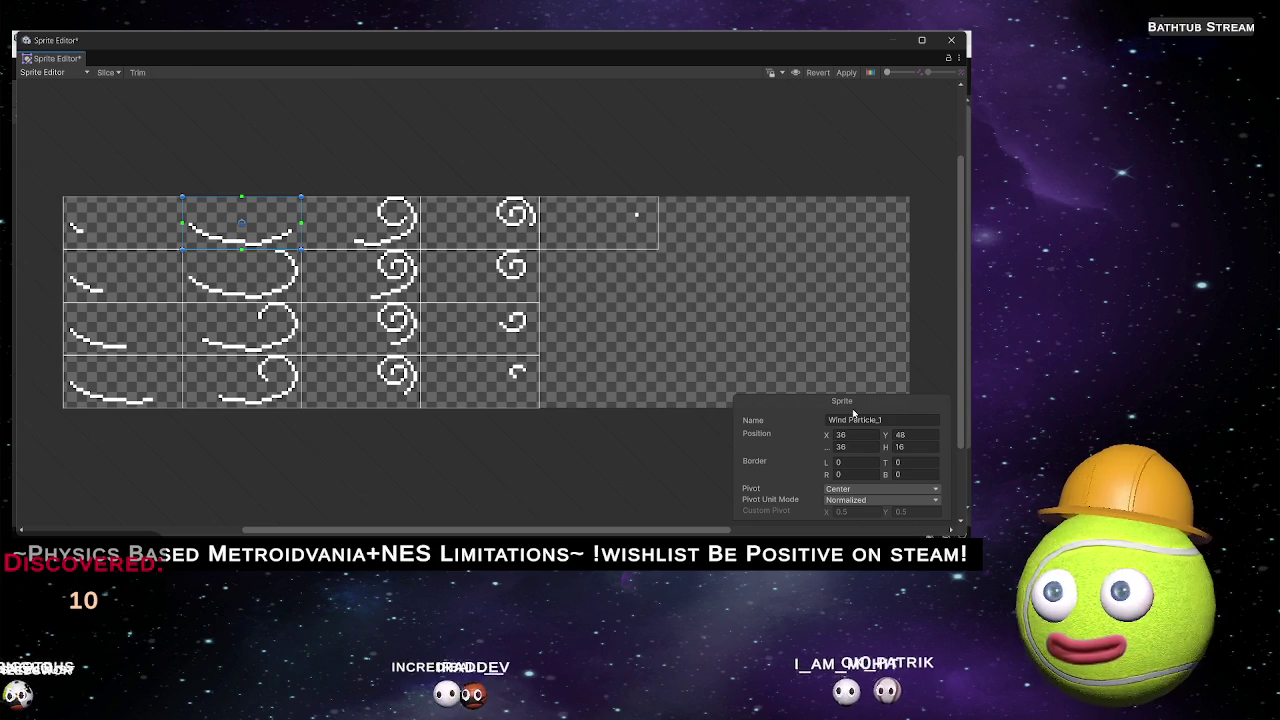
left_click(885, 420)
type("WIND ")
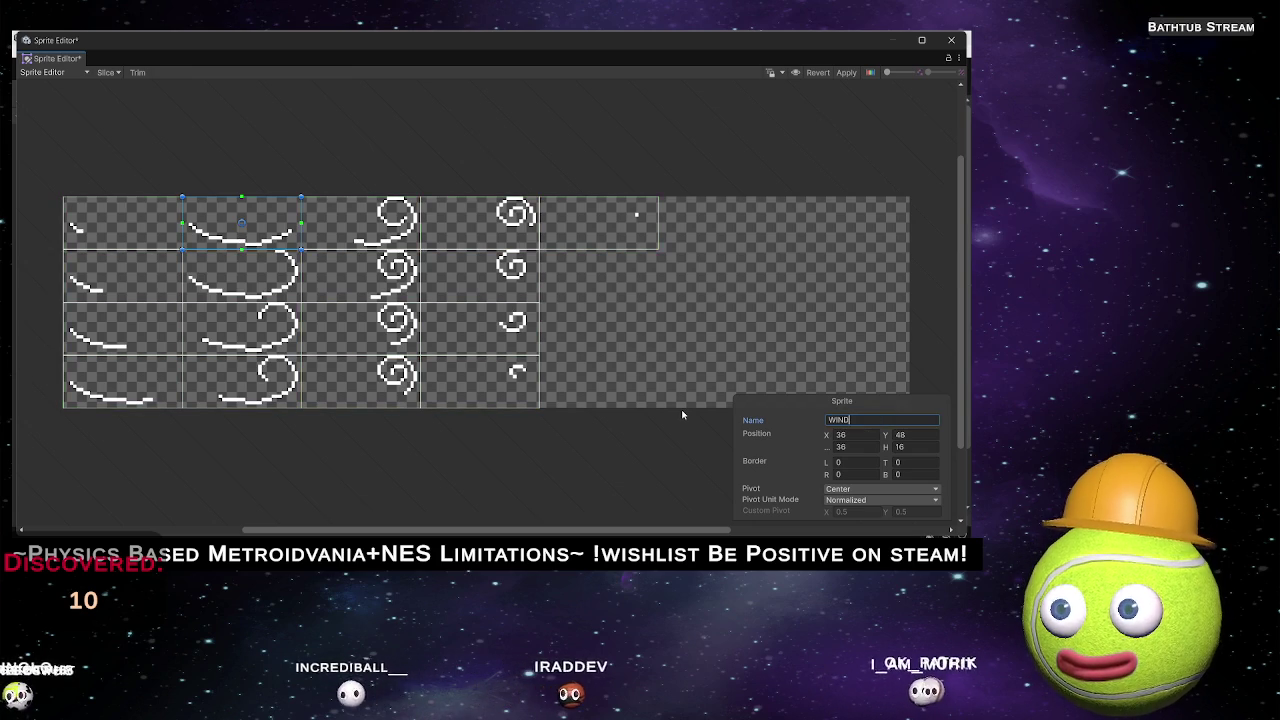
type("4")
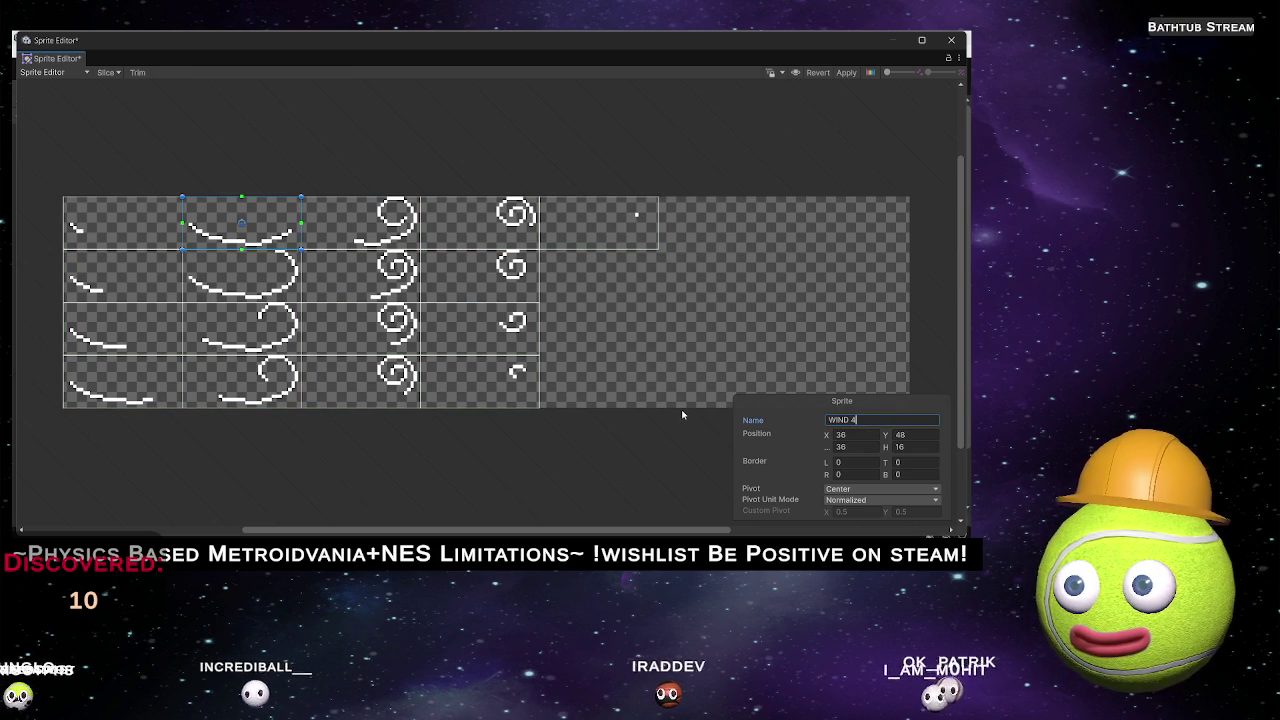
left_click(245, 275)
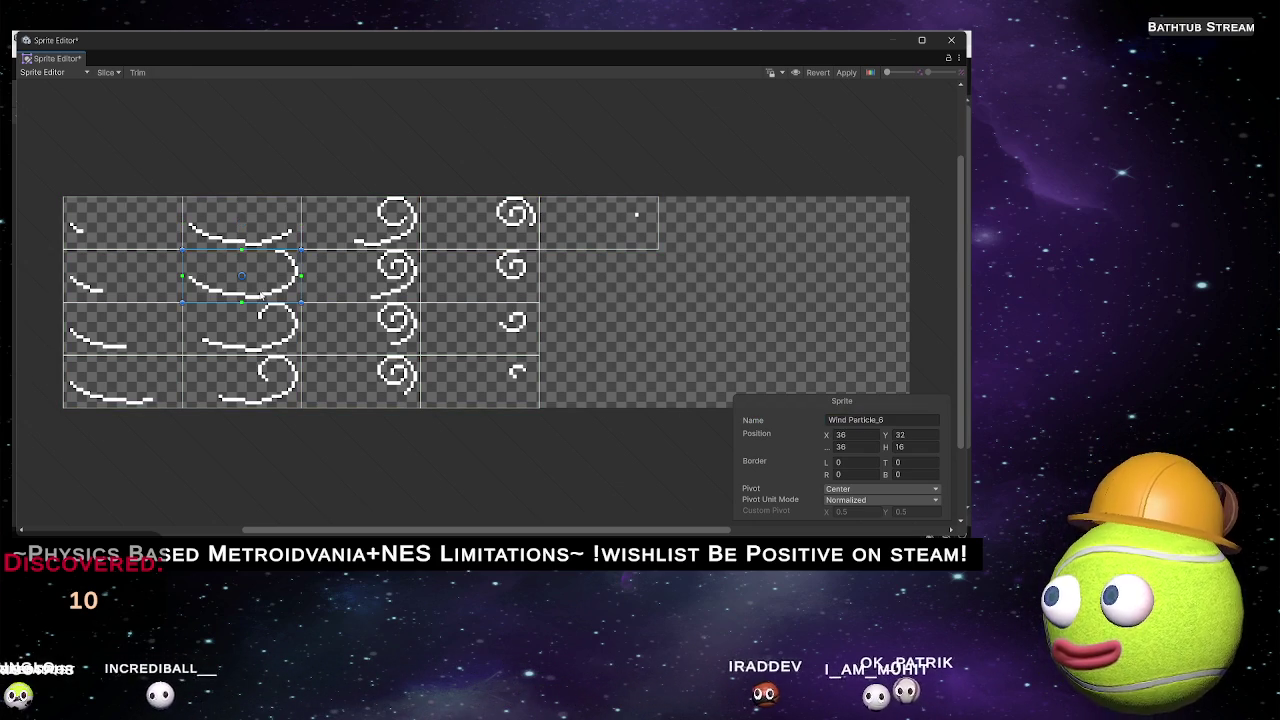
type("WIND 4")
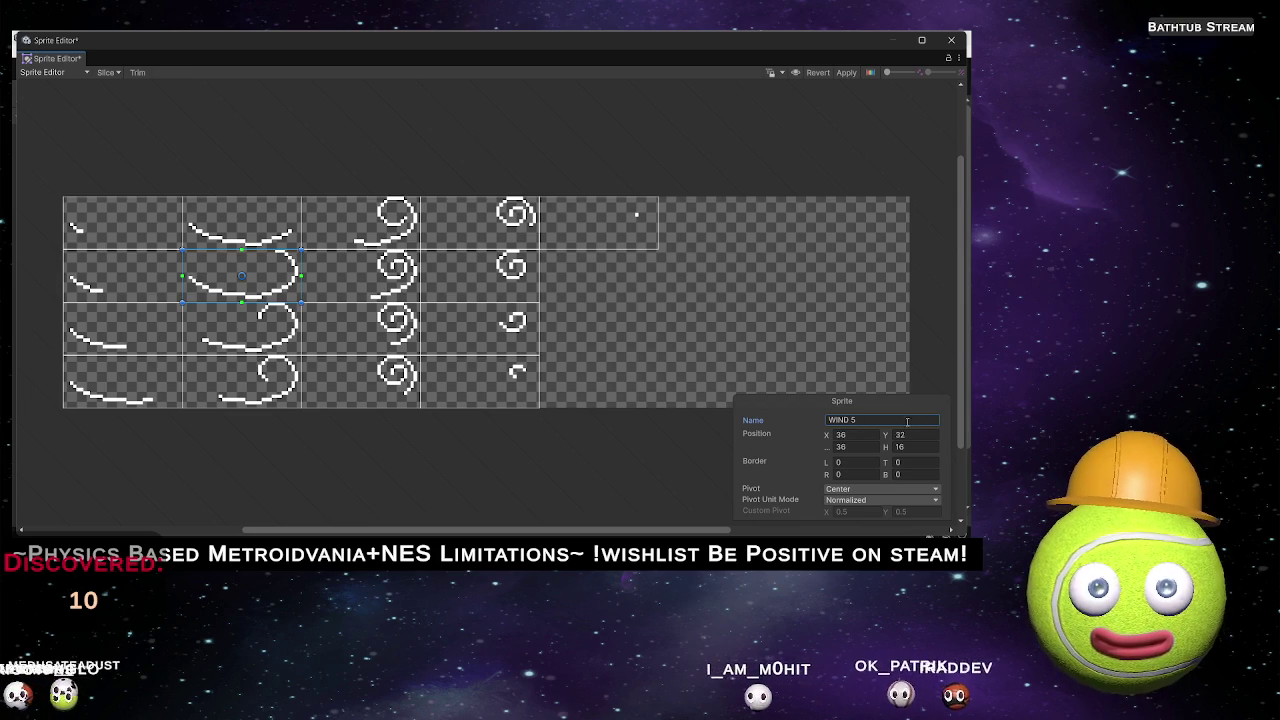
left_click(245, 328)
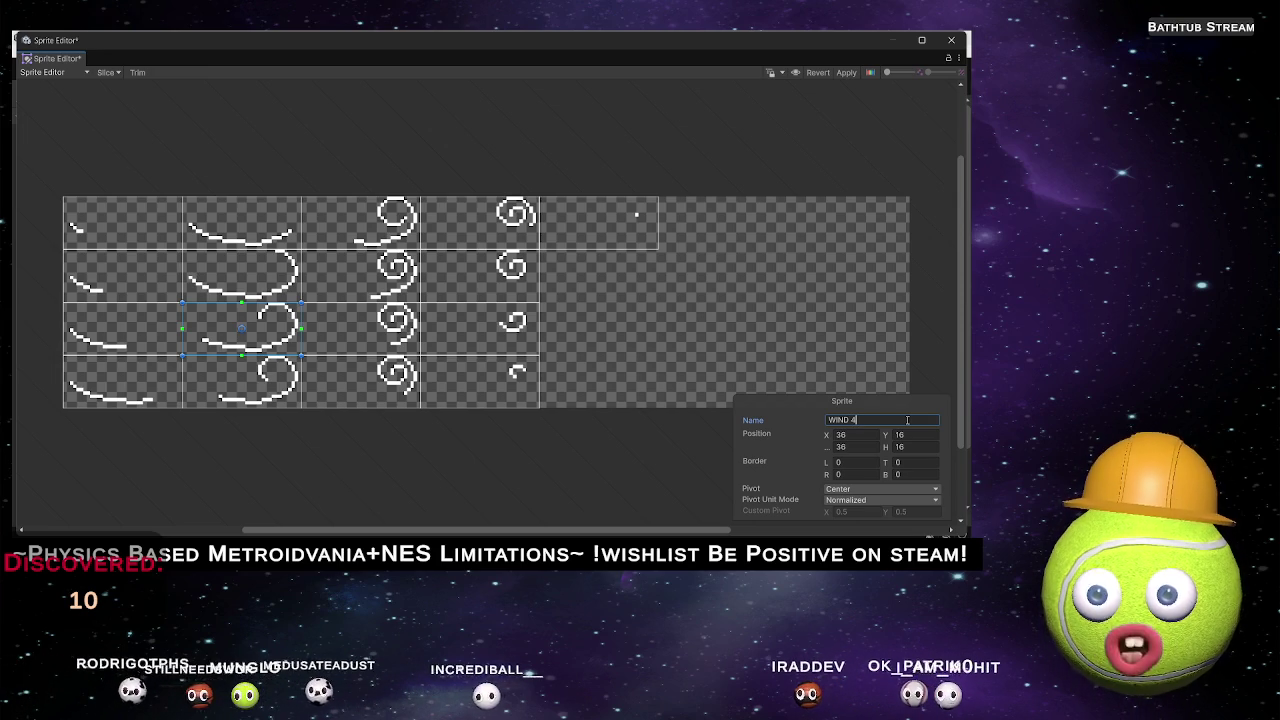
key("BackSpace")
type("7")
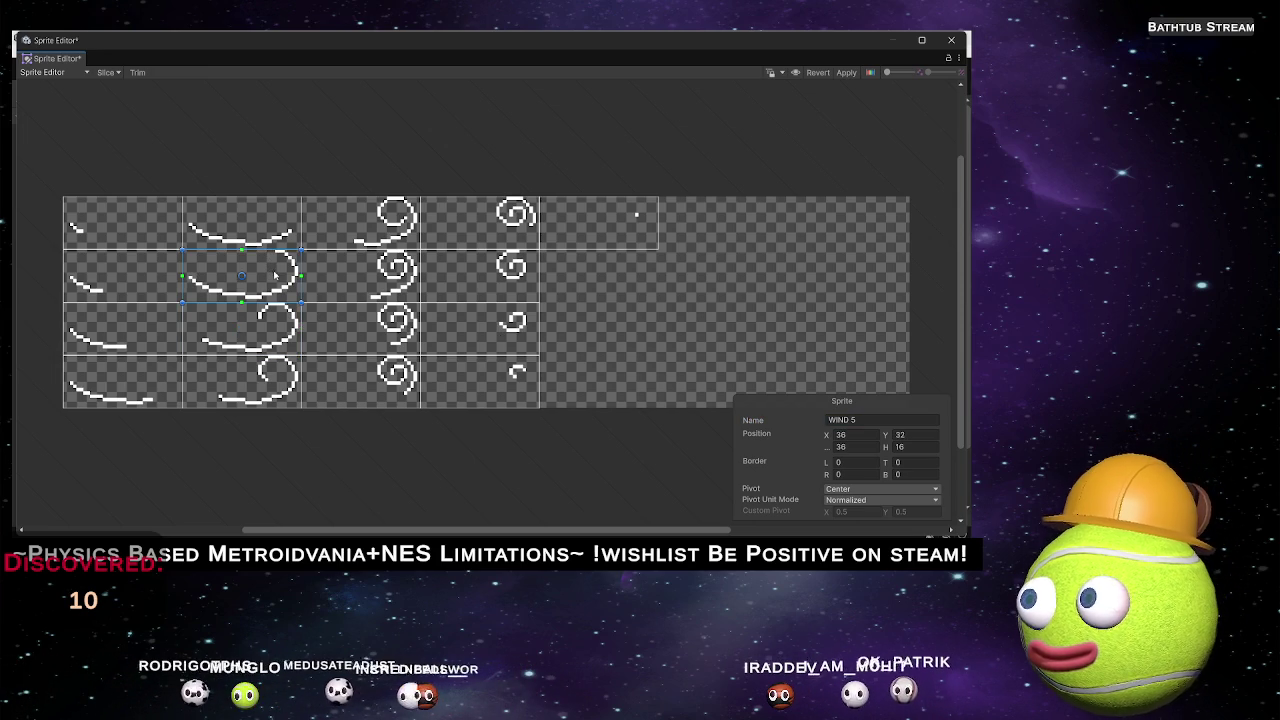
Check the second-column names and retype the names of its lower two slices.
left_click(258, 233)
left_click(145, 383)
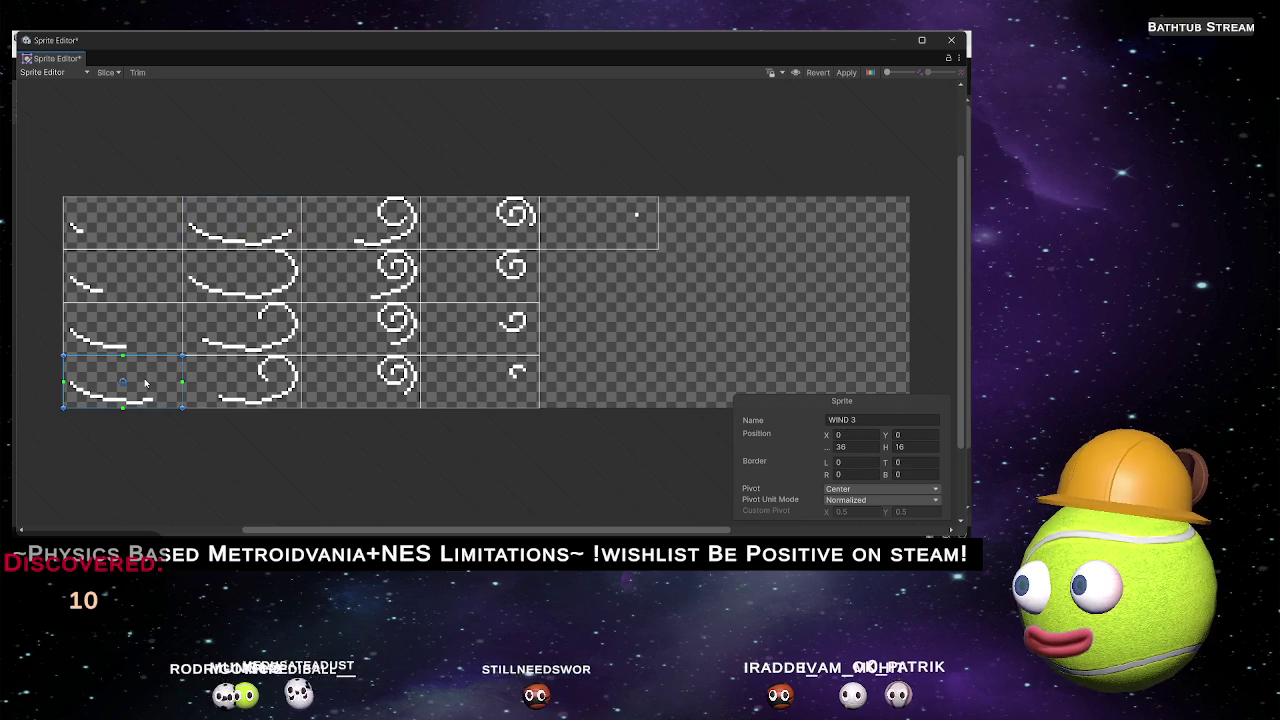
left_click(256, 287)
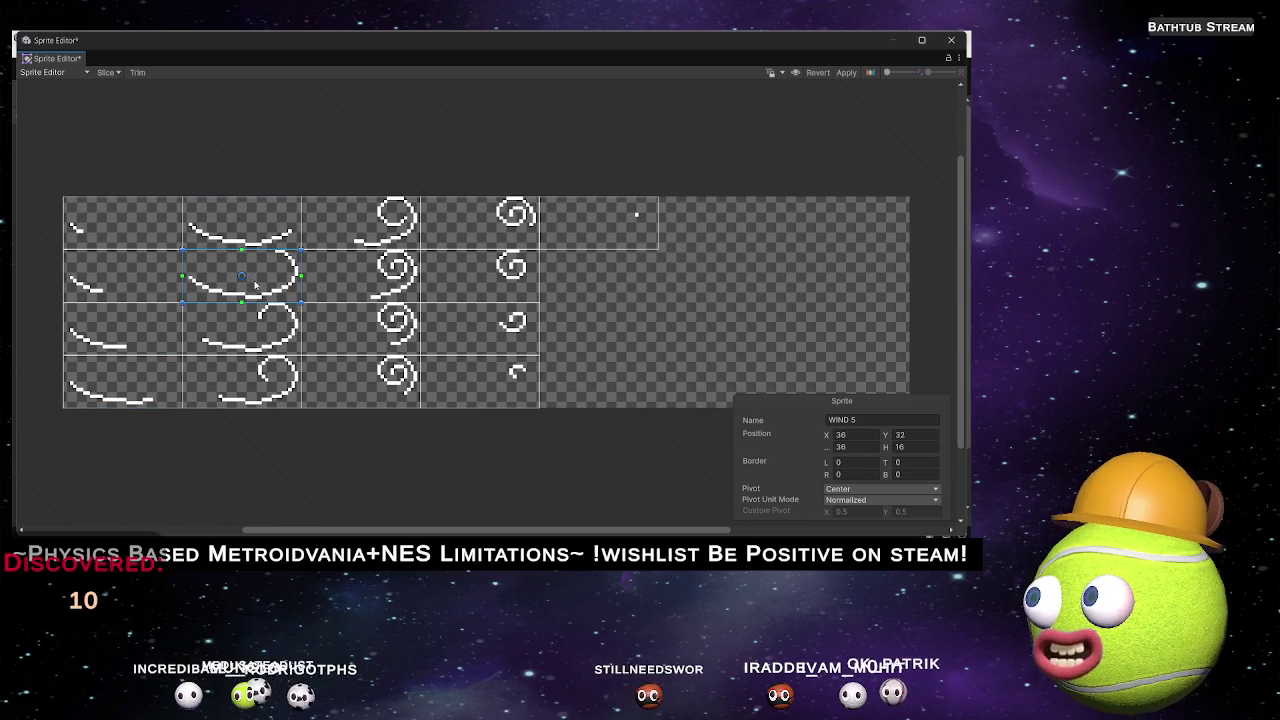
left_click(276, 323)
left_click(874, 419)
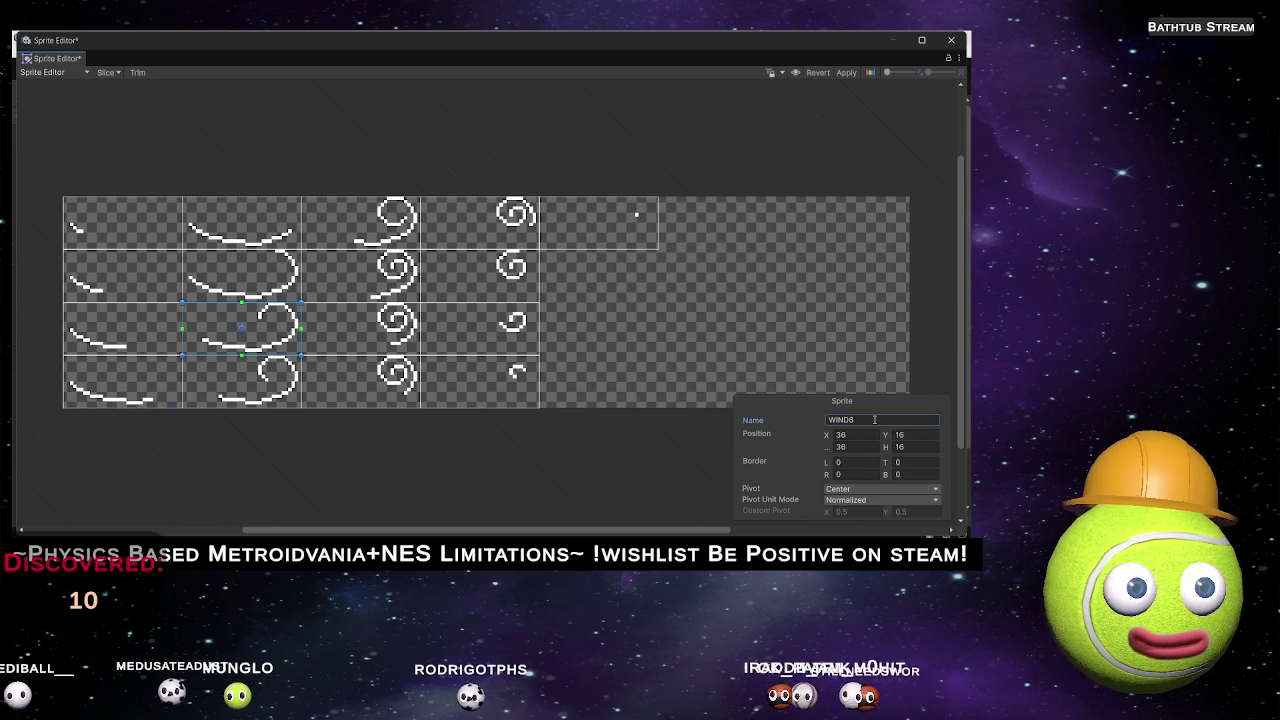
key("ctrl+a")
type("WIND 8")
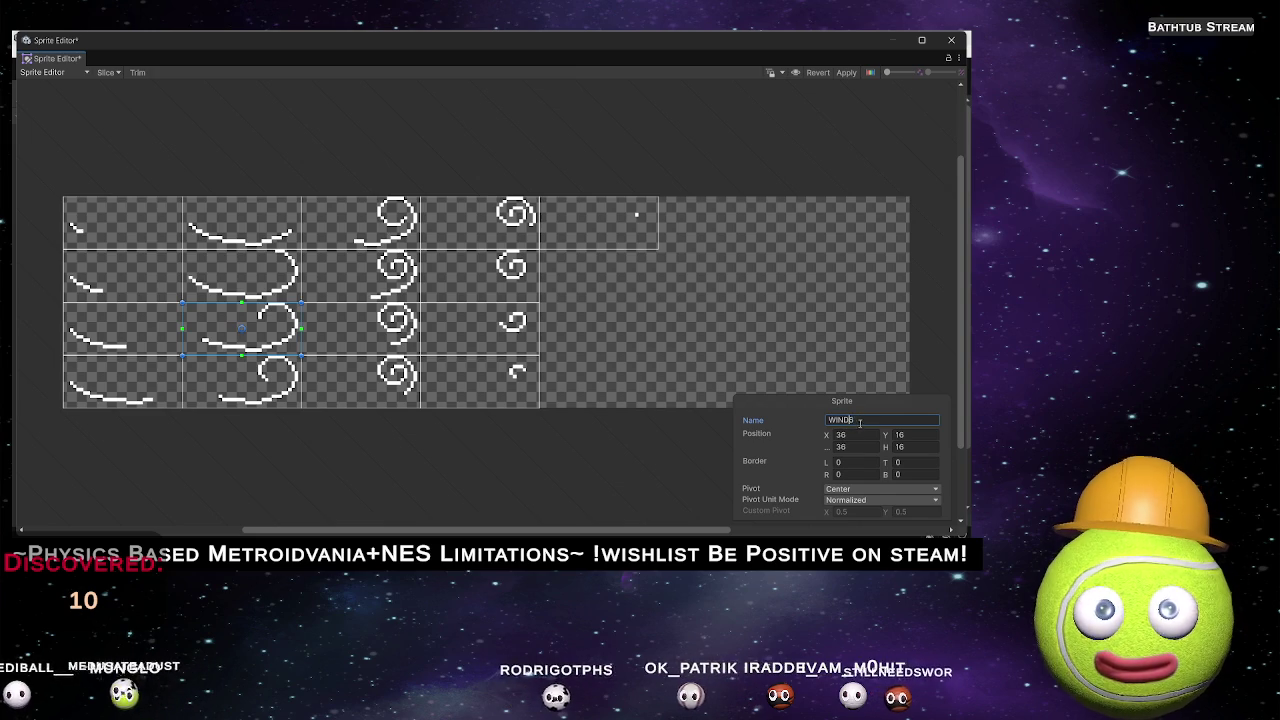
left_click(283, 385)
left_click(921, 419)
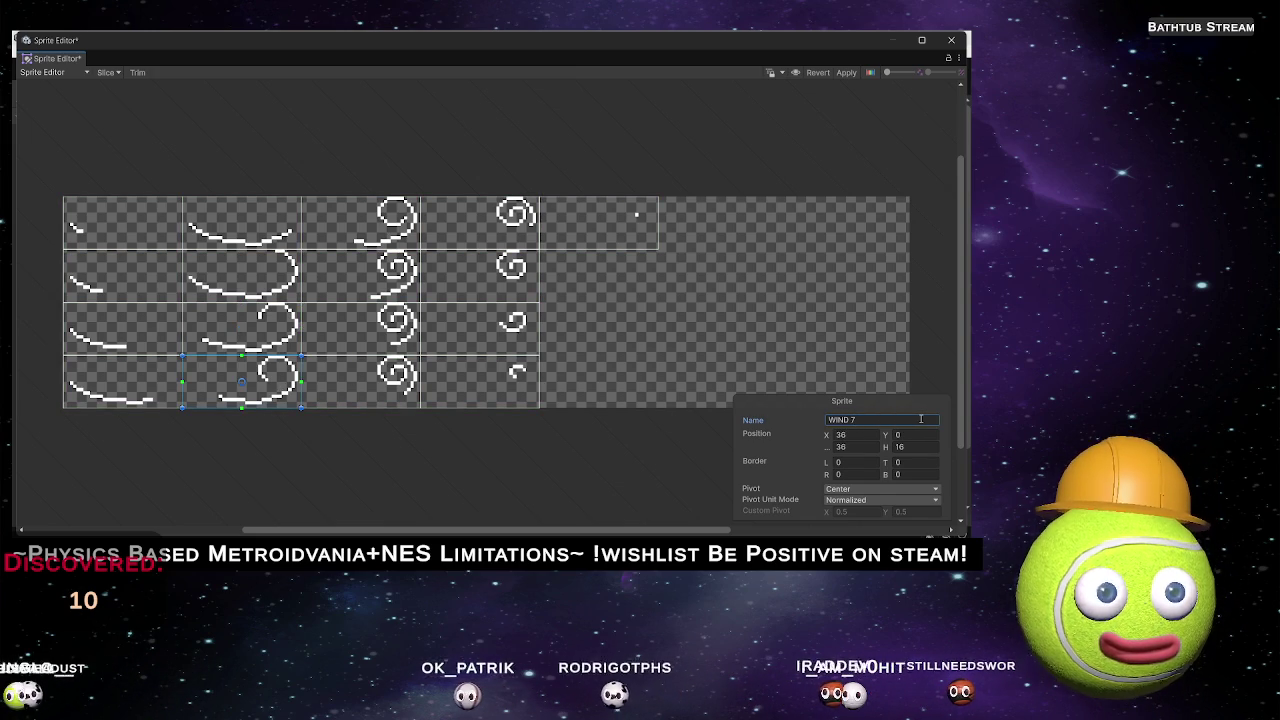
left_click(353, 219)
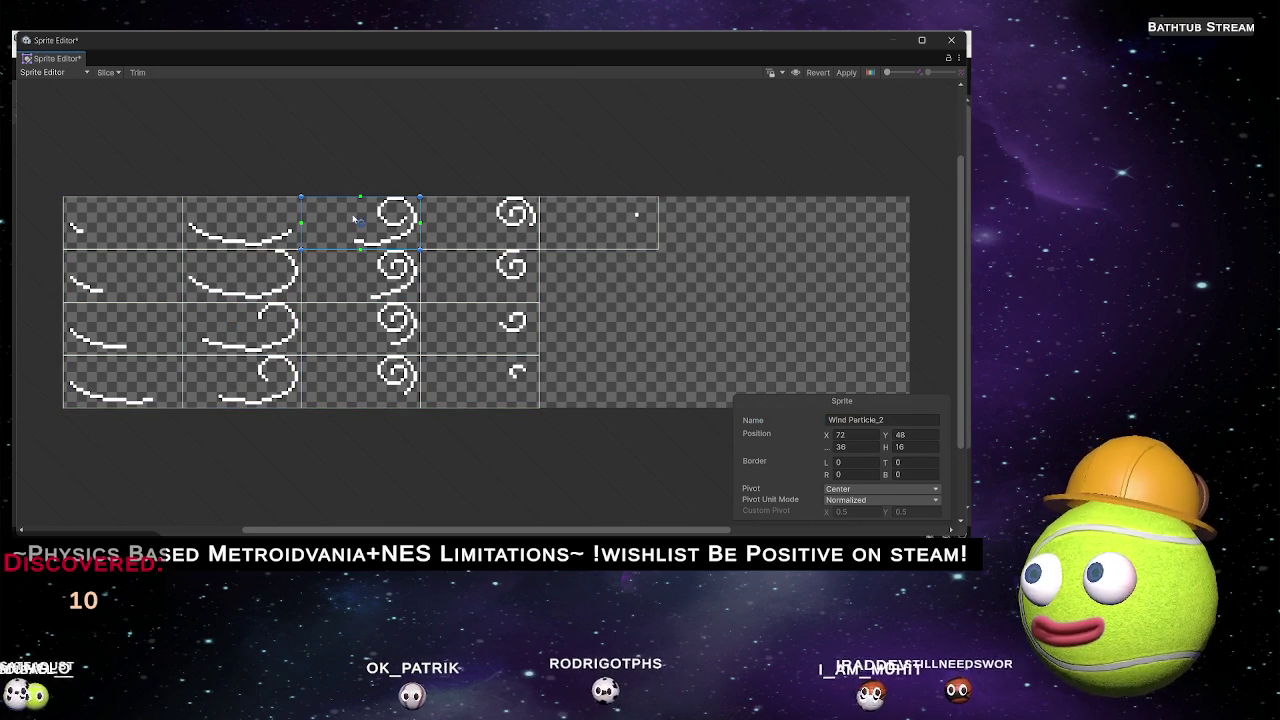
Name the third-column slices, starting with WIND 9 and WIND 10.
left_click(890, 419)
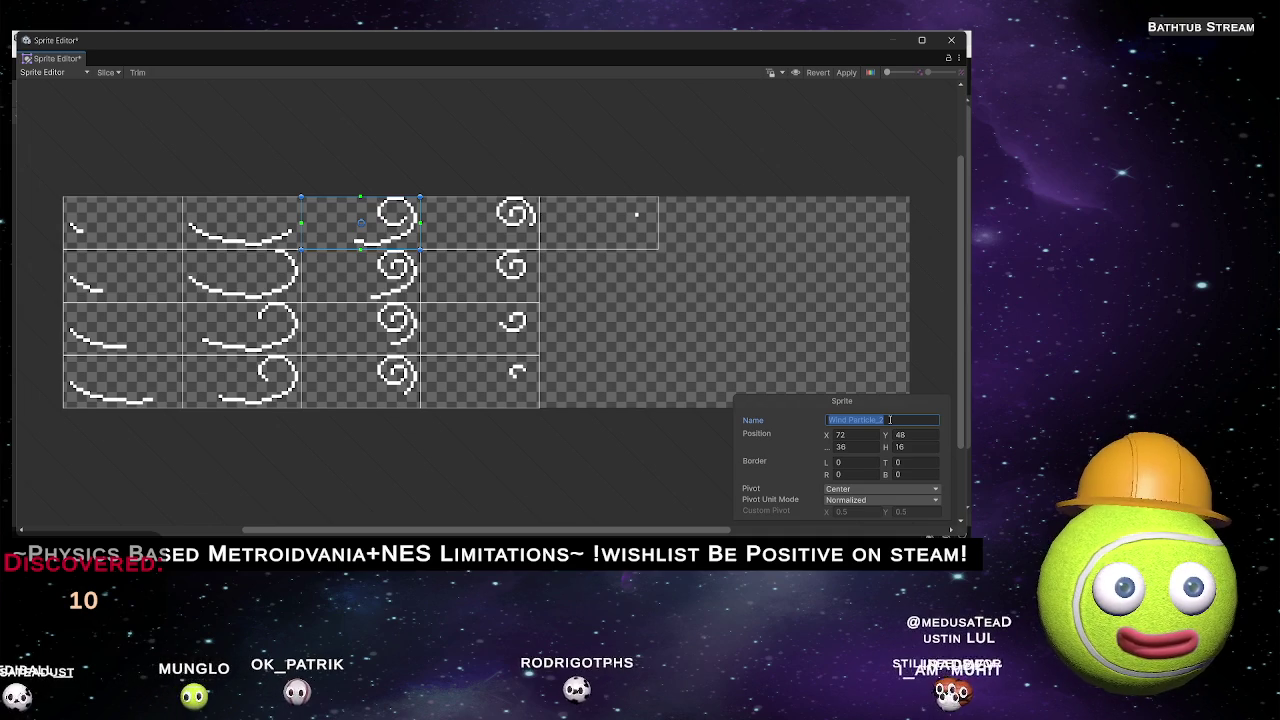
type("WIND 8")
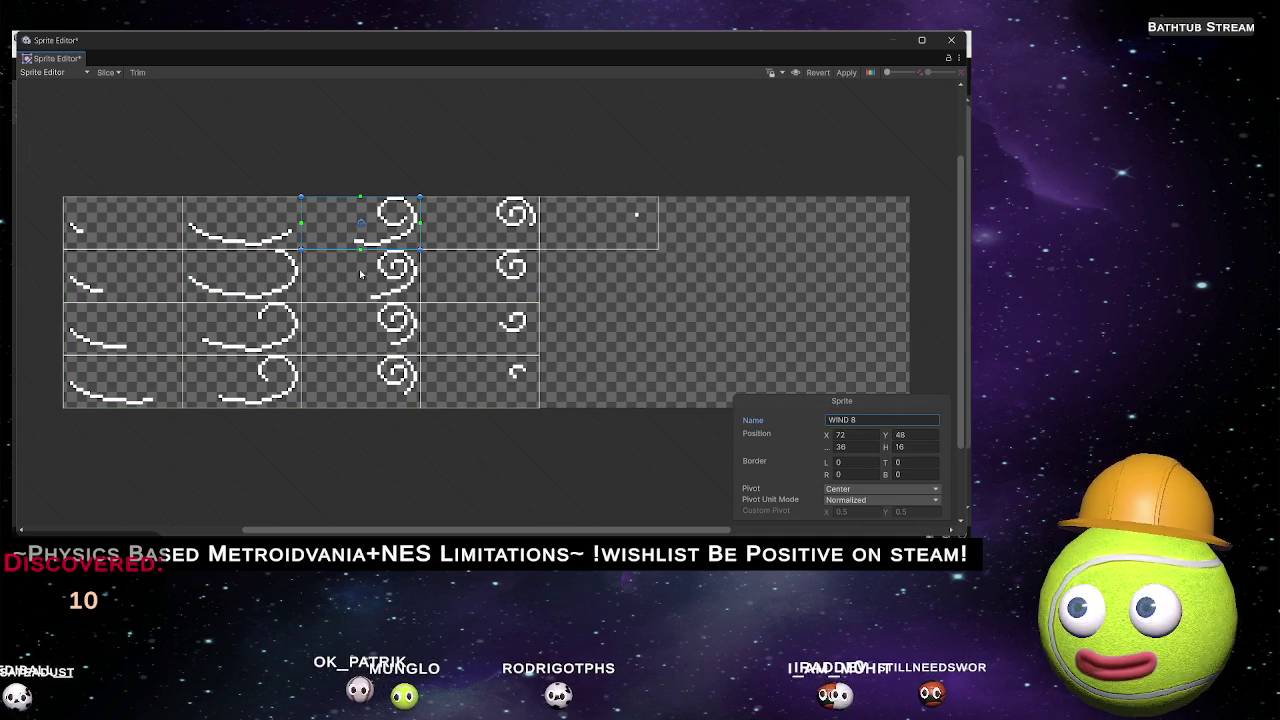
key("BackSpace")
type("9")
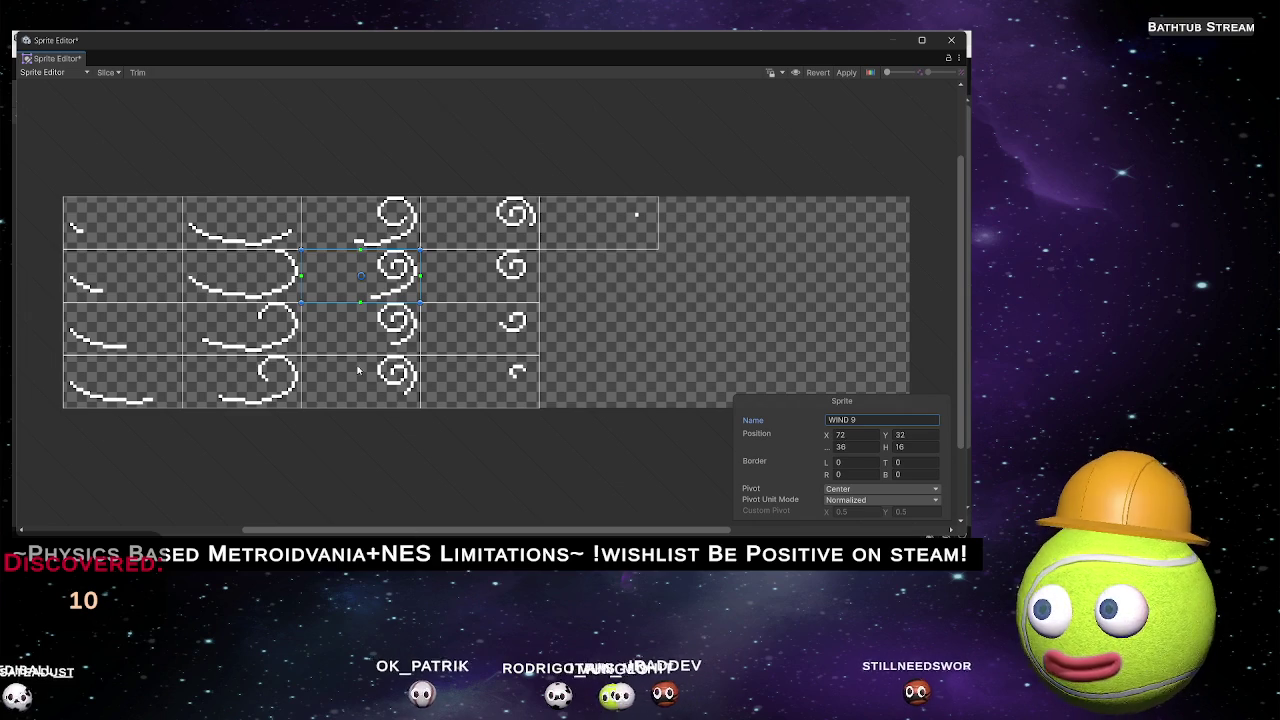
left_click(360, 328)
left_click(893, 419)
type("WIND")
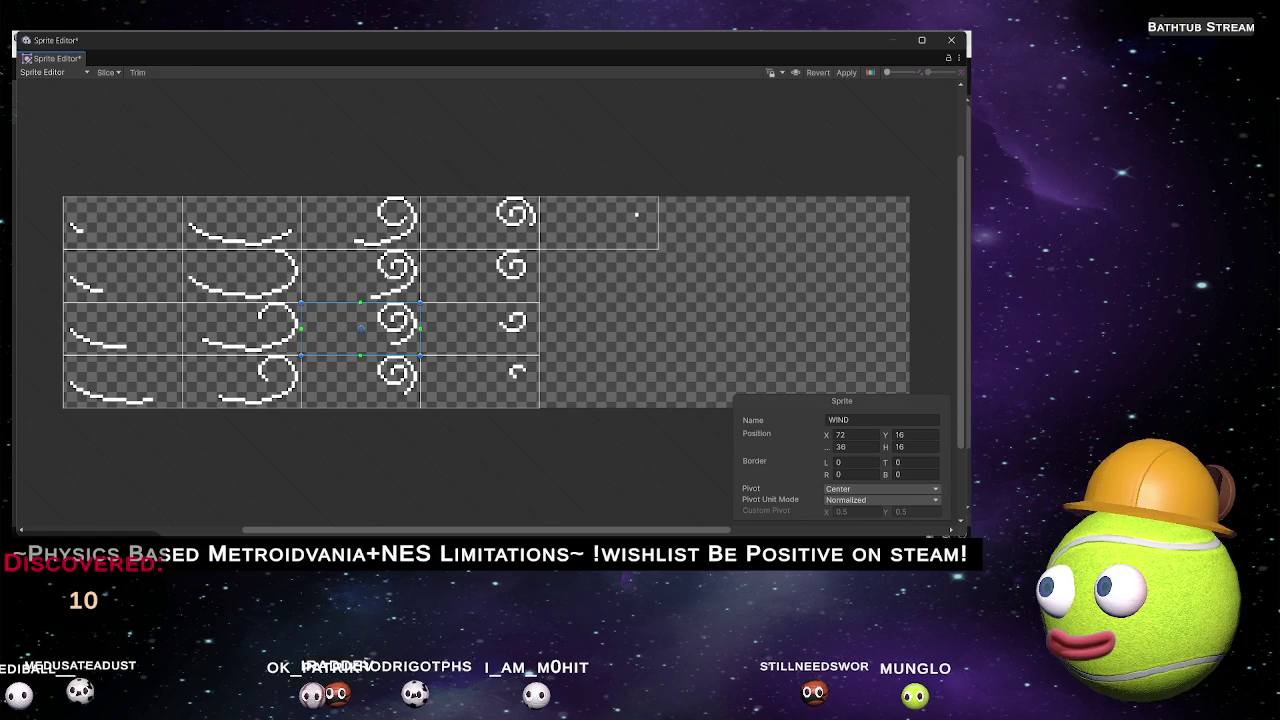
left_click(360, 276)
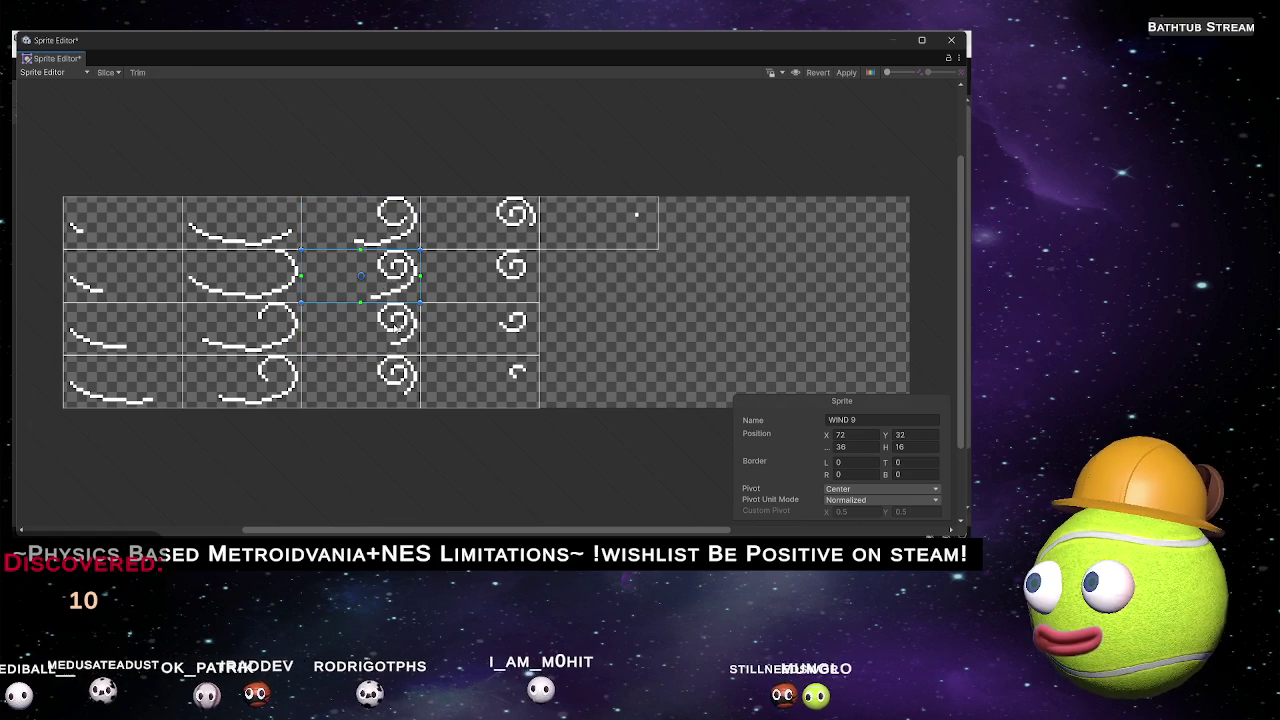
left_click(365, 240)
left_click(362, 322)
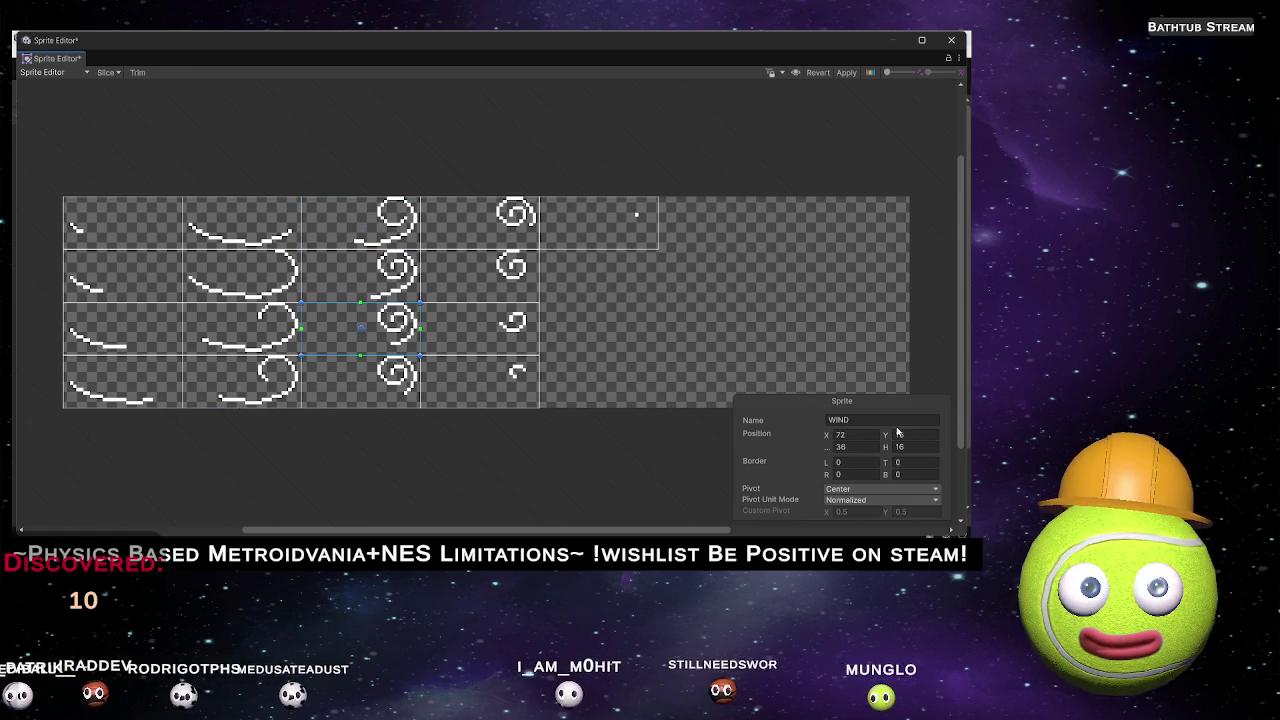
left_click(894, 420)
type("1")
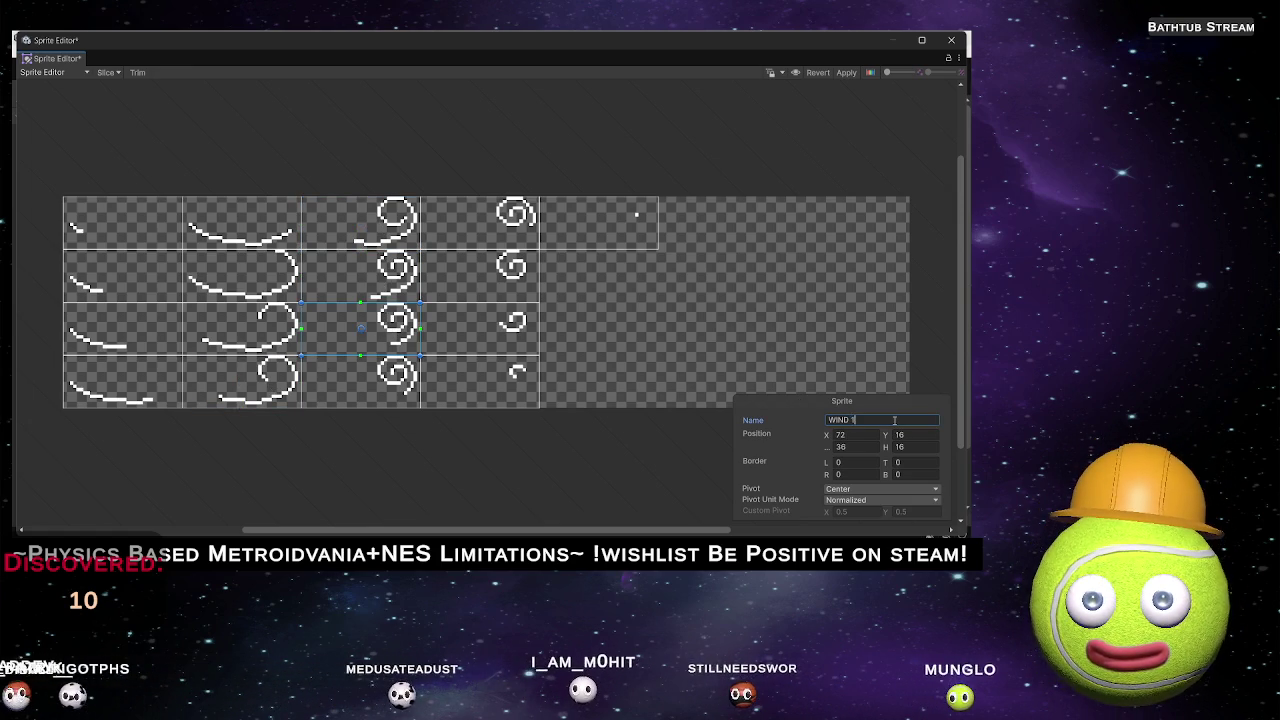
type("0")
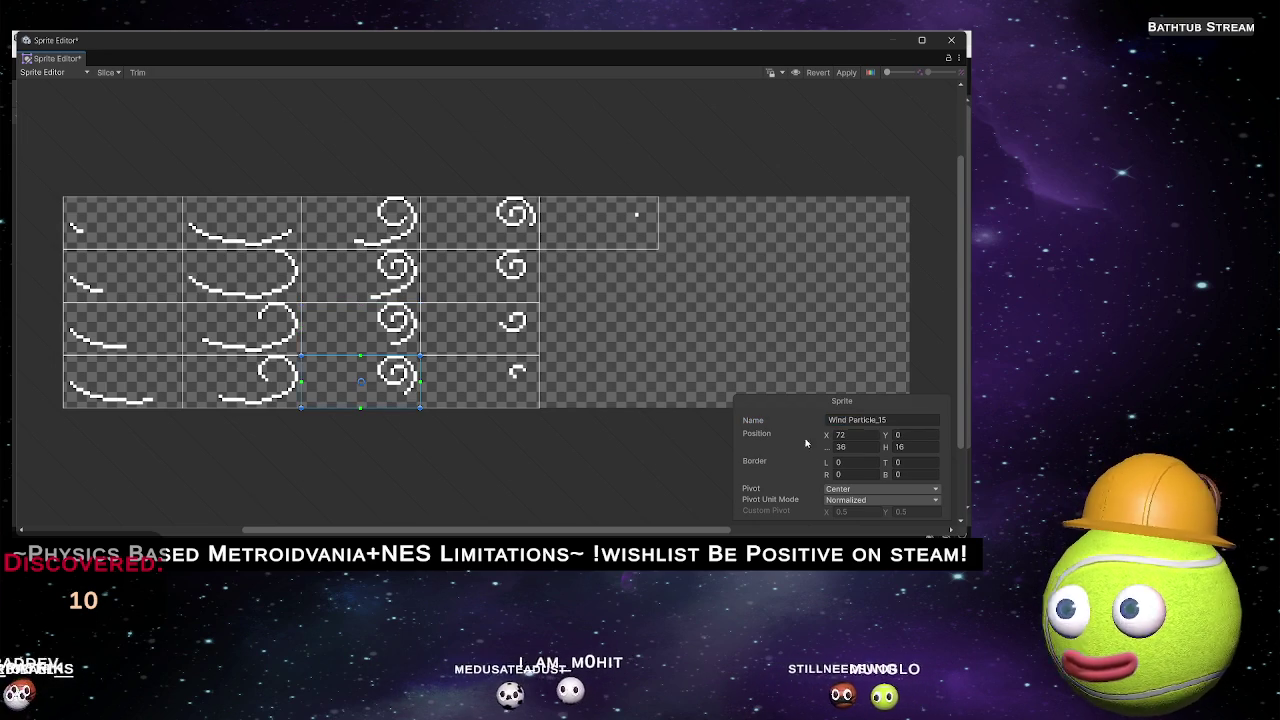
left_click(897, 419)
type("WIND 11")
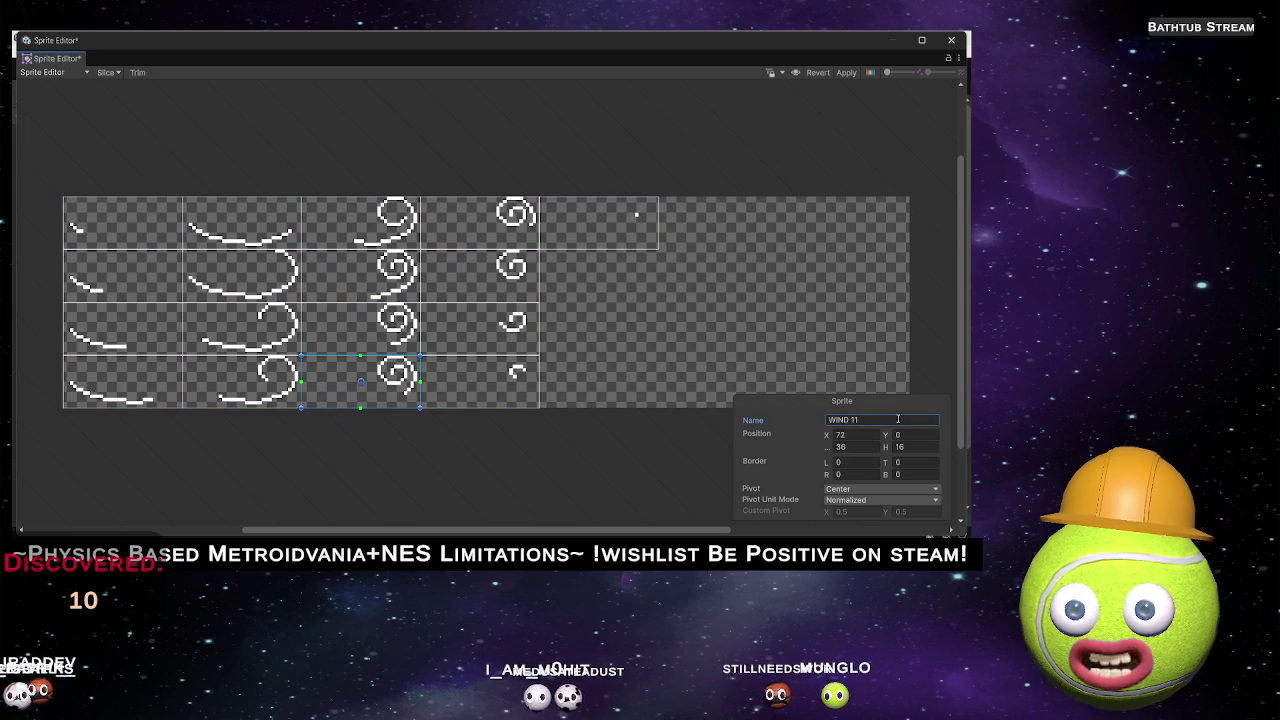
left_click(400, 307)
Name the top two fourth-column slices WIND 12 and WIND 13.
left_click(489, 236)
left_click(910, 419)
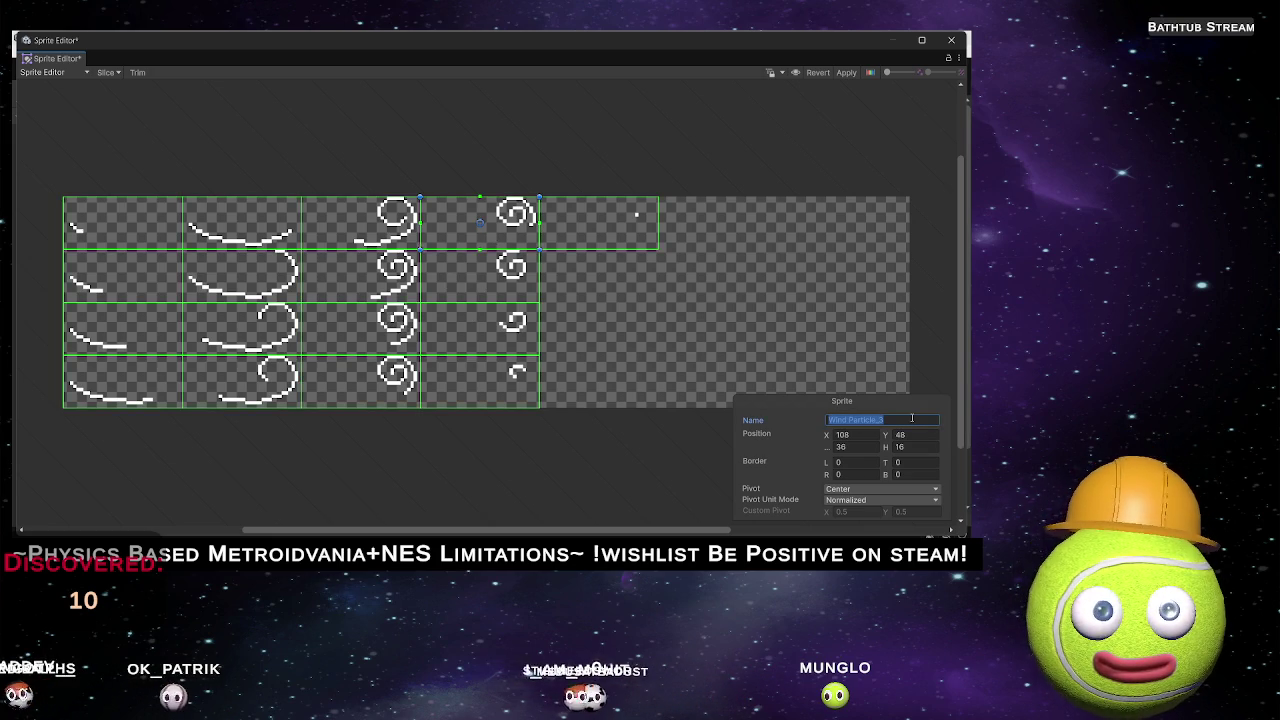
type("WIND 12")
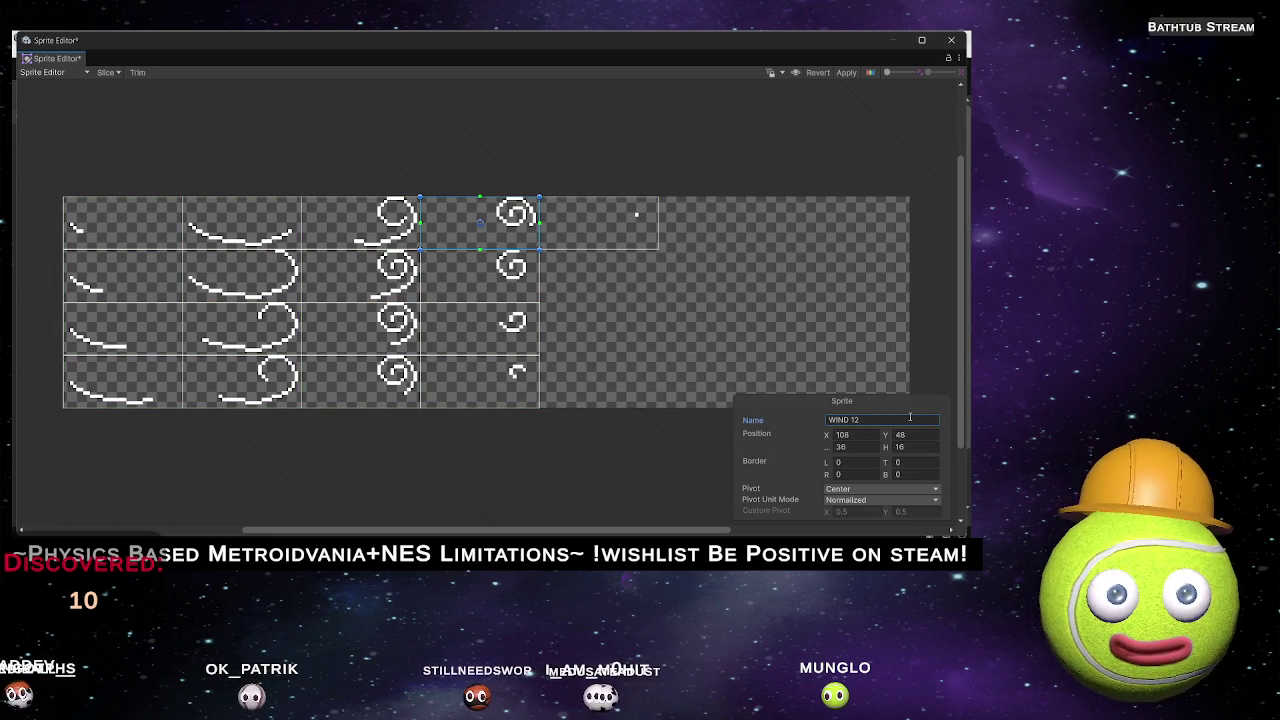
key("Return")
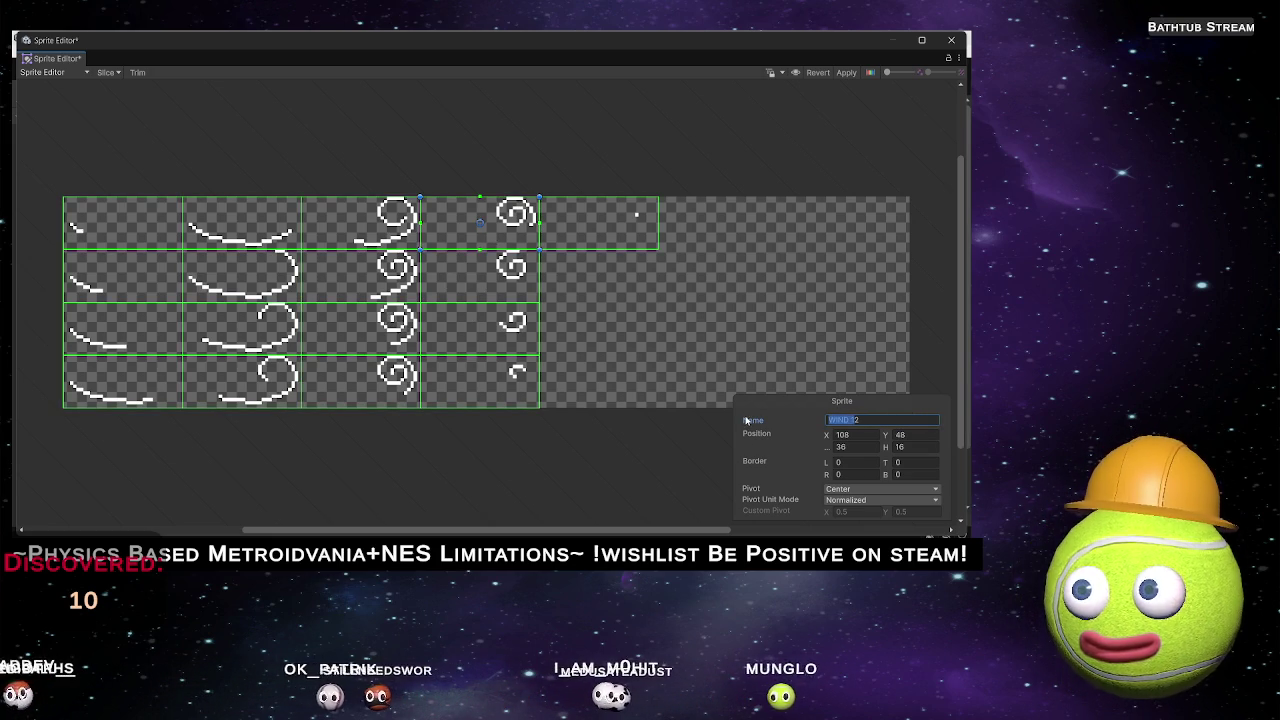
left_click(480, 276)
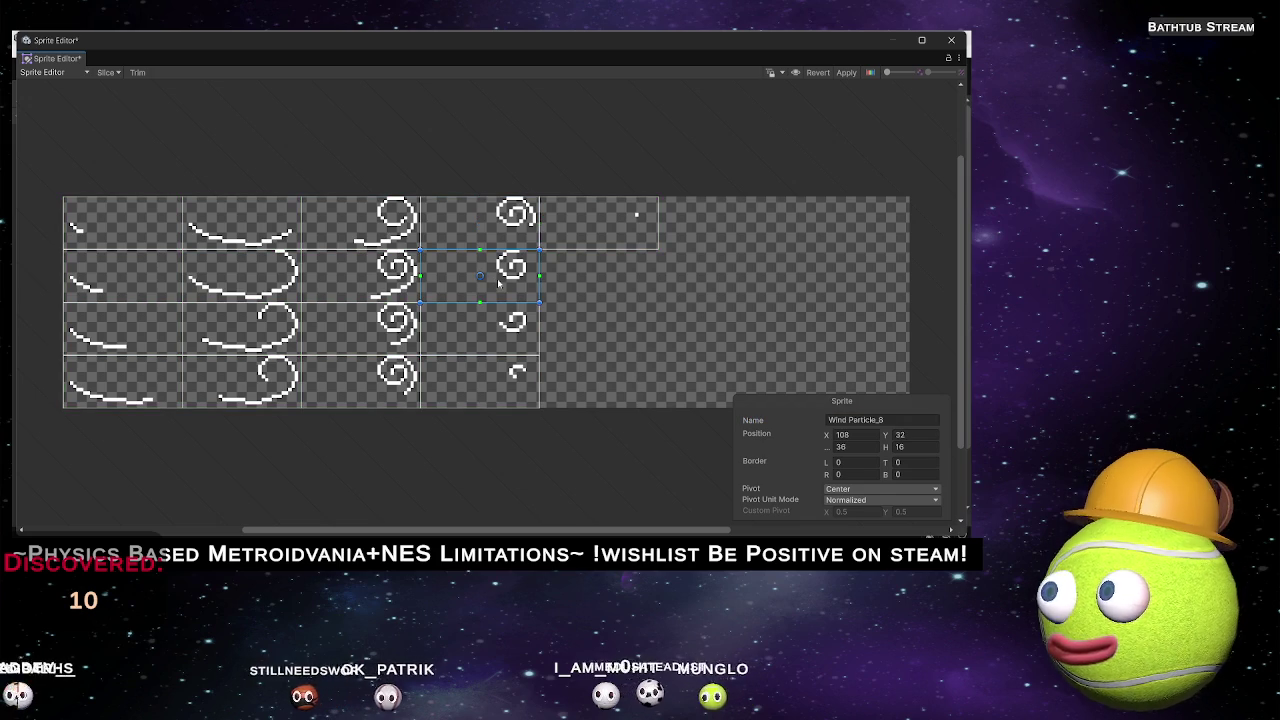
left_click(902, 423)
type("WIND 13")
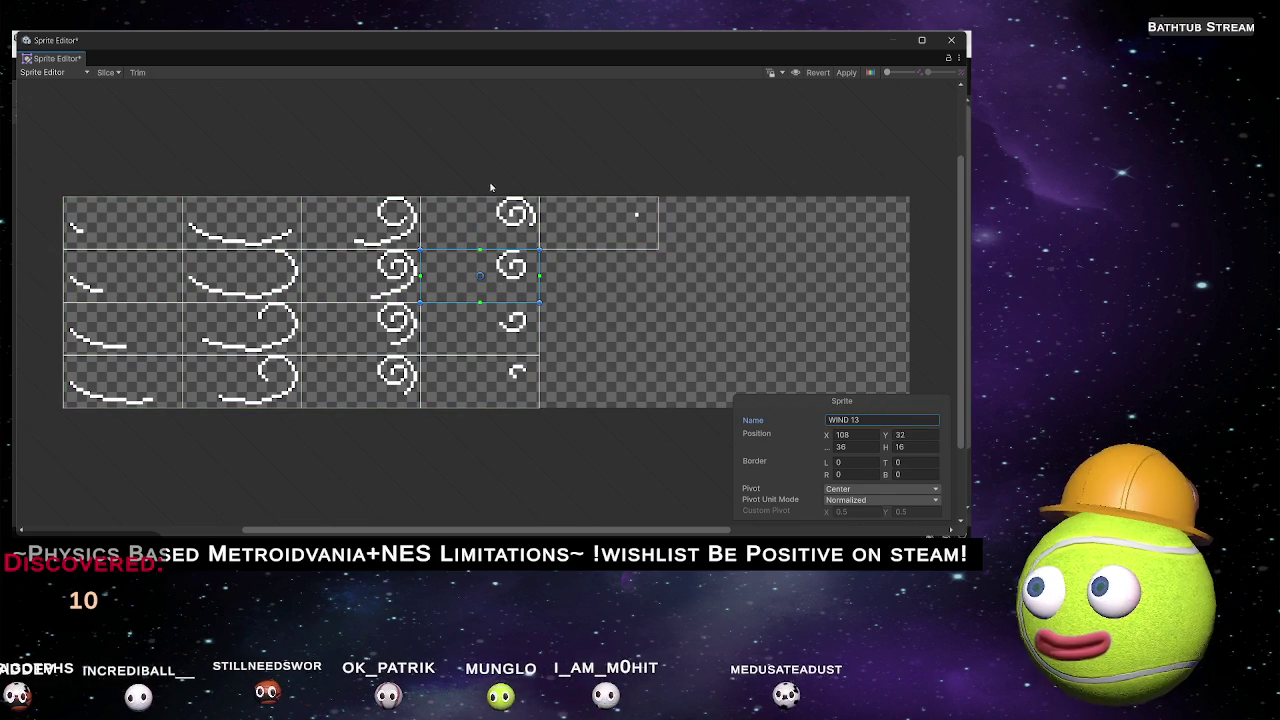
left_click(490, 215)
Name the remaining fourth-column slices and the fifth-column slice WIND 16, then verify them.
left_click(515, 322)
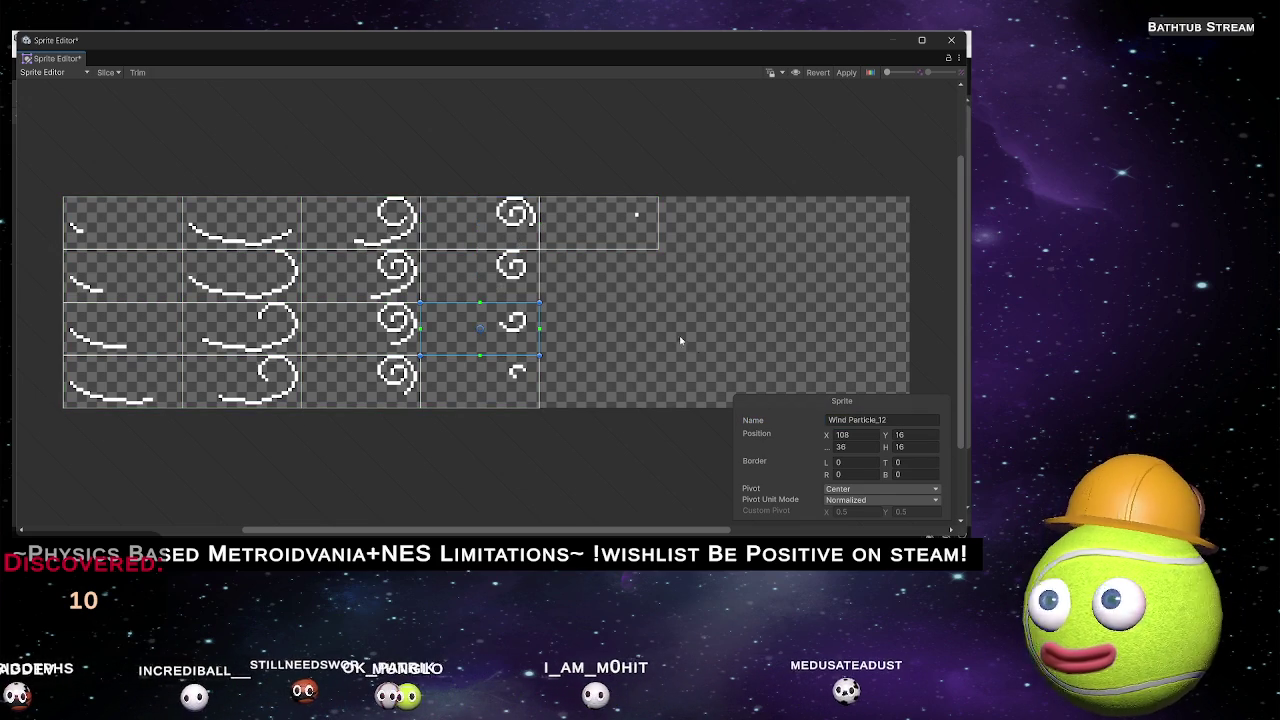
left_click(898, 418)
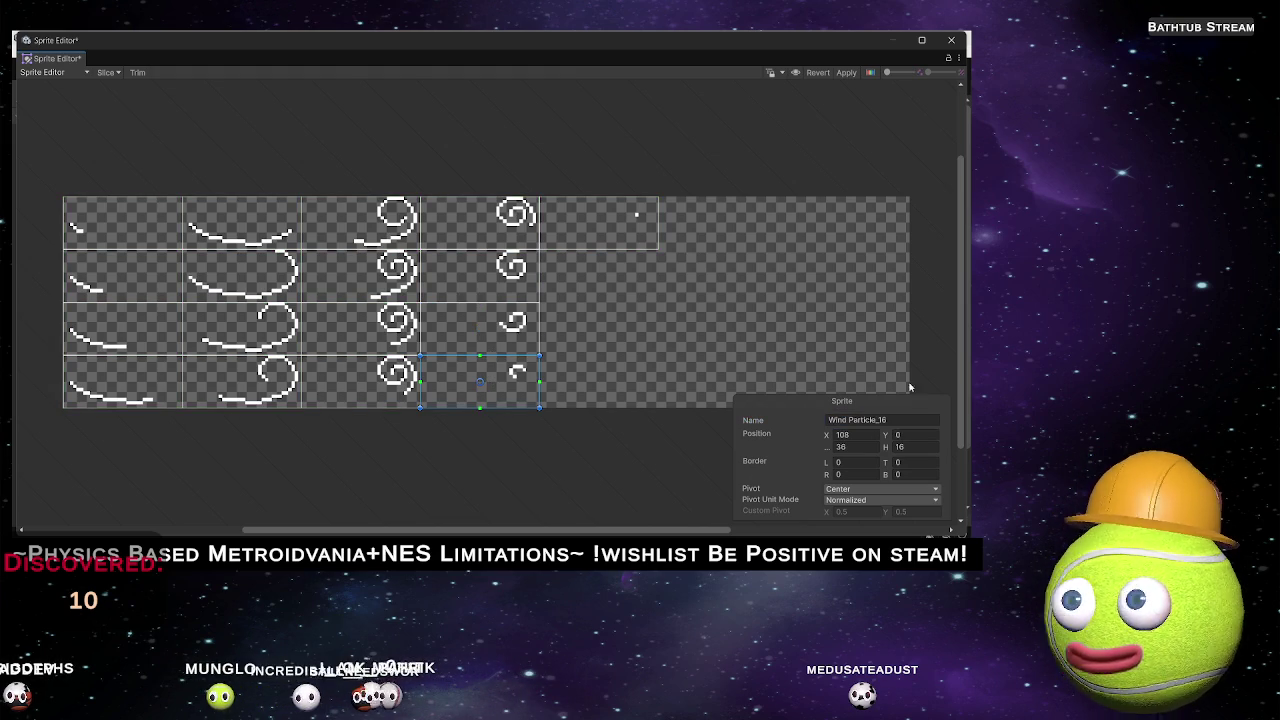
type("WIND 15")
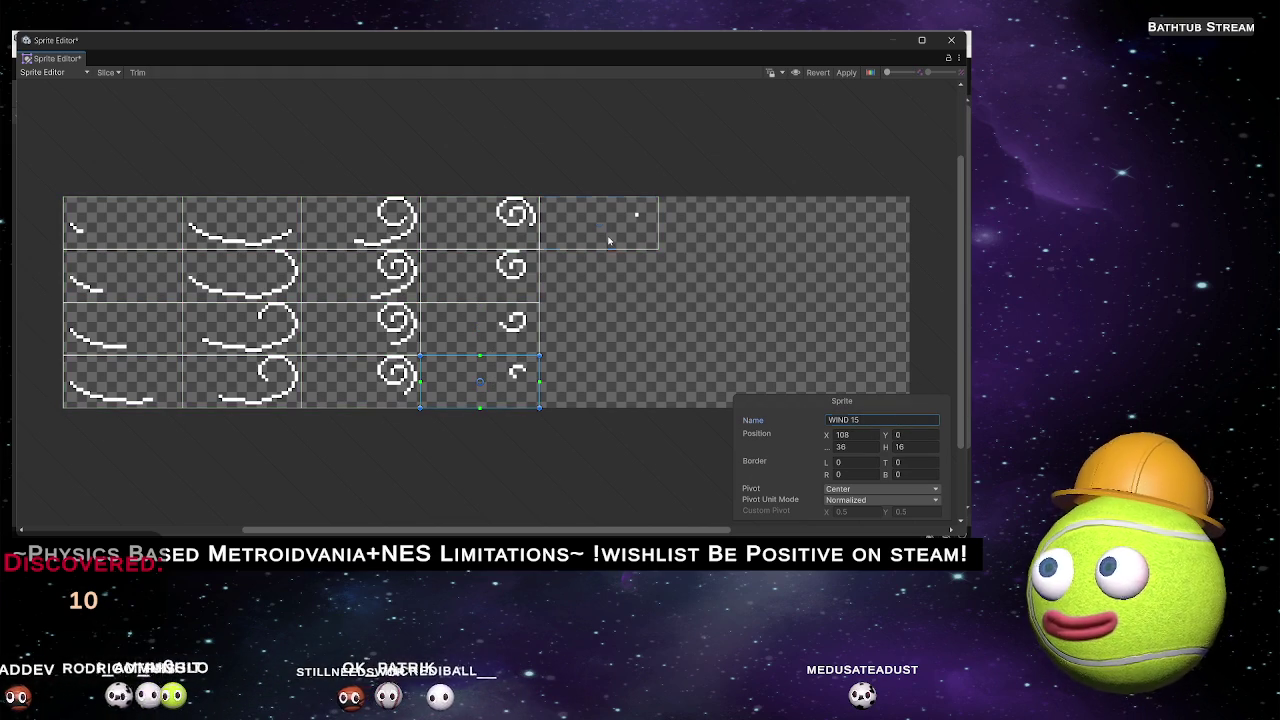
left_click(608, 240)
left_click(885, 419)
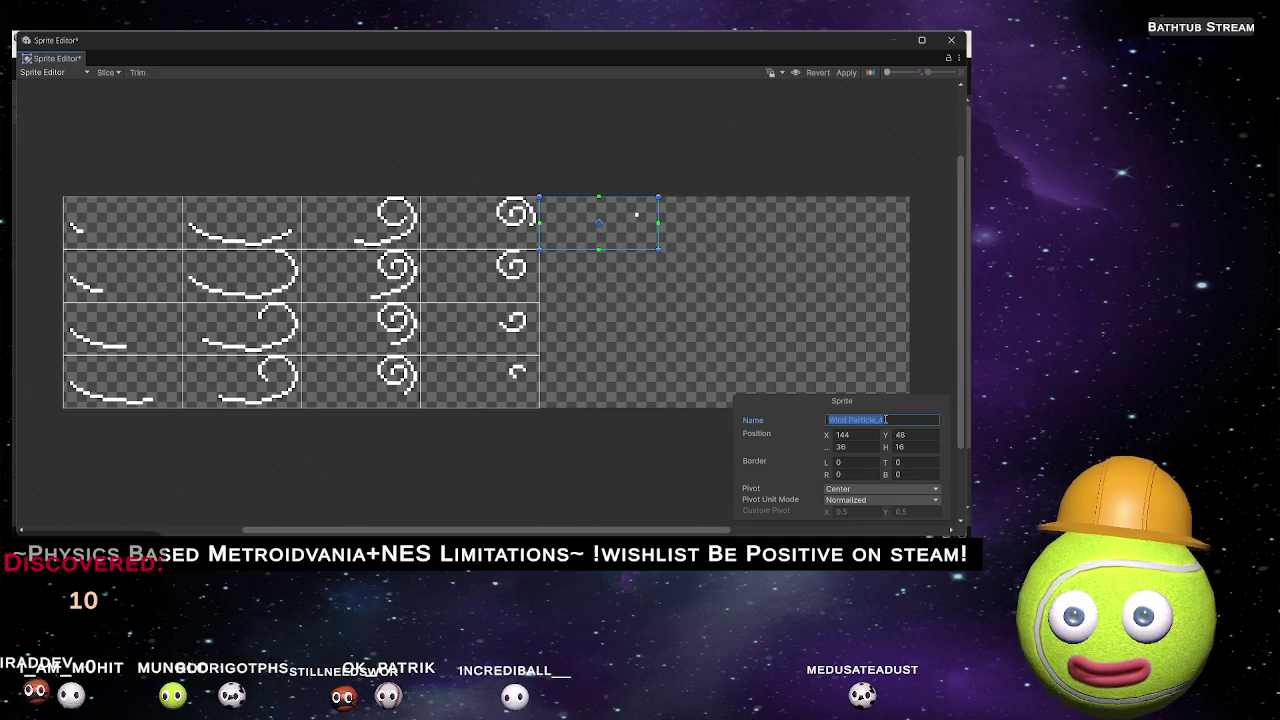
type("WIND 16")
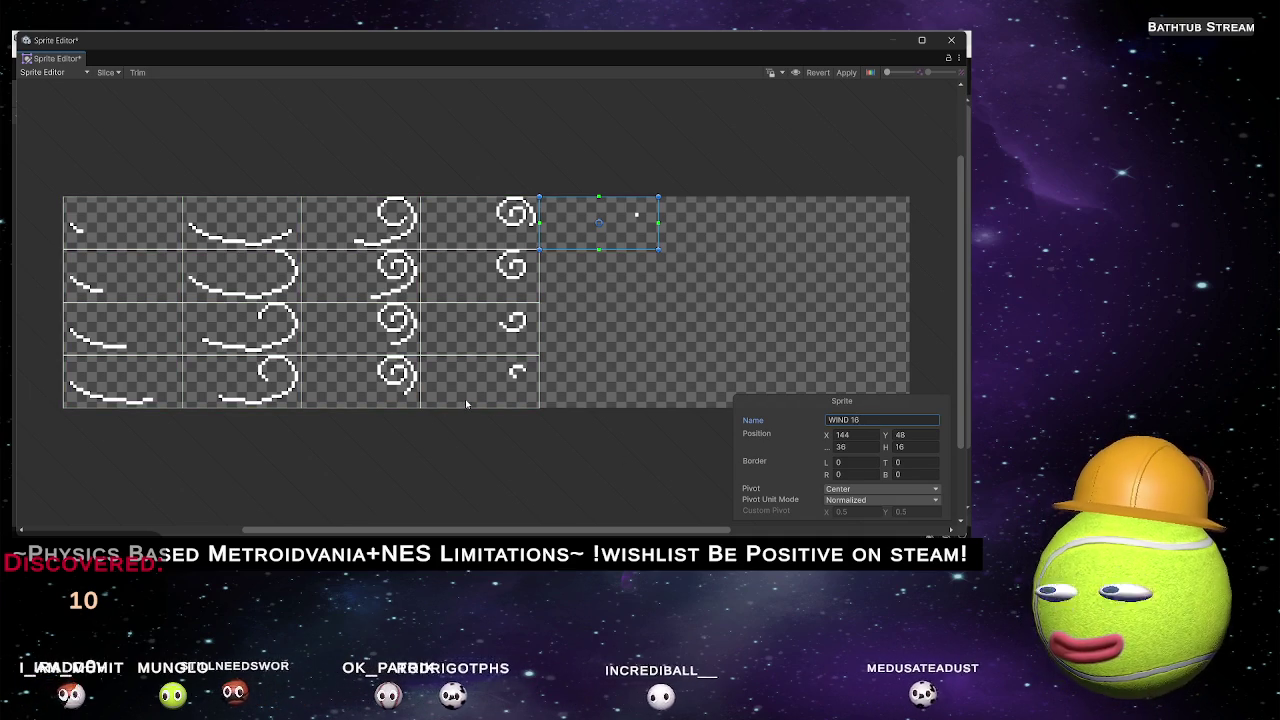
left_click(485, 390)
left_click(480, 275)
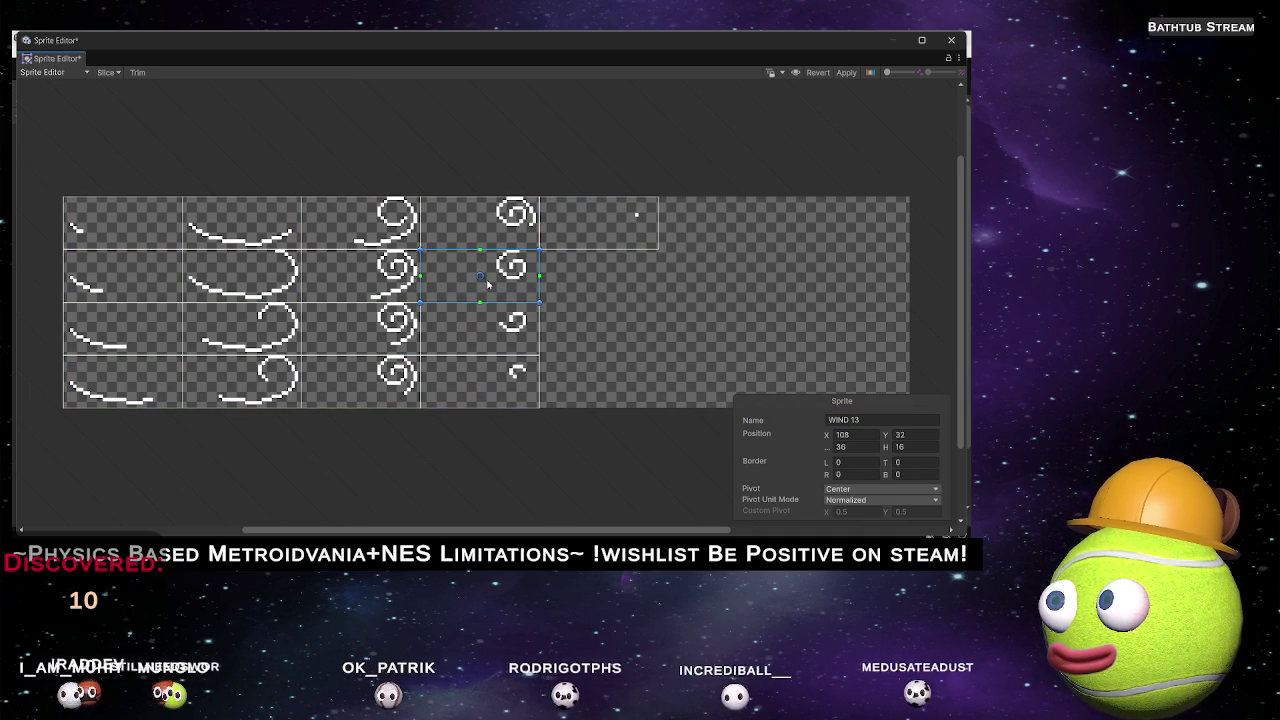
left_click(600, 225)
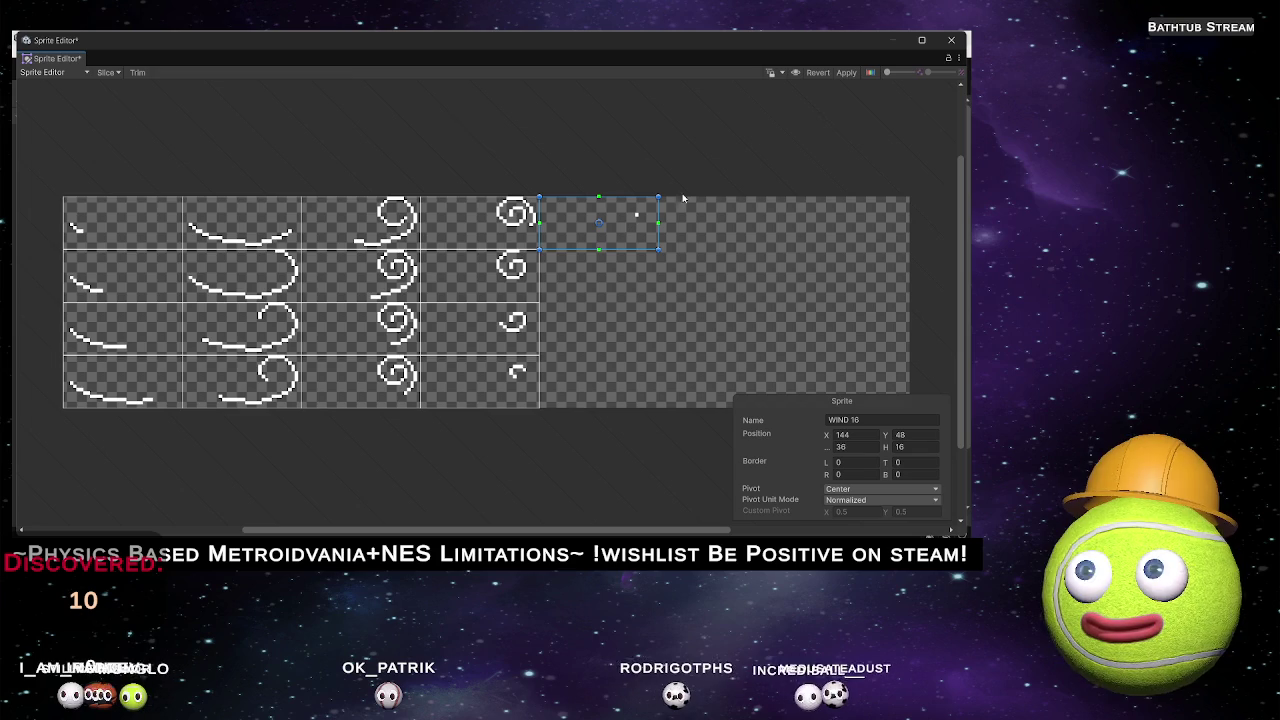
Apply the slices, add a WIND 17 slice below WIND 16, and close the Sprite Editor.
left_click(846, 72)
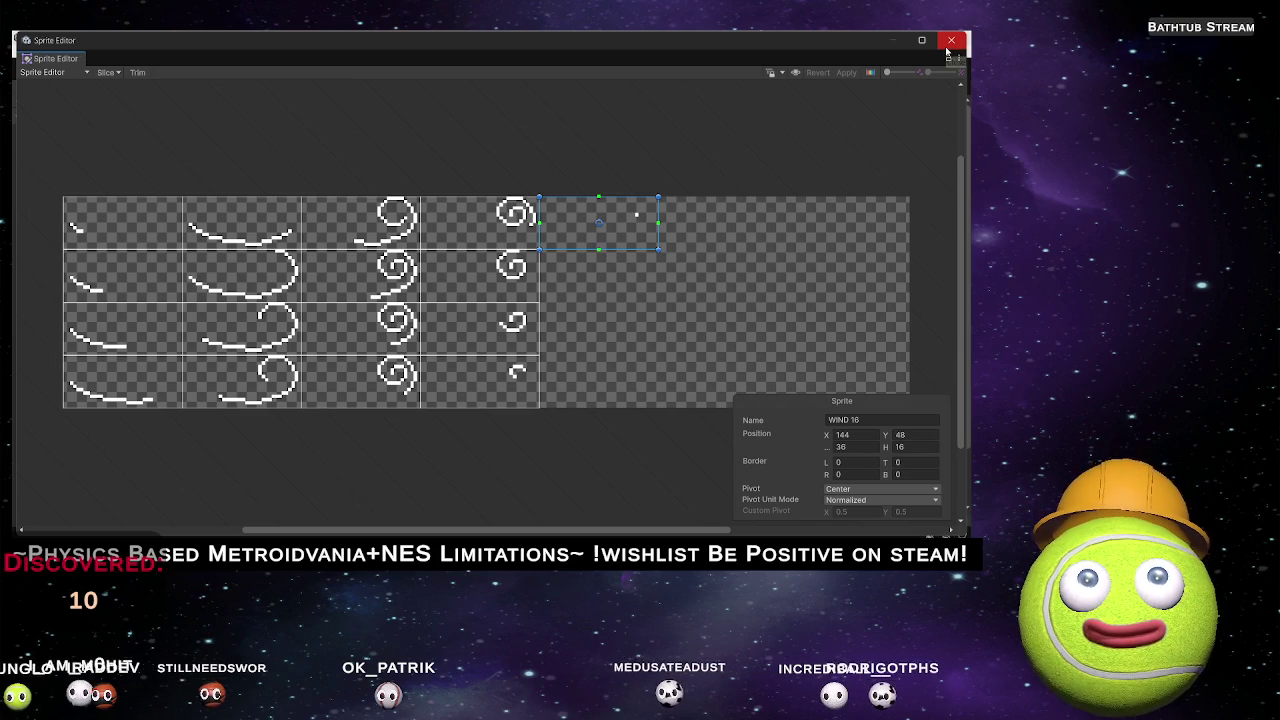
left_click(718, 289)
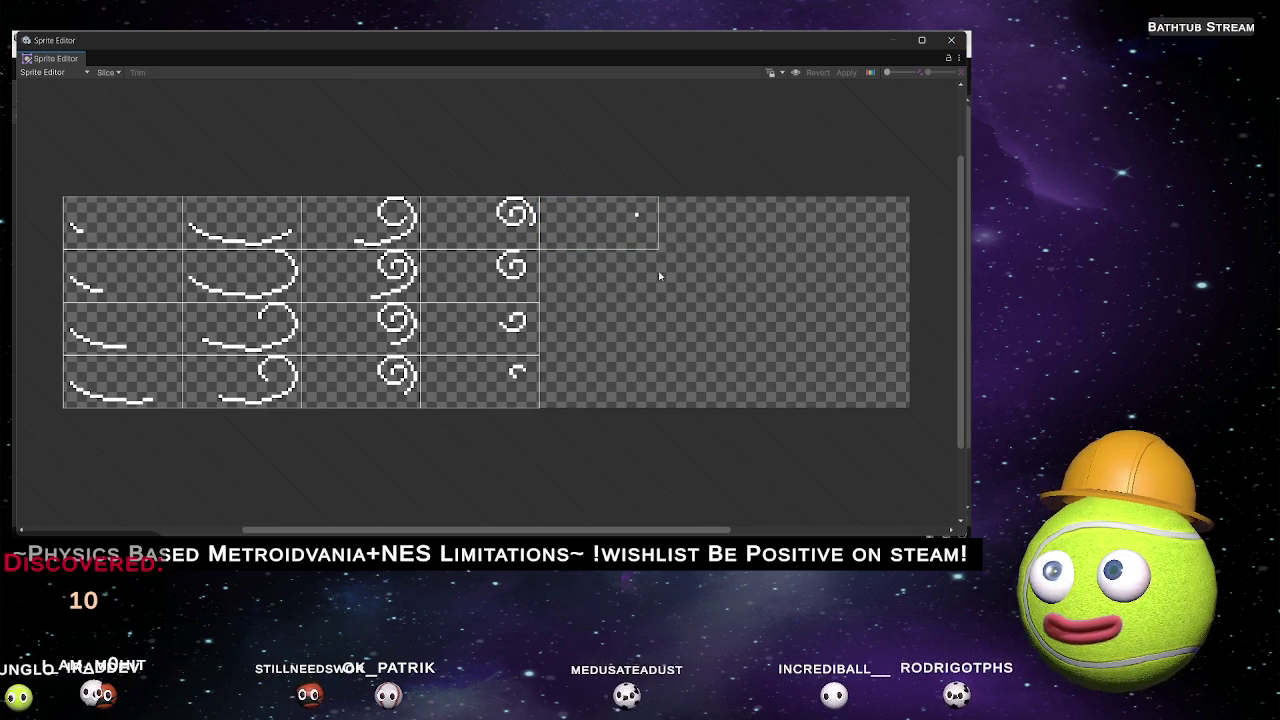
left_click_drag(597, 278, 540, 248)
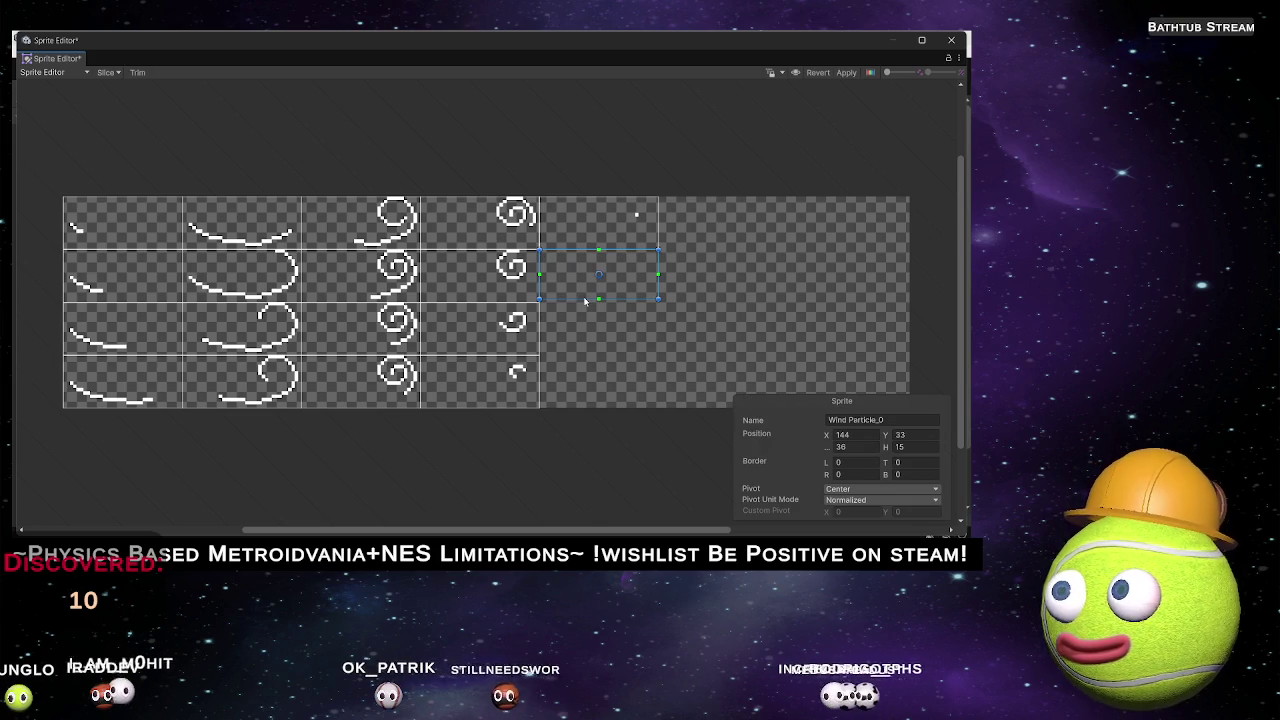
left_click_drag(583, 299, 583, 302)
left_click(894, 416)
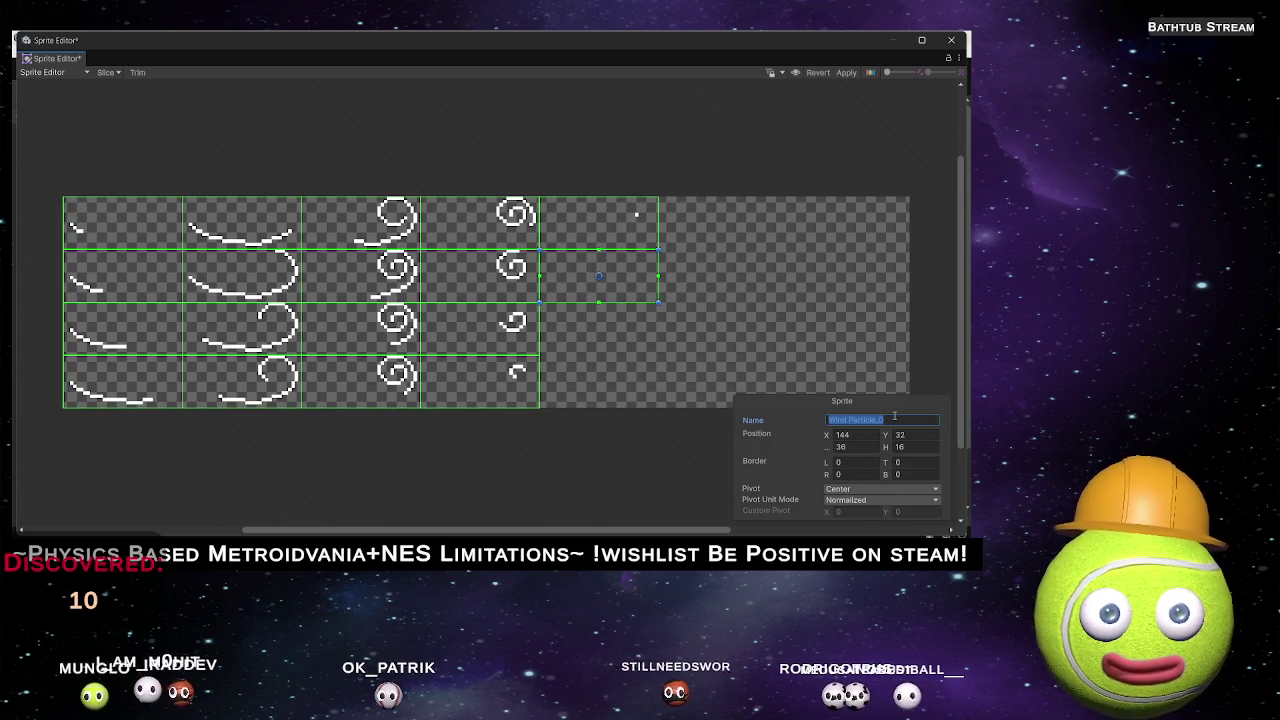
type("WIND 17")
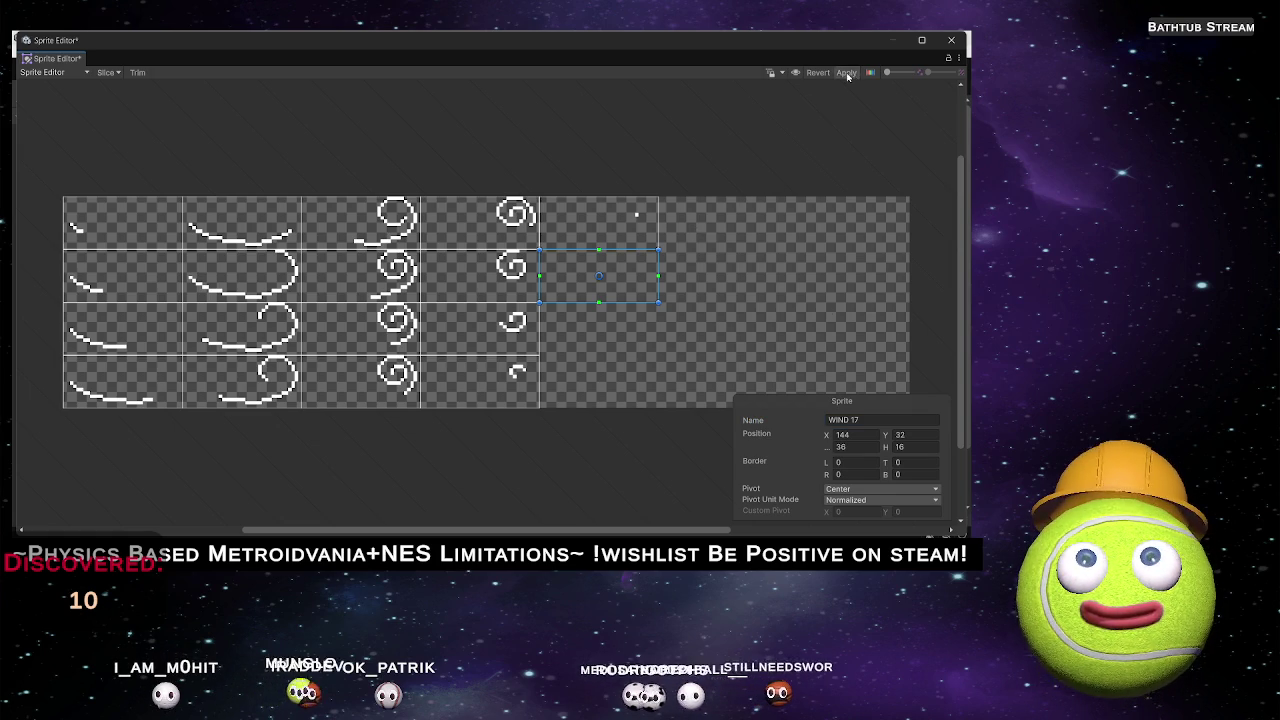
left_click(951, 40)
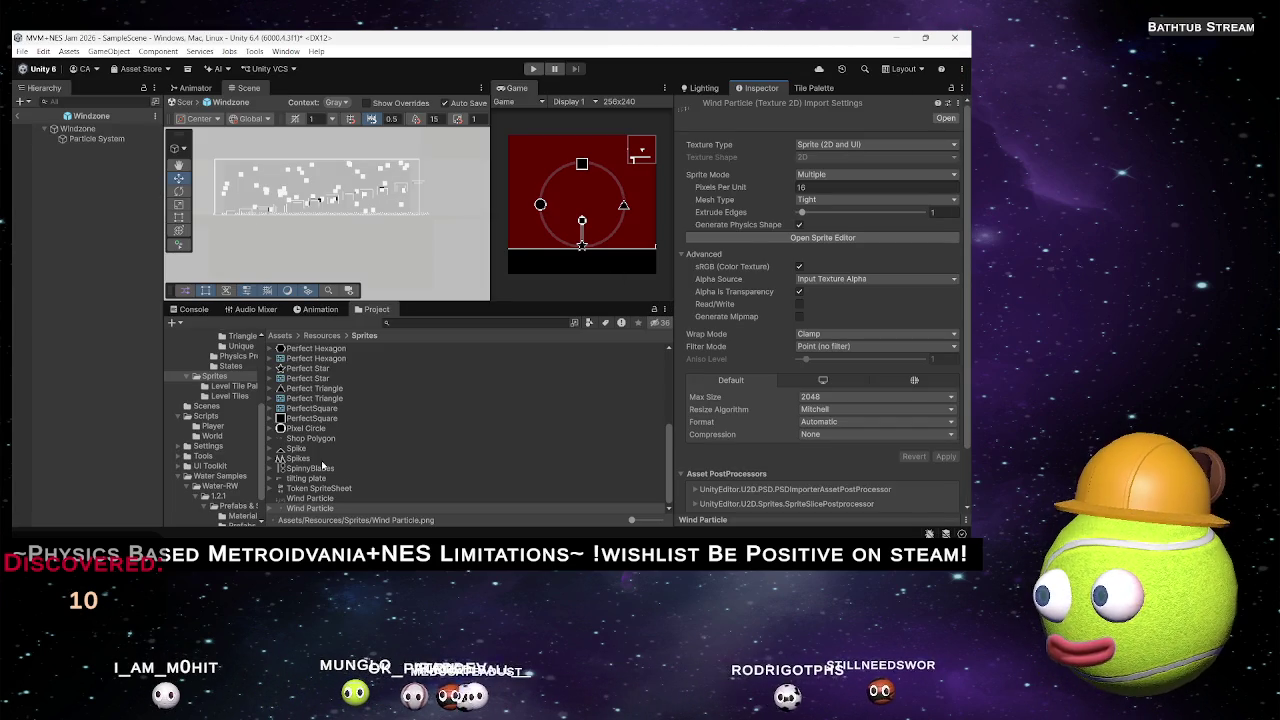
Select Wind Material in the Materials folder and toggle Flip-Book Blending on, then off.
scroll(231, 360, "up", 3)
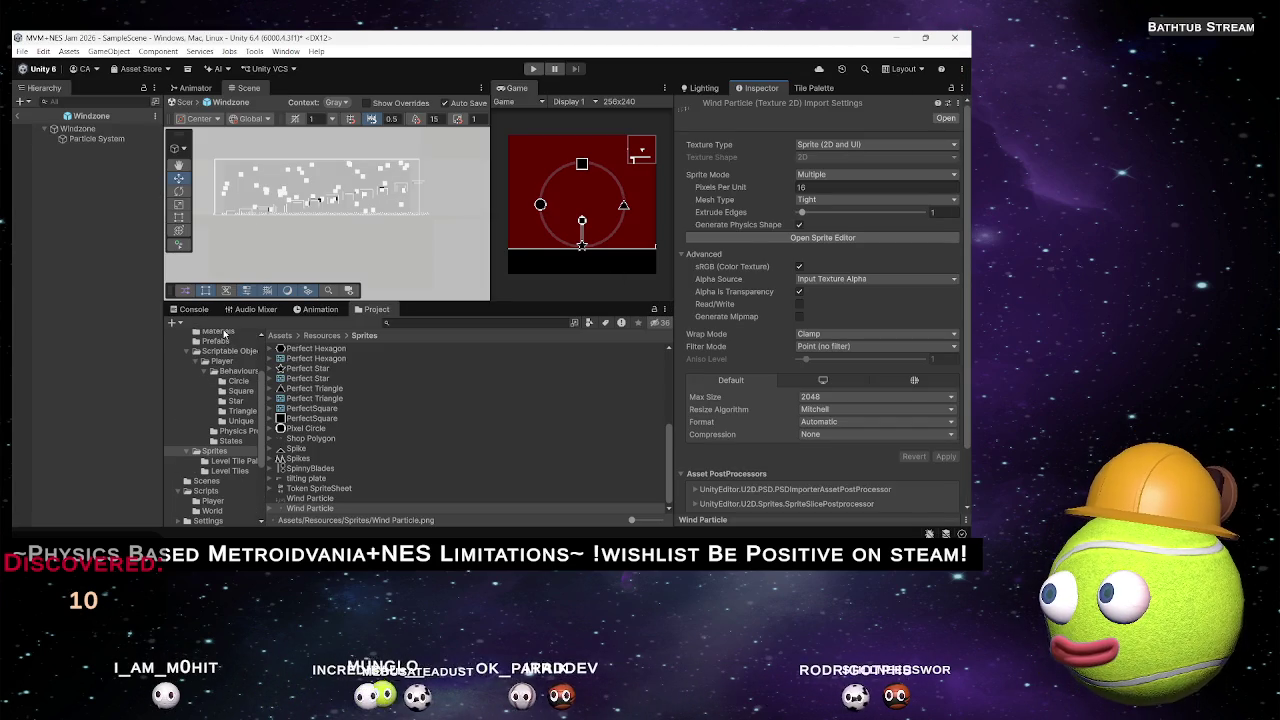
left_click(218, 332)
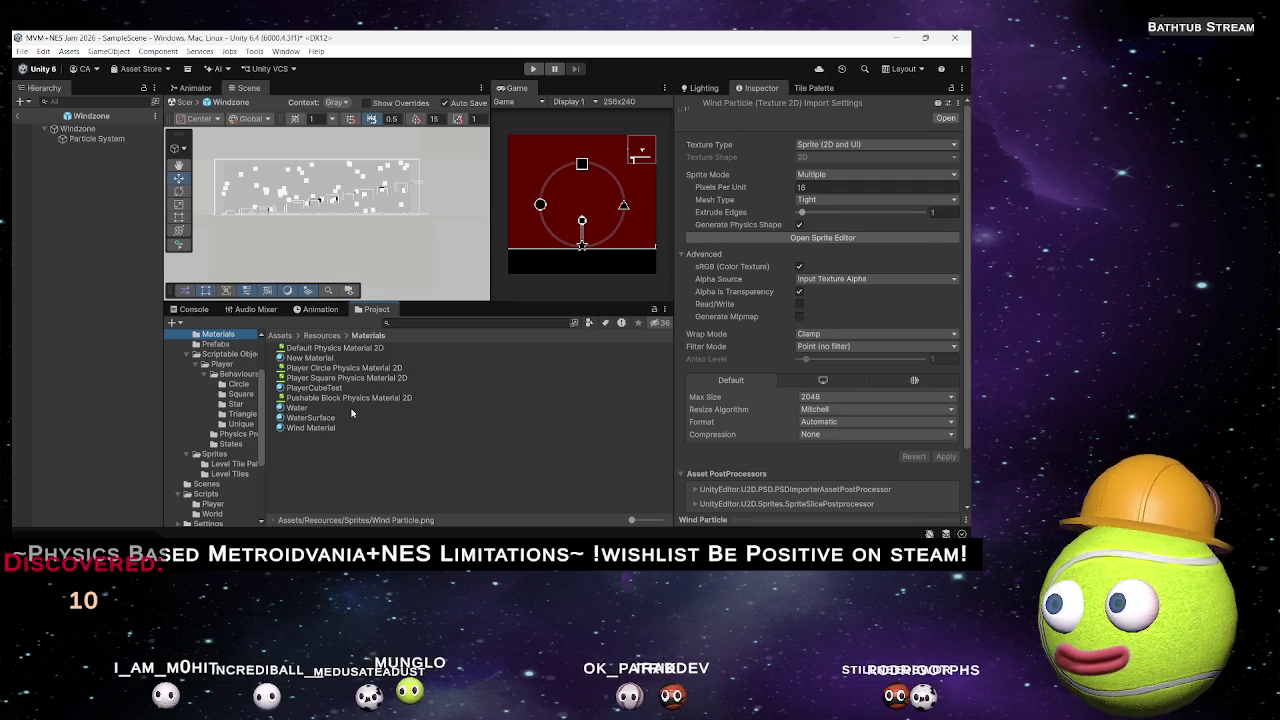
left_click(311, 427)
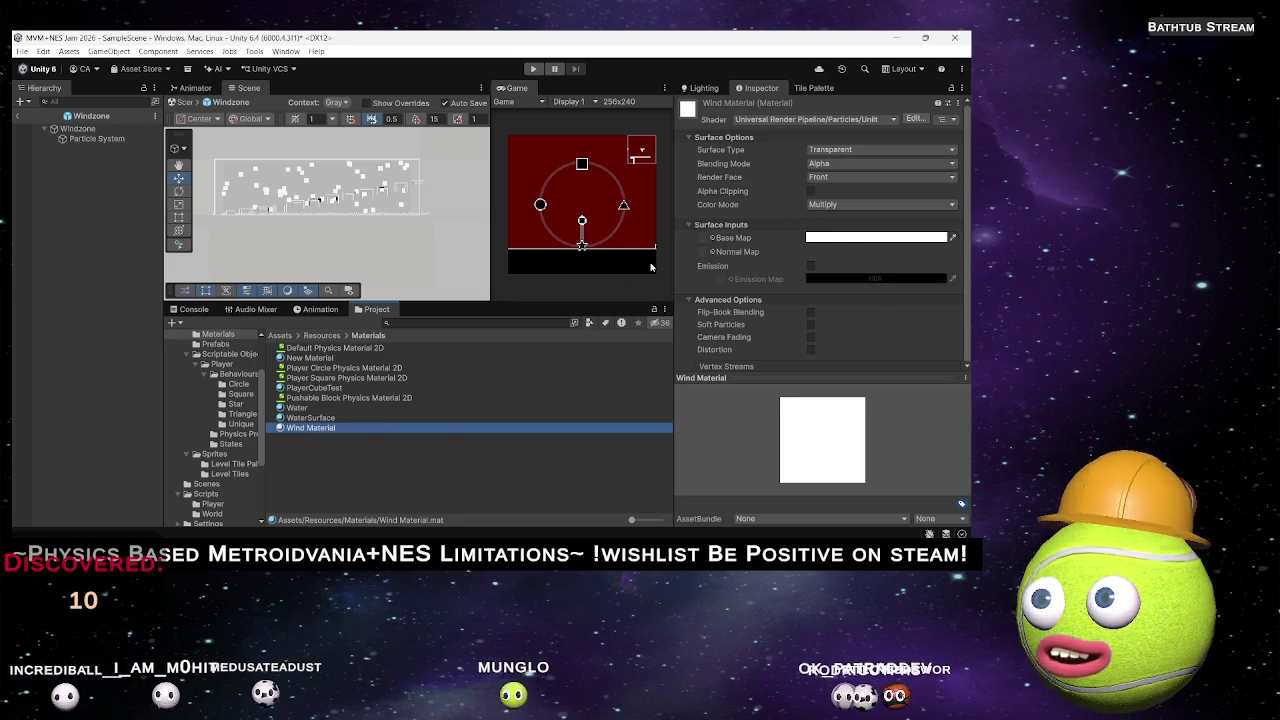
scroll(734, 300, "down", 2)
left_click(735, 299)
scroll(765, 293, "up", 1)
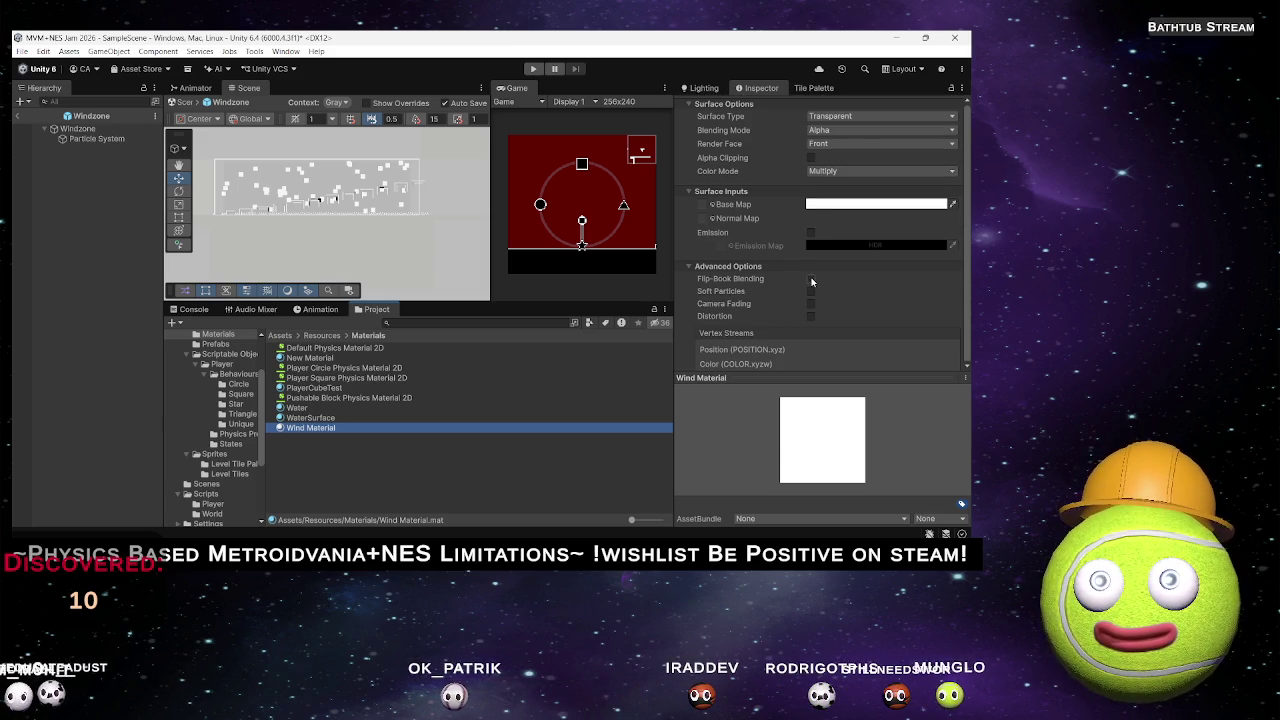
left_click(811, 281)
scroll(790, 305, "down", 4)
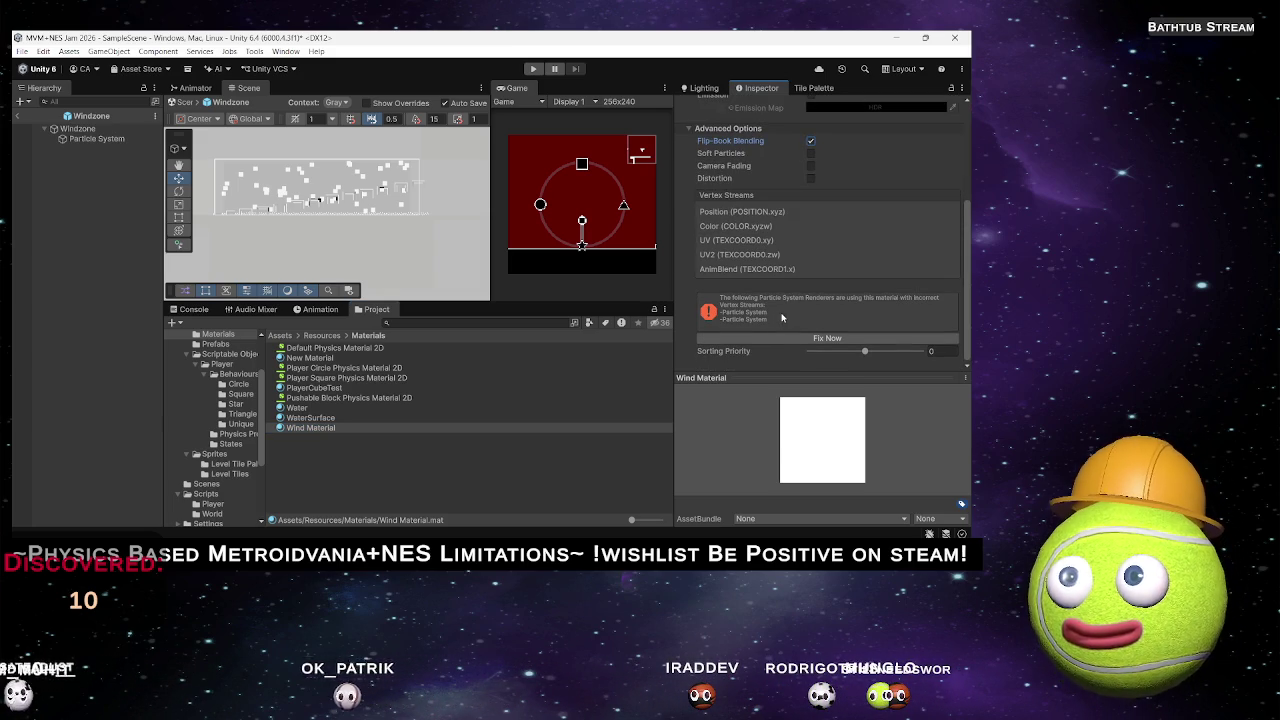
left_click(811, 144)
scroll(754, 278, "up", 1)
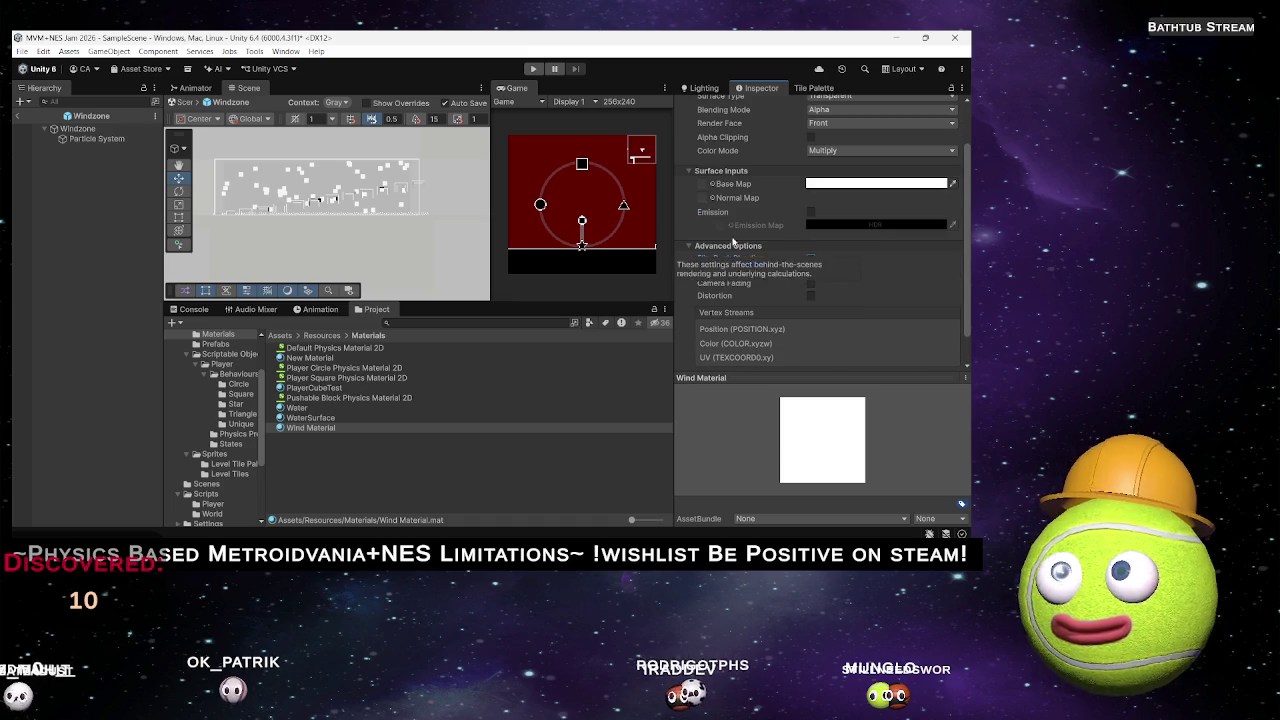
key("alt+Tab")
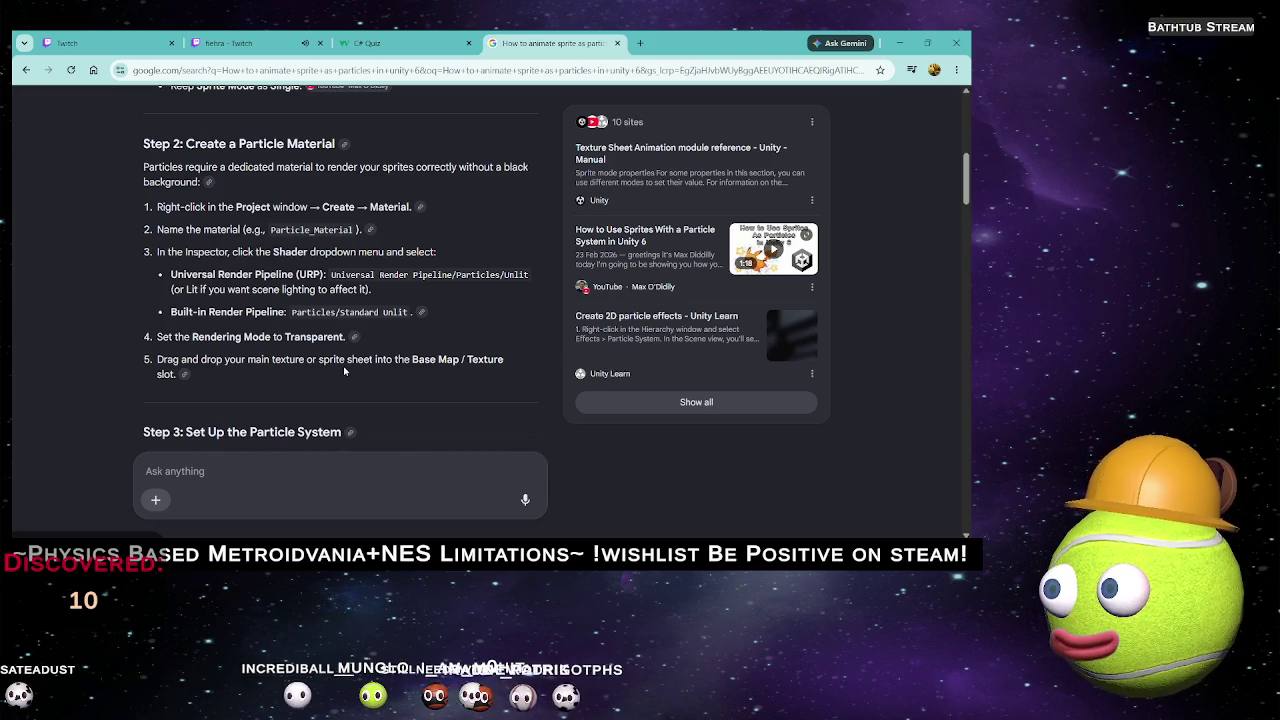
key("alt+Tab")
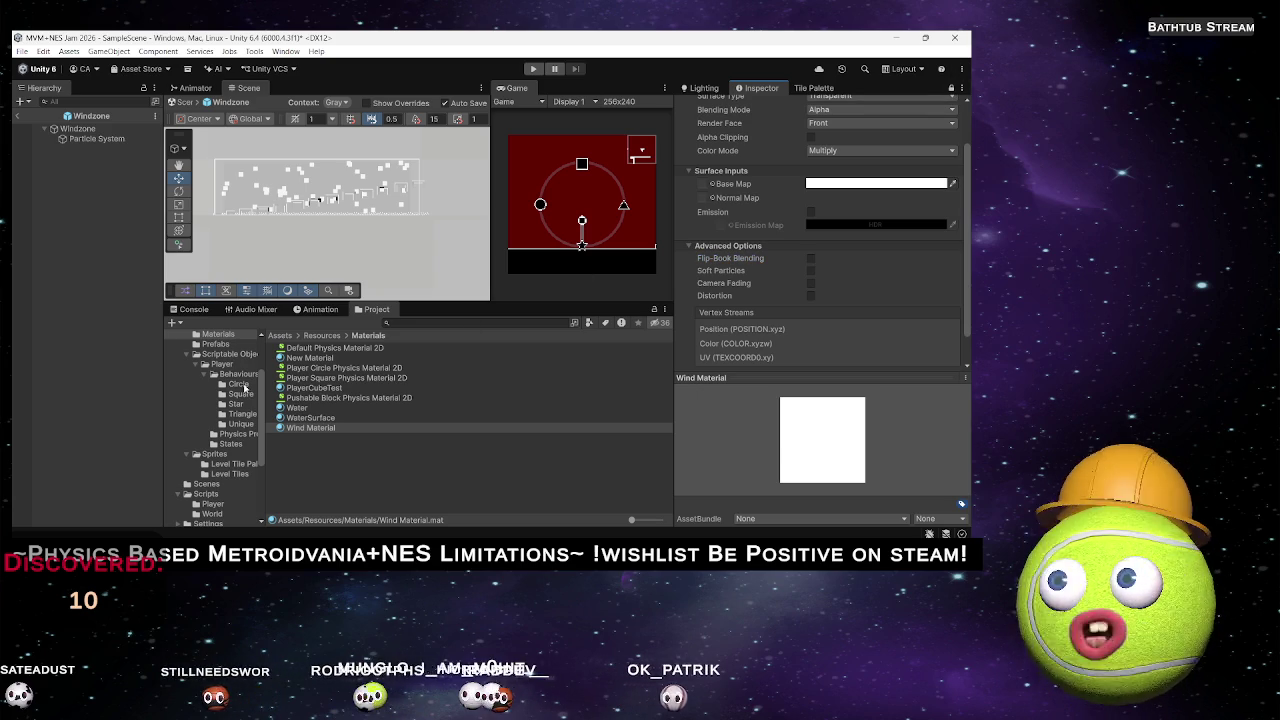
Drag the Wind Particle sprite from Sprites into the Wind Material's Base Map slot.
left_click(216, 454)
scroll(296, 489, "down", 5)
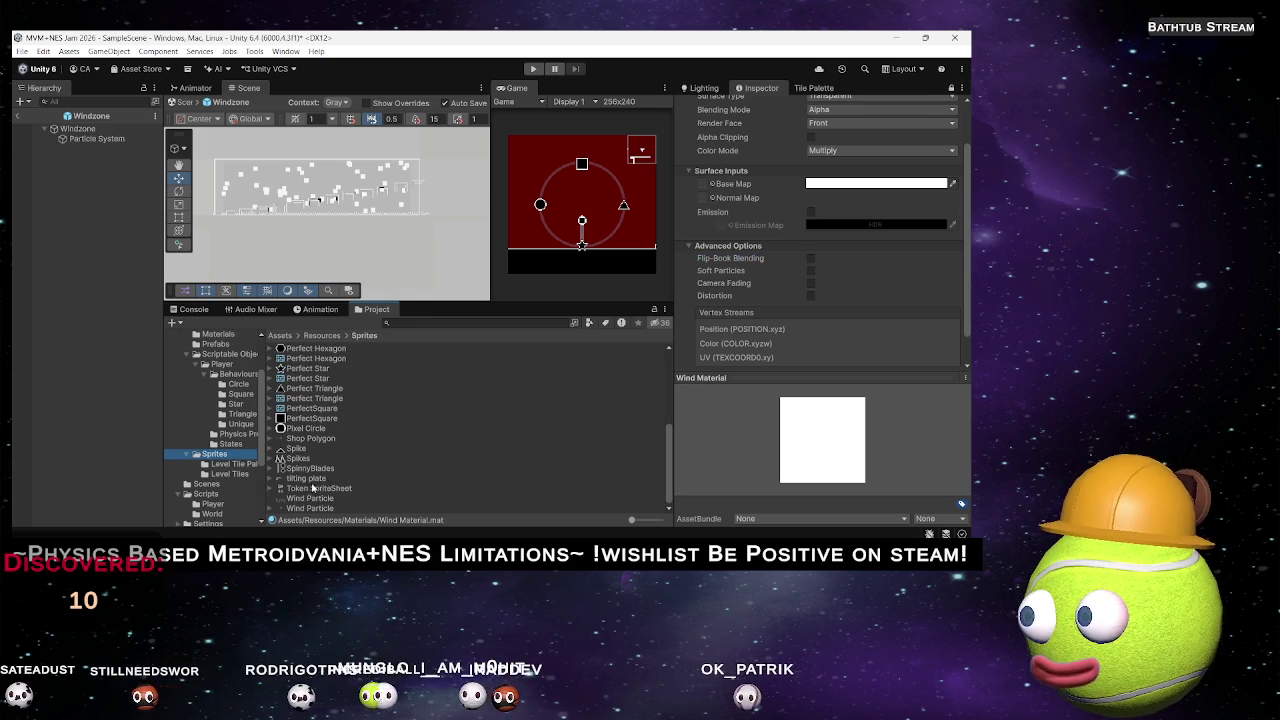
left_click_drag(303, 508, 713, 188)
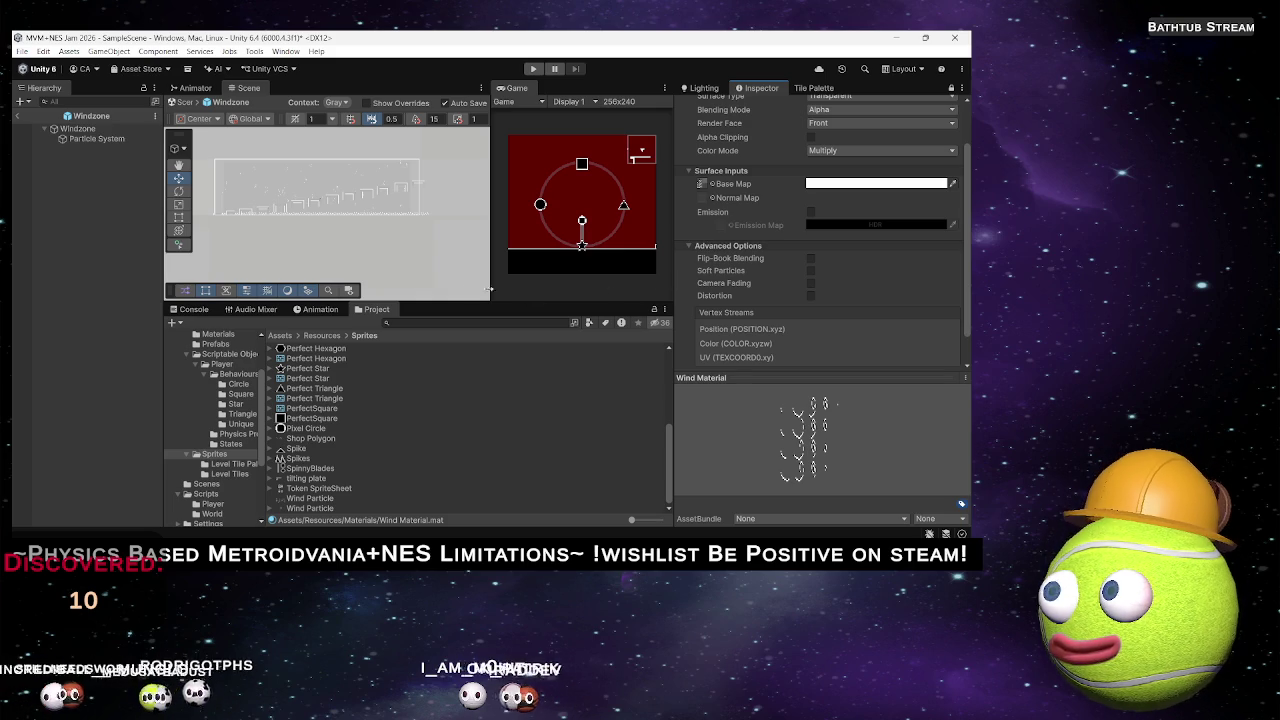
scroll(298, 203, "up", 8)
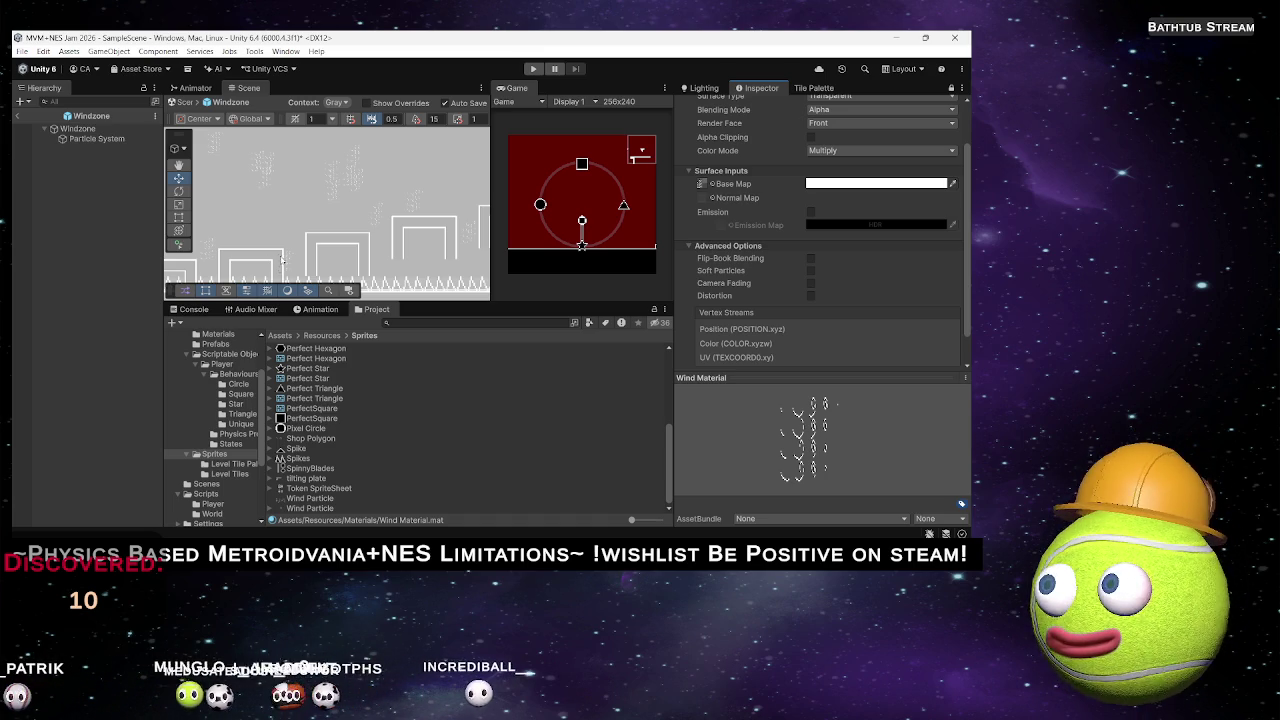
Restart the Particle System's simulation to preview the textured wind.
left_click(88, 138)
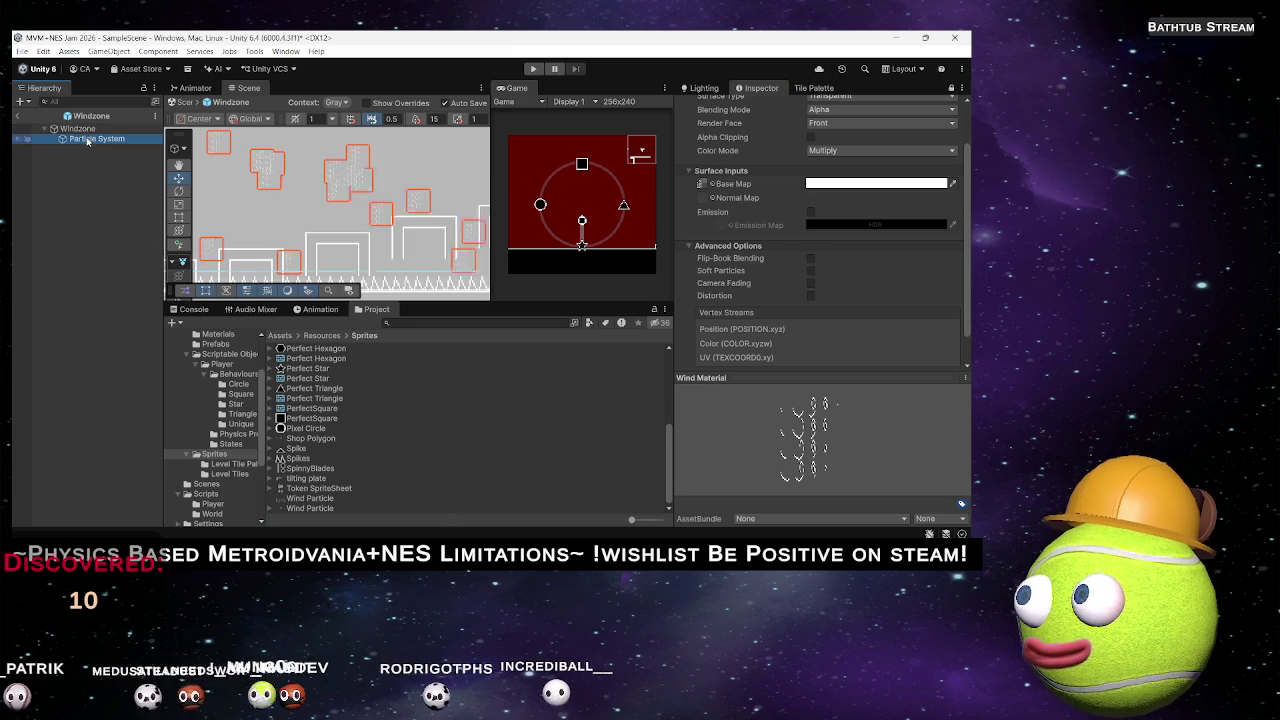
scroll(785, 305, "down", 1)
scroll(785, 305, "up", 2)
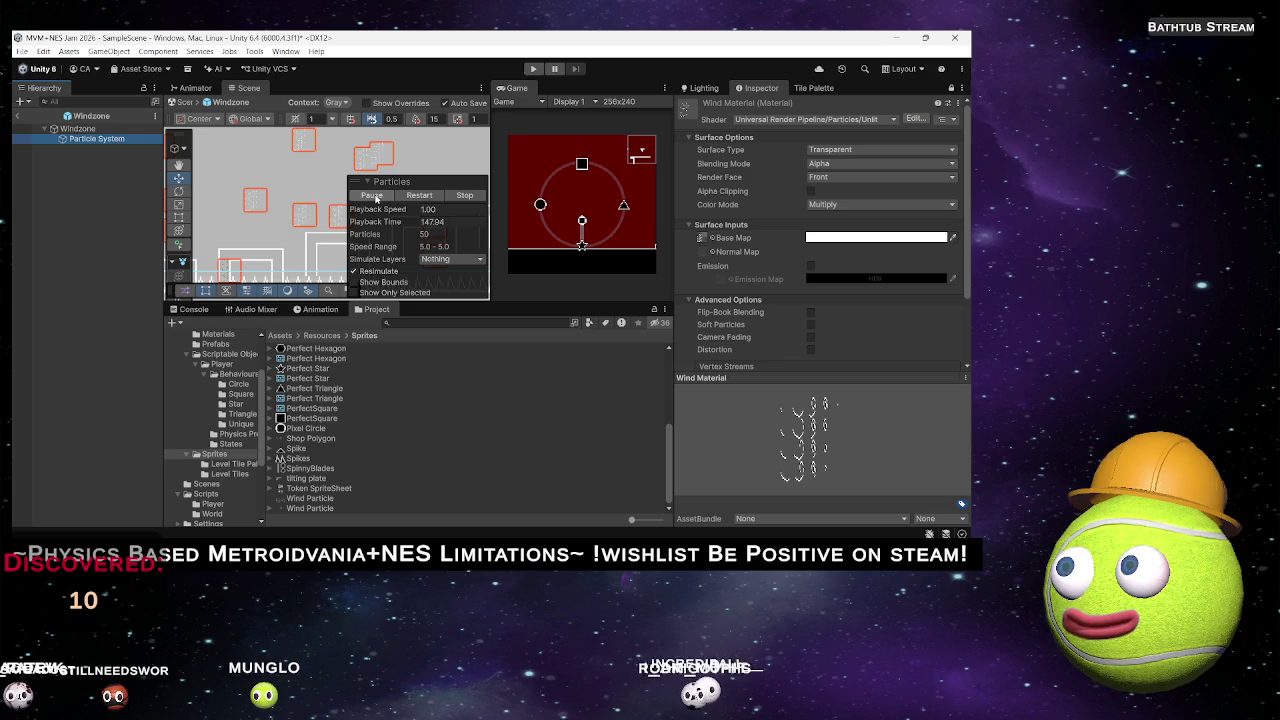
left_click(417, 195)
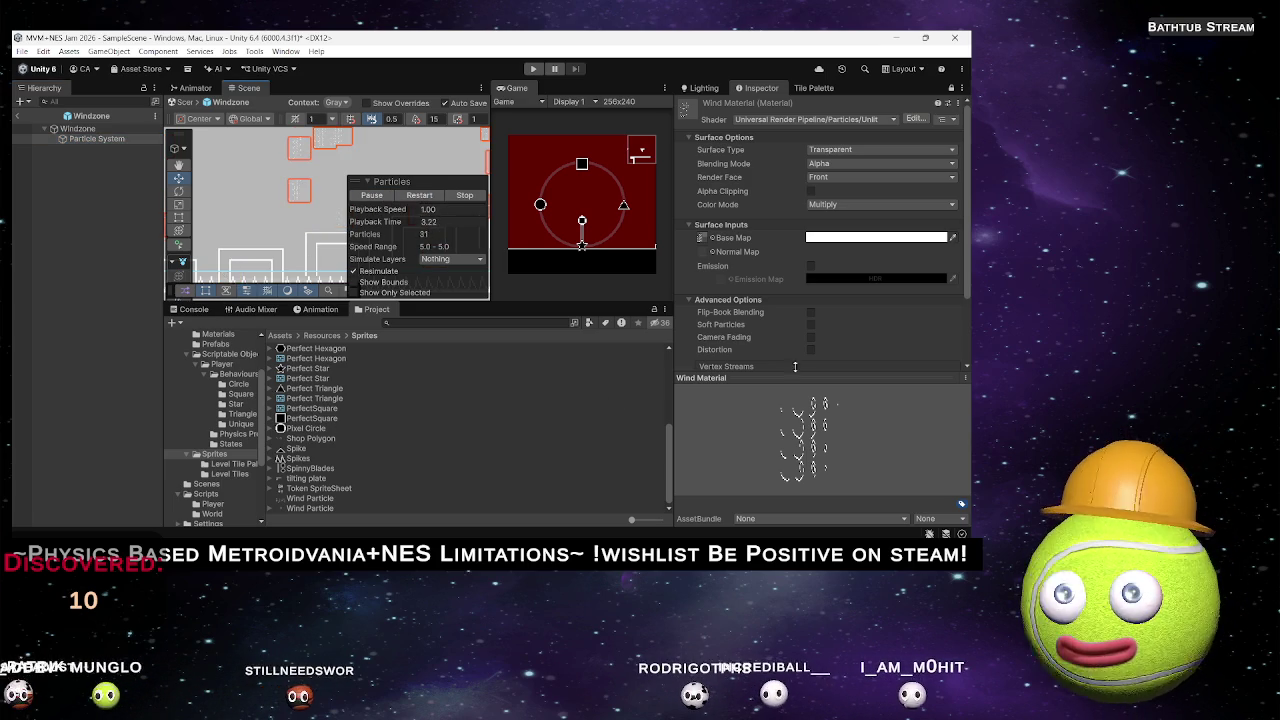
key("alt+Tab")
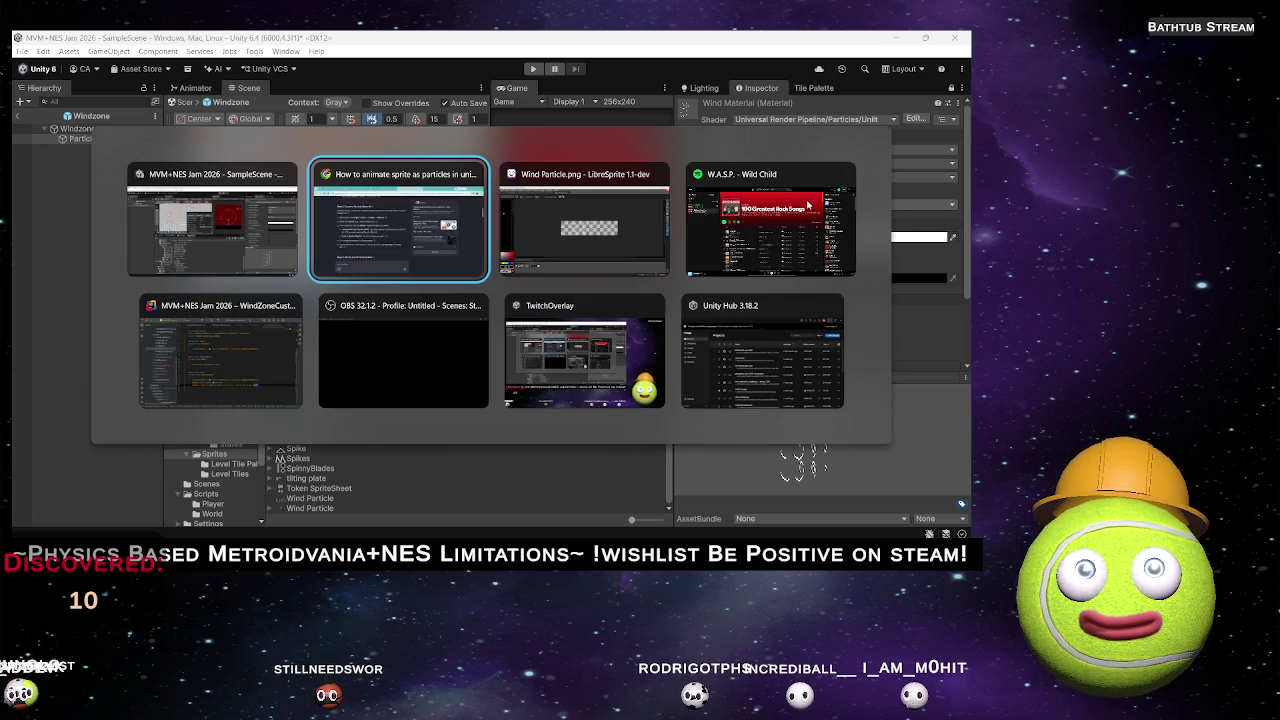
scroll(309, 318, "down", 4)
scroll(309, 318, "down", 3)
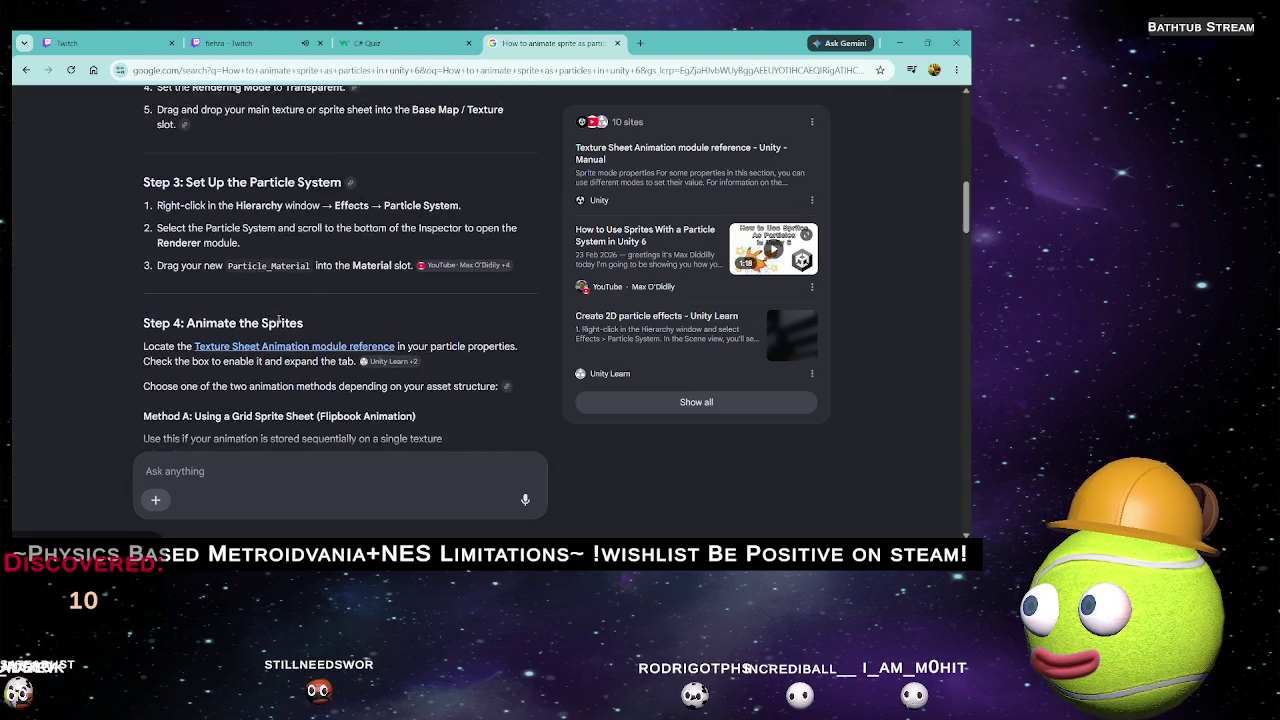
scroll(170, 249, "down", 1)
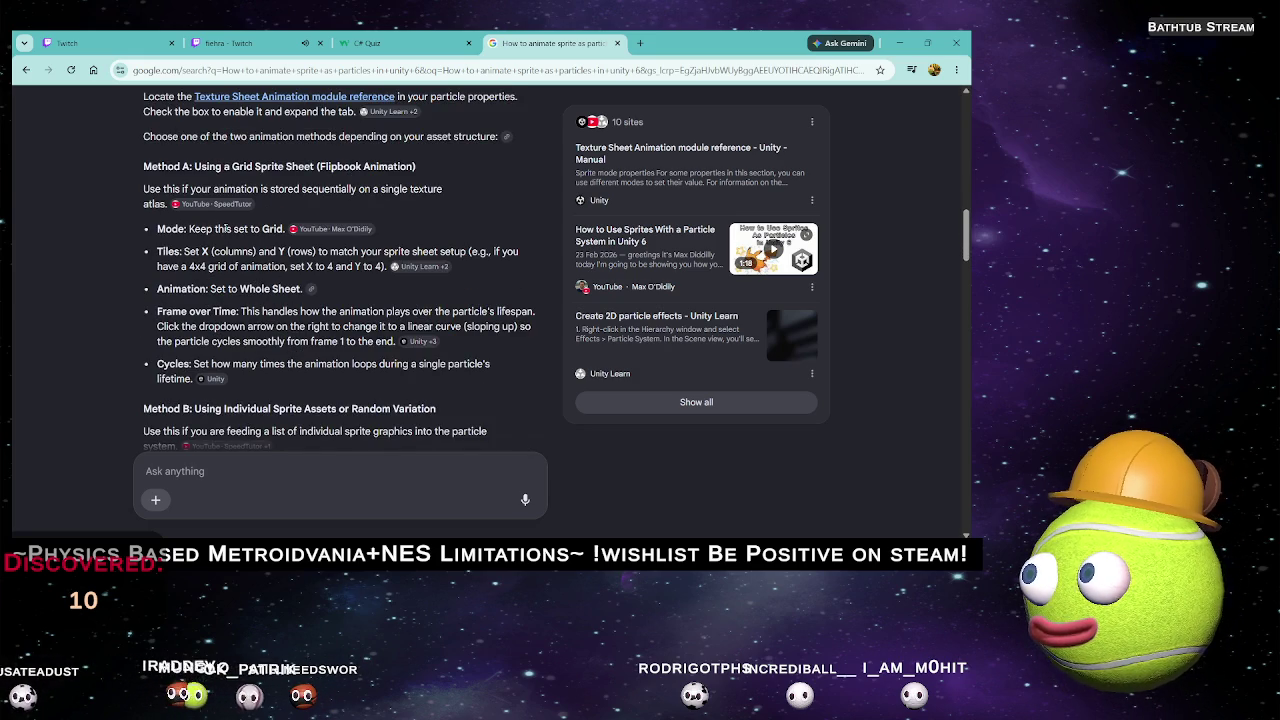
key("alt+Tab")
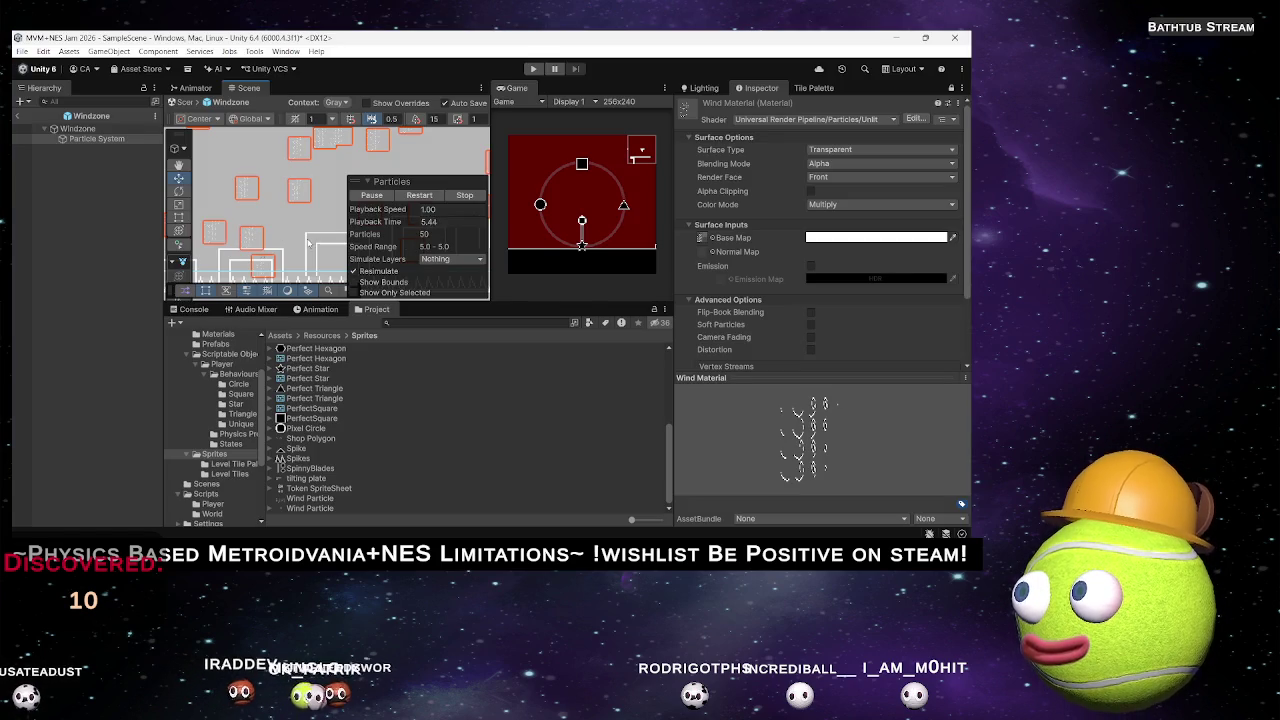
Turn off Flip-Book Blending and set the texture sheet animation's X tiles to 4.
scroll(806, 315, "down", 4)
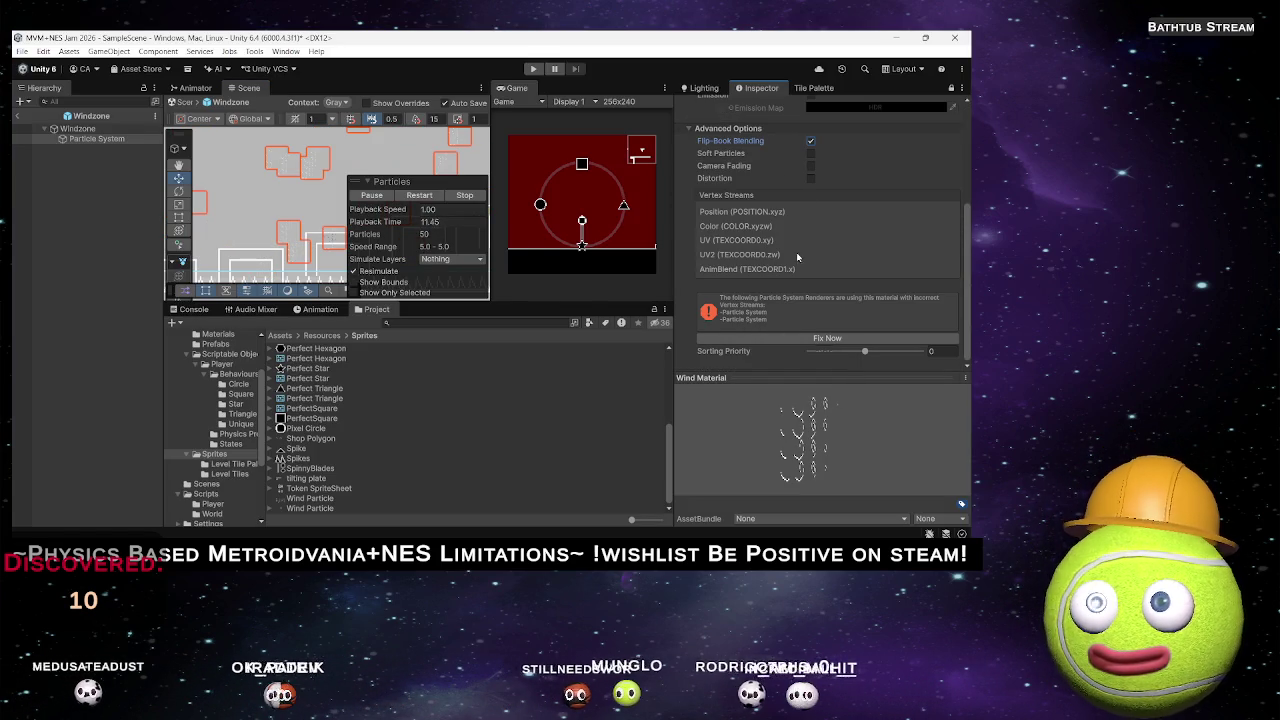
left_click(810, 141)
left_click(75, 140)
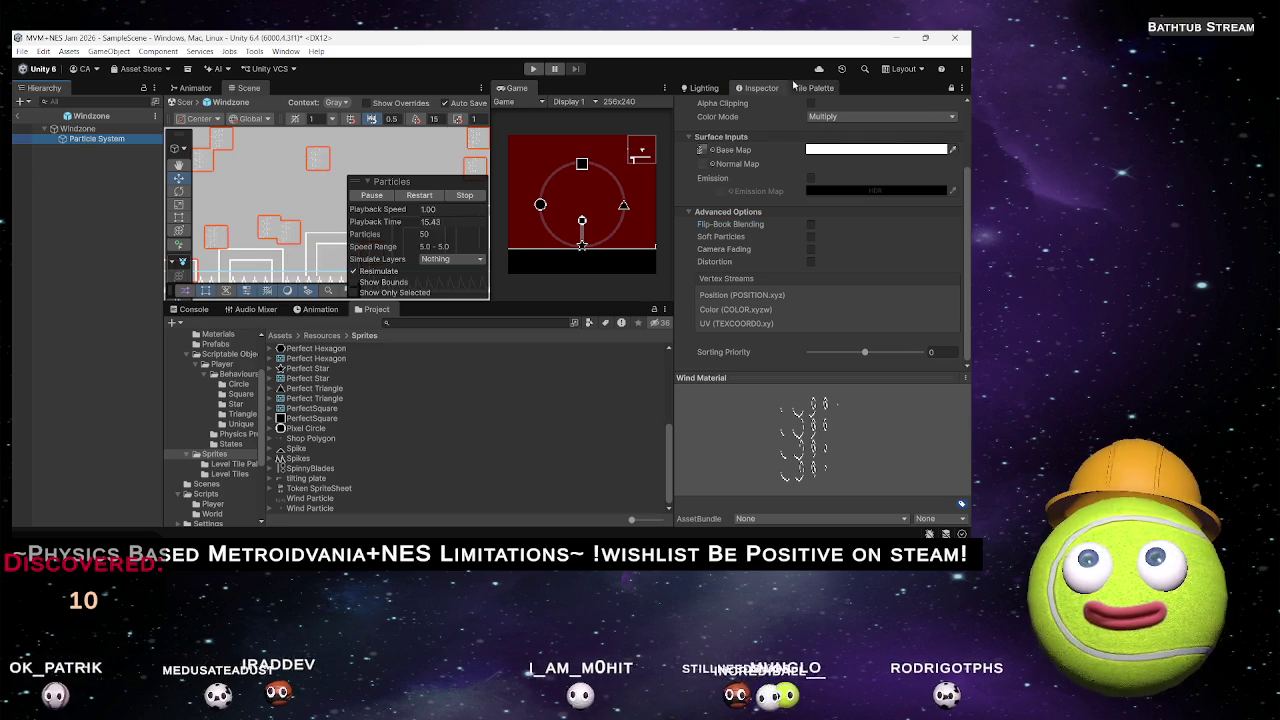
left_click(951, 89)
scroll(733, 378, "down", 10)
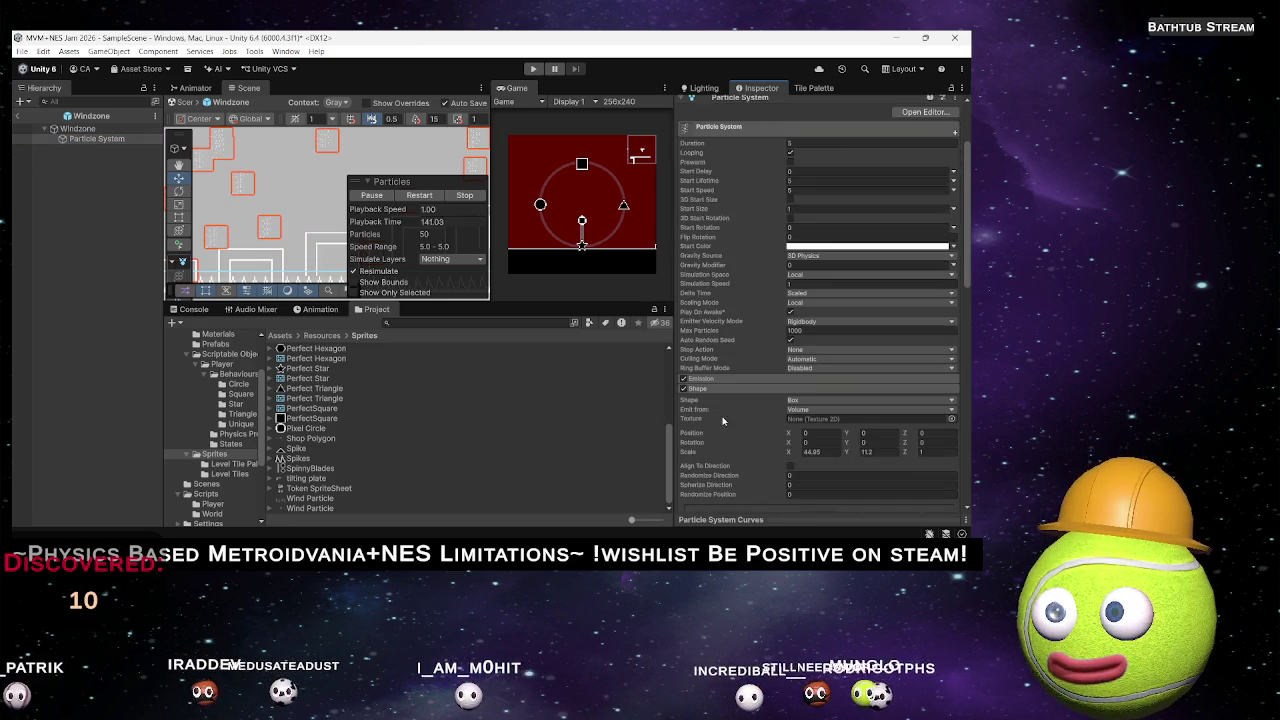
left_click(831, 418)
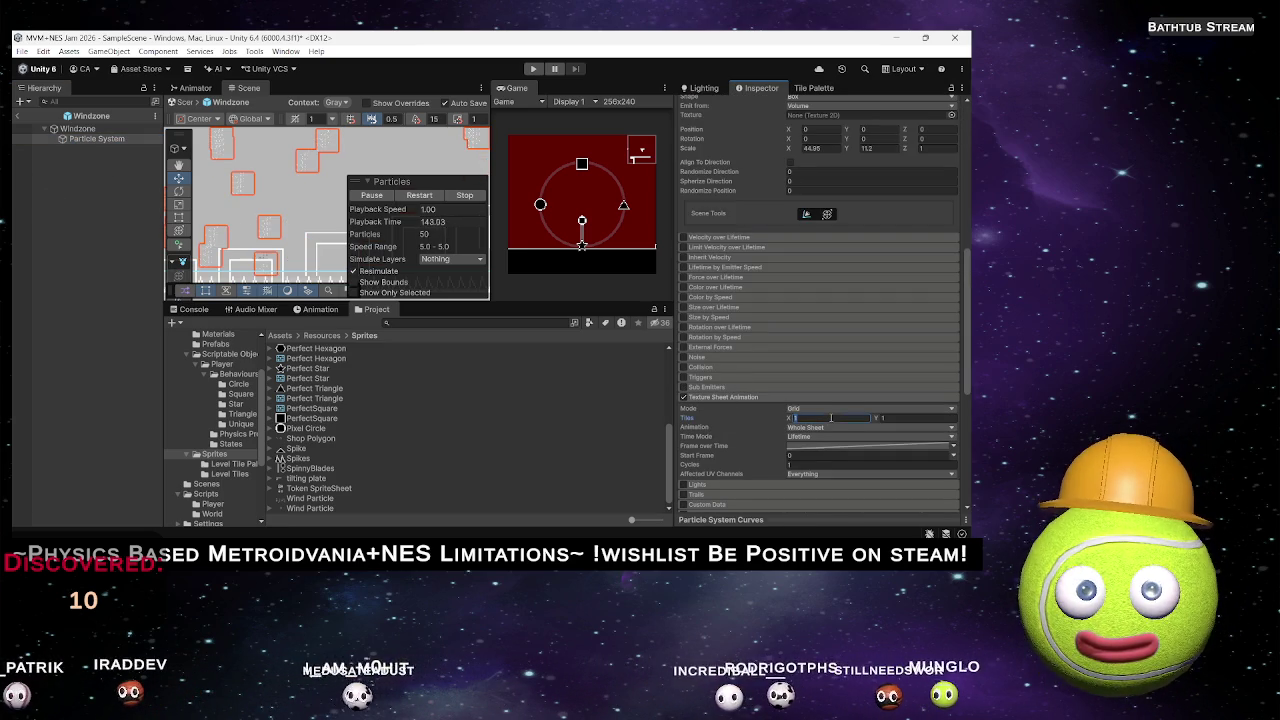
type("4")
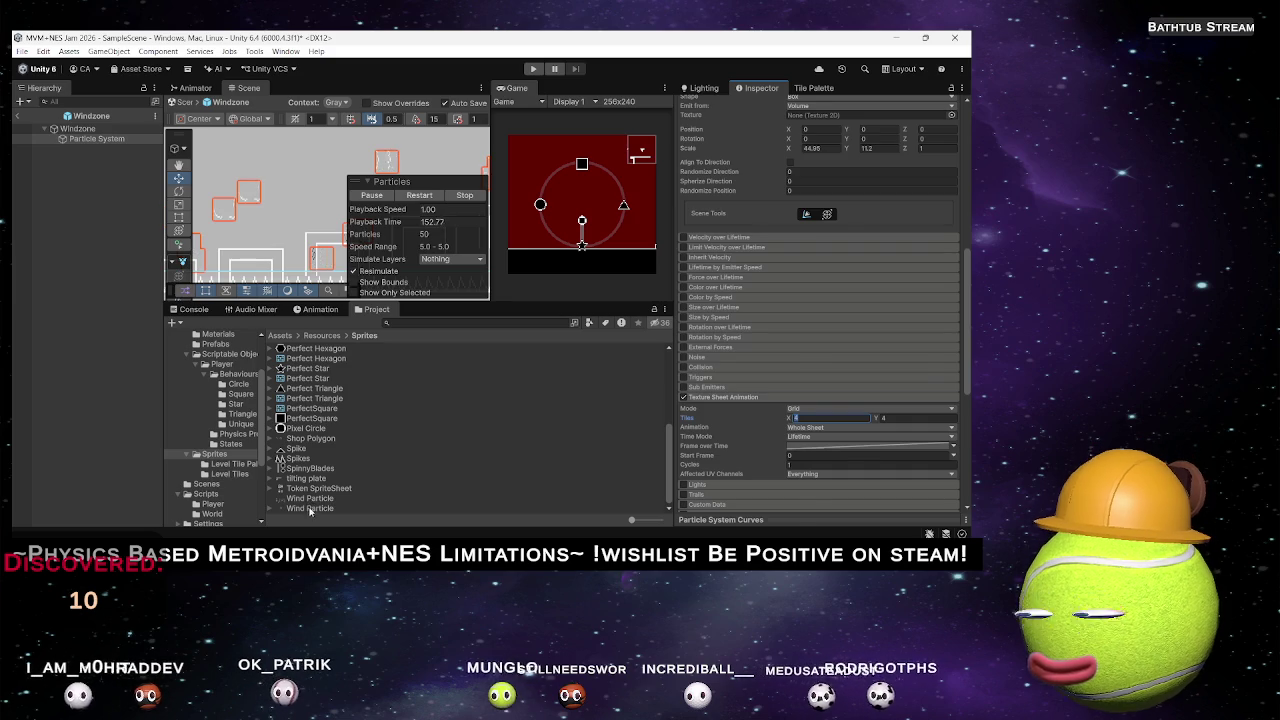
Inspect the Wind Particle sheet's slices in the Sprite Editor, then close it.
left_click(360, 507)
left_click(822, 173)
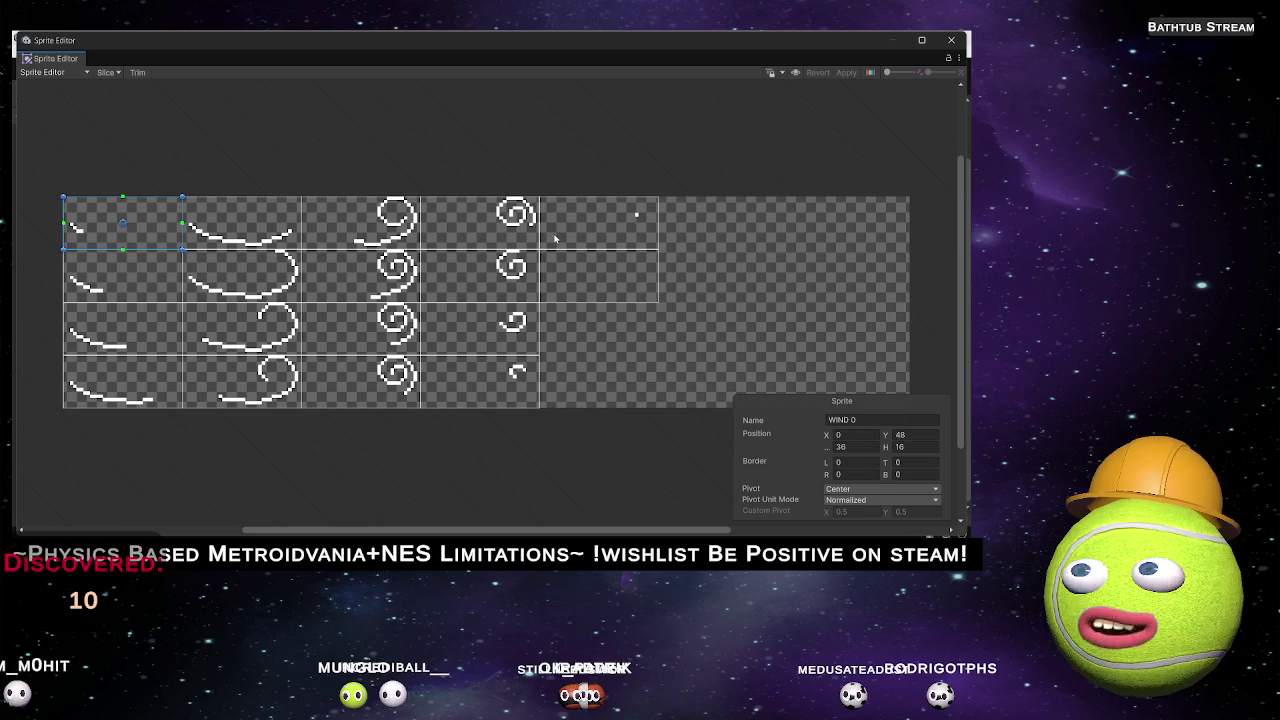
left_click(951, 40)
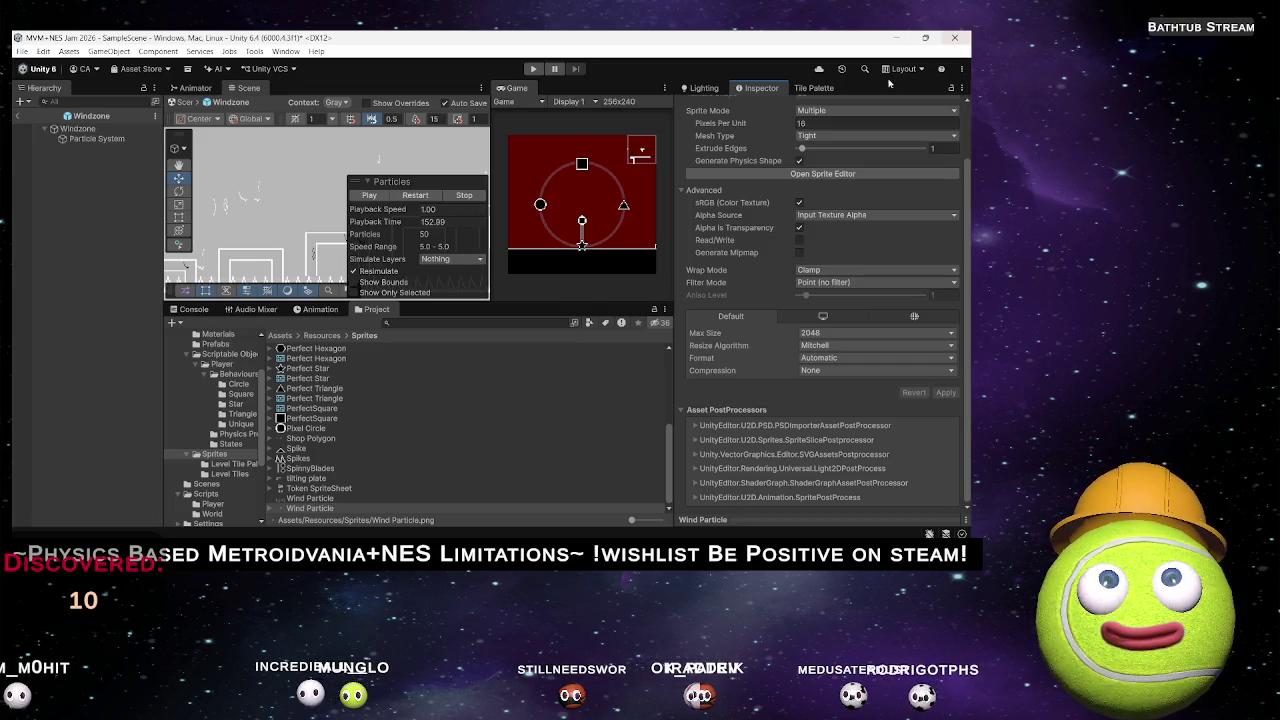
Give the wind particle system 7 texture-sheet tiles across and an Order in Layer of -4.
left_click(97, 138)
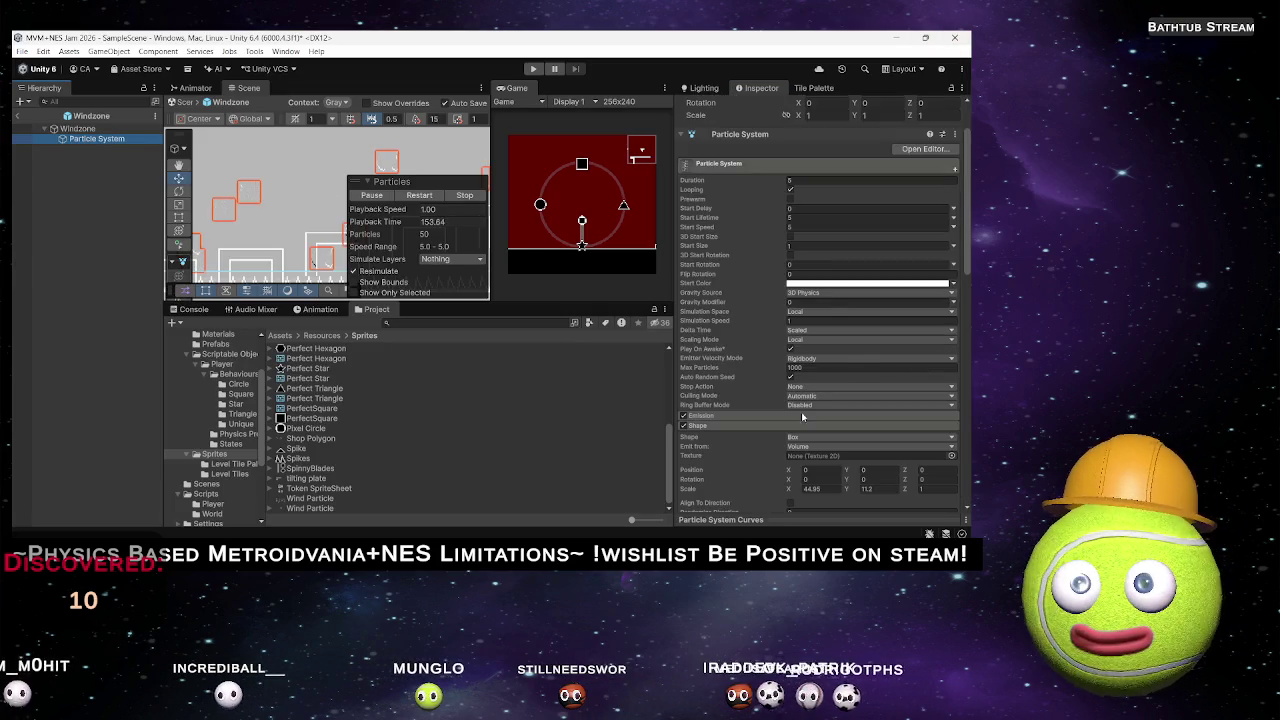
scroll(795, 403, "down", 10)
left_click(813, 321)
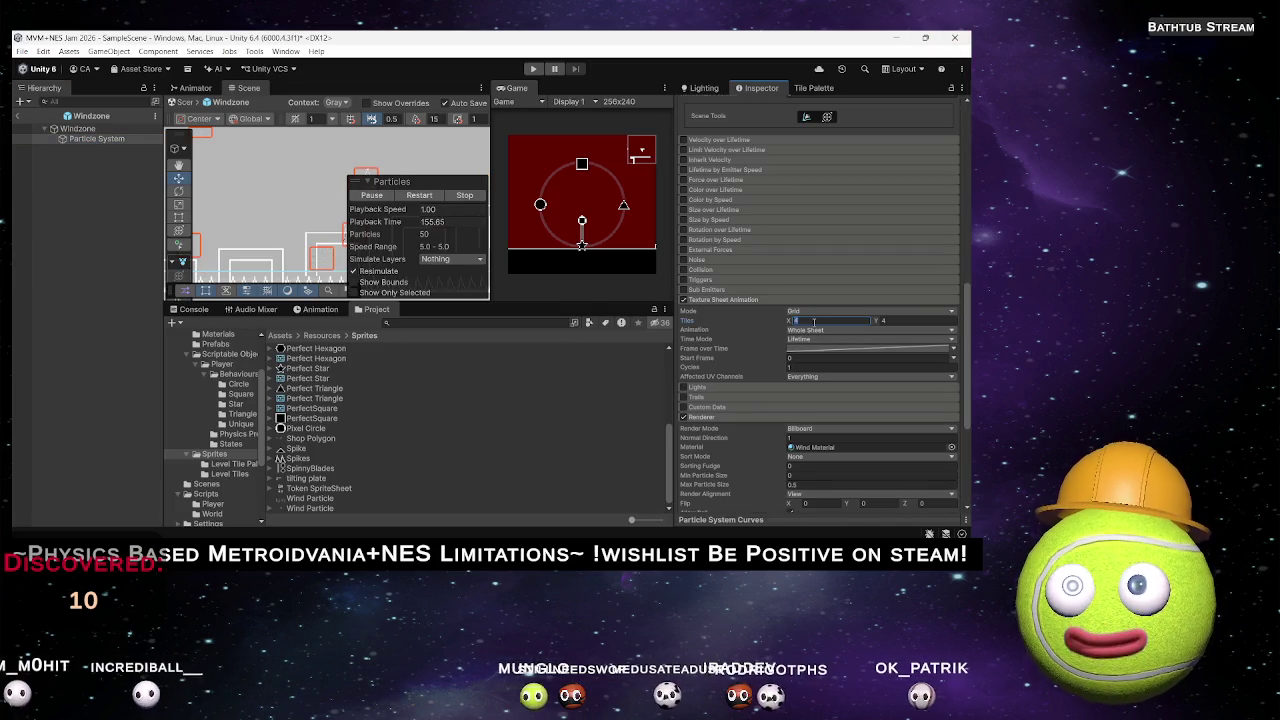
type("7")
key("Tab")
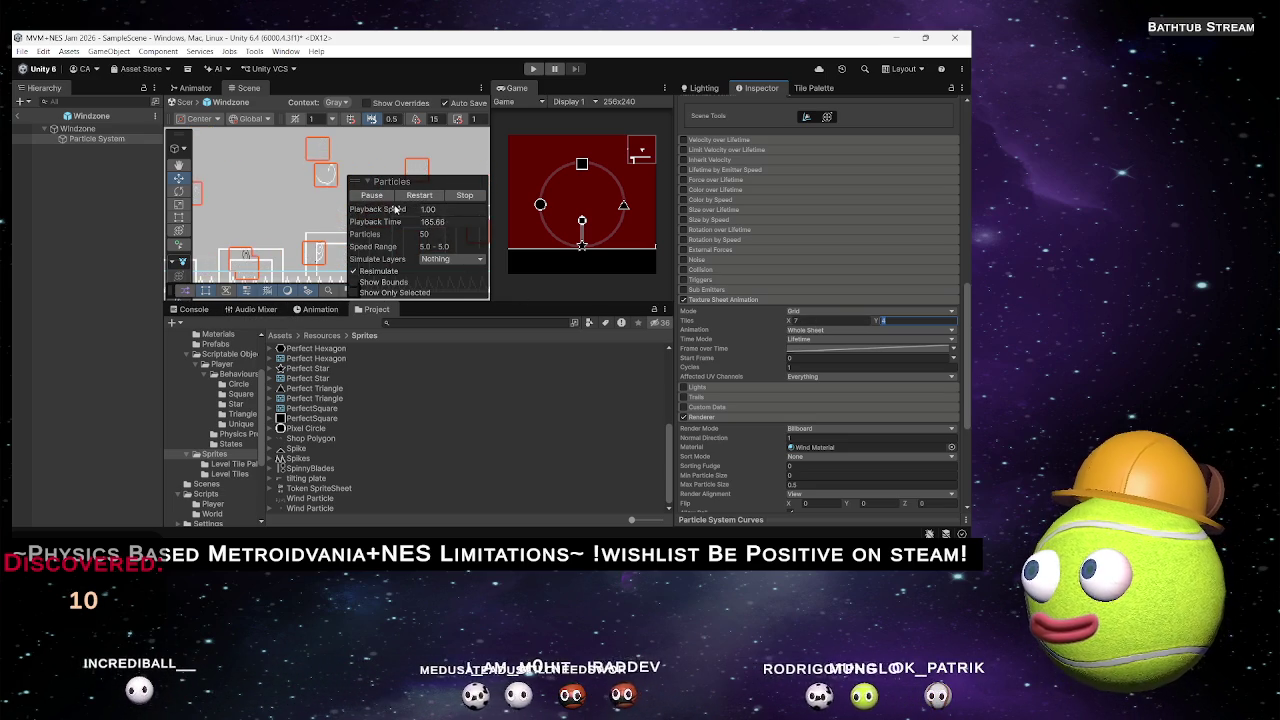
scroll(785, 452, "down", 5)
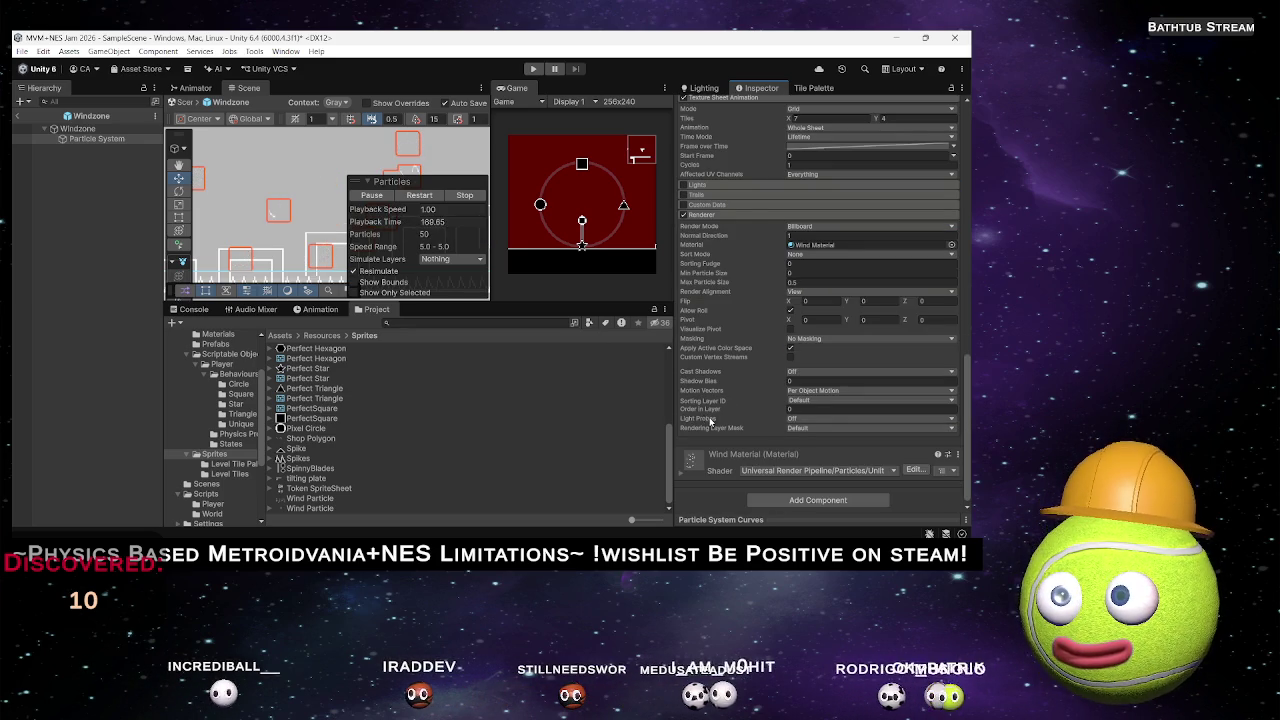
left_click_drag(715, 410, 709, 410)
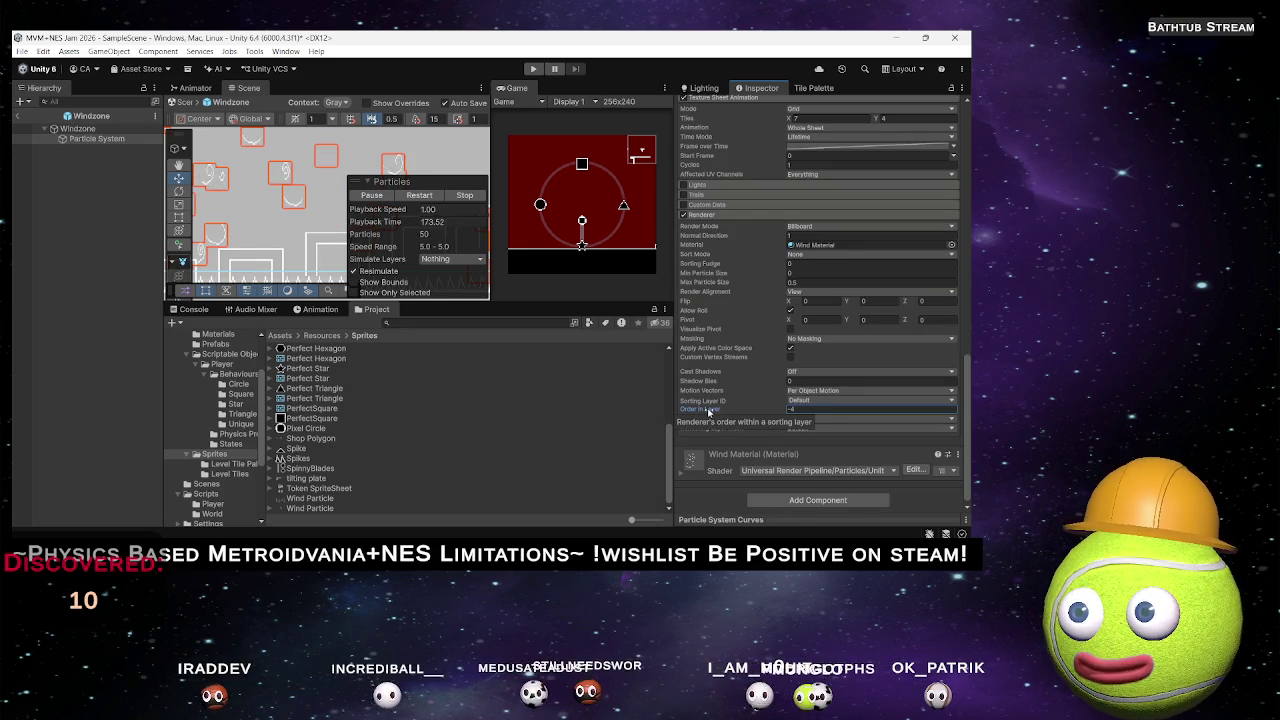
scroll(778, 376, "up", 3)
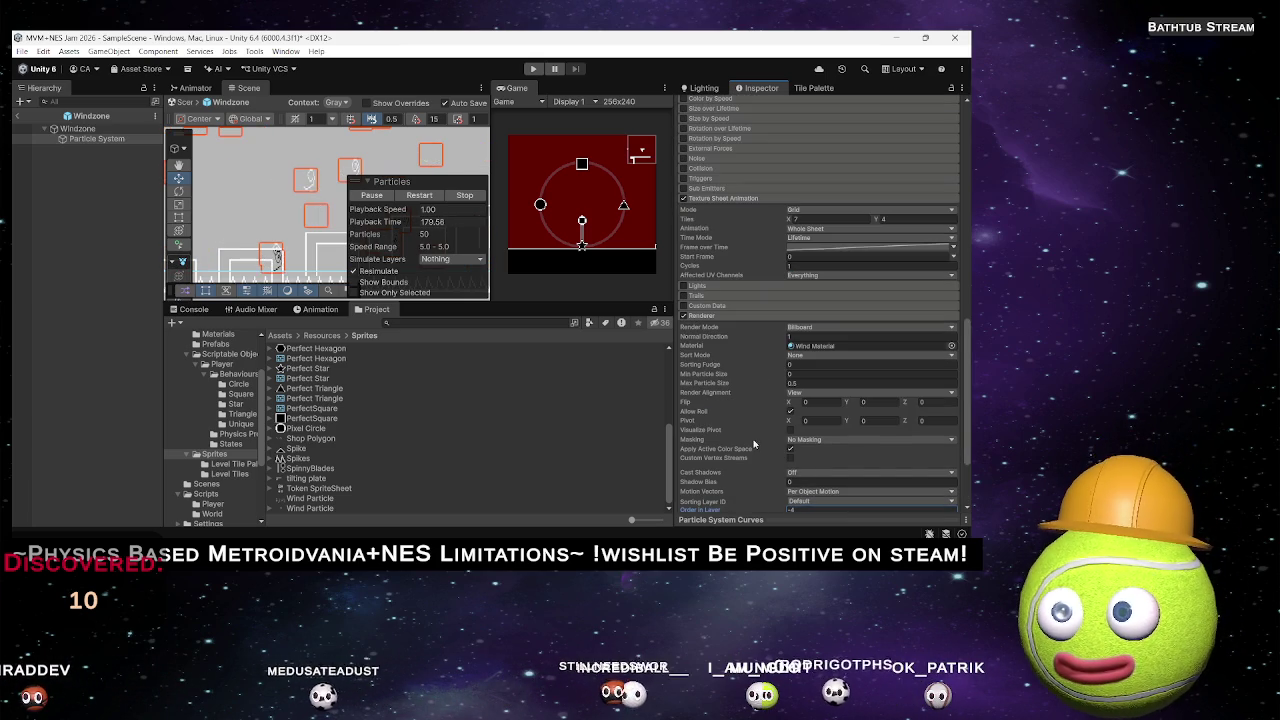
scroll(770, 466, "down", 2)
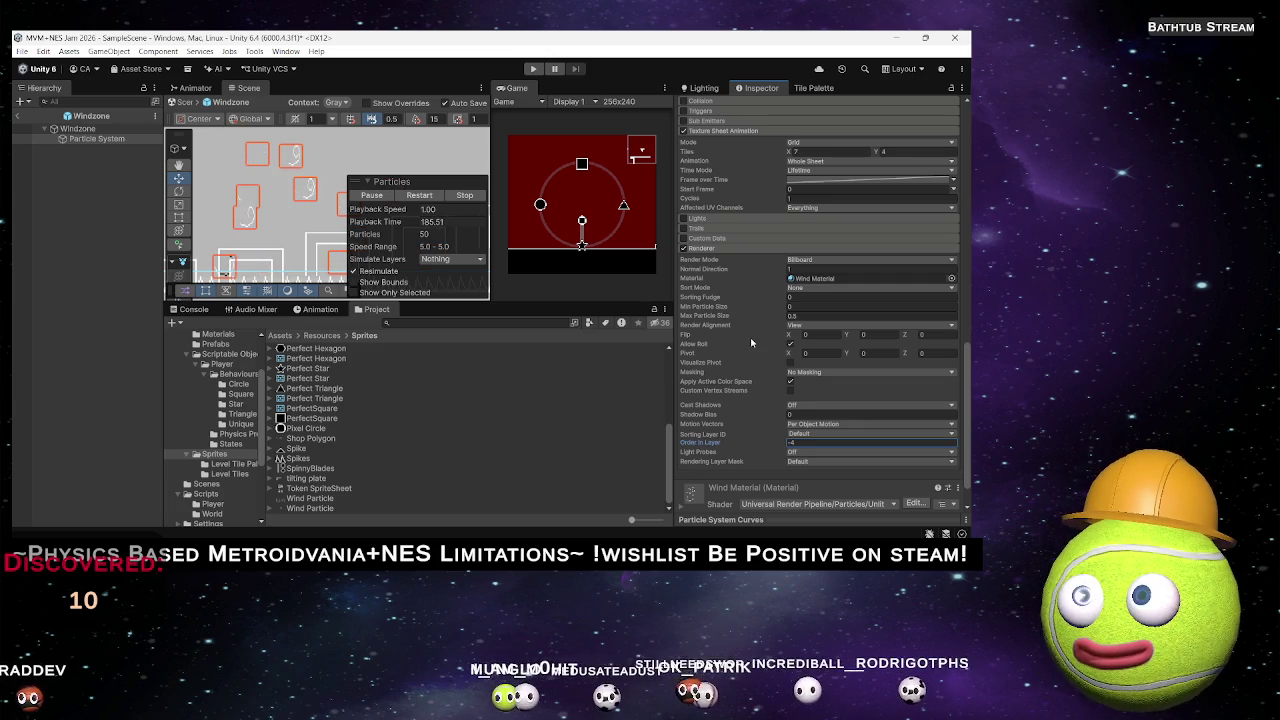
Try curve and random Start Speed modes, then set Start Lifetime to 2 and enter 512.
scroll(750, 337, "up", 10)
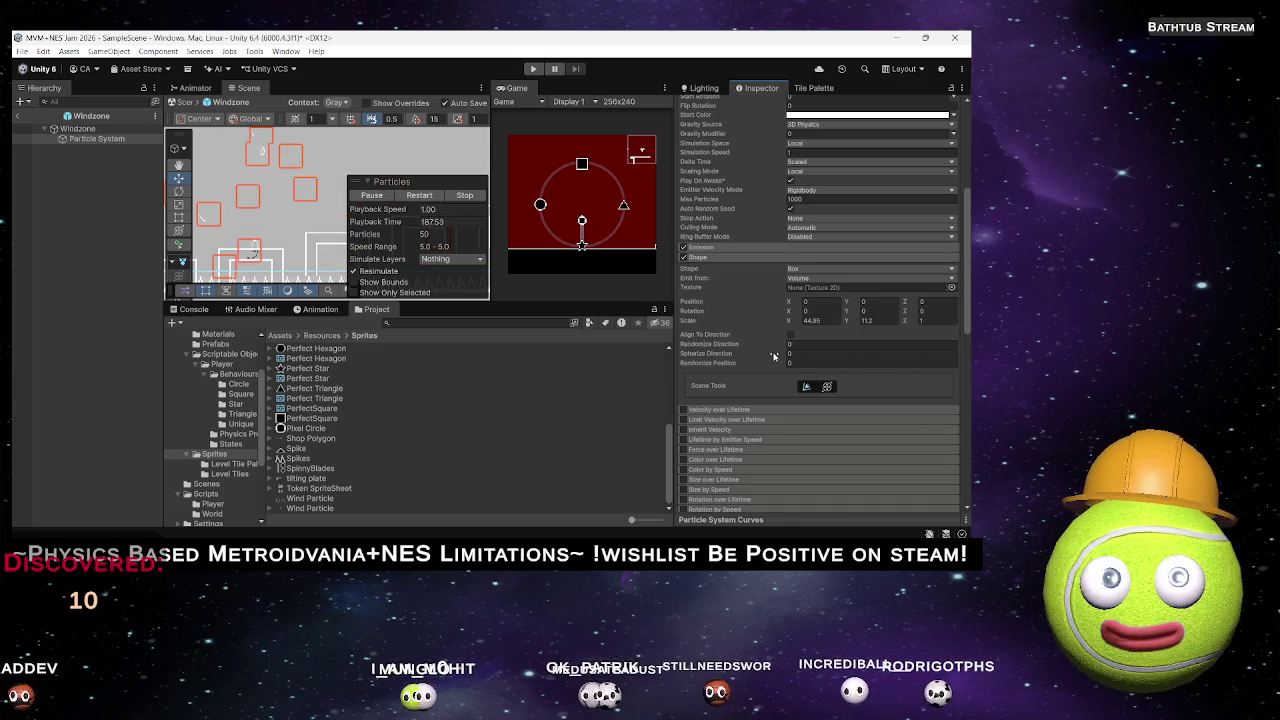
scroll(770, 358, "up", 3)
scroll(780, 362, "up", 3)
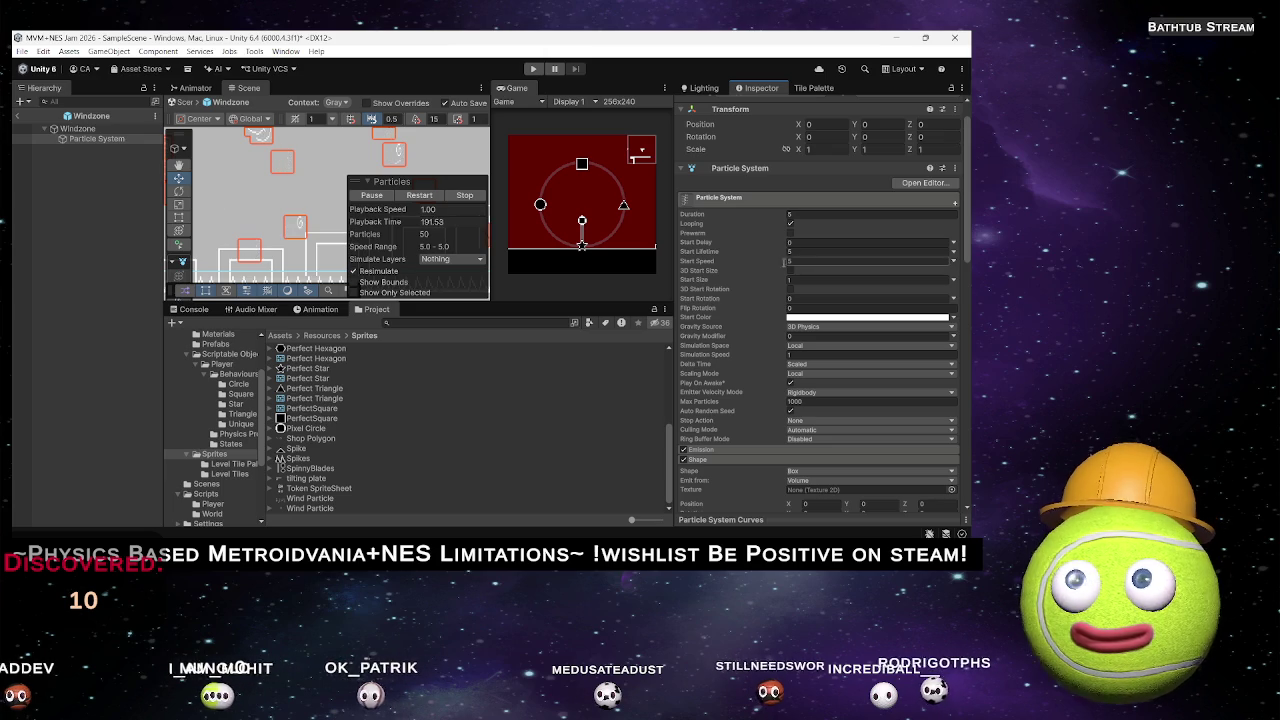
left_click(953, 261)
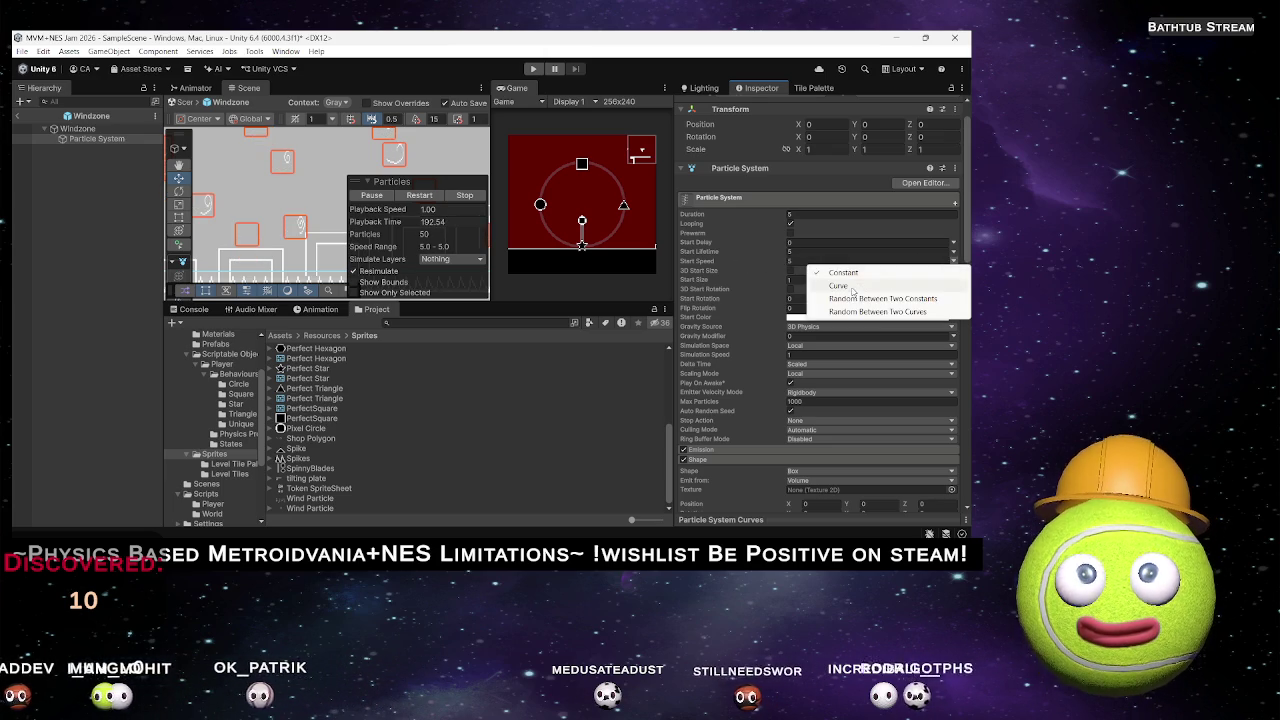
left_click(852, 287)
left_click(953, 261)
left_click(893, 298)
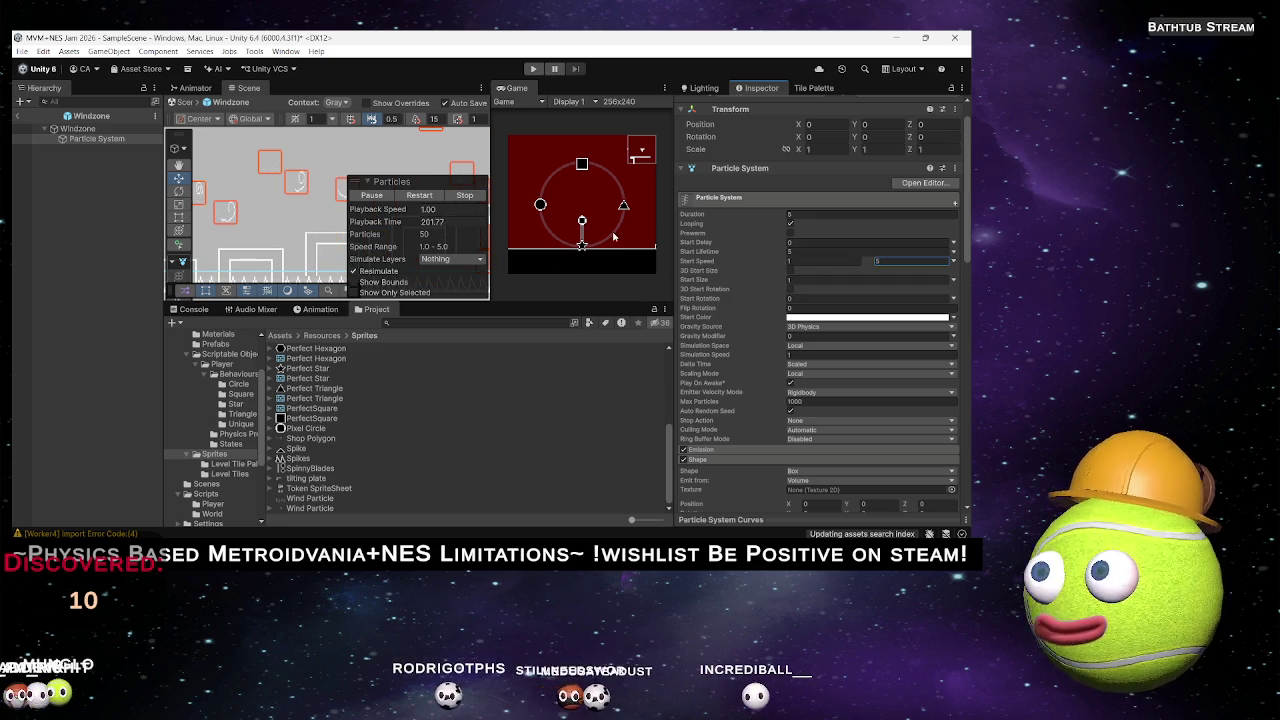
left_click(810, 215)
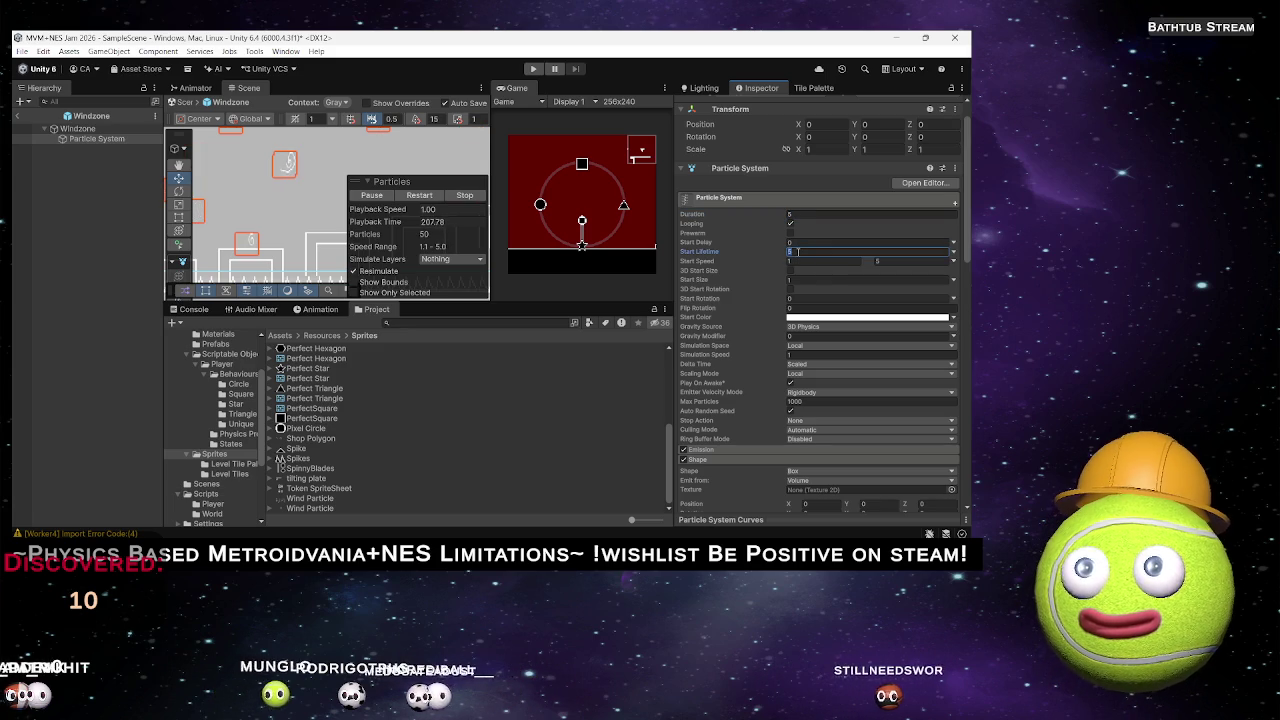
type("2")
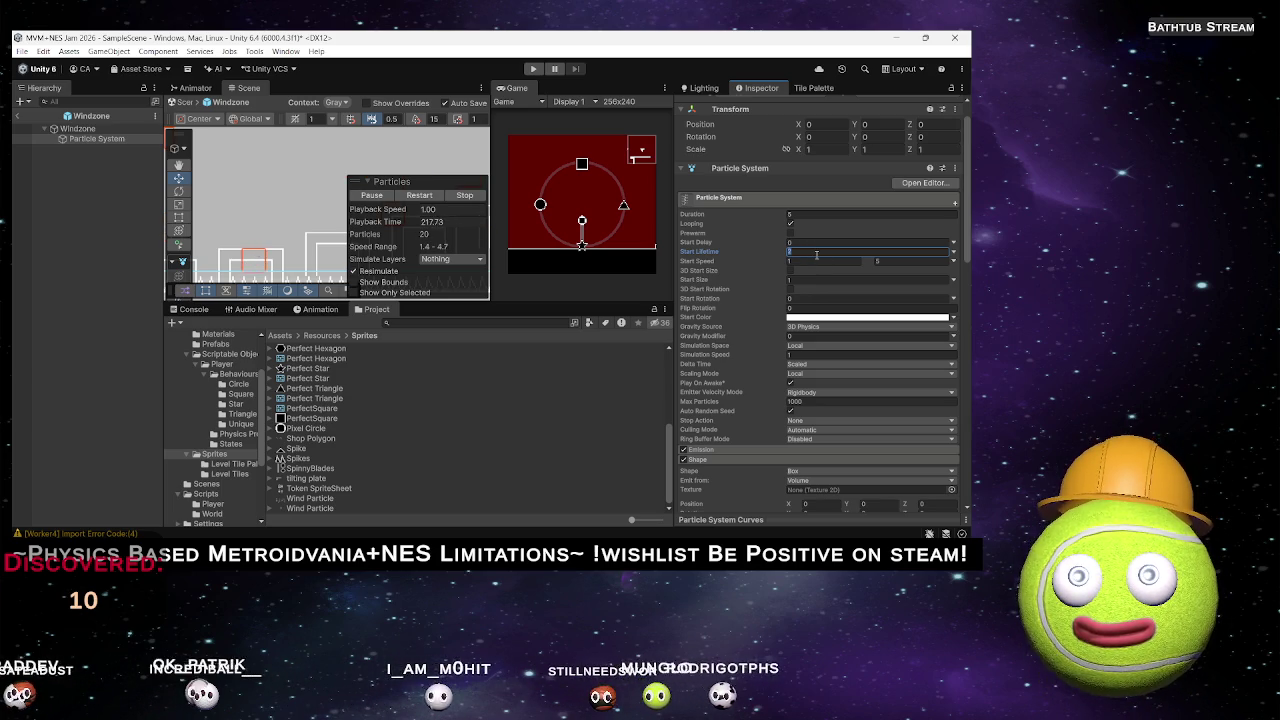
type("5")
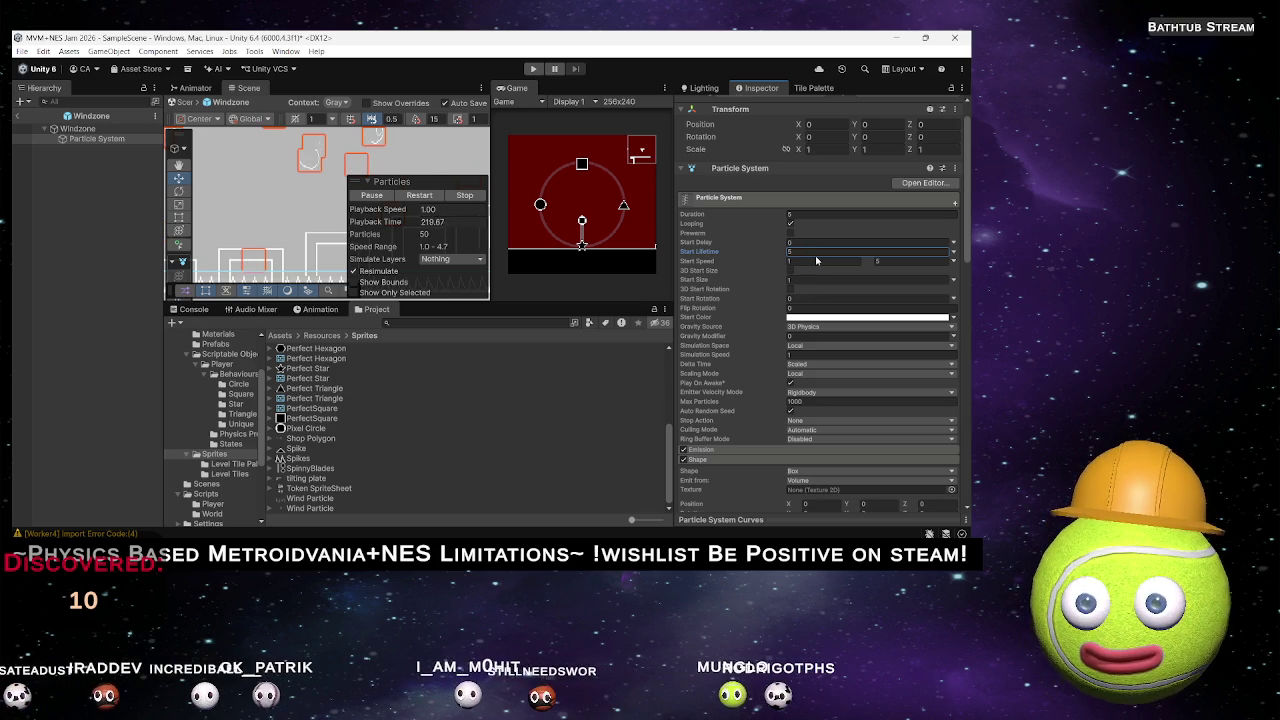
type("12")
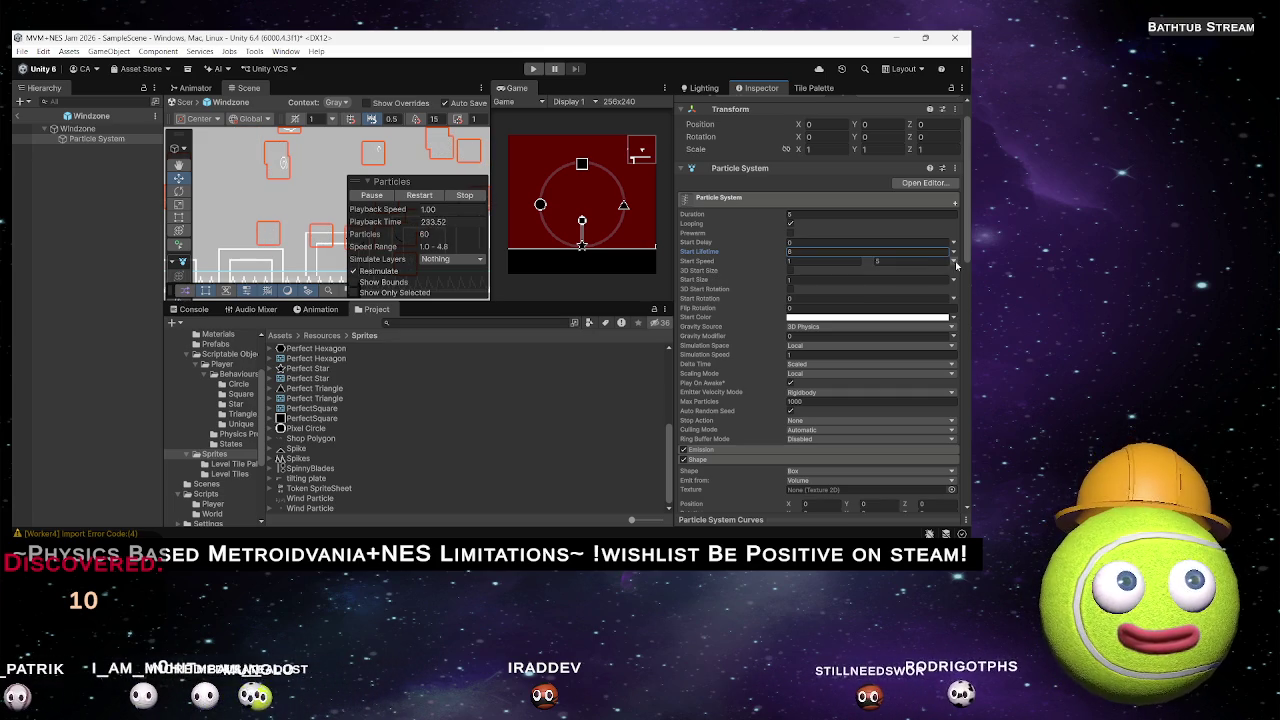
Make Start Speed a single constant value of 0.
left_click(869, 263)
left_click(872, 273)
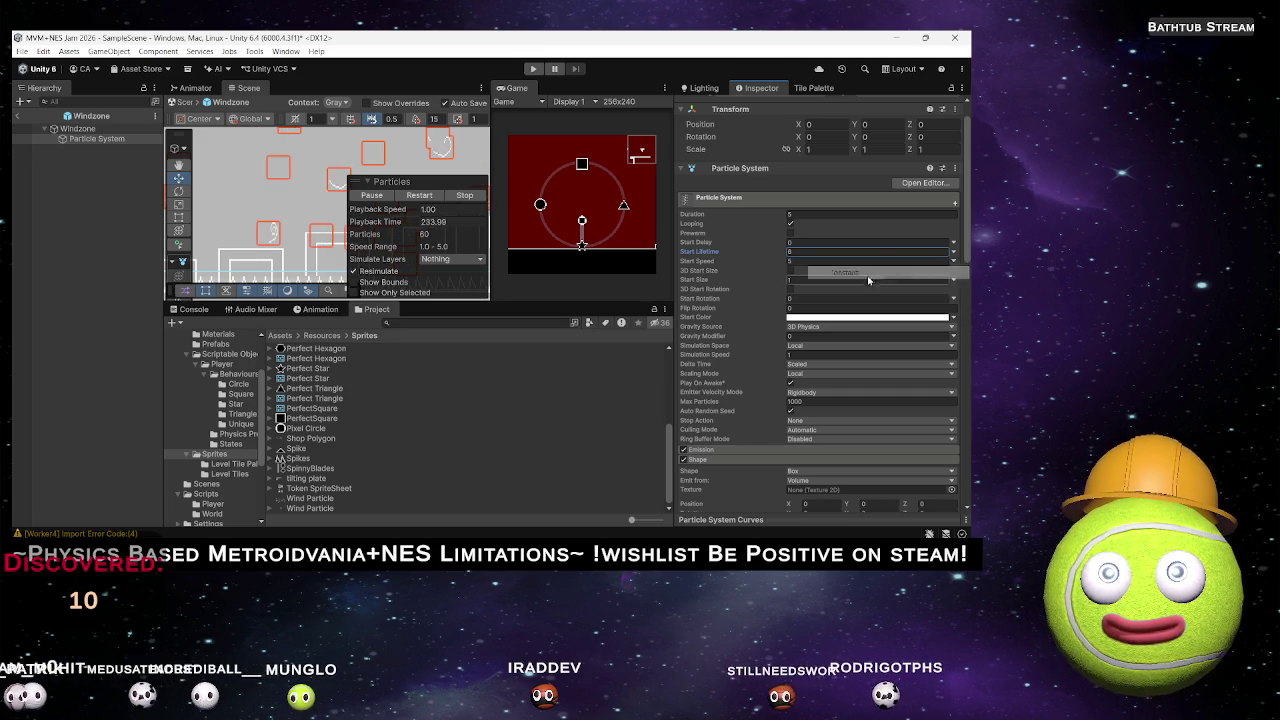
left_click_drag(748, 264, 553, 265)
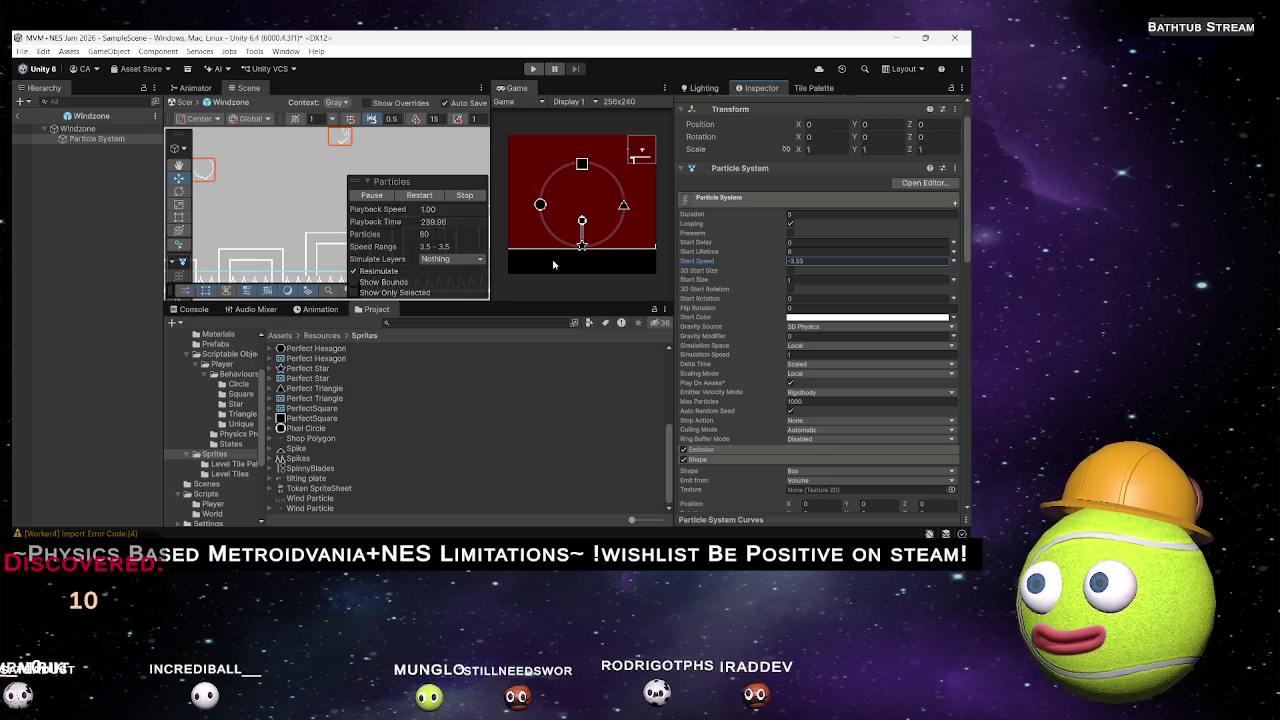
left_click(837, 262)
type("0")
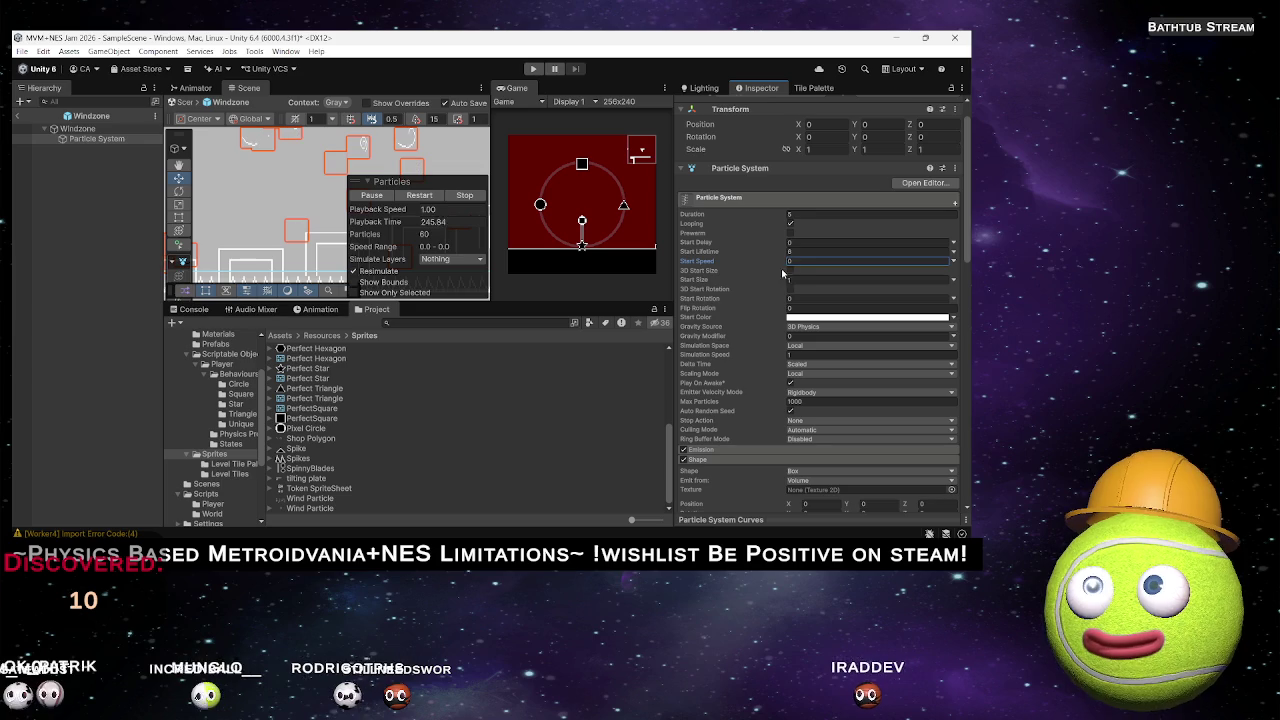
Switch Gravity Source to 2D Physics, set Gravity Modifier to 0.37, and enter Play mode.
scroll(725, 320, "down", 3)
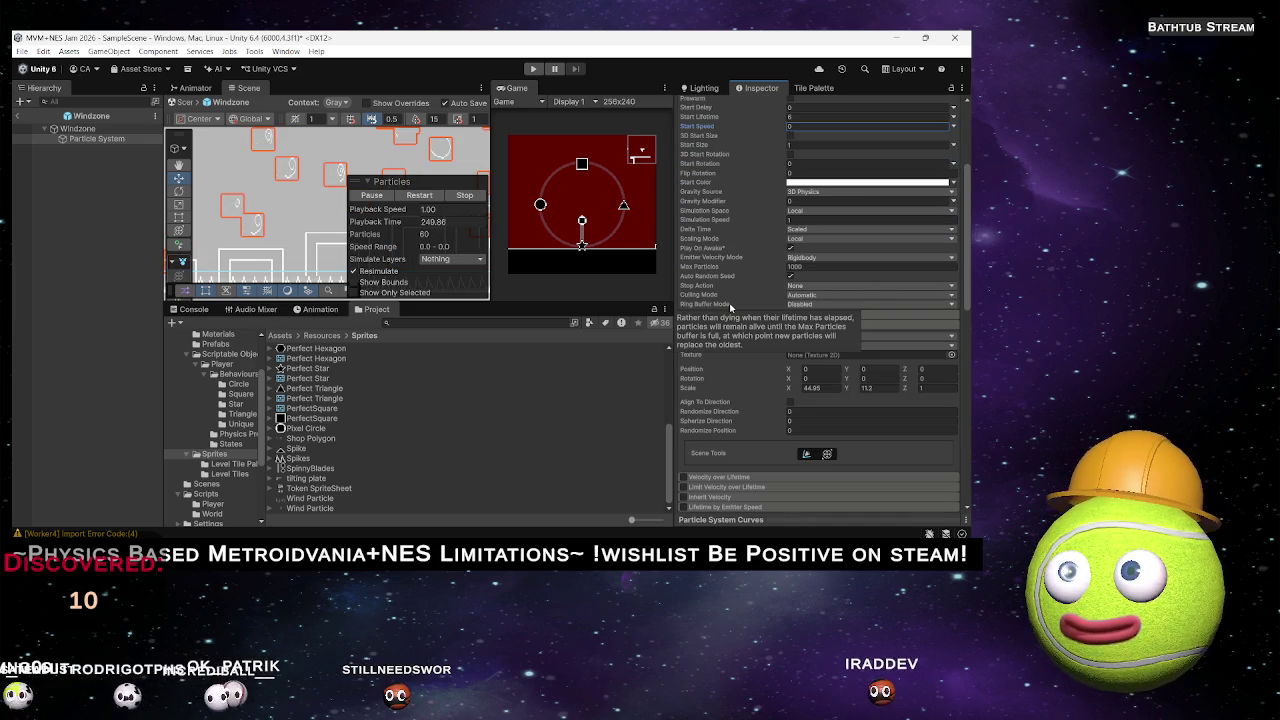
left_click(806, 193)
left_click(826, 217)
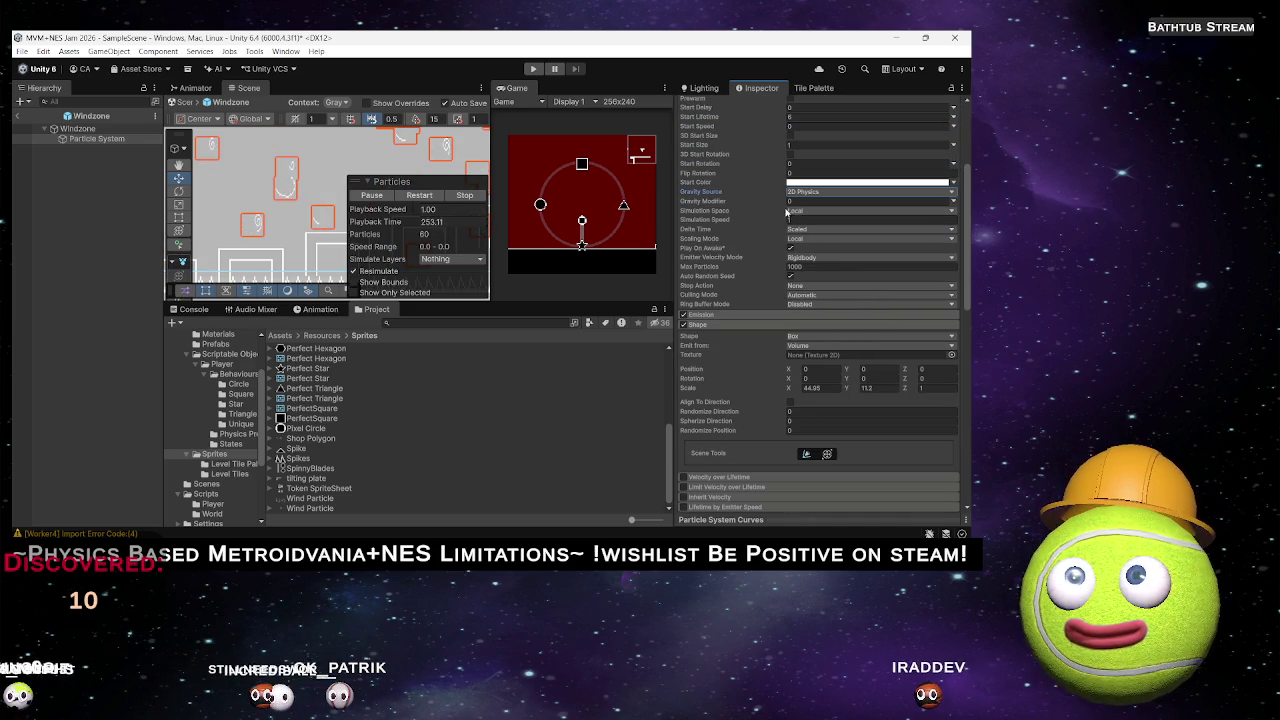
left_click_drag(748, 204, 755, 205)
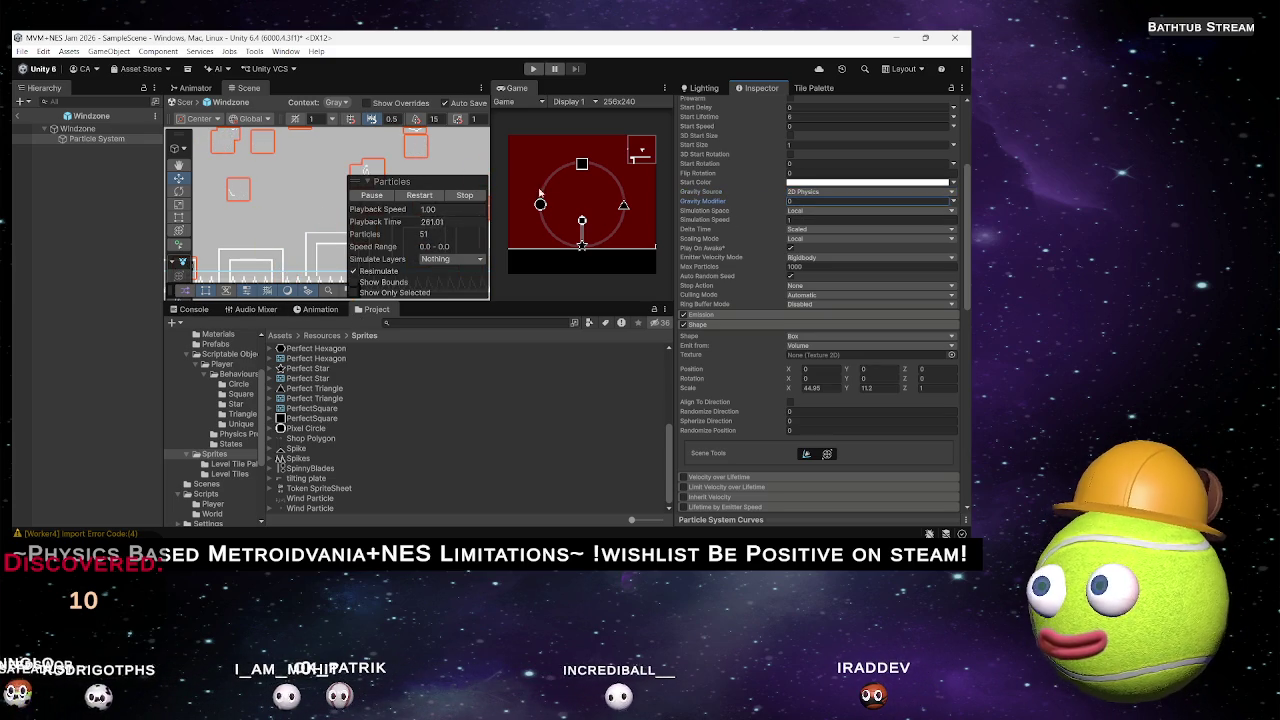
left_click(533, 68)
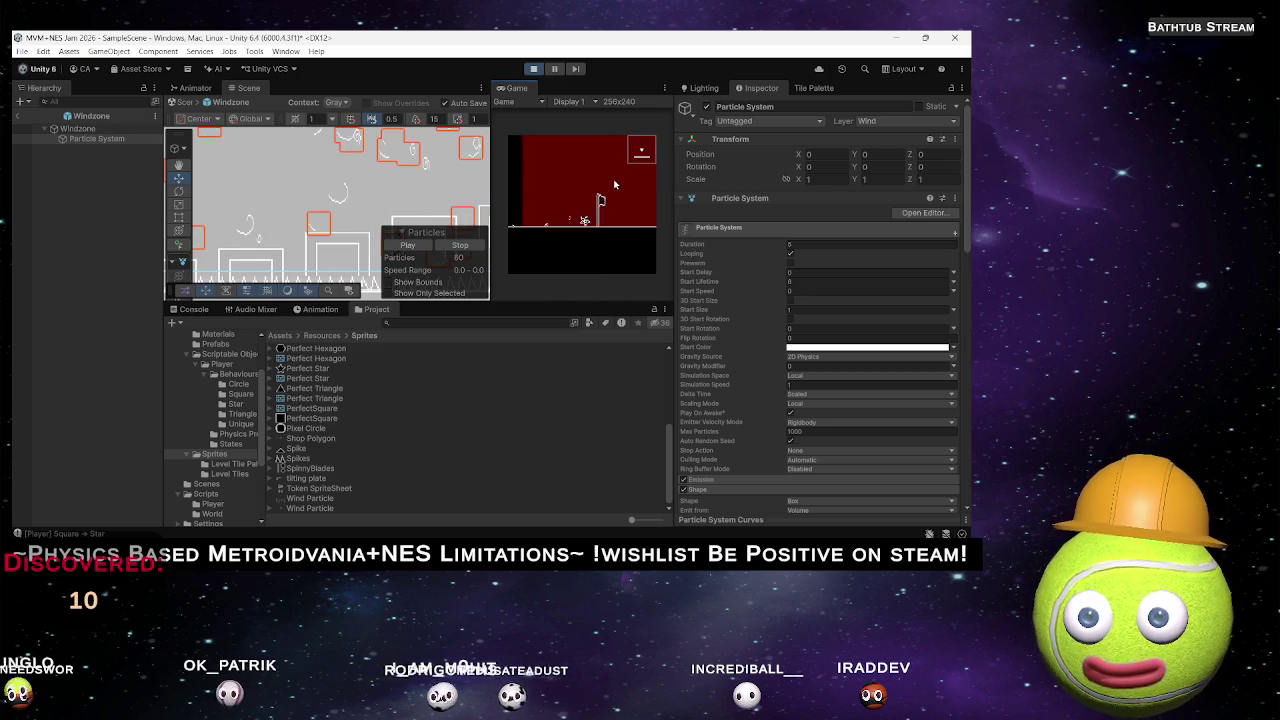
Raise Start Speed to about 23.86, restart the particle preview, and exit to SampleScene.
mouse_move(450, 230)
left_mouse_down()
mouse_move(423, 207)
mouse_move(287, 187)
mouse_move(361, 176)
mouse_move(337, 213)
left_mouse_up()
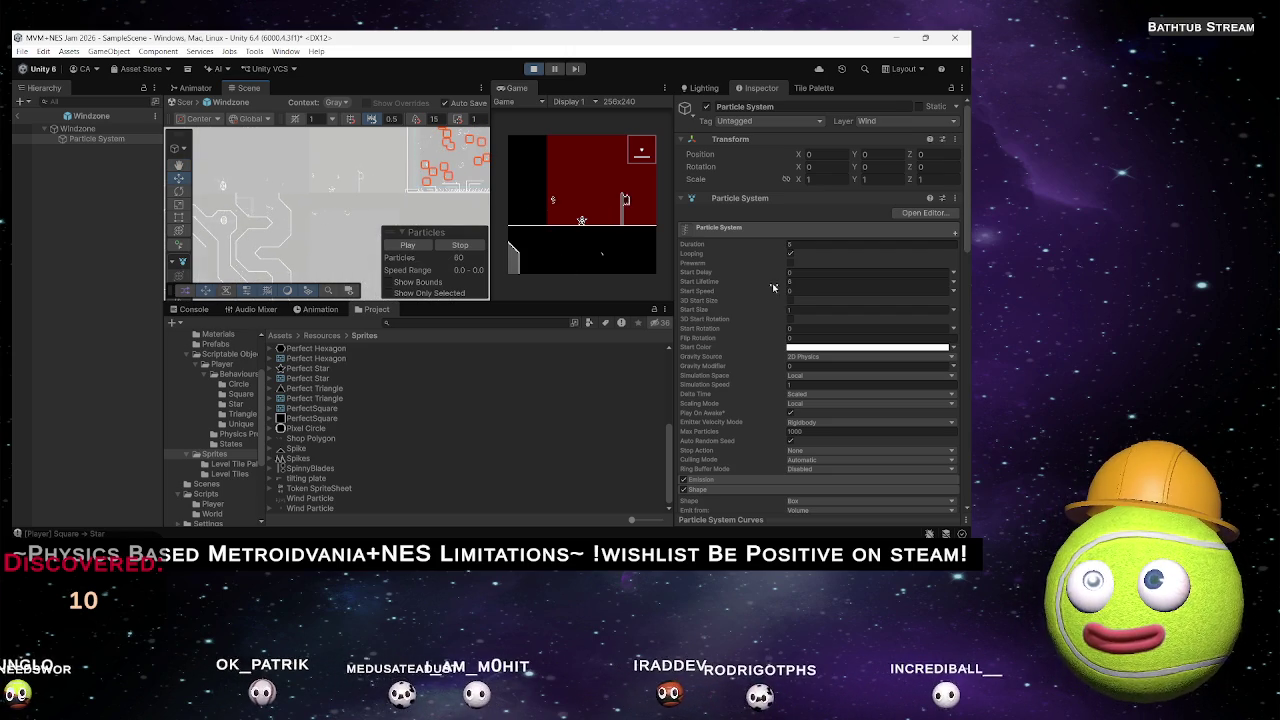
left_click_drag(754, 292, 306, 291)
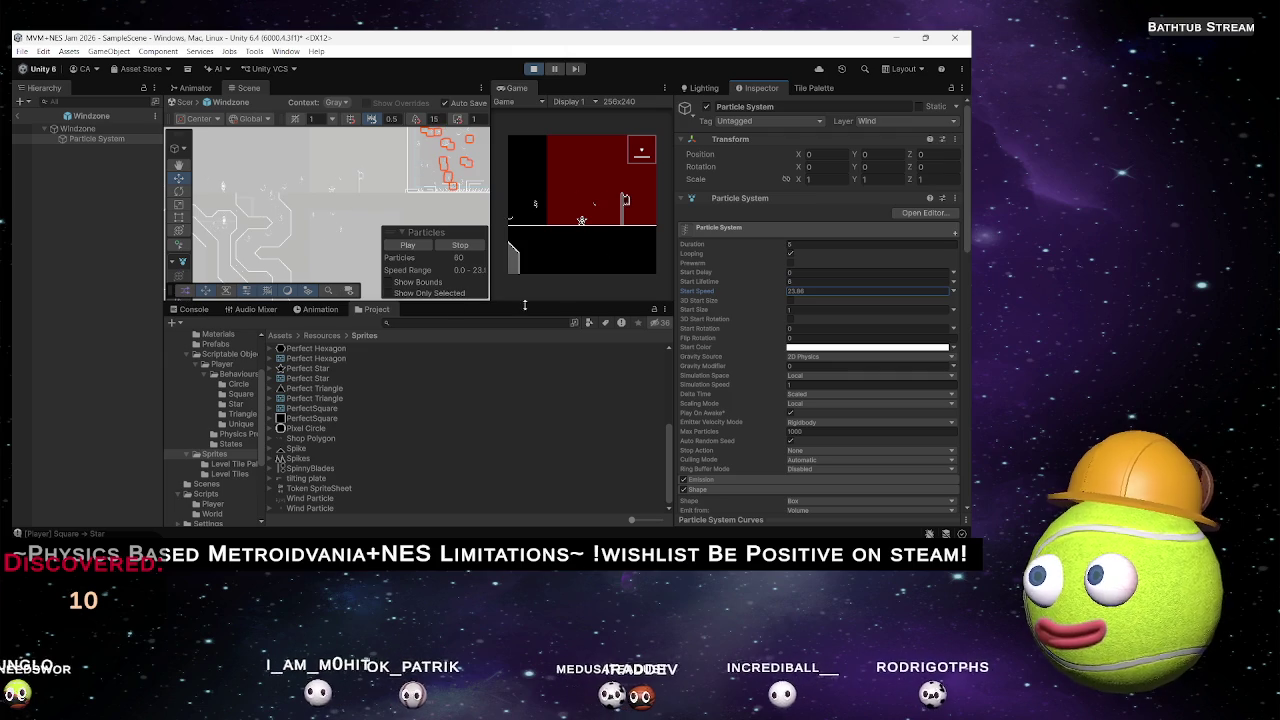
scroll(777, 348, "down", 2)
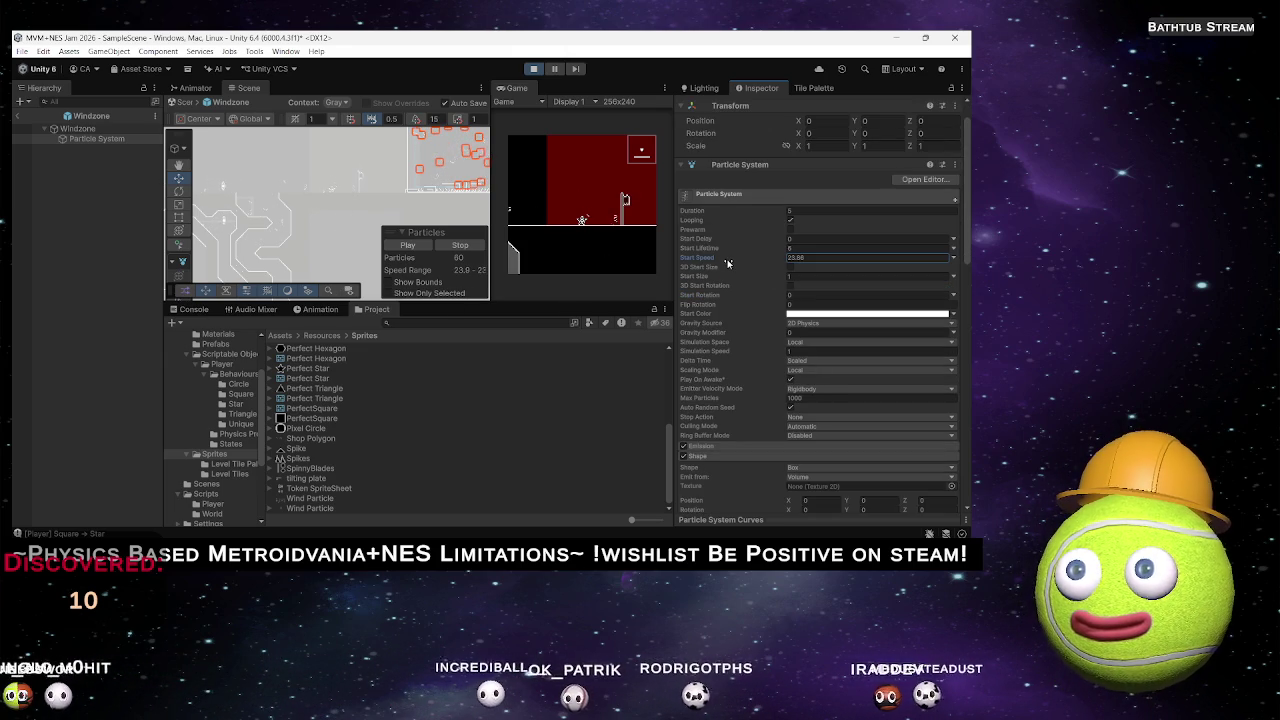
scroll(763, 350, "down", 15)
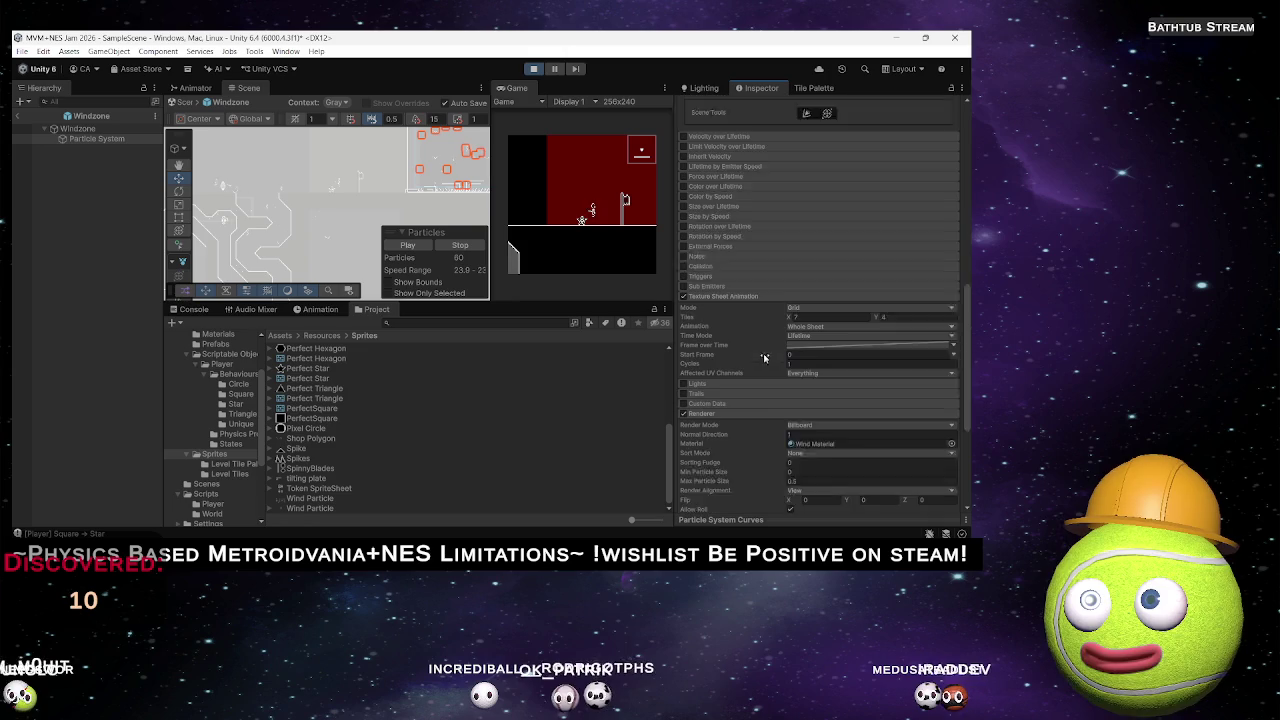
scroll(733, 395, "down", 1)
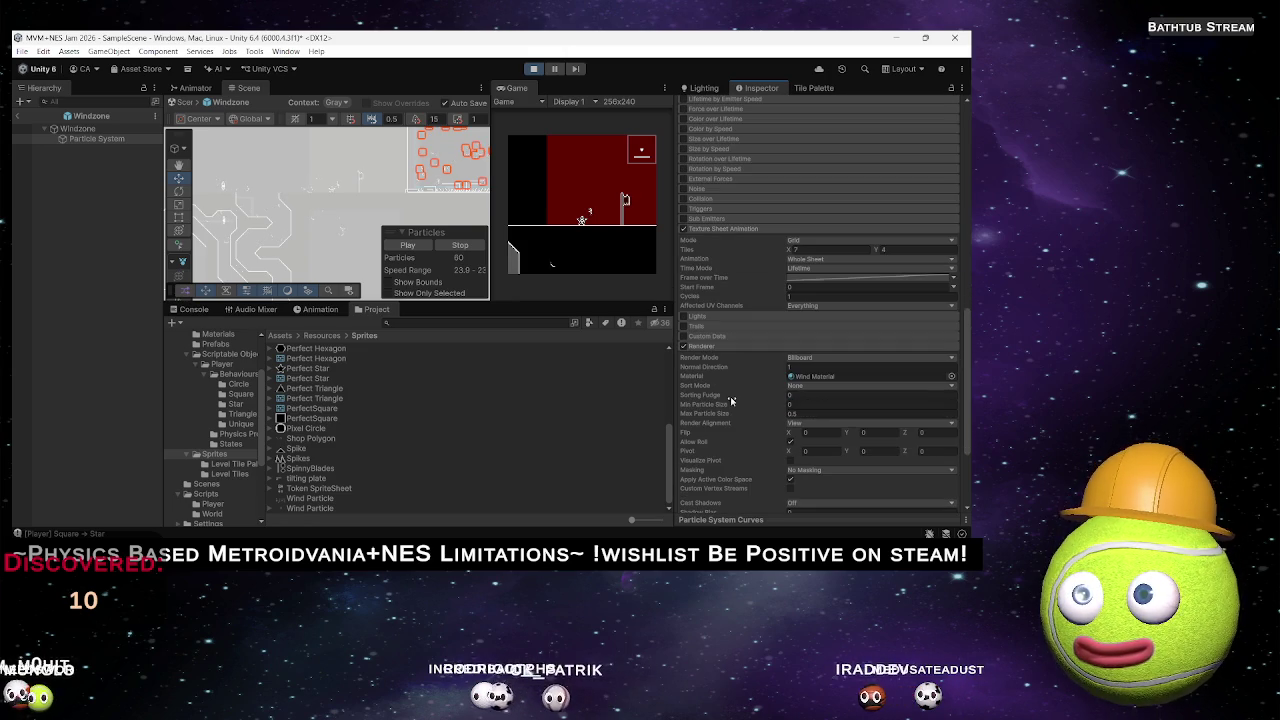
scroll(746, 353, "up", 5)
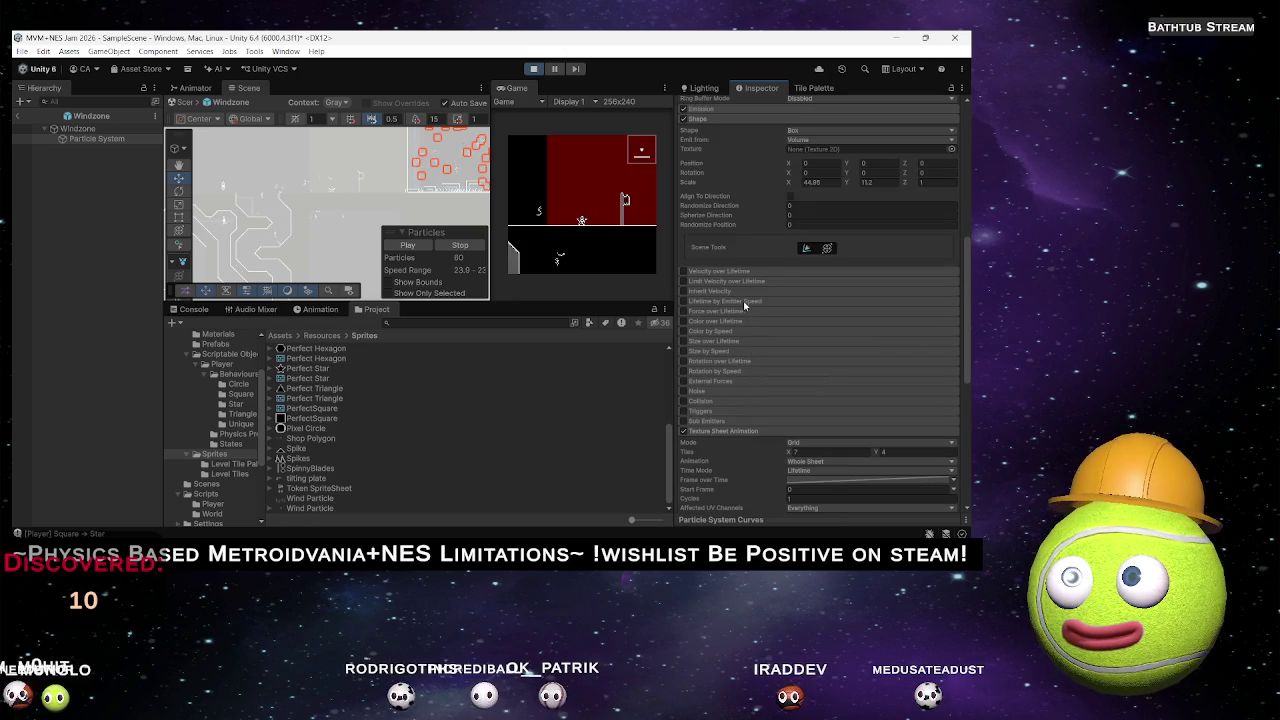
scroll(718, 315, "up", 2)
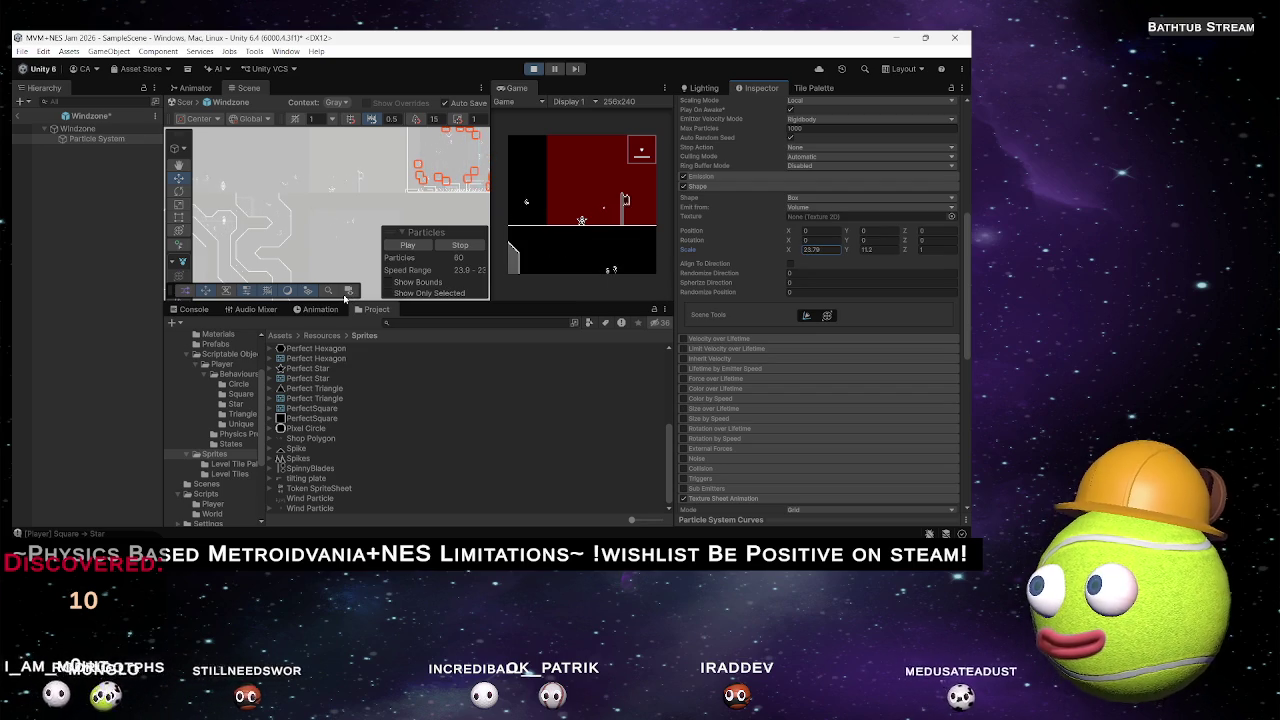
left_click(412, 246)
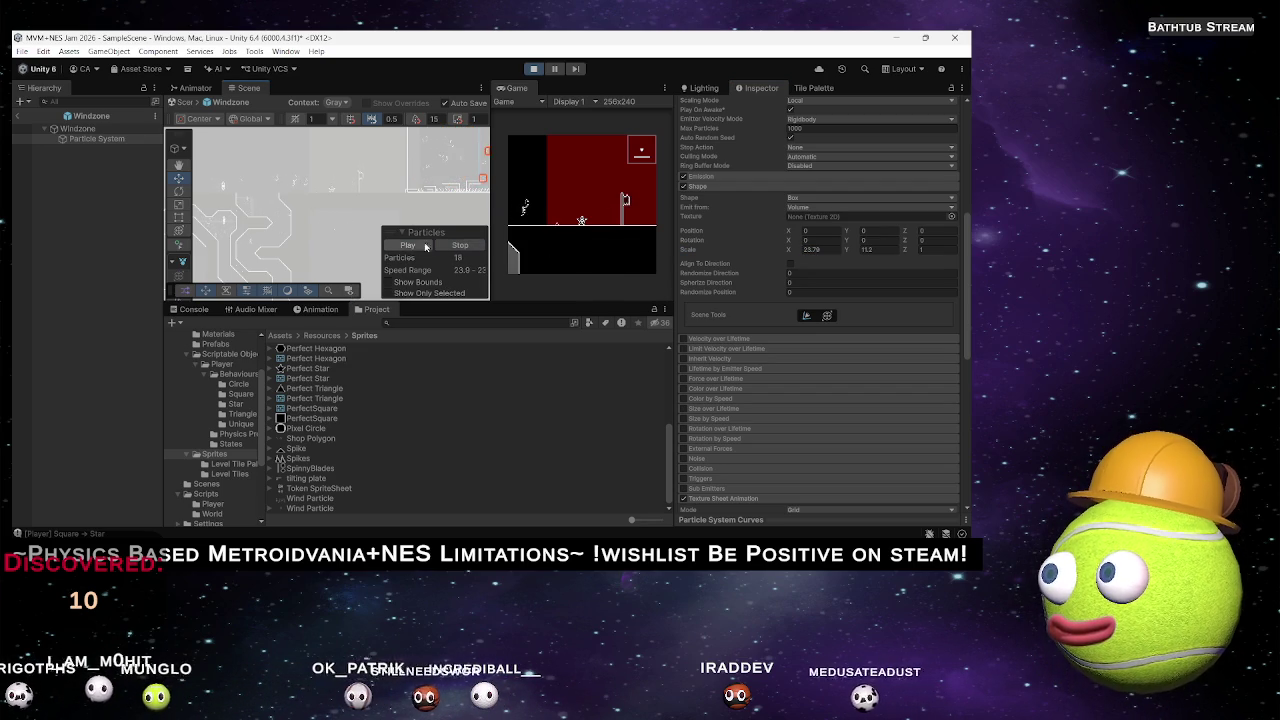
left_click(17, 116)
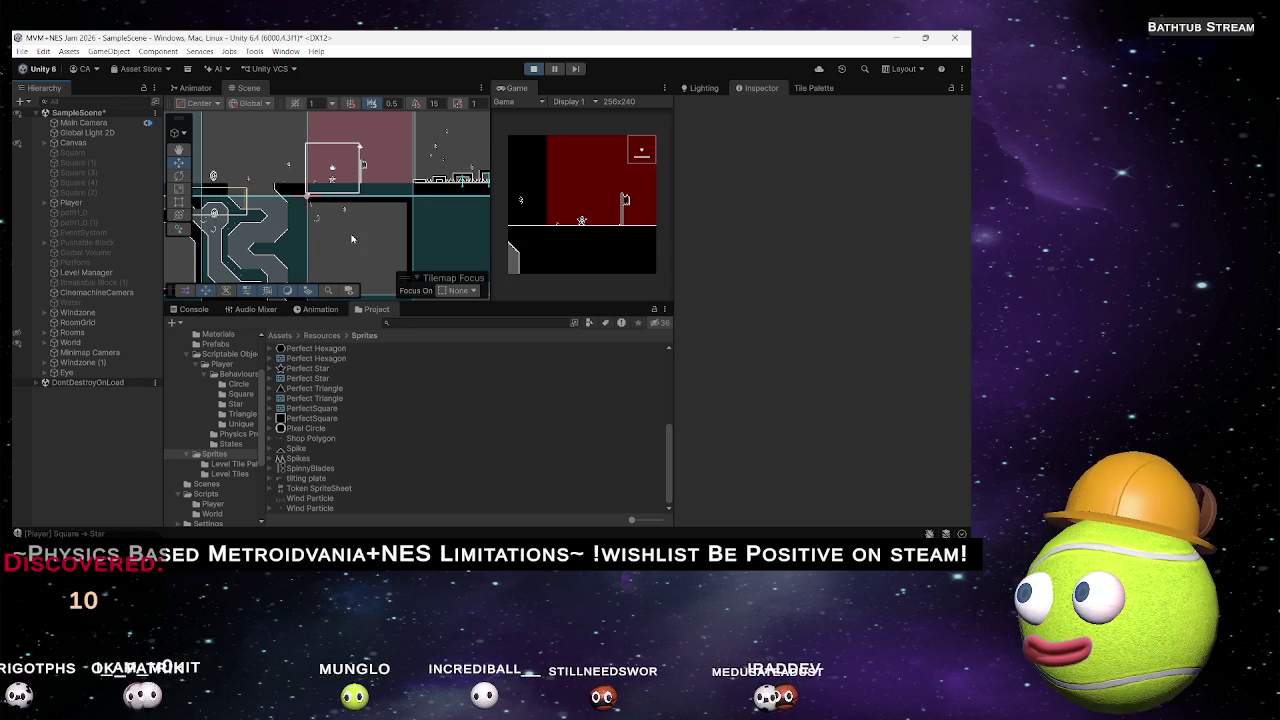
Deactivate the Windzone object, play-test in a maximised Game view with one pause, then stop.
left_click(100, 314)
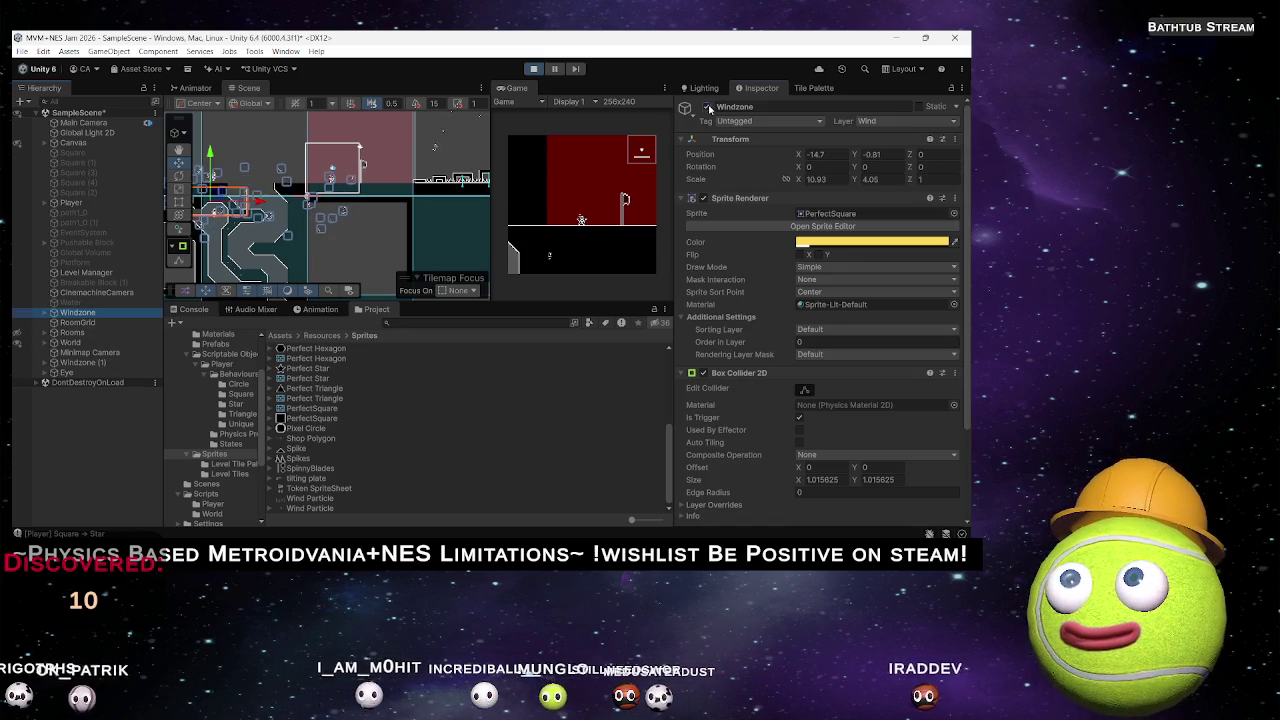
left_click(708, 107)
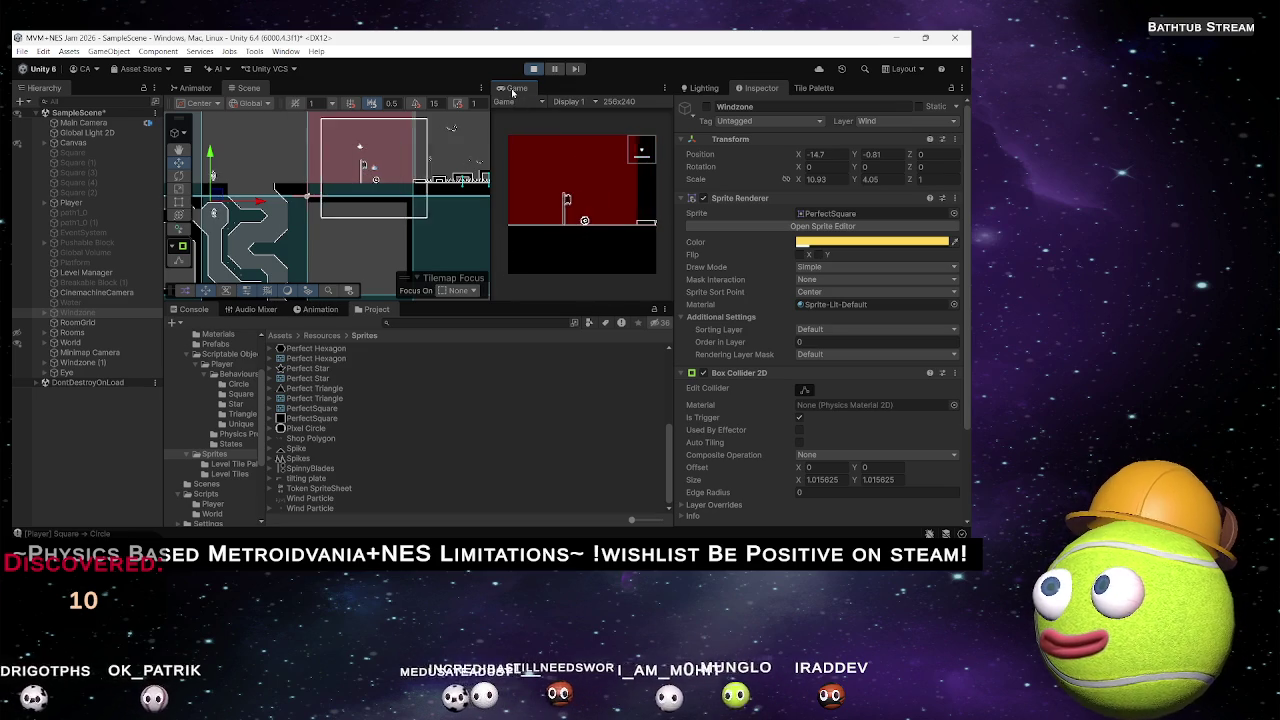
double_click(512, 89)
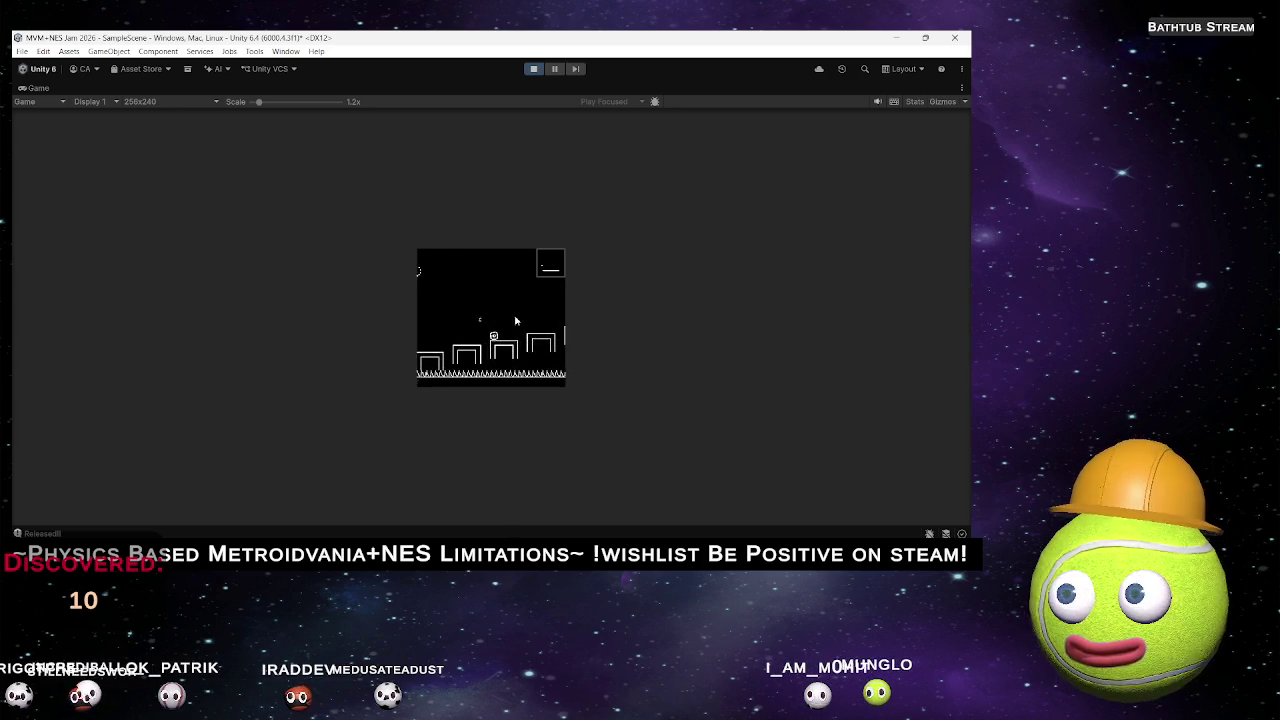
left_click(558, 70)
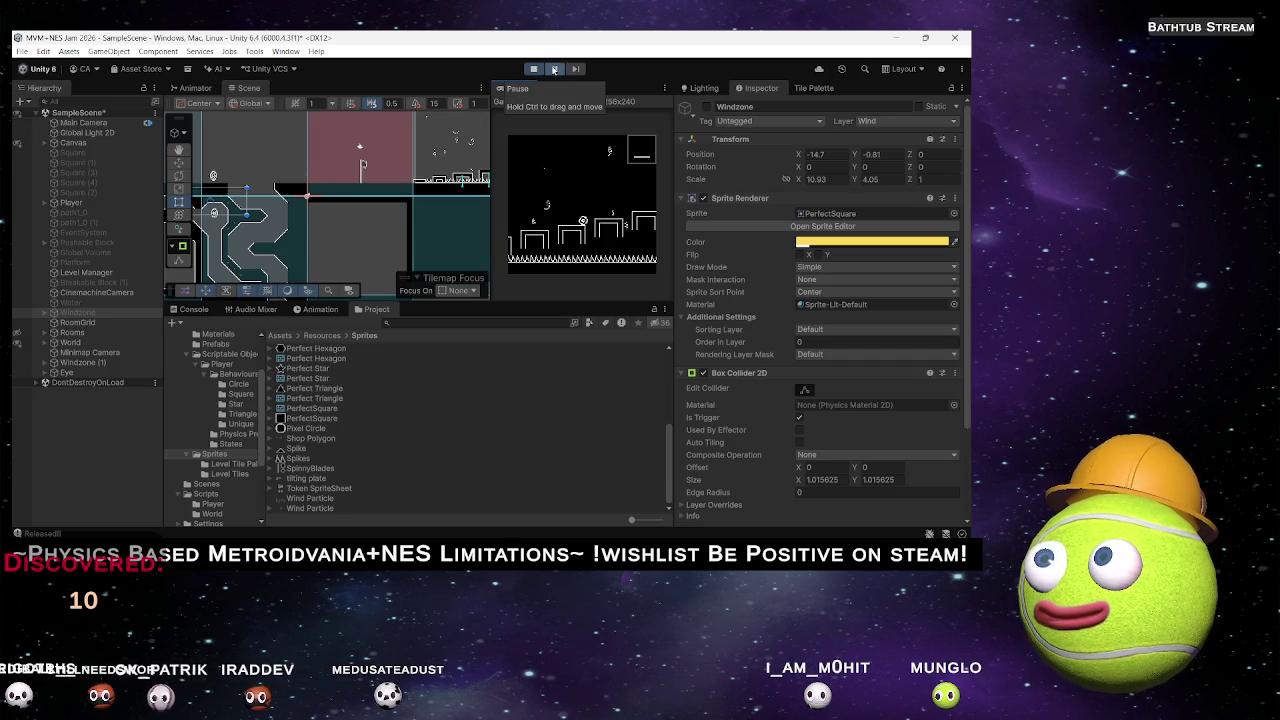
left_click(553, 70)
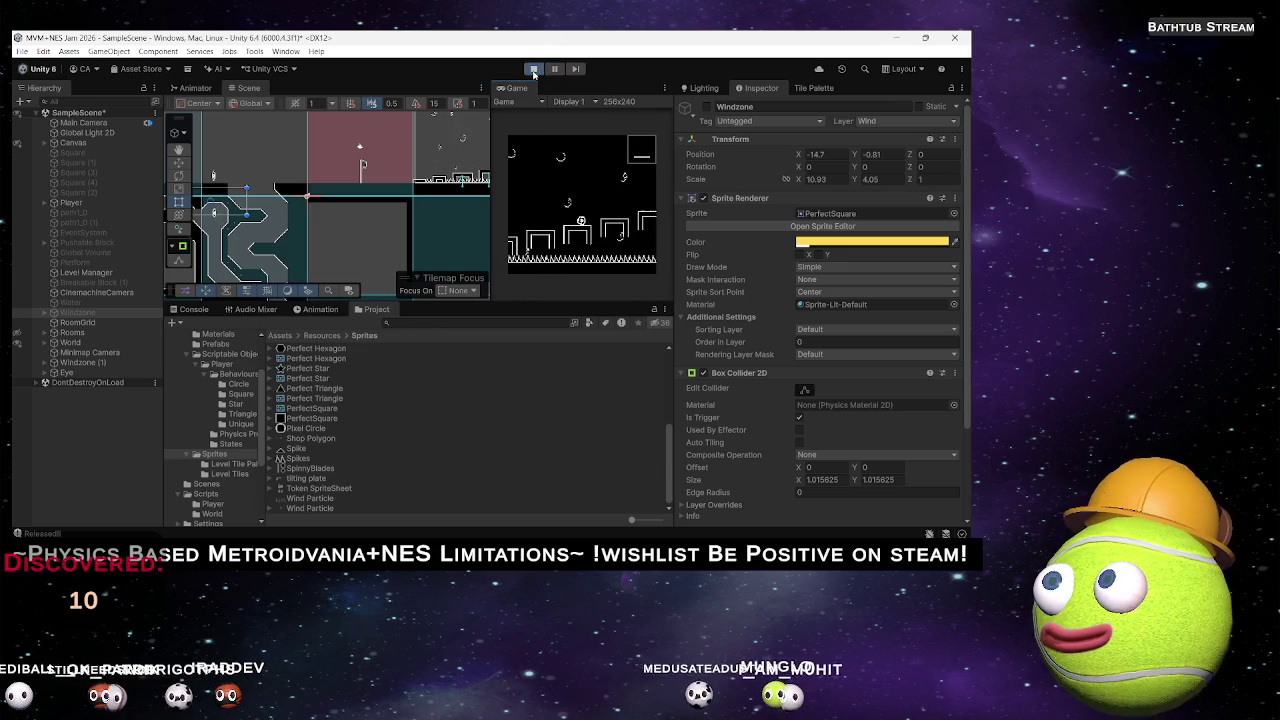
key("ctrl+p")
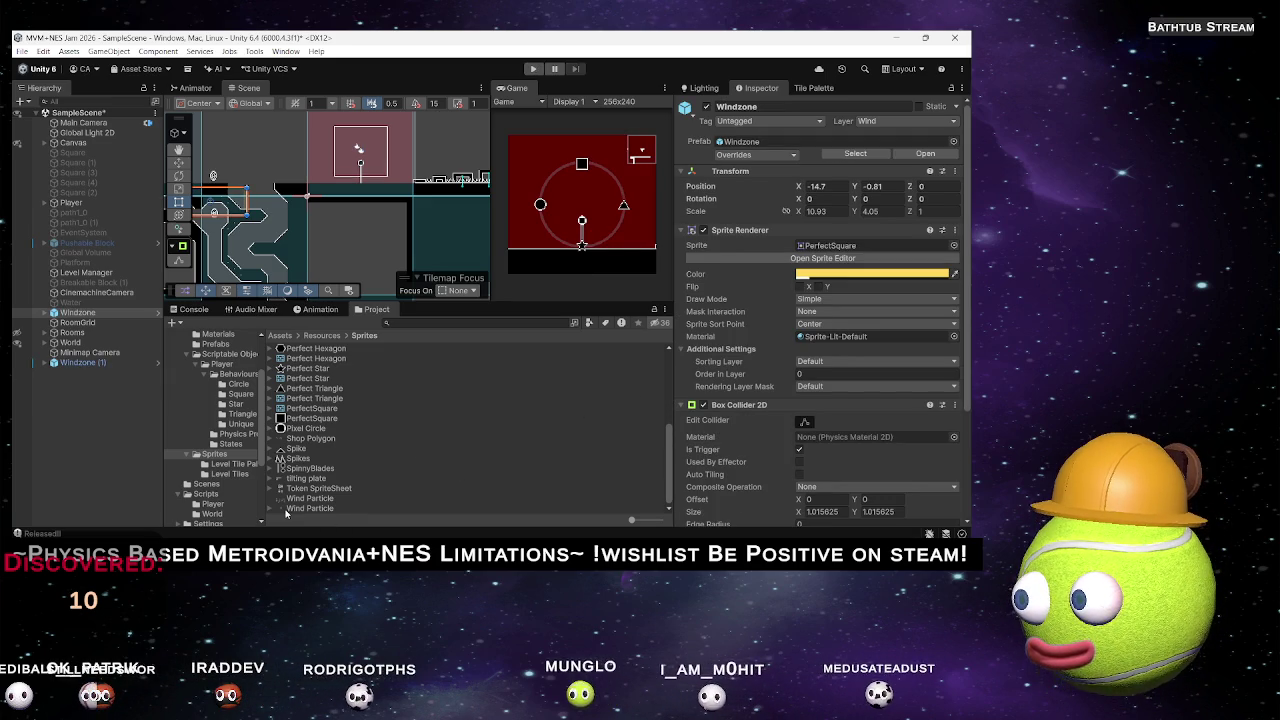
Set the Windzone (1) Particle System's Transform Scale X to -1 to mirror it.
left_click(55, 363)
left_click(55, 363)
left_click(97, 372)
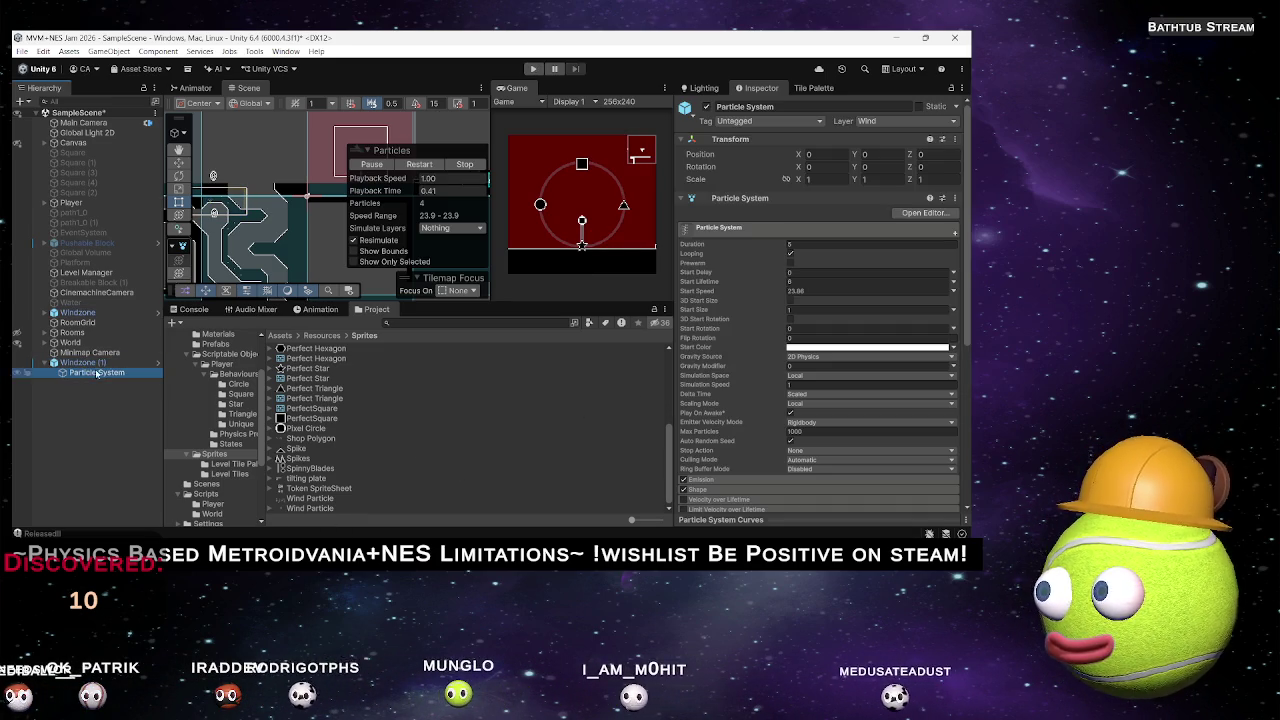
left_click(821, 180)
type("-1")
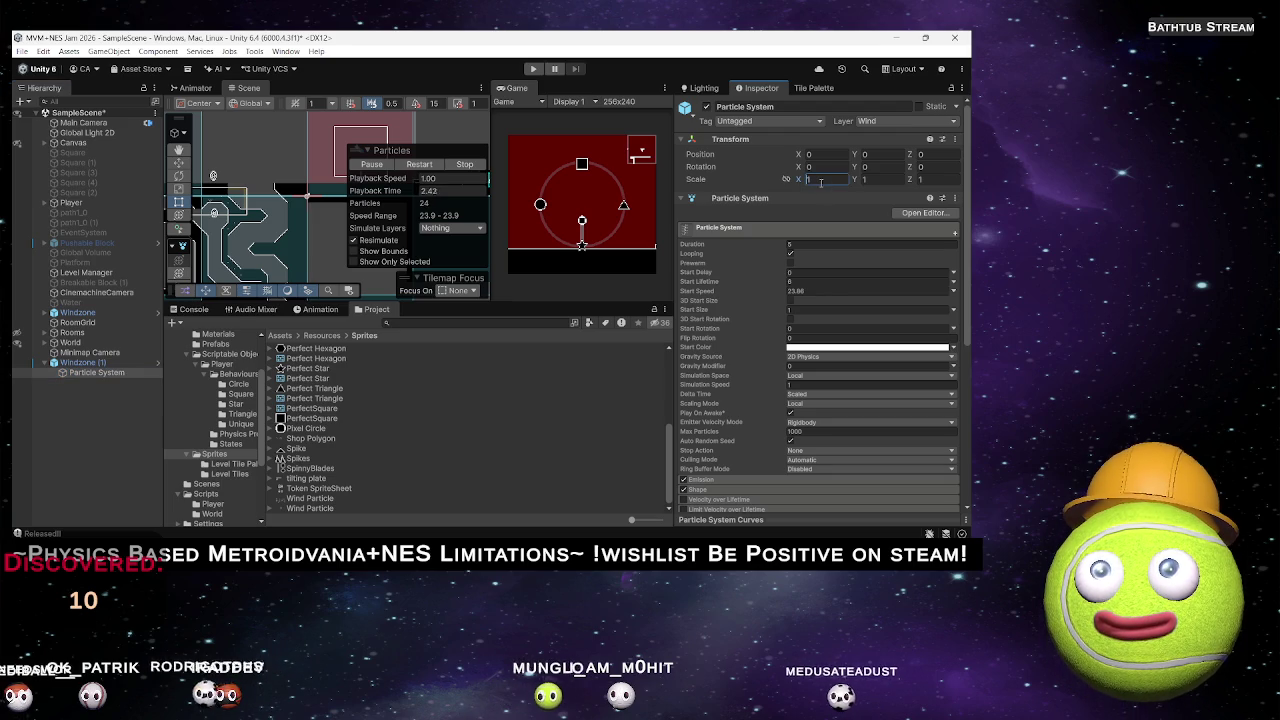
Pause and restart the particle preview, then open the Materials folder.
left_click(368, 164)
left_click(368, 164)
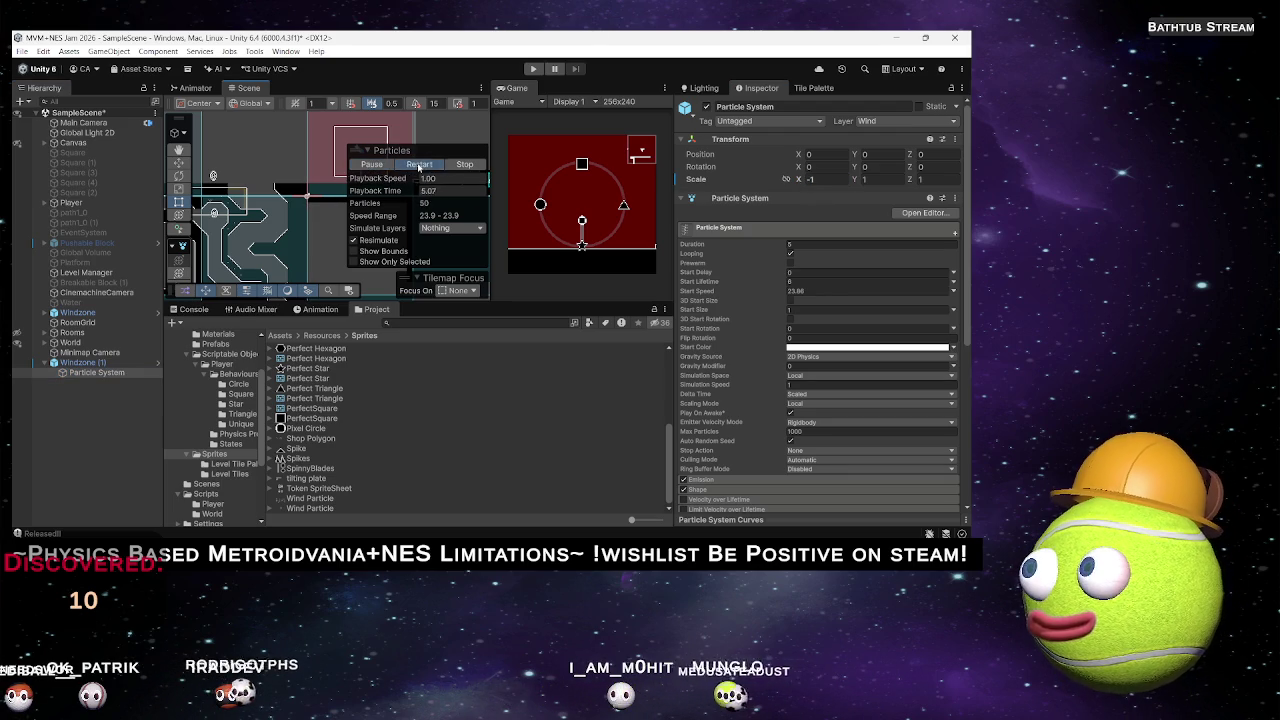
scroll(311, 191, "down", 3)
scroll(277, 210, "up", 4)
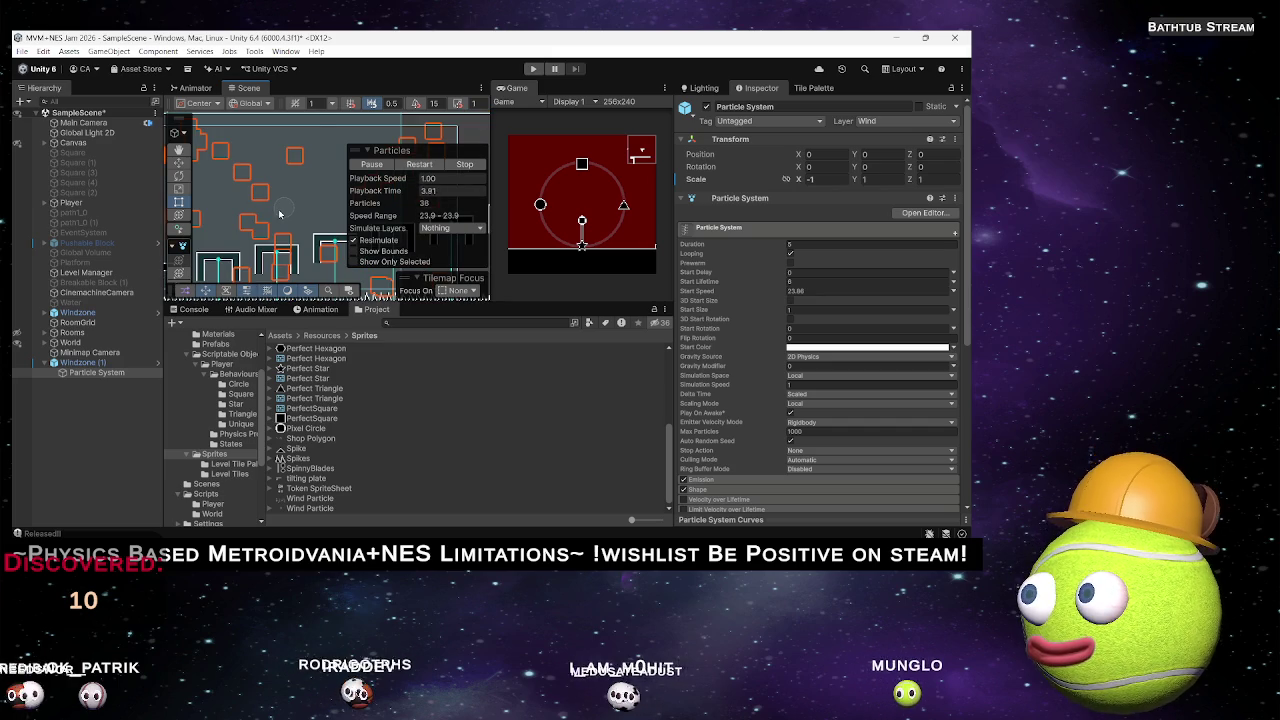
scroll(291, 213, "down", 2)
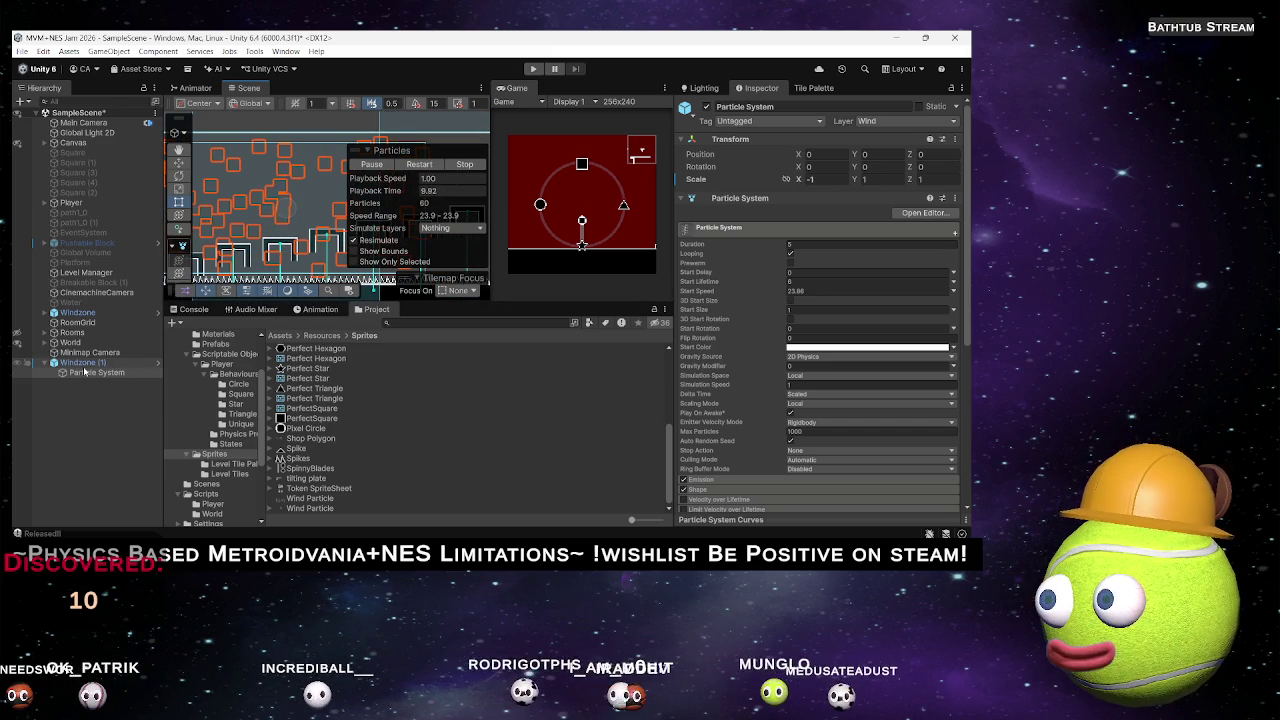
left_click(218, 334)
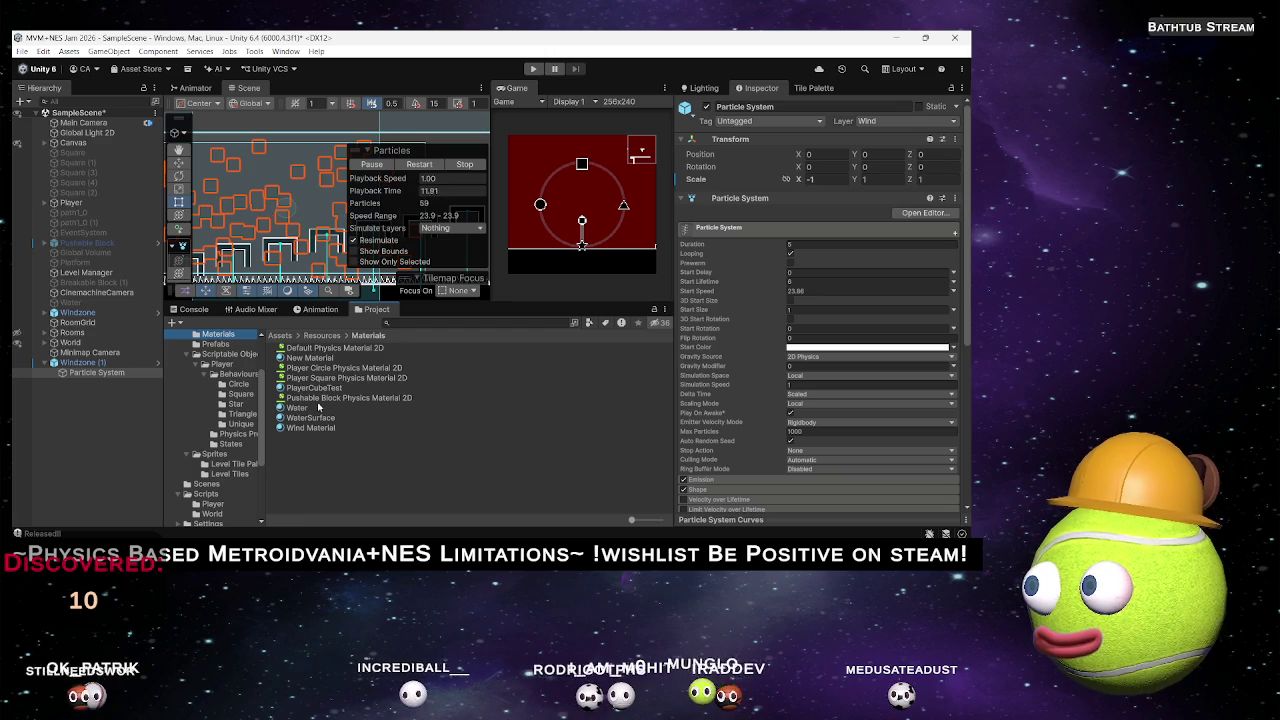
Set Wind Material's Render Face to Both and collapse its preview.
left_click(310, 427)
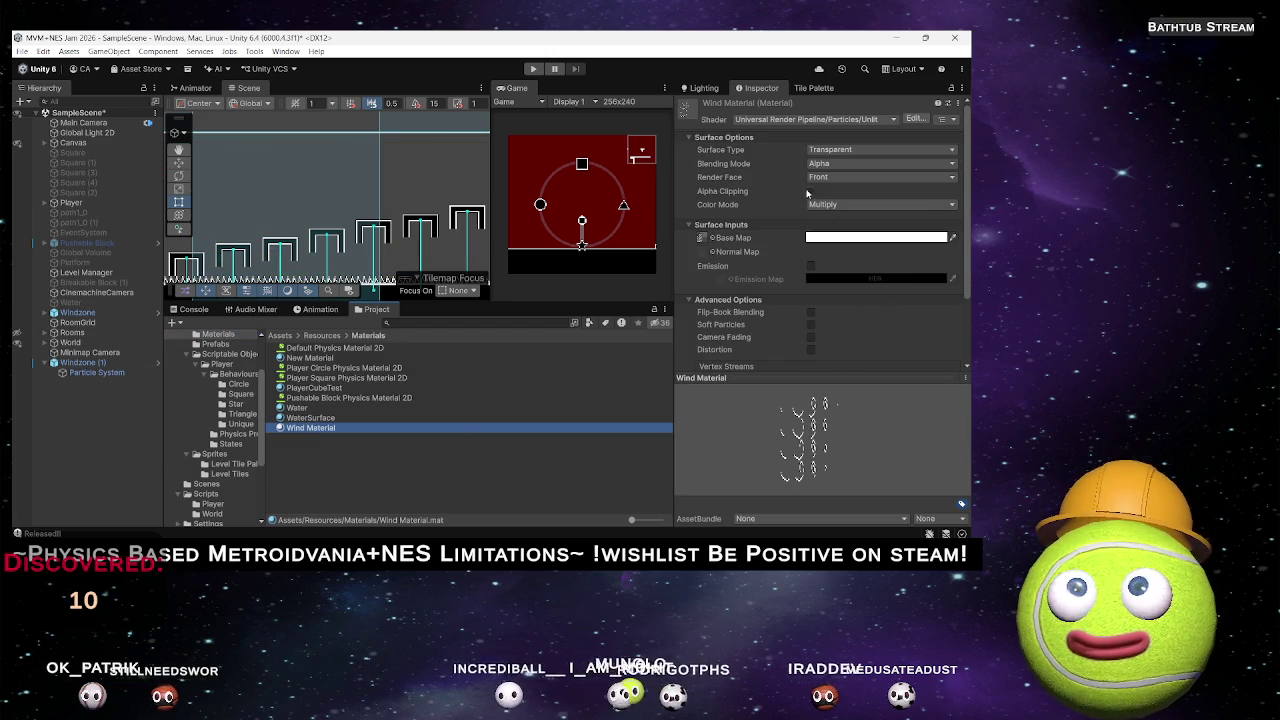
left_click(823, 178)
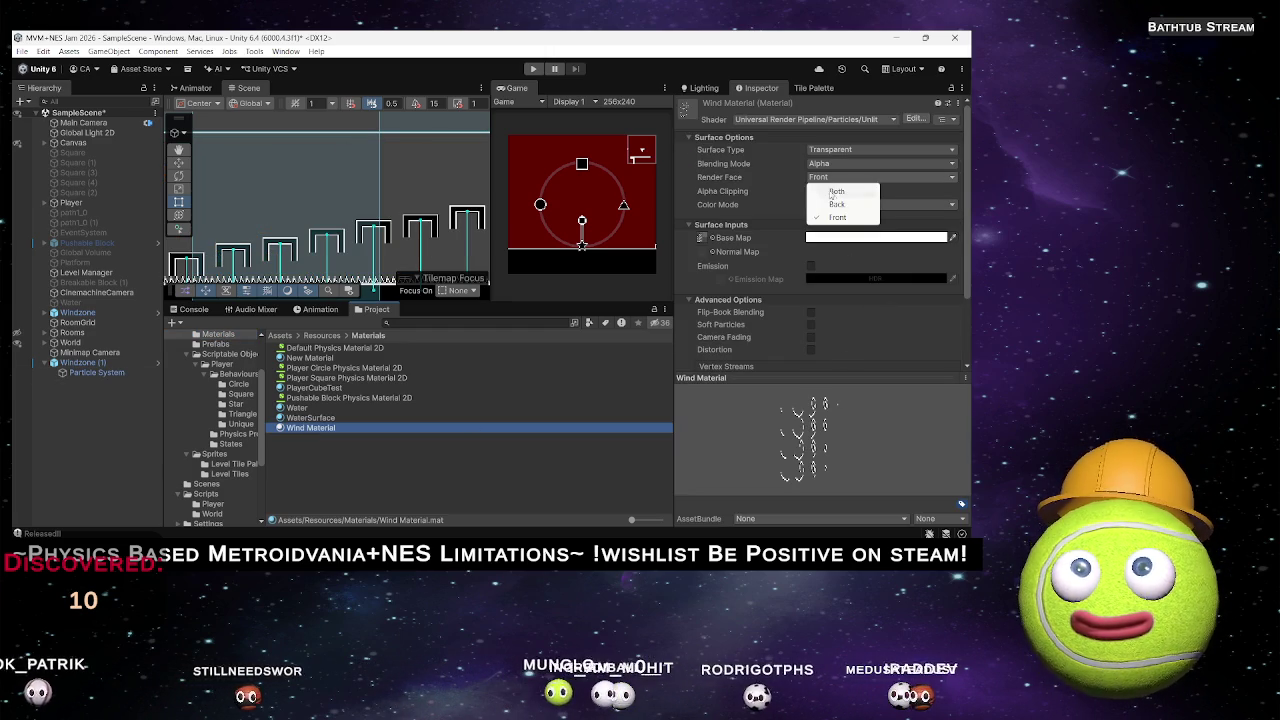
left_click(835, 191)
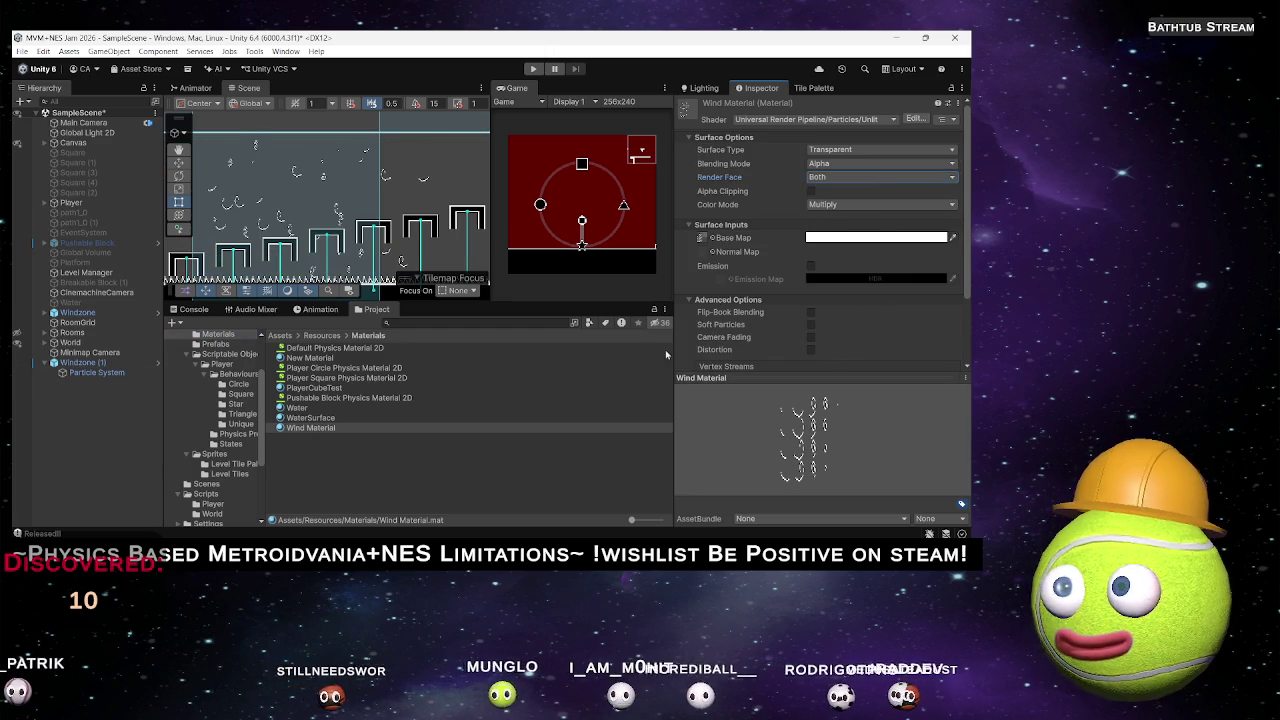
left_click(828, 381)
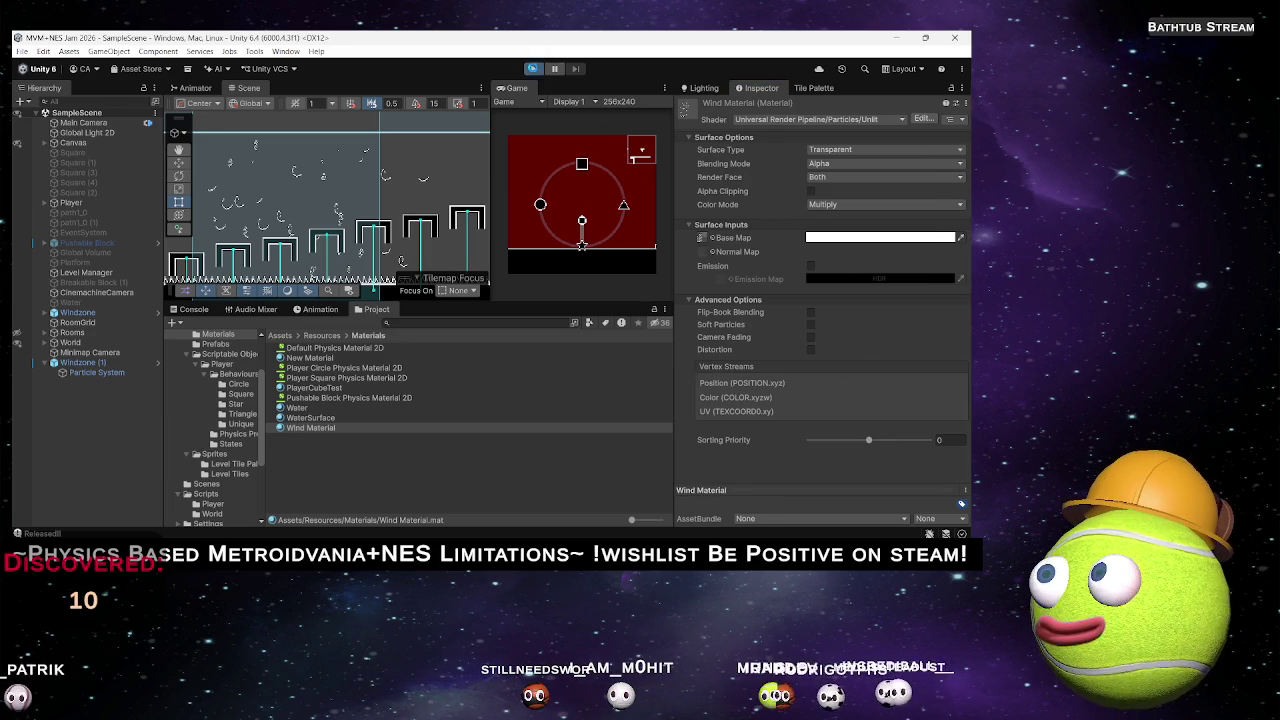
Play-test the level, switching the player to the circle shape and moving right.
left_click(534, 69)
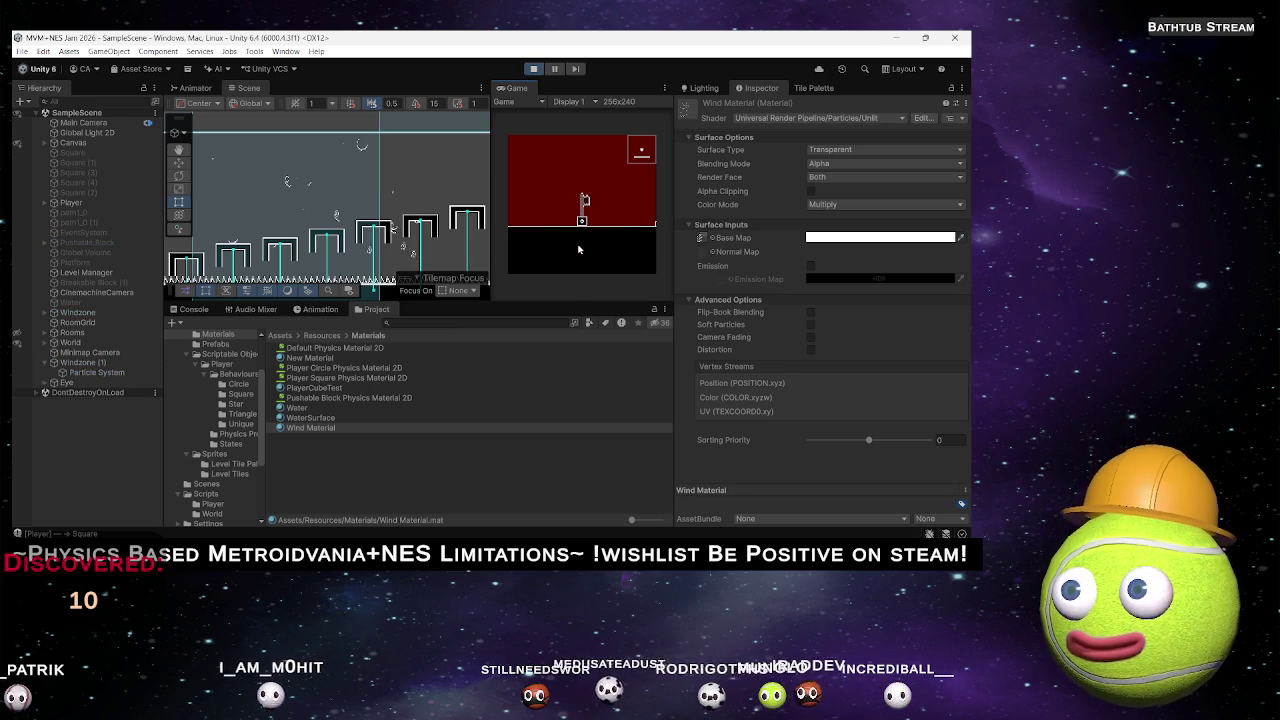
key("q")
key("d")
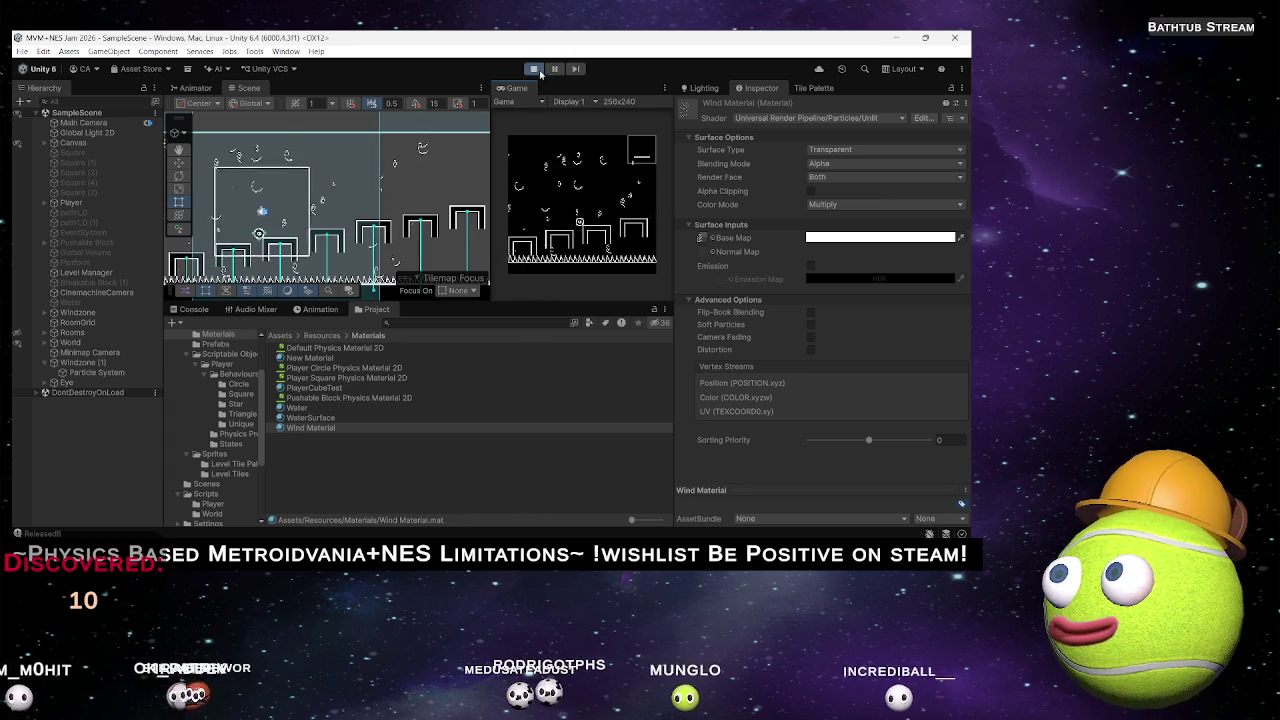
left_click(512, 90)
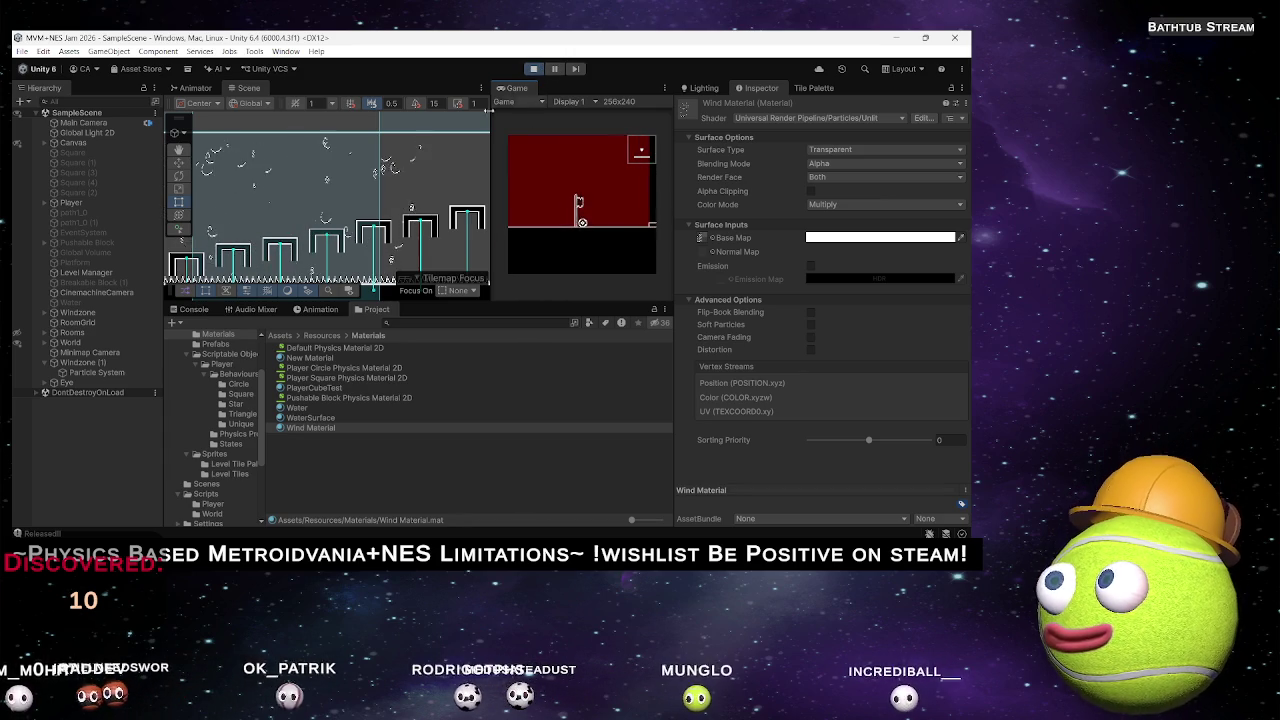
Exit Play mode and select Windzone (1)'s child Particle System.
scroll(330, 200, "down", 5)
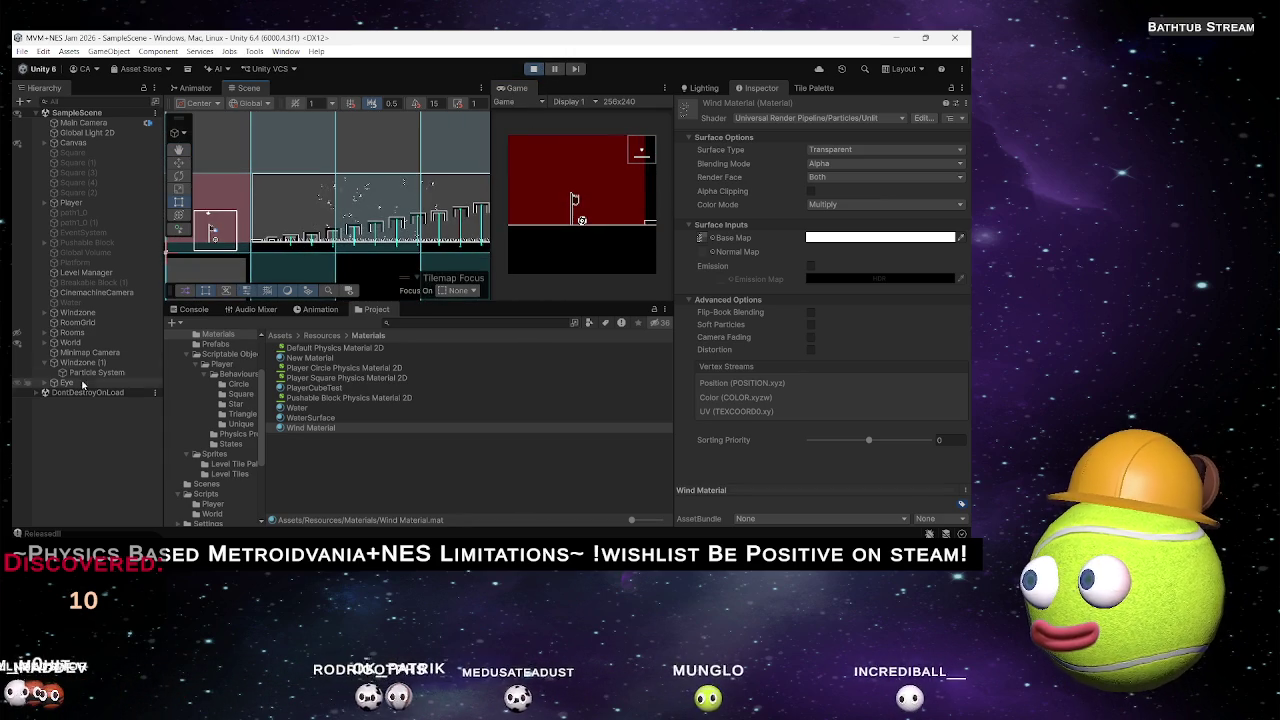
left_click(87, 364)
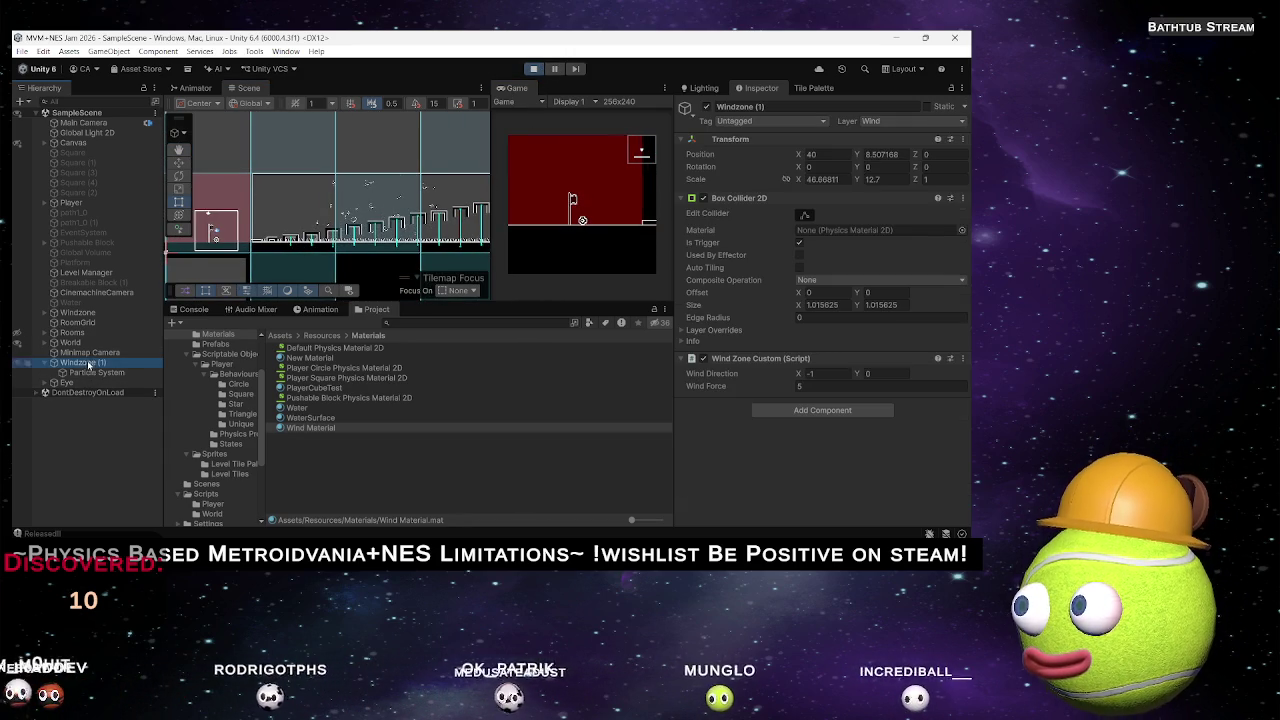
left_click(533, 68)
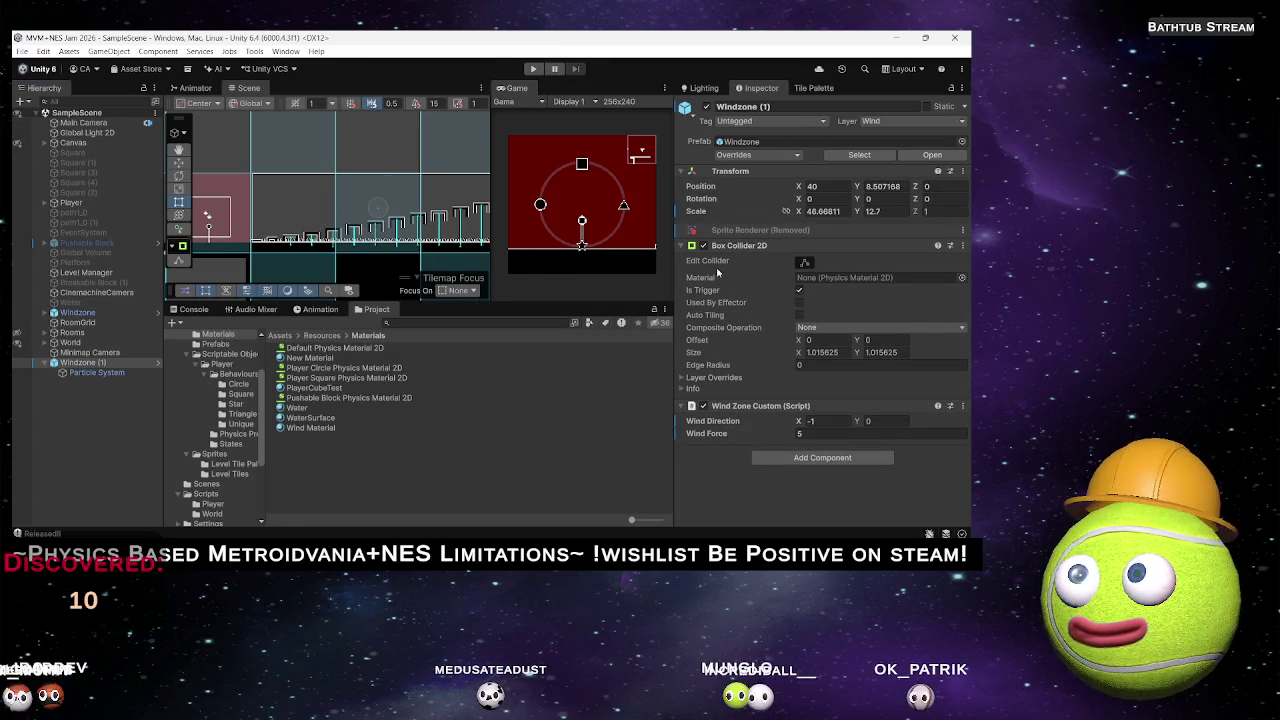
left_click(96, 372)
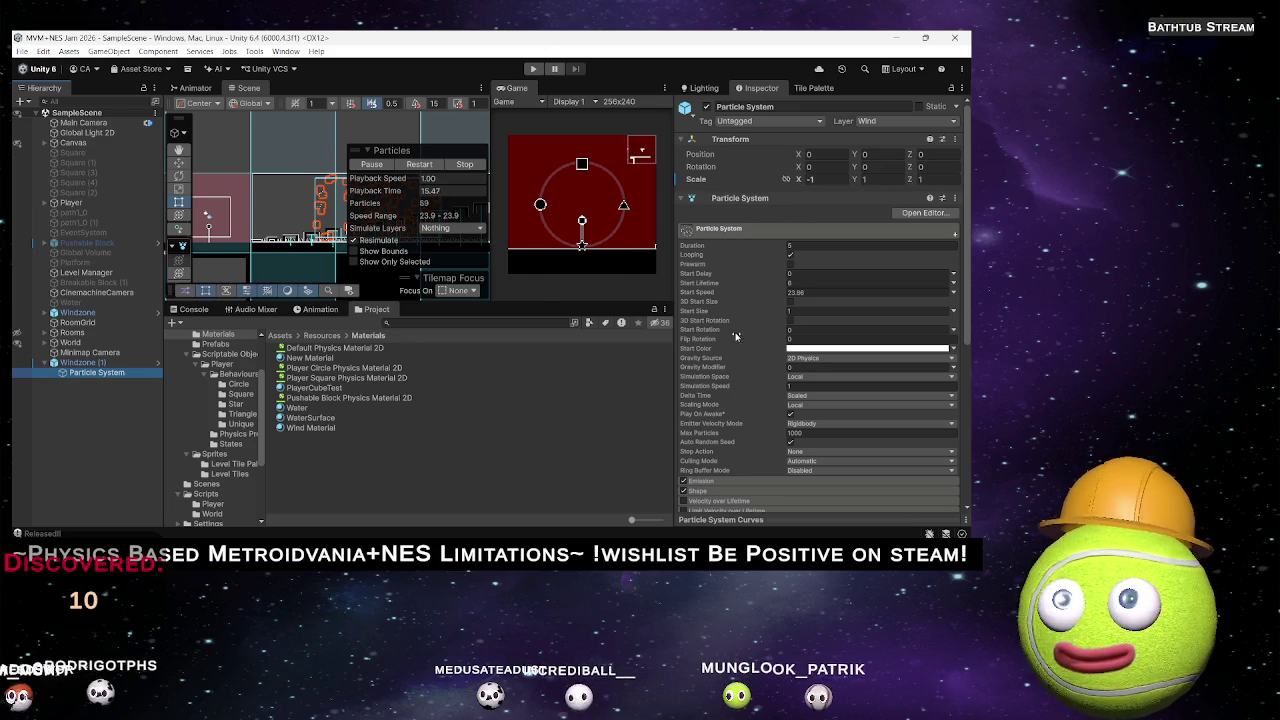
Expand the Renderer, Texture Sheet Animation and Shape modules, checking the animation Mode choices.
scroll(767, 463, "down", 5)
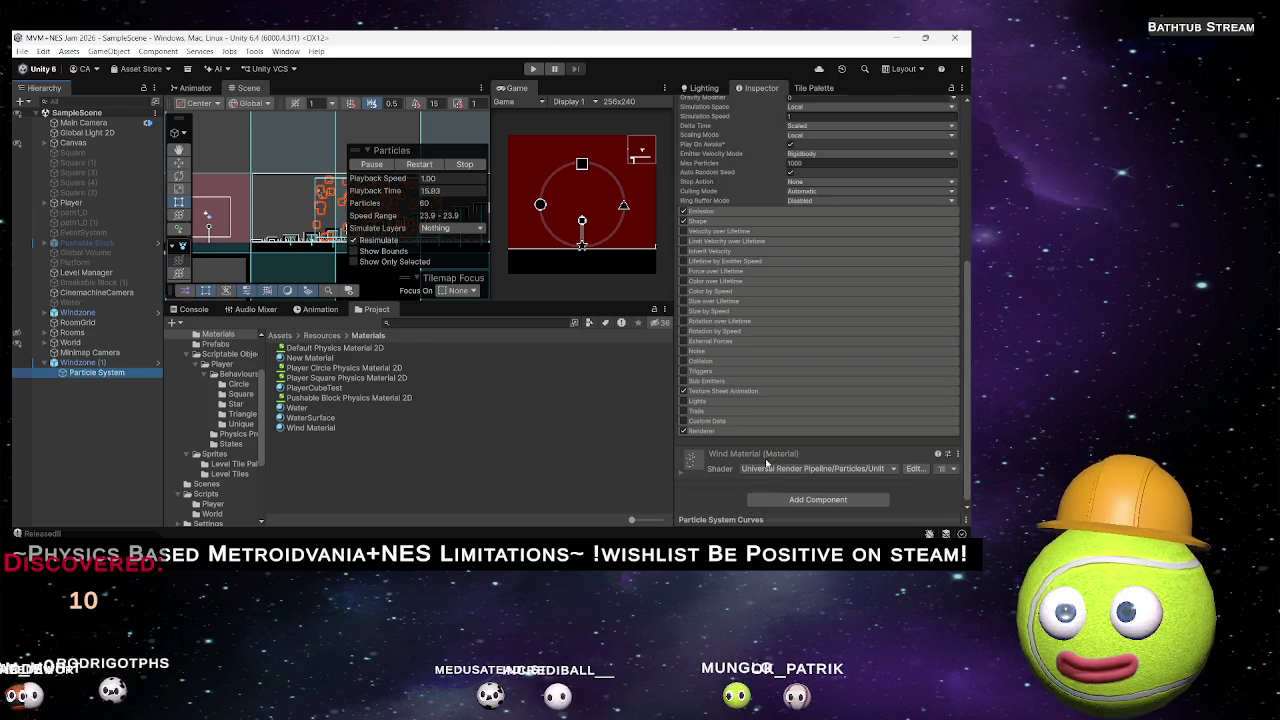
left_click(703, 432)
scroll(740, 400, "down", 3)
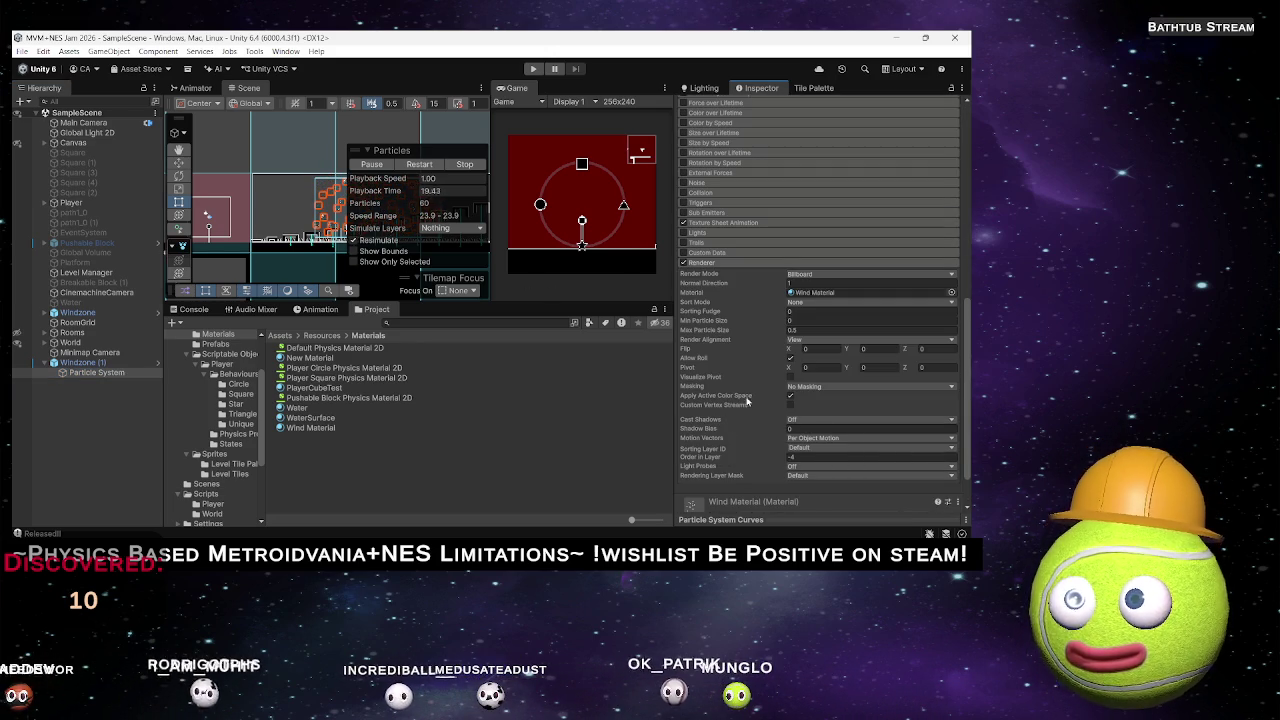
scroll(728, 388, "up", 2)
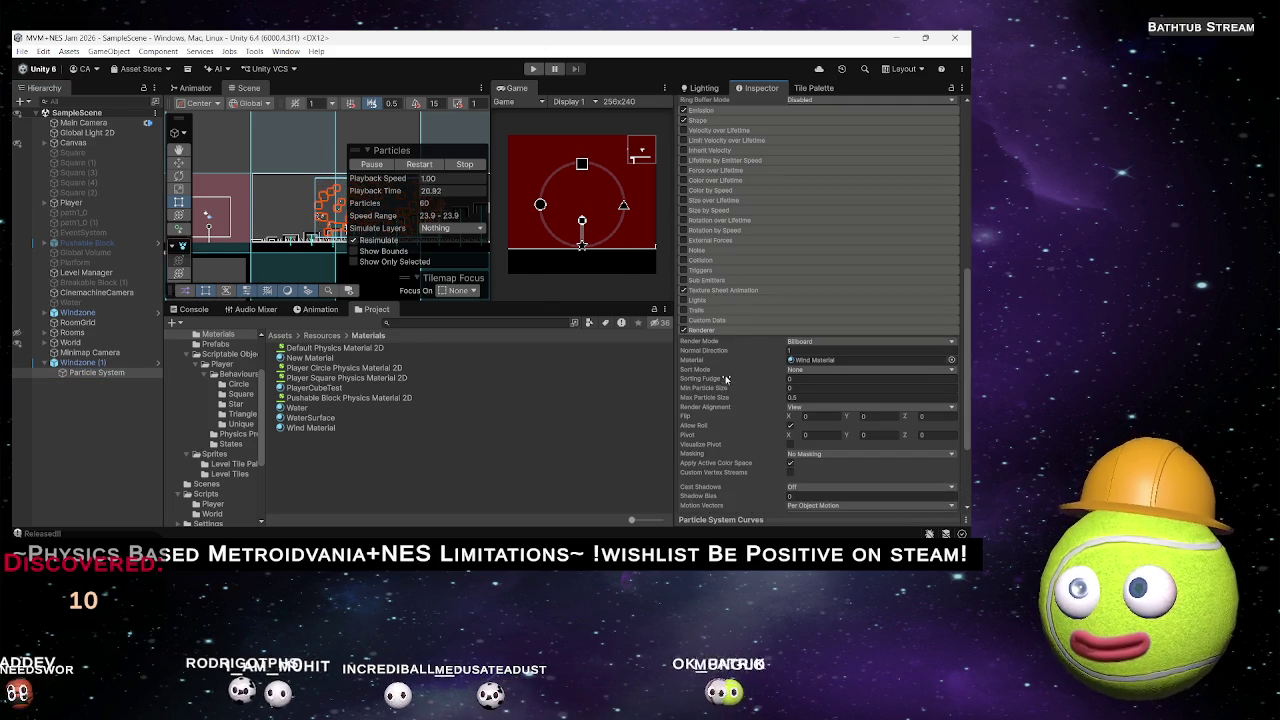
left_click(717, 290)
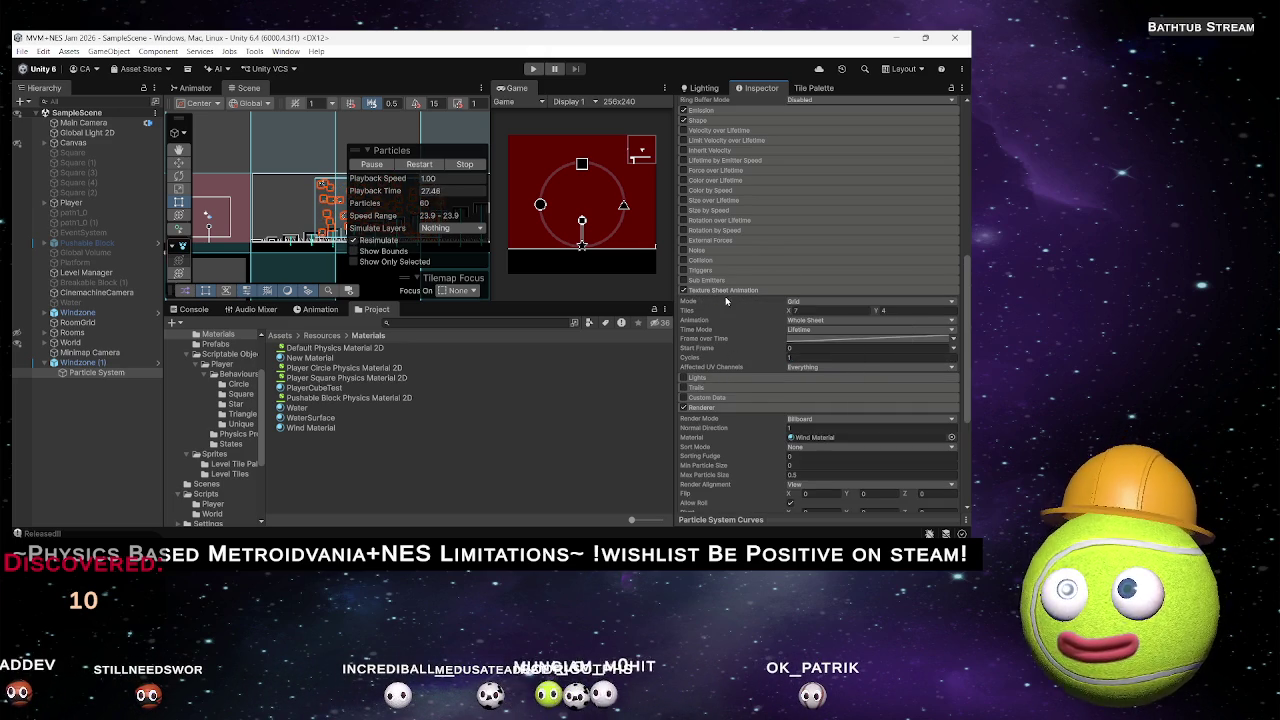
left_click(789, 301)
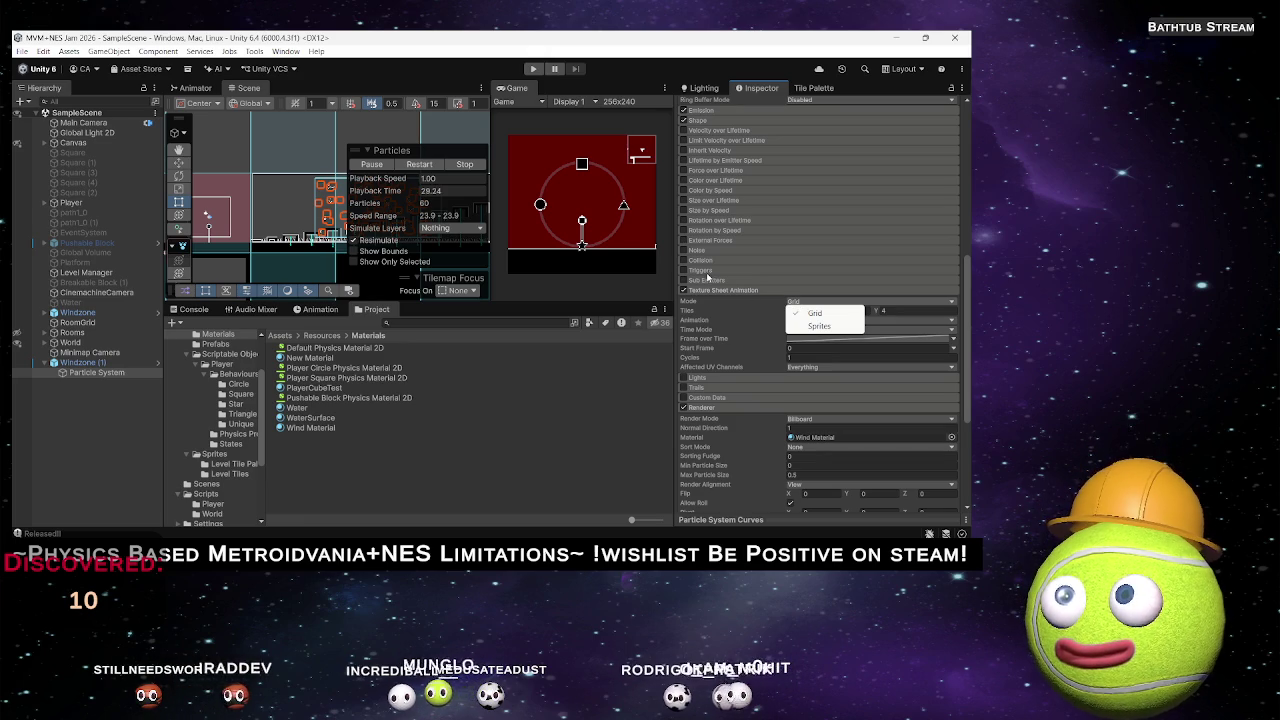
left_click(697, 120)
scroll(740, 225, "up", 3)
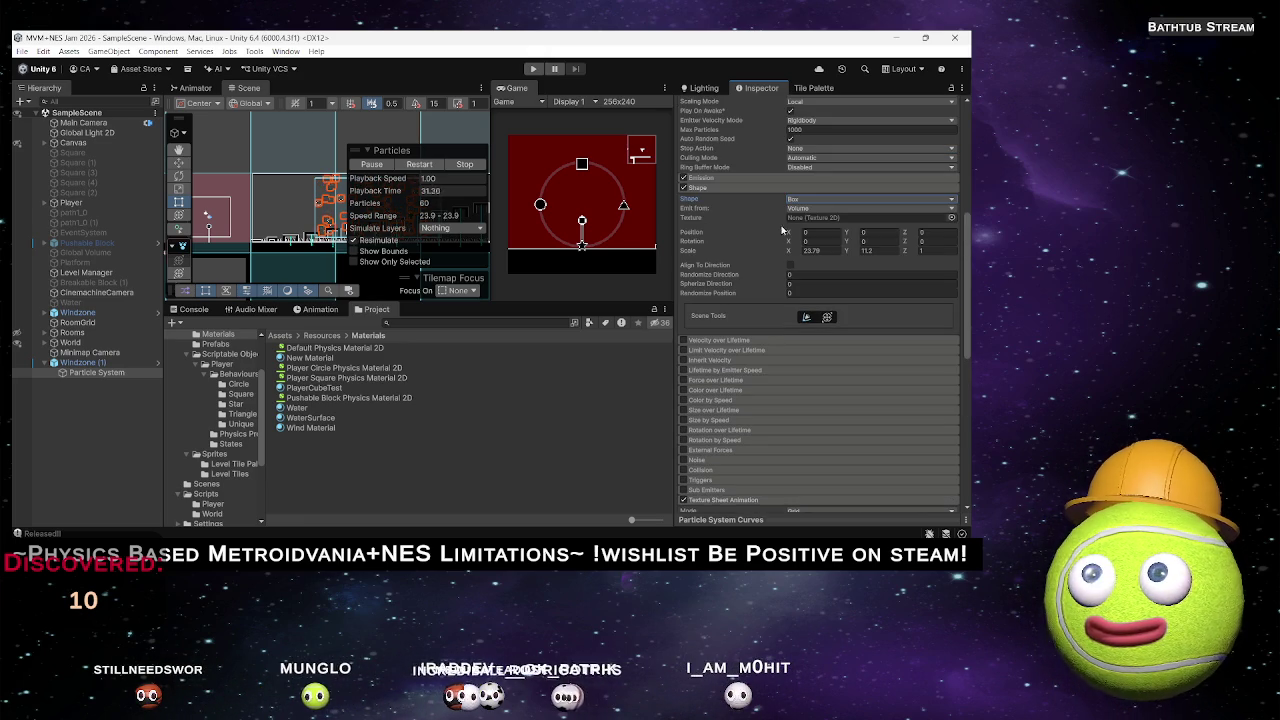
Widen the emitter box to X 47.48, cap Max Particles at 22, and set Duration to 10.
left_click_drag(67, 253, 337, 252)
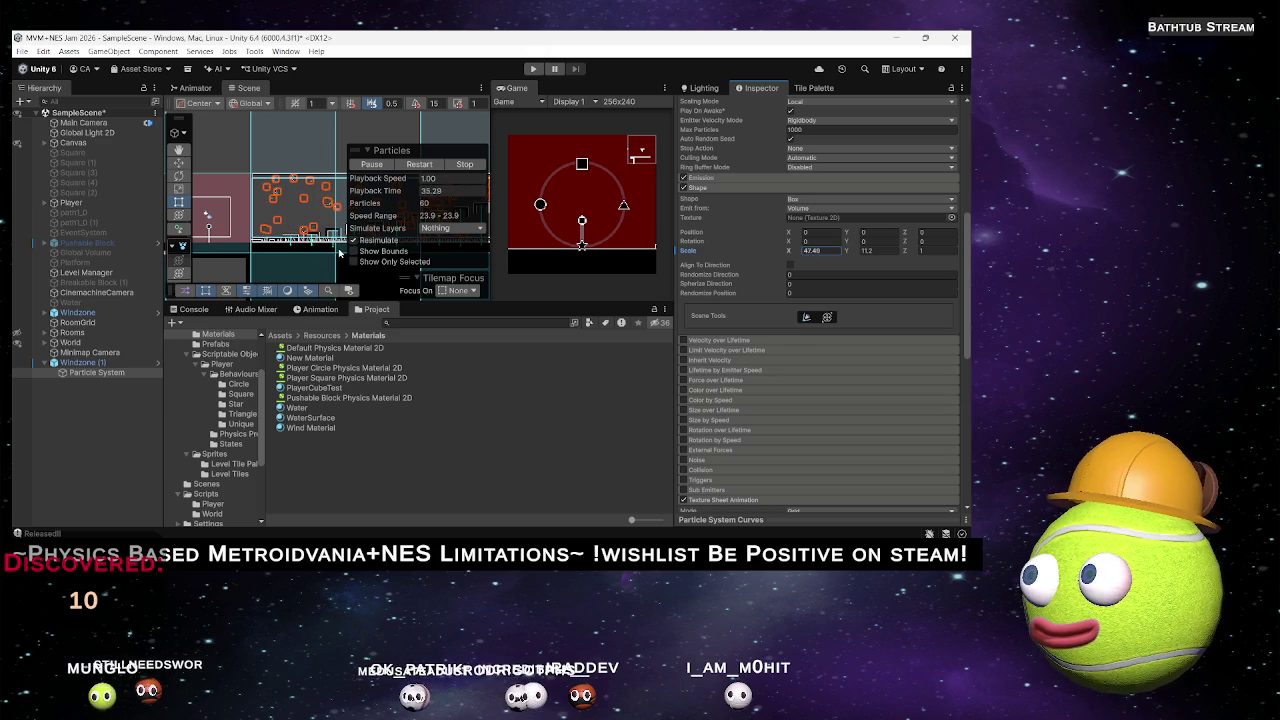
scroll(852, 209, "up", 10)
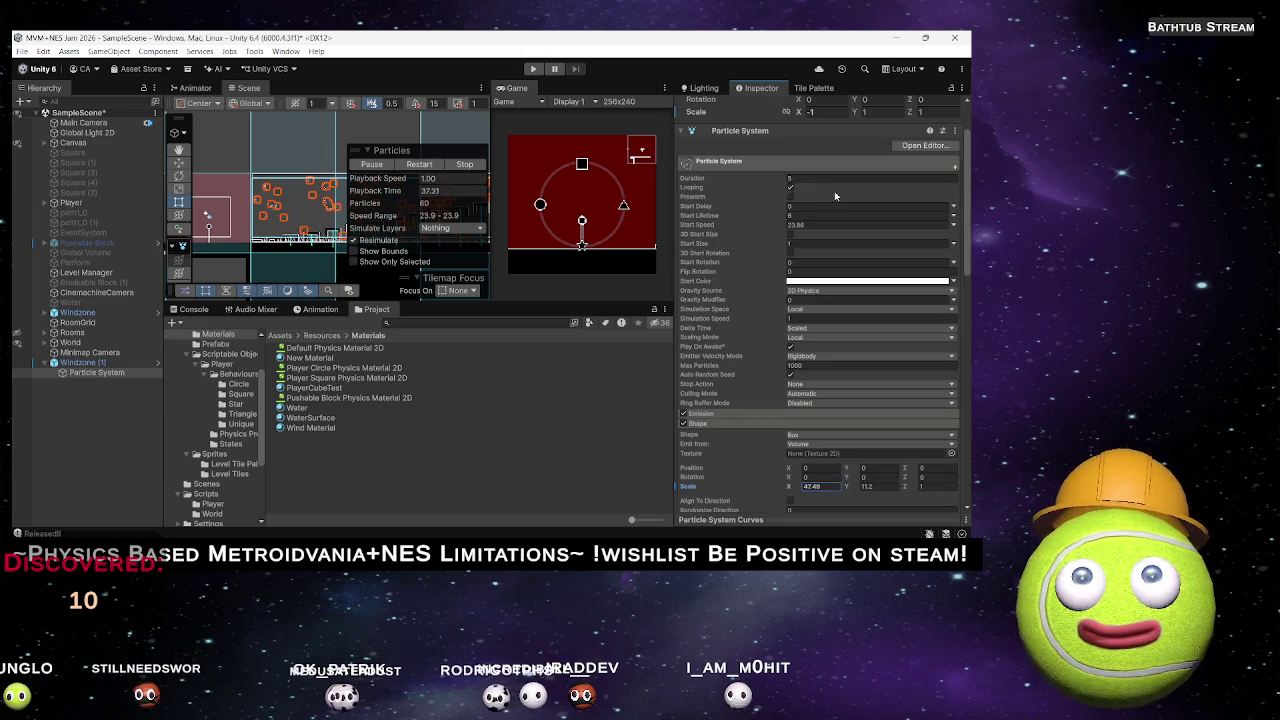
mouse_move(730, 365)
left_mouse_down()
mouse_move(224, 368)
mouse_move(28, 385)
left_mouse_up()
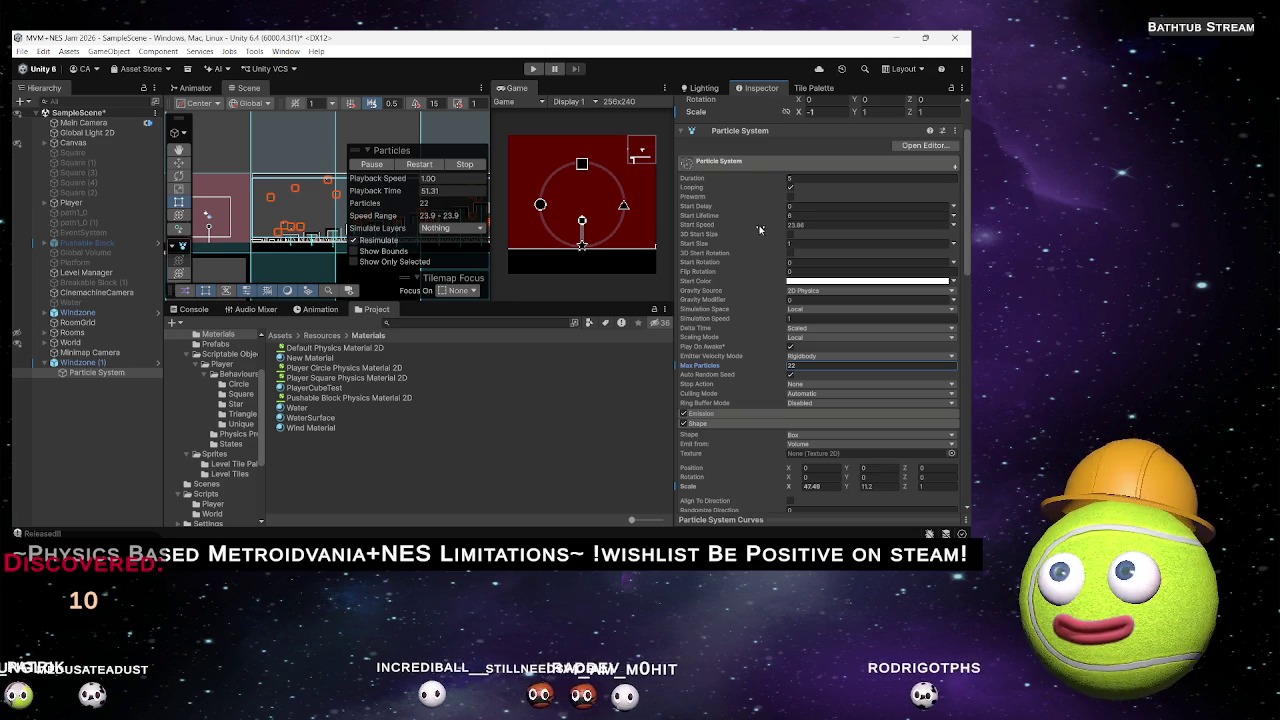
left_click(741, 218)
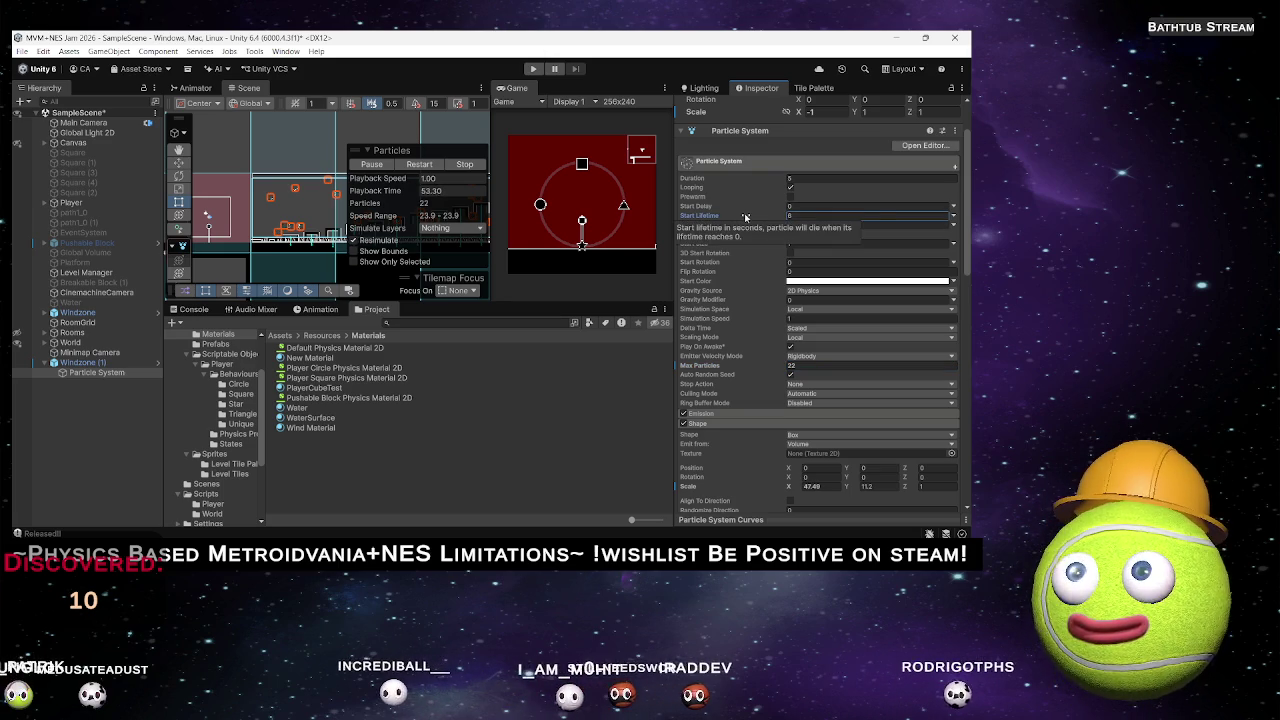
left_click(762, 179)
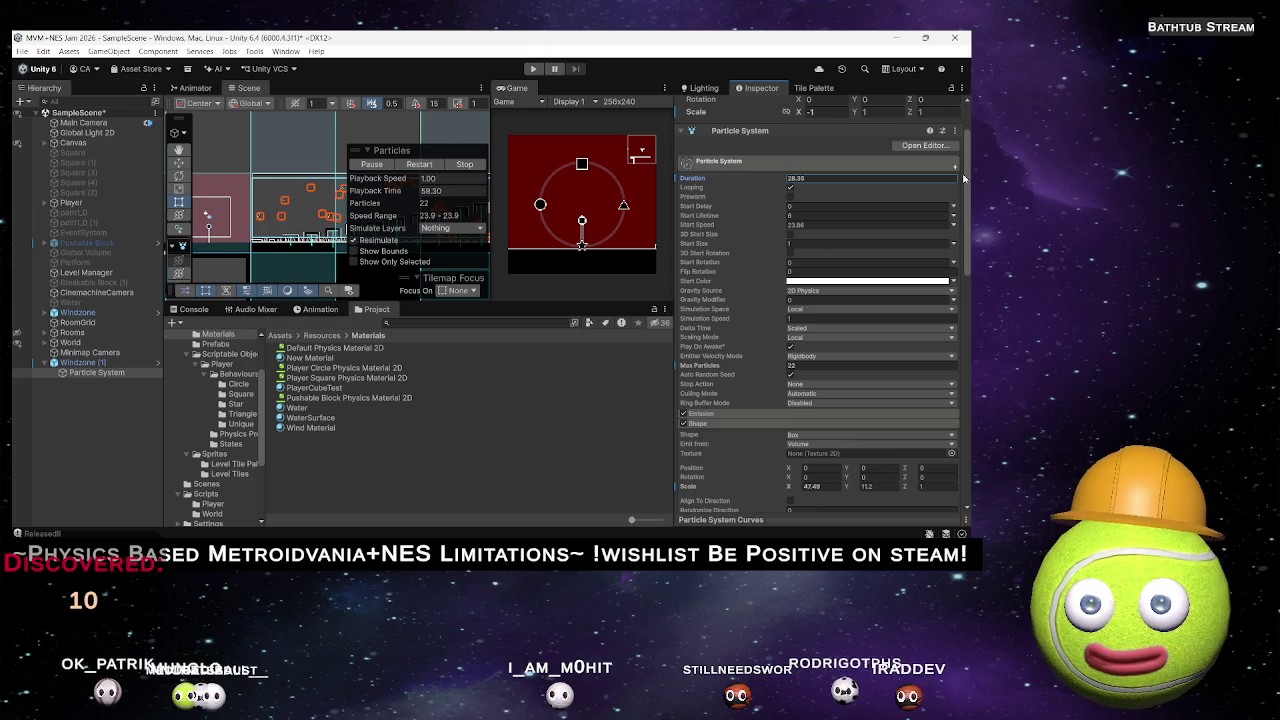
left_click(876, 179)
type("10")
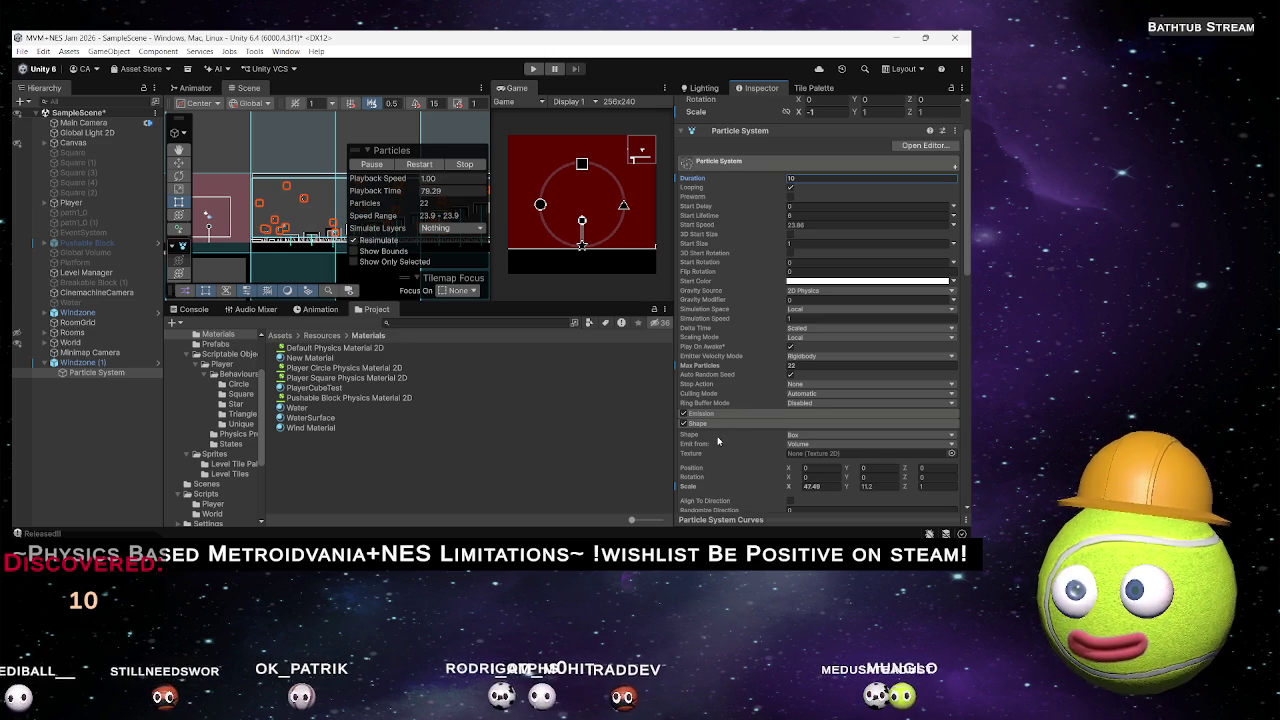
Try 0.09 for Randomize Direction, then revert it to 0.
scroll(719, 441, "down", 3)
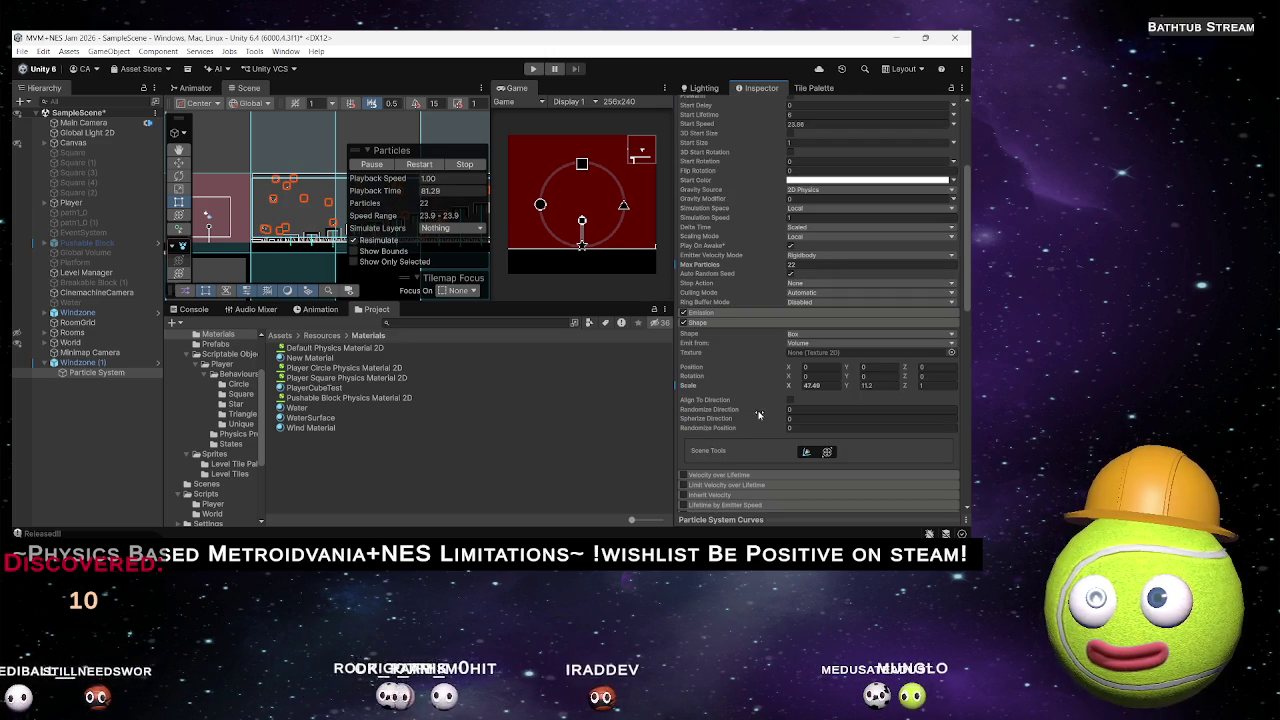
left_click(755, 413)
type("0.09")
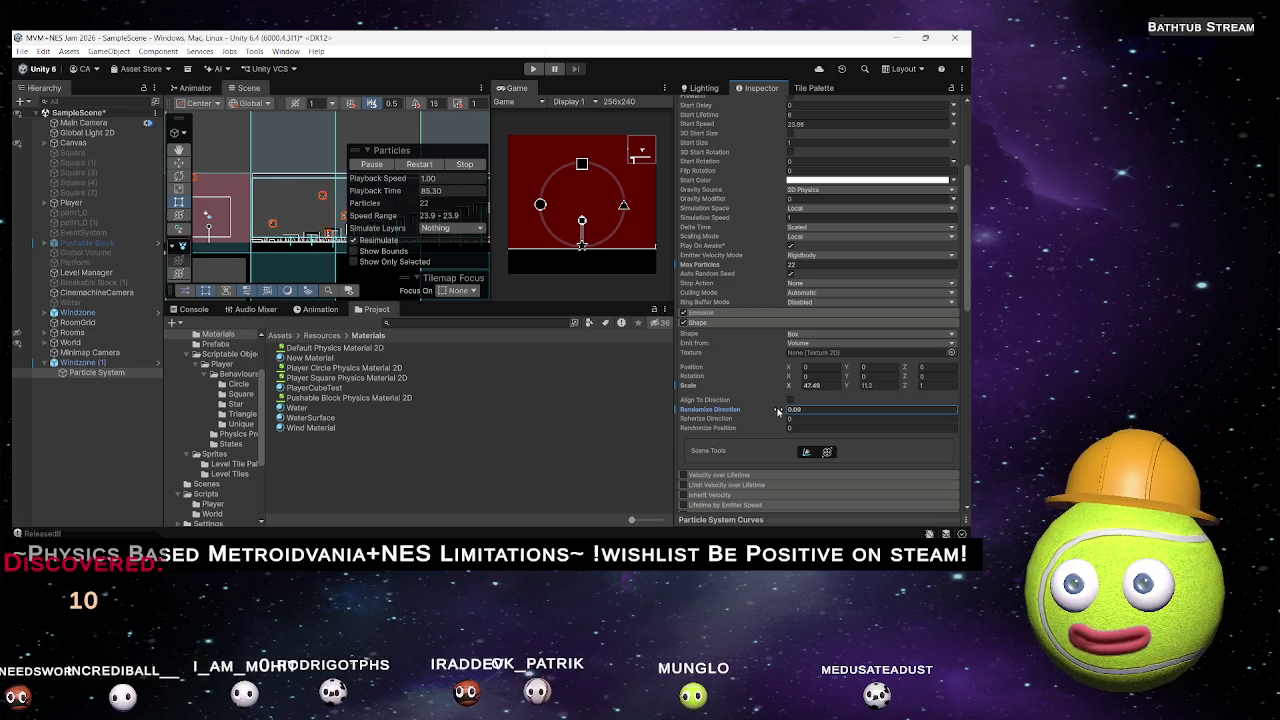
key("BackSpace")
key("BackSpace")
key("BackSpace")
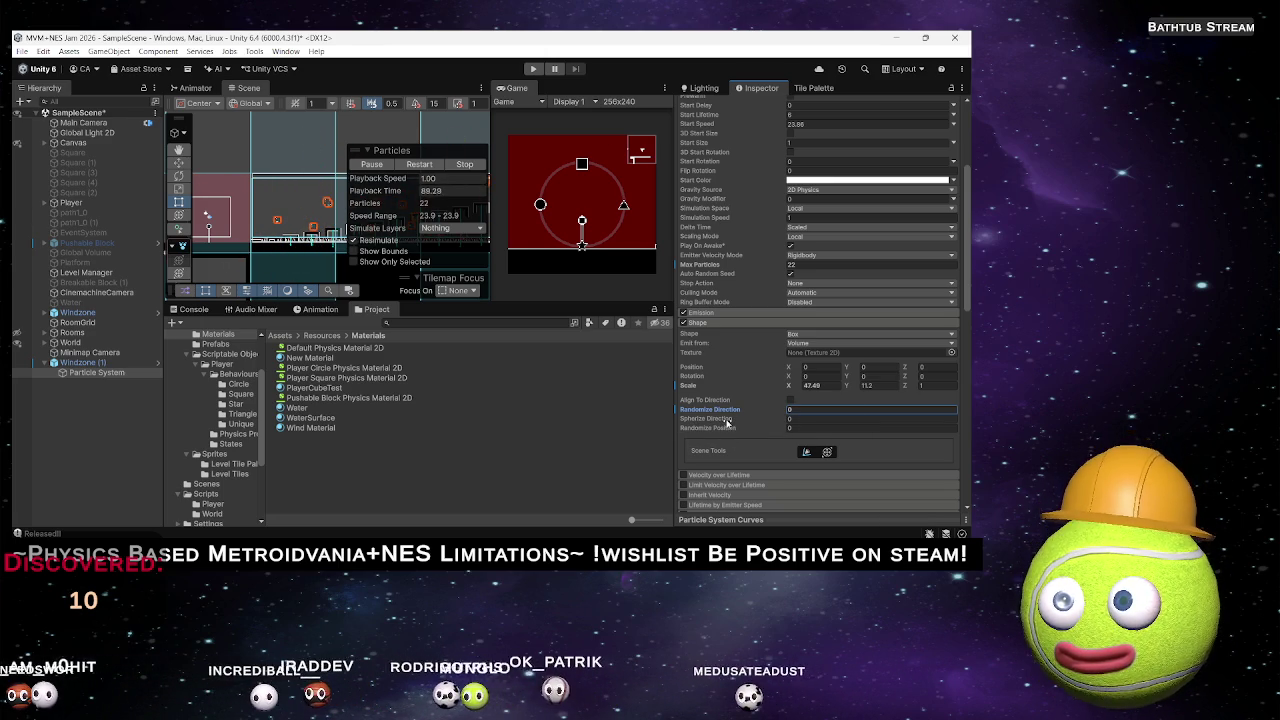
left_click(728, 421)
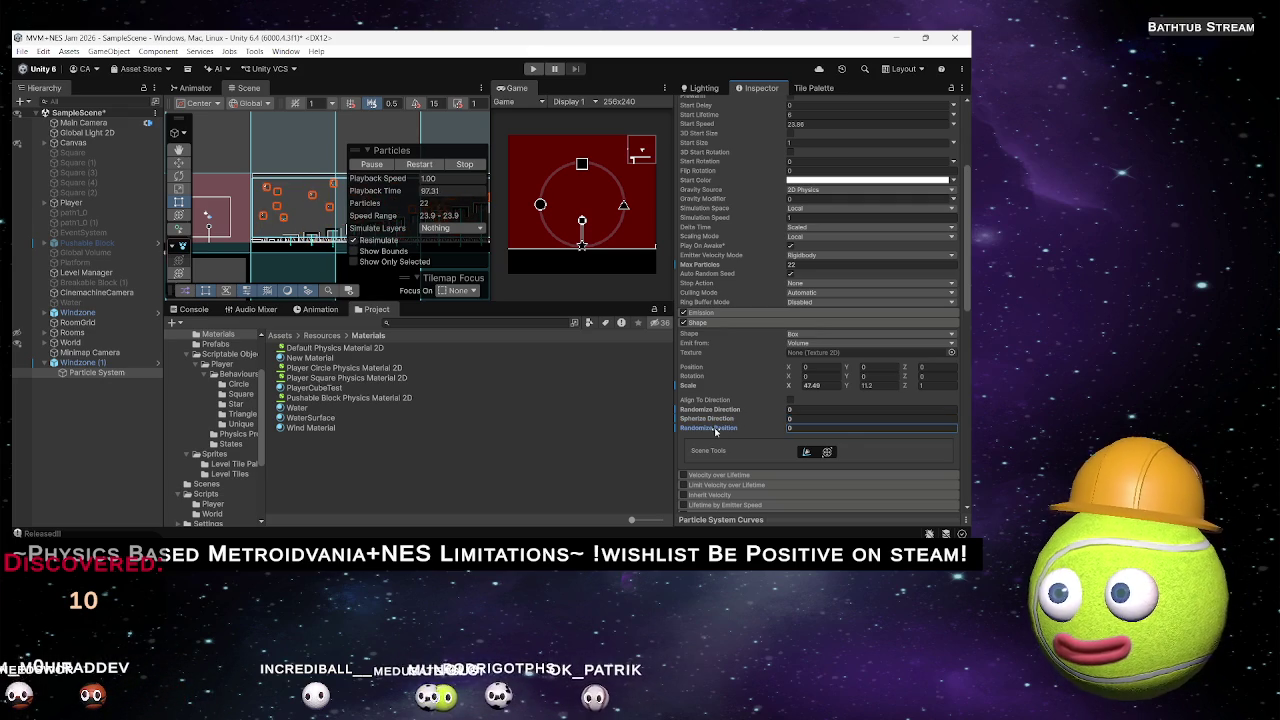
Expand the Velocity over Lifetime module settings.
scroll(760, 420, "down", 2)
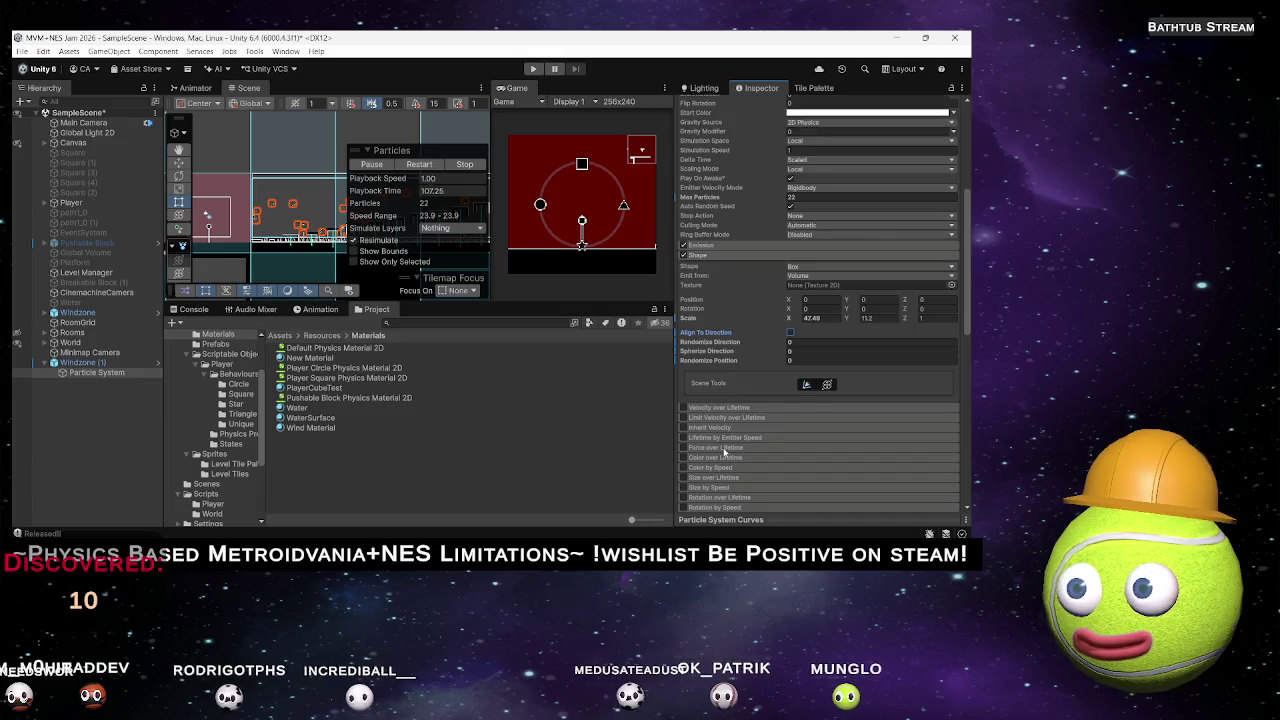
scroll(704, 310, "down", 2)
left_click(704, 307)
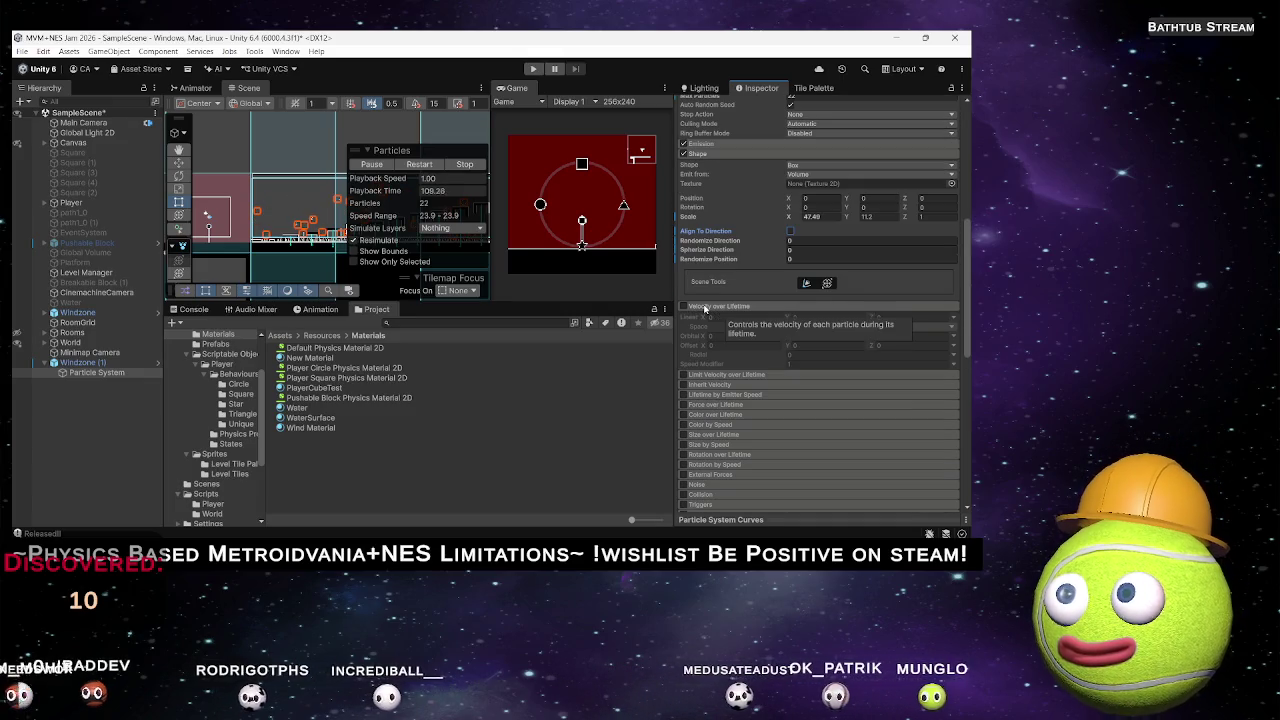
Enable Velocity over Lifetime and set its Linear X velocity to -0.5.
left_click(684, 306)
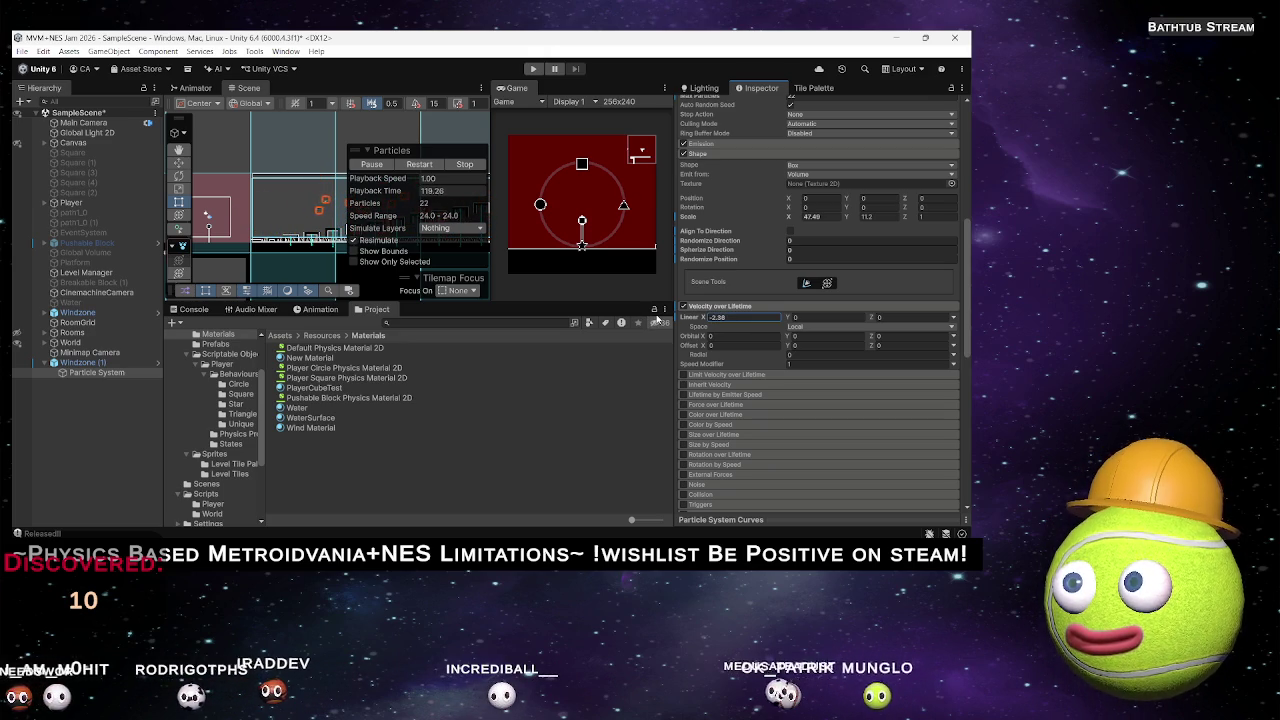
scroll(788, 276, "up", 10)
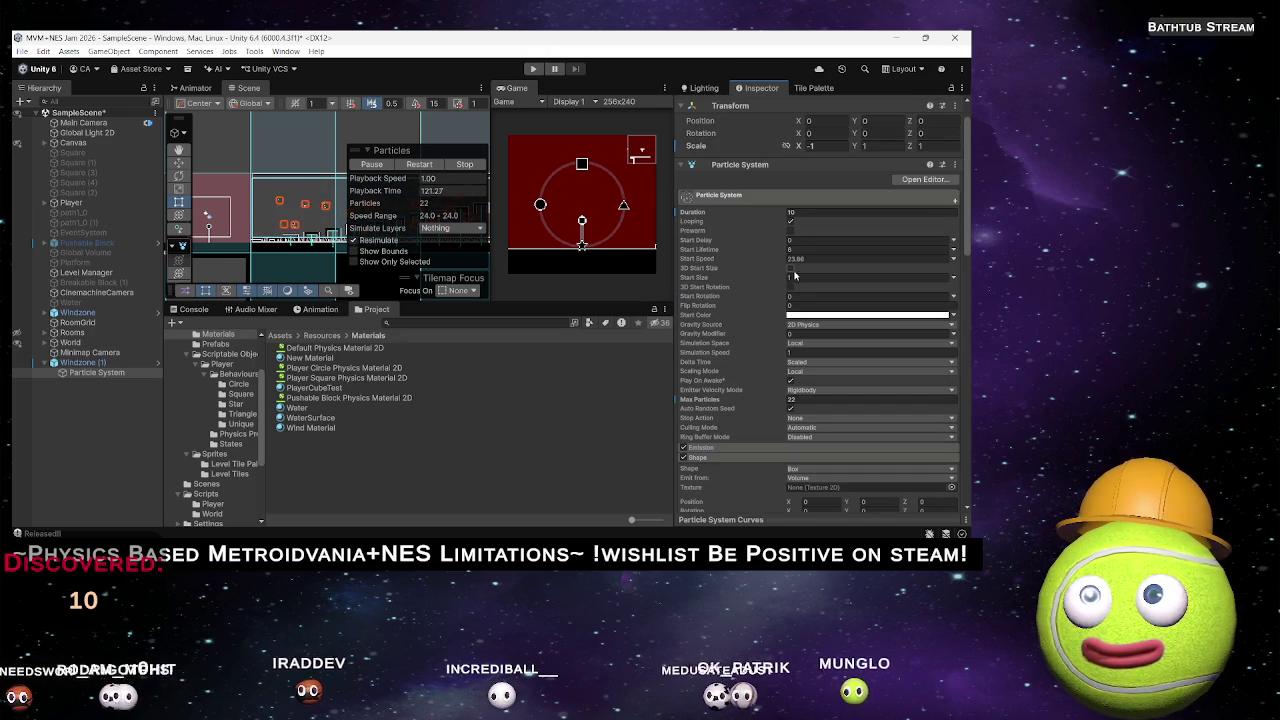
scroll(733, 397, "down", 8)
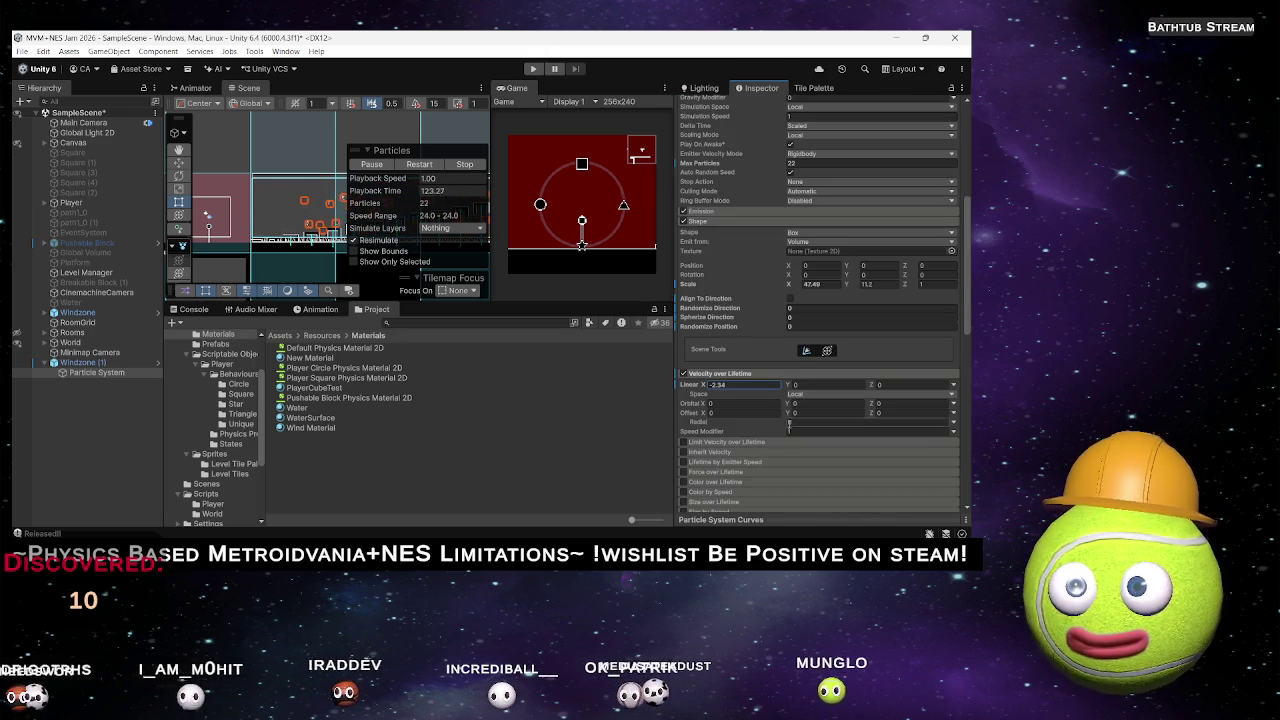
type("-0.1")
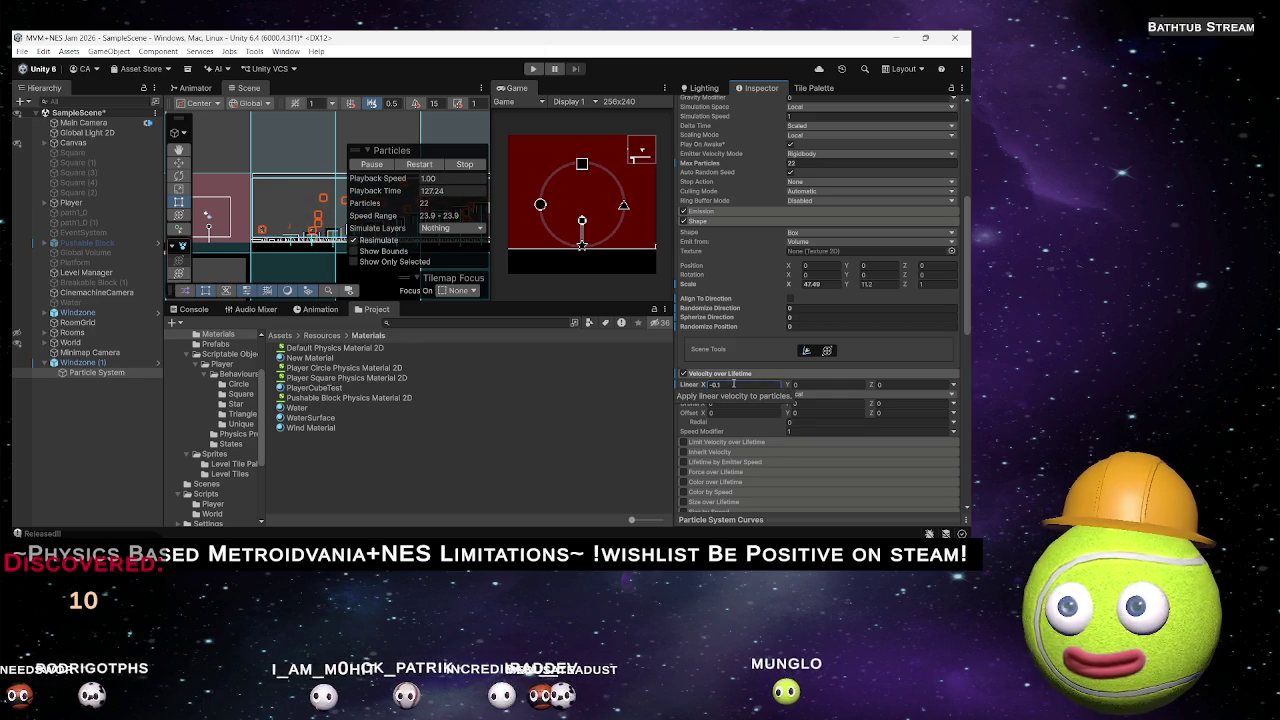
double_click(716, 384)
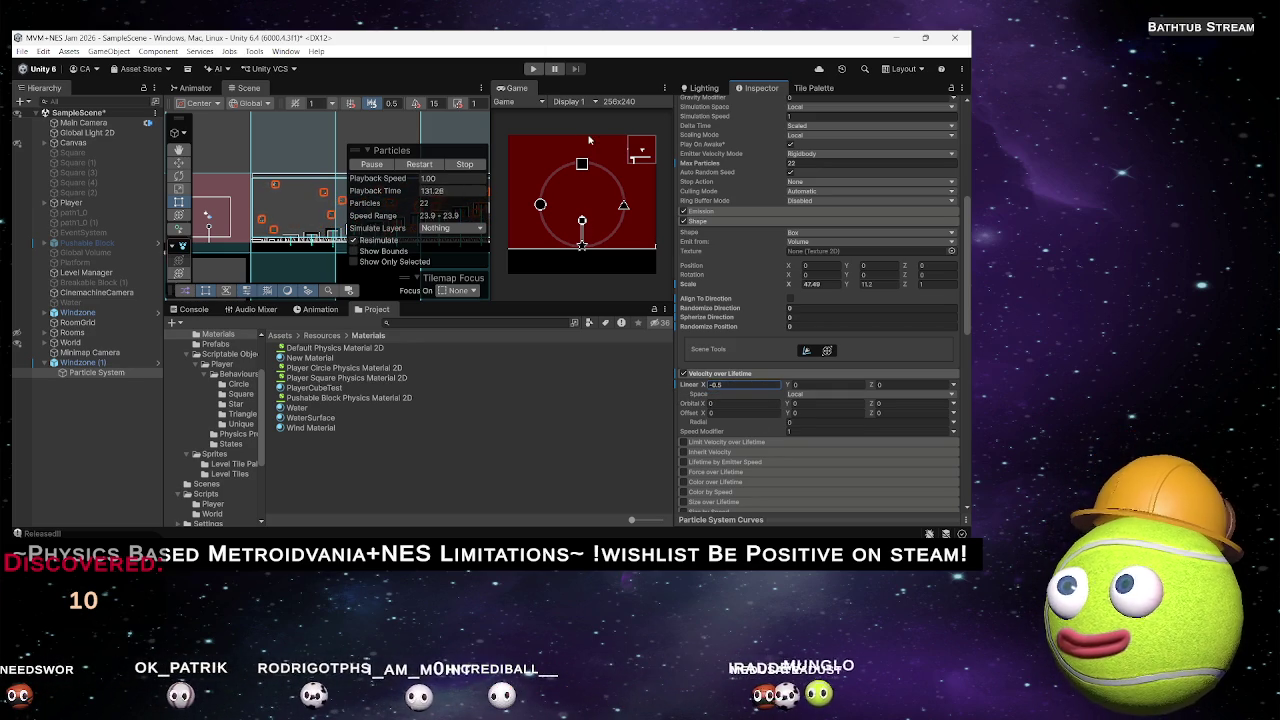
Run a play-test to watch the wind particles, then stop it with Ctrl+P.
left_click(533, 68)
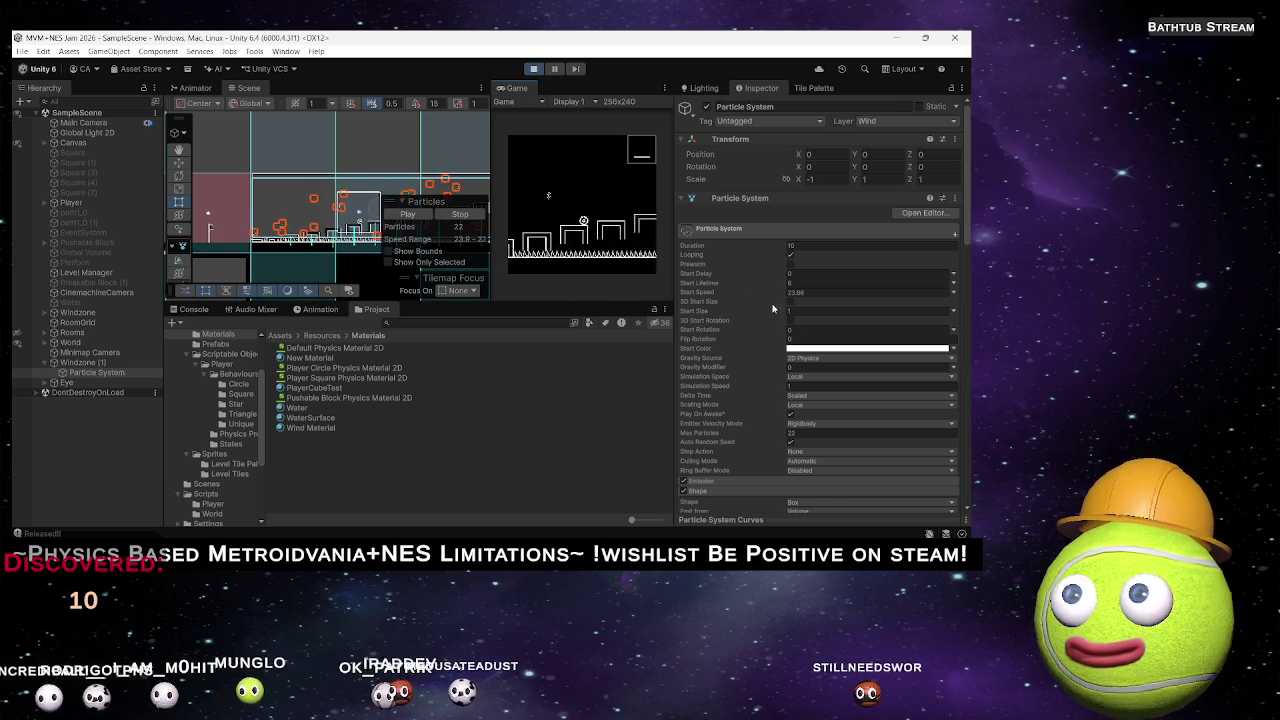
key("ctrl+p")
Change the Velocity over Lifetime Linear X value to 0.5.
scroll(790, 404, "down", 10)
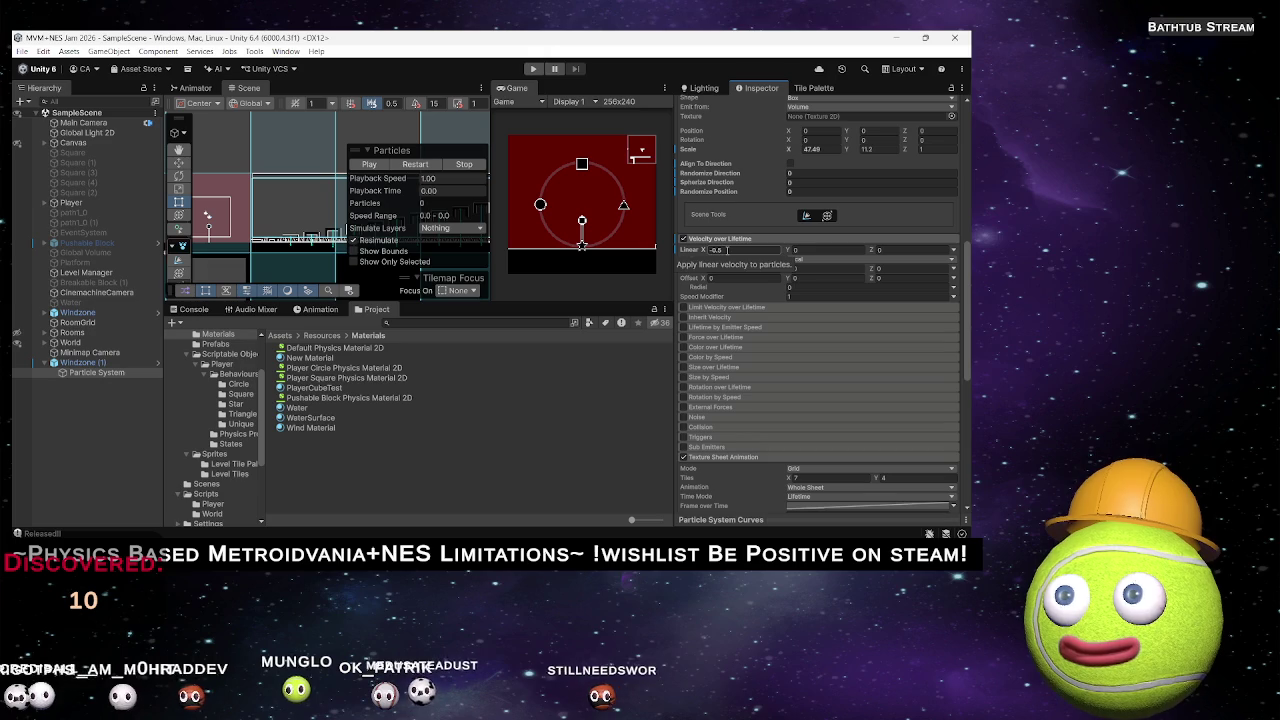
left_click_drag(708, 250, 712, 252)
left_click(716, 250)
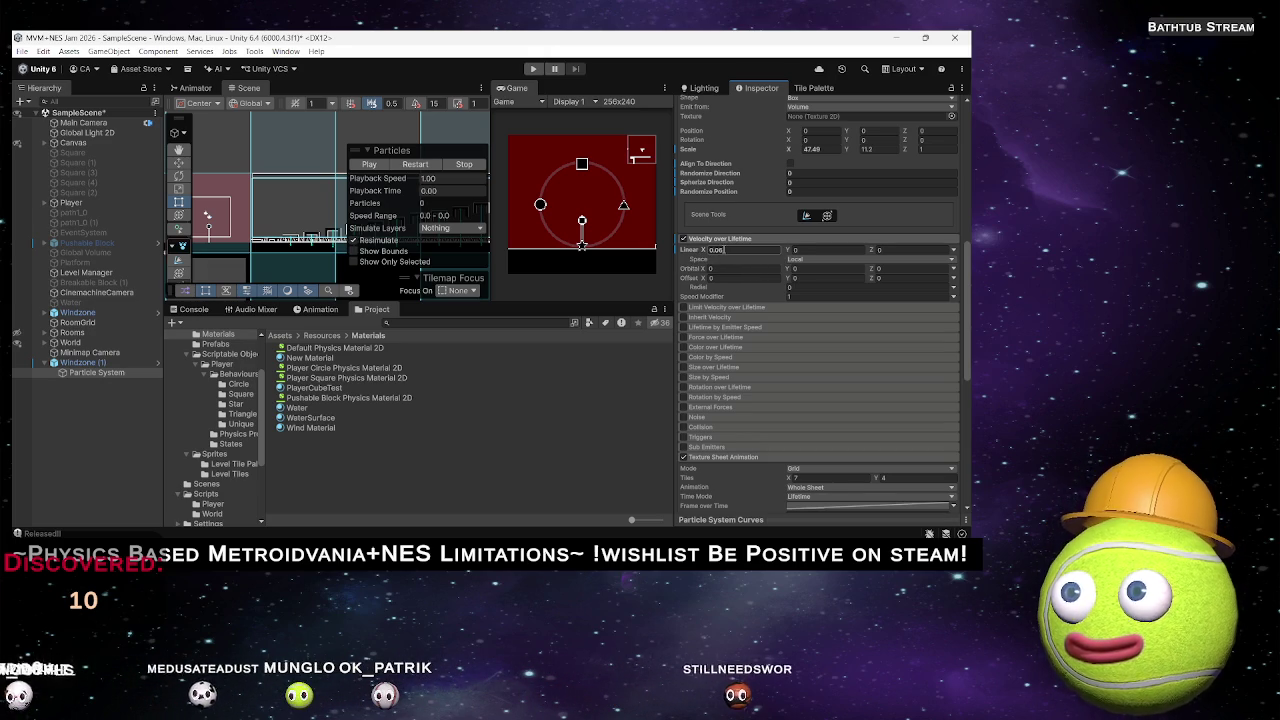
left_click_drag(701, 251, 708, 253)
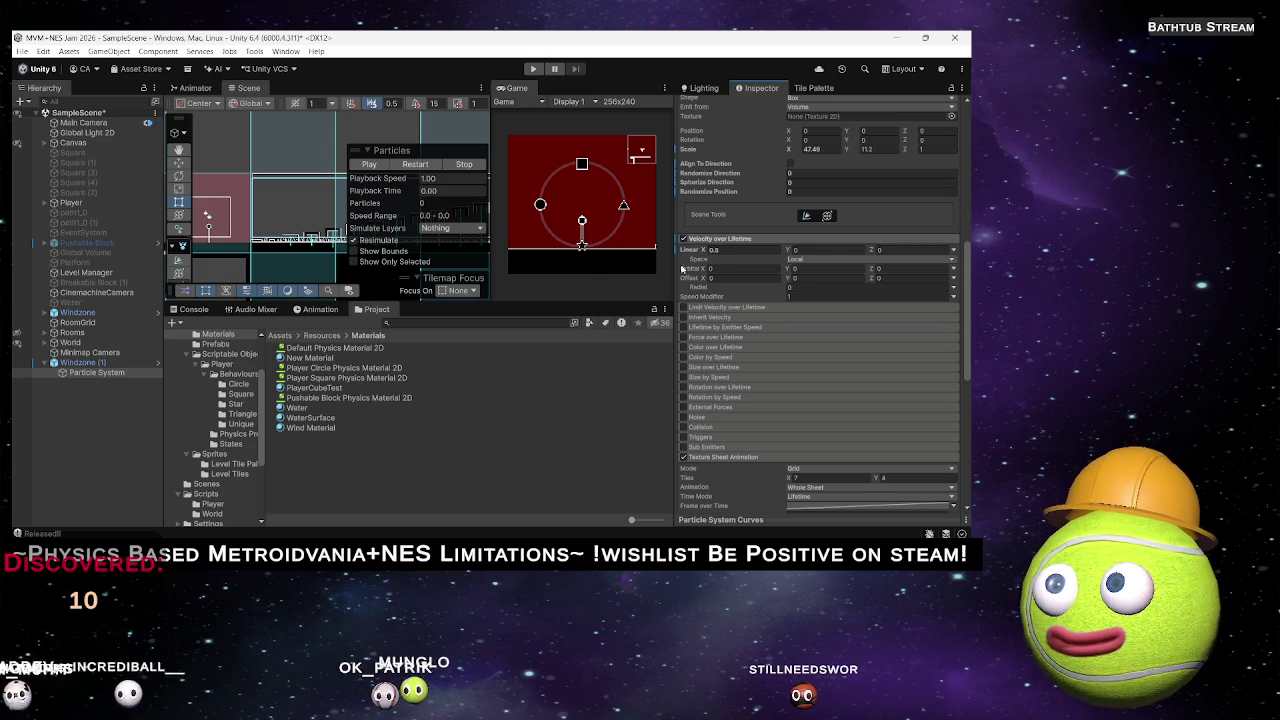
Switch the velocity Space from Local to World and start a new play-test.
left_click(800, 259)
left_click(805, 284)
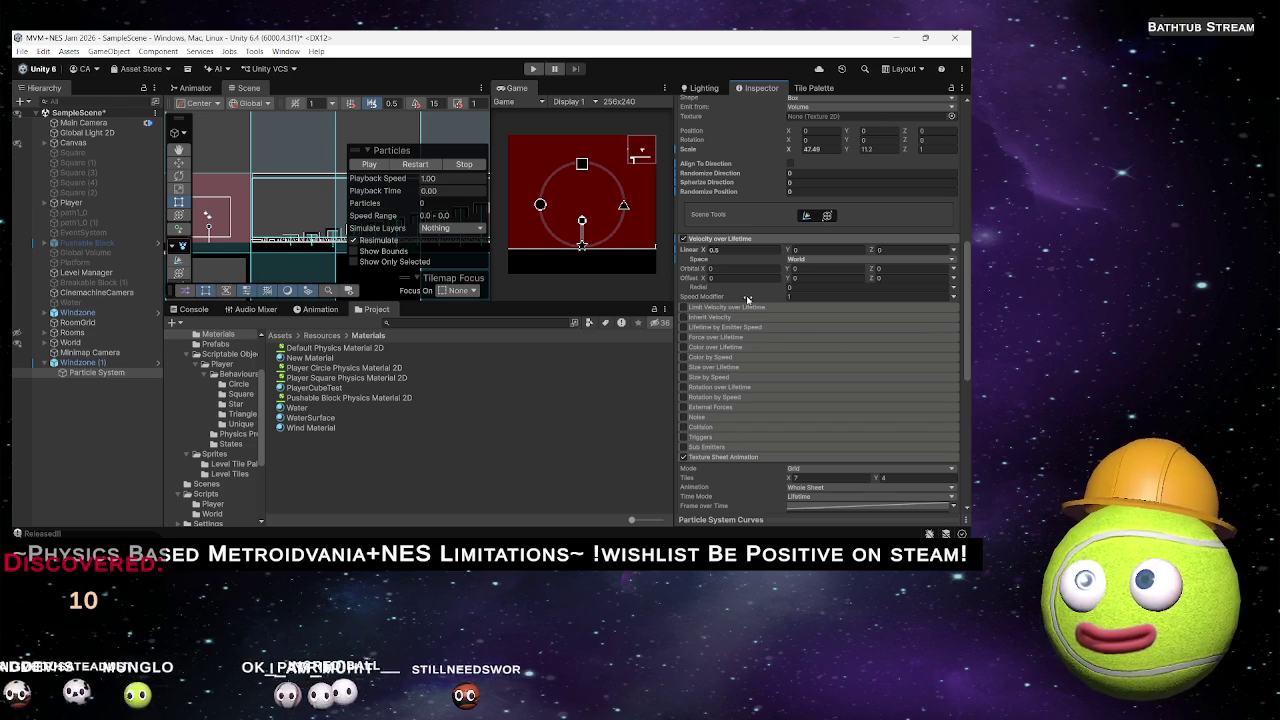
left_click(531, 69)
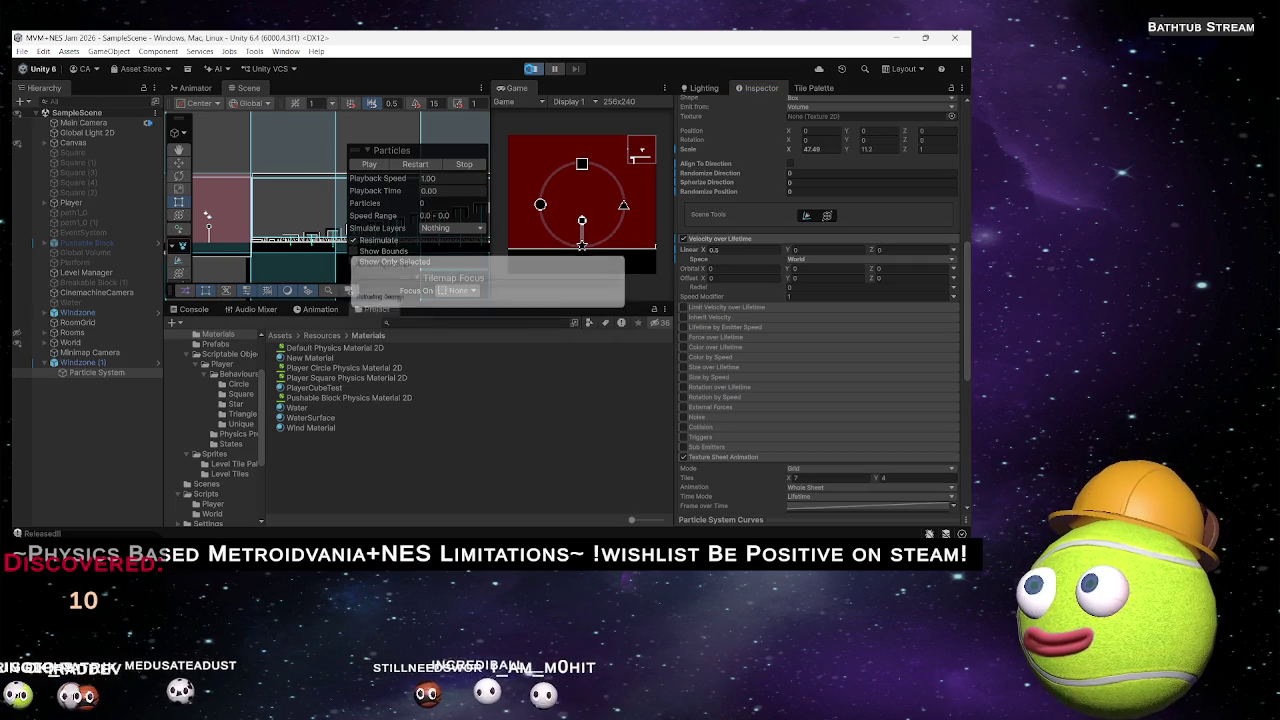
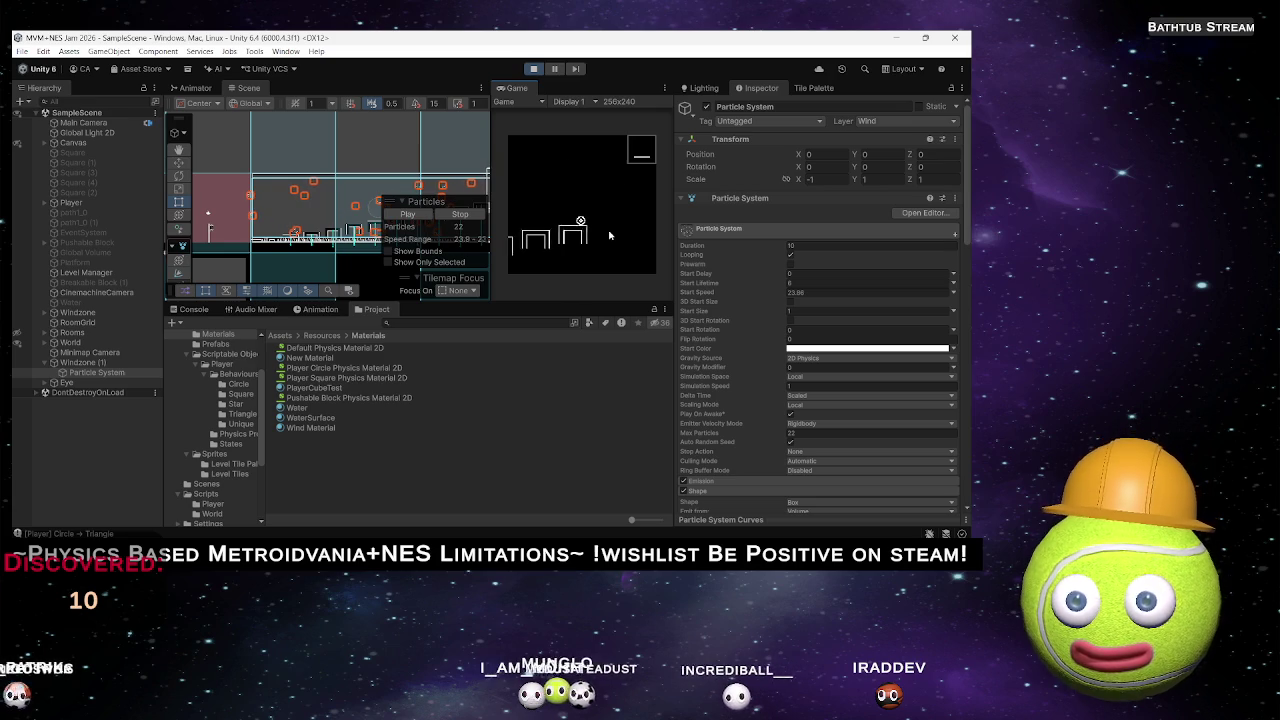
Cycle the player through triangle, star and square shapes with Shift, then stop Play mode.
key("shift")
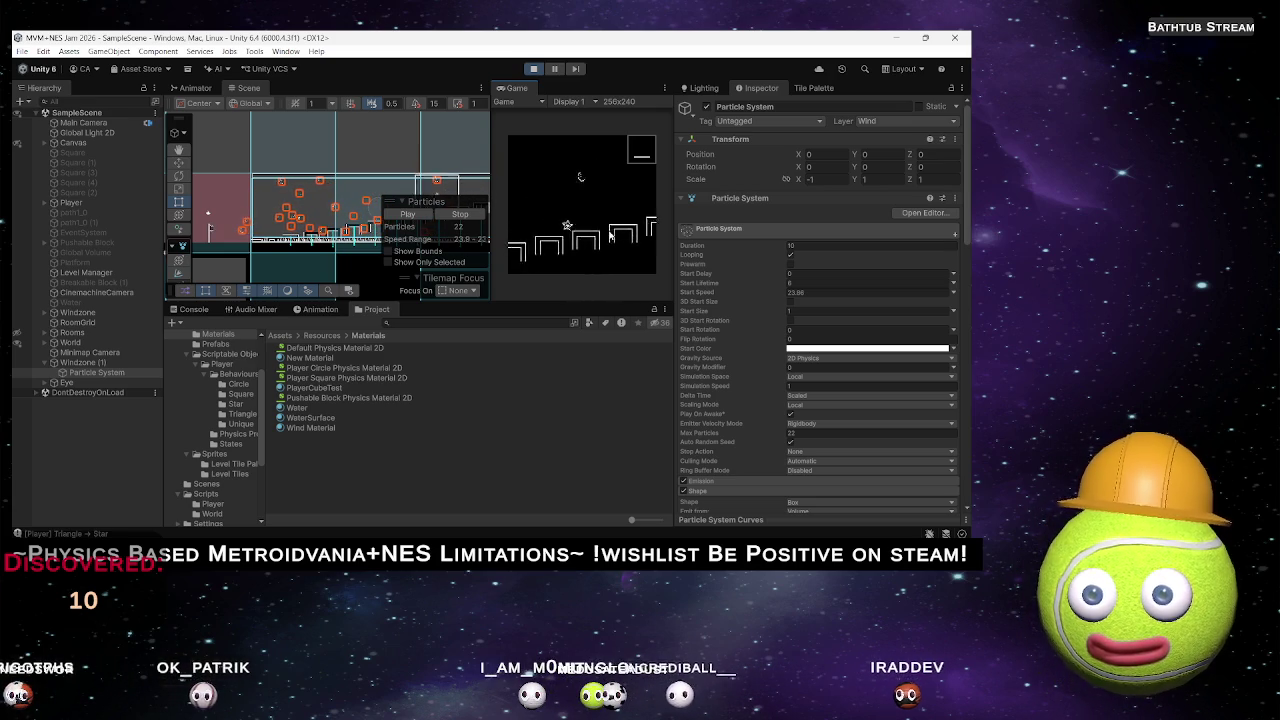
key("shift")
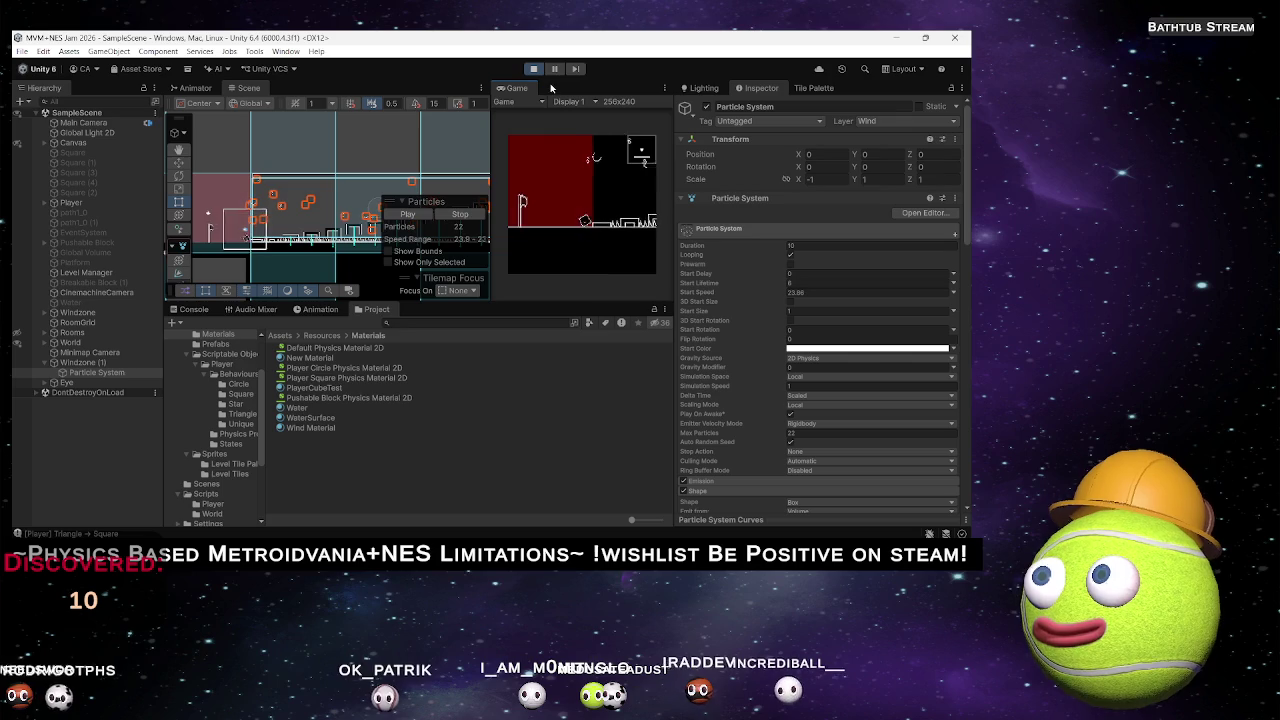
key("shift")
key("shift")
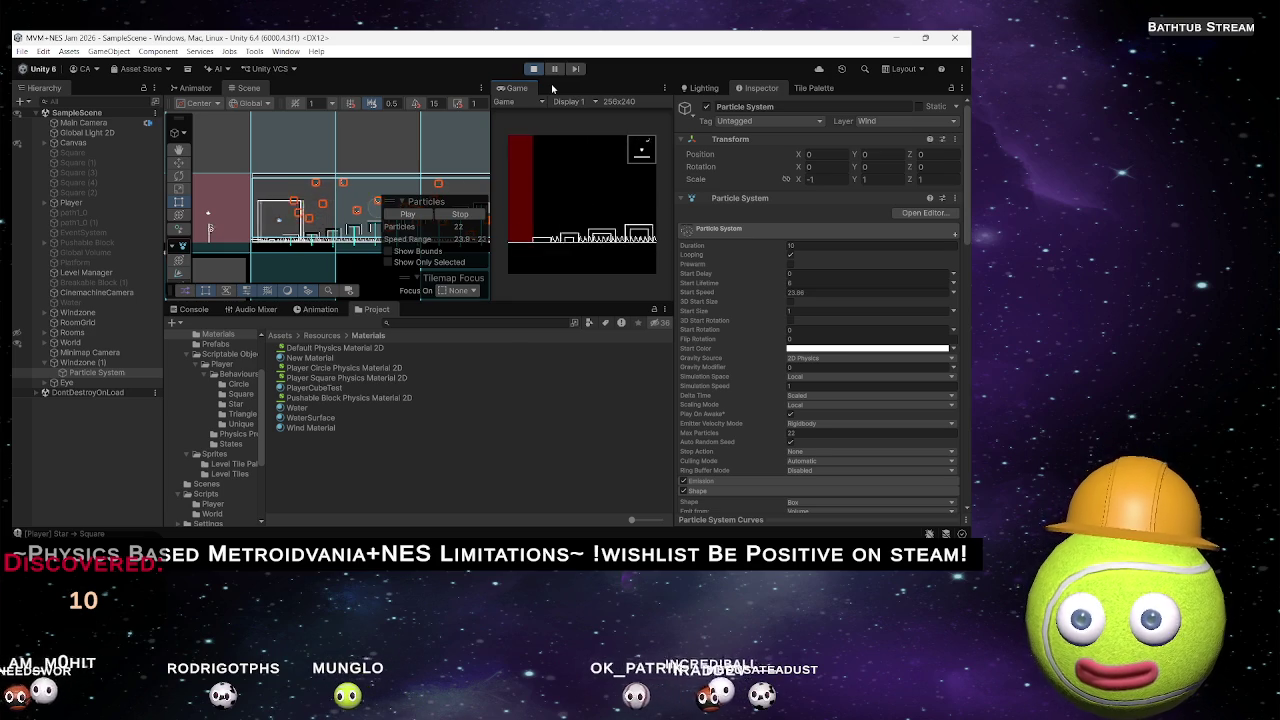
left_click(533, 68)
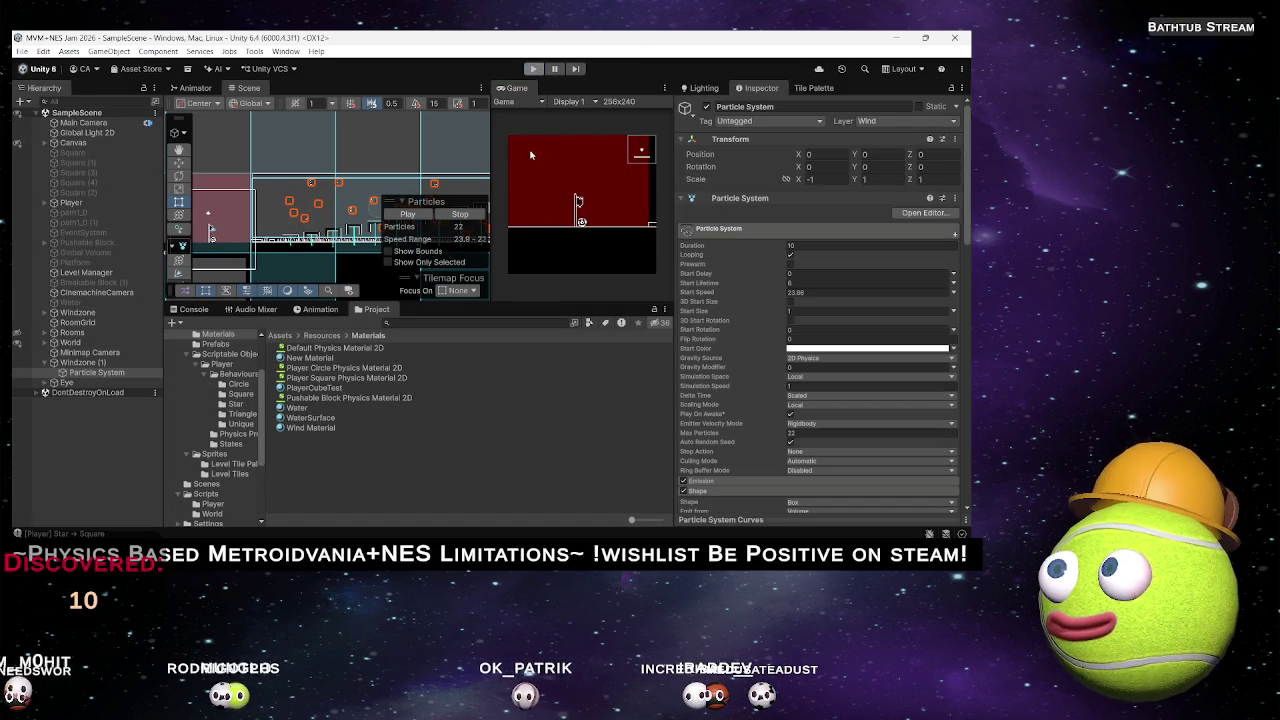
Tweak the wind particles' start colour and enable Color over Lifetime.
left_click(830, 349)
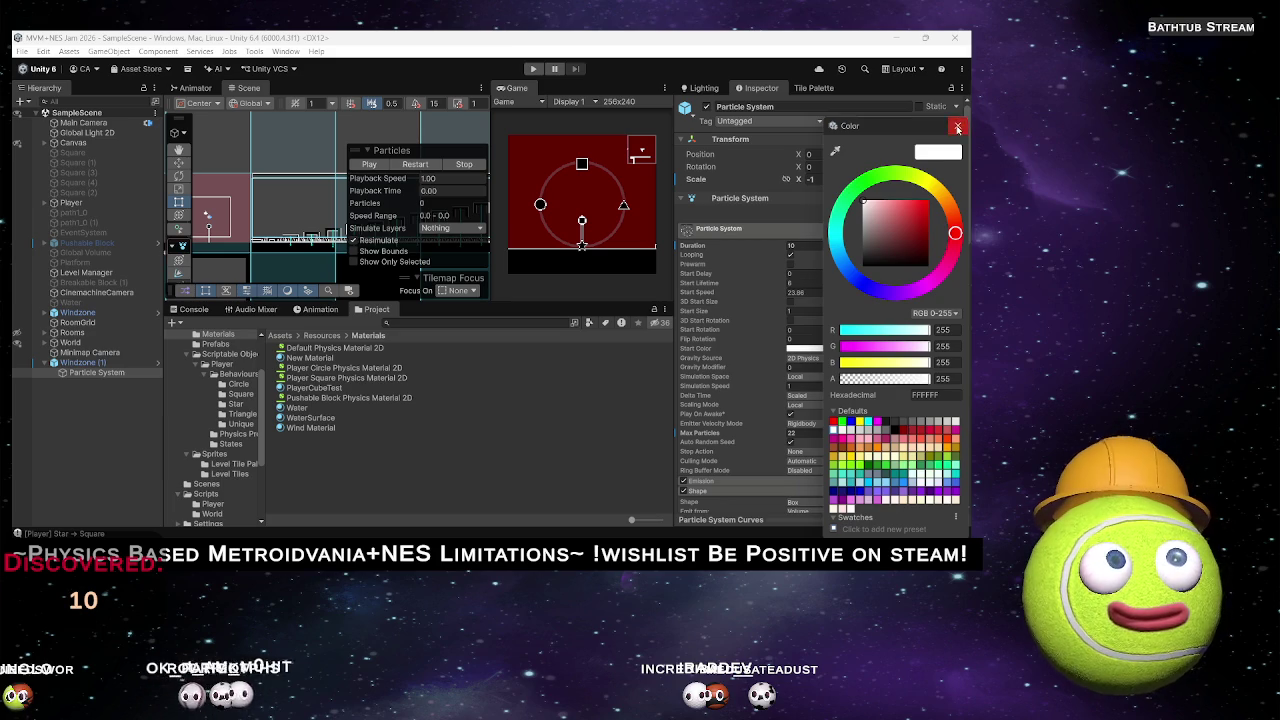
left_click(957, 128)
scroll(733, 414, "down", 10)
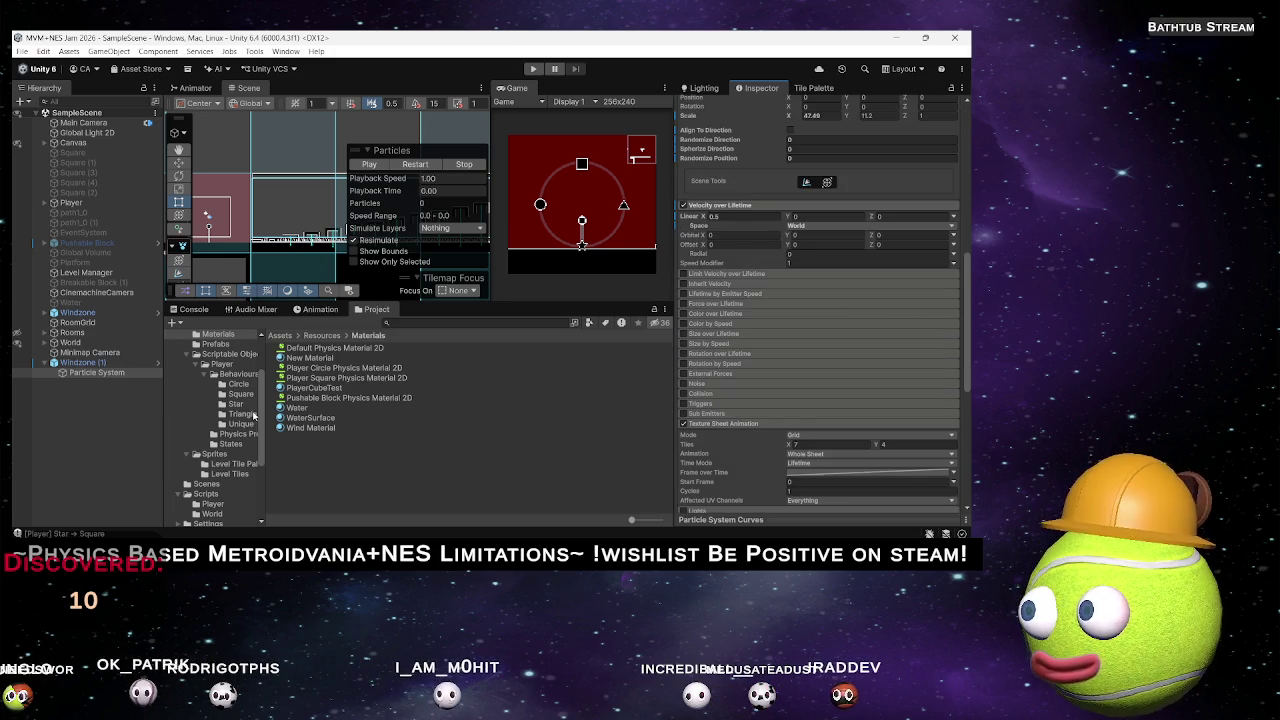
scroll(748, 402, "down", 1)
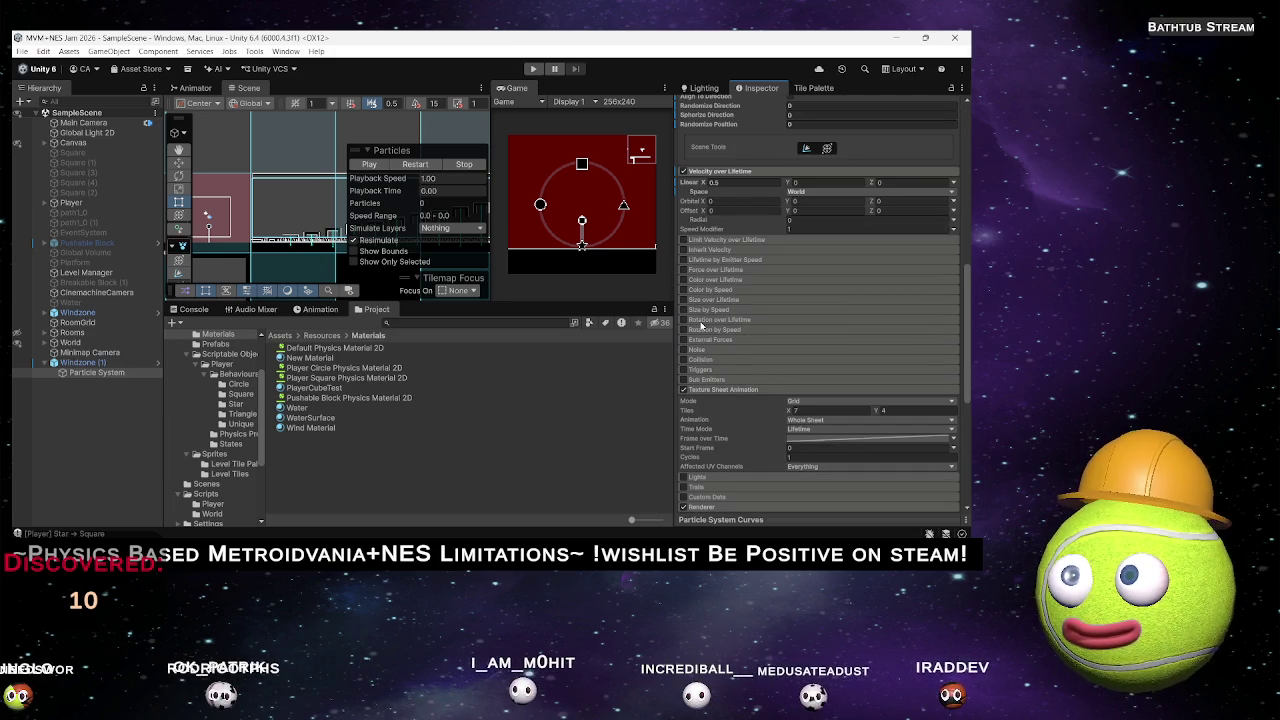
left_click(712, 279)
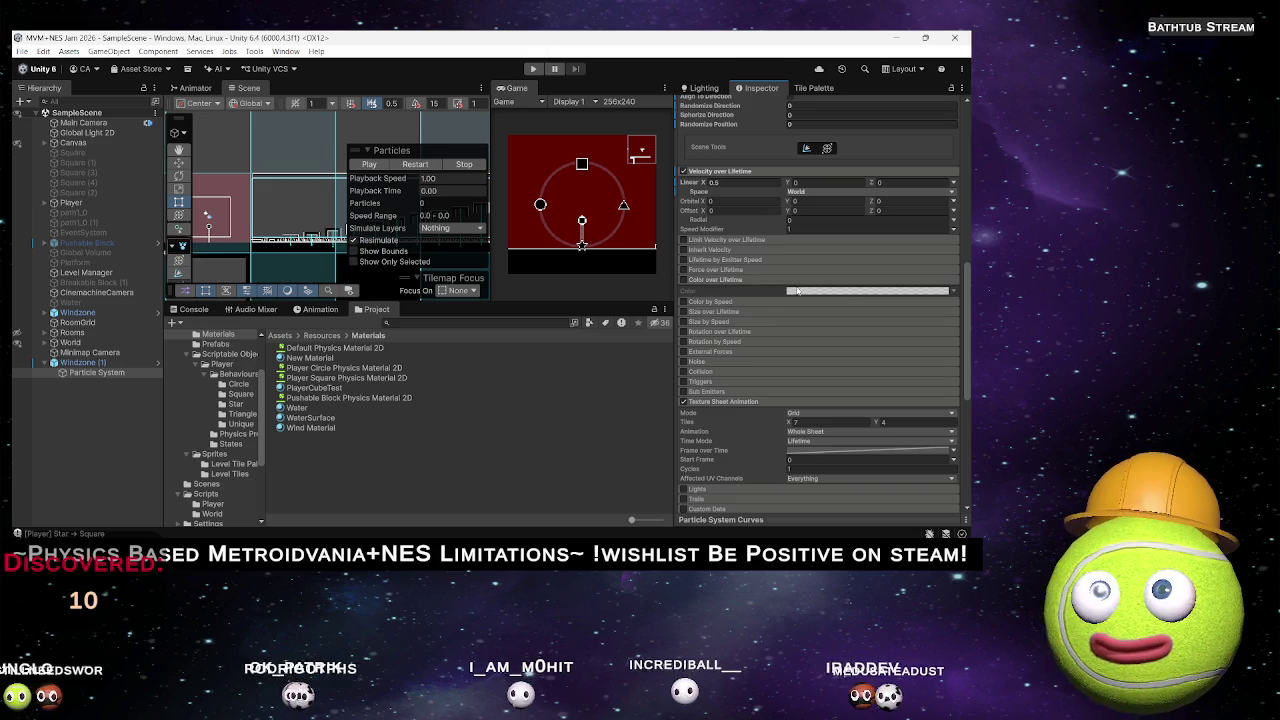
left_click(683, 279)
Add gradient alpha keys so the particles fade to fully transparent at the end, then preview them.
left_click(844, 291)
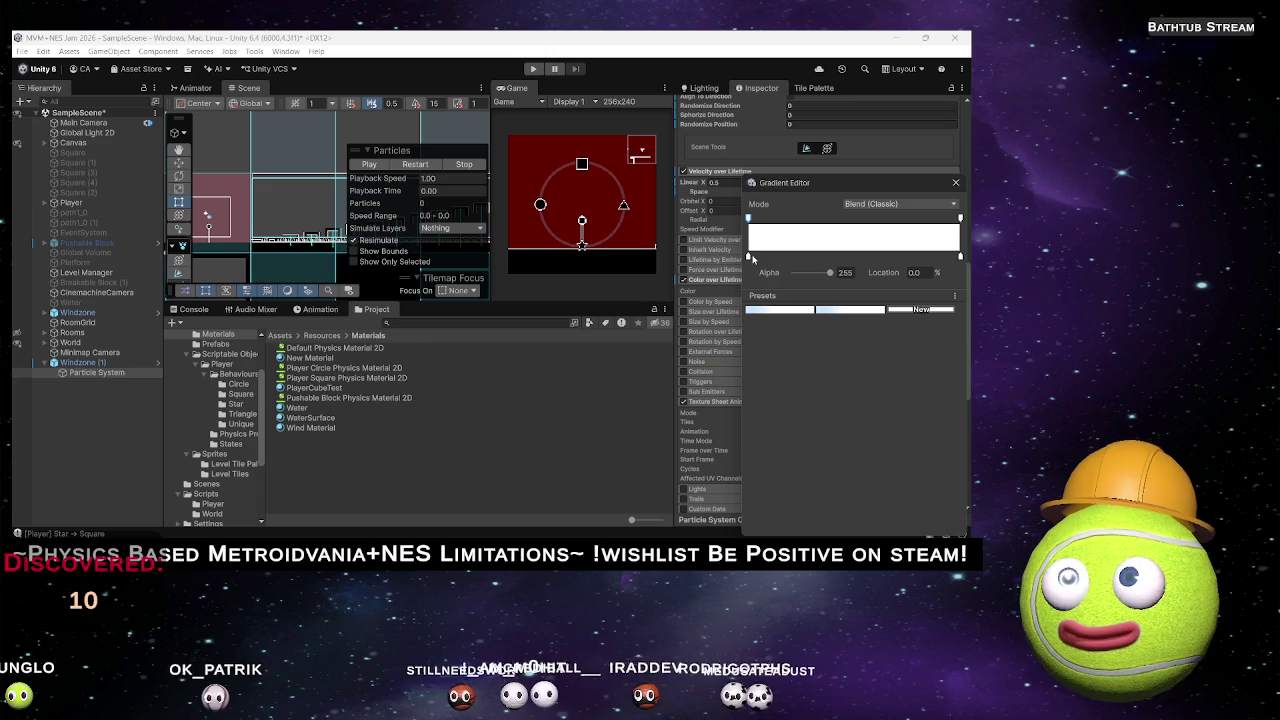
left_click_drag(814, 279, 808, 276)
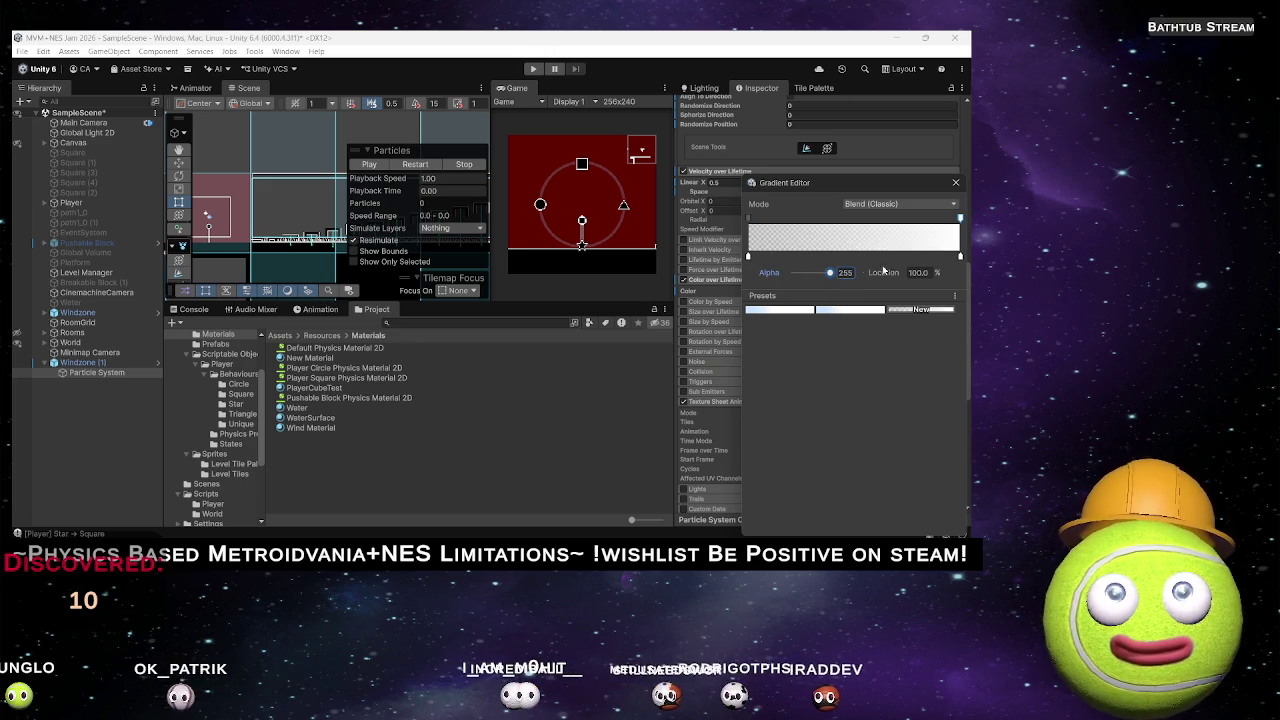
left_click_drag(808, 276, 805, 275)
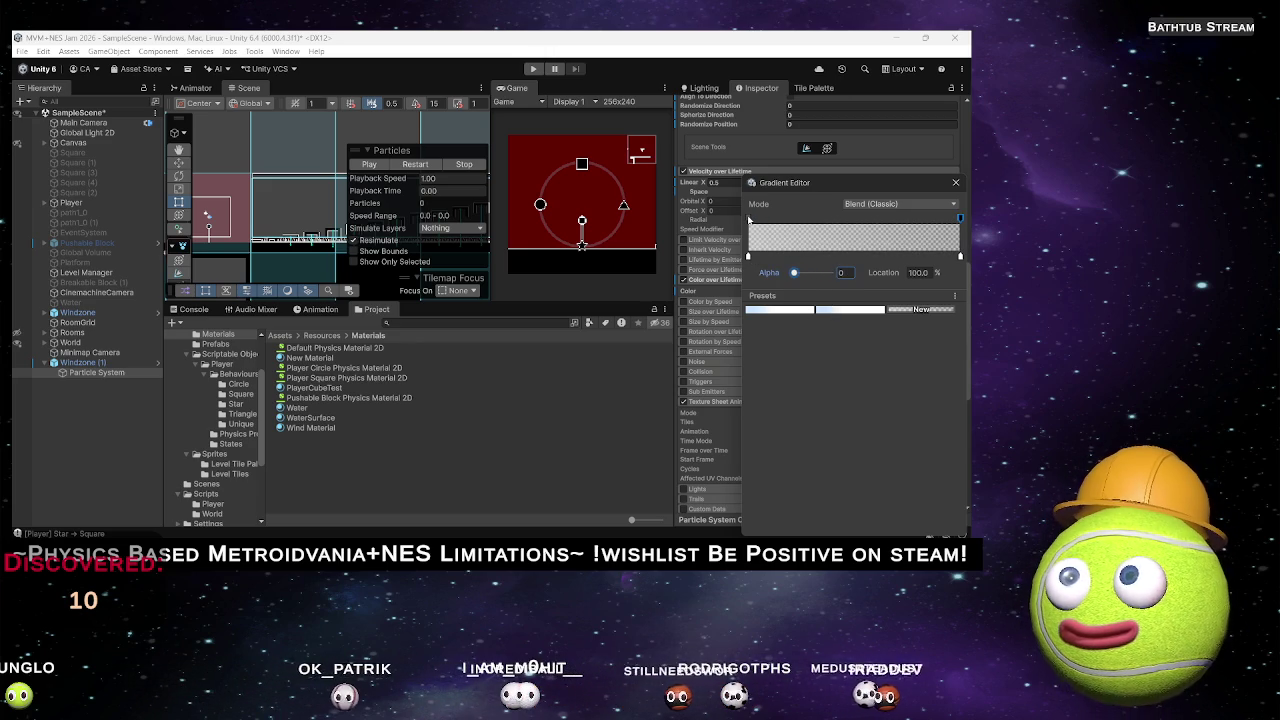
left_click(849, 217)
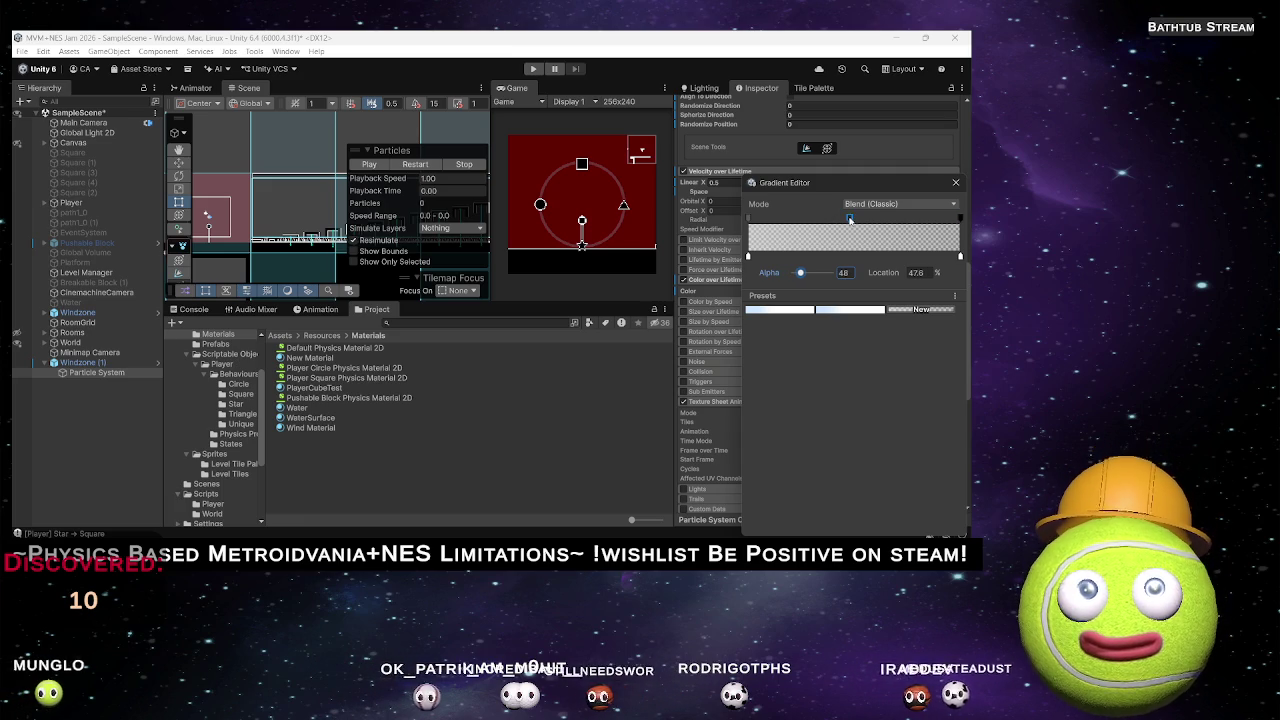
left_click_drag(800, 272, 804, 272)
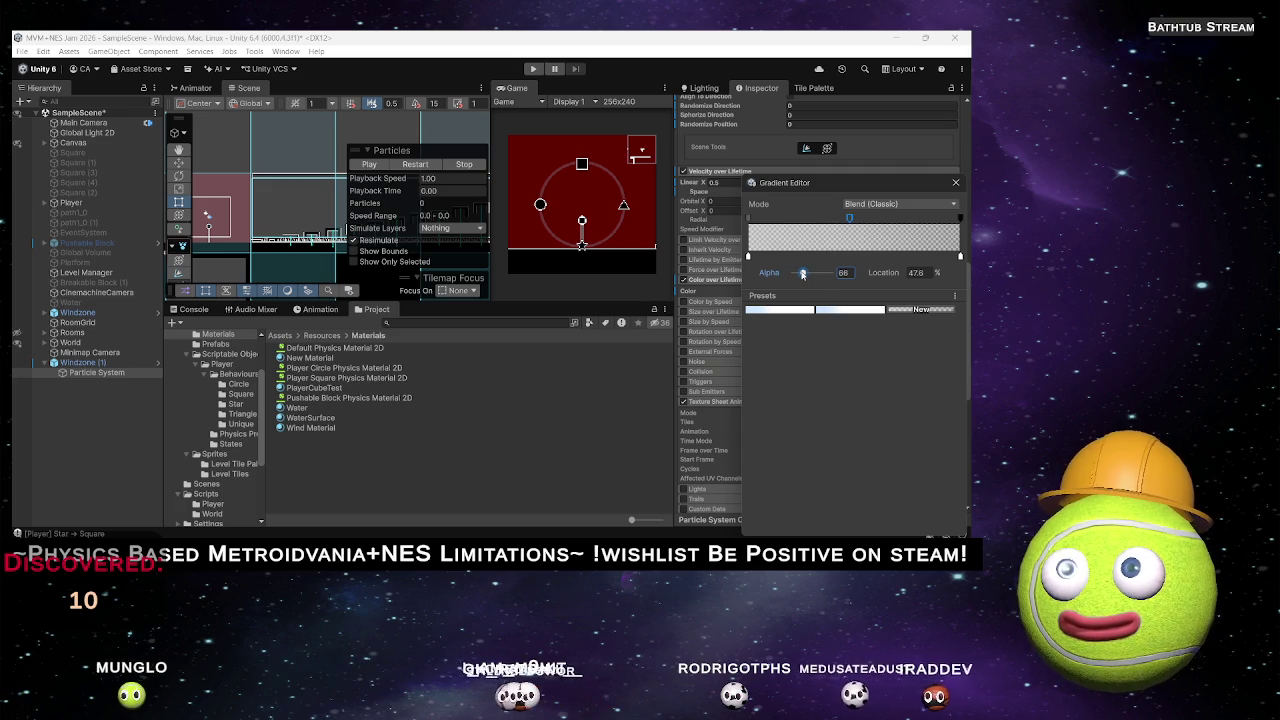
left_click_drag(849, 217, 942, 228)
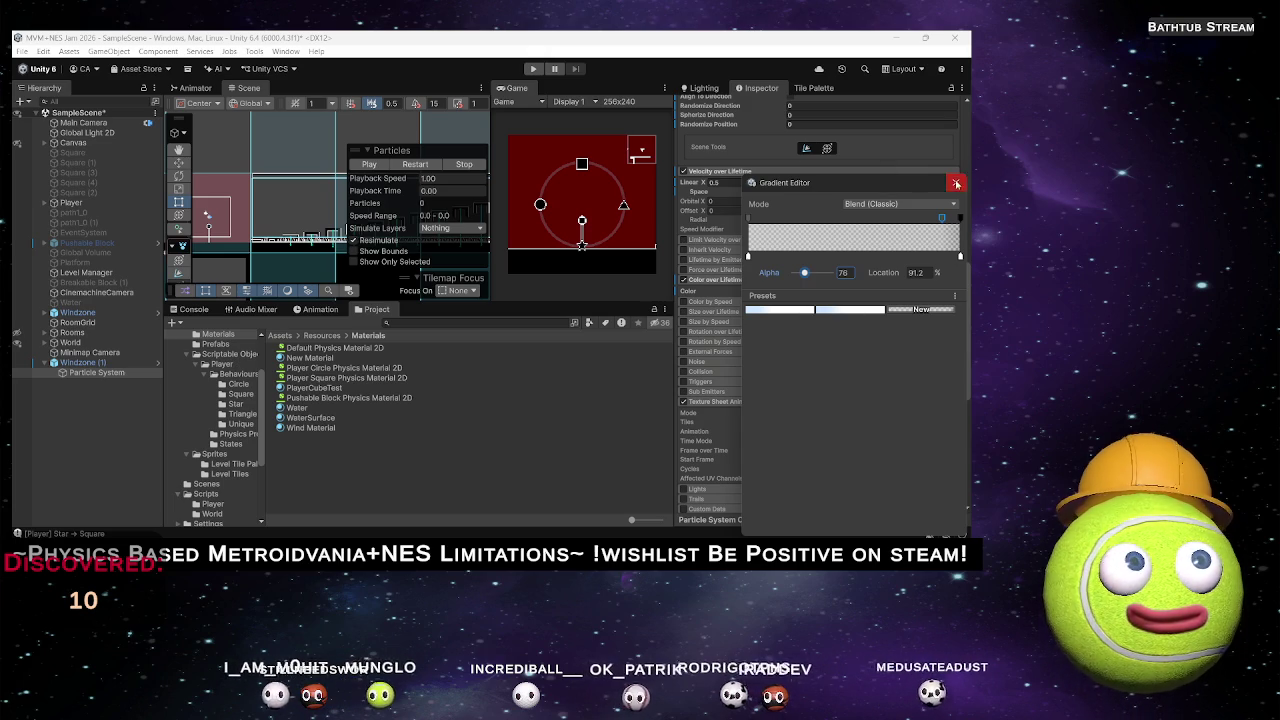
left_click(530, 78)
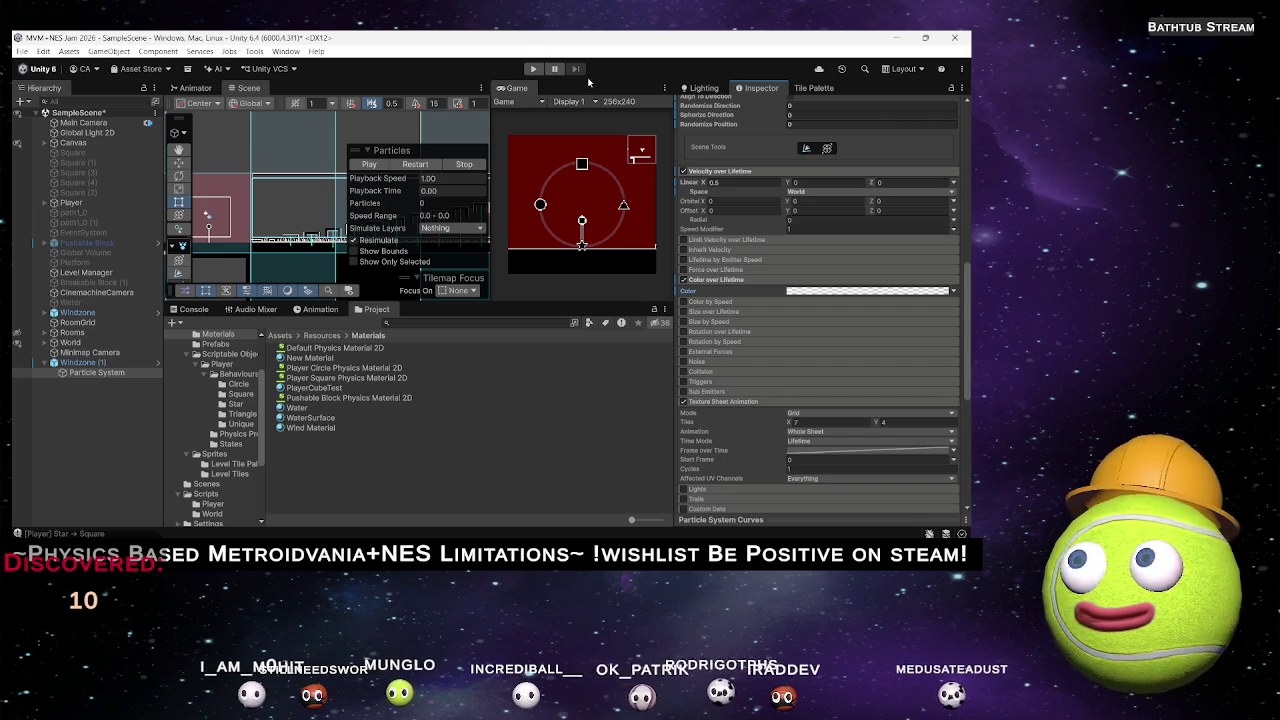
left_click(369, 164)
Set Start Size to Random Between Two Constants with a 0.2 minimum.
scroll(292, 230, "up", 4)
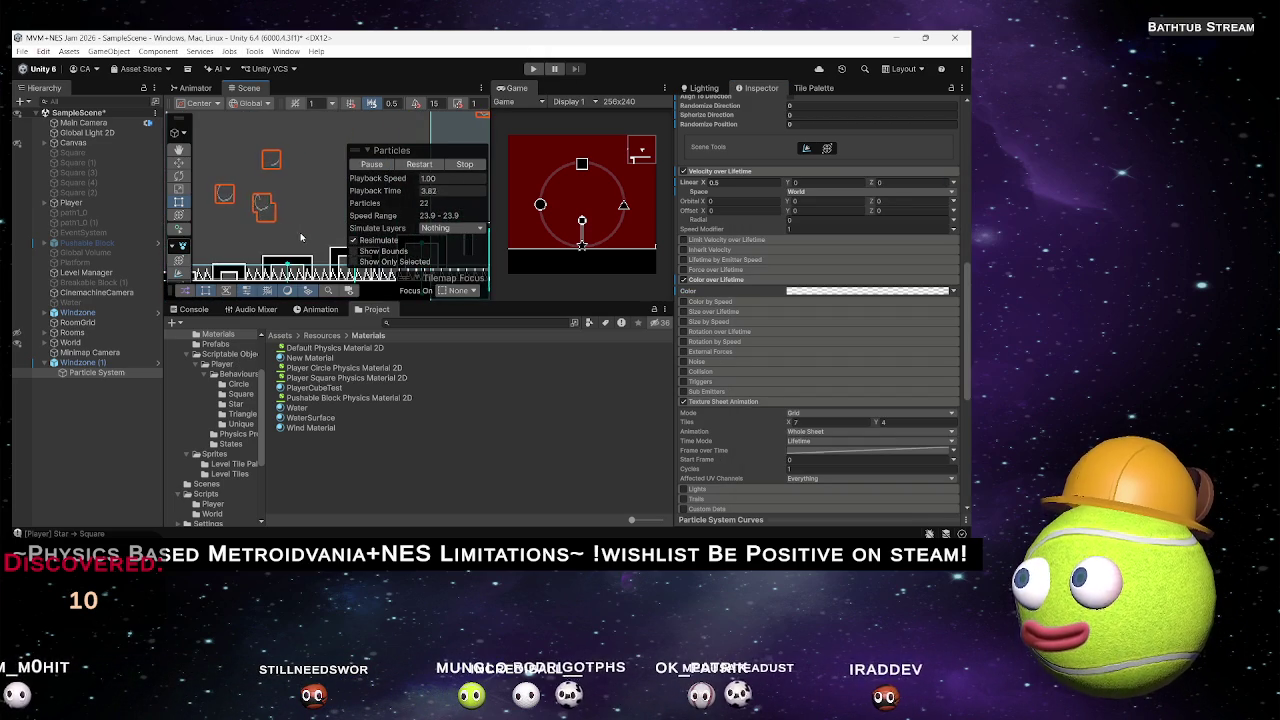
scroll(765, 256, "up", 10)
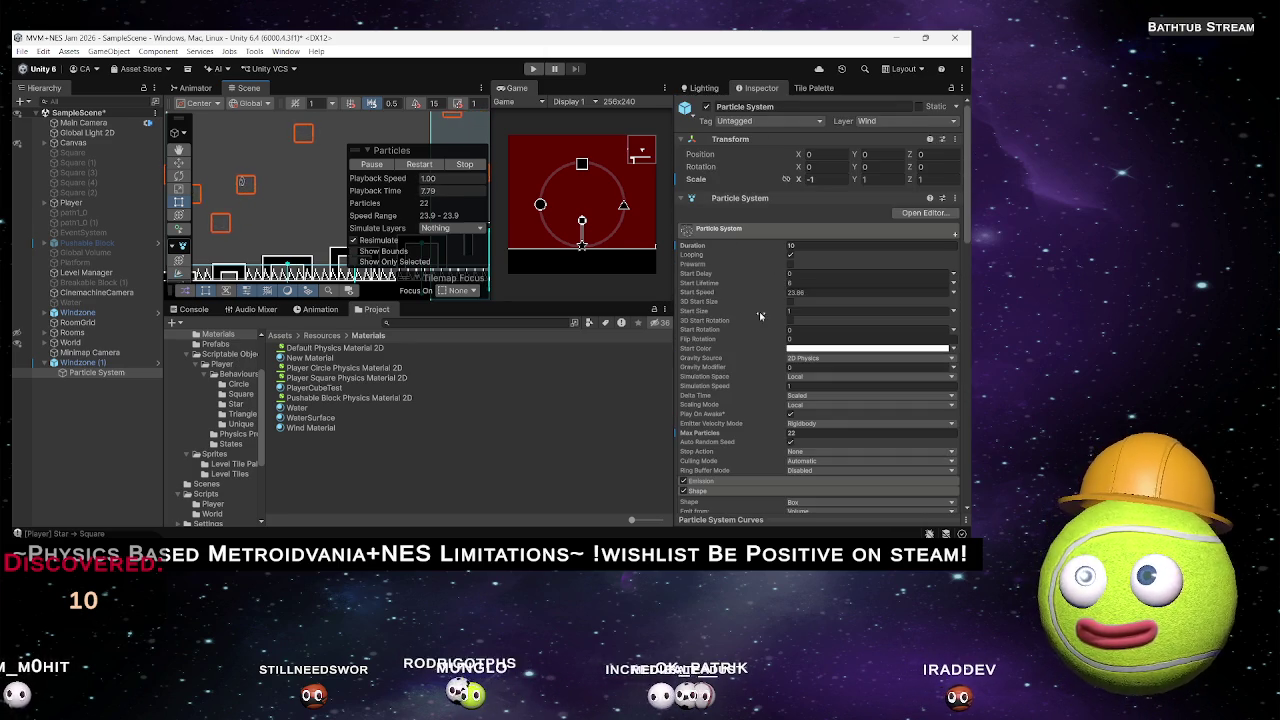
left_click(955, 312)
left_click(882, 348)
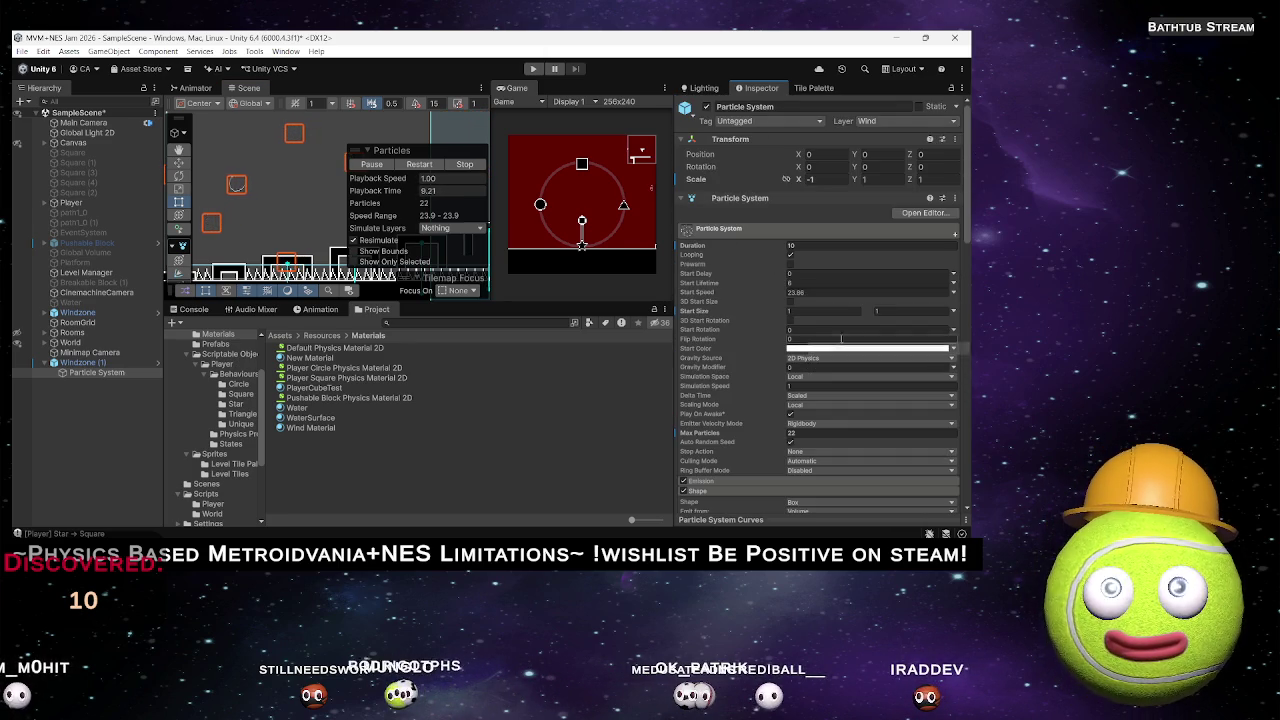
left_click(897, 313)
type("5")
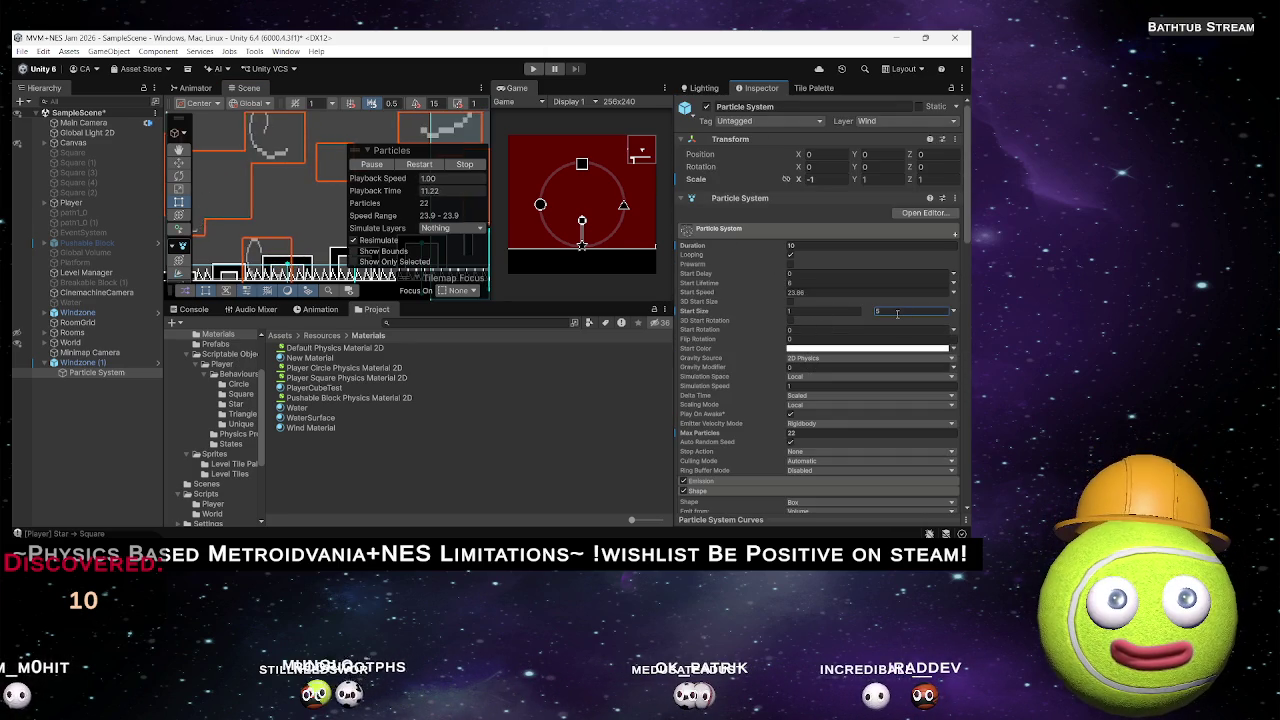
left_click(826, 310)
type("0.2")
key("Tab")
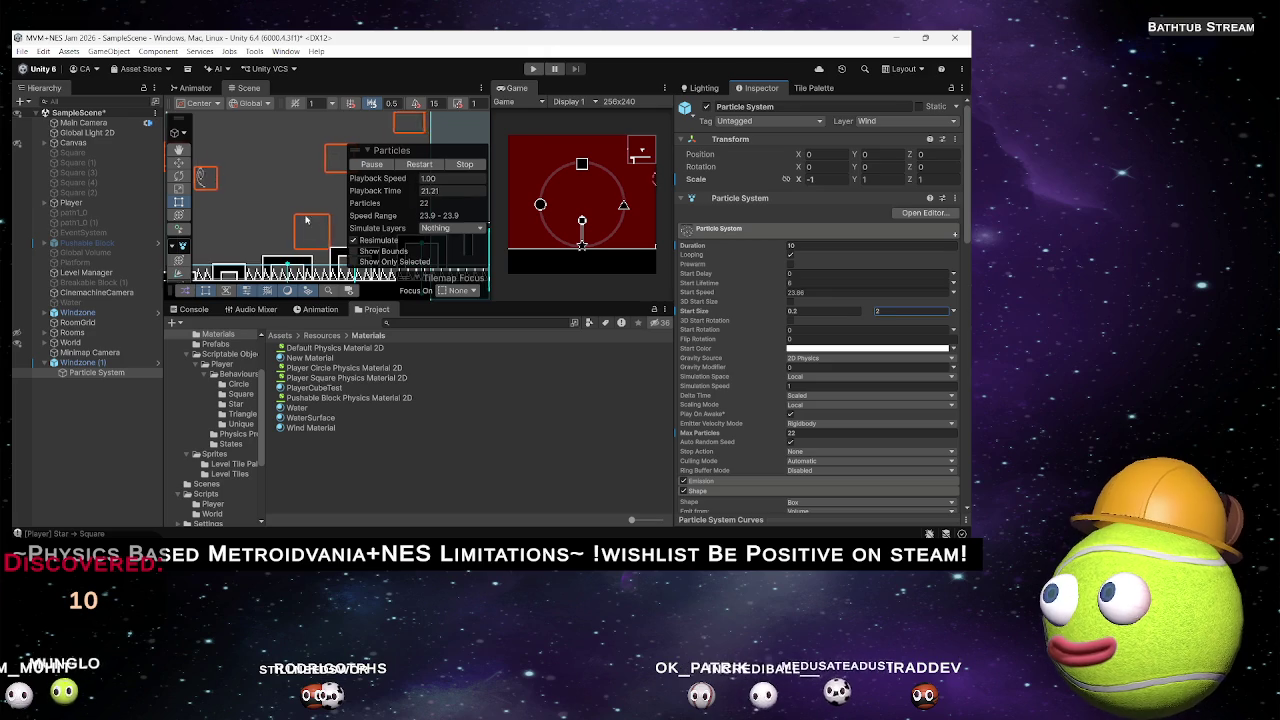
Pan around the level to watch the wind particles playing, then deselect them.
scroll(258, 238, "down", 3)
left_click_drag(285, 222, 320, 191)
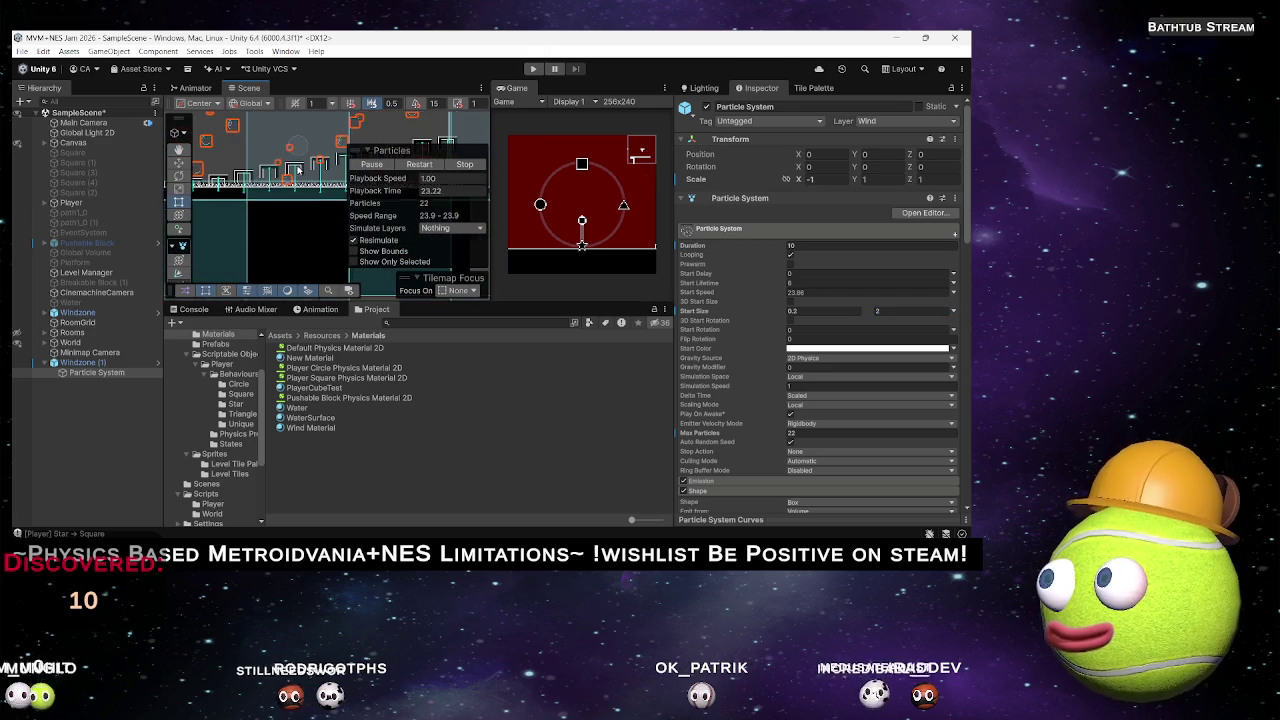
scroll(300, 195, "down", 5)
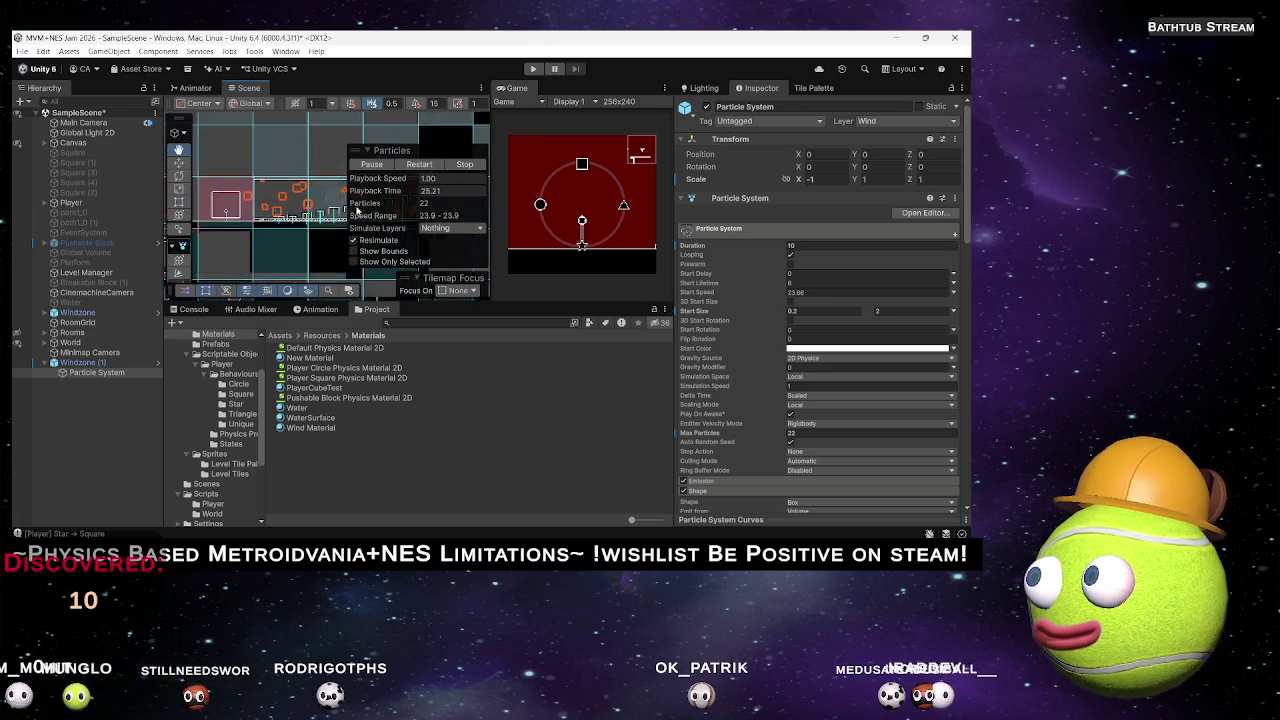
scroll(284, 201, "up", 3)
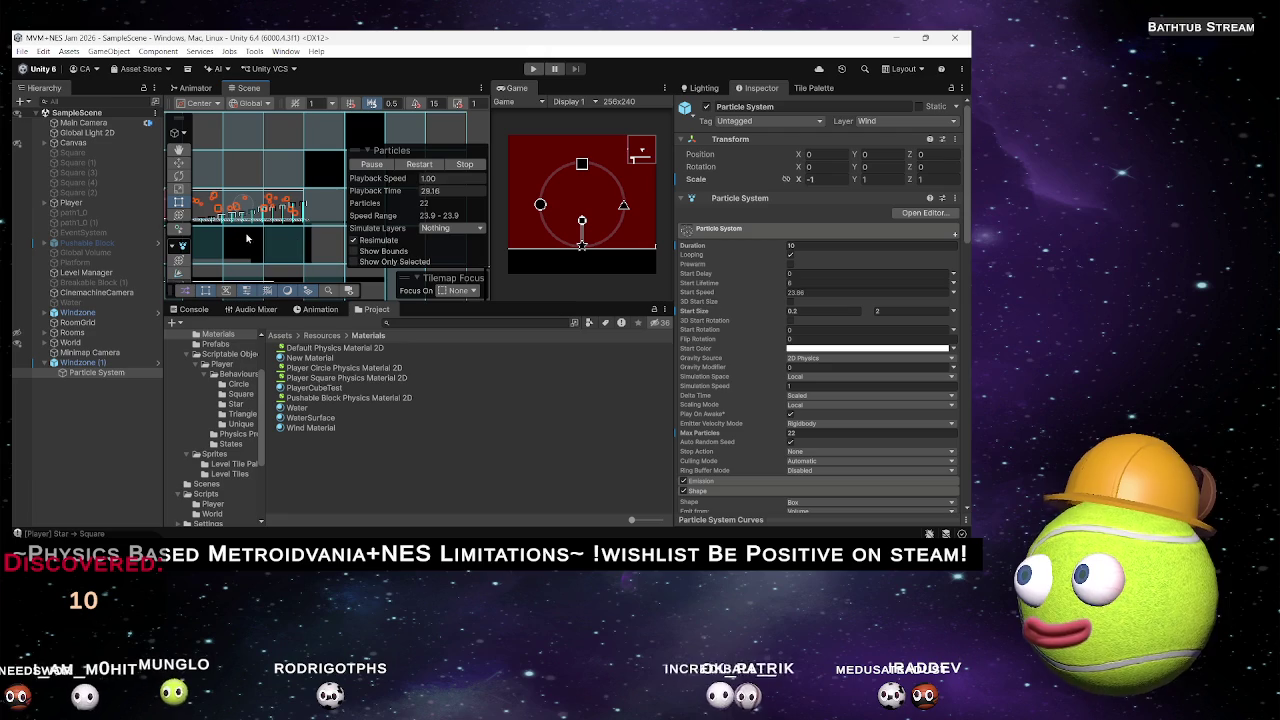
mouse_move(256, 222)
left_mouse_down()
mouse_move(286, 205)
mouse_move(293, 253)
mouse_move(286, 202)
left_mouse_up()
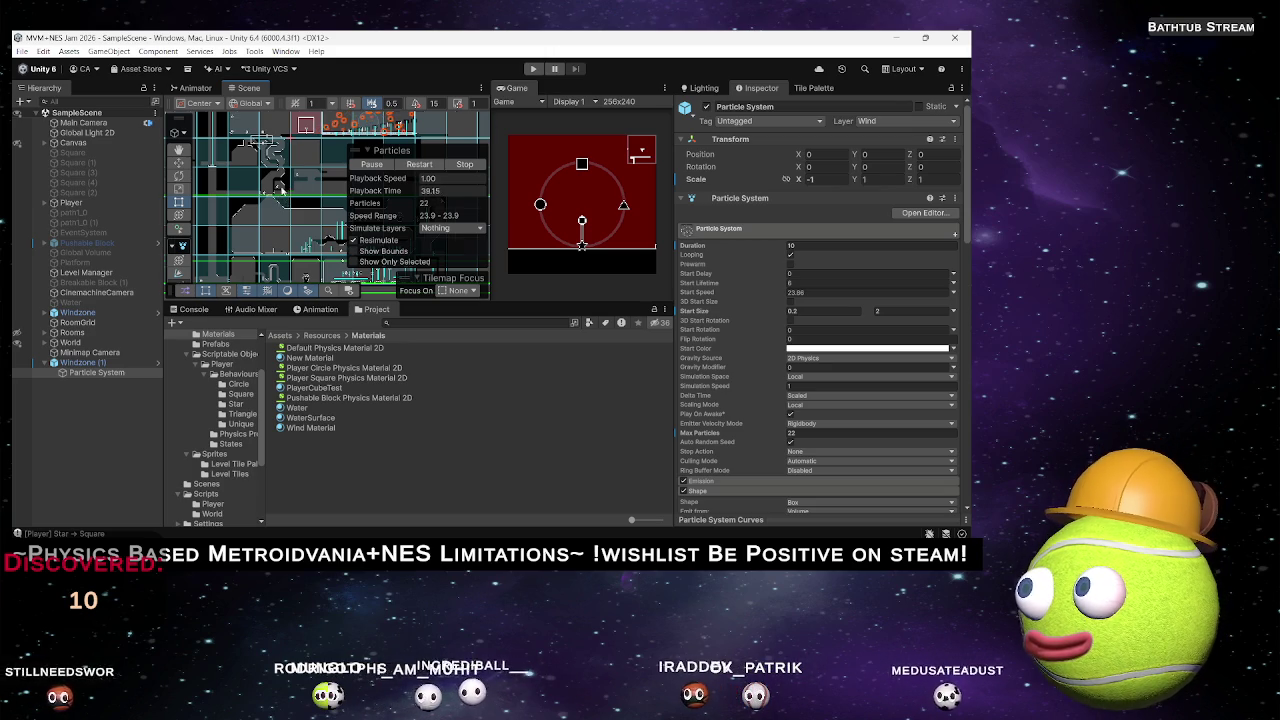
left_click_drag(286, 202, 238, 207)
key("f")
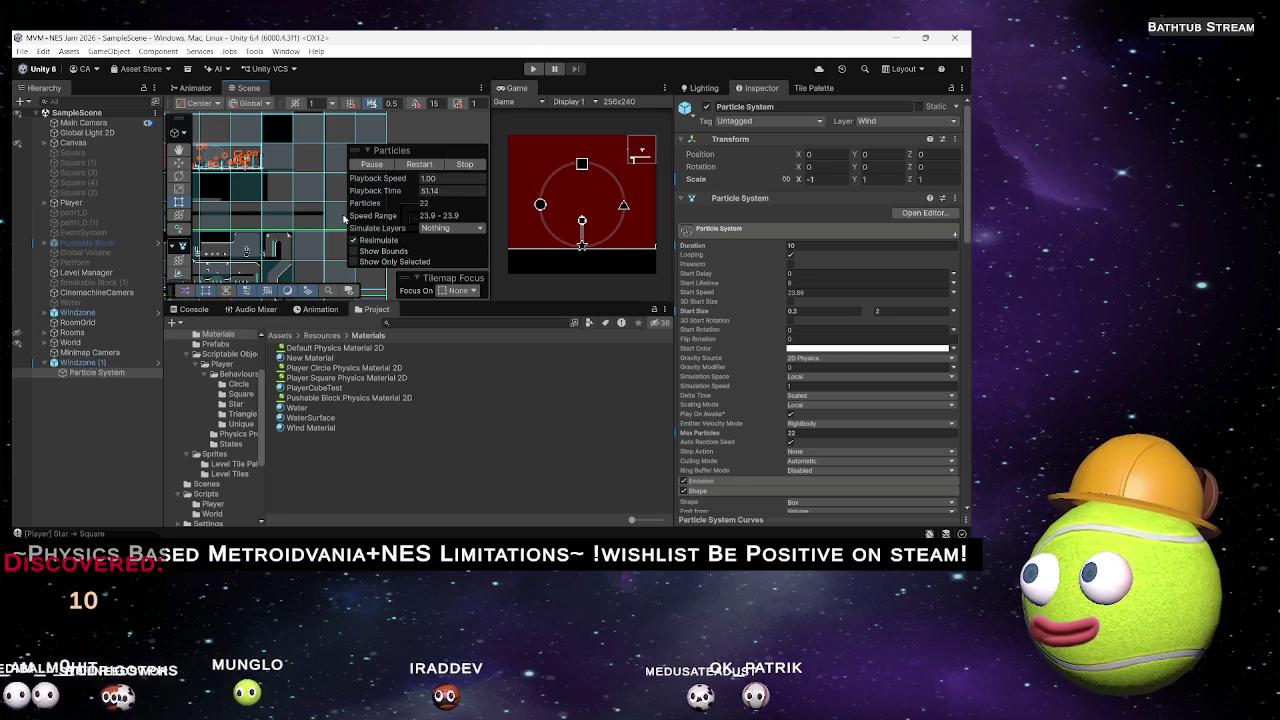
left_click_drag(279, 207, 291, 159)
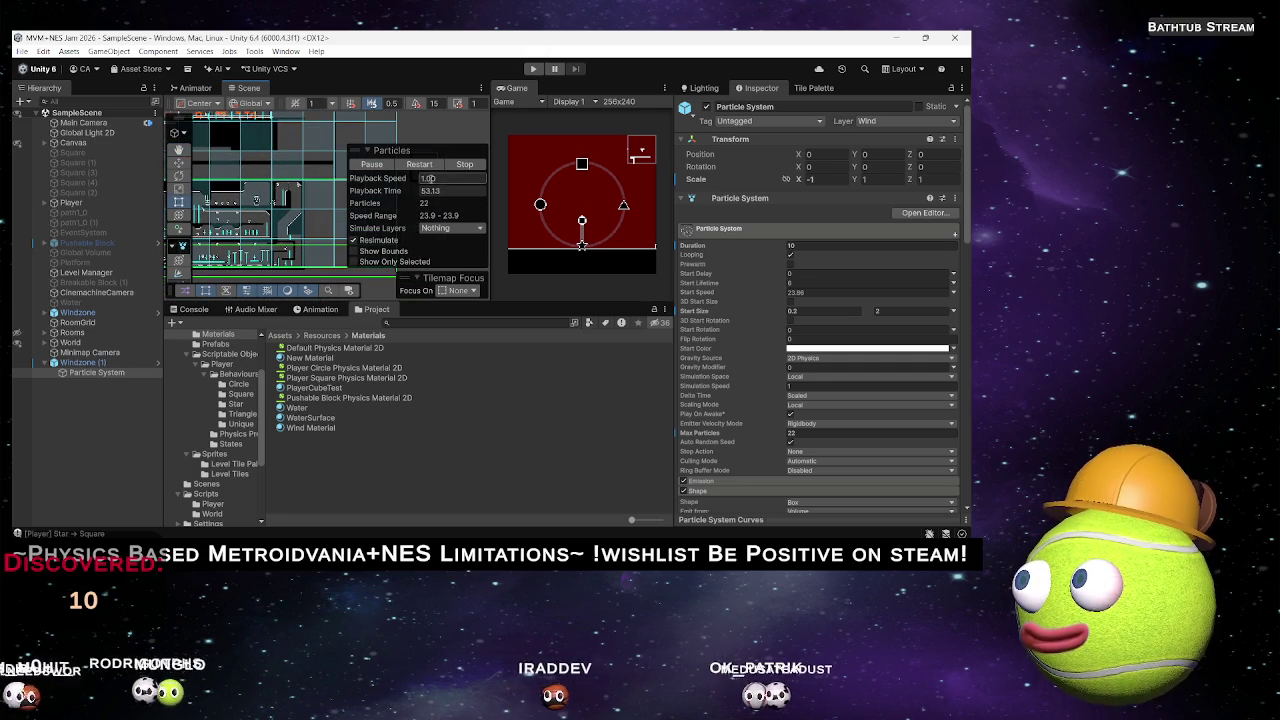
left_click(91, 378)
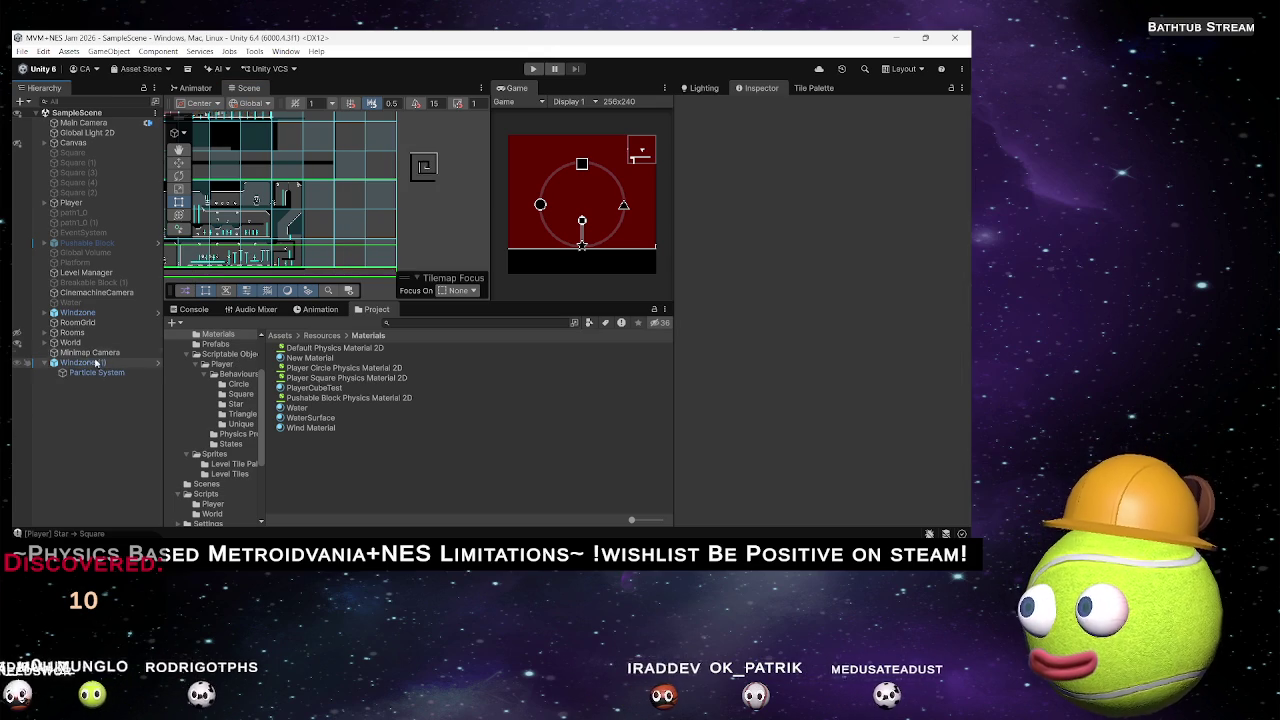
Delete the extra Windzone object from the scene.
left_click(103, 364)
left_click(112, 364)
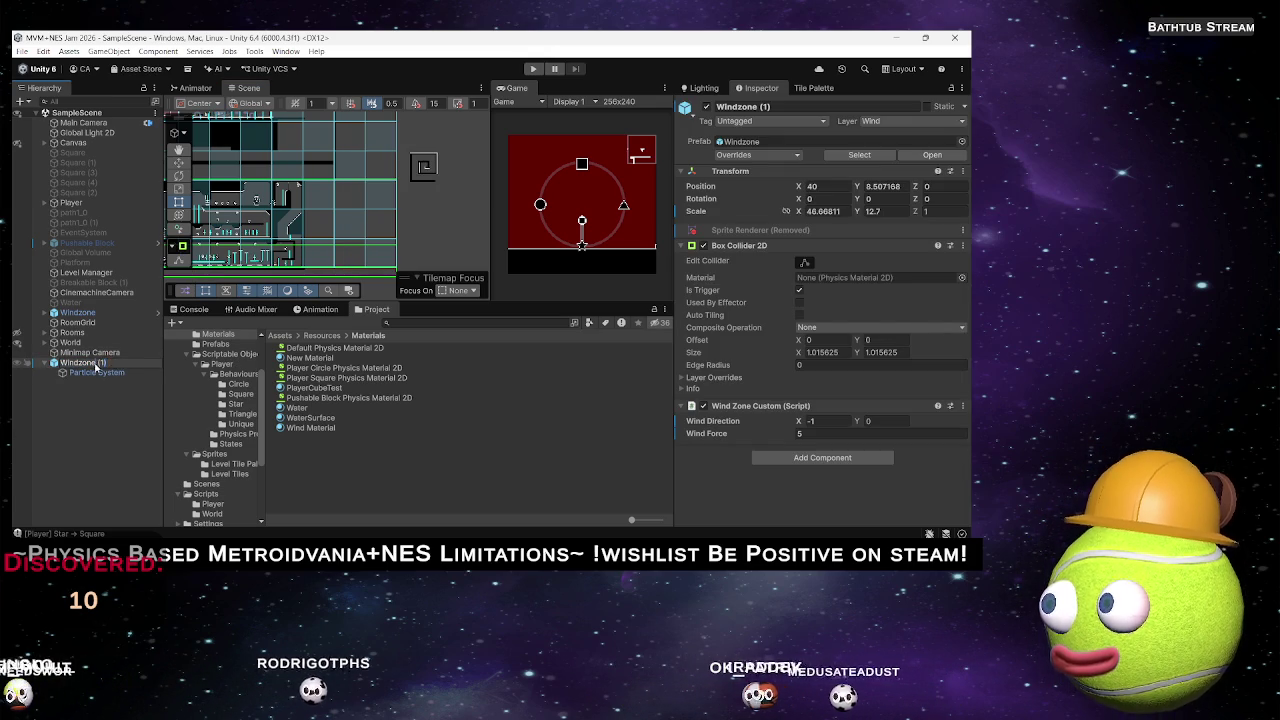
left_click(85, 314)
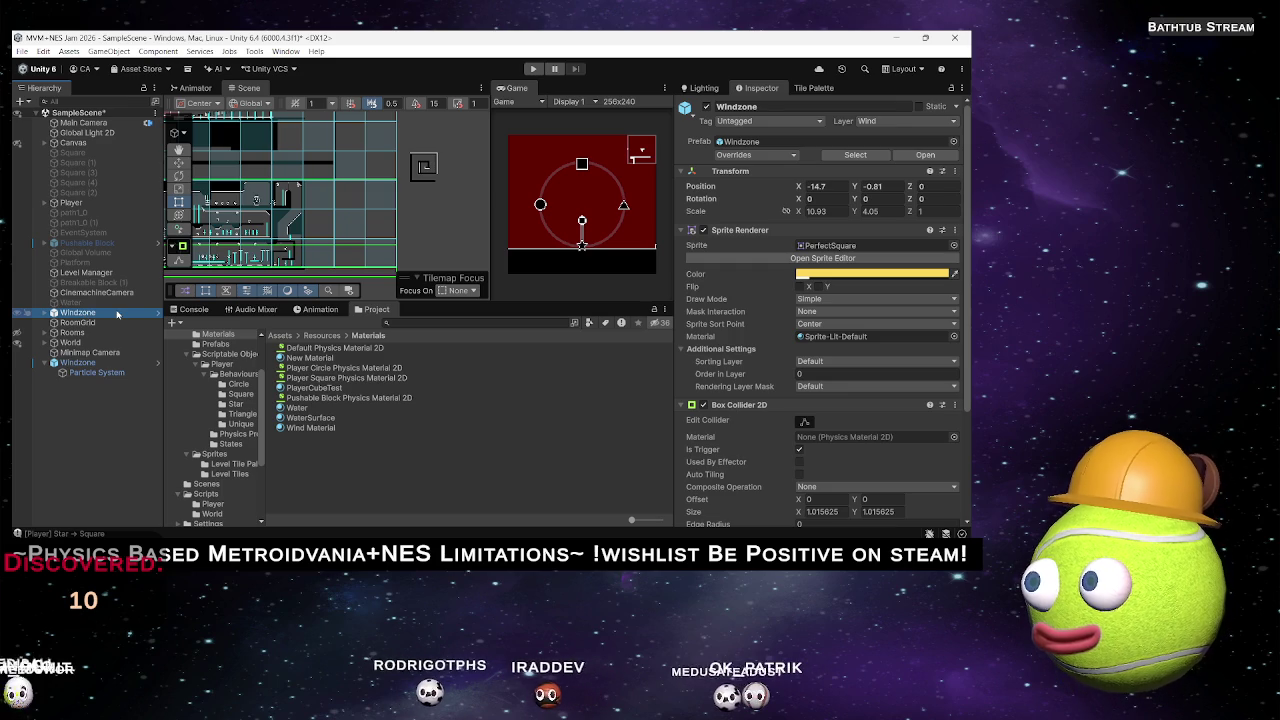
key("f")
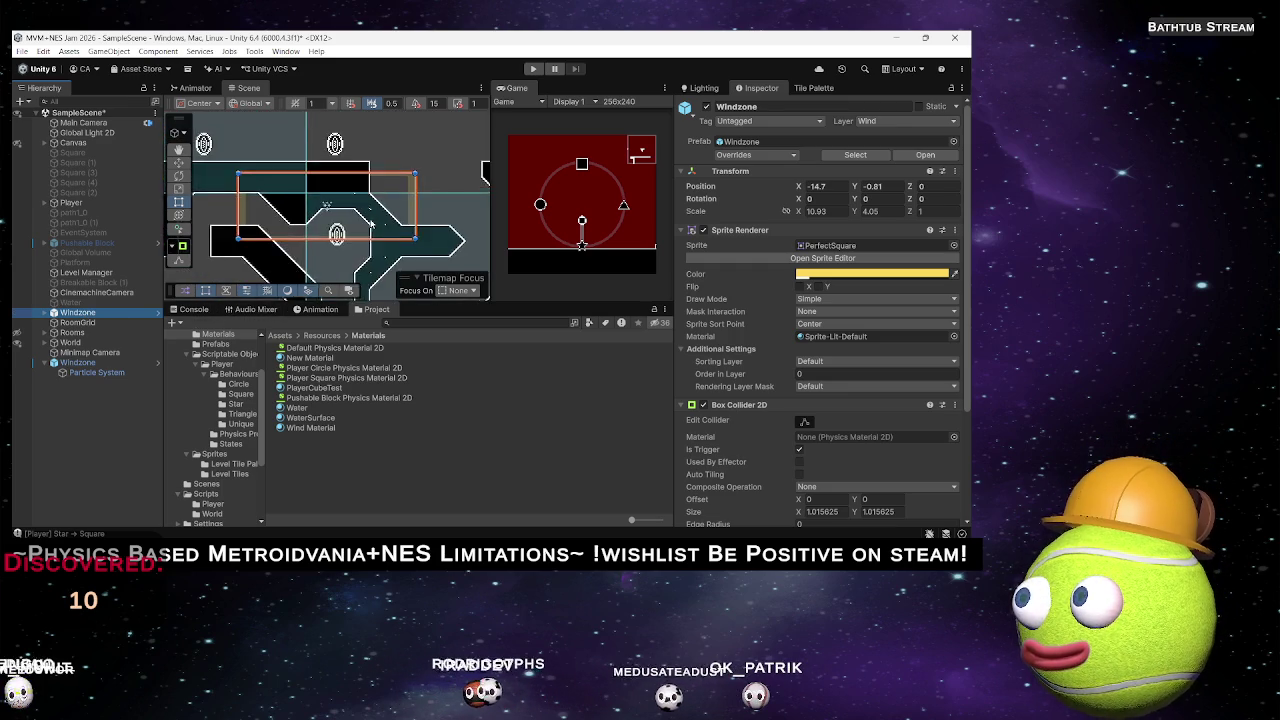
key("Delete")
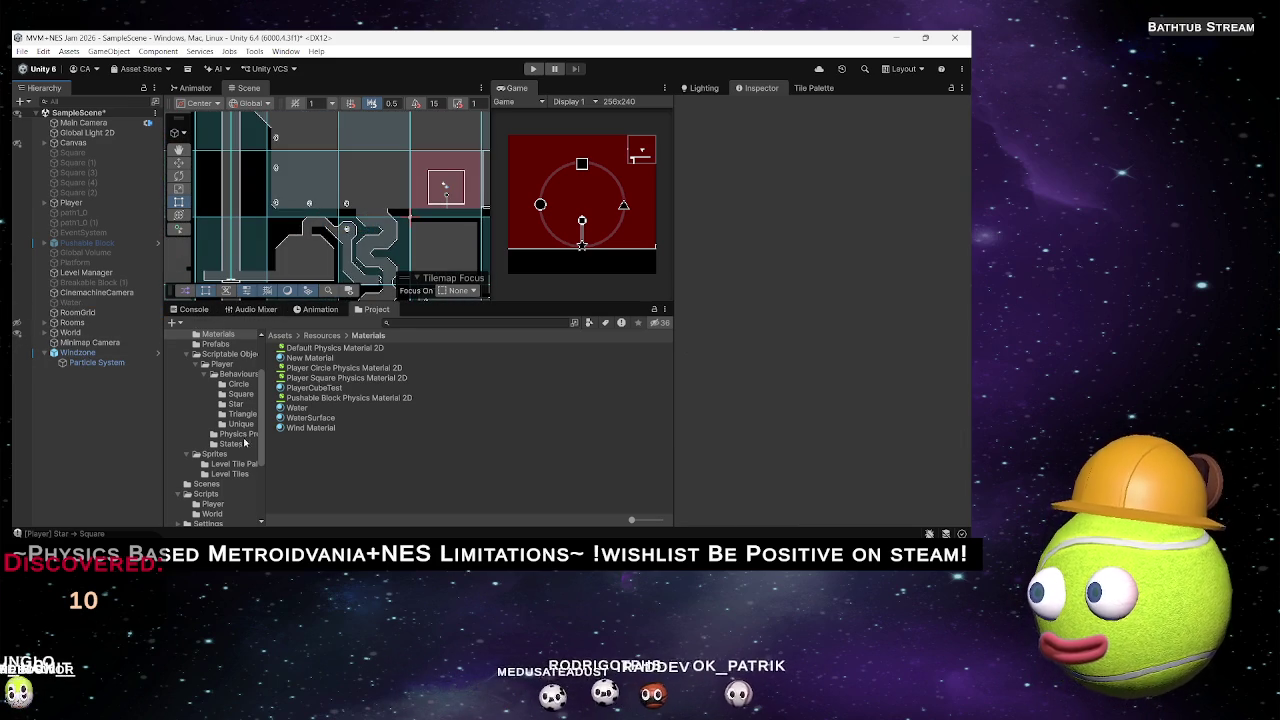
Overwrite the Windzone prefab in Resources/Prefabs with the scene's Windzone.
left_click(216, 344)
mouse_move(110, 362)
left_mouse_down()
mouse_move(305, 497)
mouse_move(319, 487)
left_mouse_up()
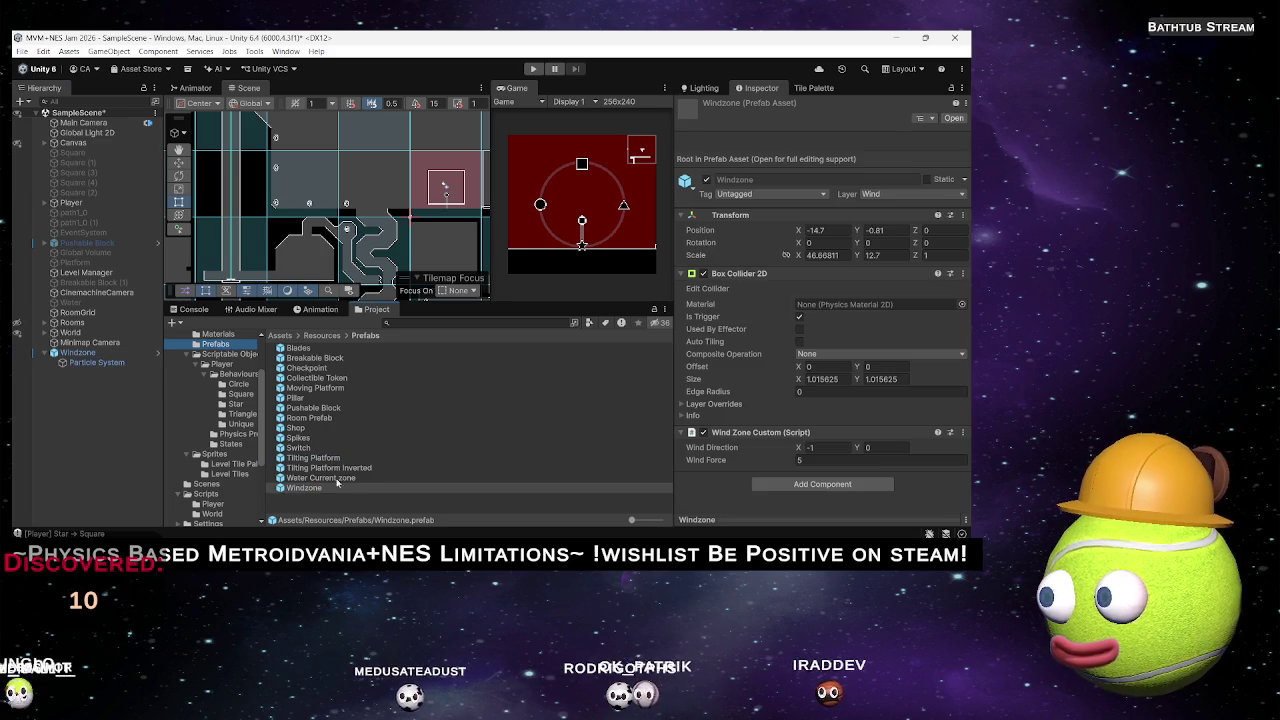
scroll(412, 198, "down", 3)
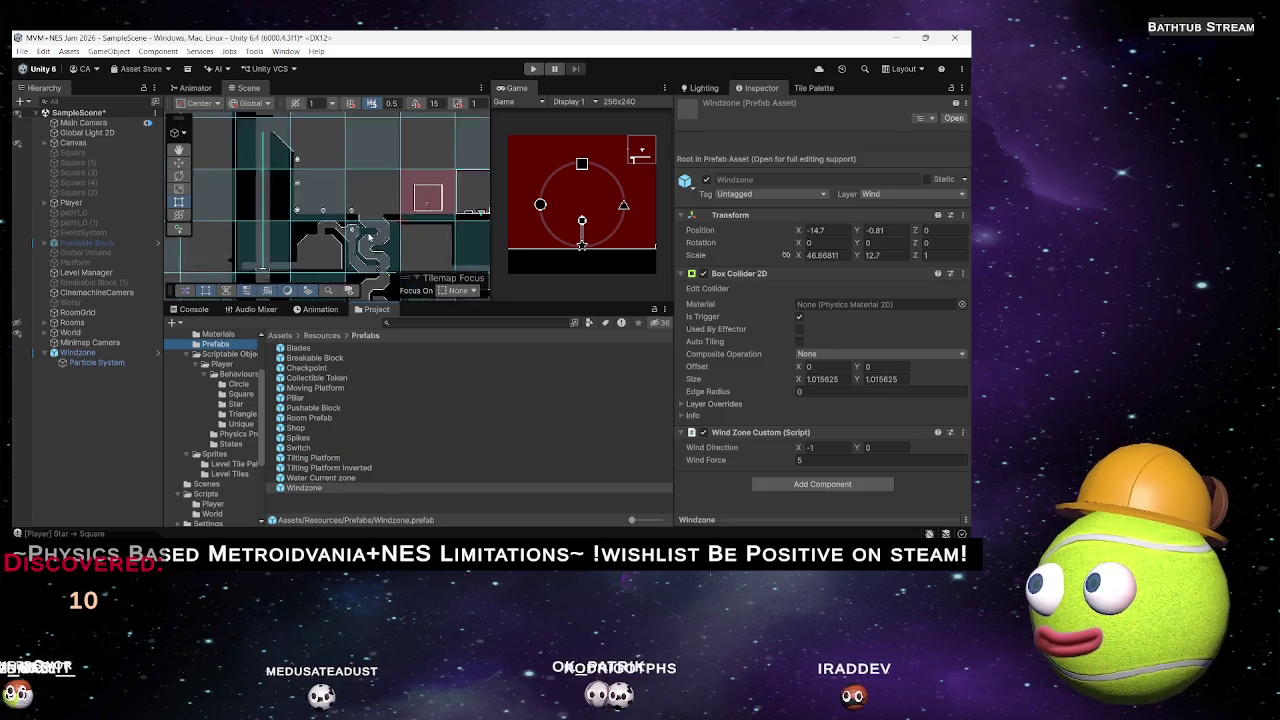
scroll(412, 198, "down", 2)
mouse_move(412, 198)
left_mouse_down()
mouse_move(312, 194)
mouse_move(285, 249)
mouse_move(379, 198)
left_mouse_up()
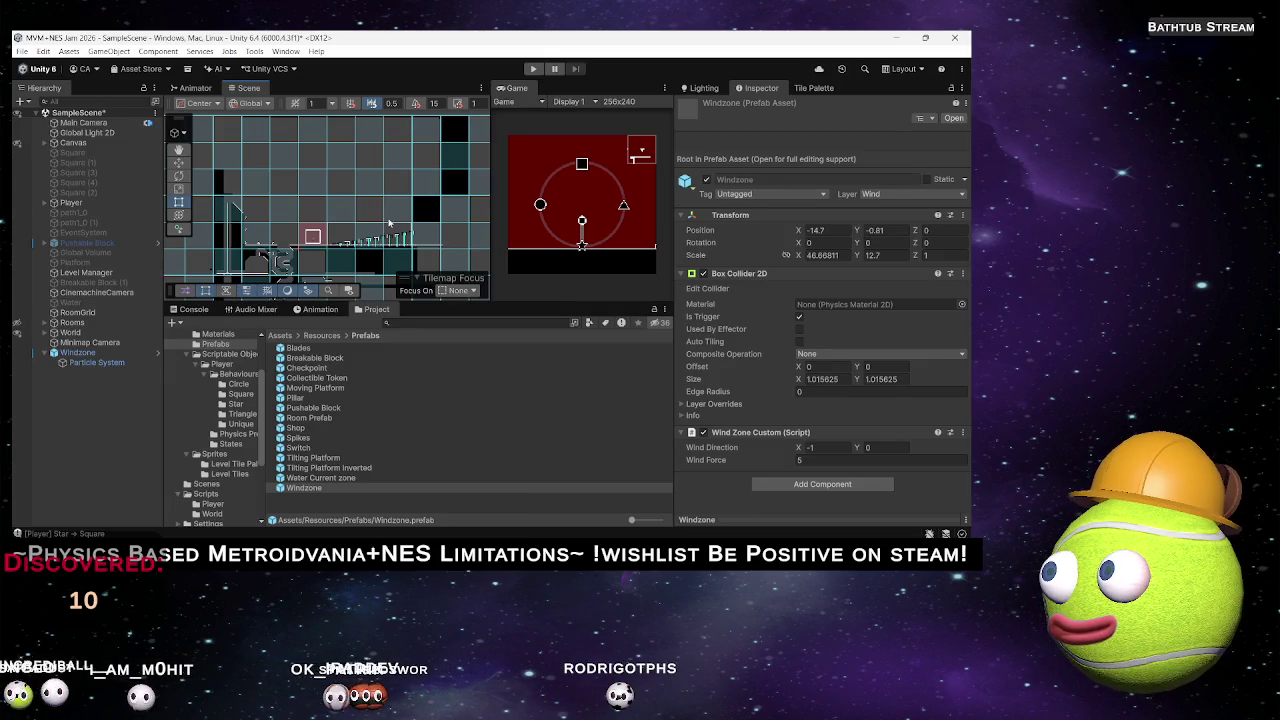
mouse_move(390, 223)
left_mouse_down()
mouse_move(312, 185)
mouse_move(275, 192)
left_mouse_up()
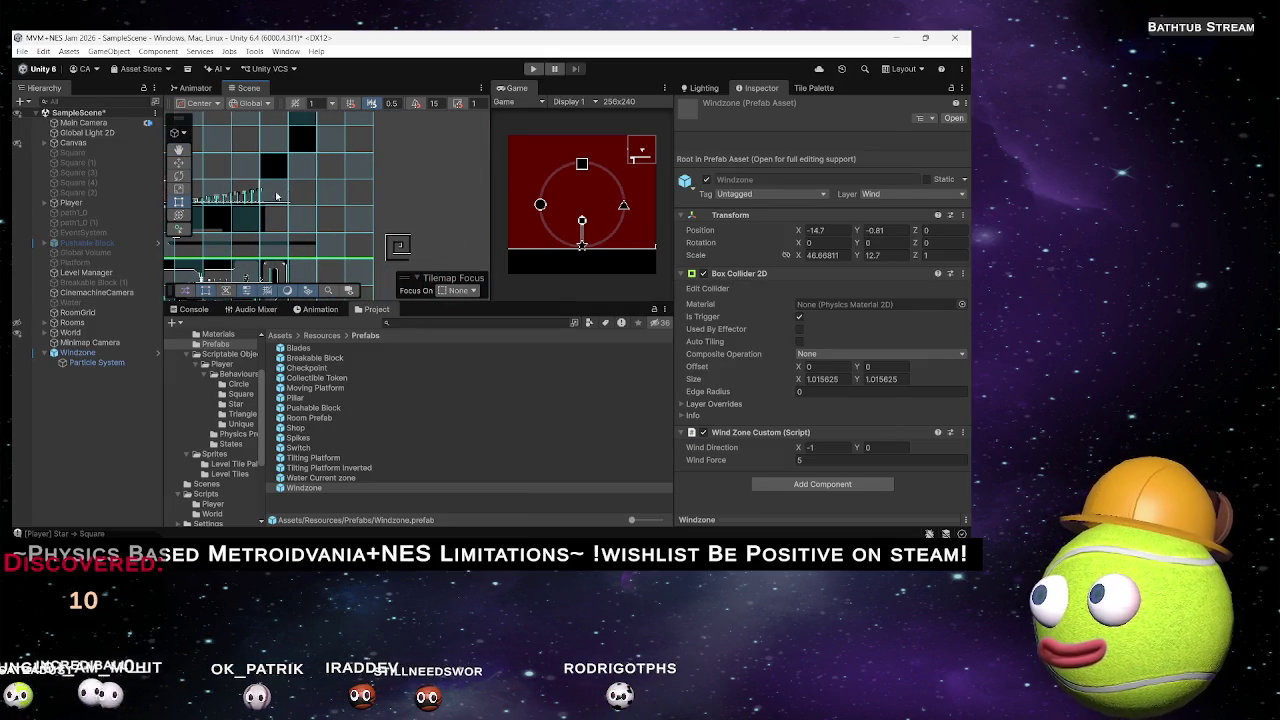
Paint a line of outlined wall tiles for the new room beside the spike platforms.
left_click(812, 88)
scroll(326, 182, "up", 5)
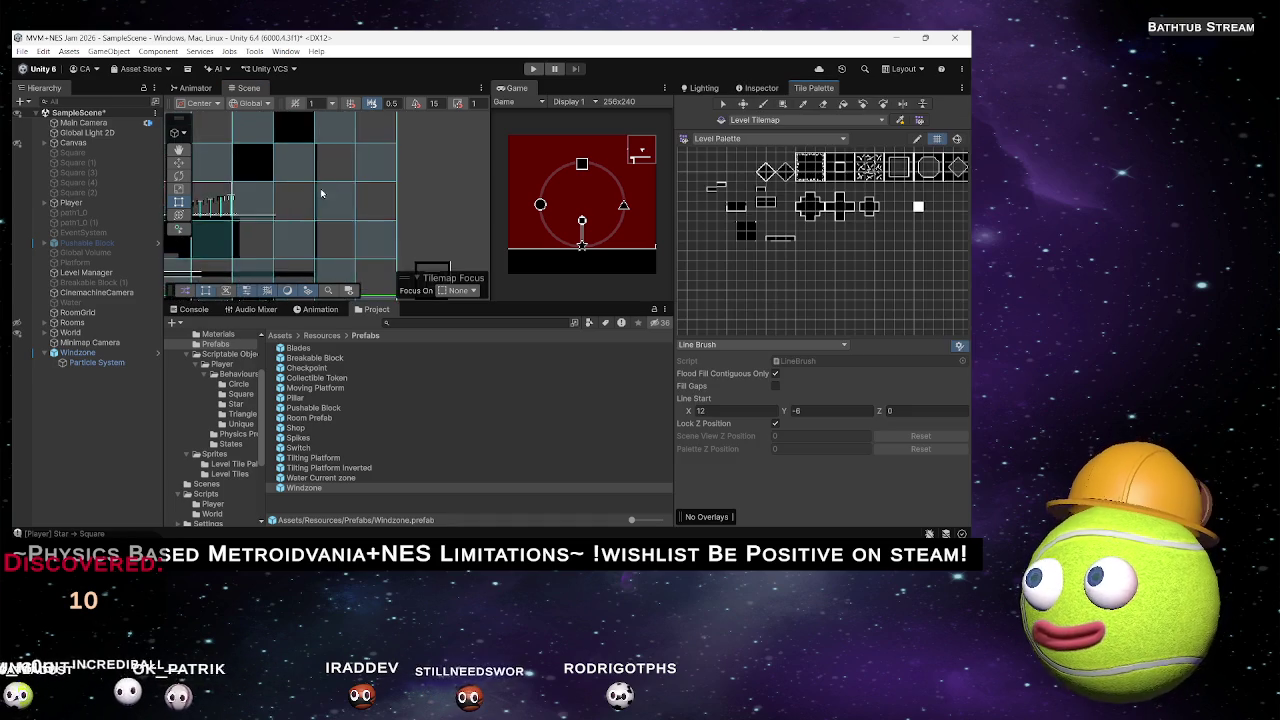
scroll(354, 218, "up", 5)
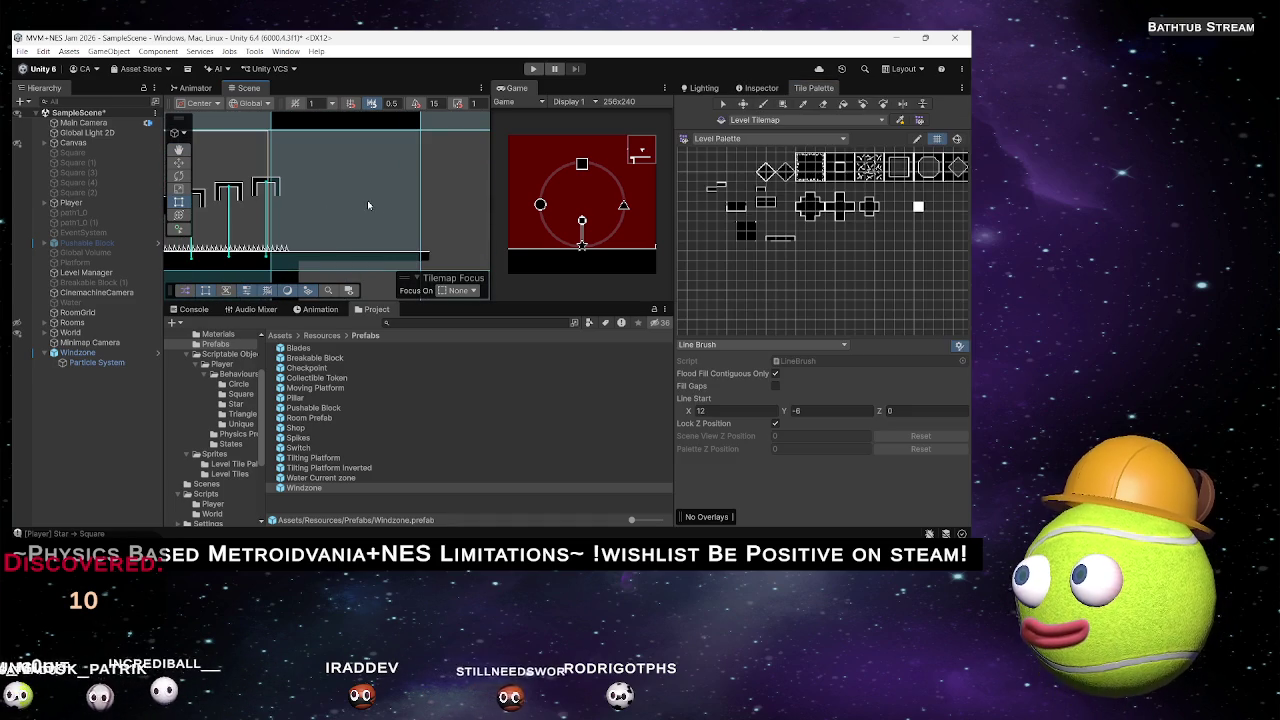
key("b")
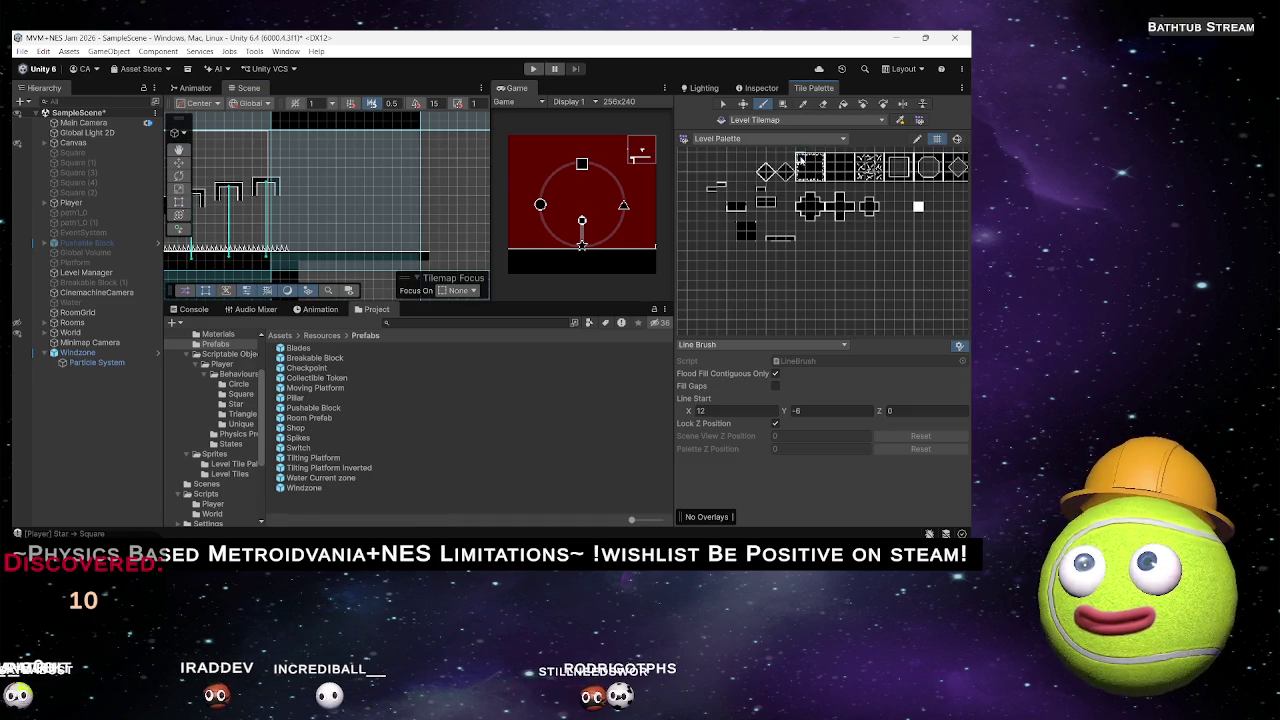
scroll(295, 183, "up", 3)
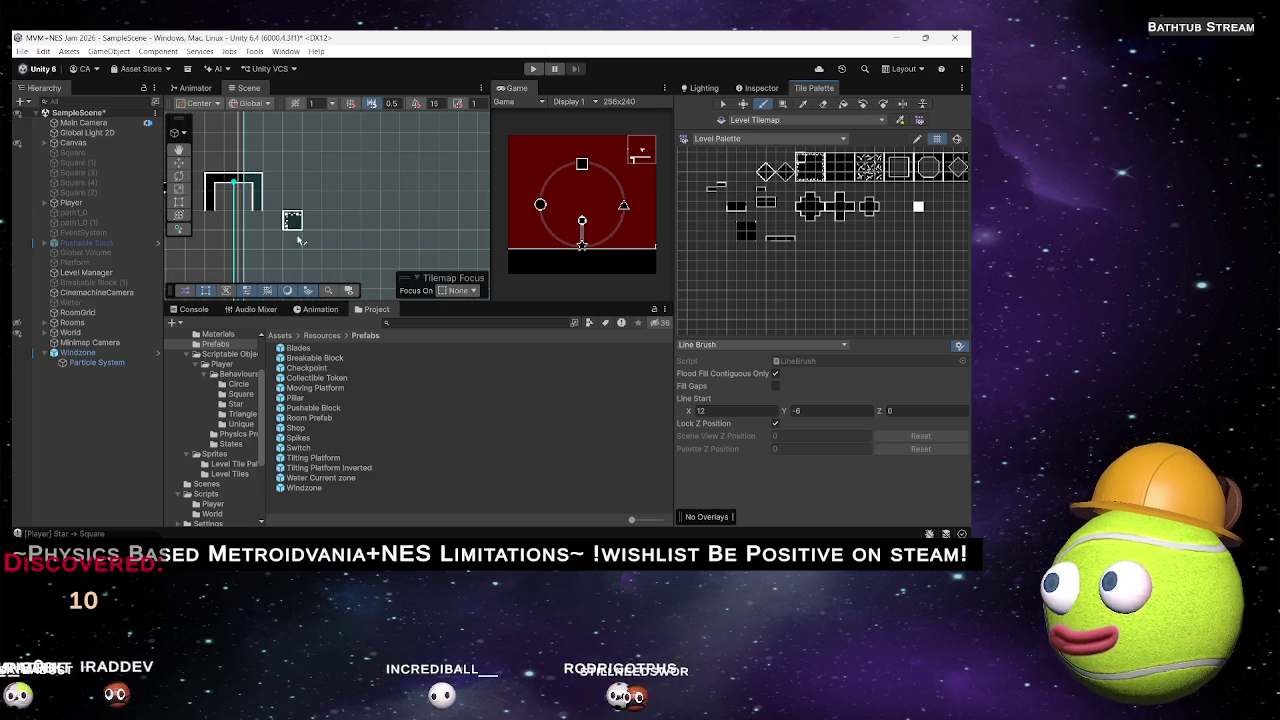
scroll(299, 250, "down", 2)
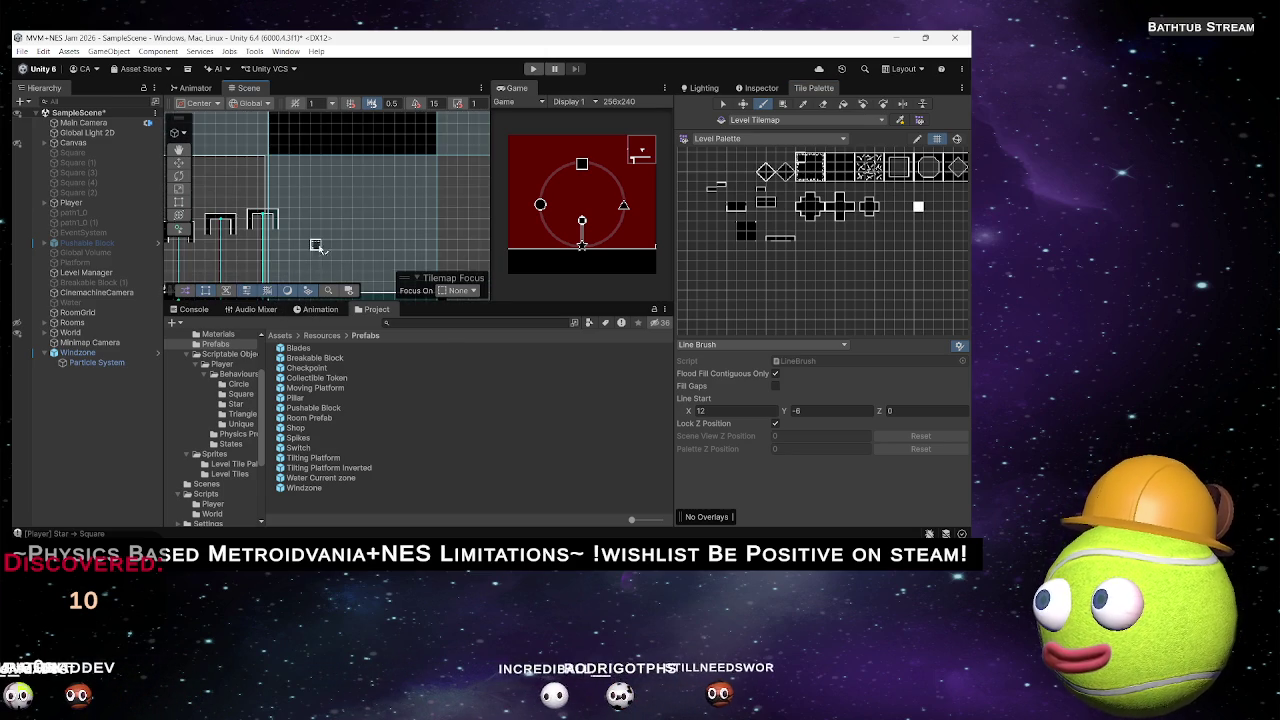
scroll(312, 240, "down", 2)
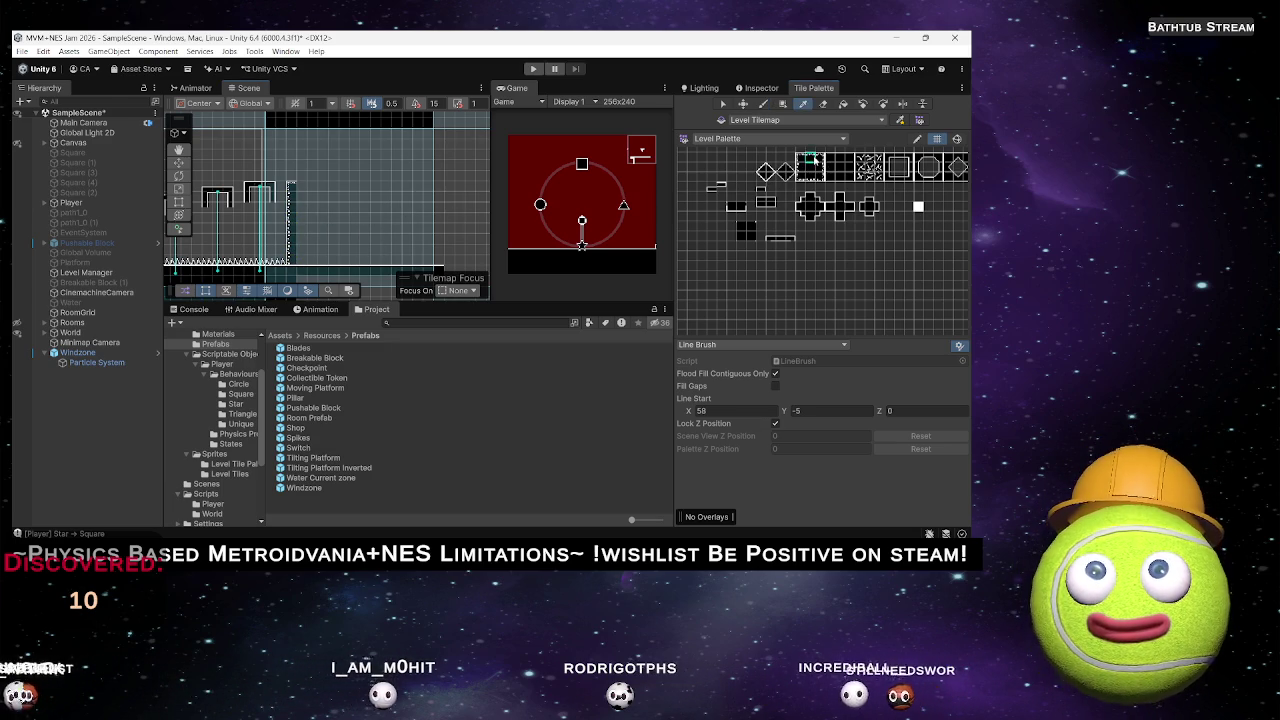
left_click(300, 188)
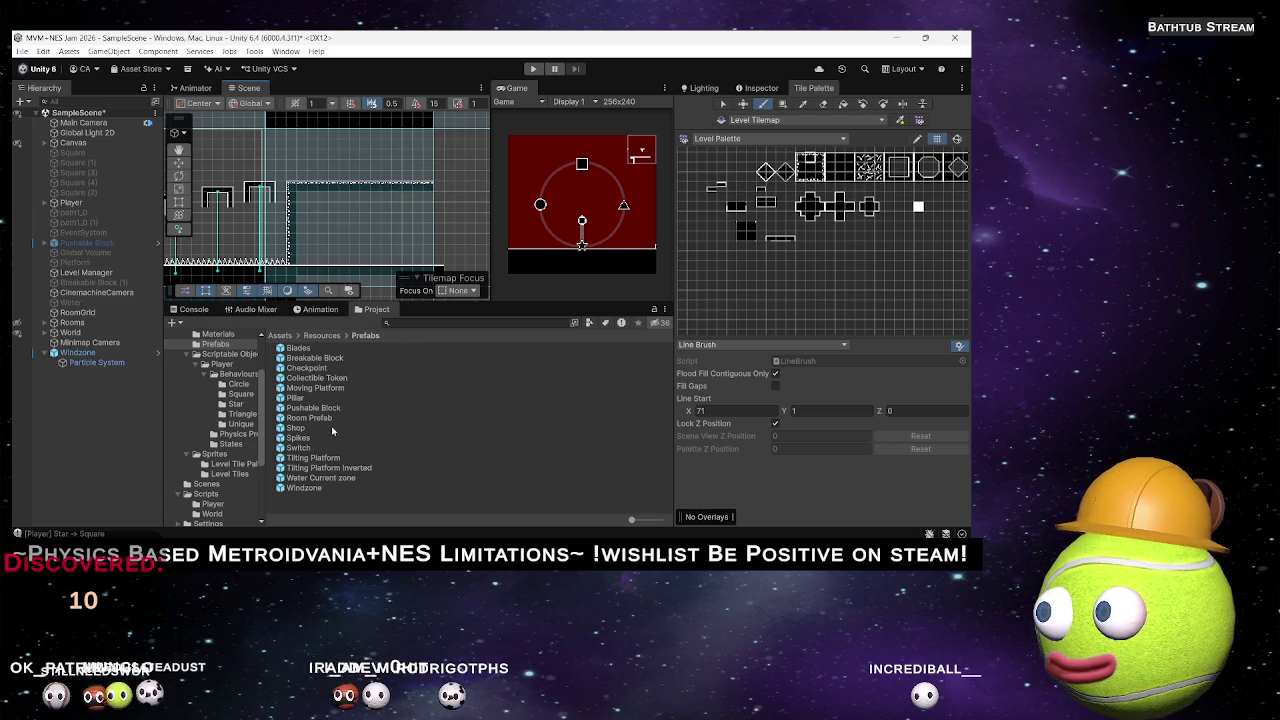
Place a Checkpoint prefab into the level.
left_click(306, 367)
left_click_drag(338, 187, 313, 156)
scroll(319, 210, "up", 3)
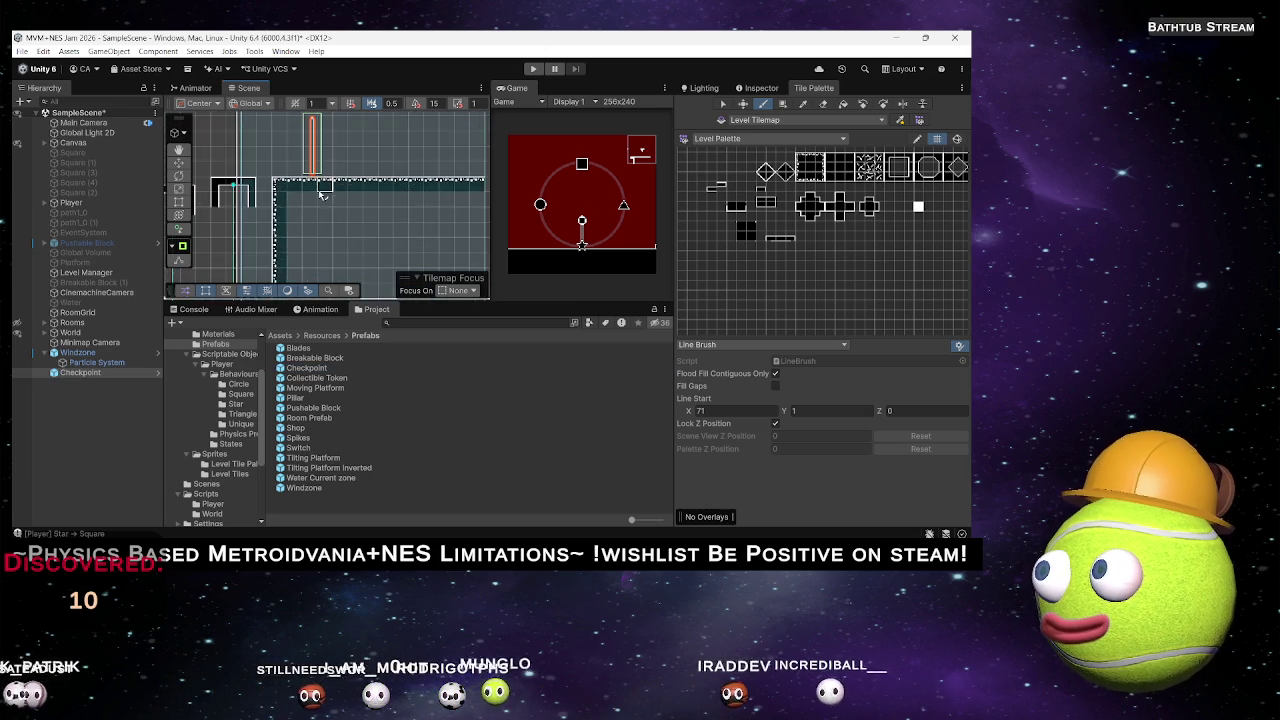
Nudge the Checkpoint's Position Y down to about 11.92 in the Inspector.
left_click(757, 88)
left_click_drag(855, 186, 843, 186)
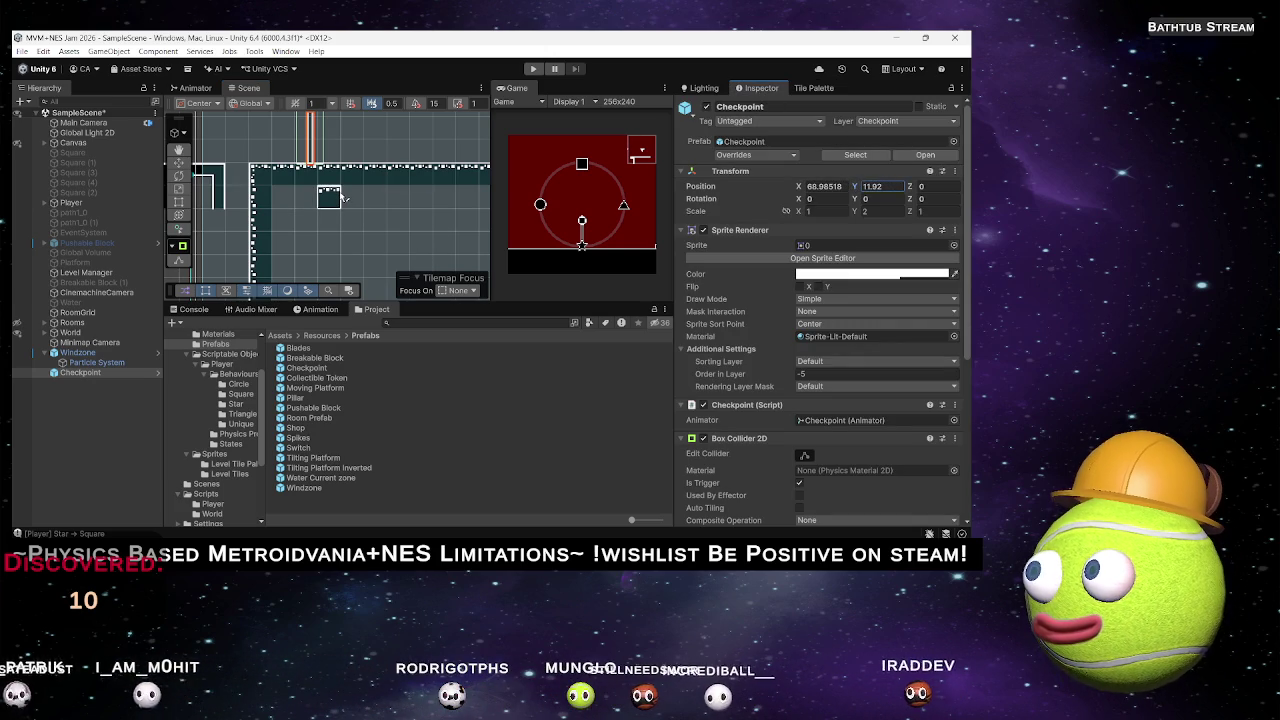
mouse_move(361, 197)
left_mouse_down()
mouse_move(401, 210)
mouse_move(237, 192)
mouse_move(306, 200)
mouse_move(280, 170)
left_mouse_up()
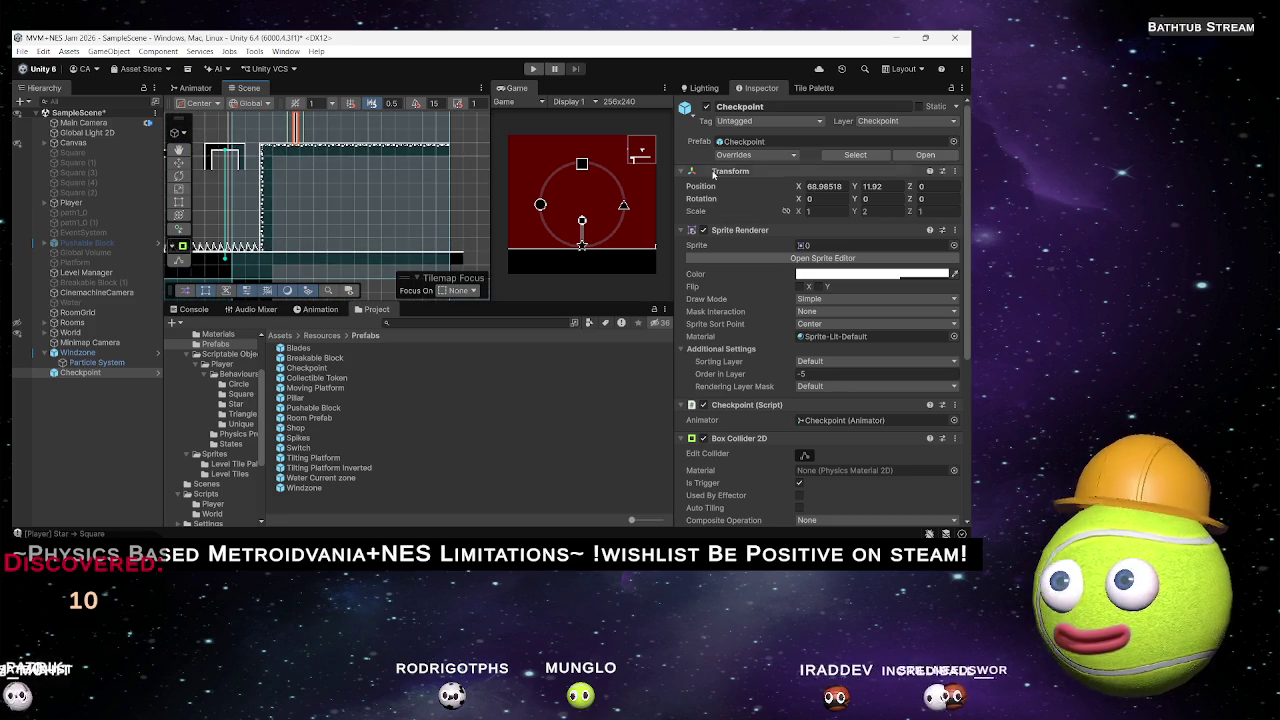
left_click(805, 92)
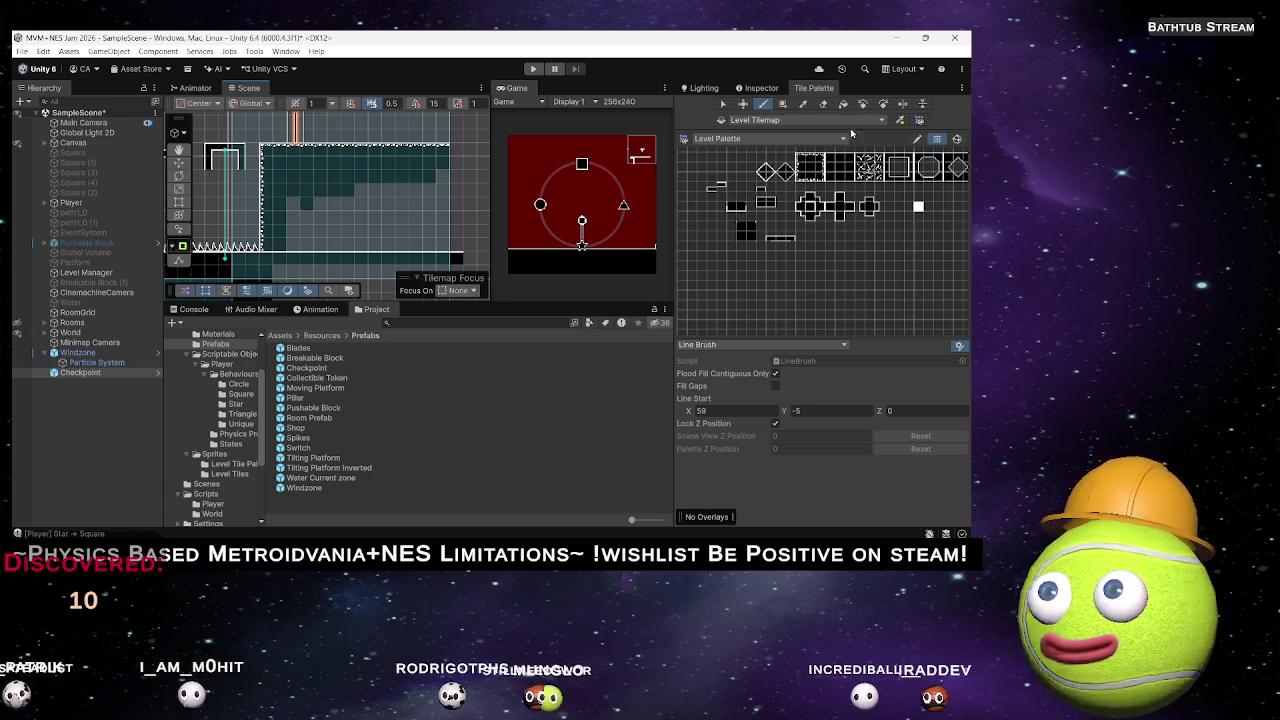
Box-fill the new room's interior with teal tiles, then return to the paint brush on RoomGrid.
key("u")
mouse_move(284, 244)
left_mouse_down()
mouse_move(470, 188)
mouse_move(443, 177)
mouse_move(448, 245)
mouse_move(402, 198)
mouse_move(291, 189)
left_mouse_up()
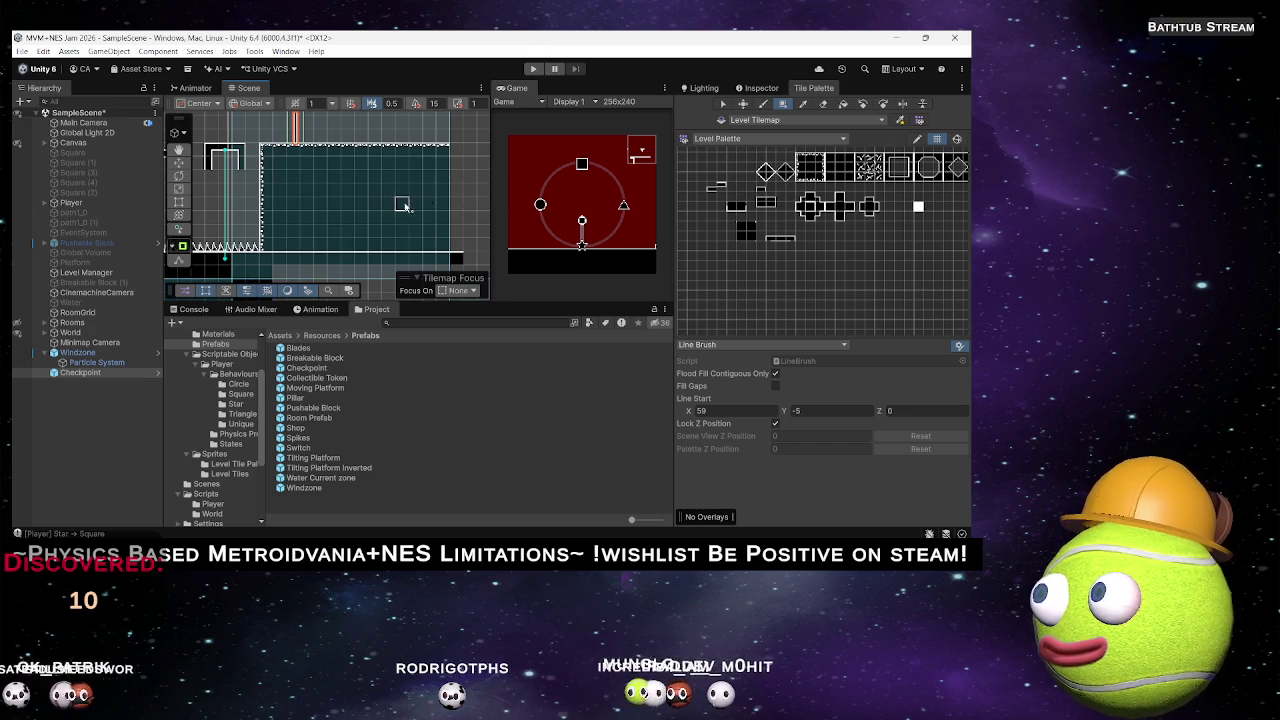
scroll(411, 198, "down", 4)
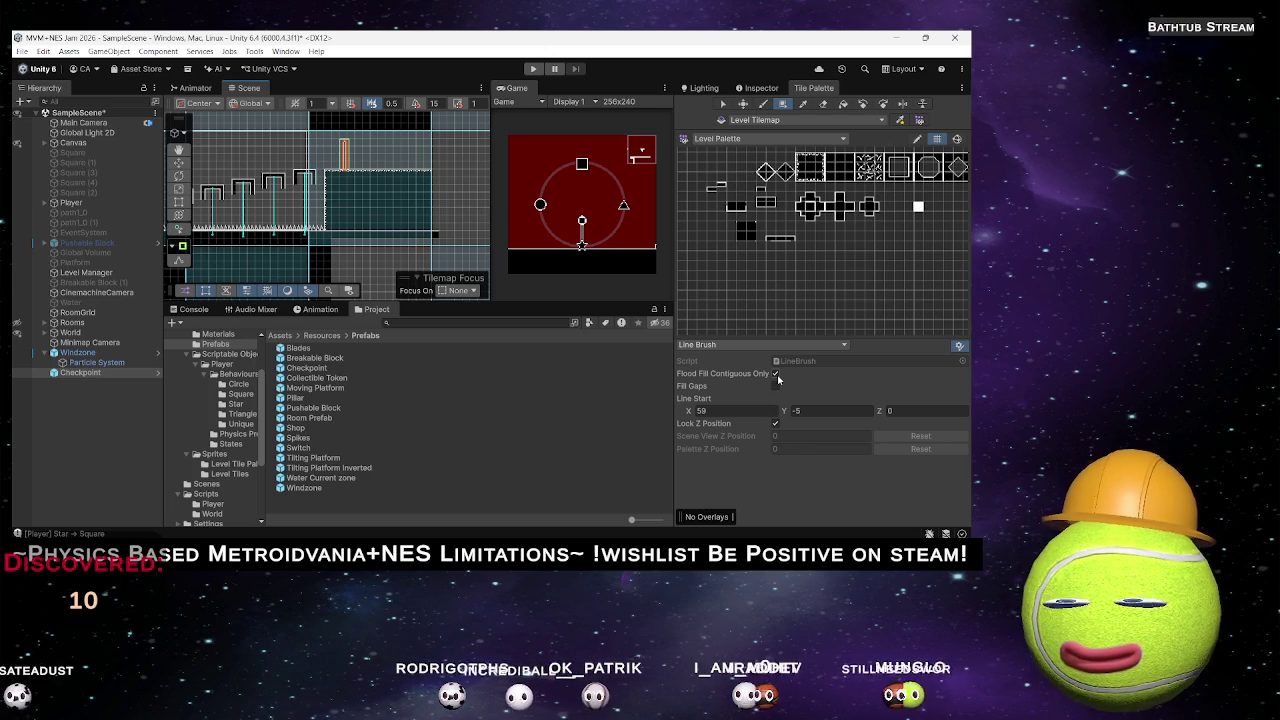
key("t")
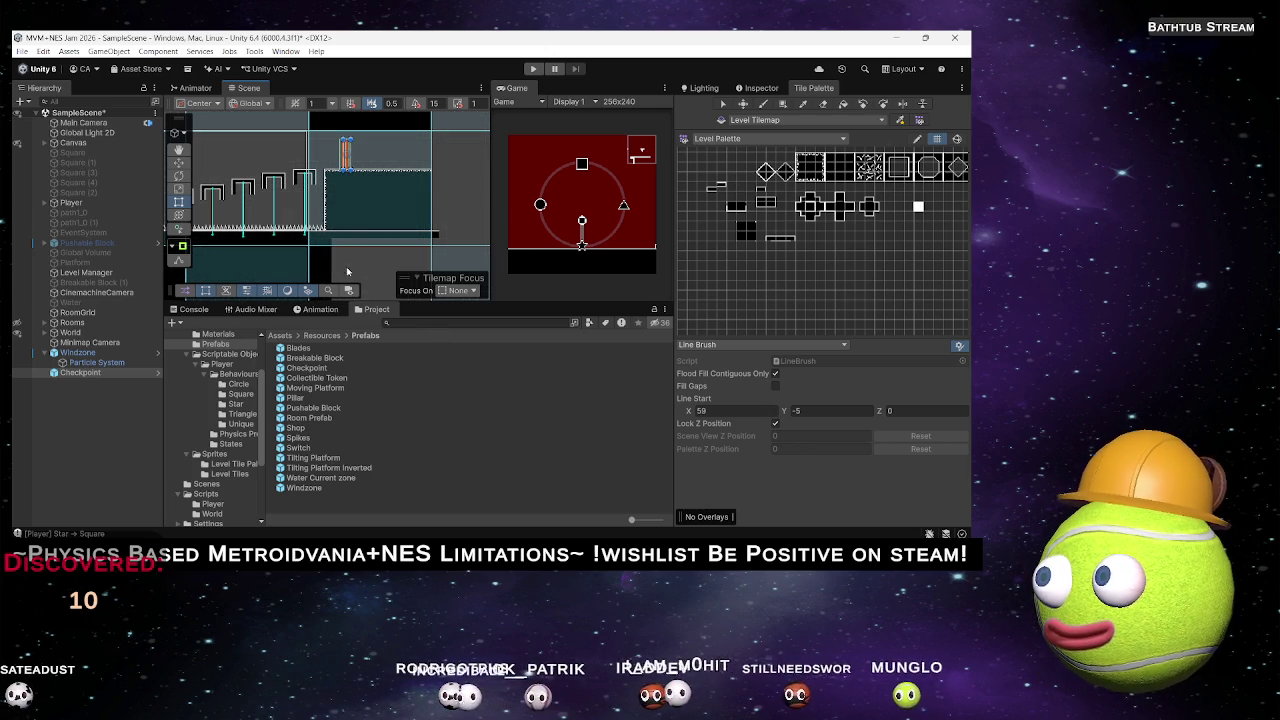
left_click(386, 214)
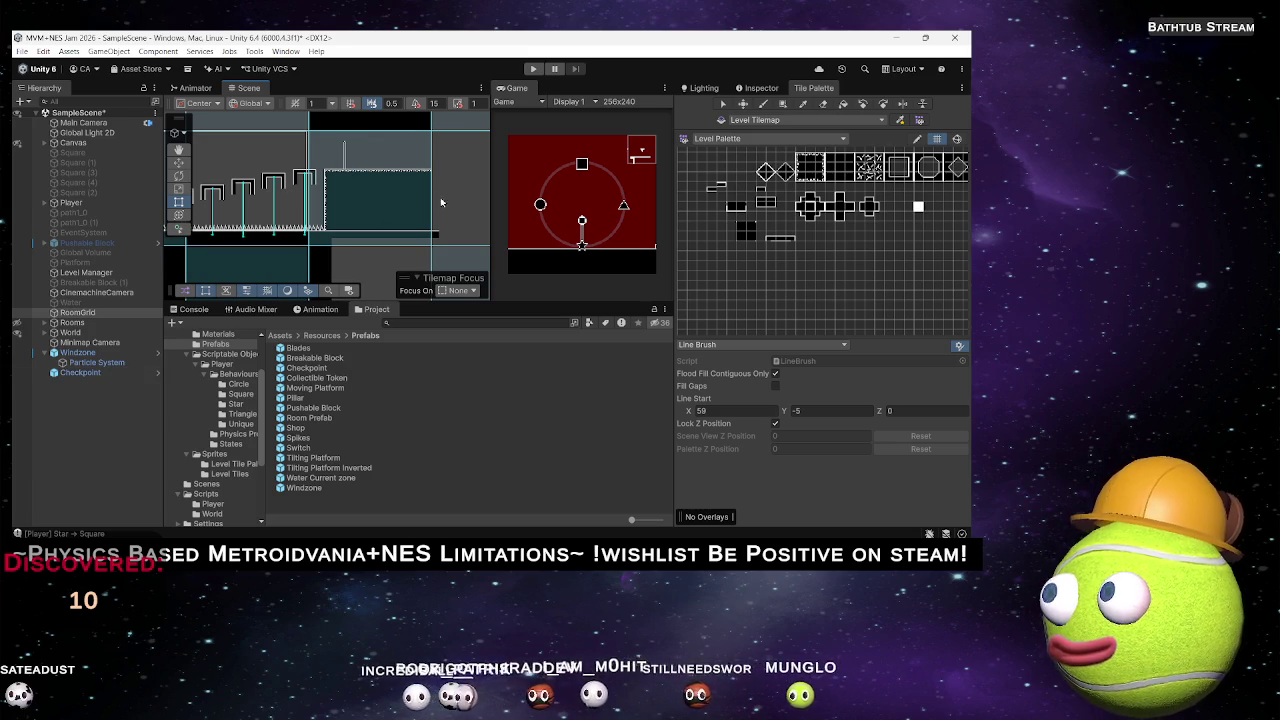
key("b")
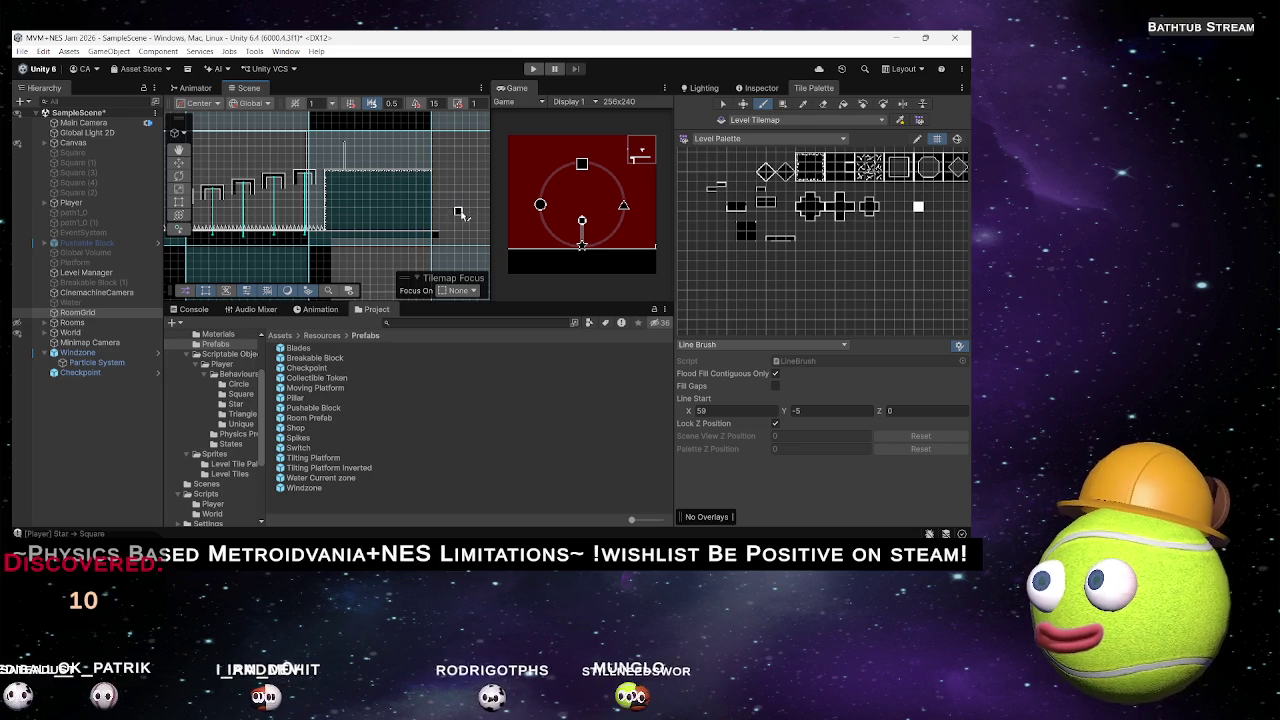
scroll(352, 249, "up", 5)
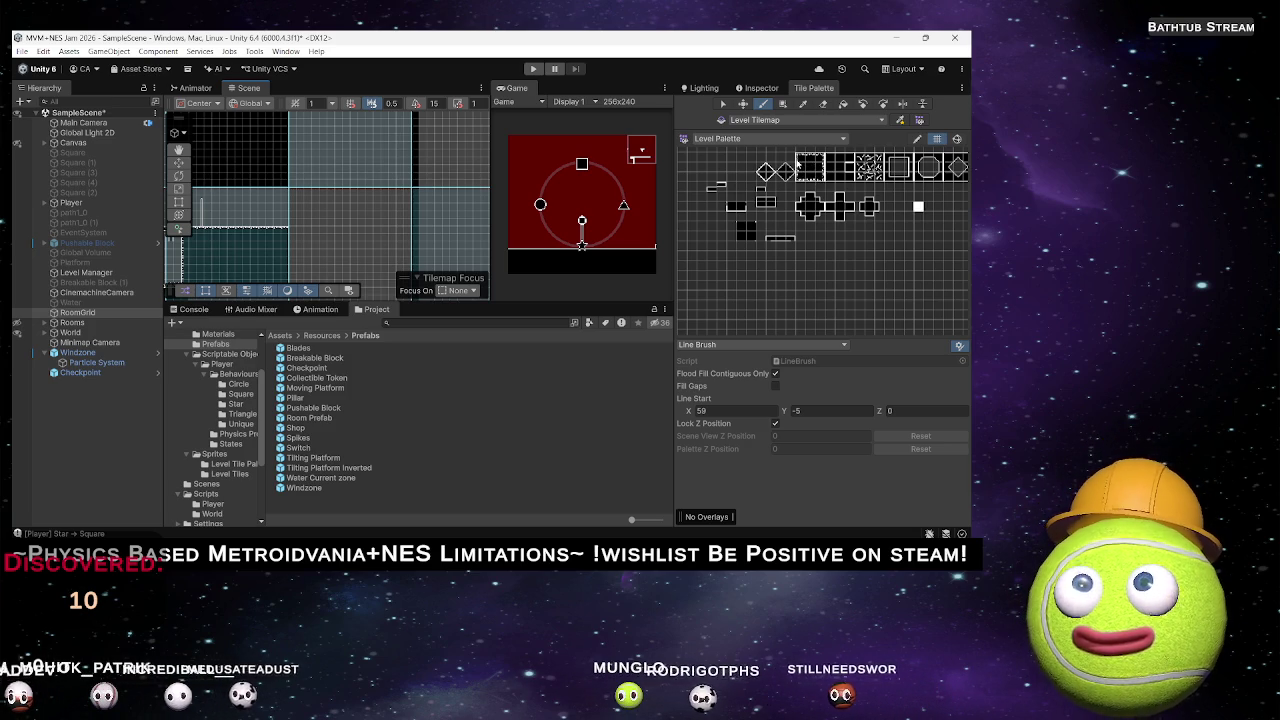
mouse_move(330, 240)
left_mouse_down()
mouse_move(265, 313)
mouse_move(357, 214)
mouse_move(337, 223)
left_mouse_up()
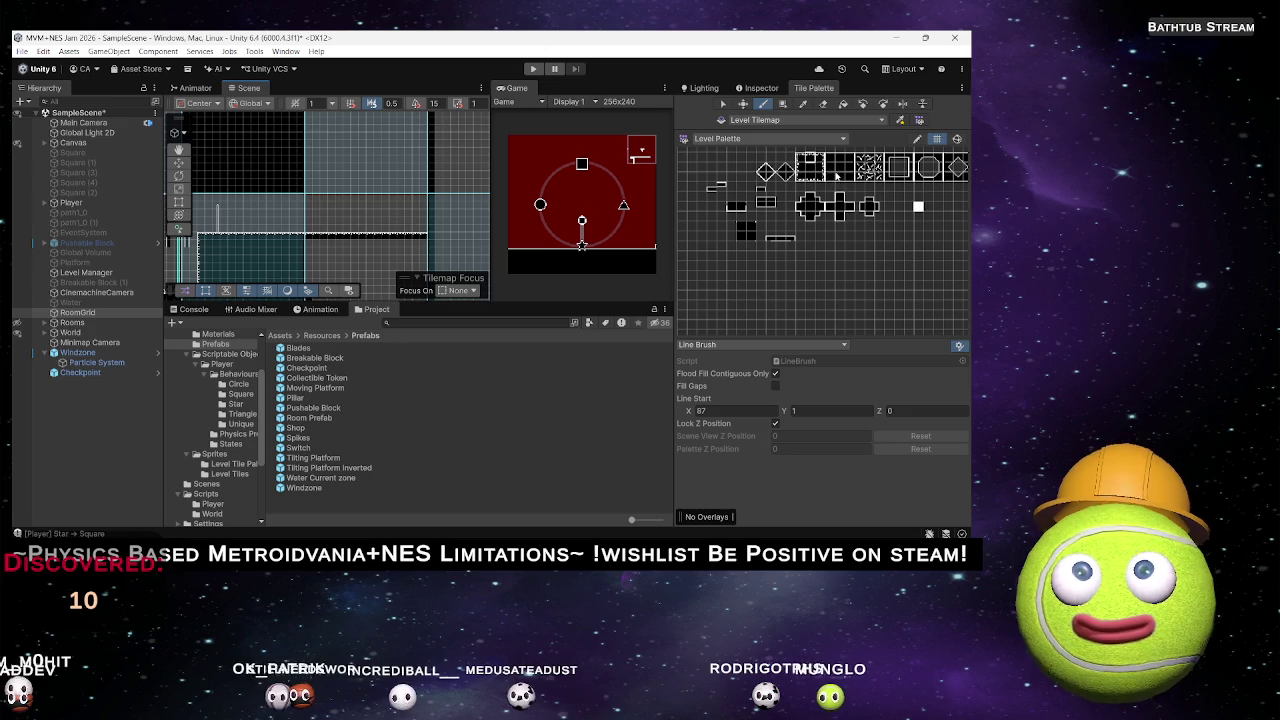
Paint a stepped line of outlined wall tiles to the right of the teal room.
left_click(458, 213)
left_click_drag(458, 213, 406, 143)
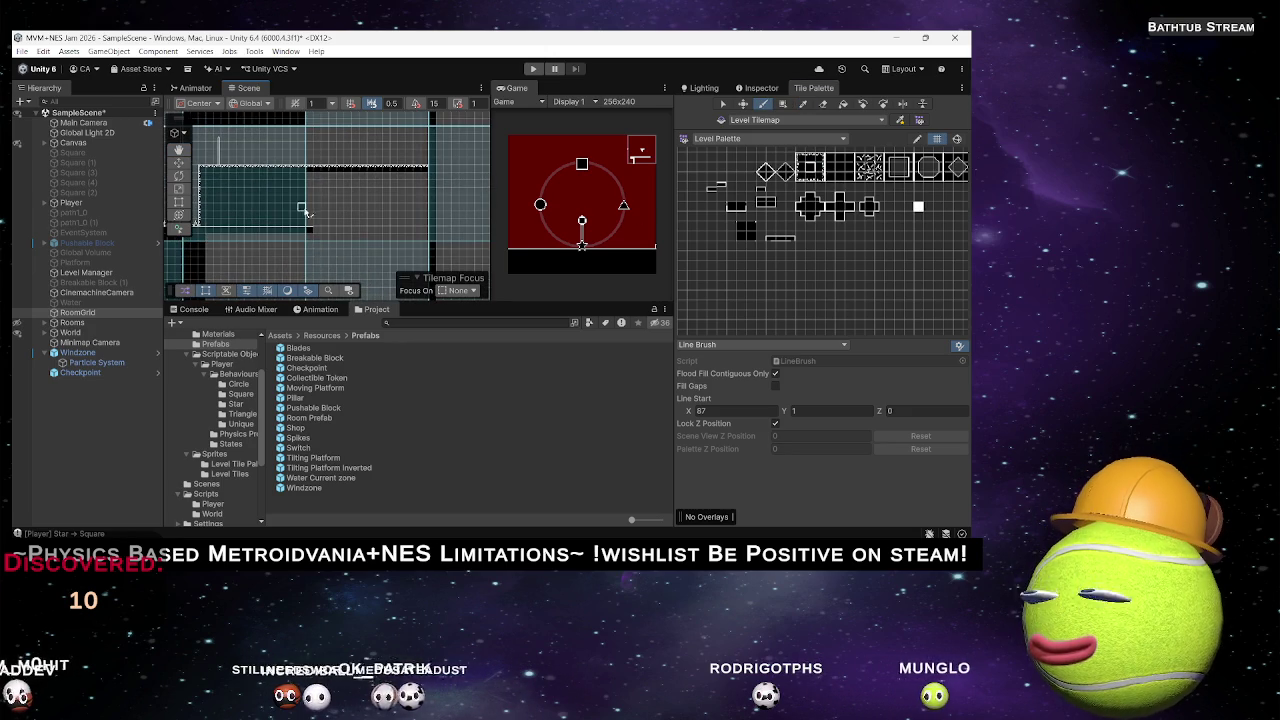
left_click(410, 230)
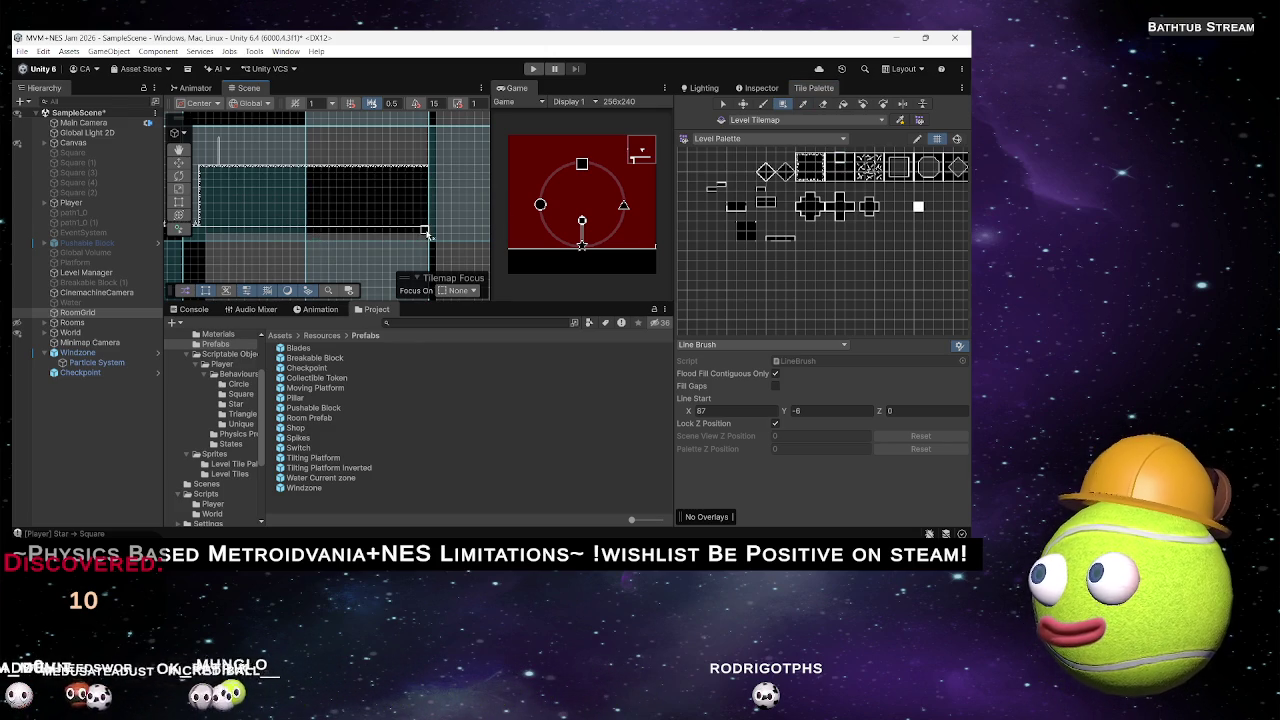
mouse_move(358, 234)
left_mouse_down()
mouse_move(380, 191)
mouse_move(388, 226)
left_mouse_up()
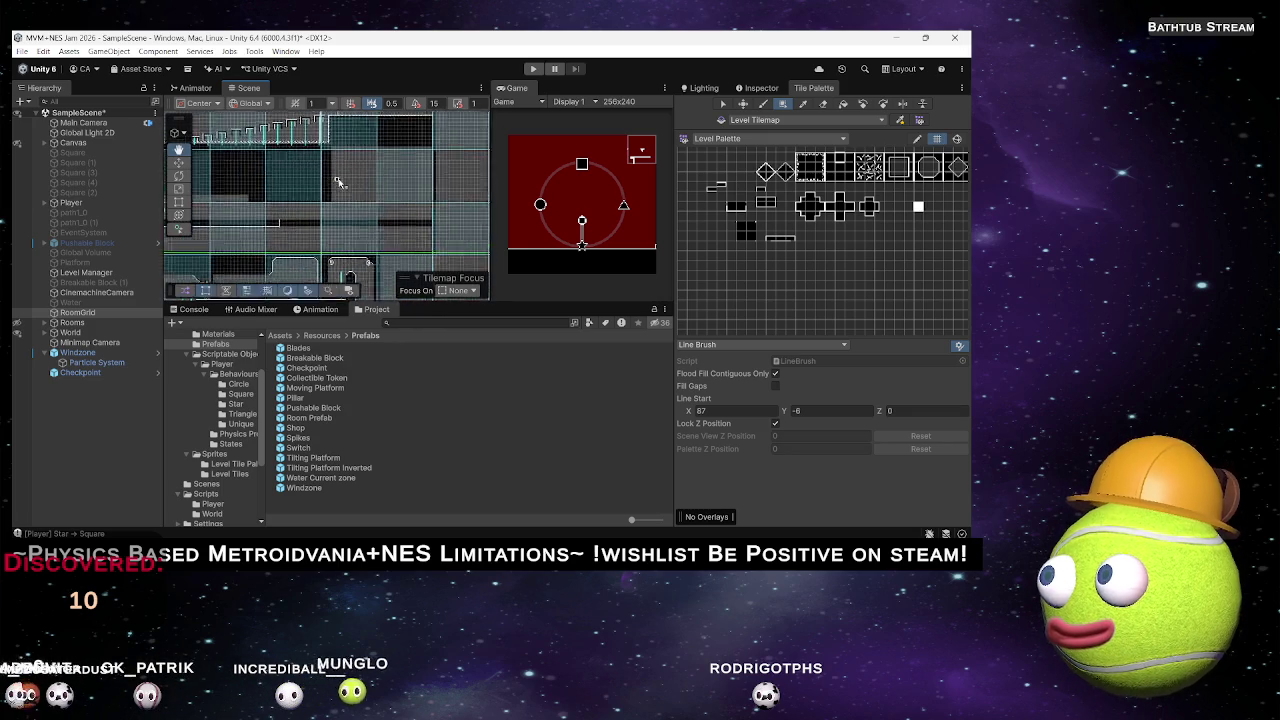
mouse_move(325, 266)
left_mouse_down()
mouse_move(343, 200)
mouse_move(323, 197)
mouse_move(279, 266)
mouse_move(351, 200)
mouse_move(400, 186)
mouse_move(371, 200)
mouse_move(323, 160)
mouse_move(333, 155)
left_mouse_up()
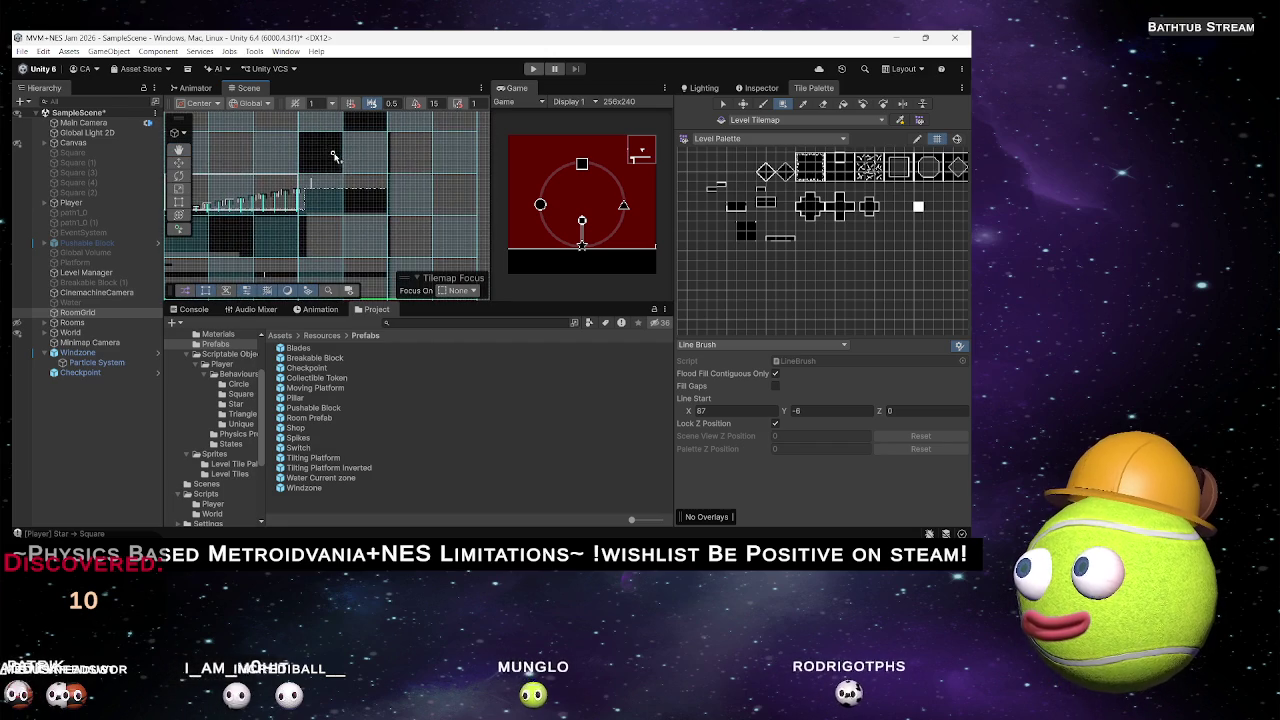
mouse_move(397, 206)
left_mouse_down()
mouse_move(291, 199)
mouse_move(283, 258)
mouse_move(297, 298)
mouse_move(312, 299)
mouse_move(309, 221)
left_mouse_up()
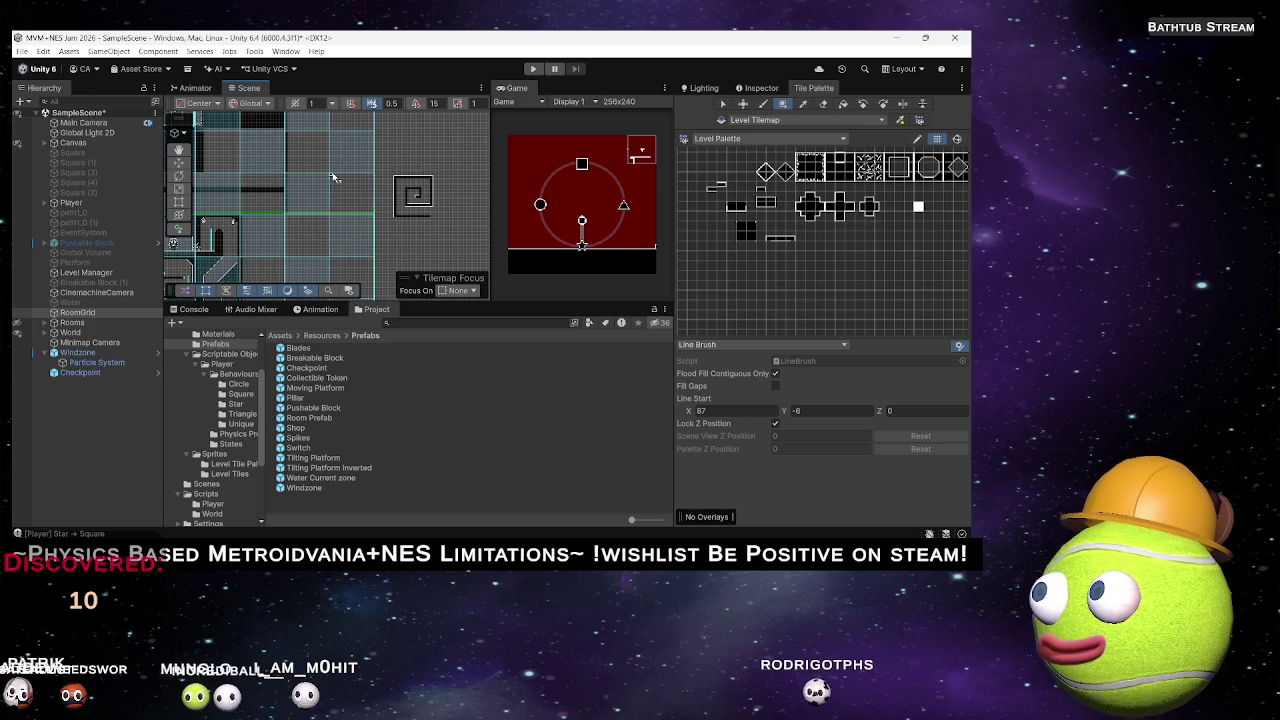
left_click_drag(411, 123, 411, 168)
scroll(411, 168, "up", 5)
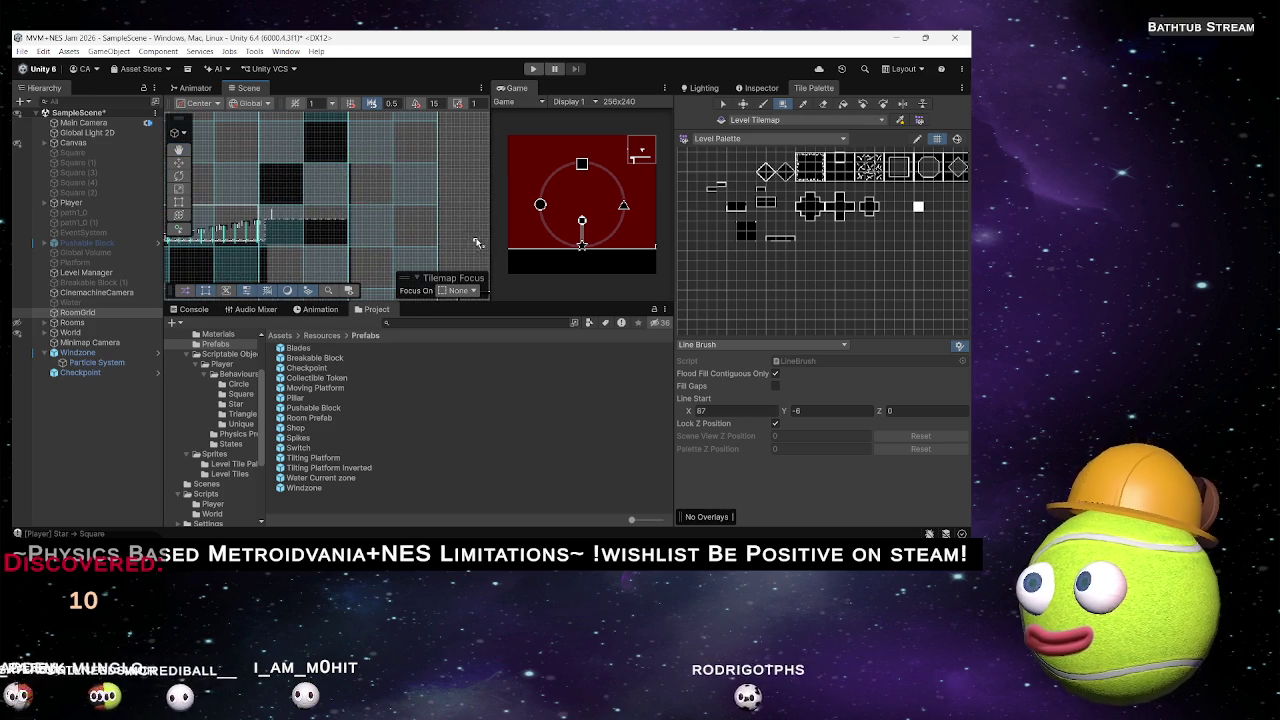
scroll(399, 229, "down", 5)
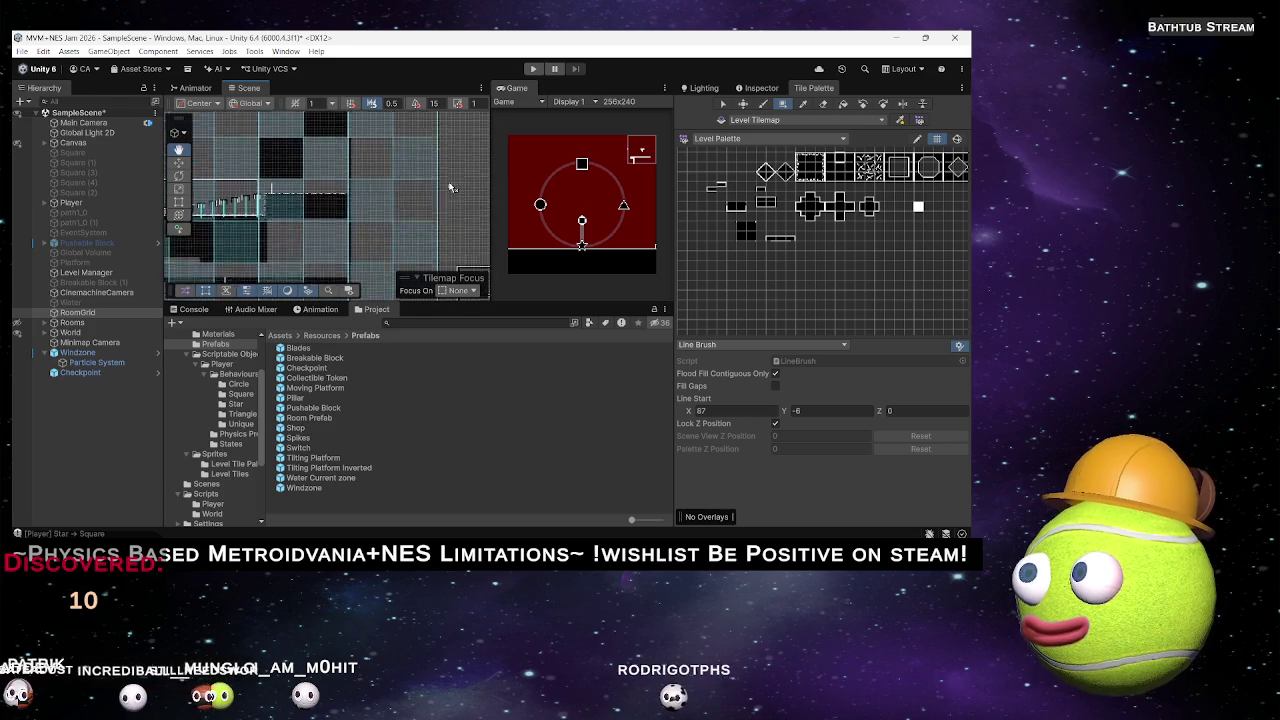
mouse_move(393, 193)
left_mouse_down()
mouse_move(450, 250)
mouse_move(405, 150)
mouse_move(357, 139)
left_mouse_up()
left_click(743, 104)
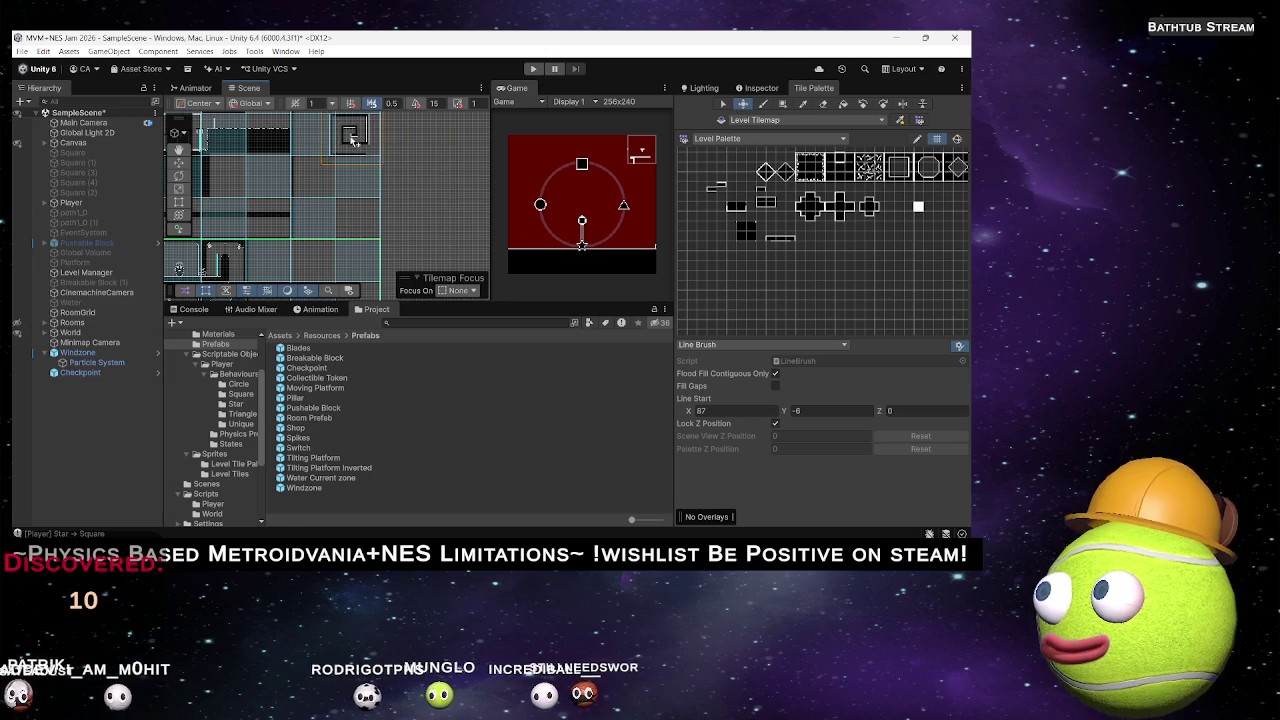
scroll(313, 231, "up", 3)
scroll(313, 231, "up", 3)
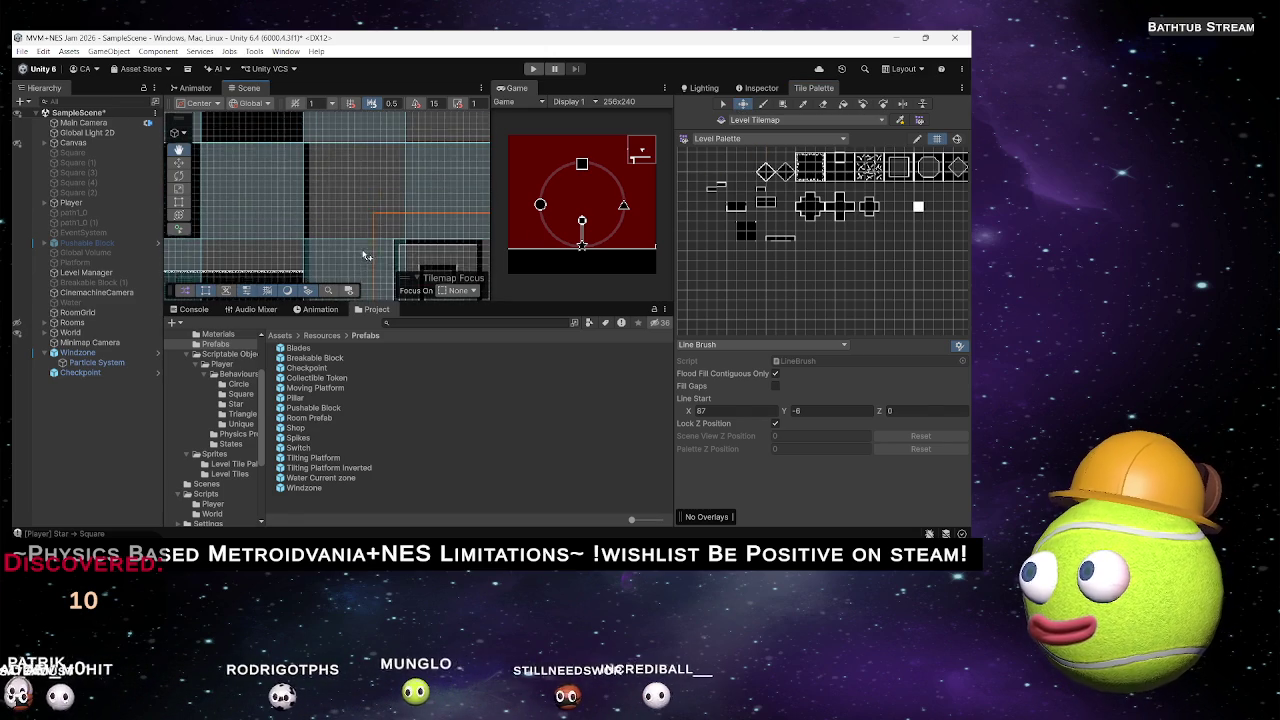
left_click_drag(410, 250, 240, 160)
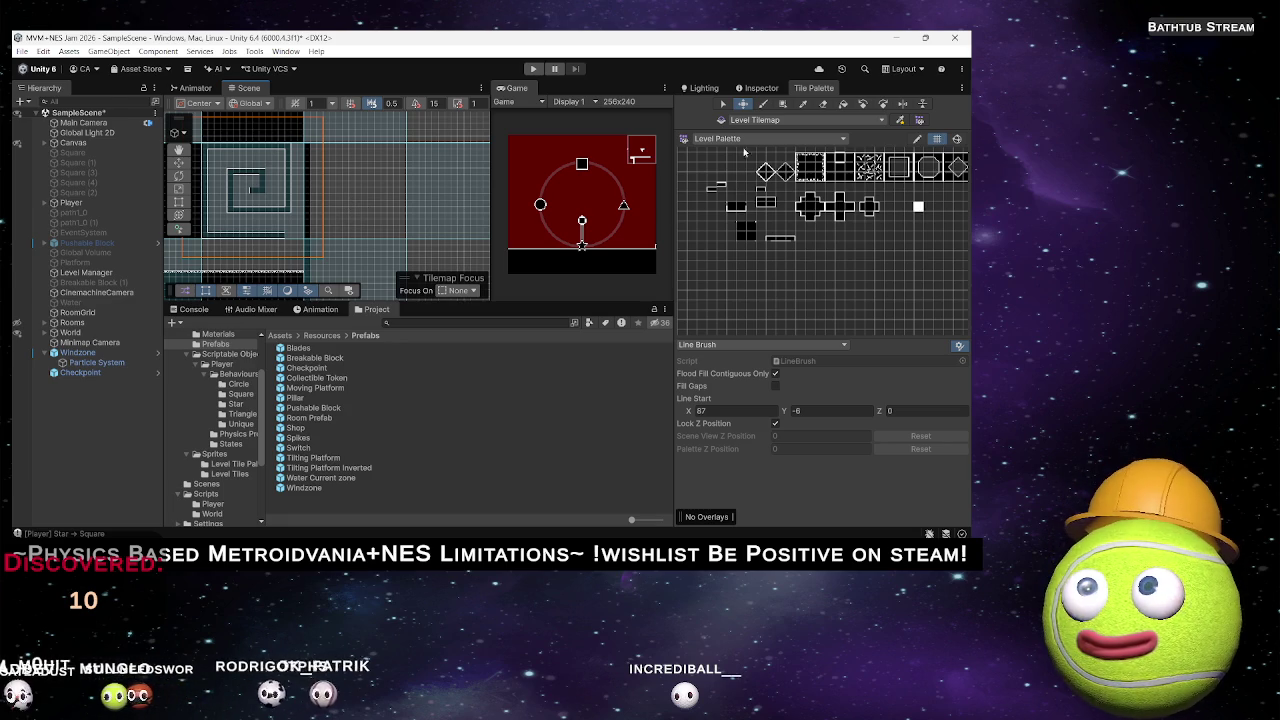
left_click(723, 103)
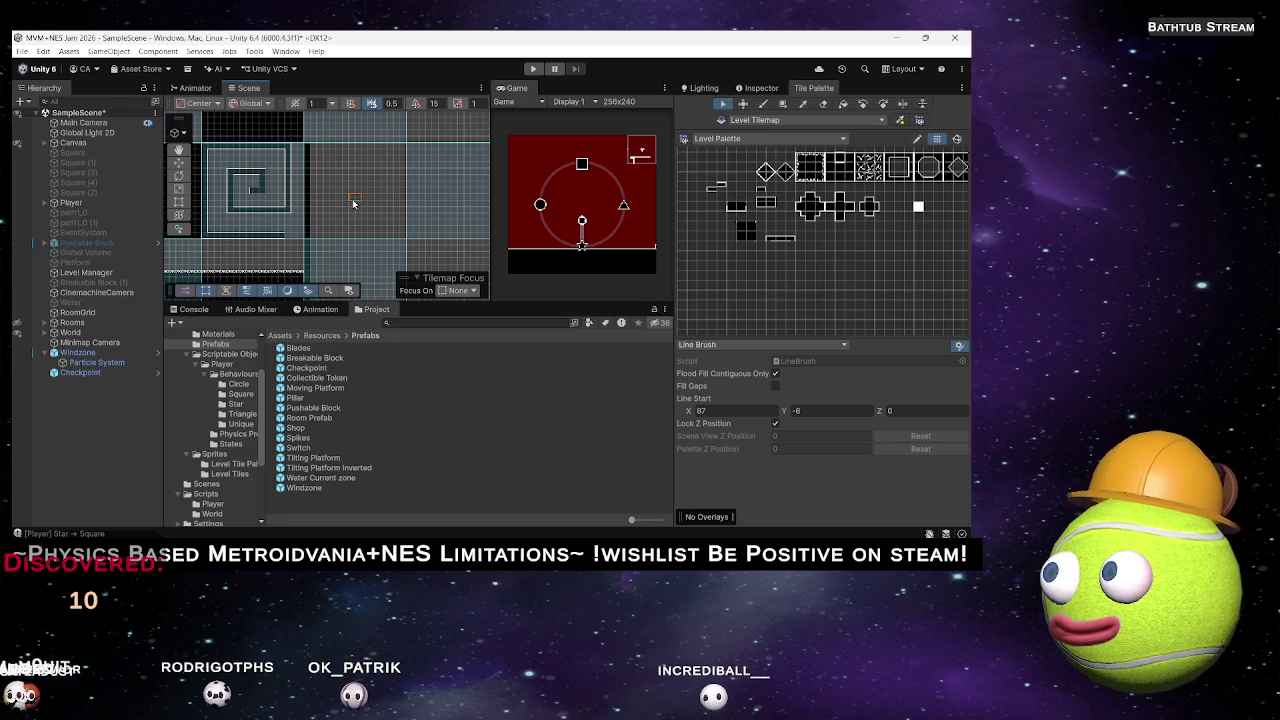
Switch the Tile Palette to the Eraser and mark a starting tile near the spiral.
left_click_drag(271, 224, 378, 244)
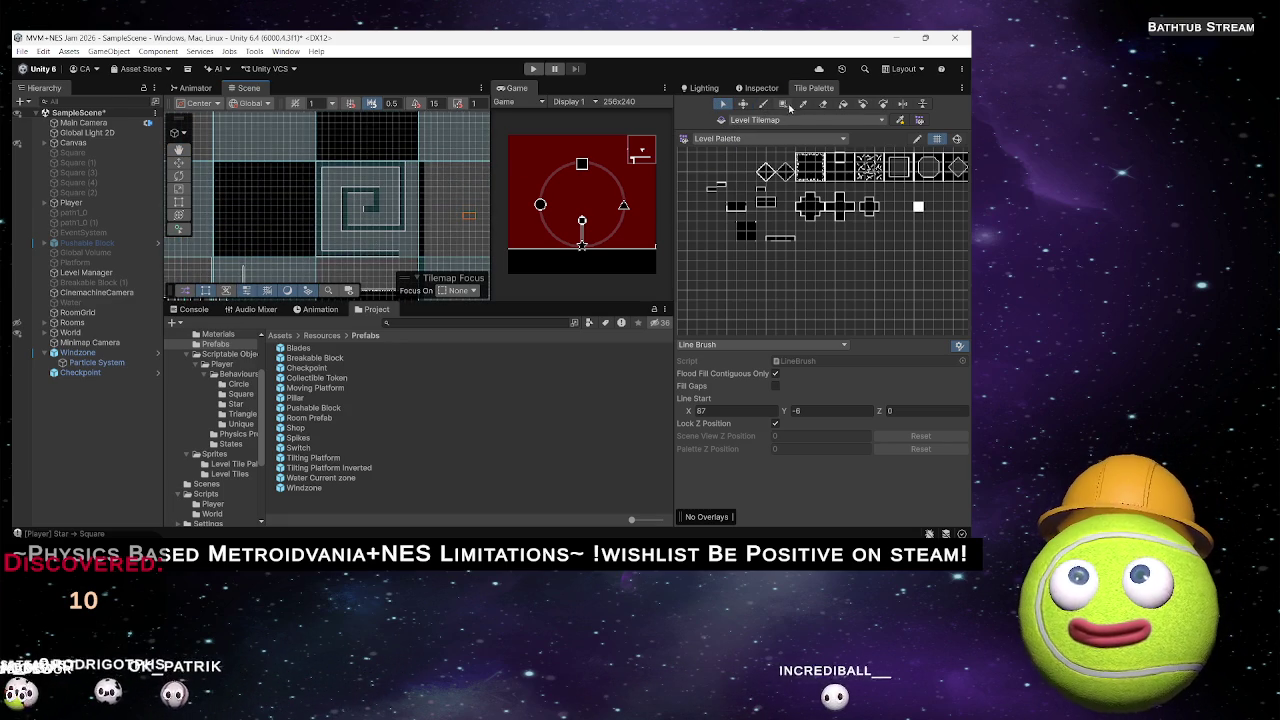
left_click(823, 103)
mouse_move(275, 190)
left_mouse_down()
mouse_move(330, 235)
mouse_move(352, 196)
left_mouse_up()
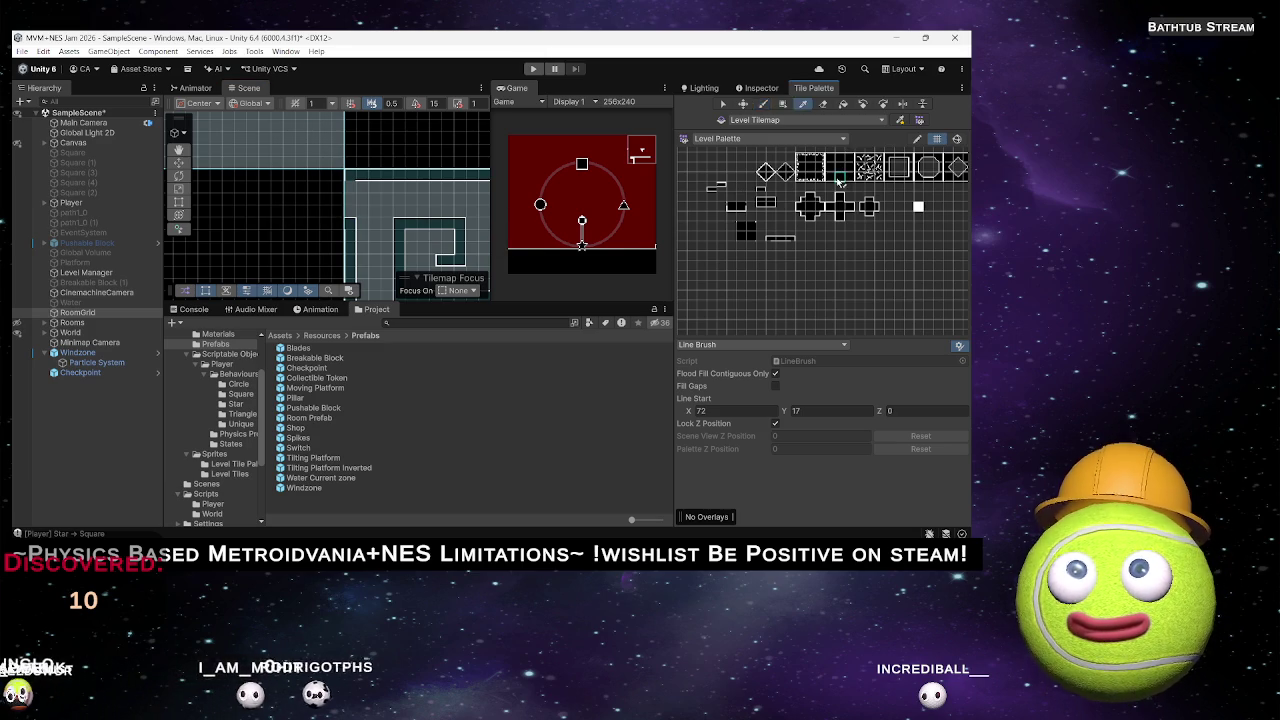
left_click(347, 201)
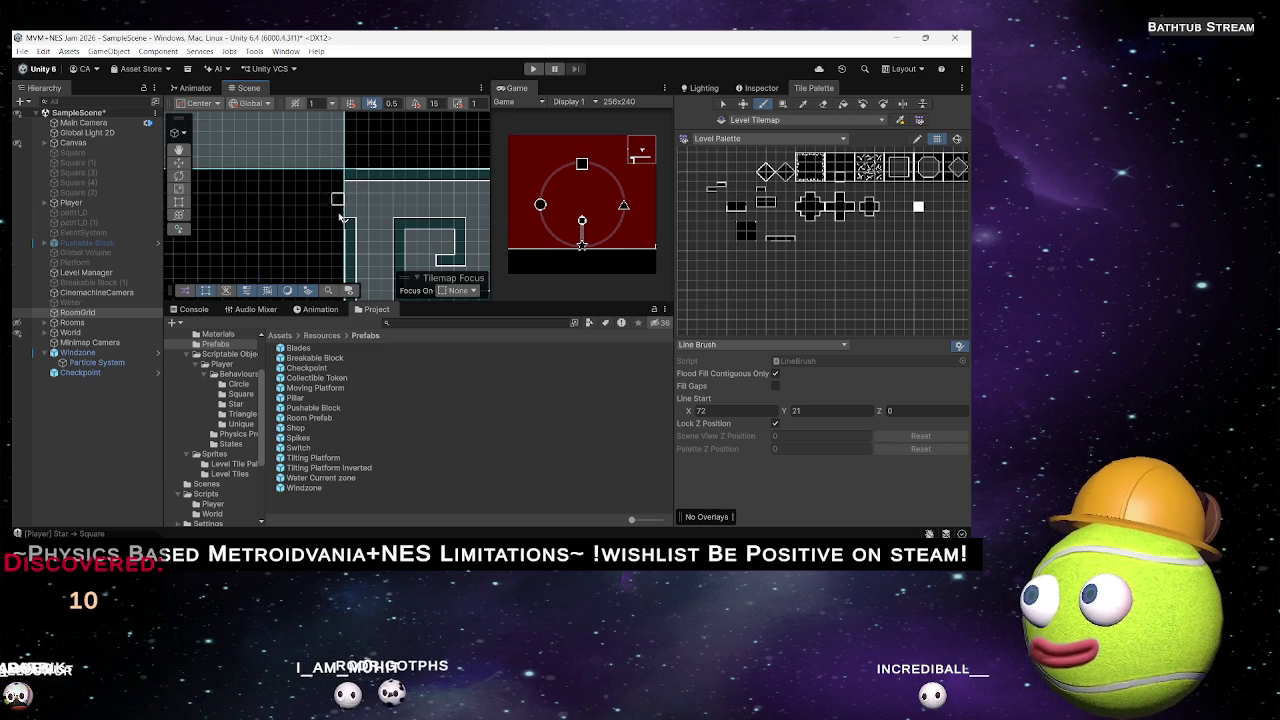
Pan around the spiral room with the arrow keys and start a vertical tile line down the column.
key("Right")
key("Down")
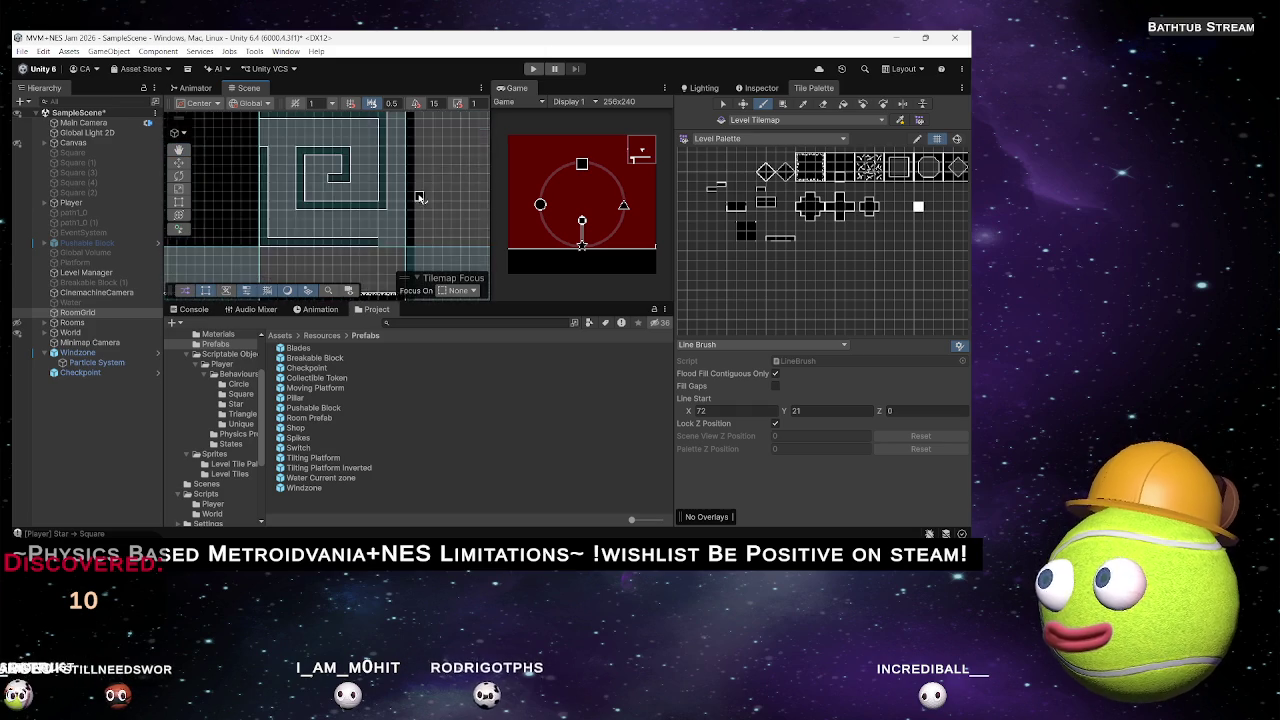
key("Right")
key("Down")
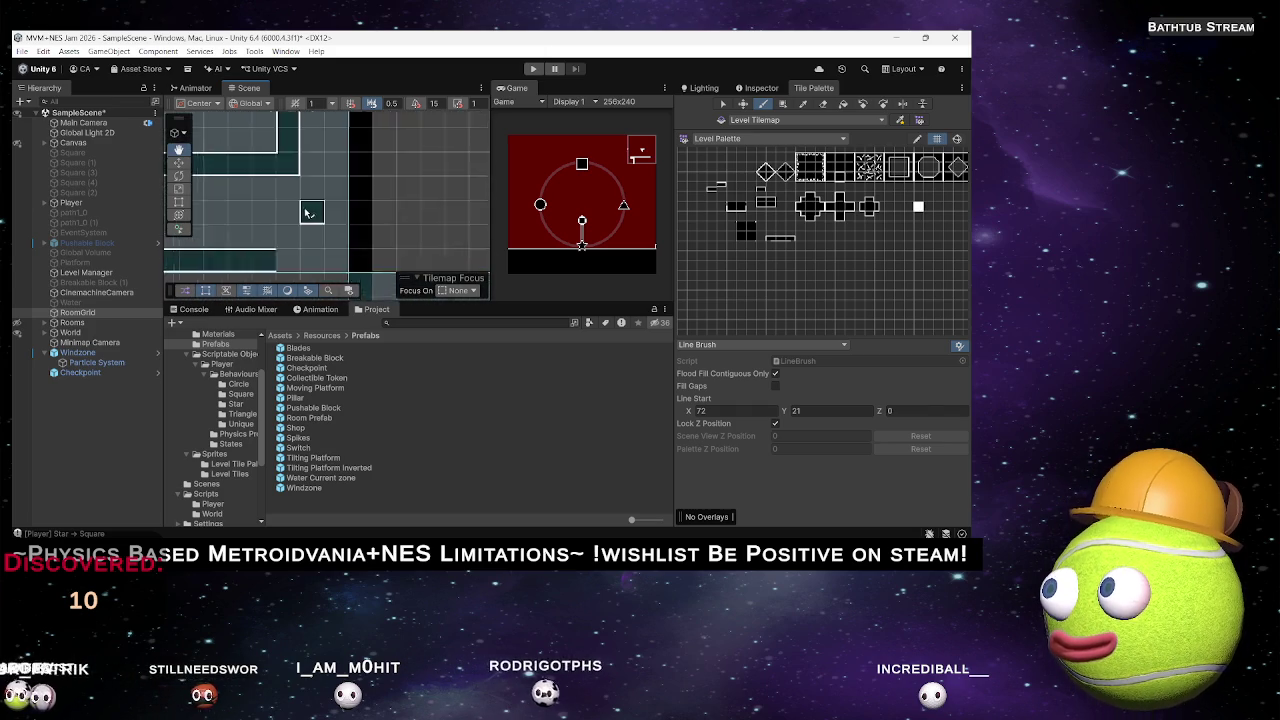
key("Right")
key("Down")
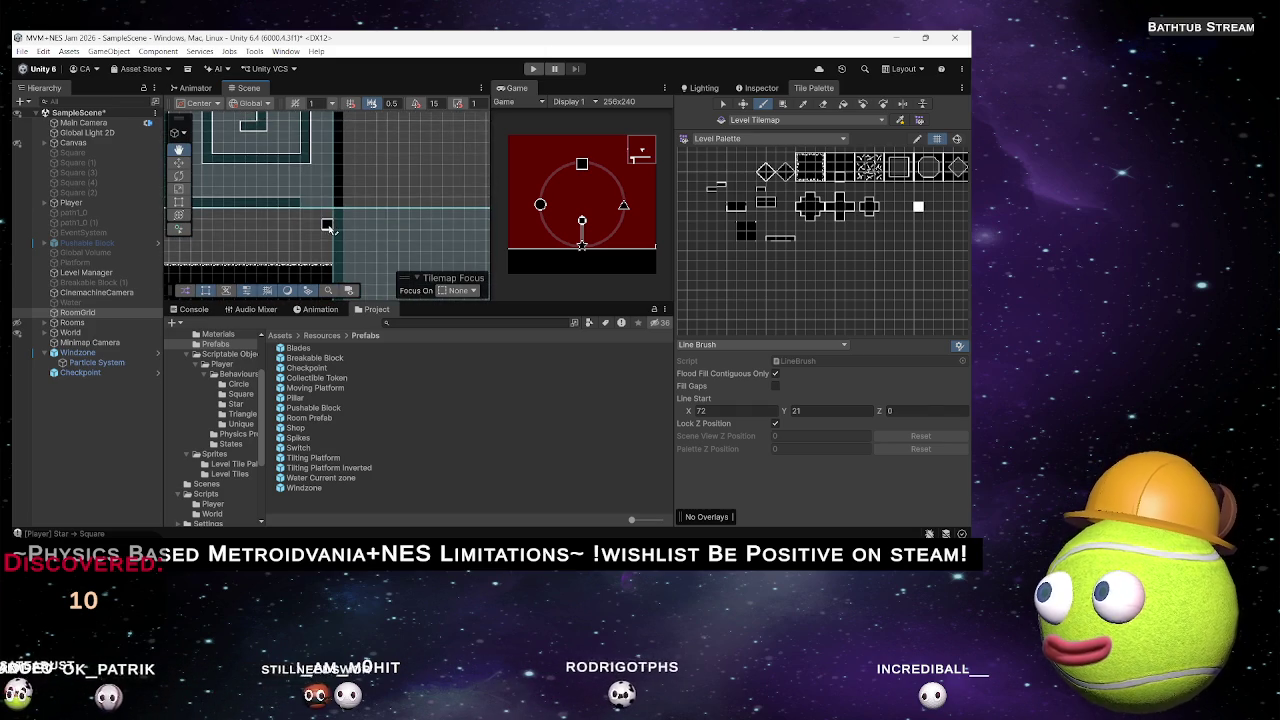
key("Left")
key("Up")
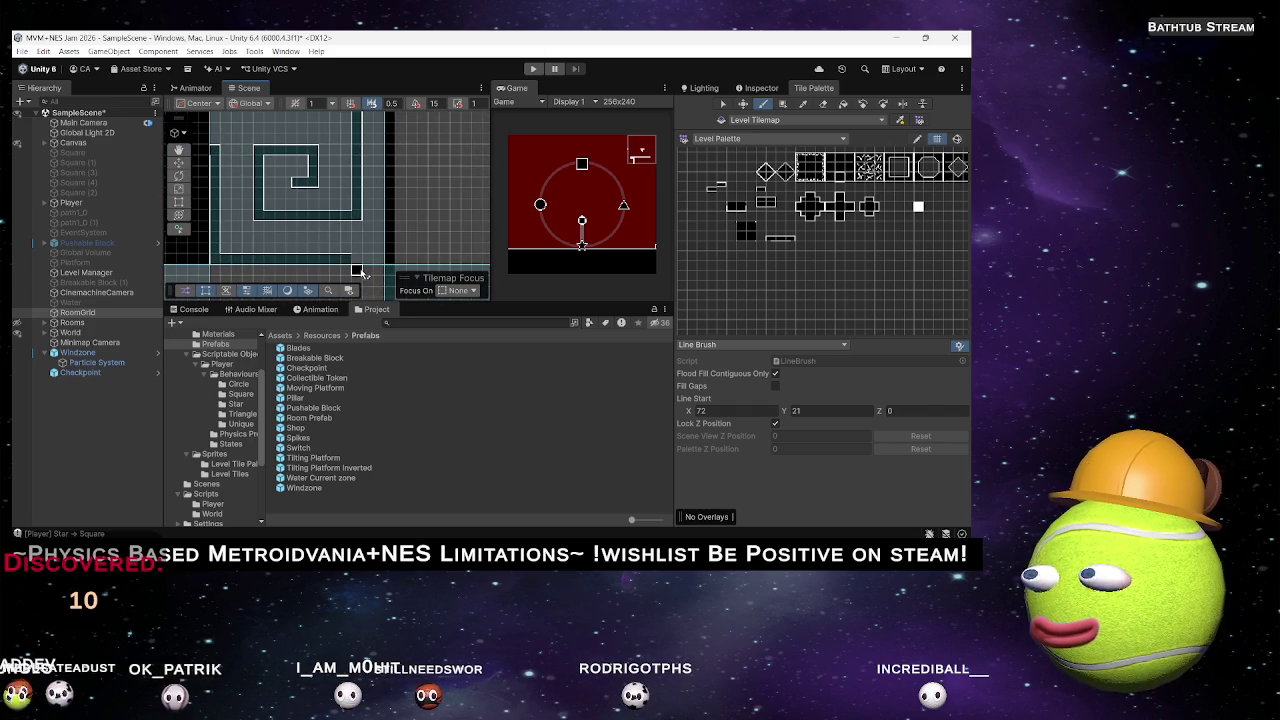
key("Left")
key("Up")
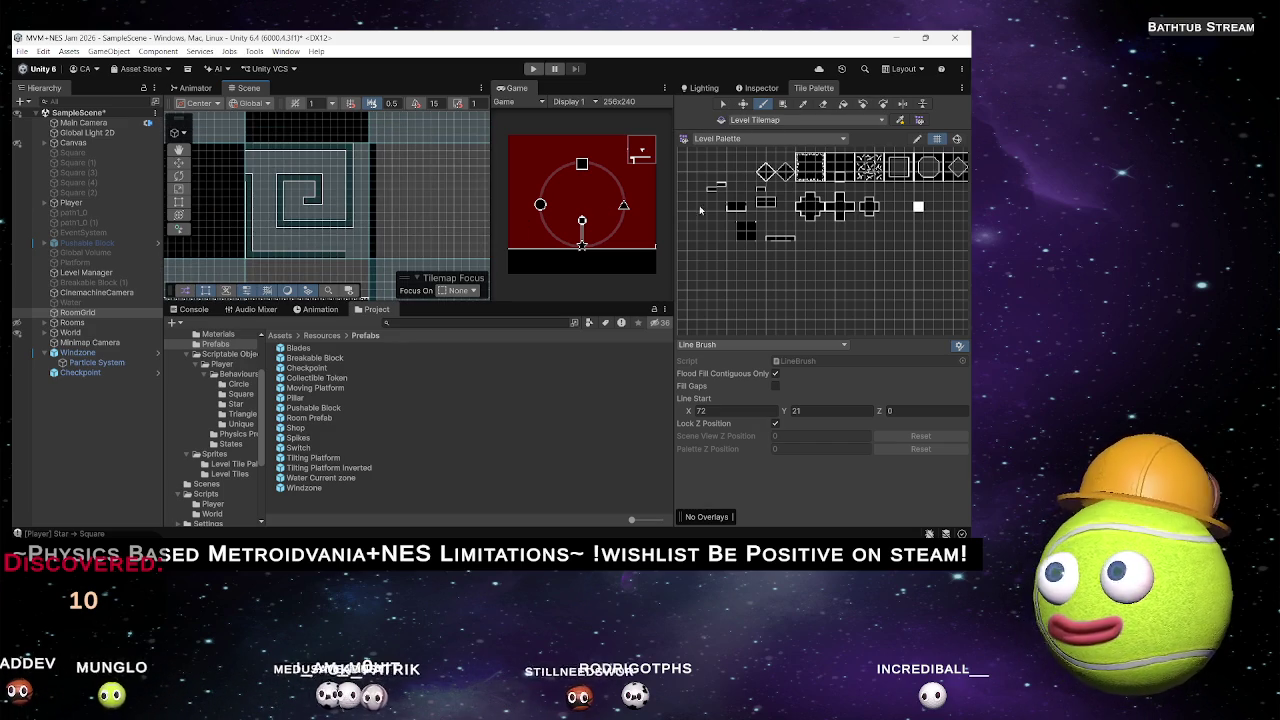
left_click(371, 150)
Paint the vertical and horizontal wall lines along the spiral room's right edge.
left_click(375, 222)
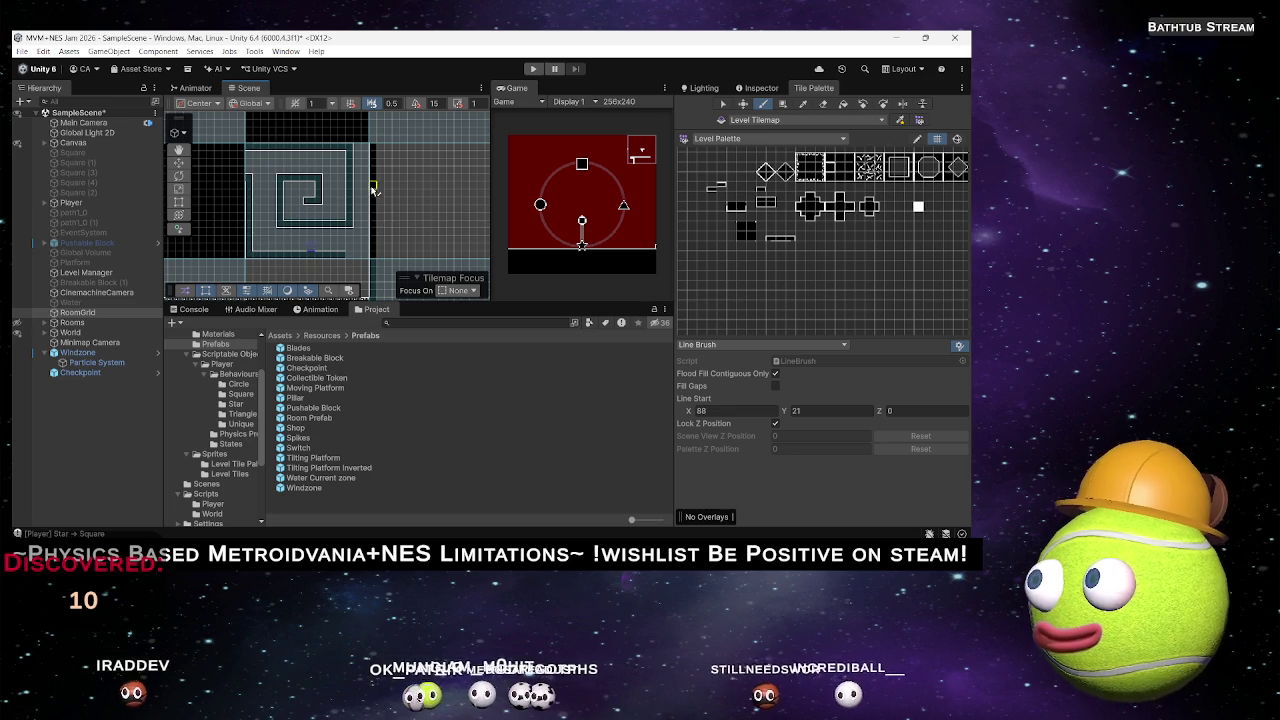
left_click_drag(356, 195, 360, 185)
scroll(360, 185, "up", 5)
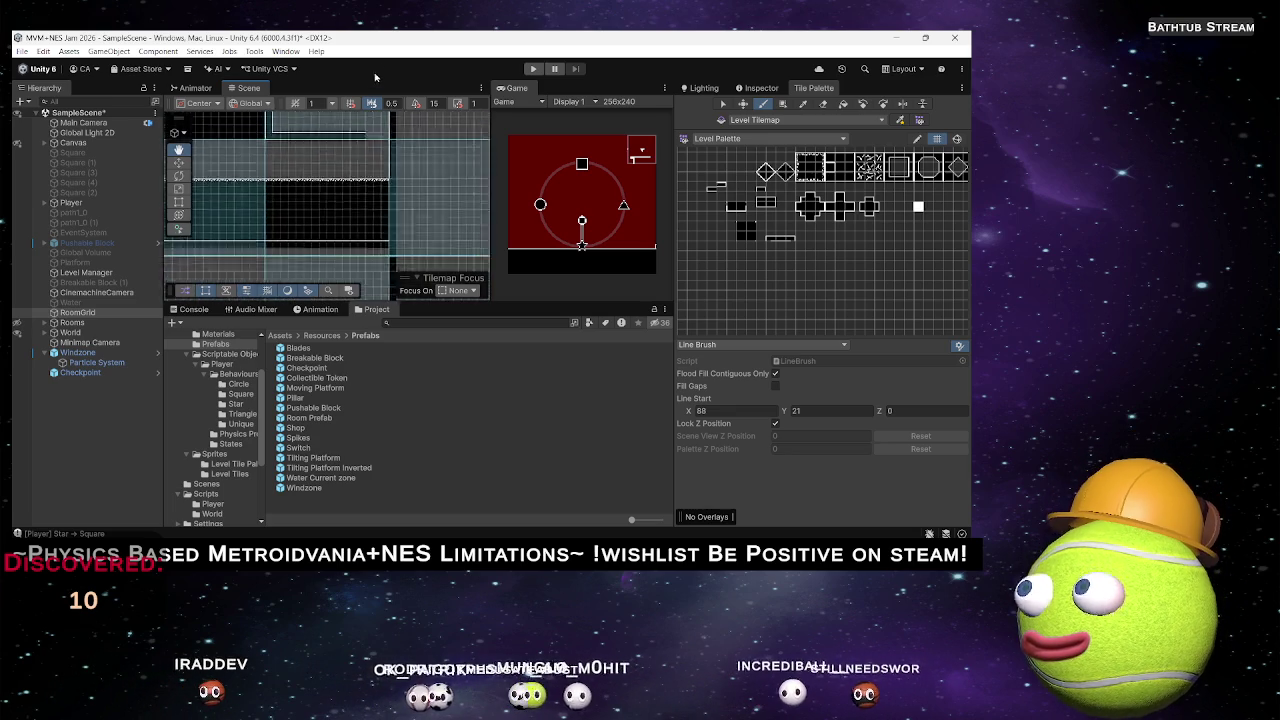
left_click(390, 210)
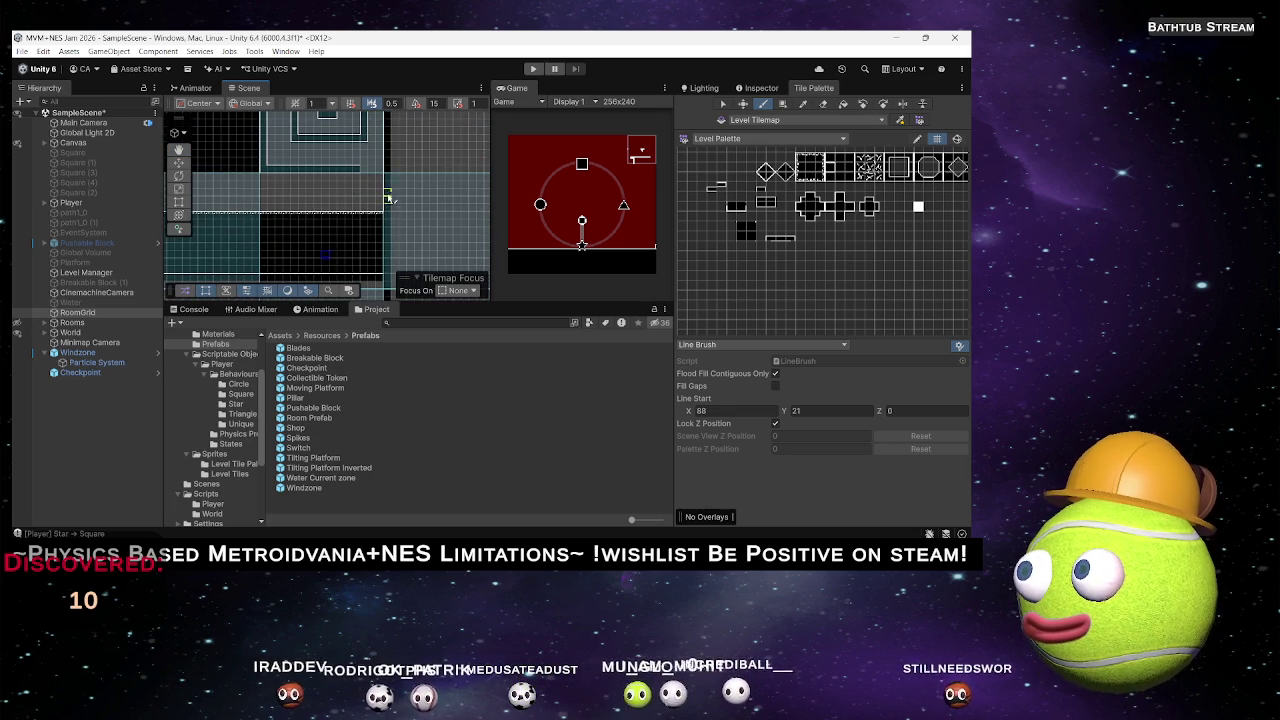
scroll(393, 215, "up", 4)
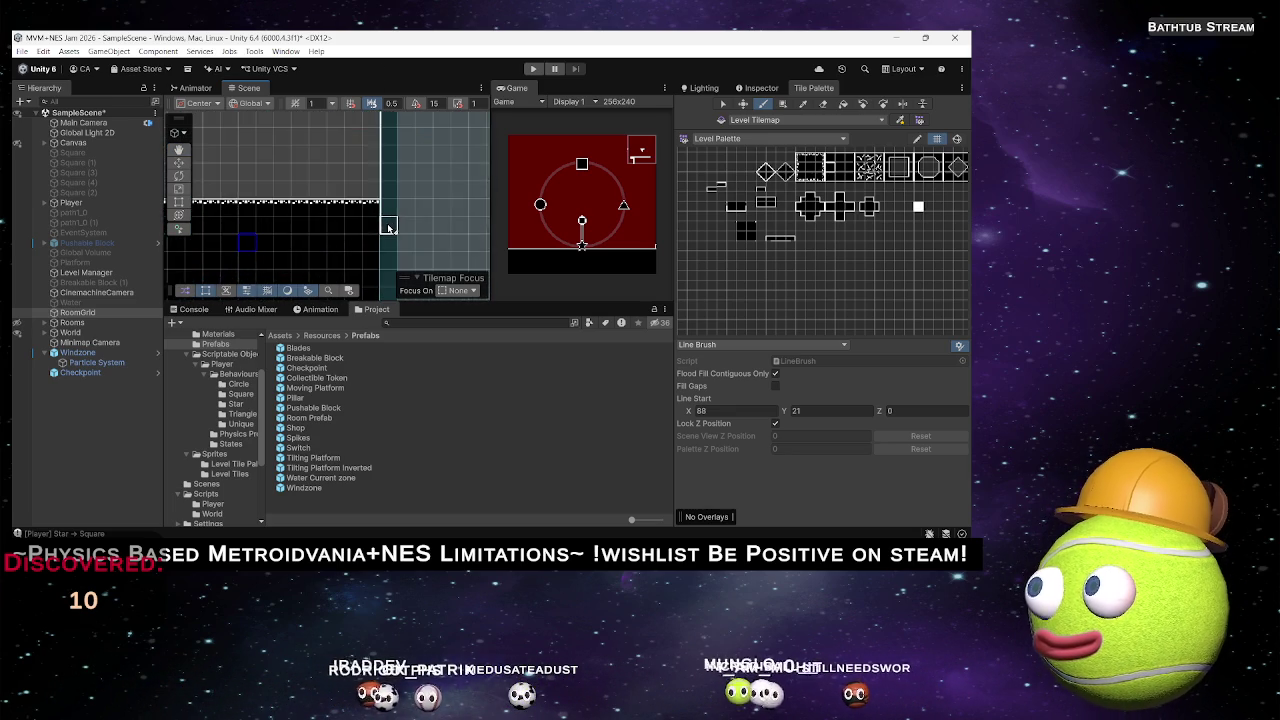
scroll(355, 222, "up", 2)
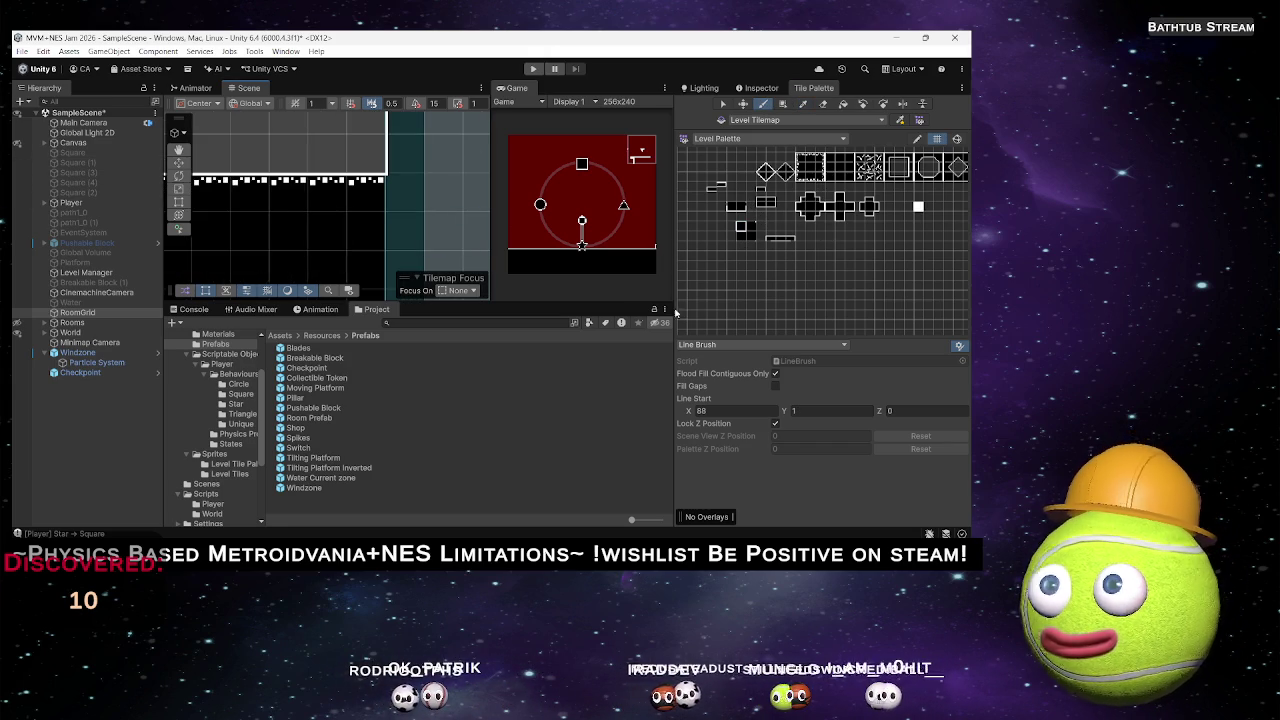
scroll(397, 204, "down", 2)
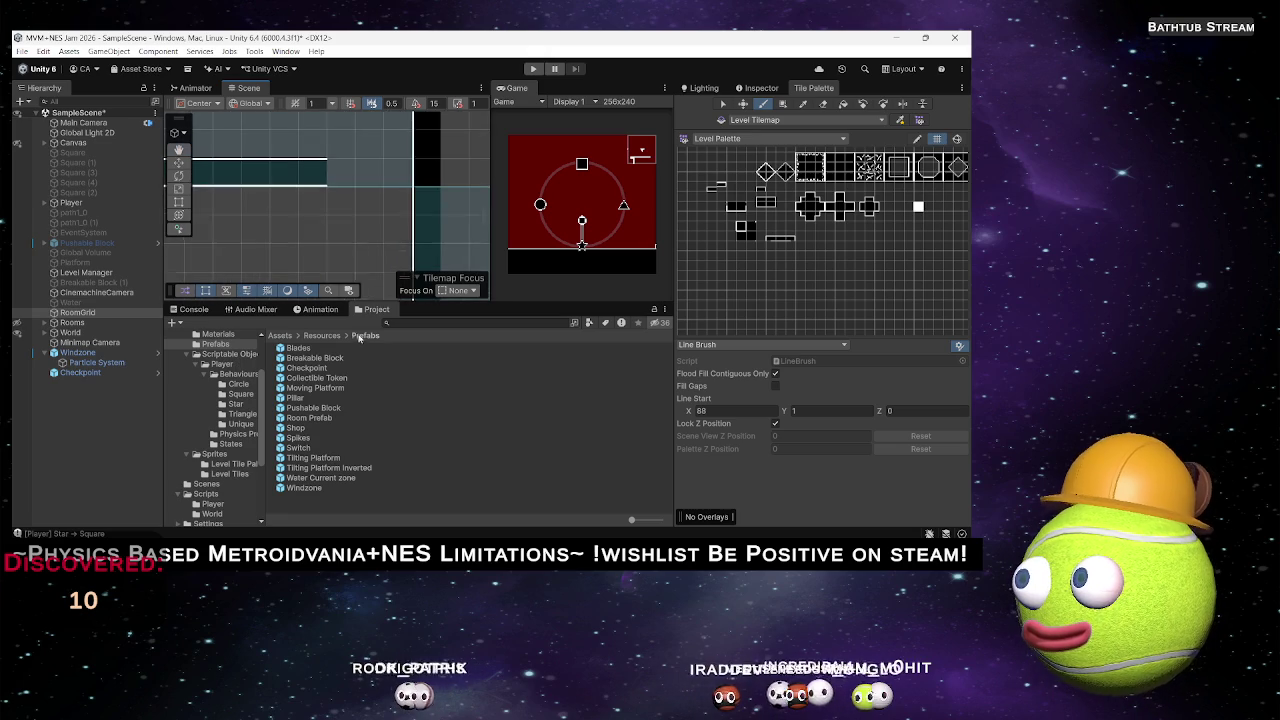
Pan and zoom along the dotted tile column to inspect the spiral room's edges.
left_click_drag(358, 238, 329, 171)
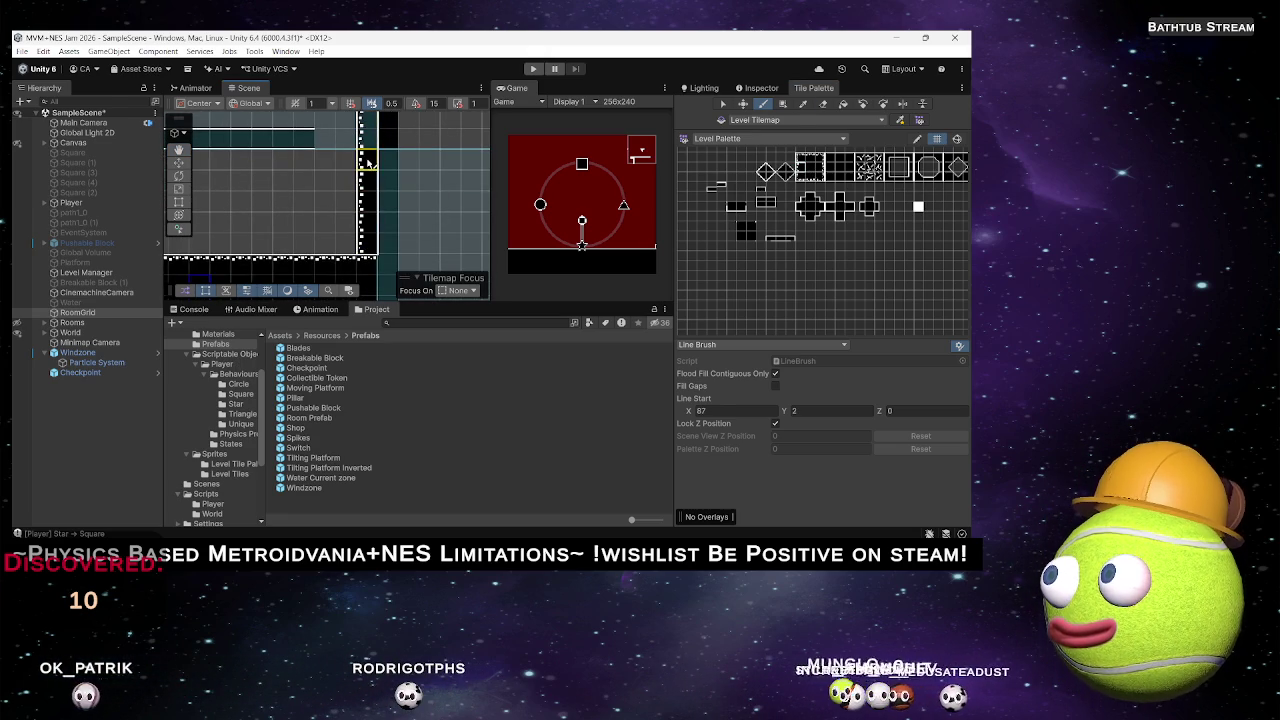
left_click_drag(365, 243, 367, 292)
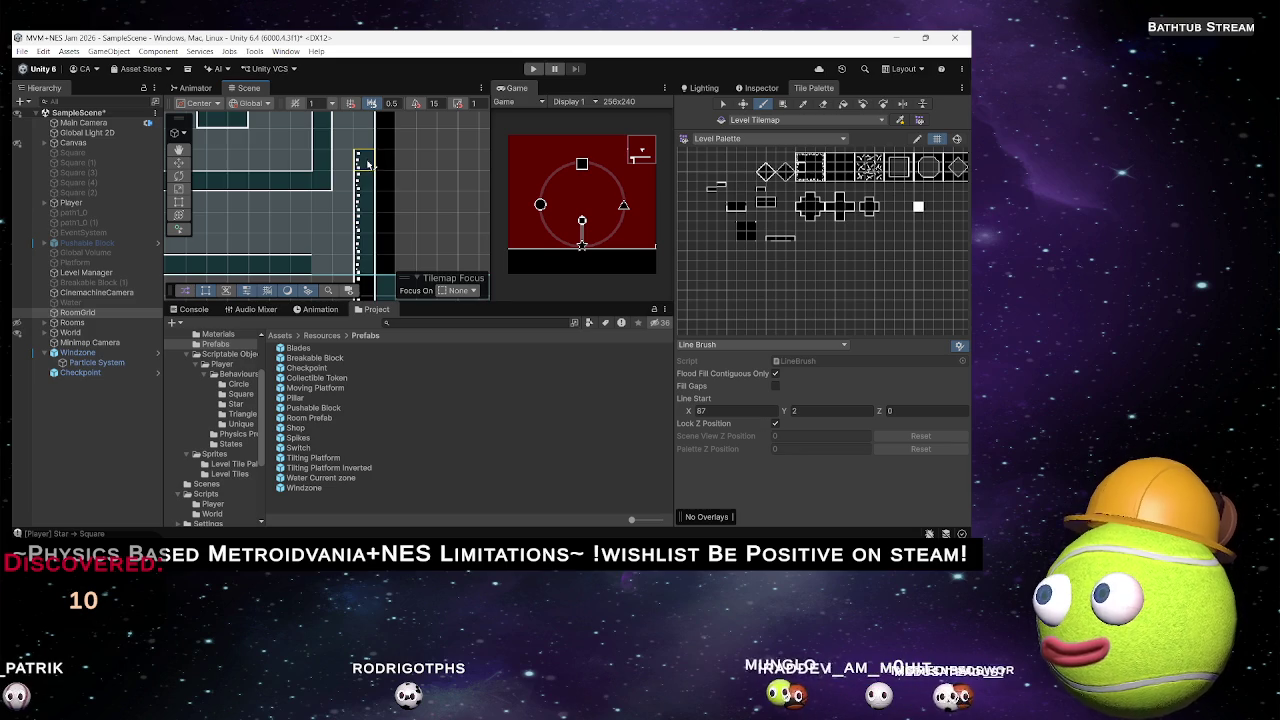
key("Up")
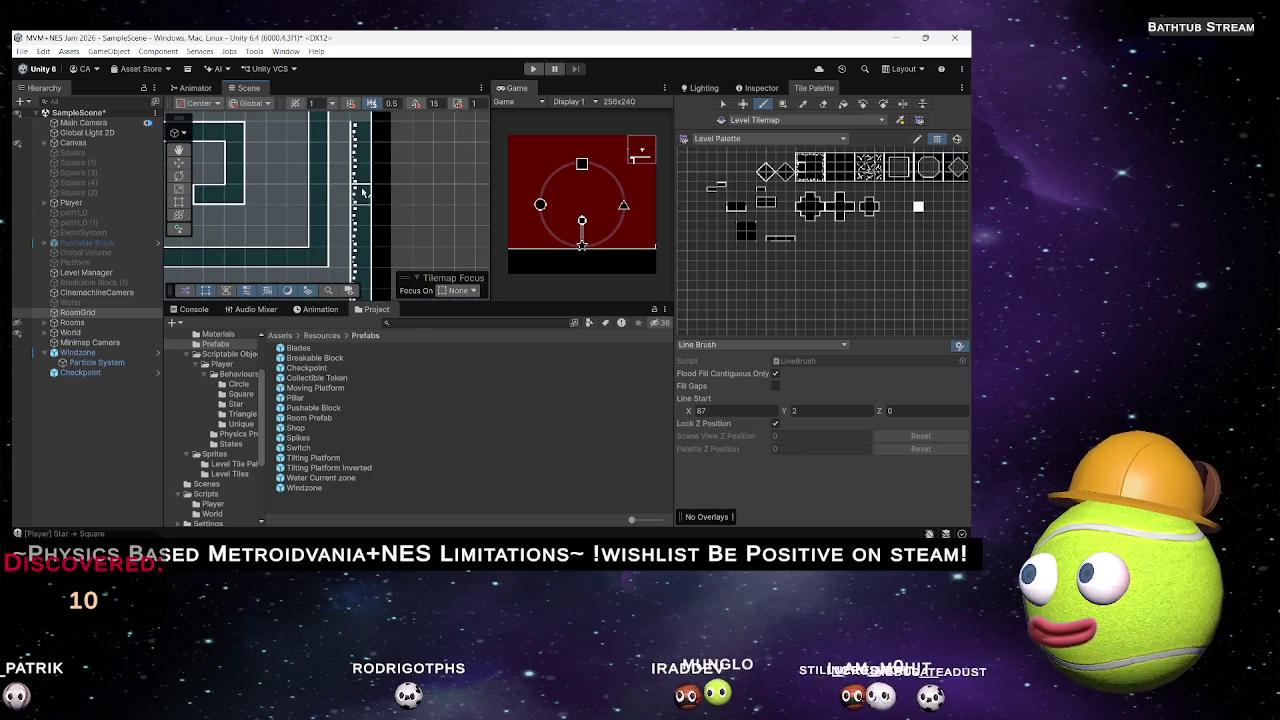
left_click_drag(363, 192, 348, 296)
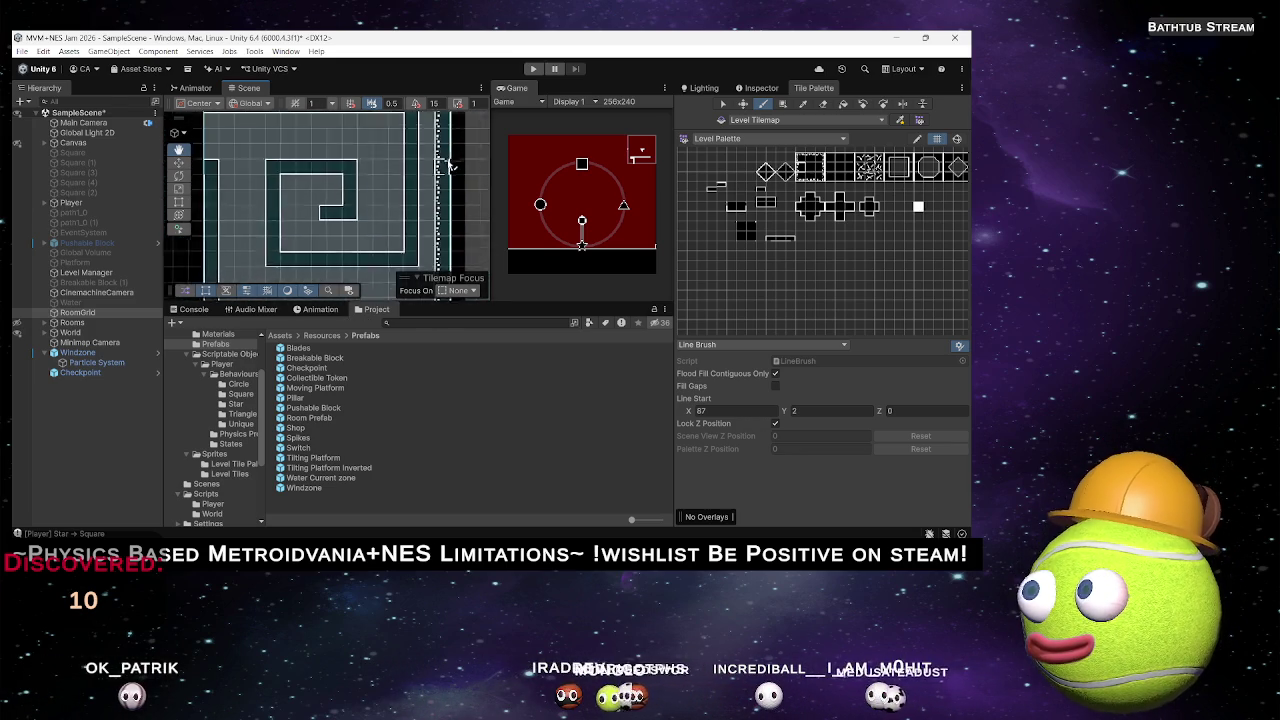
key("Down")
key("Left")
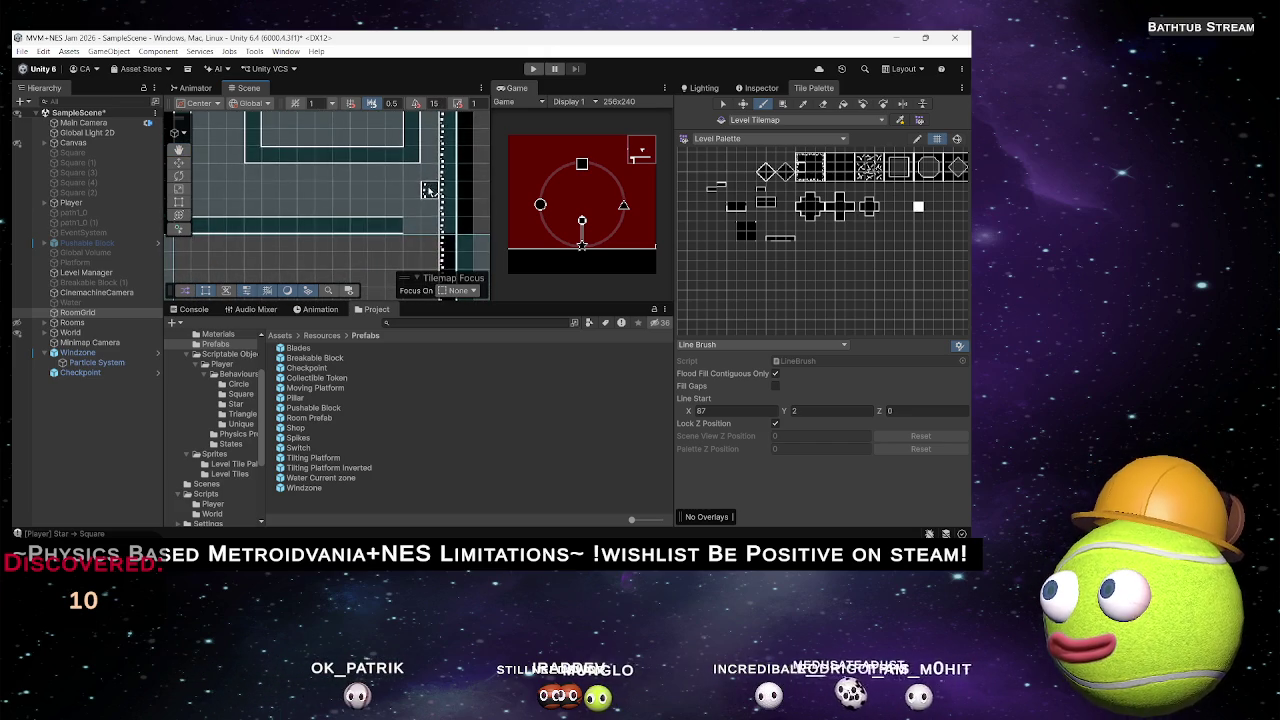
key("Up")
key("Up")
key("Up")
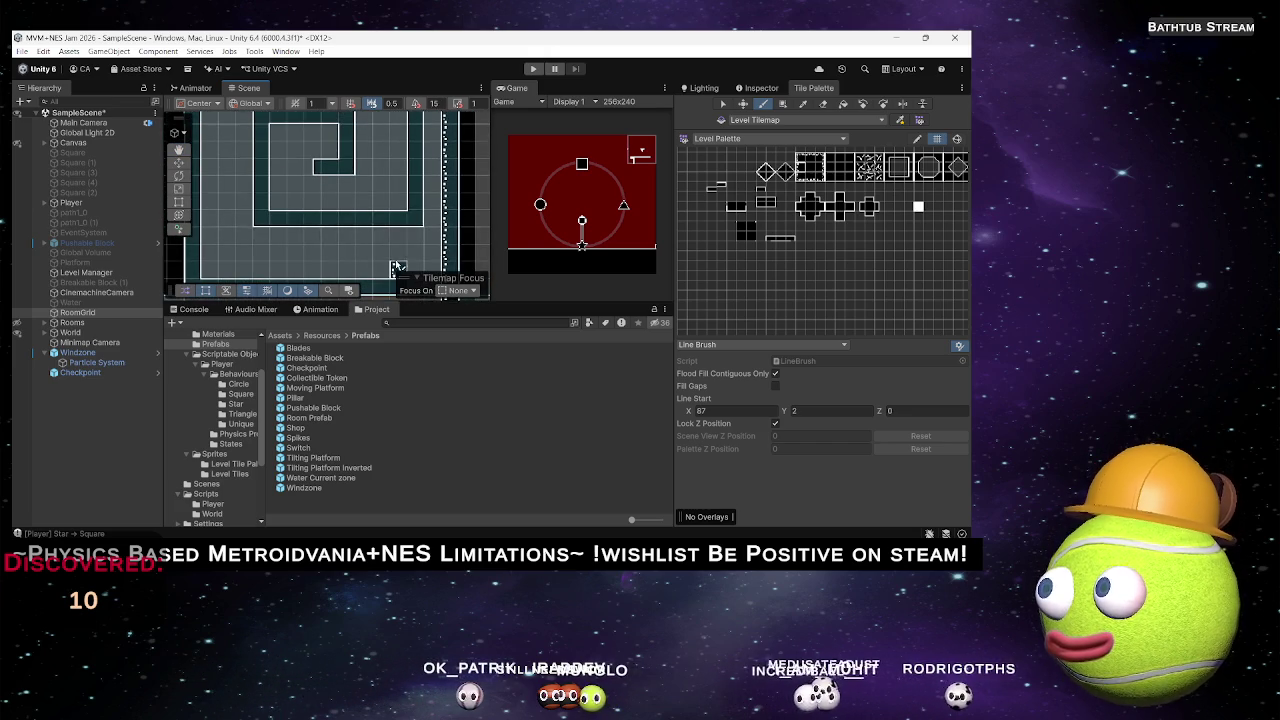
scroll(440, 205, "up", 2)
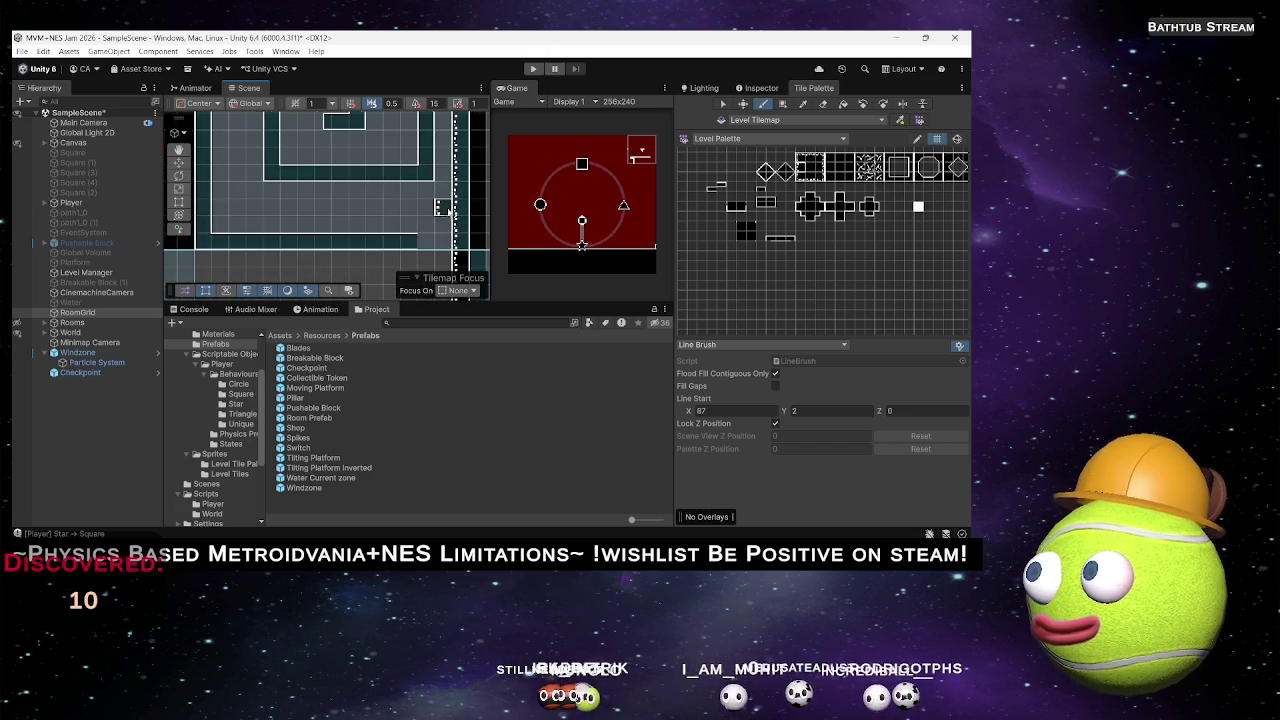
scroll(437, 207, "down", 2)
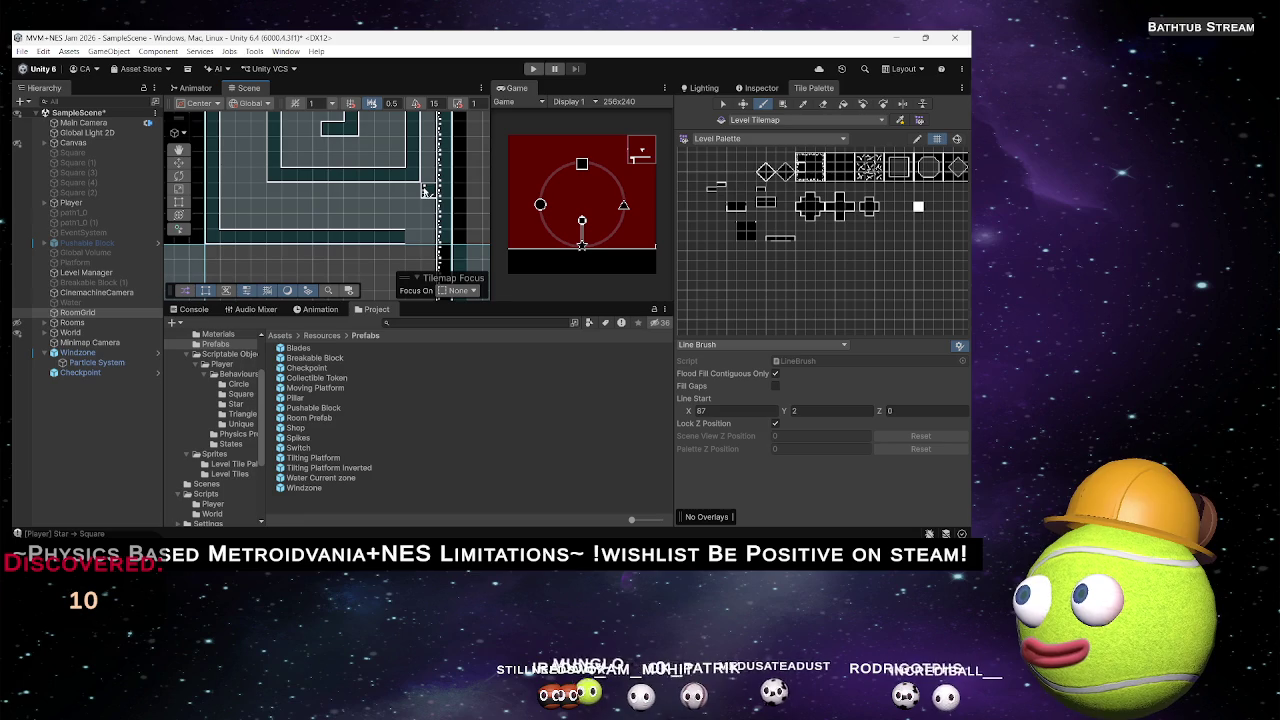
scroll(430, 207, "down", 3)
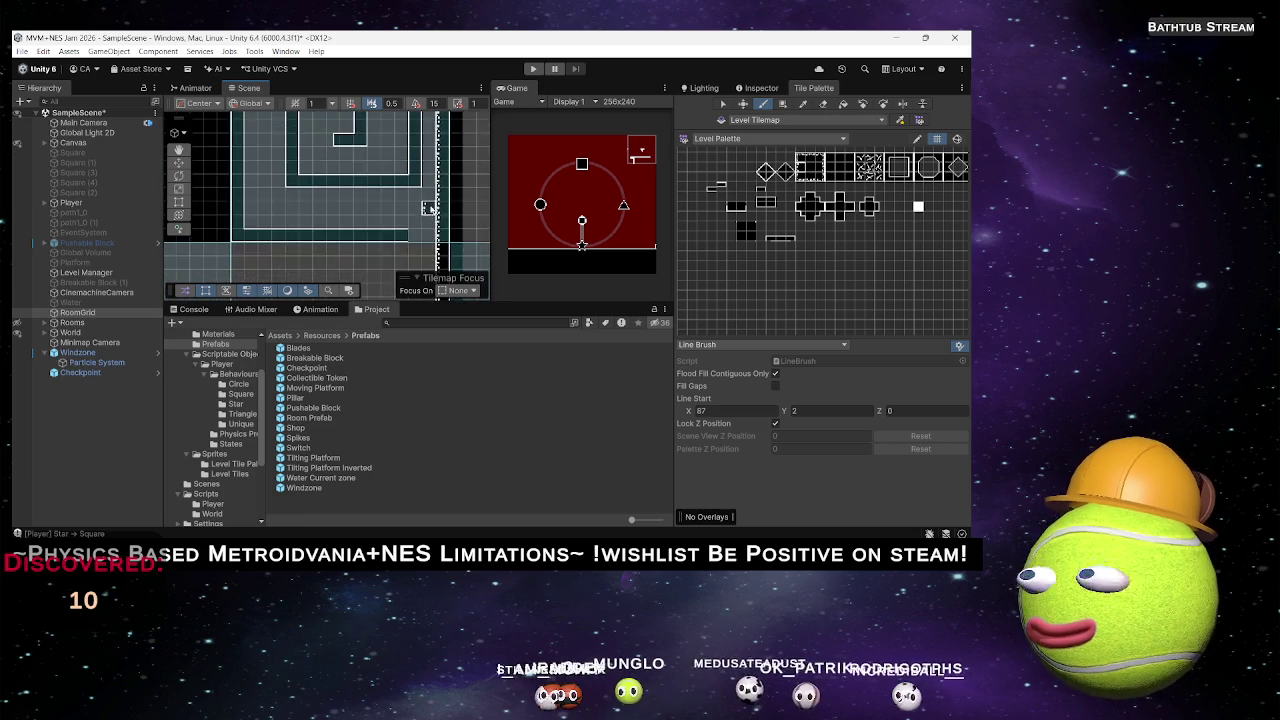
scroll(428, 208, "up", 2)
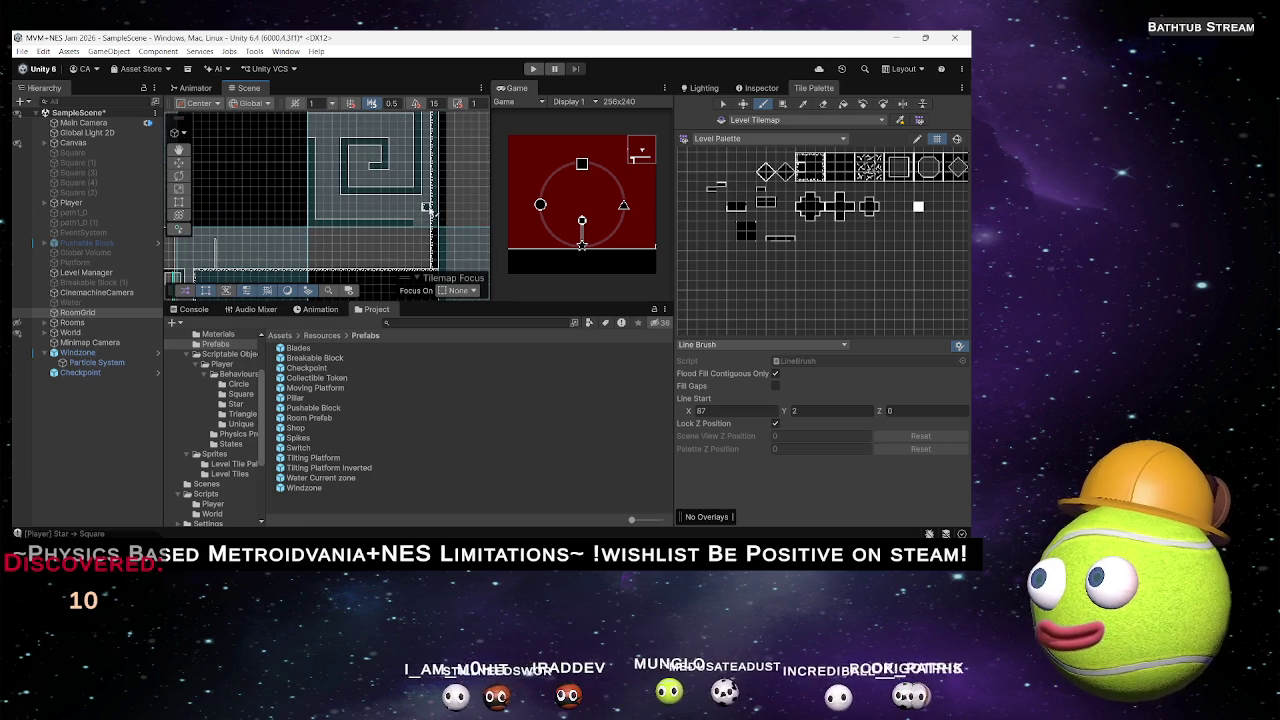
left_click_drag(450, 207, 462, 208)
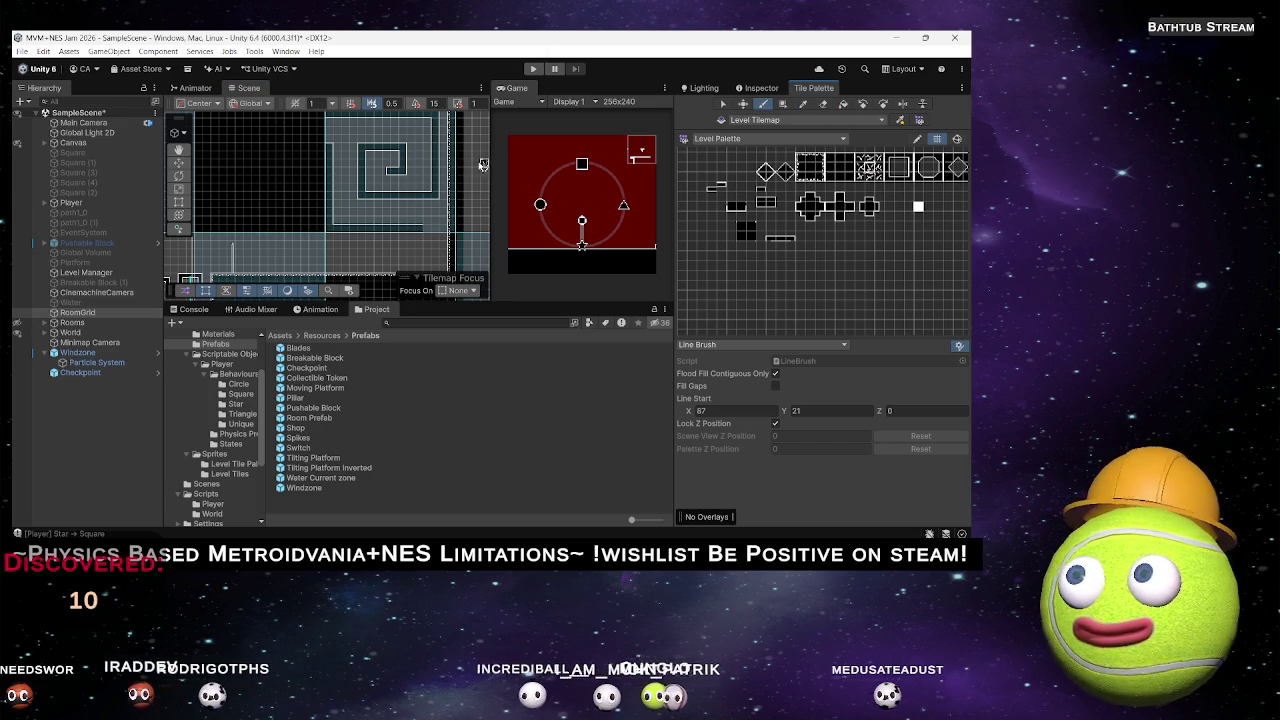
Switch back to the paint brush and lay another wall-tile line beneath the spiral.
left_click(819, 170)
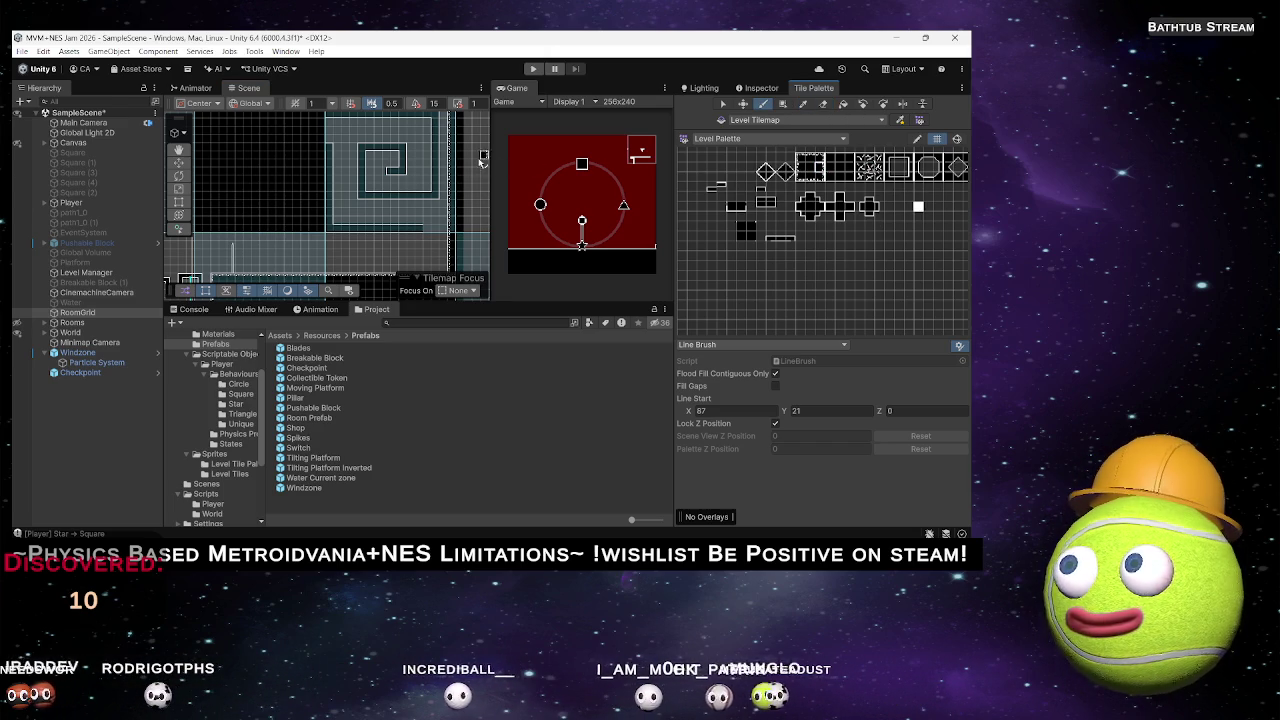
left_click_drag(445, 130, 447, 145)
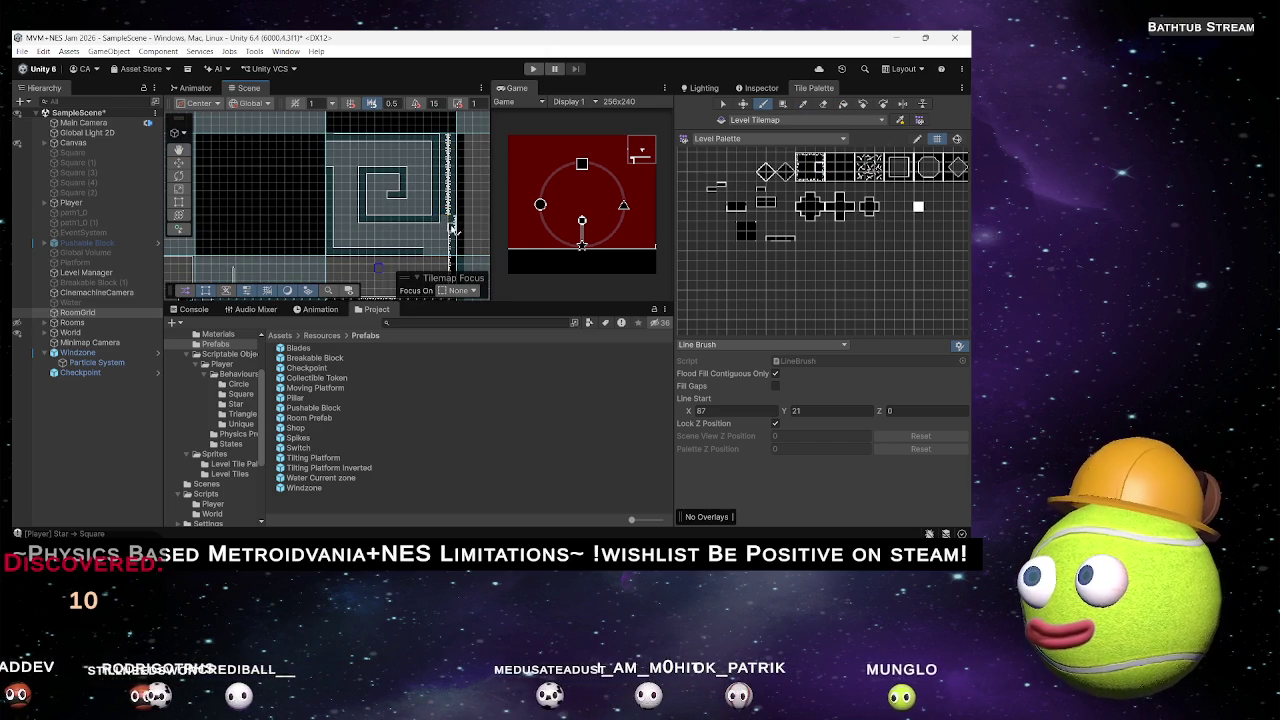
scroll(475, 221, "up", 5)
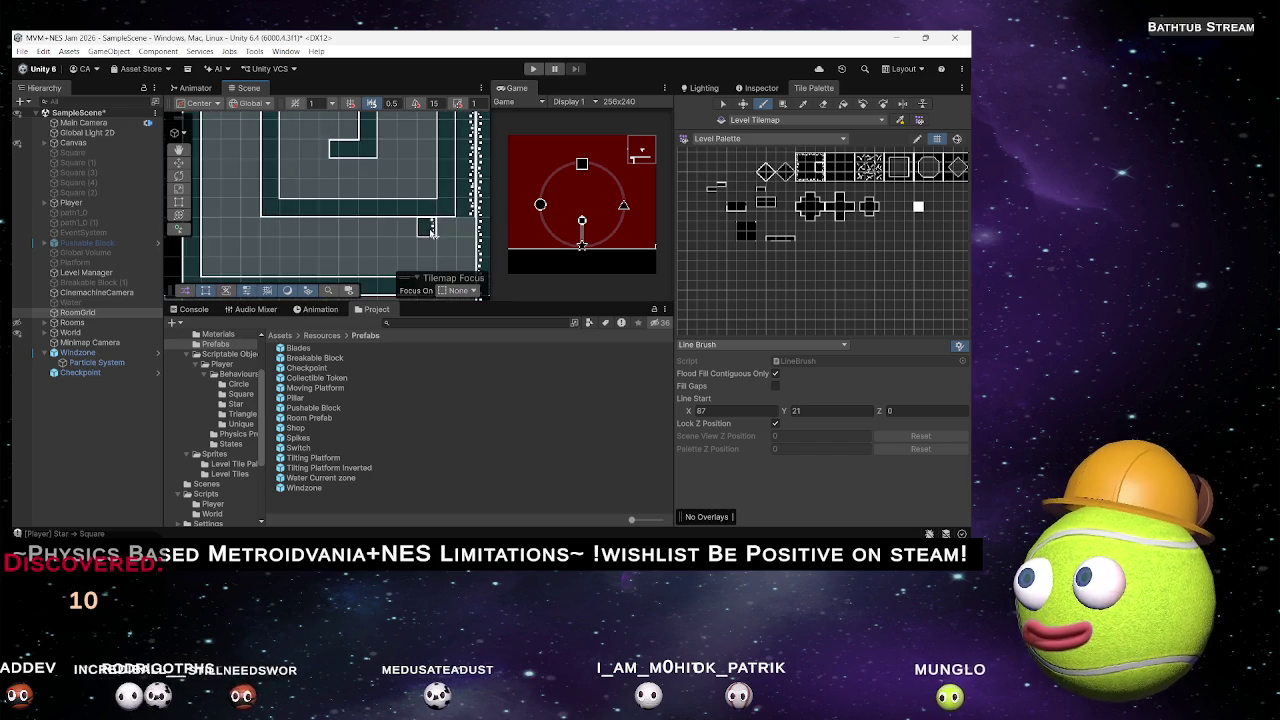
scroll(453, 208, "down", 5)
scroll(376, 194, "up", 3)
scroll(376, 194, "up", 1)
scroll(396, 214, "down", 5)
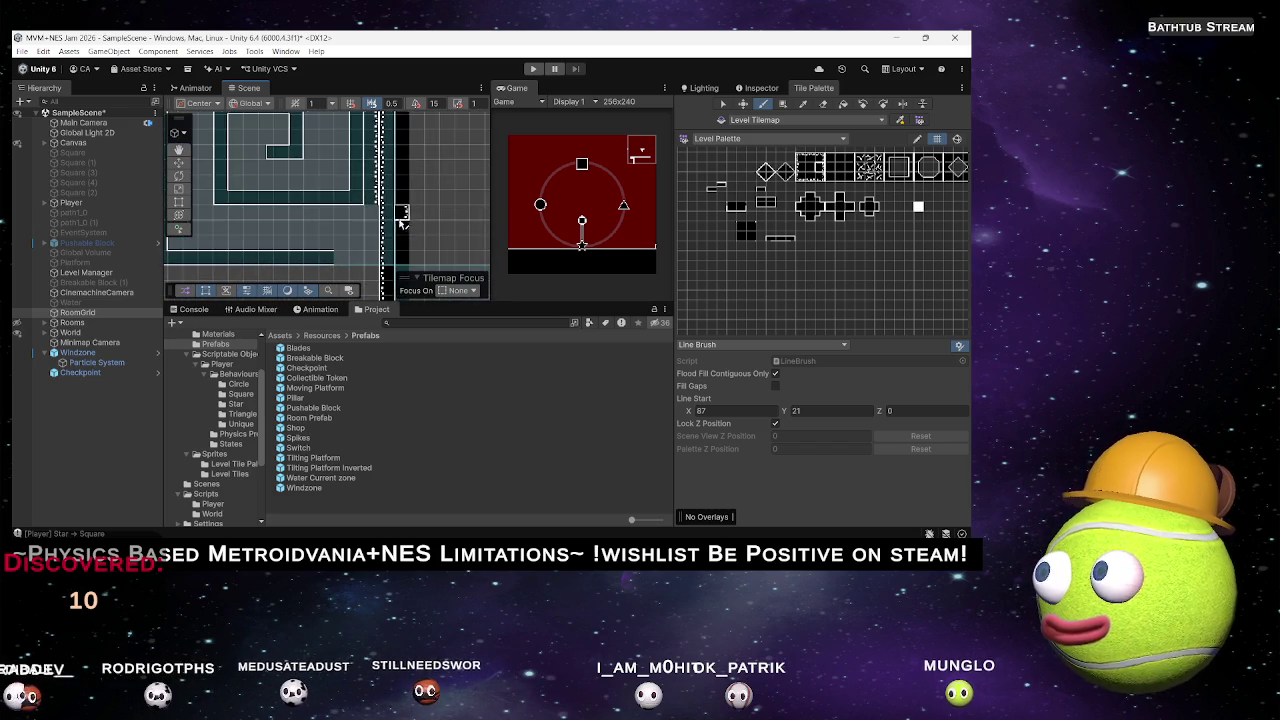
scroll(393, 260, "down", 1)
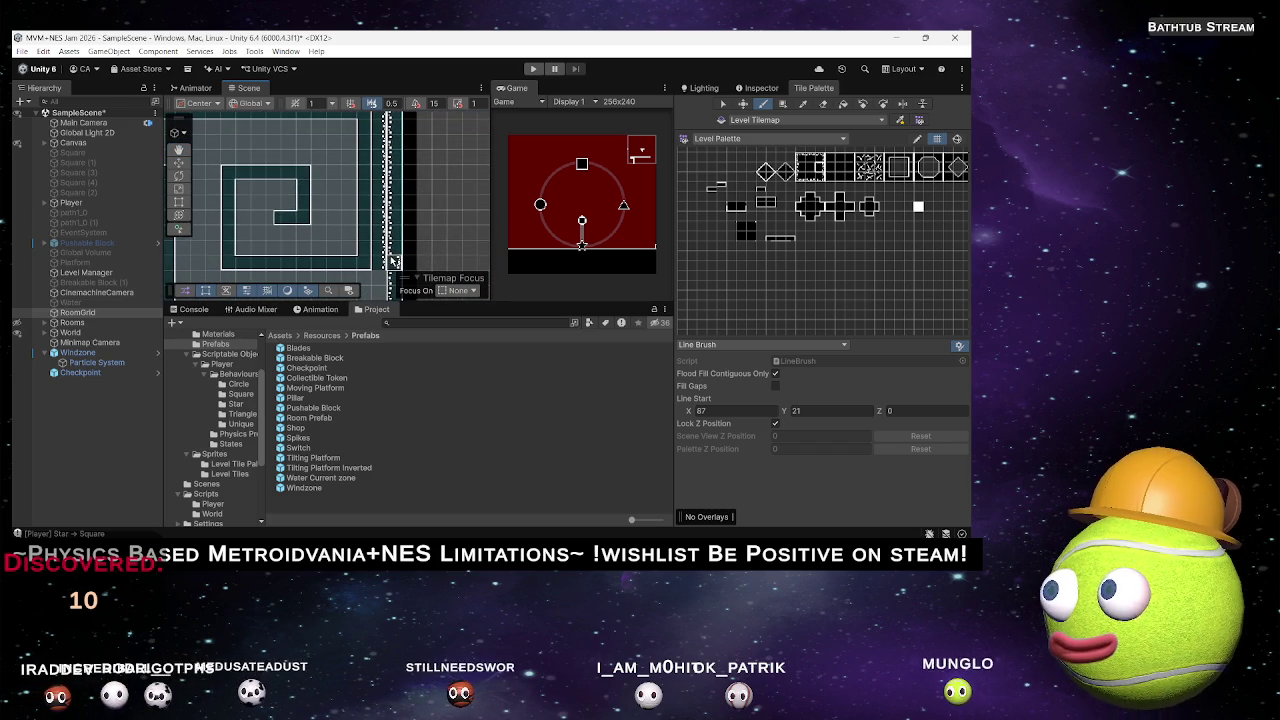
left_click(393, 260)
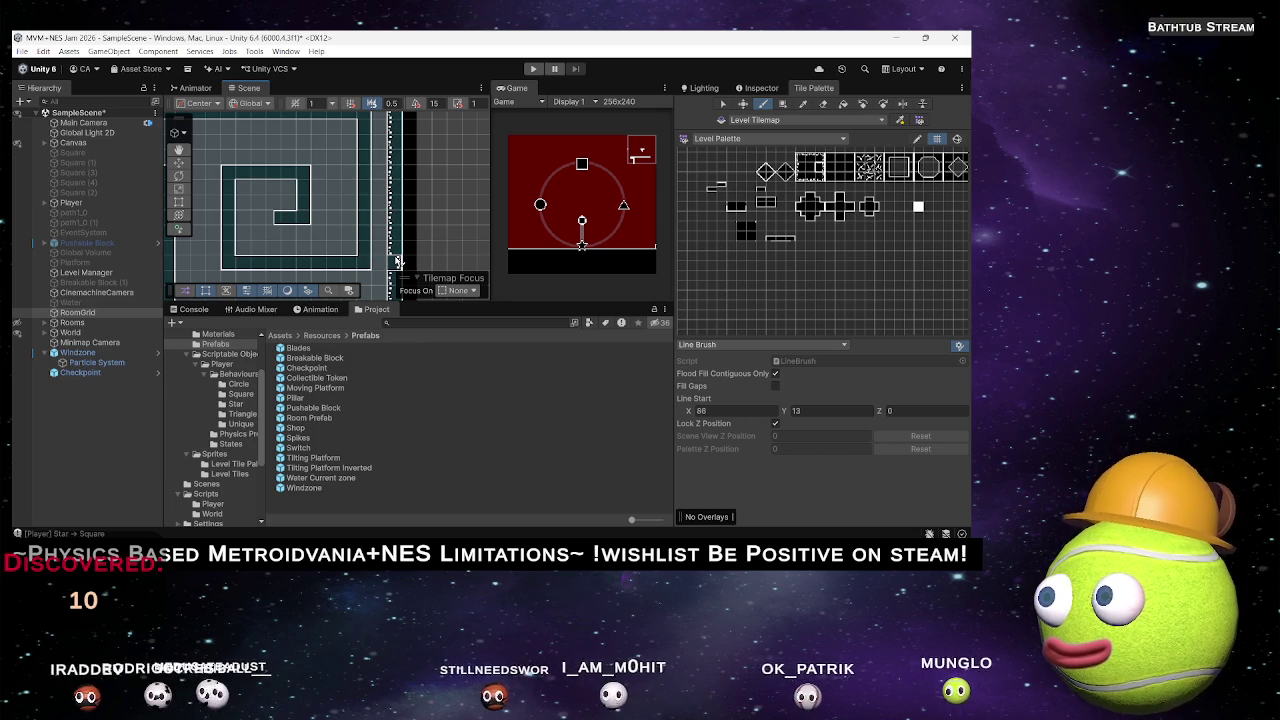
scroll(416, 265, "up", 2)
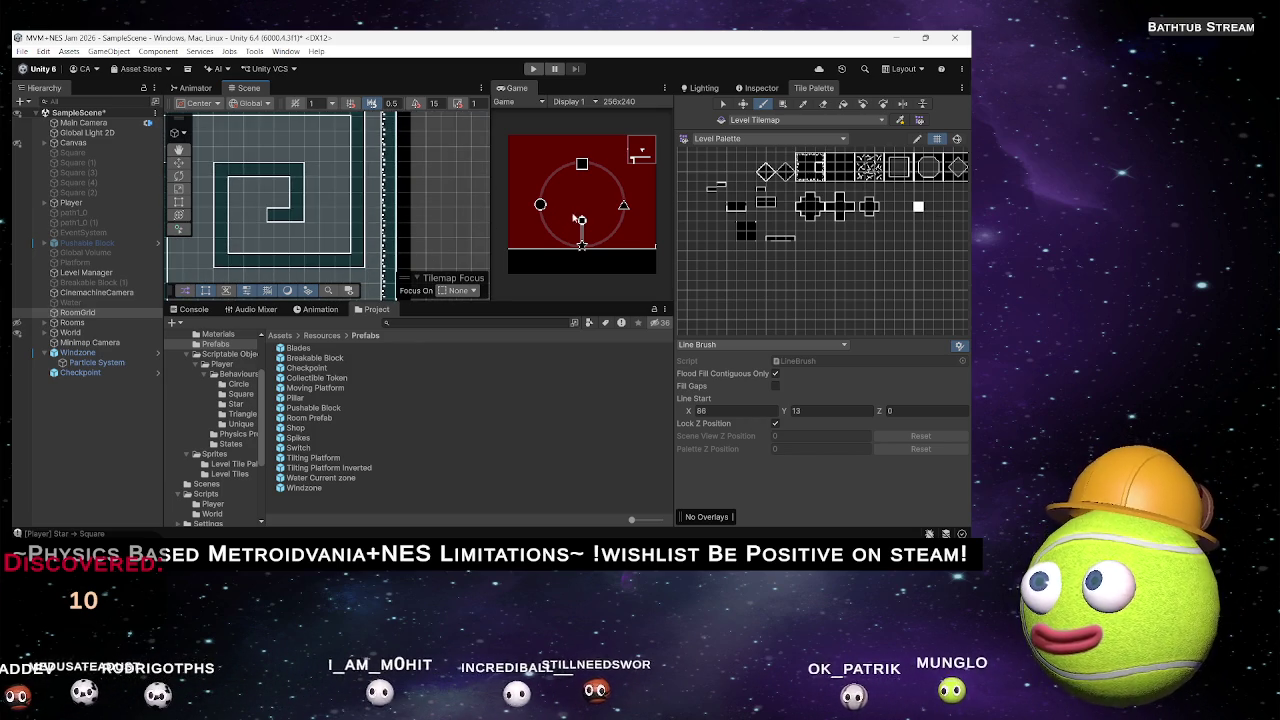
scroll(277, 231, "down", 2)
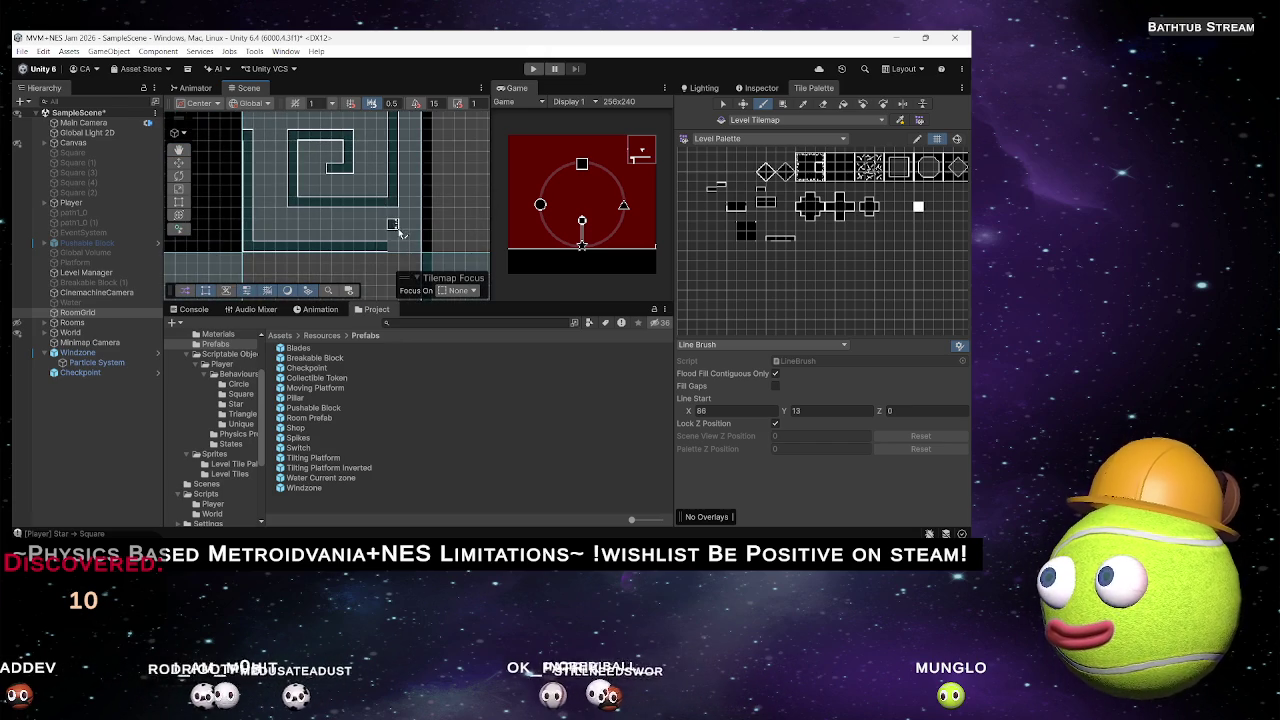
scroll(398, 230, "down", 2)
scroll(363, 234, "up", 2)
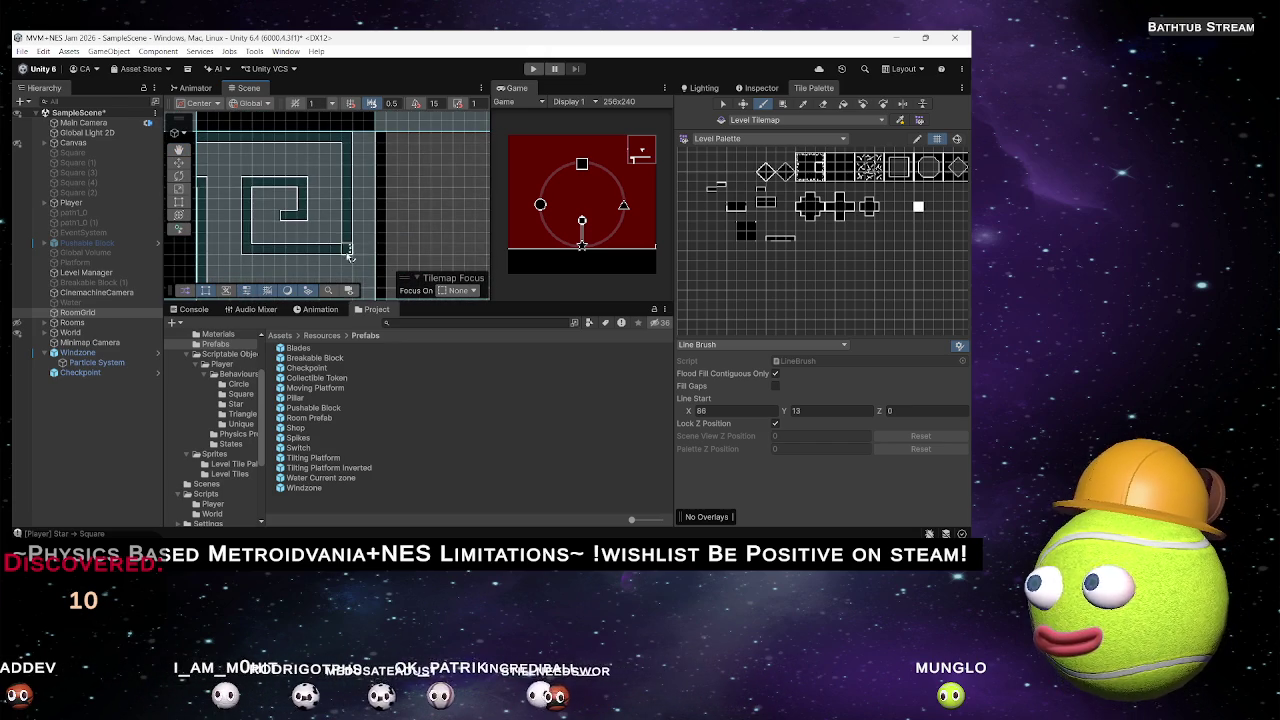
scroll(358, 249, "up", 3)
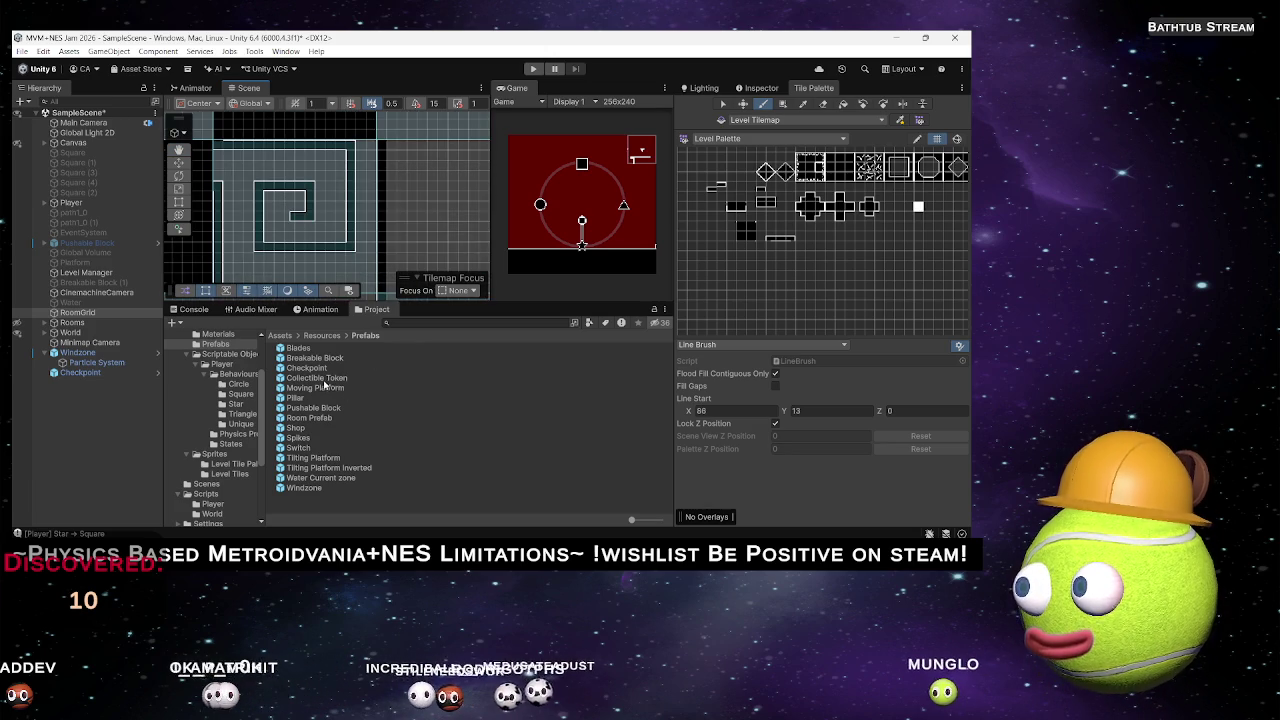
Drag five Collectible Tokens into a vertical column beside the spiral room.
left_click_drag(369, 153, 366, 152)
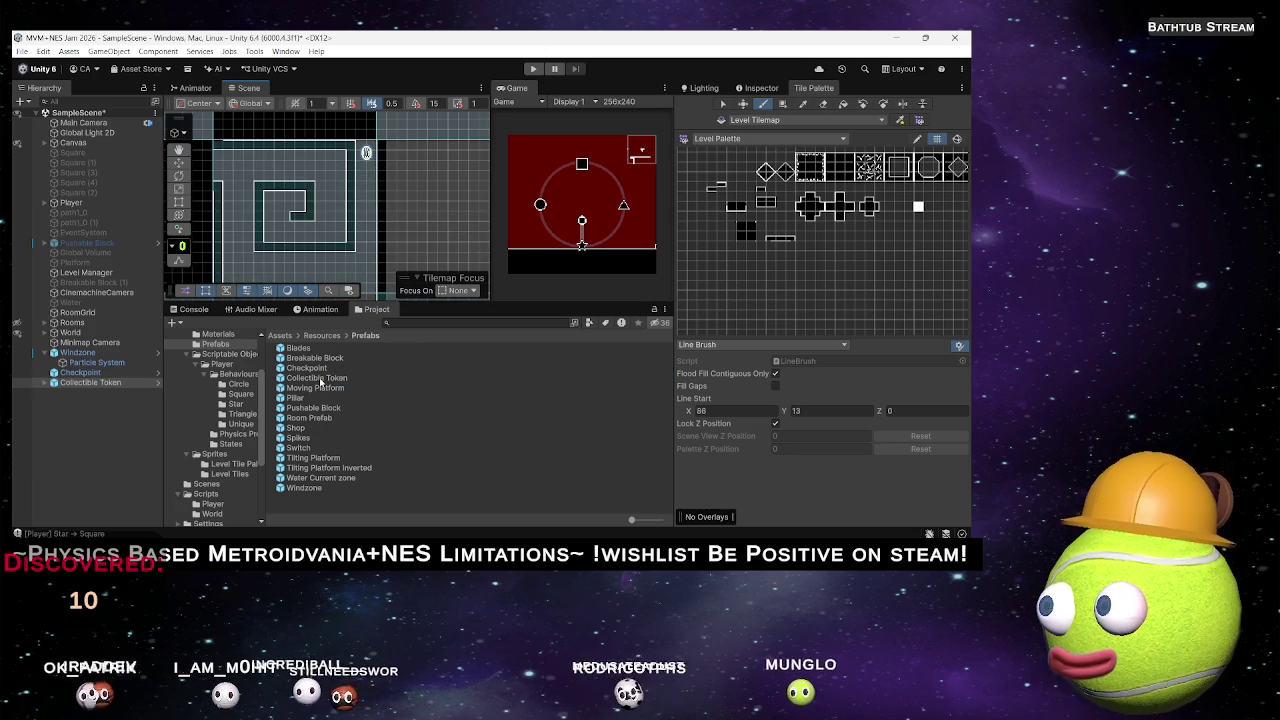
left_click_drag(369, 174, 366, 173)
left_click_drag(315, 377, 366, 192)
left_click_drag(326, 377, 366, 212)
mouse_move(328, 380)
left_mouse_down()
mouse_move(366, 297)
mouse_move(369, 235)
left_mouse_up()
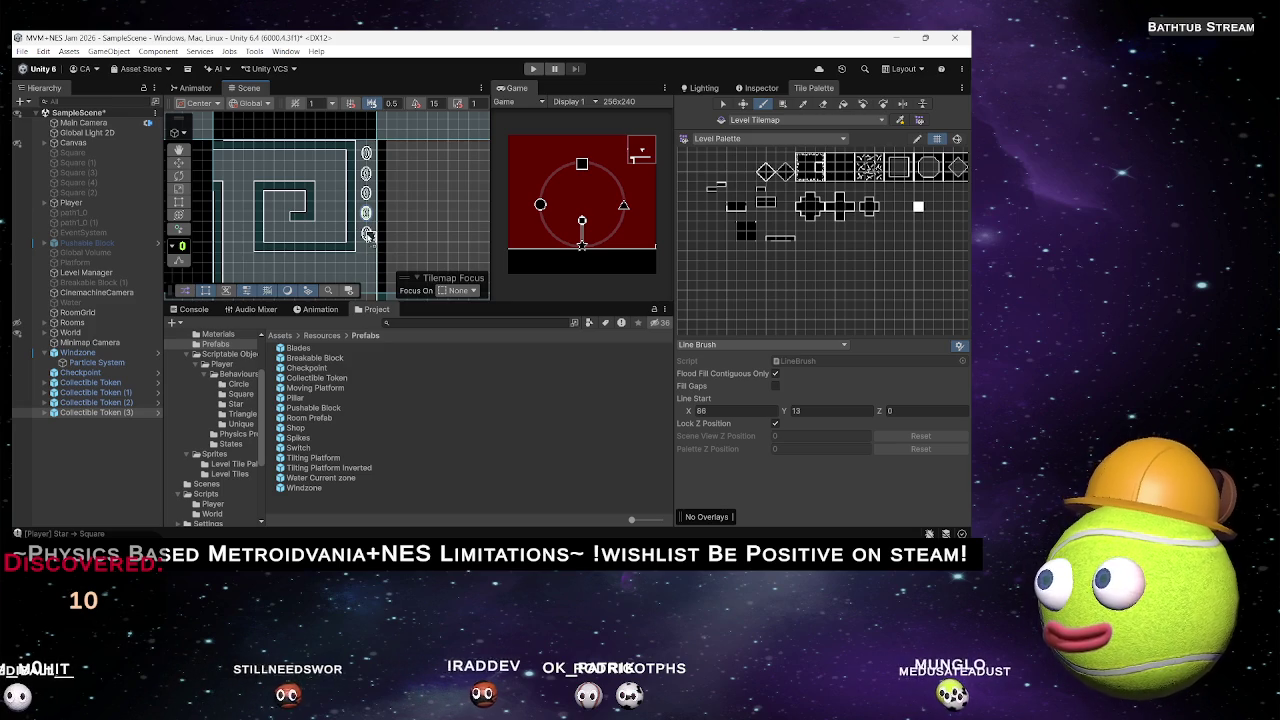
Duplicate a token with Ctrl+D and place the copy in the spiral's centre.
key("ctrl+d")
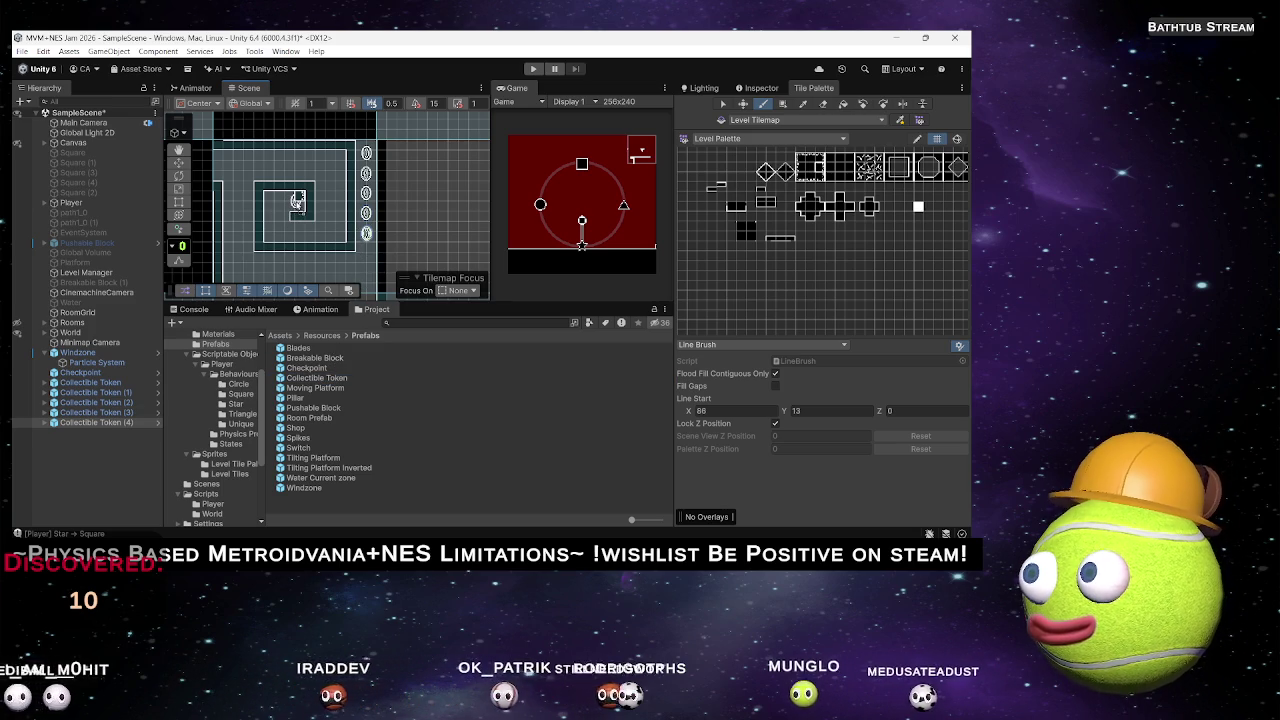
key("ctrl+d")
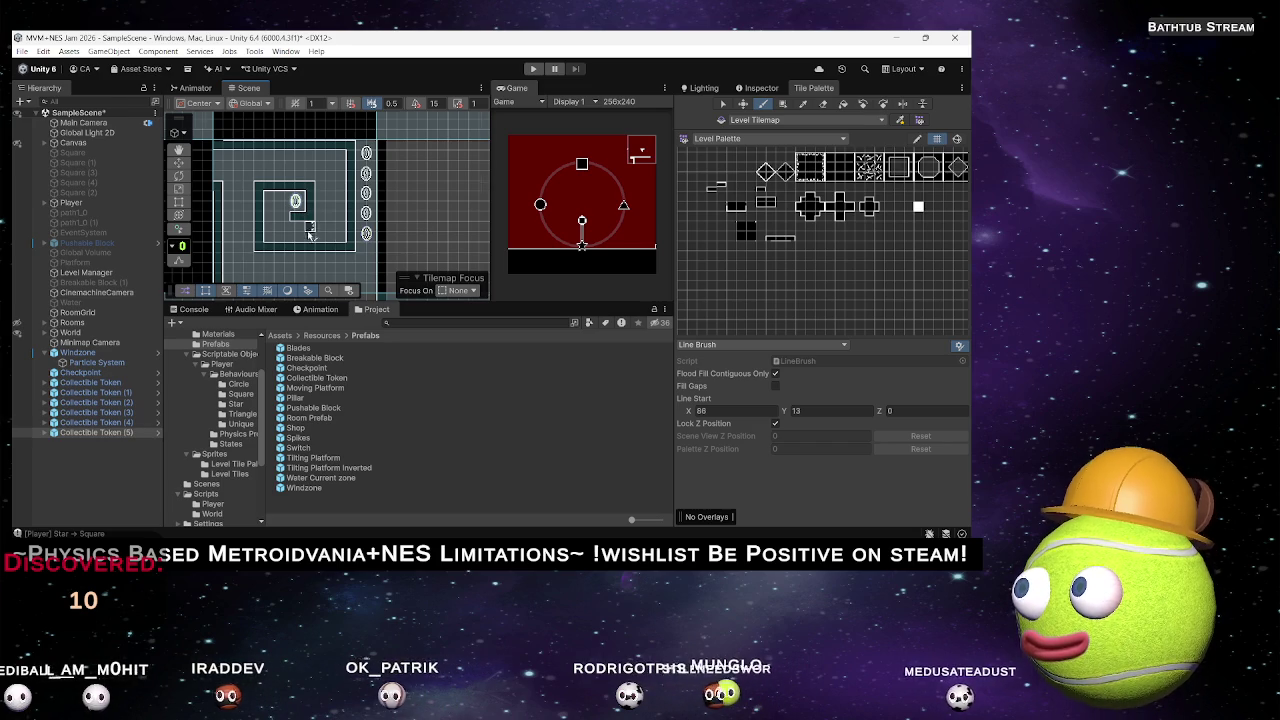
scroll(297, 214, "up", 2)
scroll(393, 268, "down", 2)
mouse_move(393, 268)
left_mouse_down()
mouse_move(380, 168)
mouse_move(333, 232)
mouse_move(288, 218)
mouse_move(336, 357)
left_mouse_up()
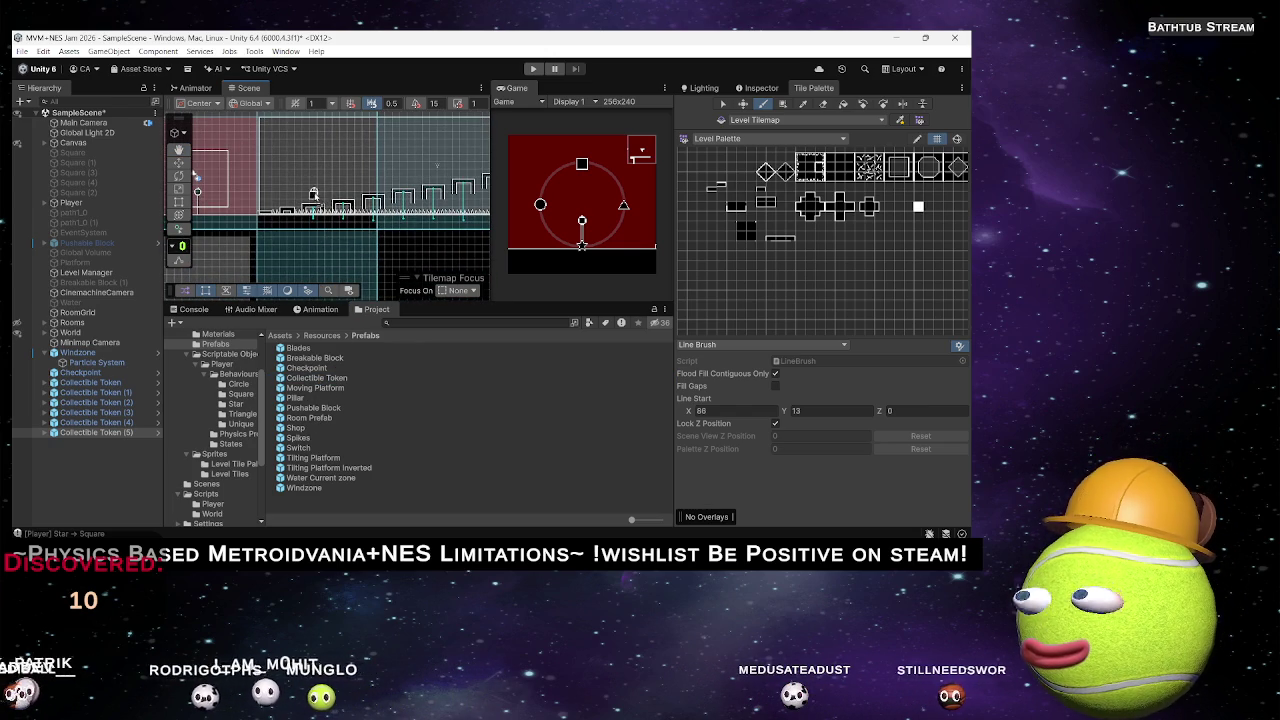
Place four Collectible Tokens above the first corridor pillars.
left_click_drag(312, 196, 312, 195)
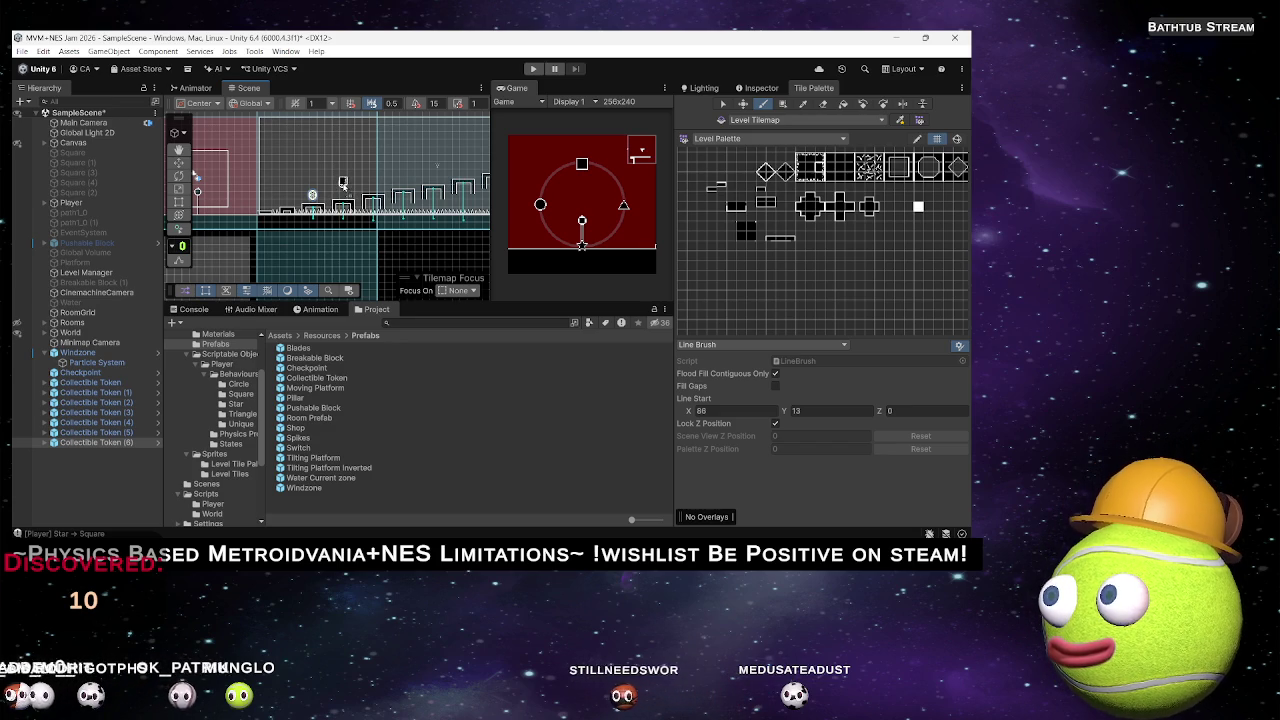
left_click_drag(371, 174, 372, 173)
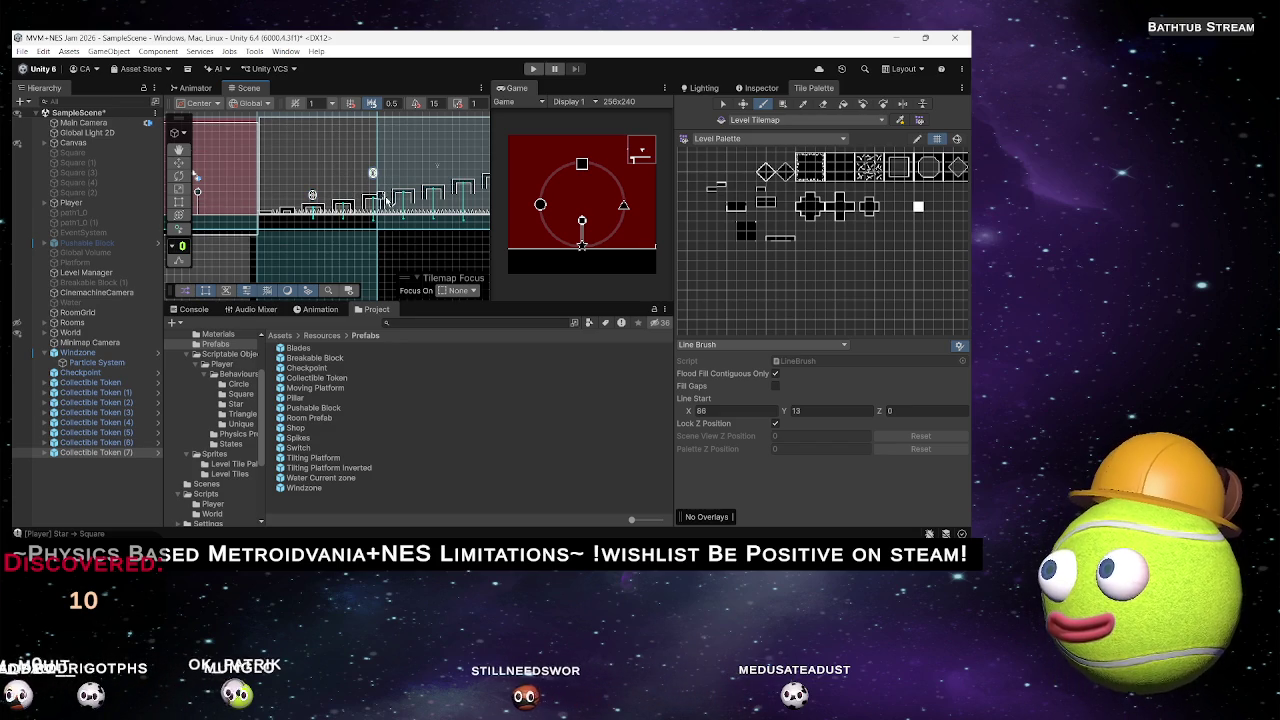
mouse_move(314, 382)
left_mouse_down()
mouse_move(447, 193)
mouse_move(432, 175)
left_mouse_up()
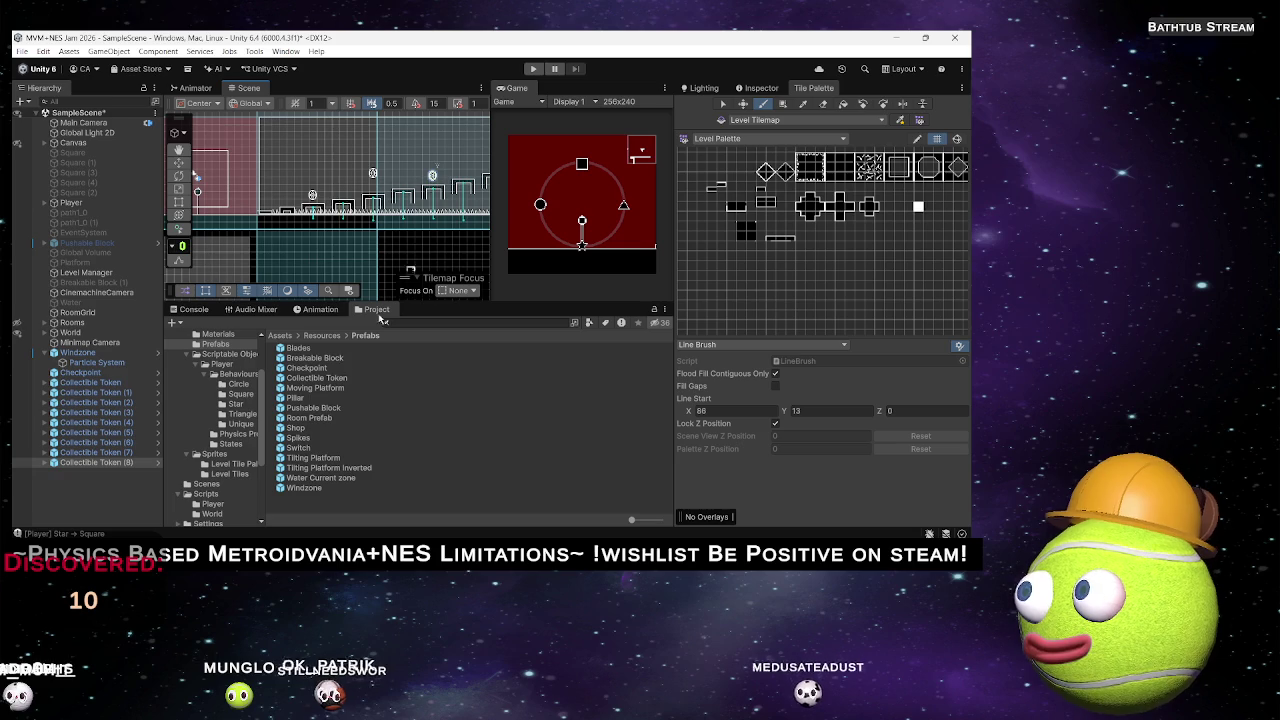
mouse_move(318, 381)
left_mouse_down()
mouse_move(489, 153)
mouse_move(372, 181)
left_mouse_up()
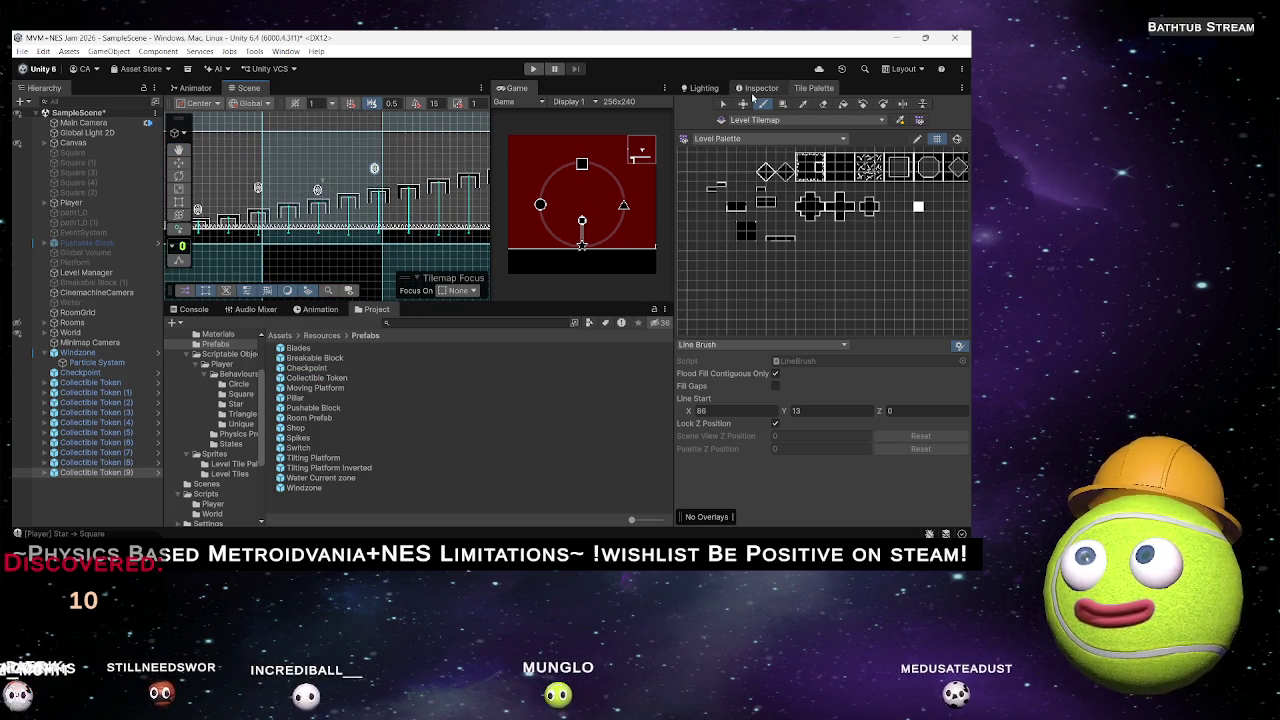
With the Move tool, duplicate tokens and slide the copies right over the remaining pillars.
key("w")
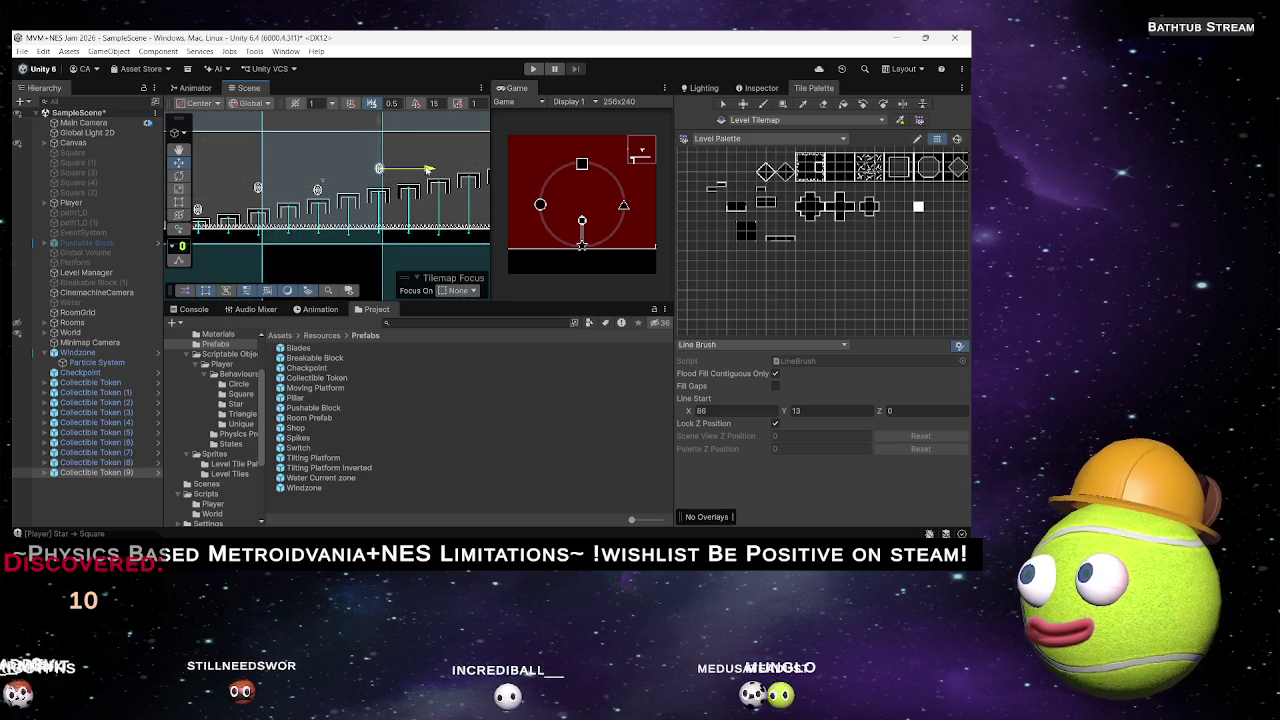
key("ctrl+d")
left_click_drag(425, 170, 485, 172)
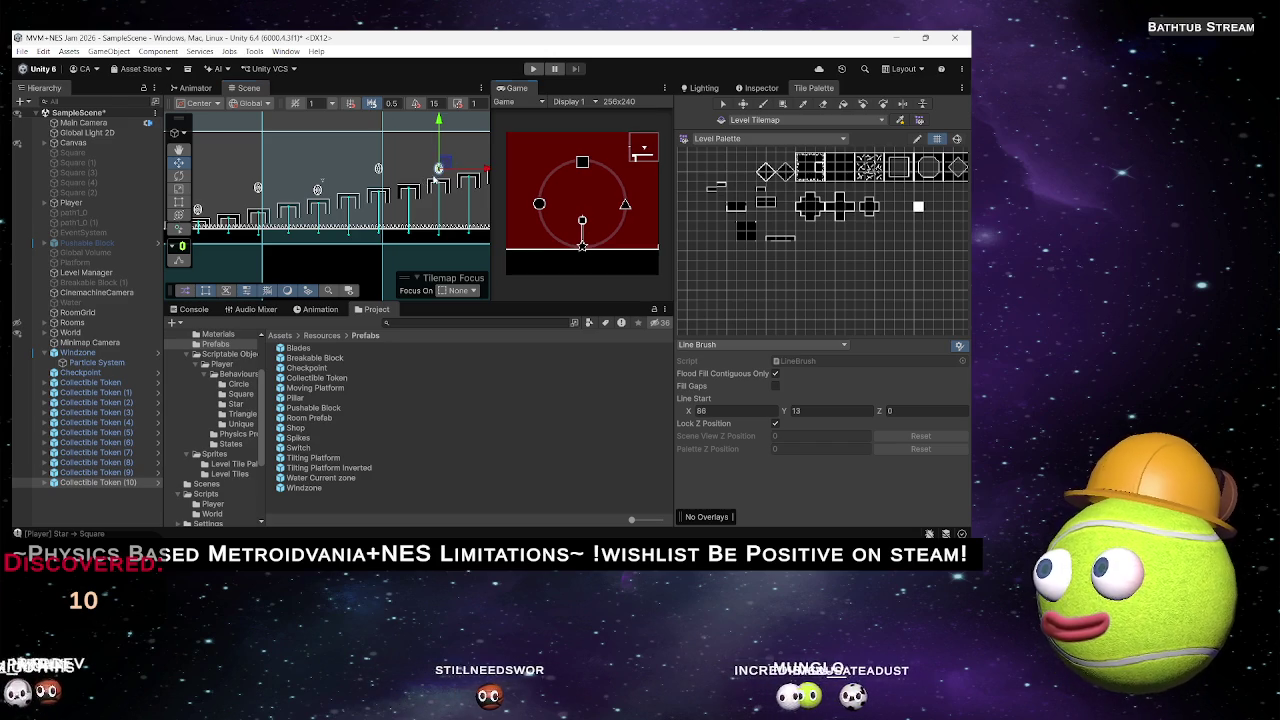
key("f")
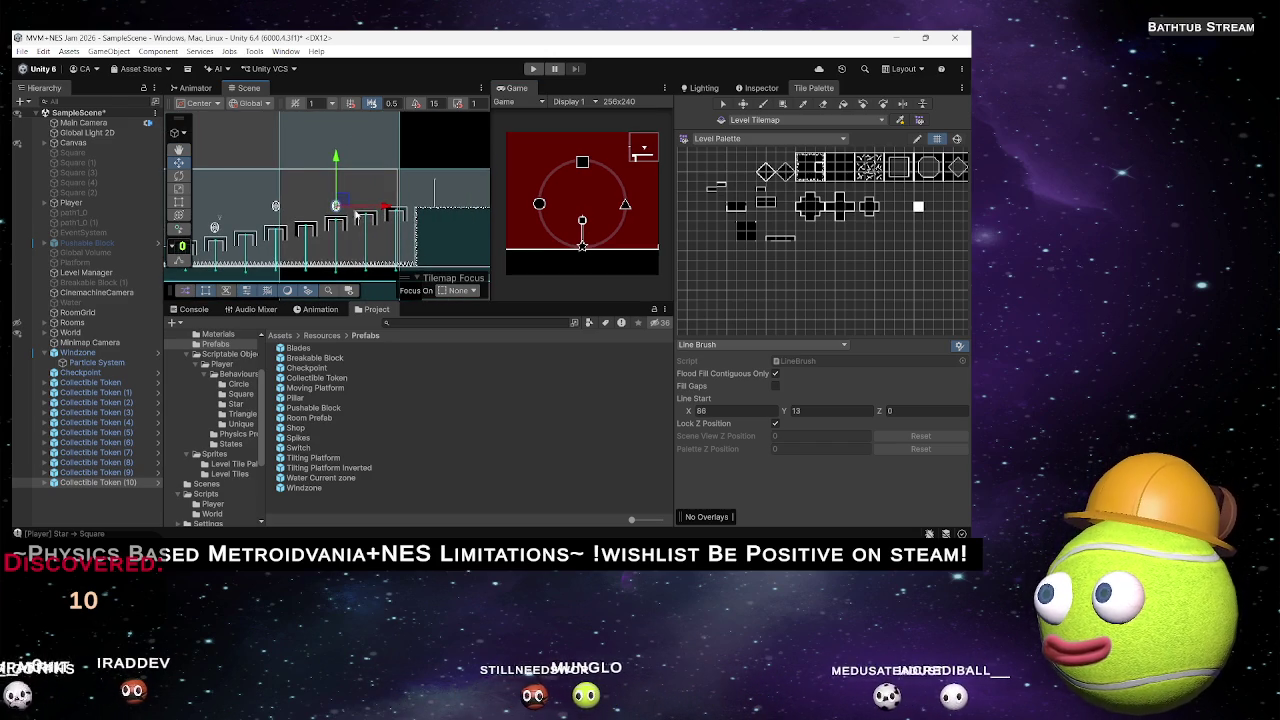
key("ctrl+d")
left_click_drag(340, 200, 404, 181)
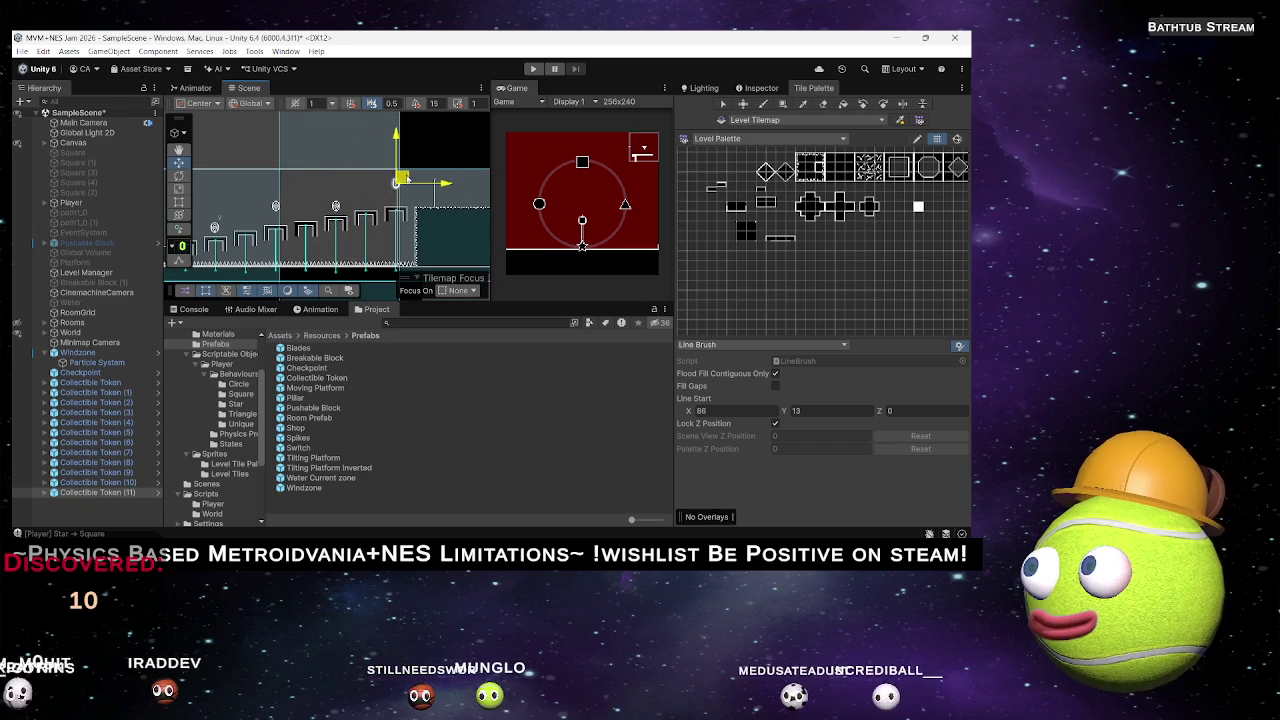
scroll(287, 224, "down", 3)
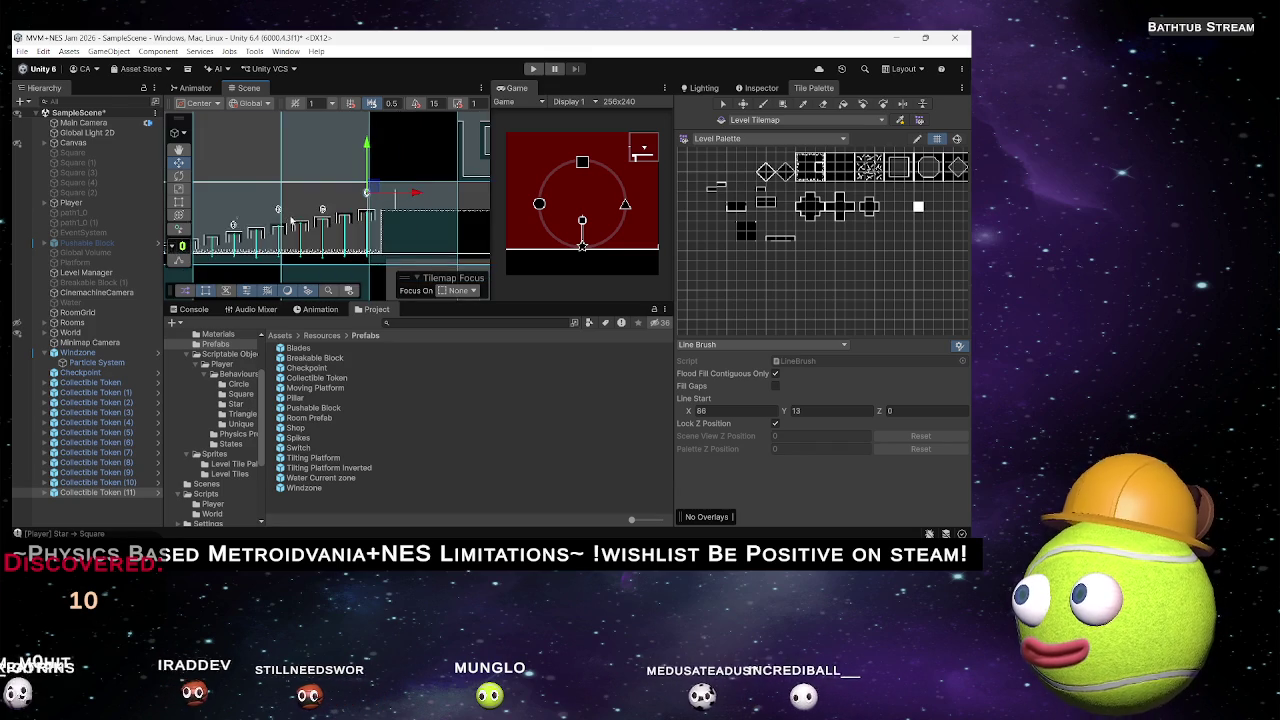
left_click_drag(334, 205, 325, 234)
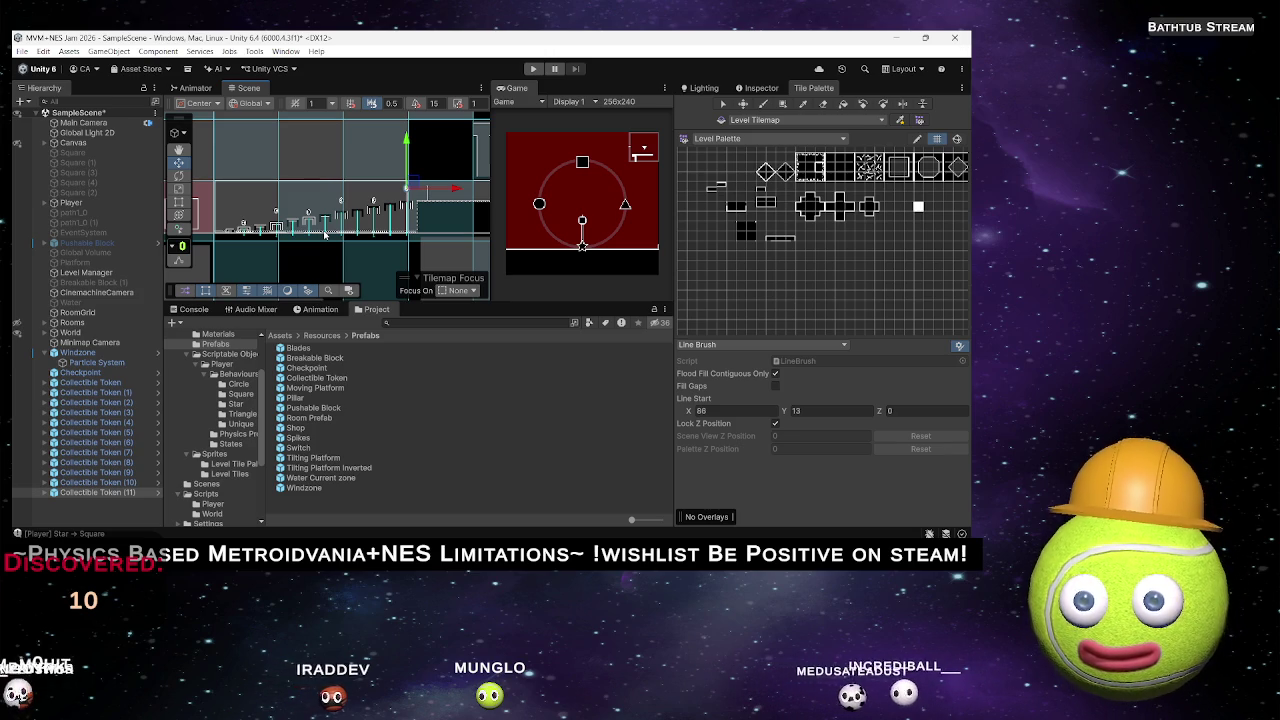
scroll(359, 231, "down", 1)
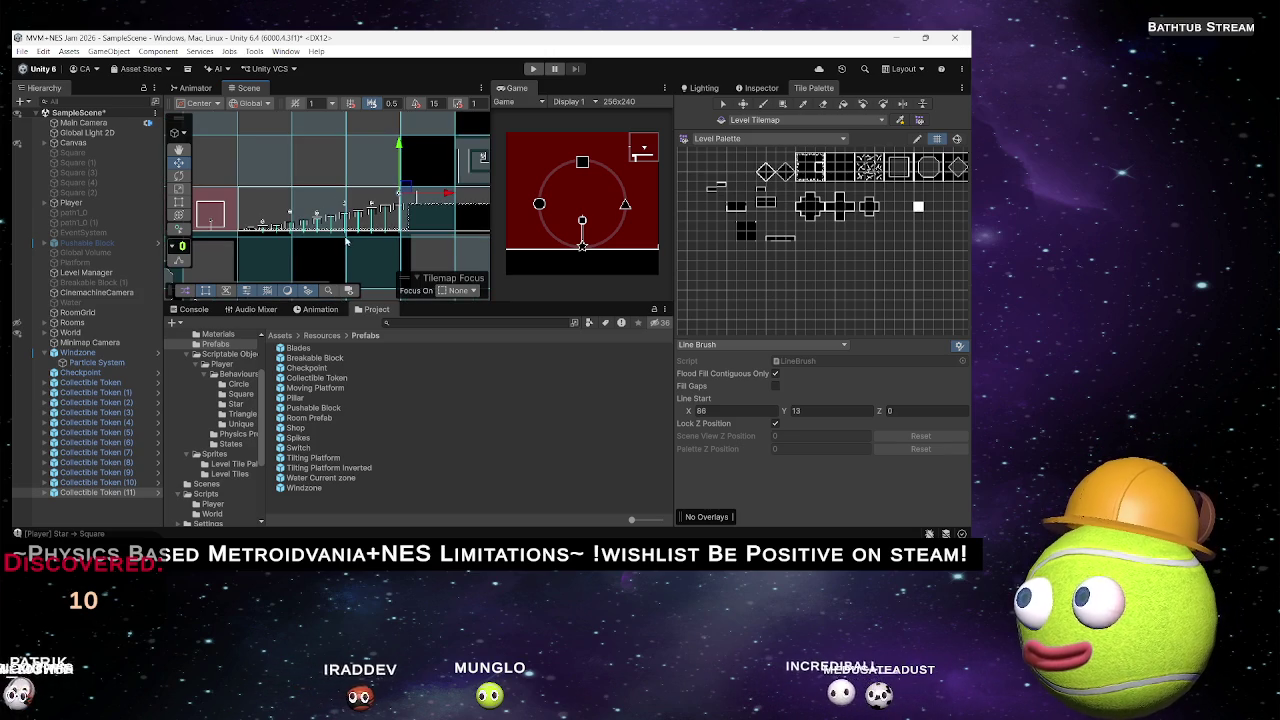
Erase two horizontal strips of tiles across the middle of the room.
scroll(306, 193, "up", 6)
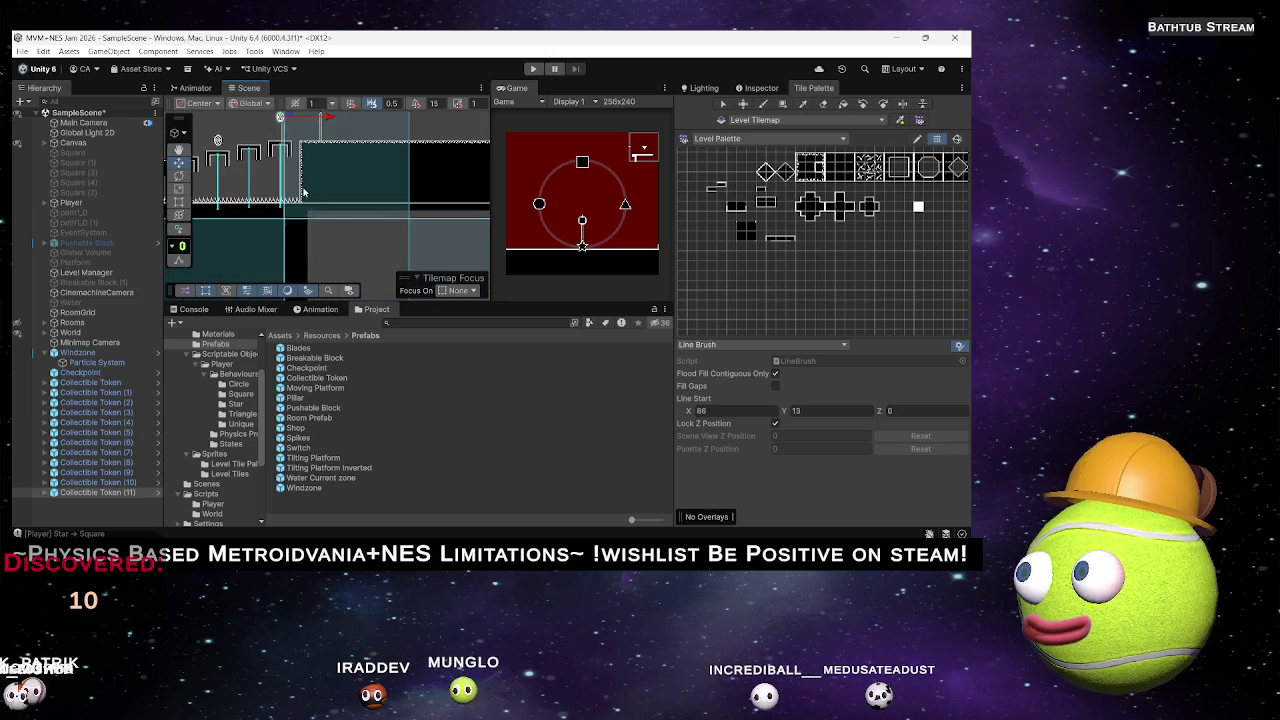
scroll(306, 193, "up", 4)
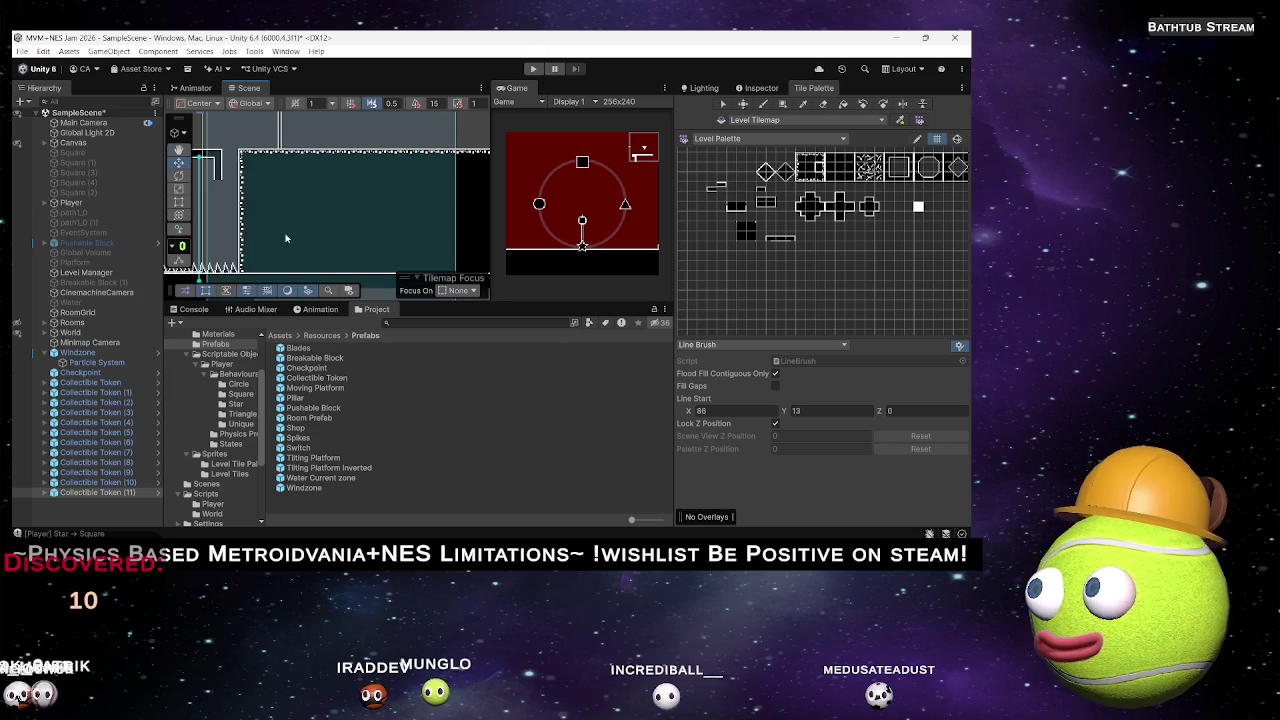
scroll(365, 240, "down", 2)
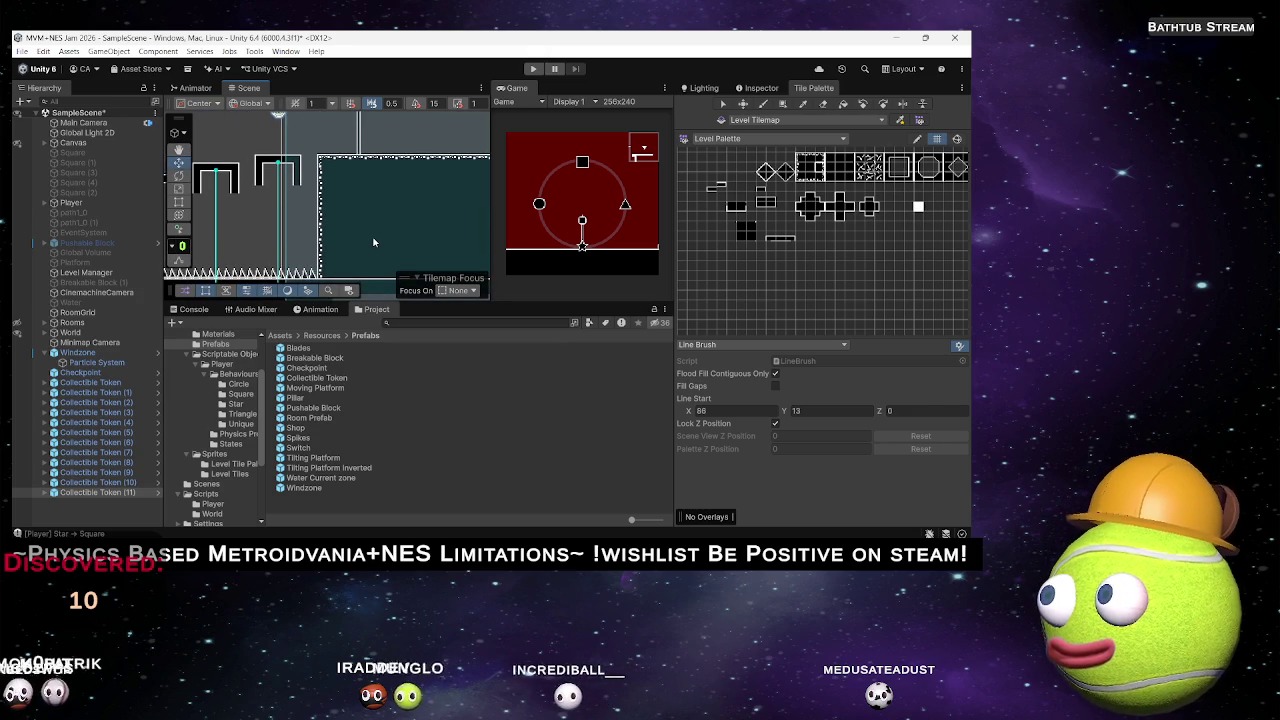
left_click(801, 178)
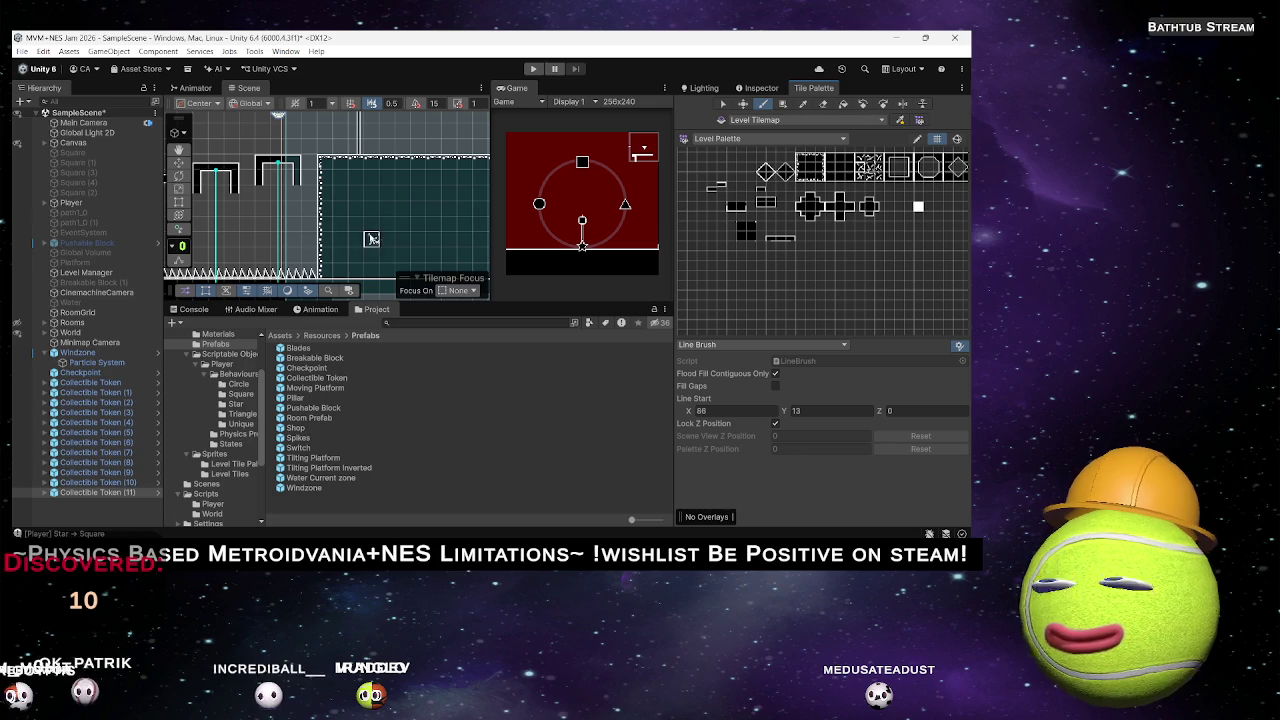
left_click(823, 104)
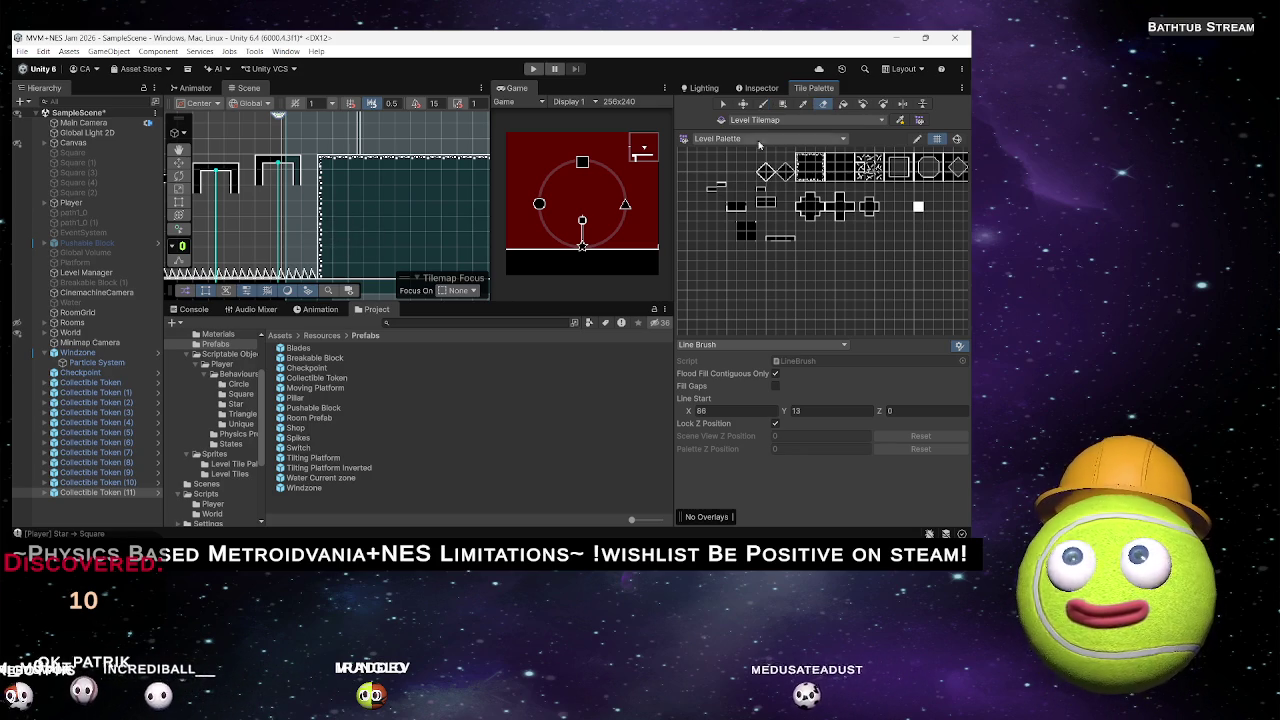
left_click_drag(321, 230, 466, 228)
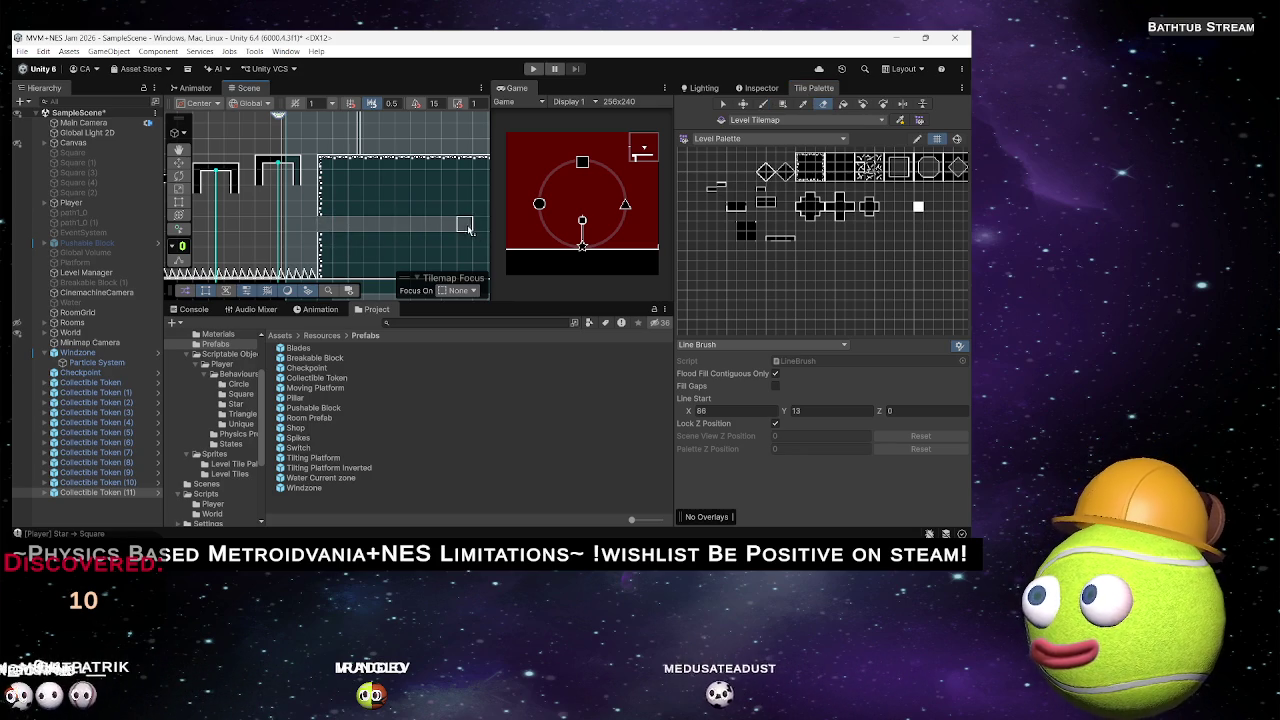
mouse_move(325, 242)
left_mouse_down()
mouse_move(455, 246)
mouse_move(230, 233)
mouse_move(373, 236)
mouse_move(388, 162)
mouse_move(394, 222)
mouse_move(311, 143)
mouse_move(350, 179)
mouse_move(337, 186)
mouse_move(451, 203)
mouse_move(449, 247)
left_mouse_up()
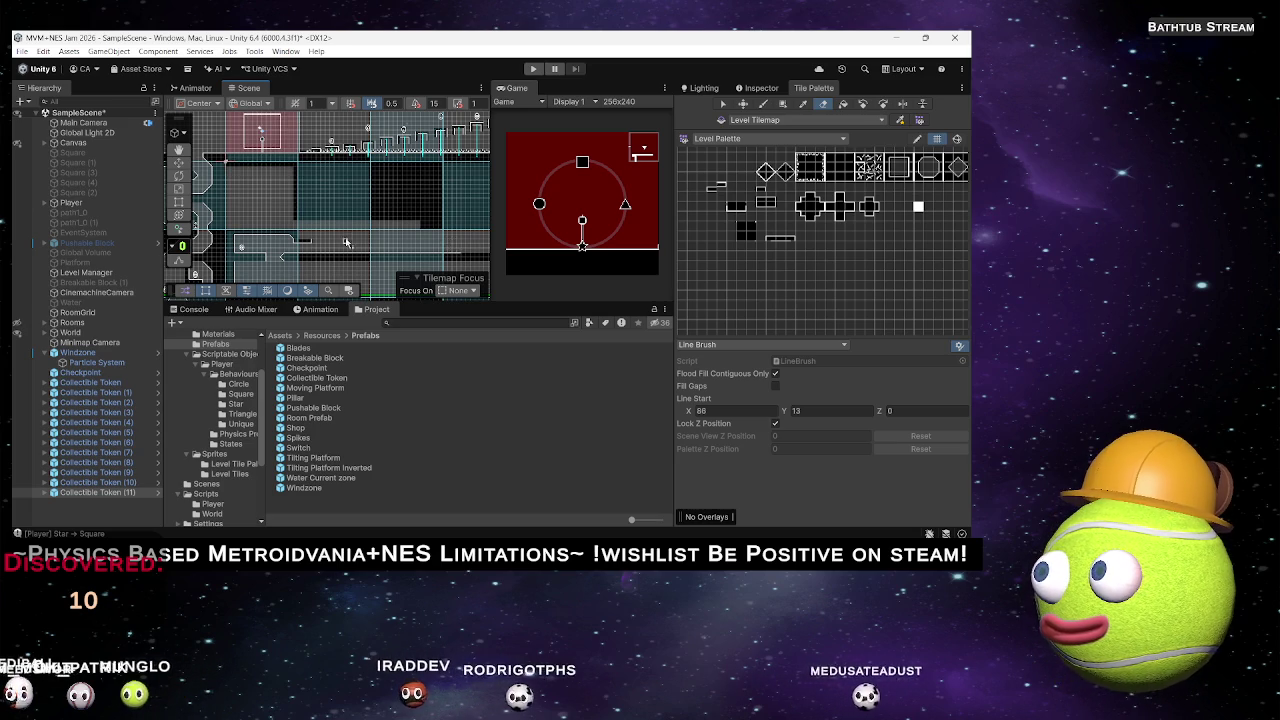
Paint a row of dark tiles leftward across the room's middle.
scroll(216, 231, "up", 3)
scroll(293, 254, "up", 4)
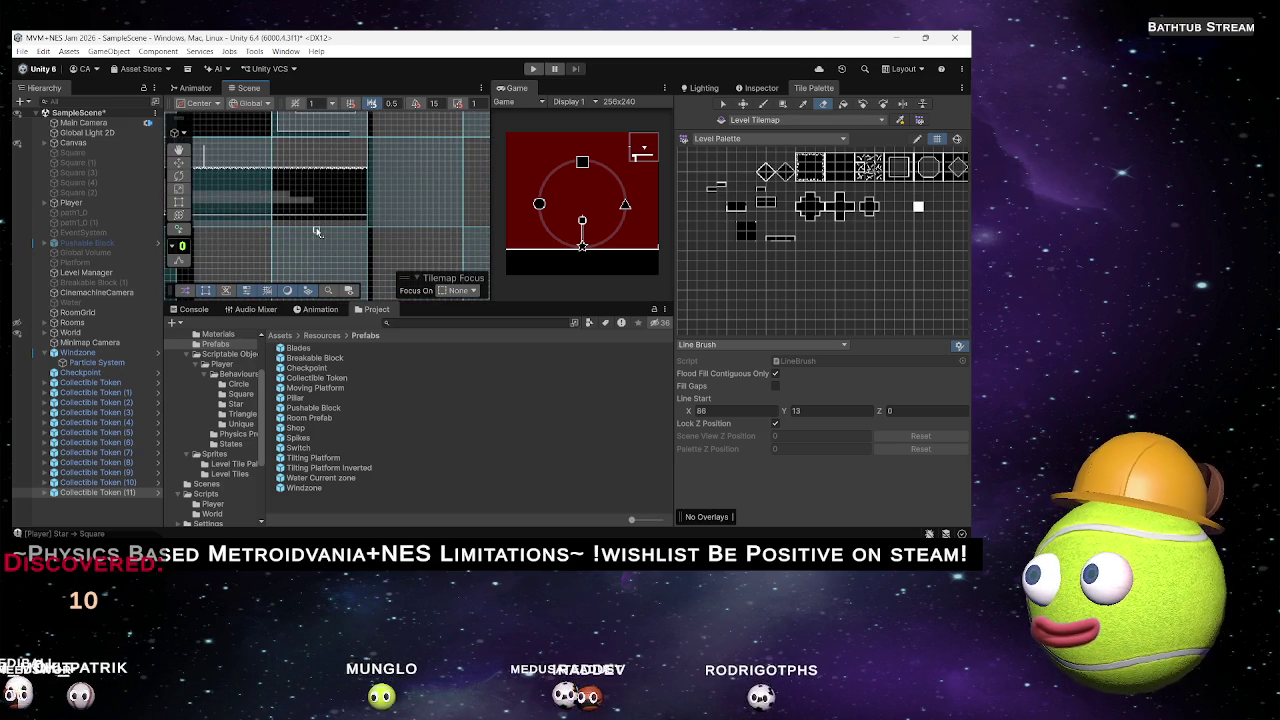
scroll(277, 194, "up", 3)
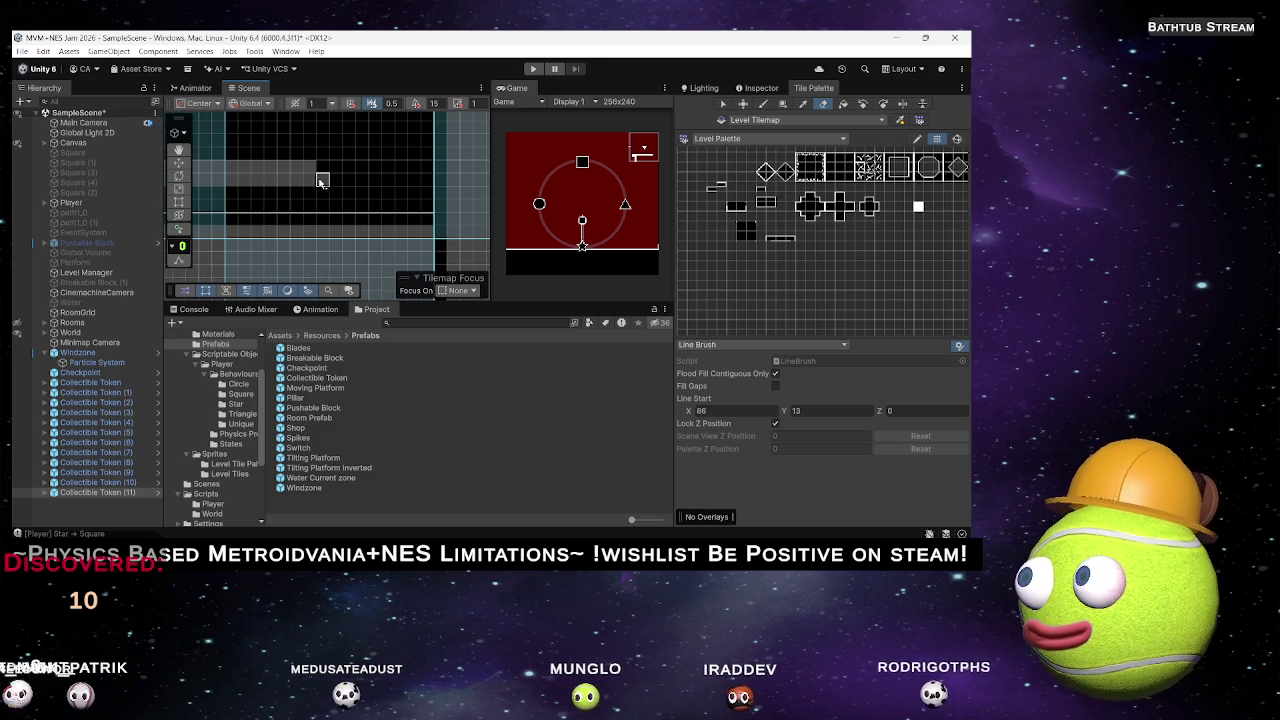
scroll(322, 181, "down", 5)
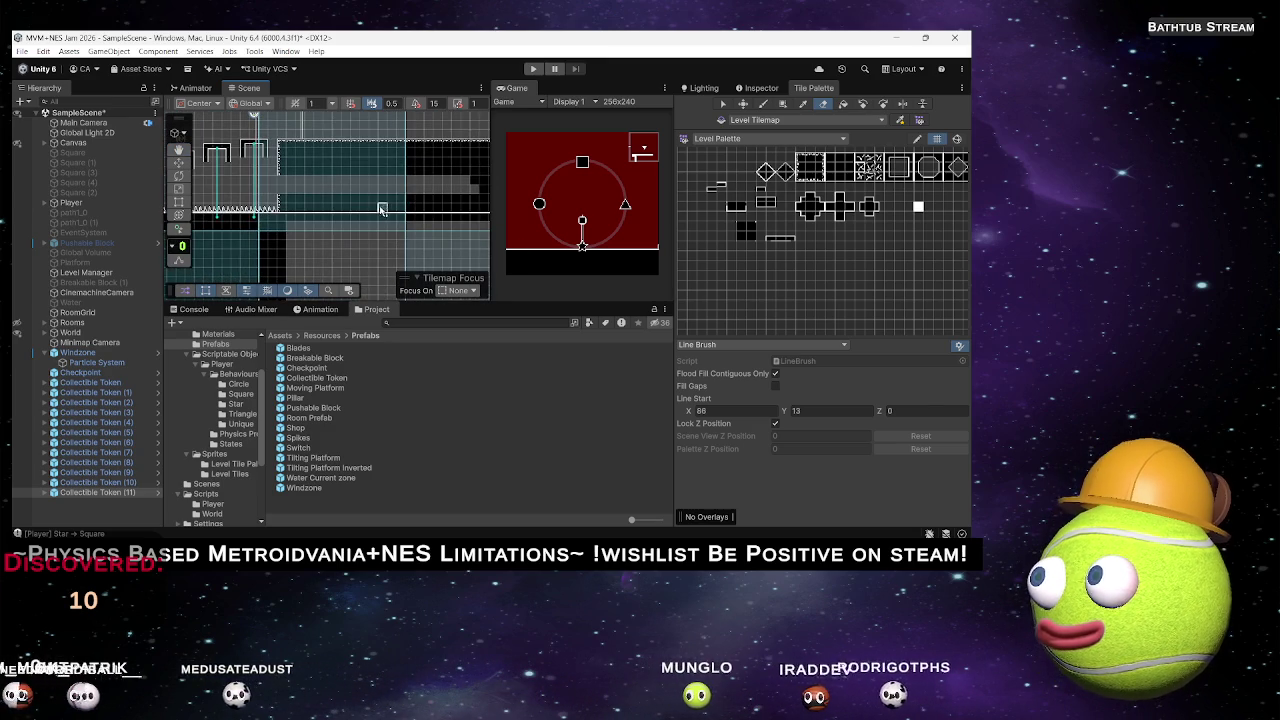
left_click_drag(411, 201, 305, 201)
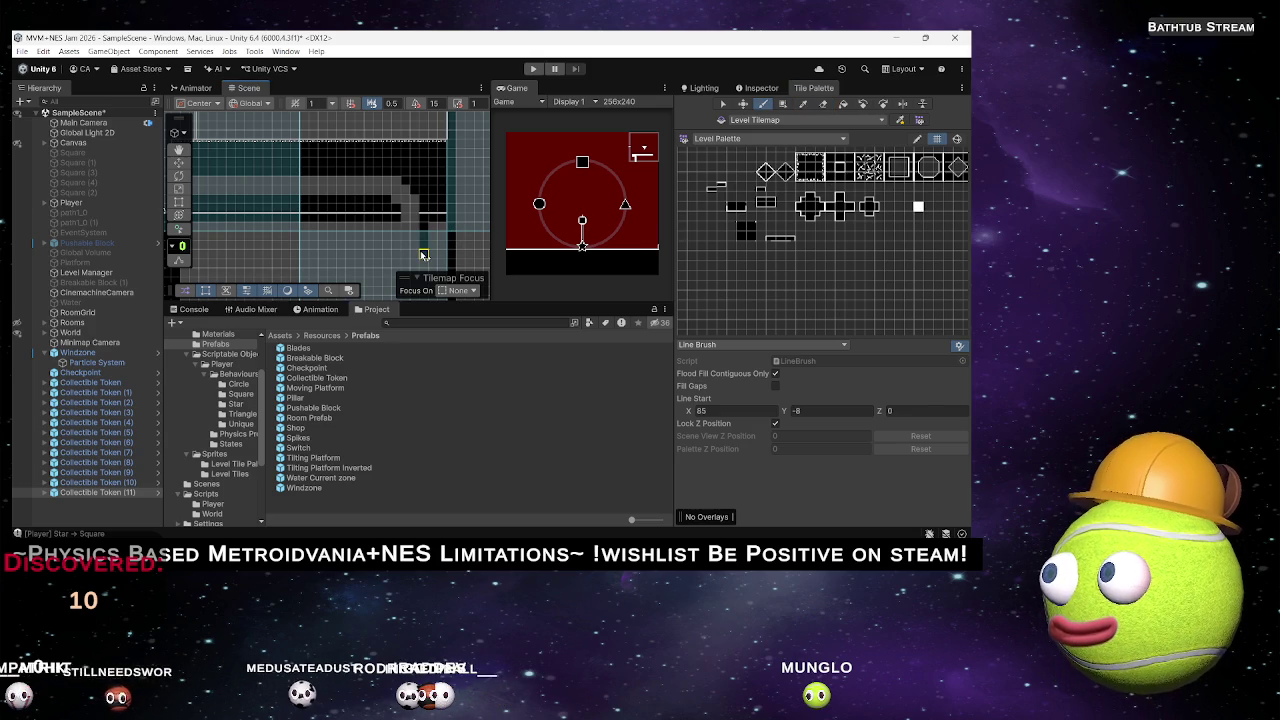
left_click_drag(406, 256, 467, 184)
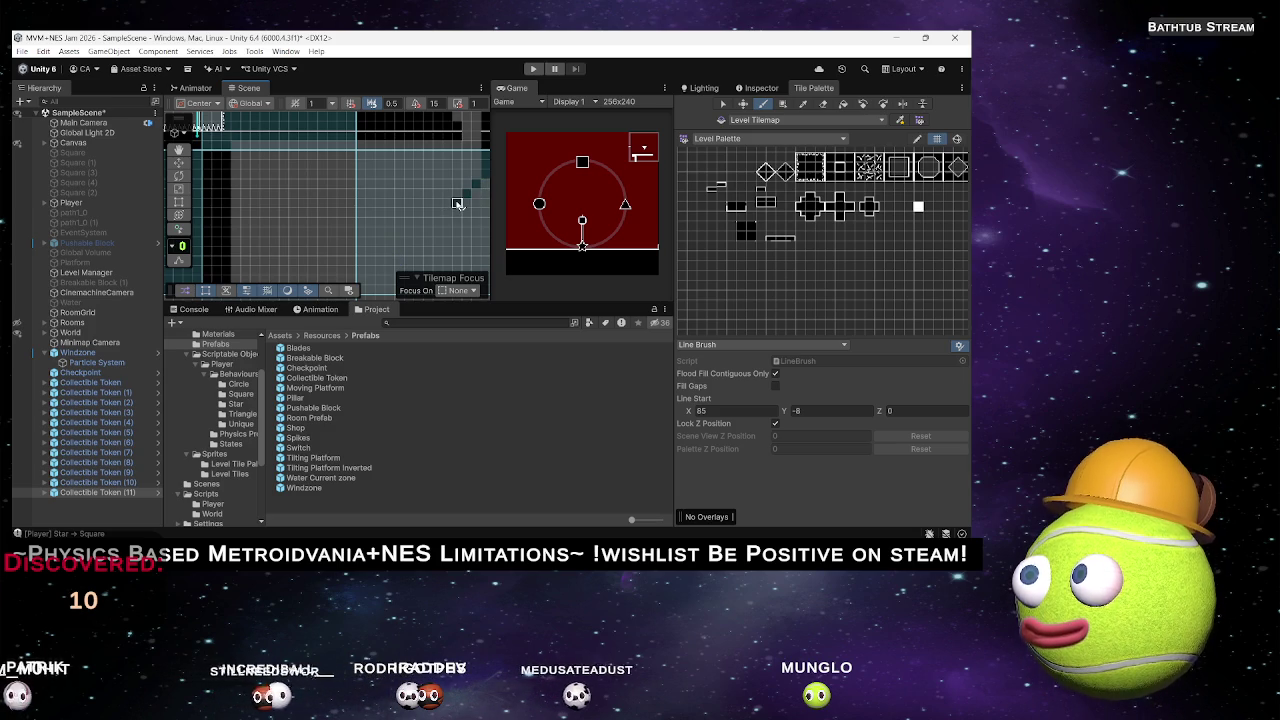
left_click_drag(418, 205, 285, 207)
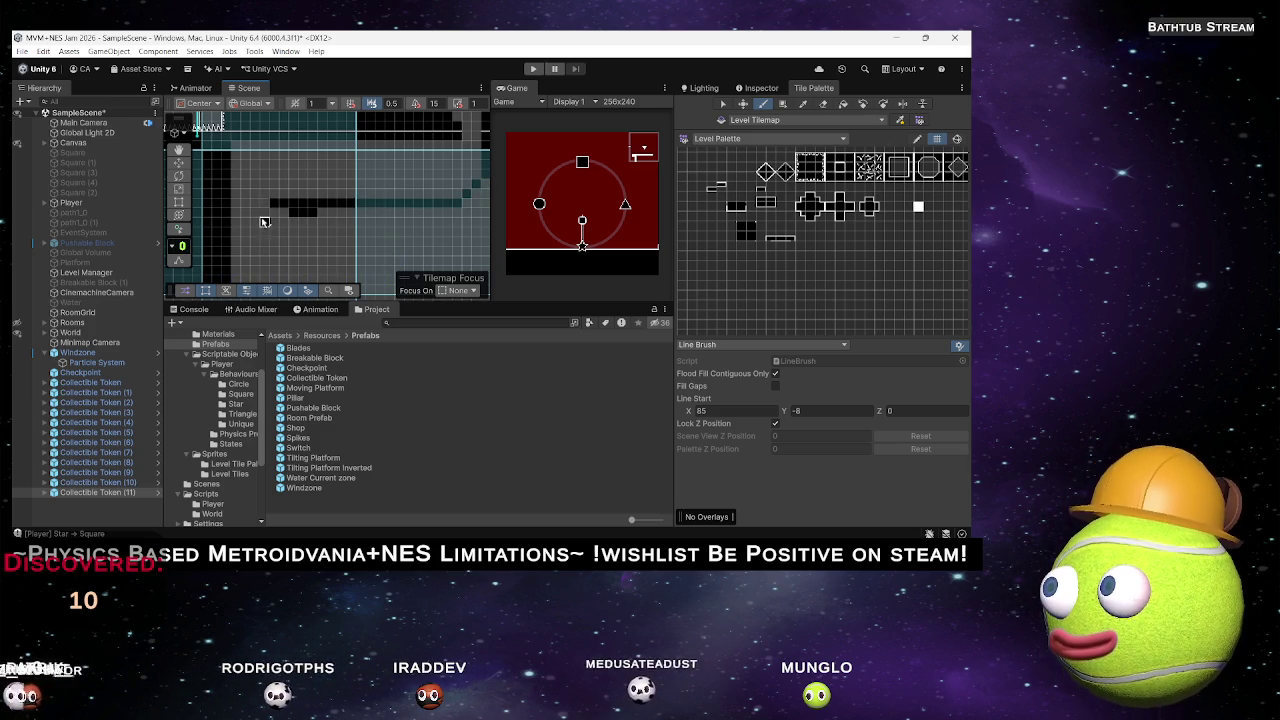
scroll(300, 205, "down", 3)
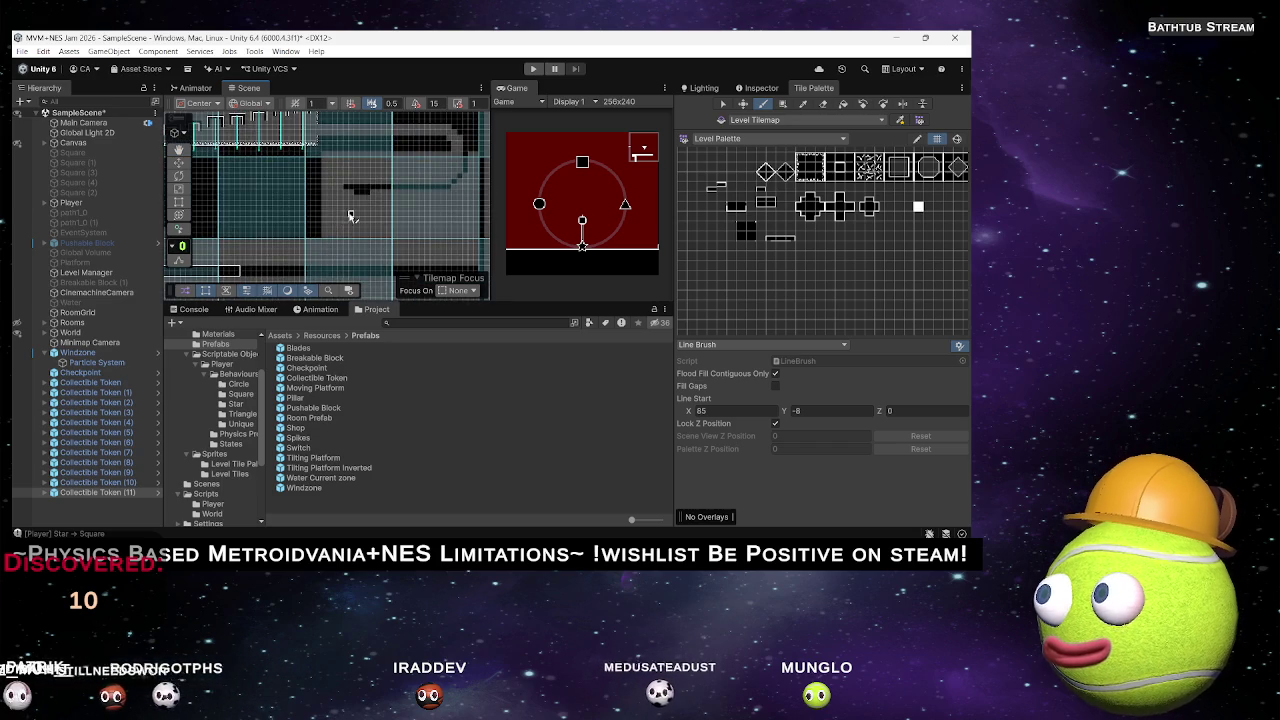
Pan and zoom around the grey room to frame the black corridor outline.
scroll(350, 215, "down", 3)
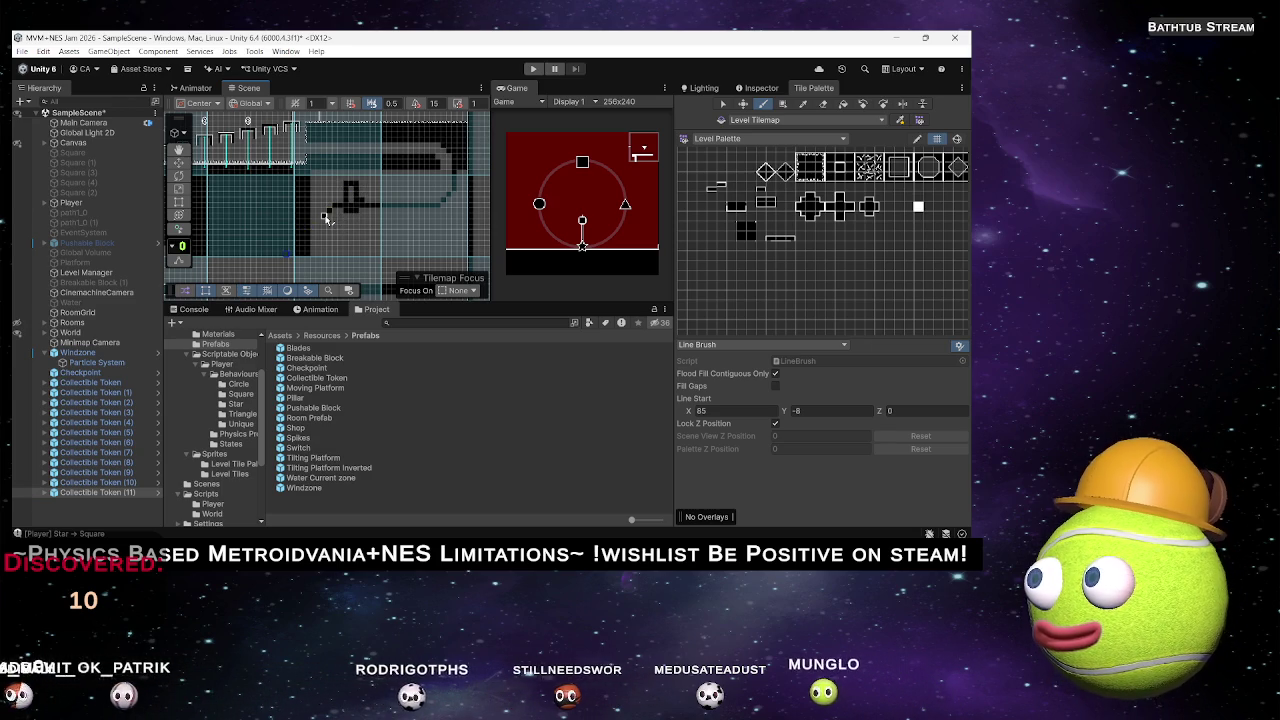
right_click(323, 215)
key("Escape")
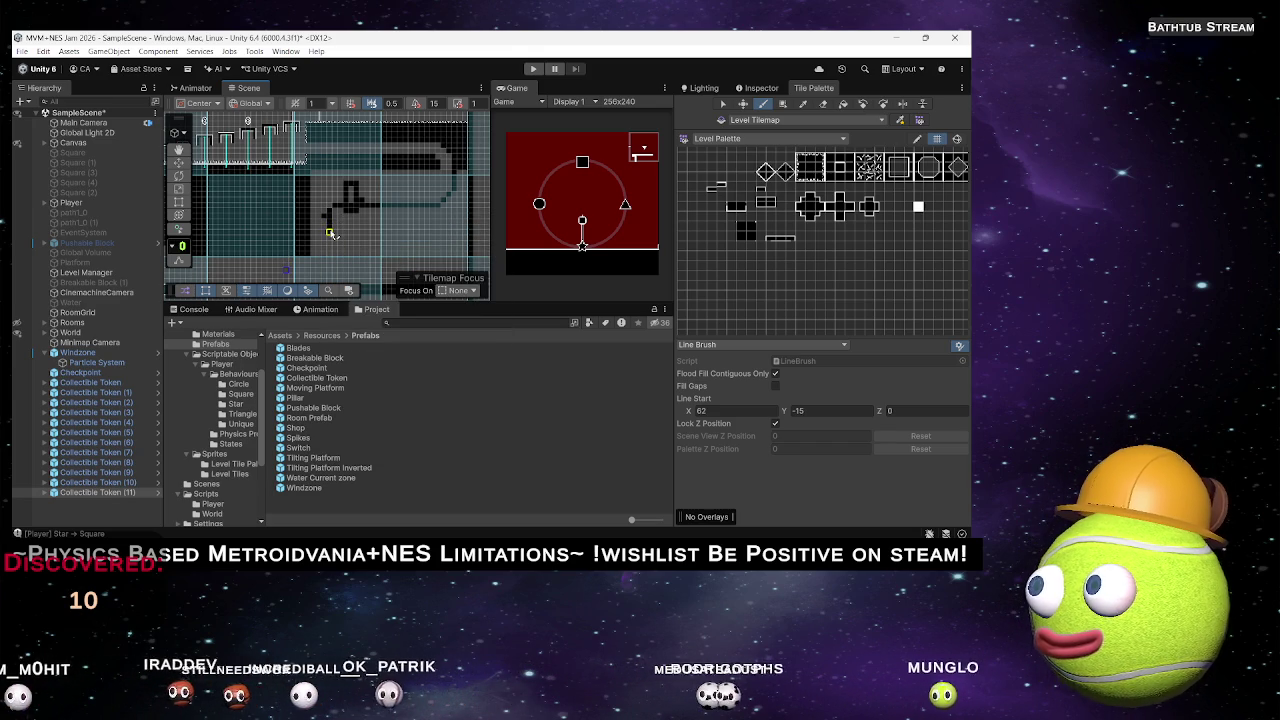
mouse_move(343, 229)
left_mouse_down()
mouse_move(366, 171)
mouse_move(340, 187)
left_mouse_up()
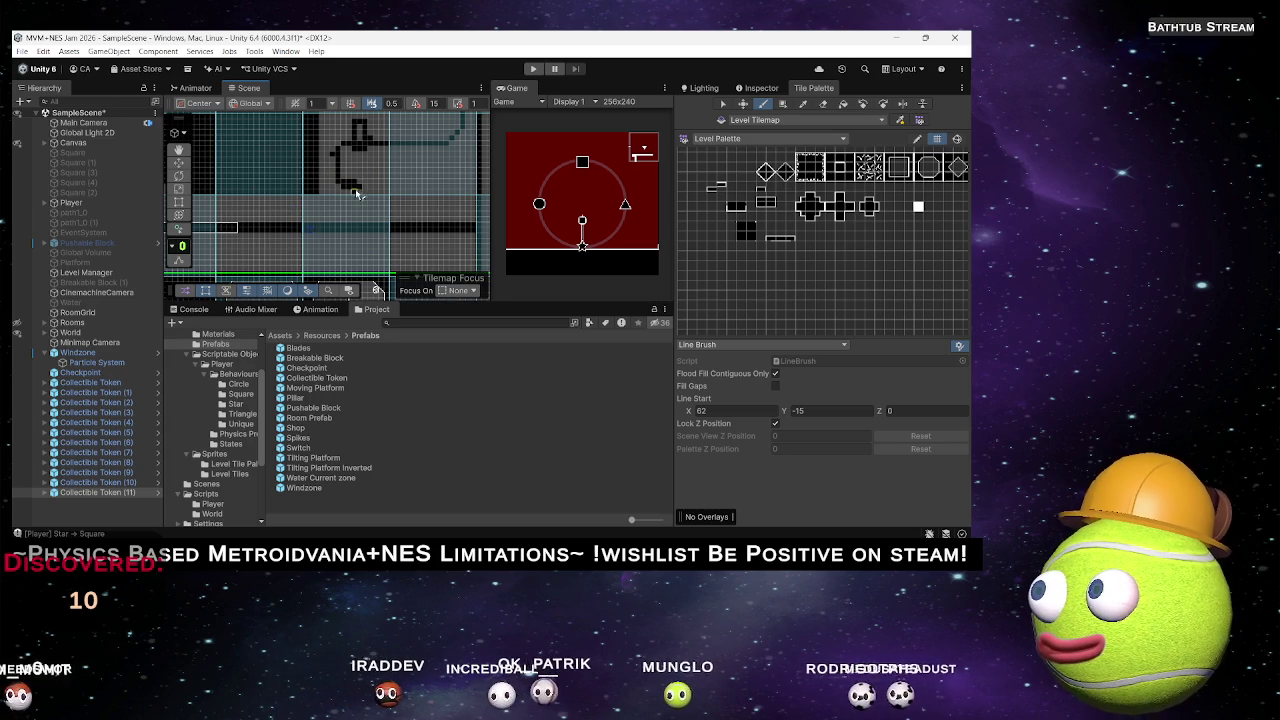
left_click_drag(440, 190, 427, 214)
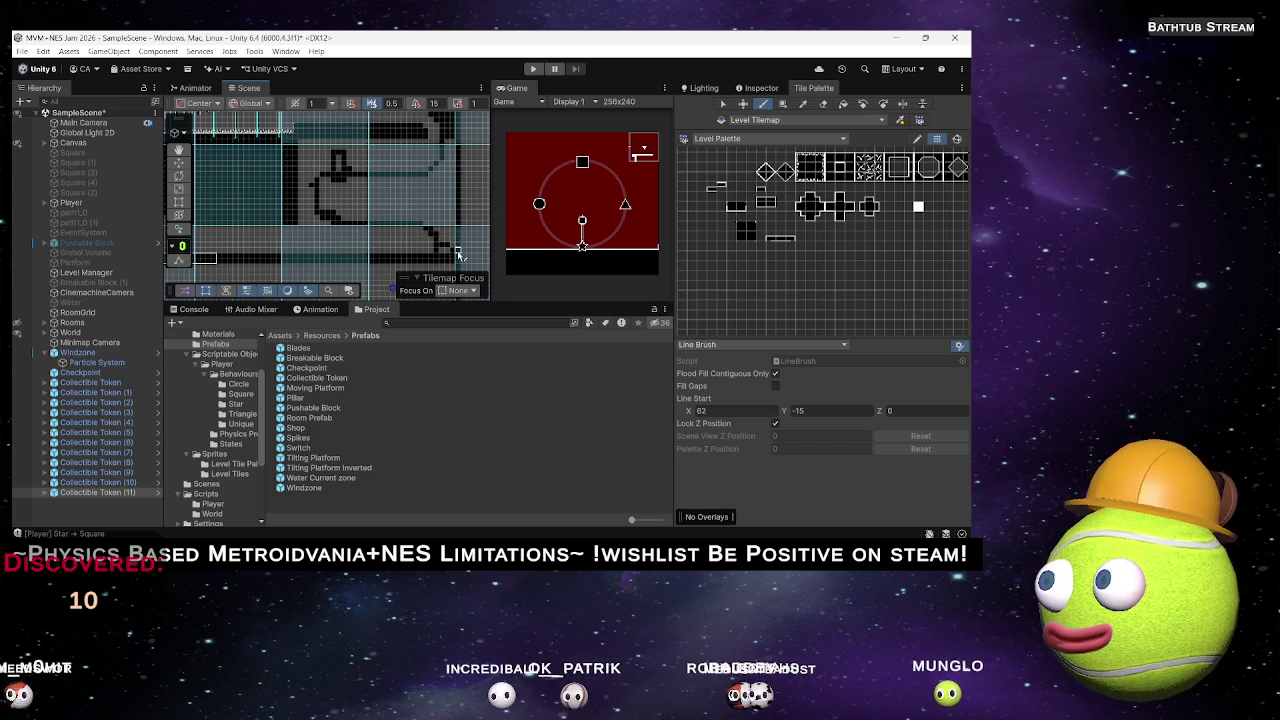
left_click_drag(452, 238, 458, 228)
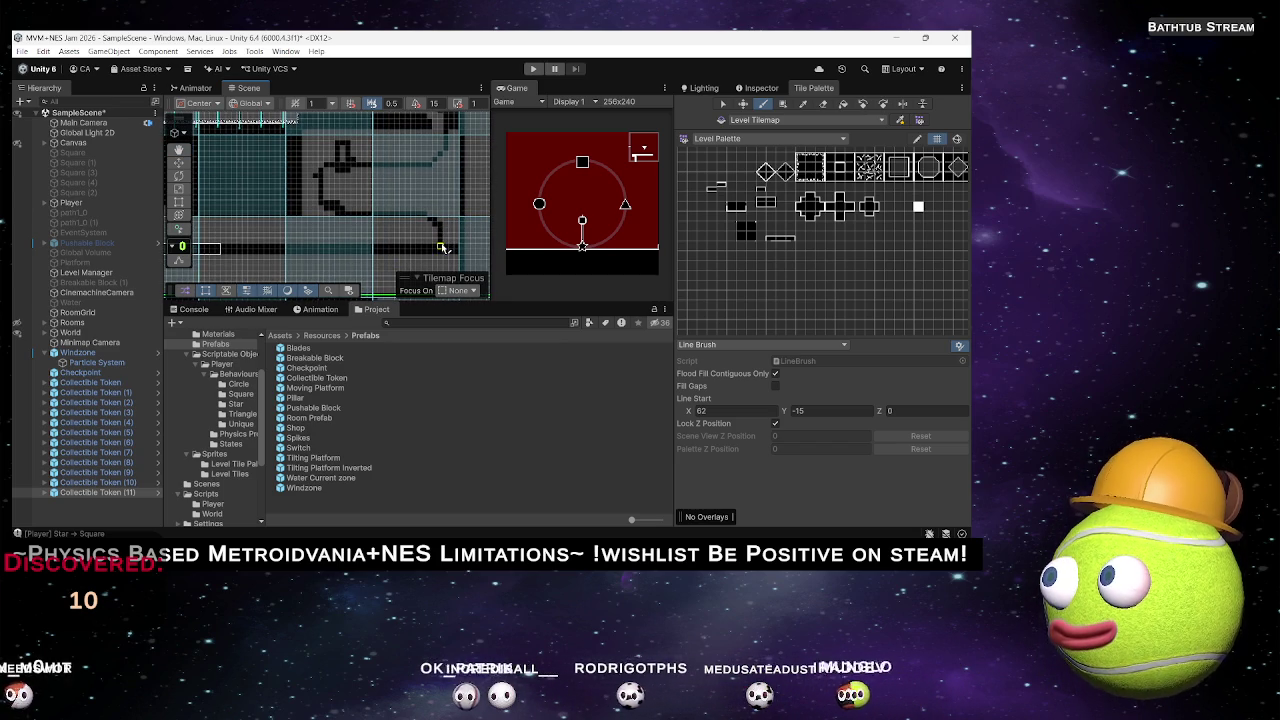
left_click_drag(320, 185, 352, 222)
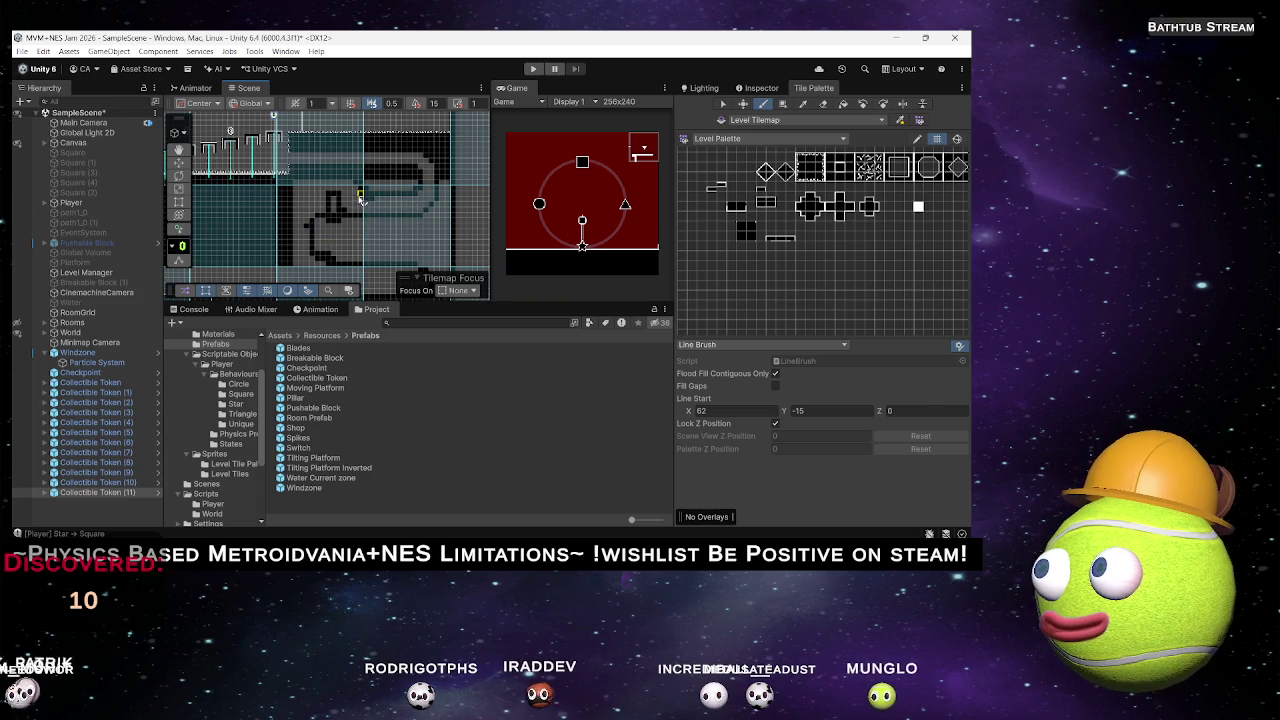
scroll(362, 199, "up", 4)
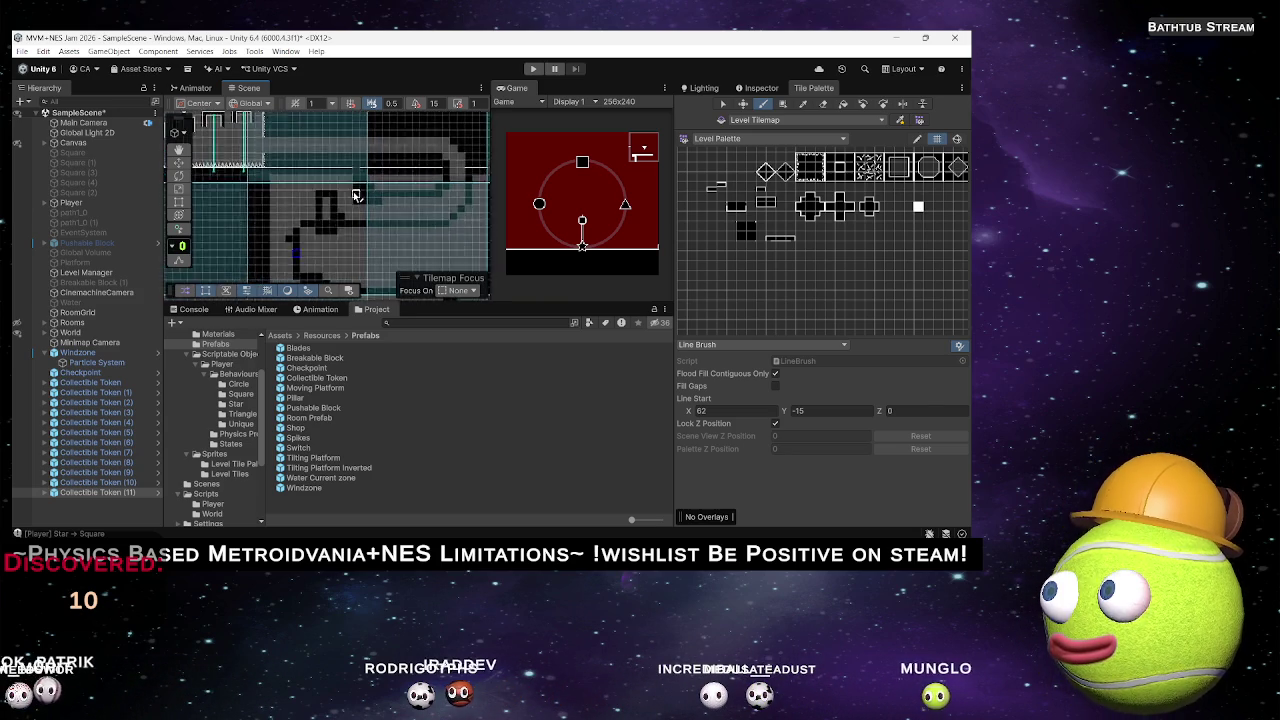
mouse_move(389, 203)
left_mouse_down()
mouse_move(286, 214)
mouse_move(323, 214)
left_mouse_up()
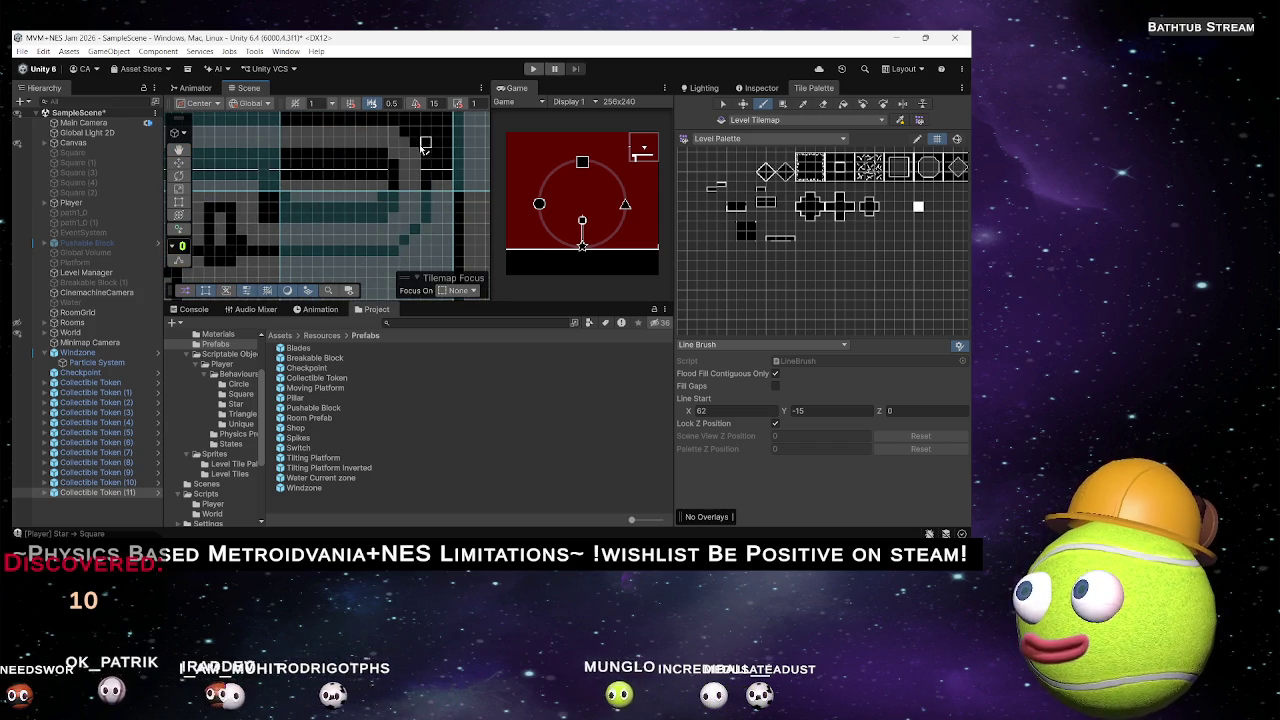
Set a new Line Brush start point and paint the curved outline through the lower room.
scroll(330, 200, "up", 3)
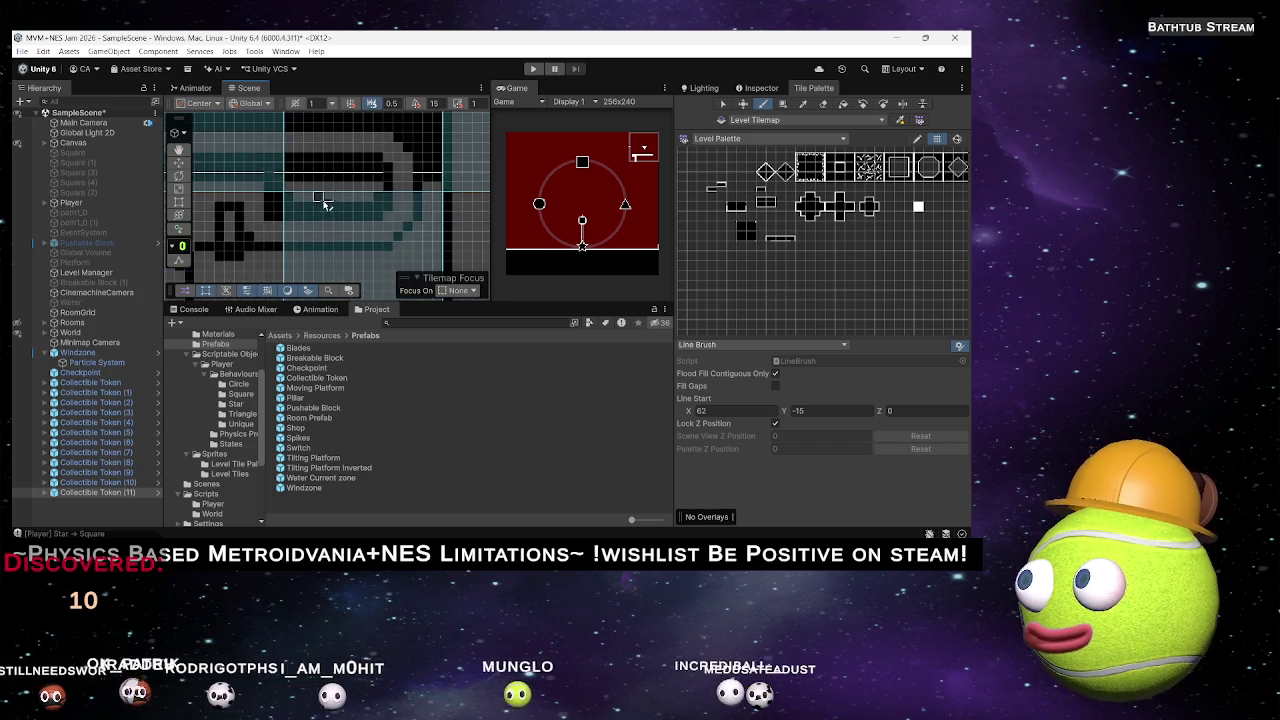
scroll(383, 203, "up", 2)
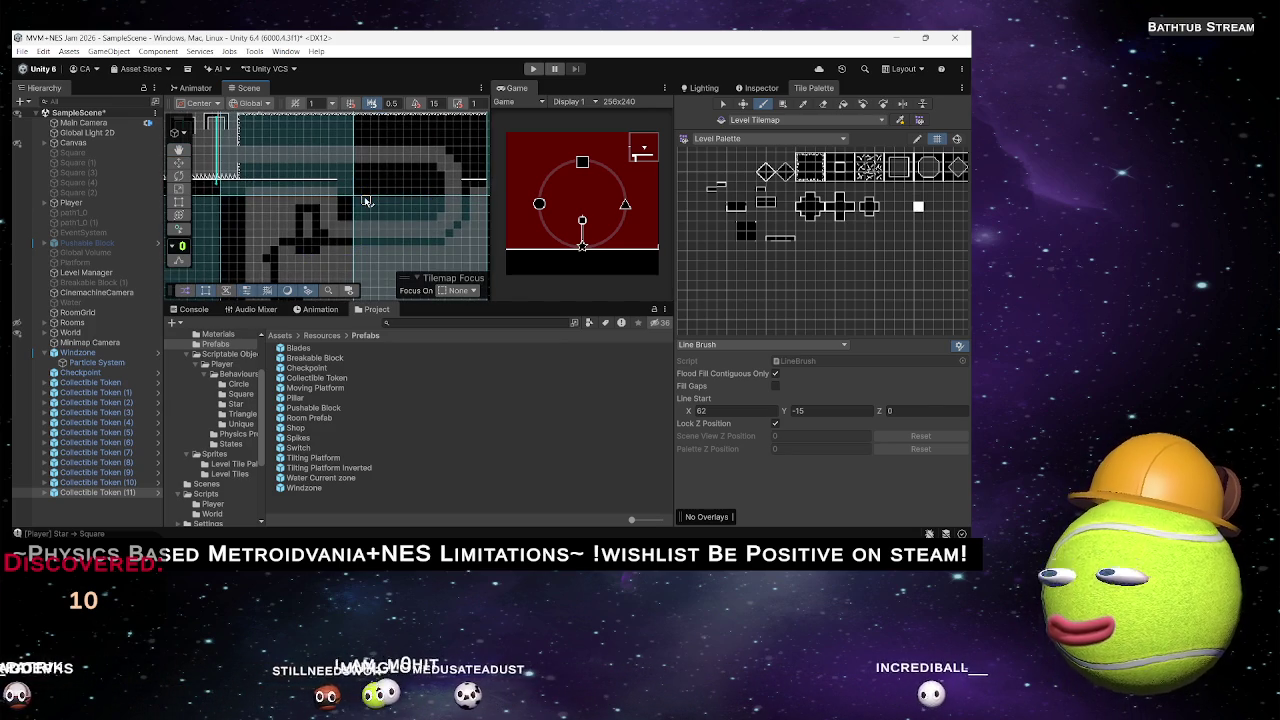
left_click(242, 182)
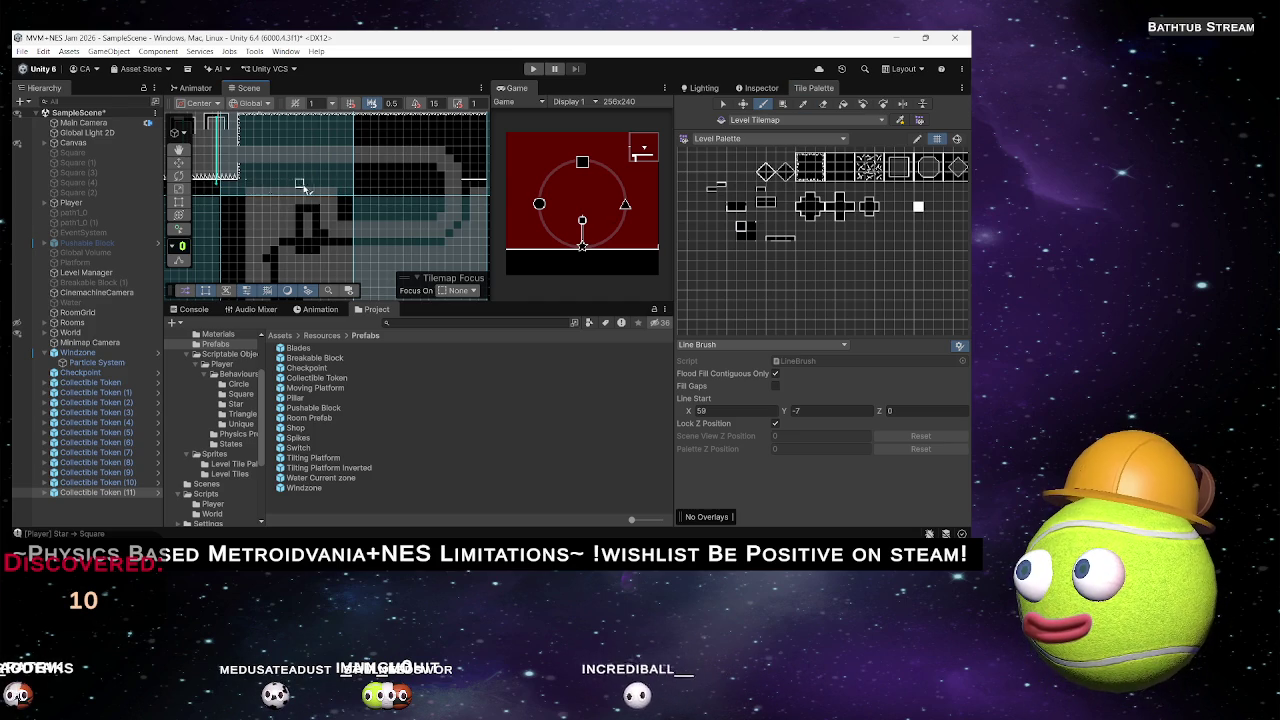
scroll(245, 188, "up", 3)
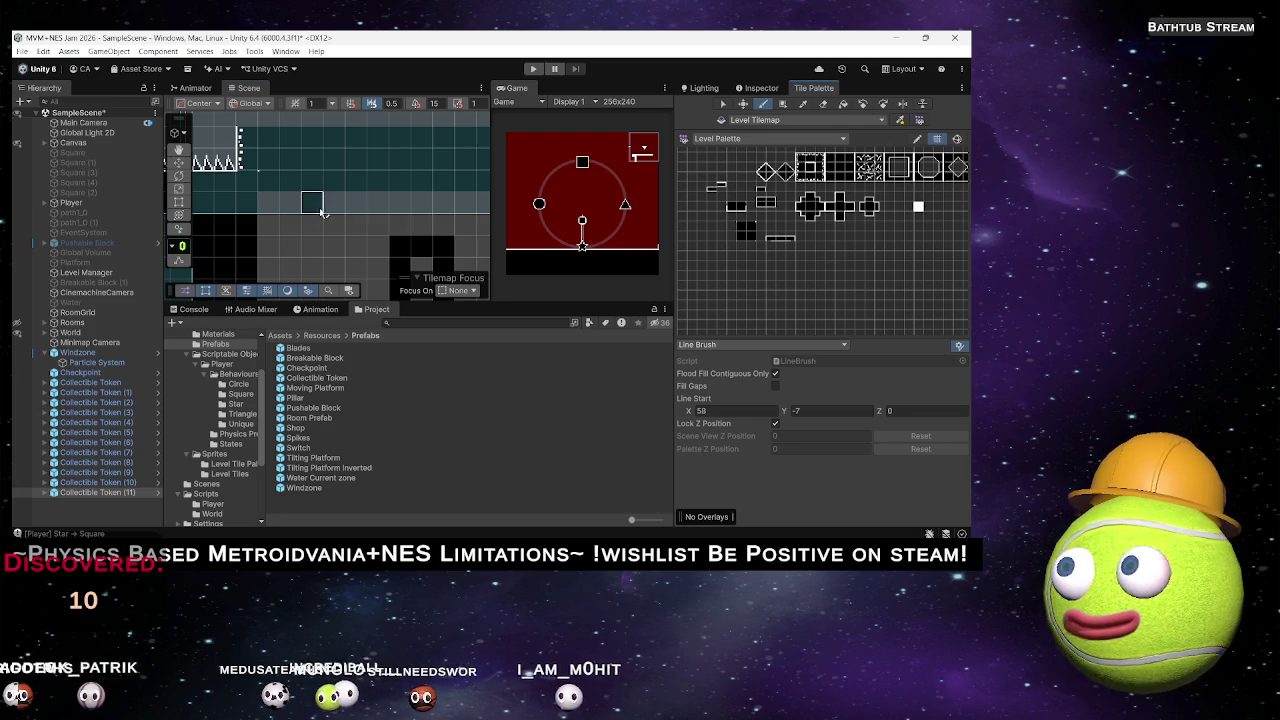
scroll(287, 220, "down", 3)
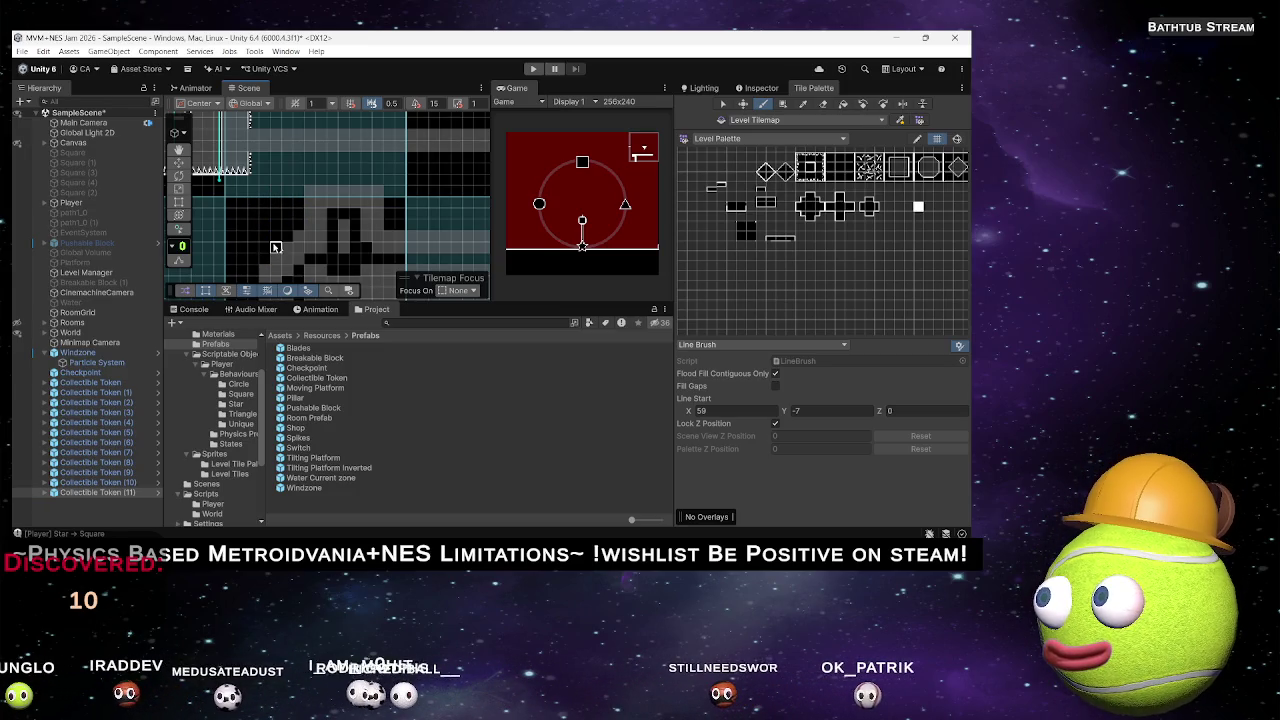
left_click_drag(277, 240, 286, 149)
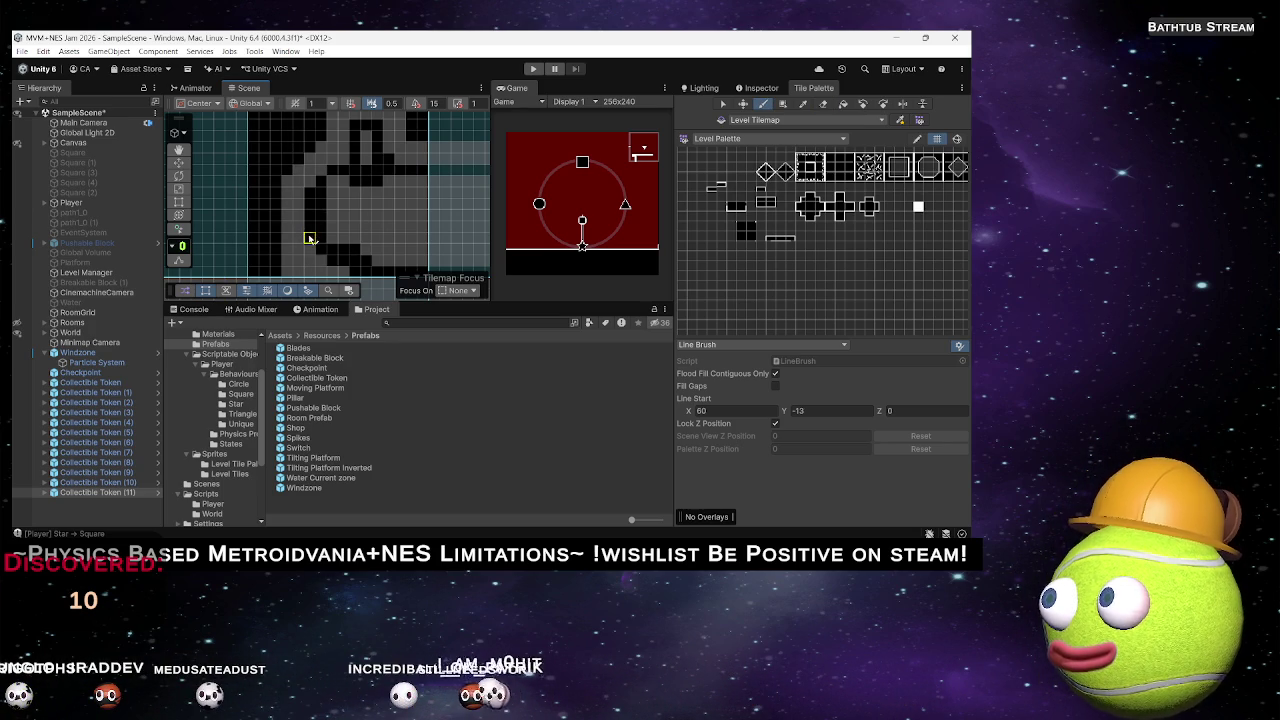
left_click_drag(378, 240, 327, 175)
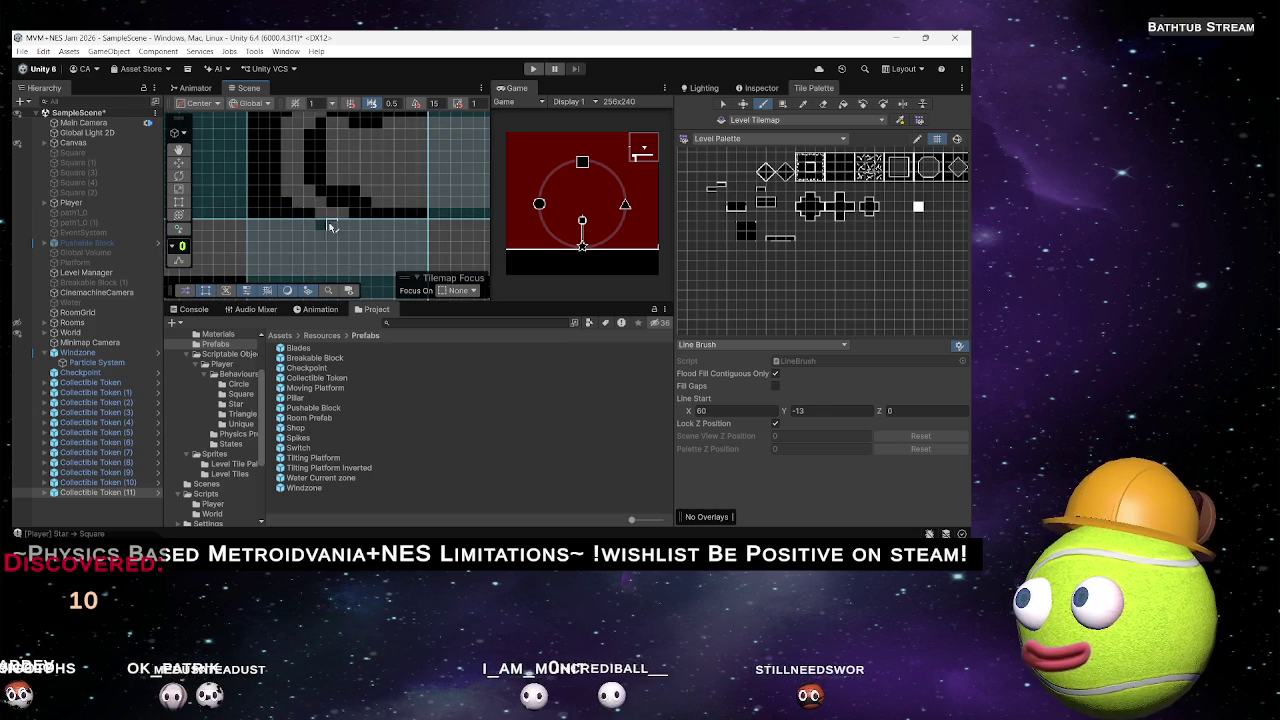
scroll(352, 188, "down", 2)
mouse_move(352, 188)
left_mouse_down()
mouse_move(286, 234)
mouse_move(295, 205)
left_mouse_up()
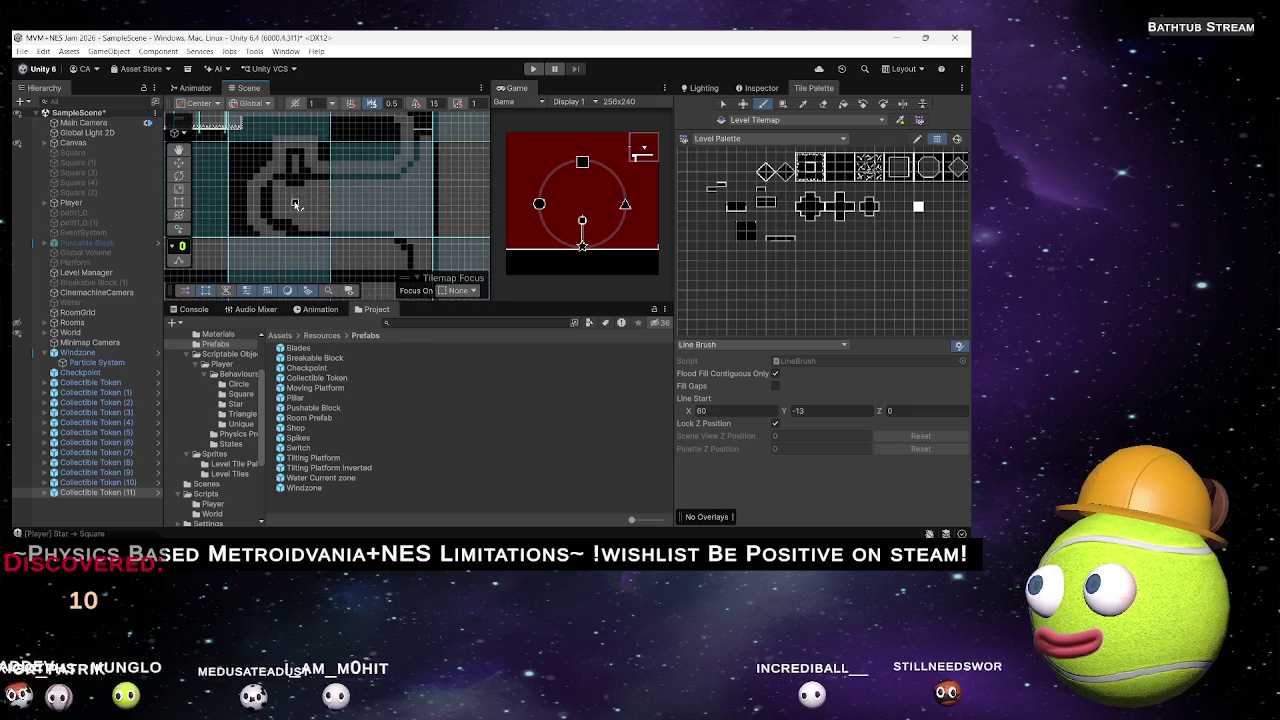
scroll(304, 196, "up", 1)
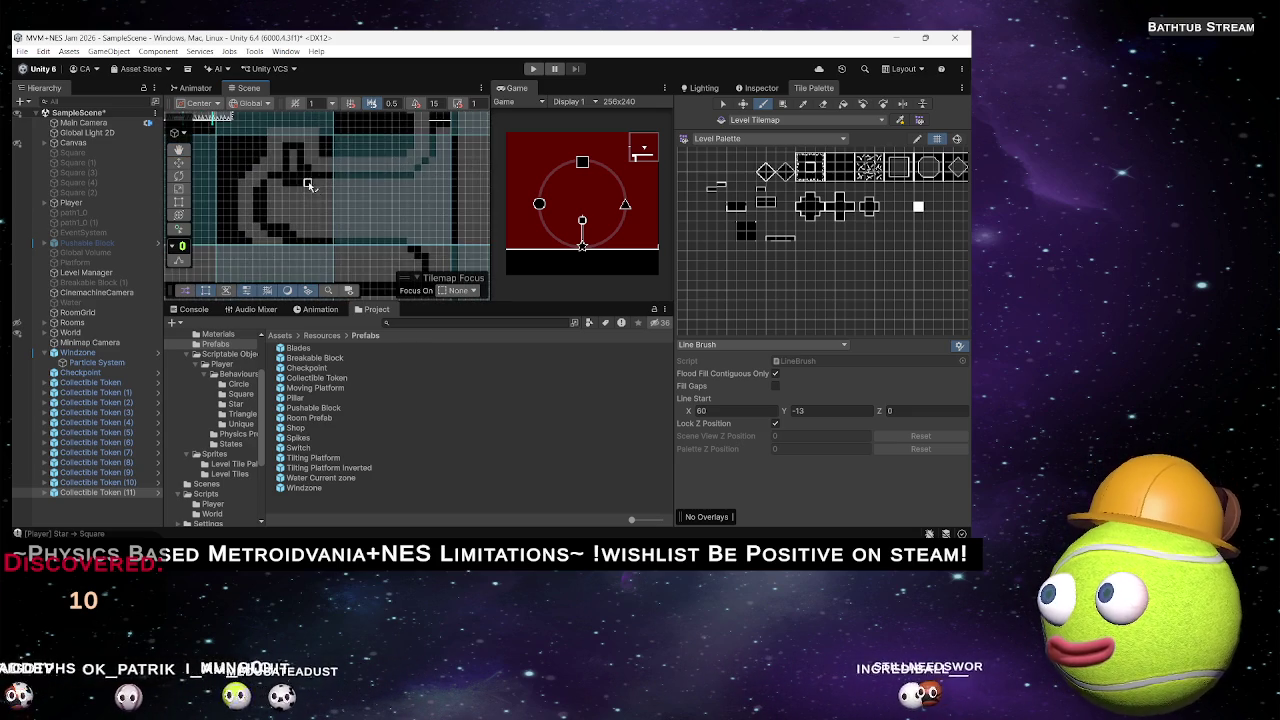
scroll(308, 184, "up", 2)
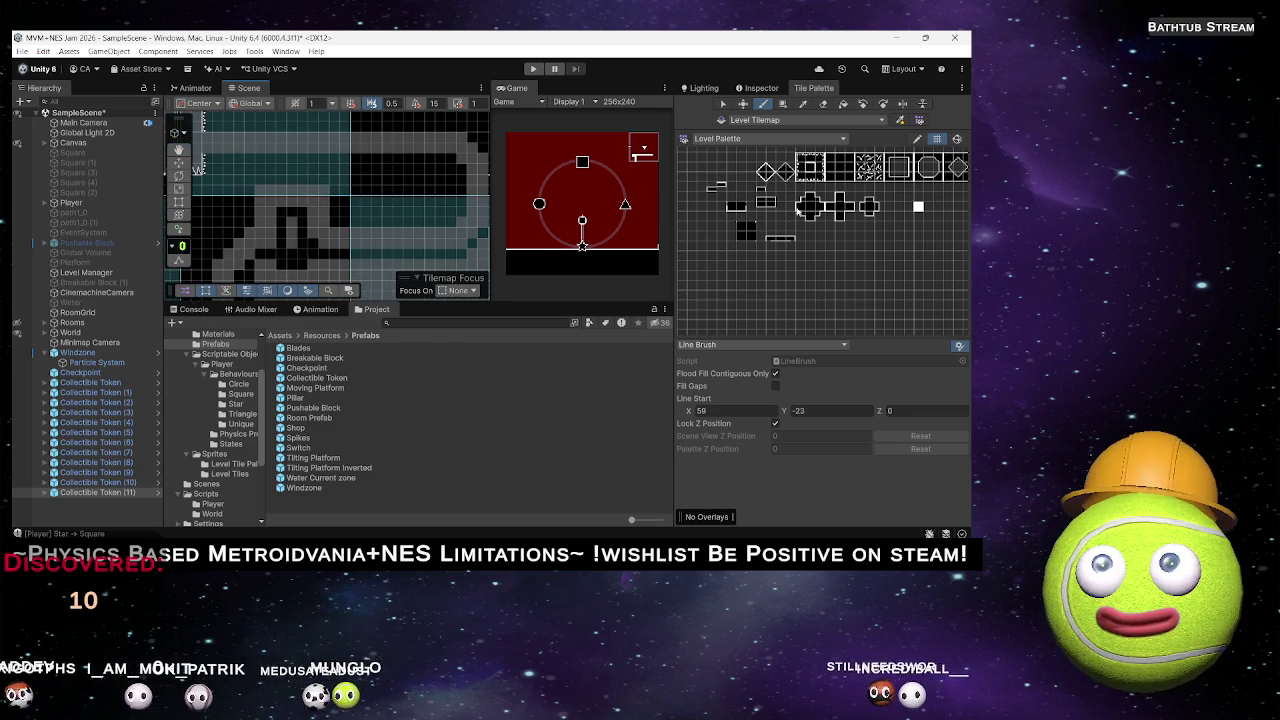
scroll(462, 214, "up", 2)
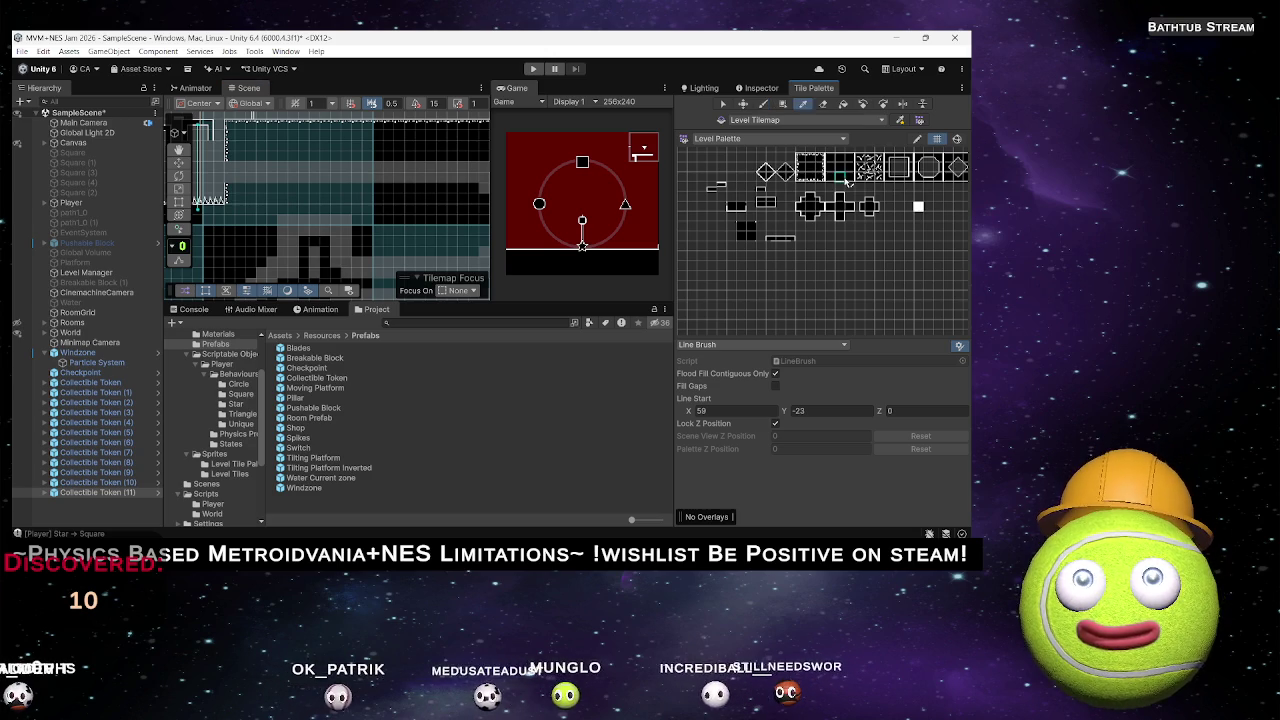
Draw a straight Line Brush floor outline into the dark room, ending in a downward diagonal slope.
scroll(384, 212, "down", 3)
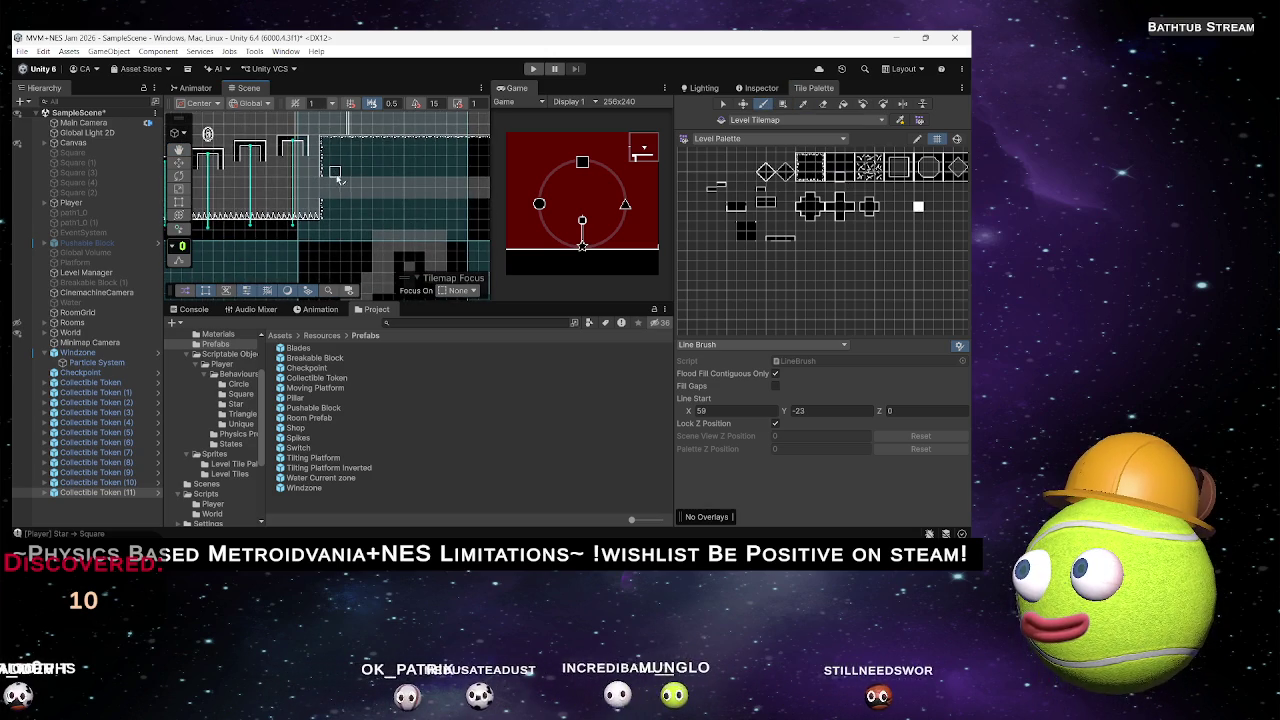
scroll(334, 174, "up", 3)
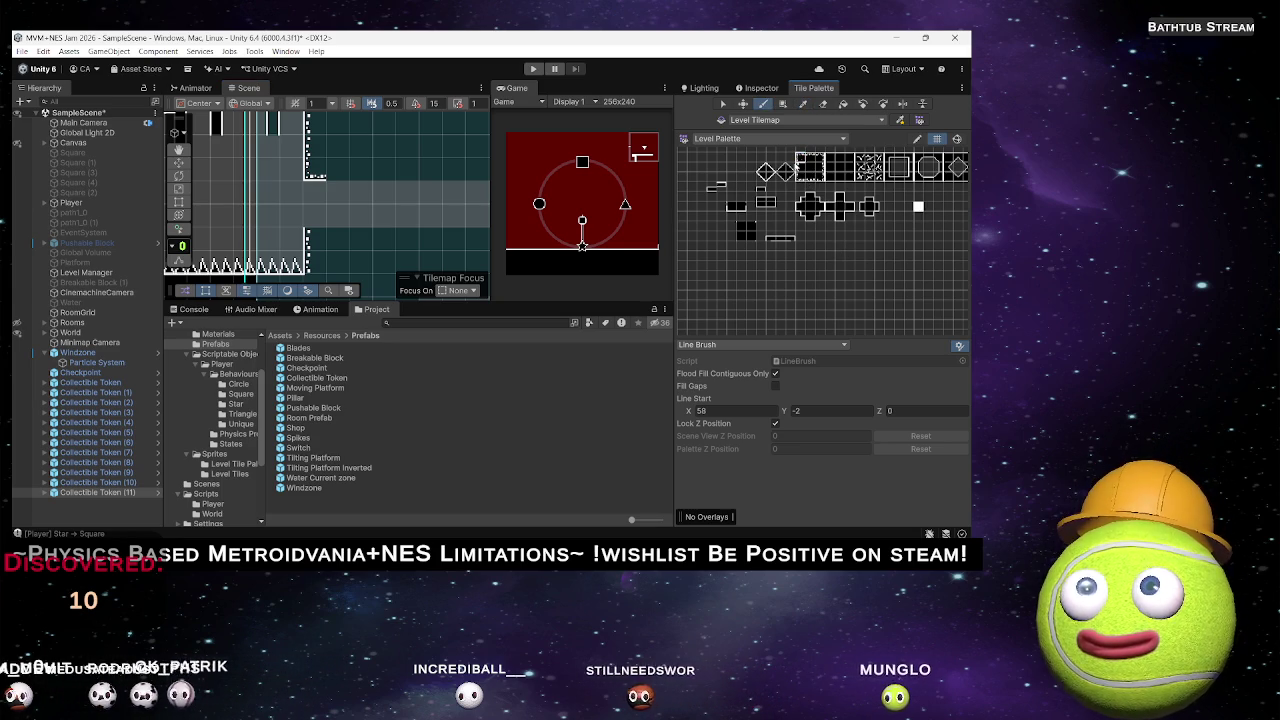
left_click(315, 255)
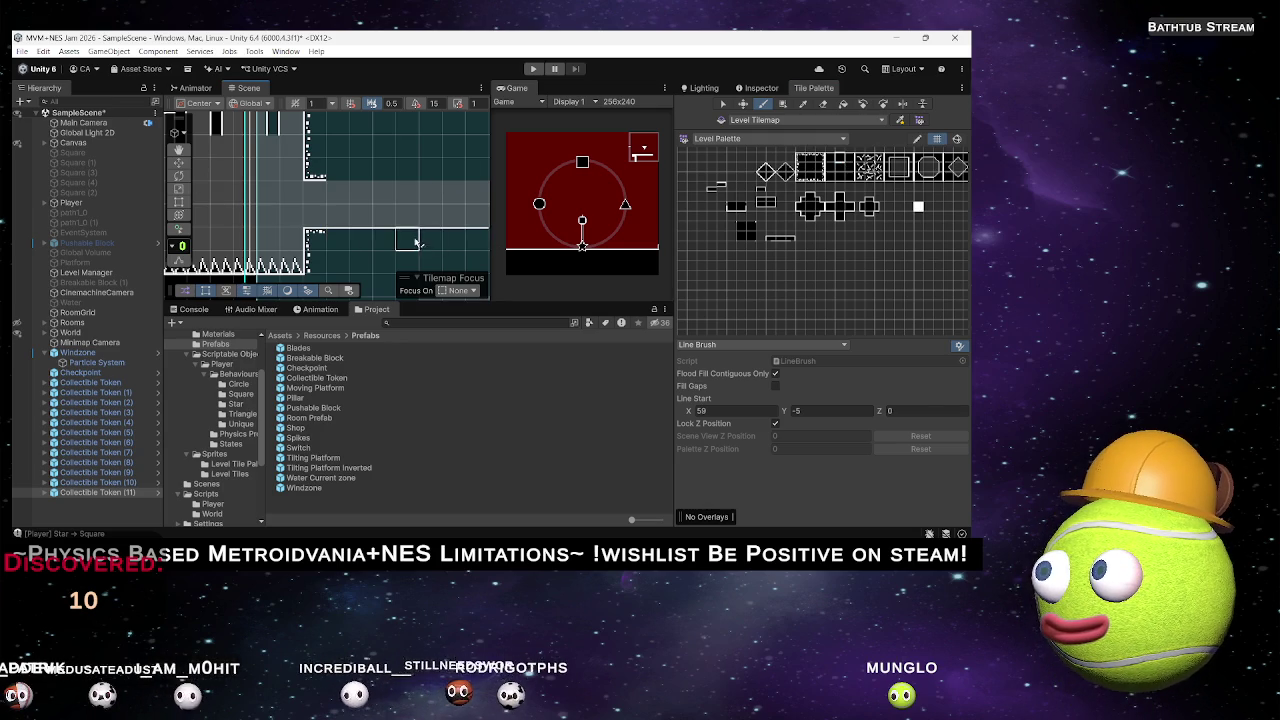
scroll(417, 242, "down", 5)
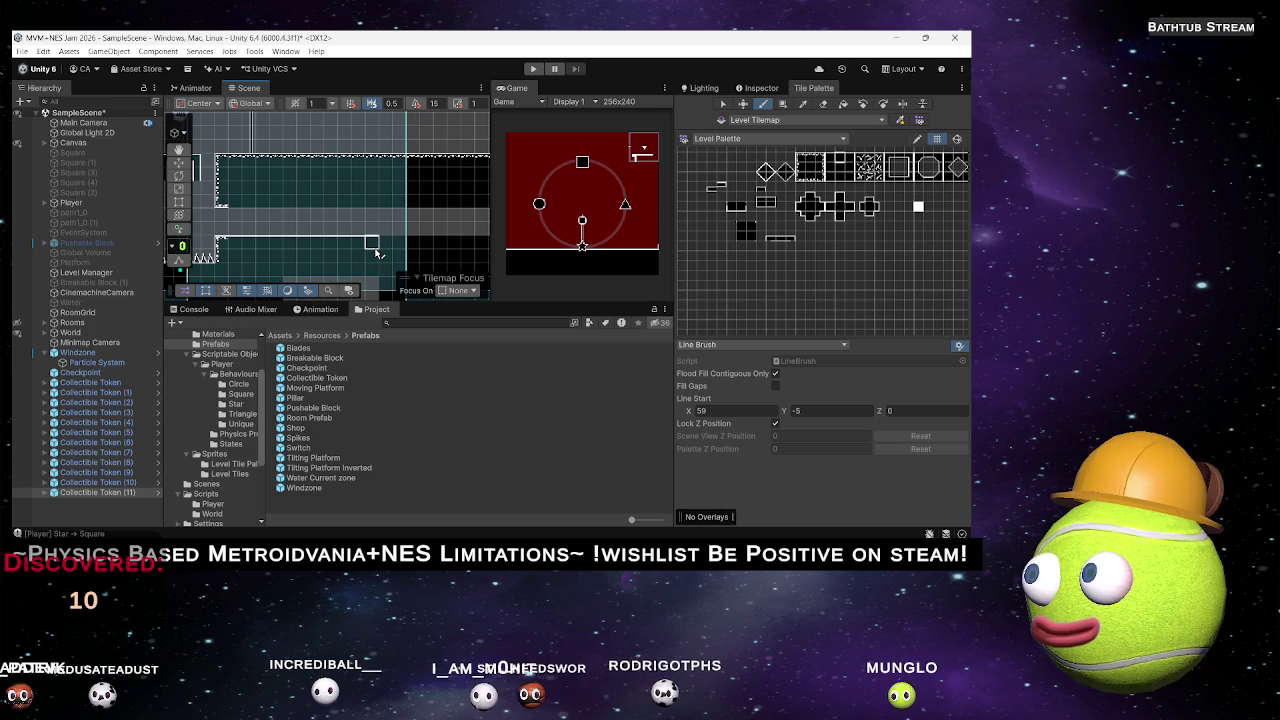
left_click(412, 255)
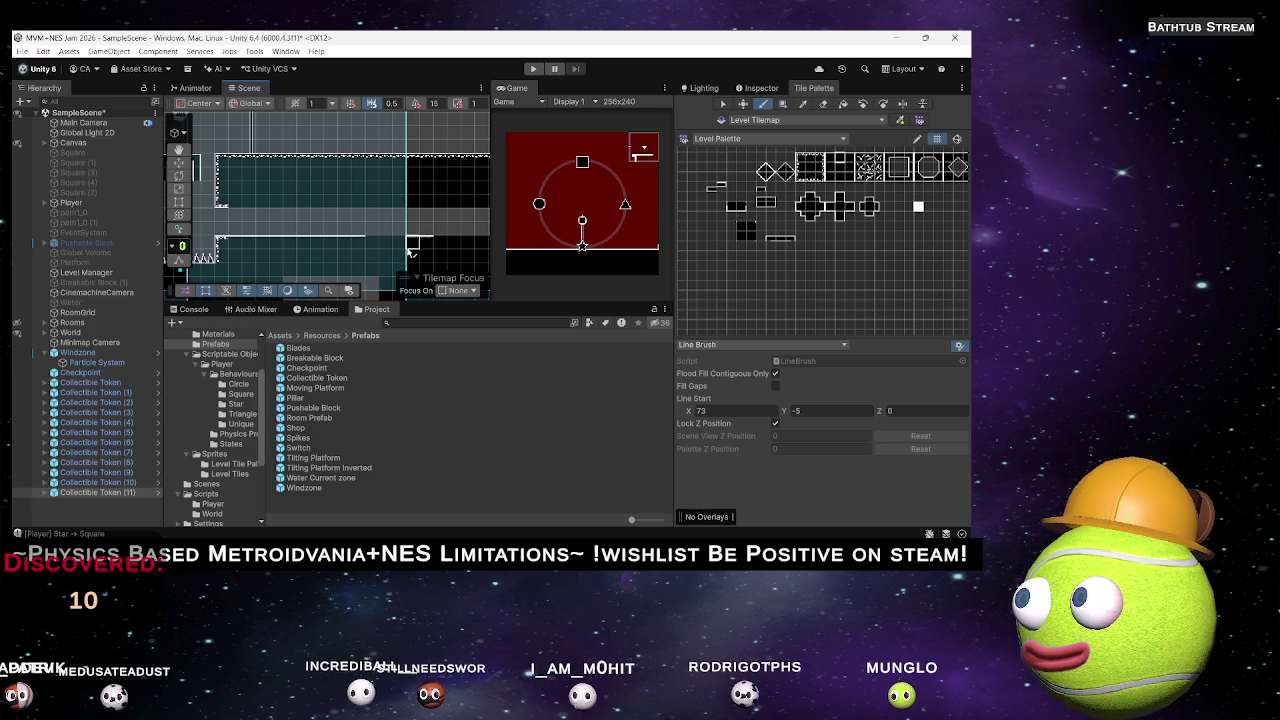
left_click_drag(426, 256, 270, 253)
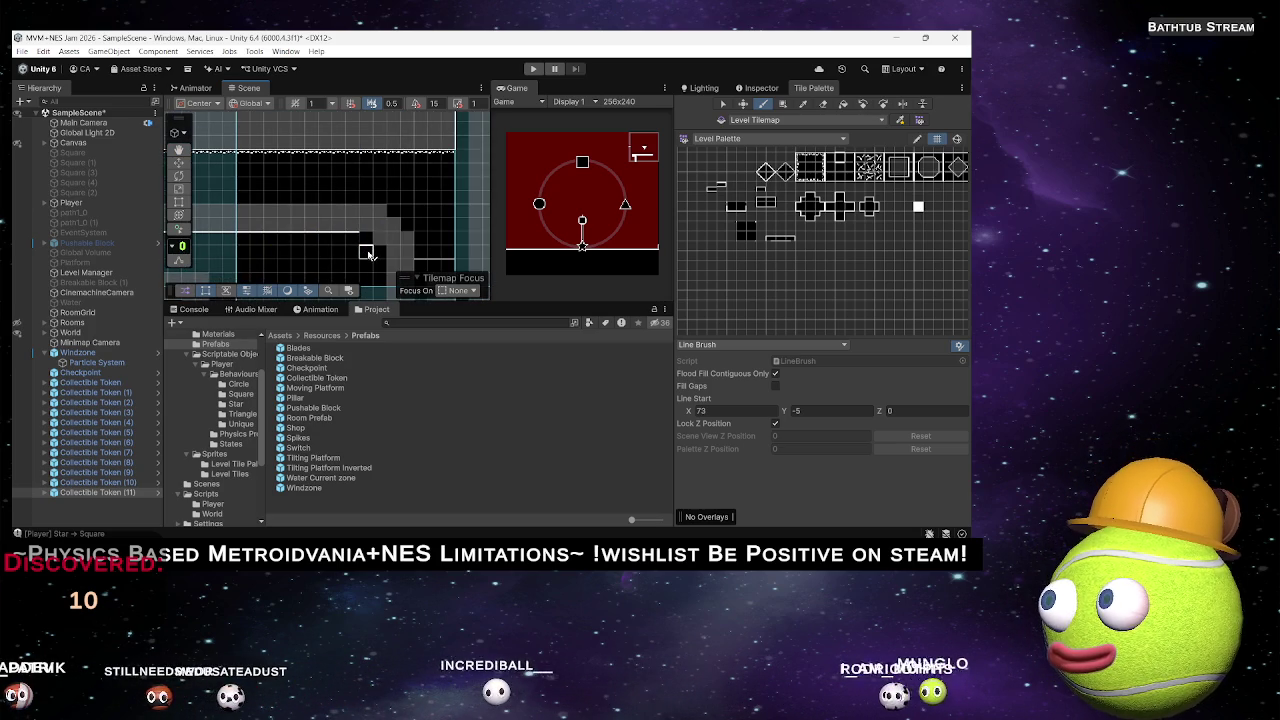
left_click(368, 254)
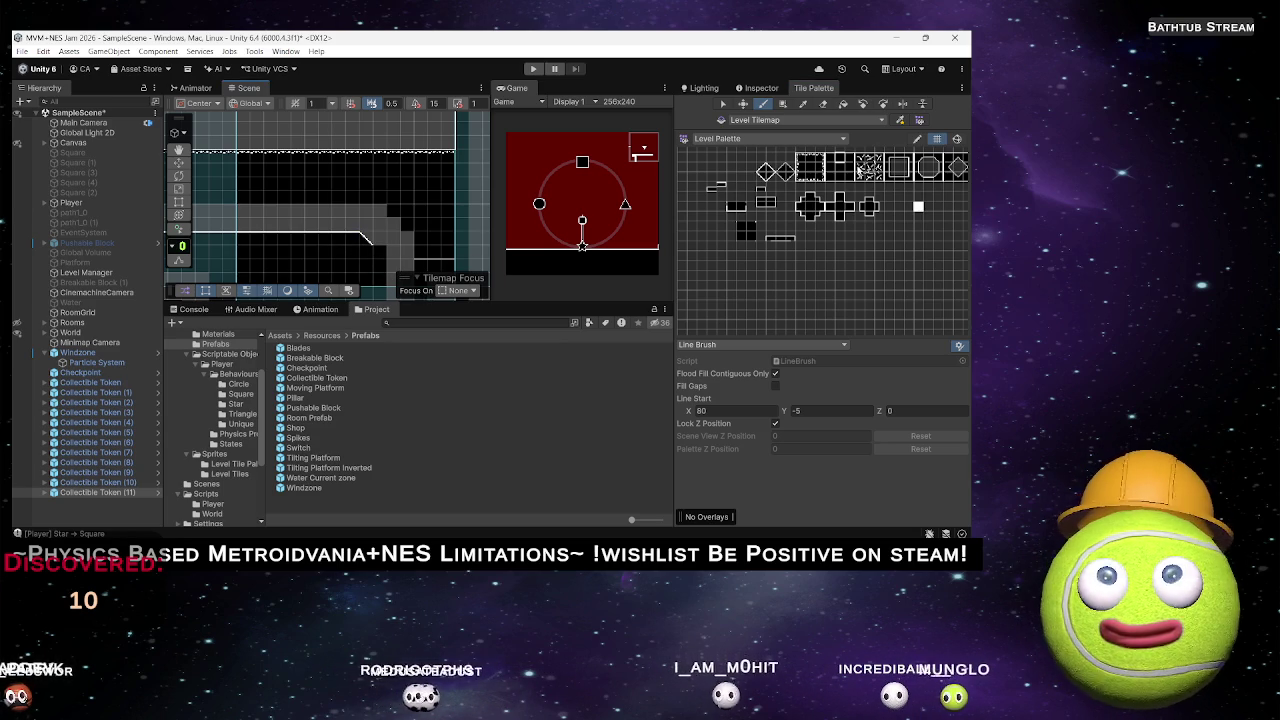
left_click(380, 255)
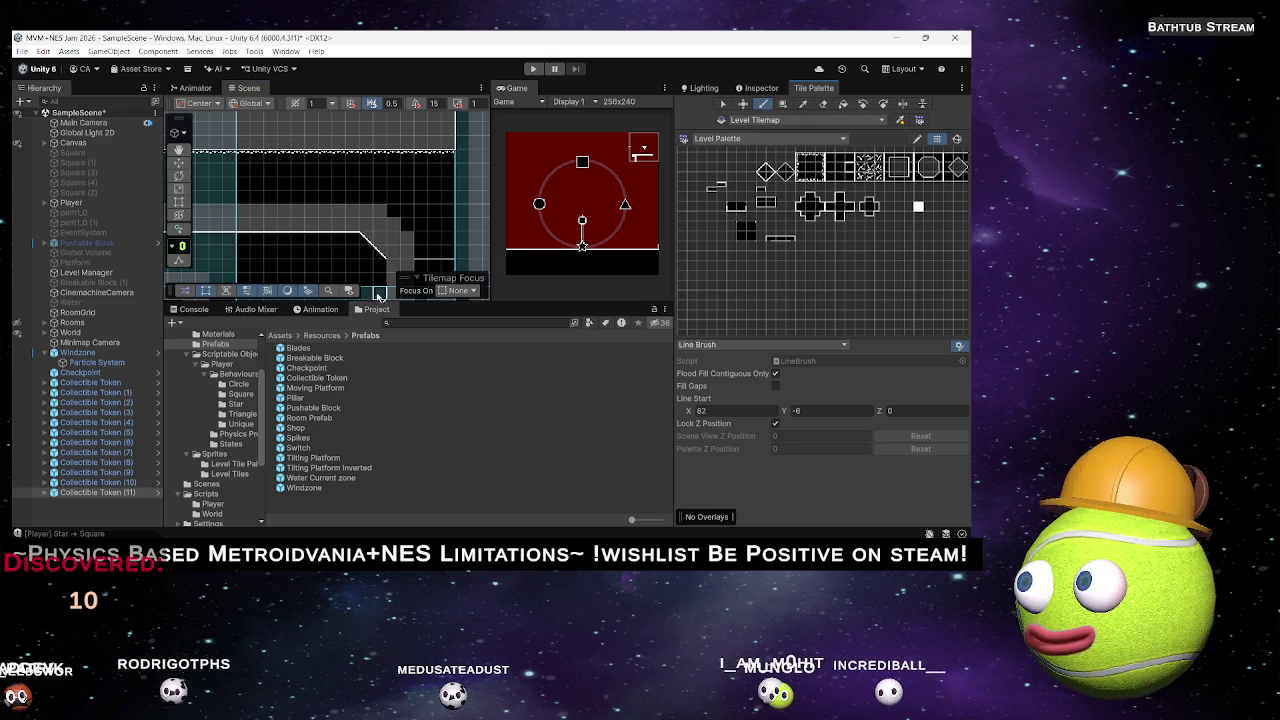
Pan the Scene view to the next corridor stretch's angled corner.
mouse_move(424, 276)
left_mouse_down()
mouse_move(377, 229)
mouse_move(405, 145)
left_mouse_up()
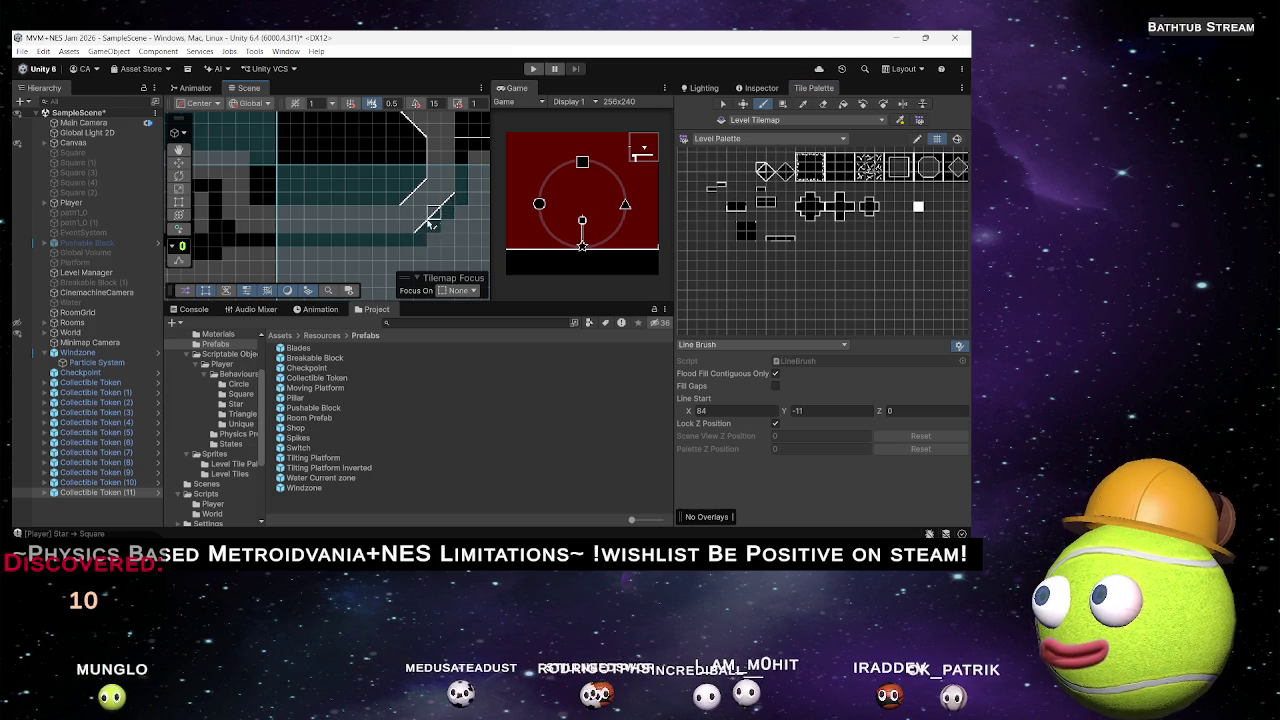
Paint diagonal slope lines on both sides of the corridor's bend.
left_click_drag(440, 206, 434, 241)
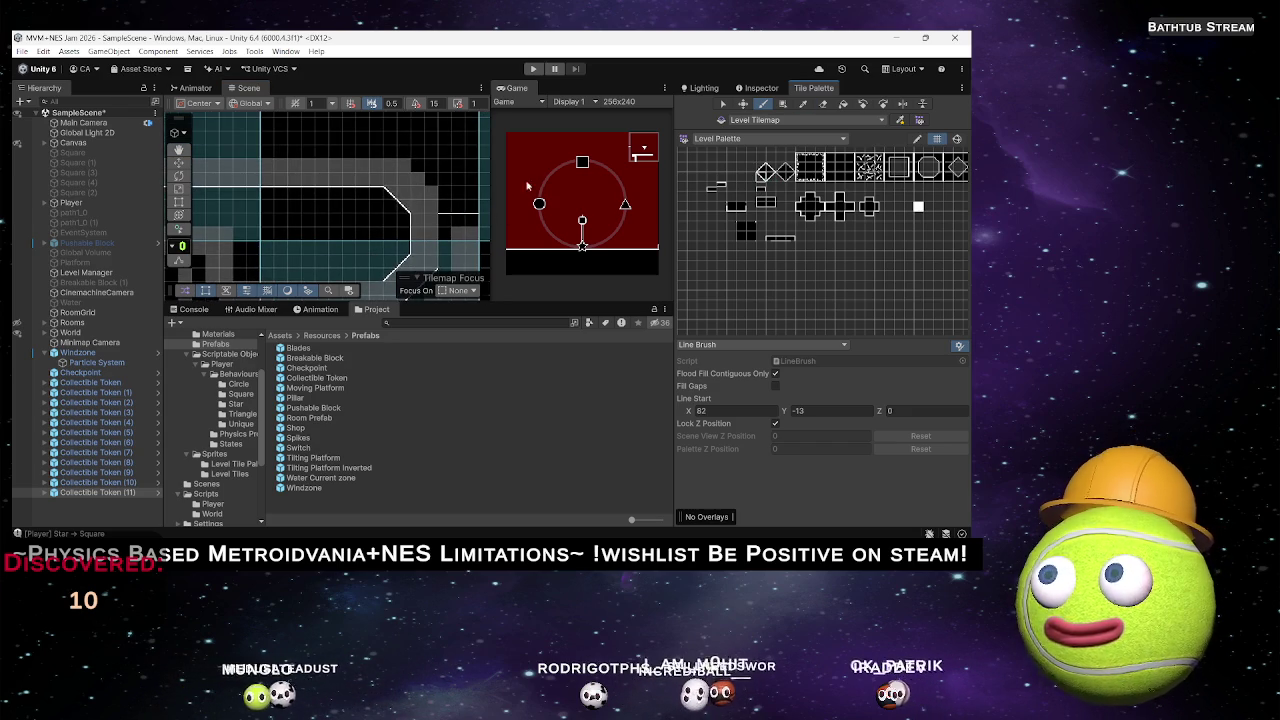
left_click(410, 172)
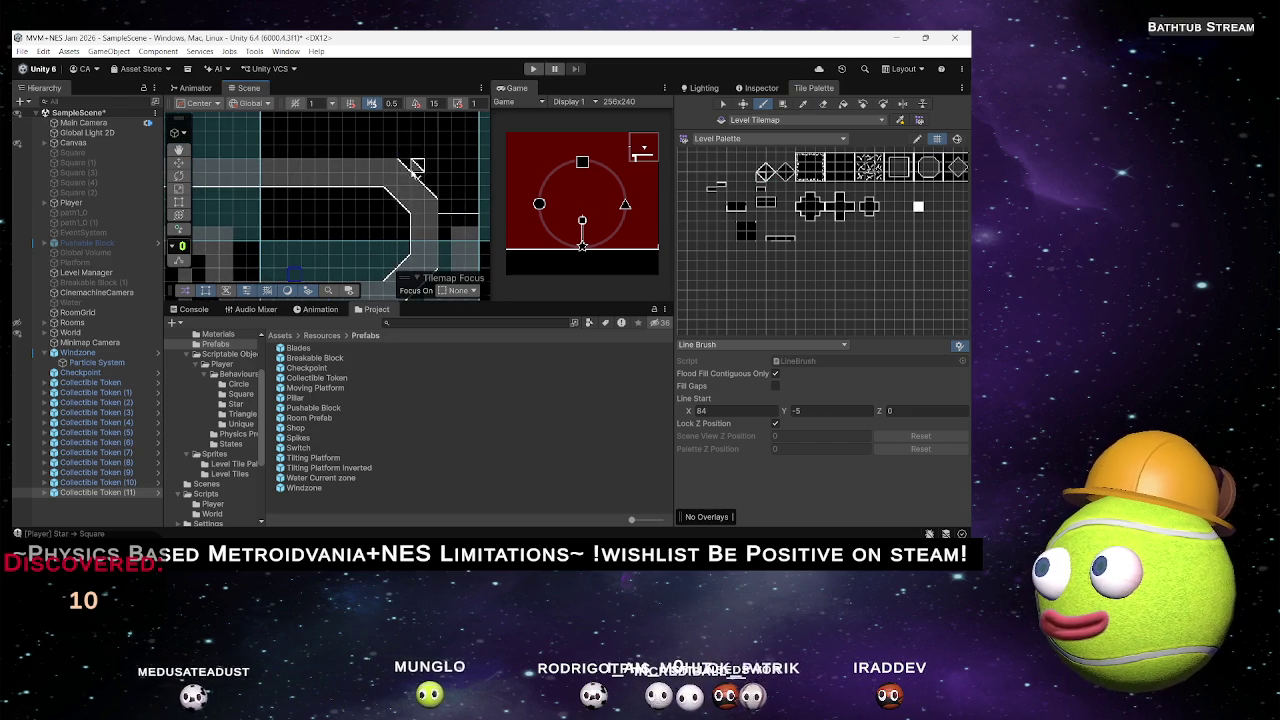
mouse_move(408, 163)
left_mouse_down()
mouse_move(363, 186)
mouse_move(386, 206)
mouse_move(446, 128)
mouse_move(412, 183)
left_mouse_up()
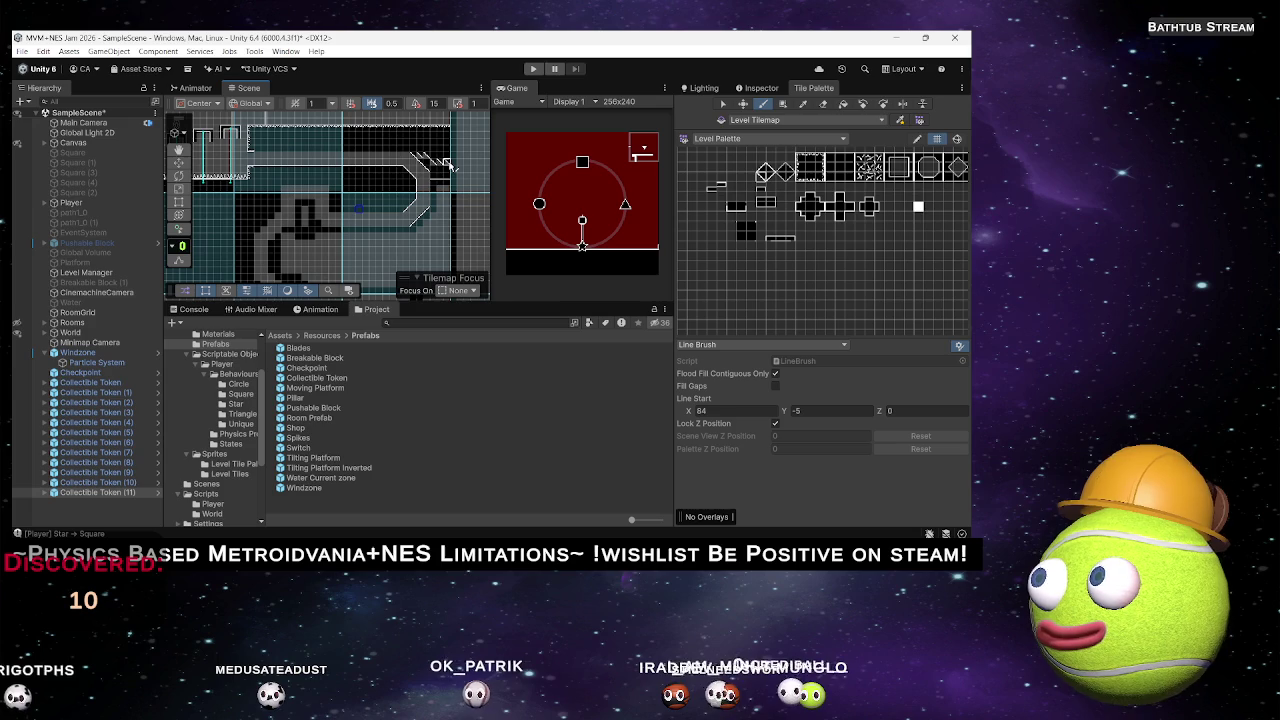
left_click(449, 165)
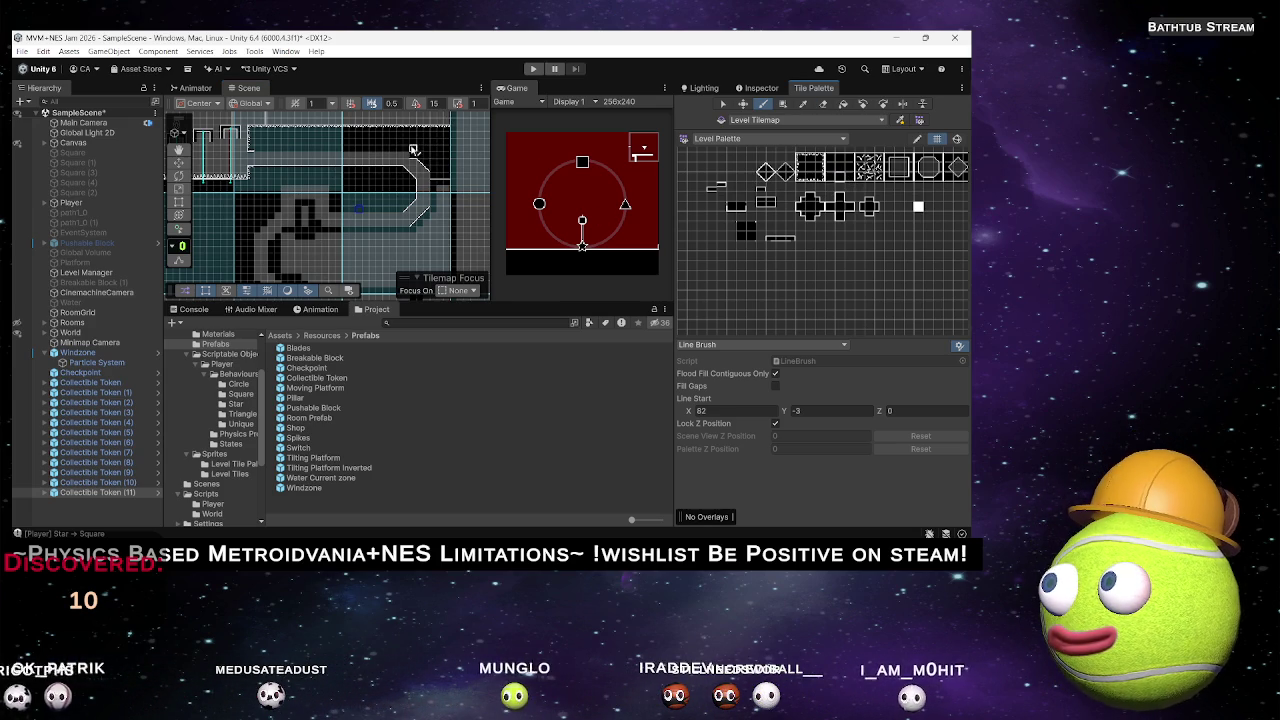
Switch back to the Paint tool and collapse the brush settings.
right_click(405, 143)
left_click(390, 147)
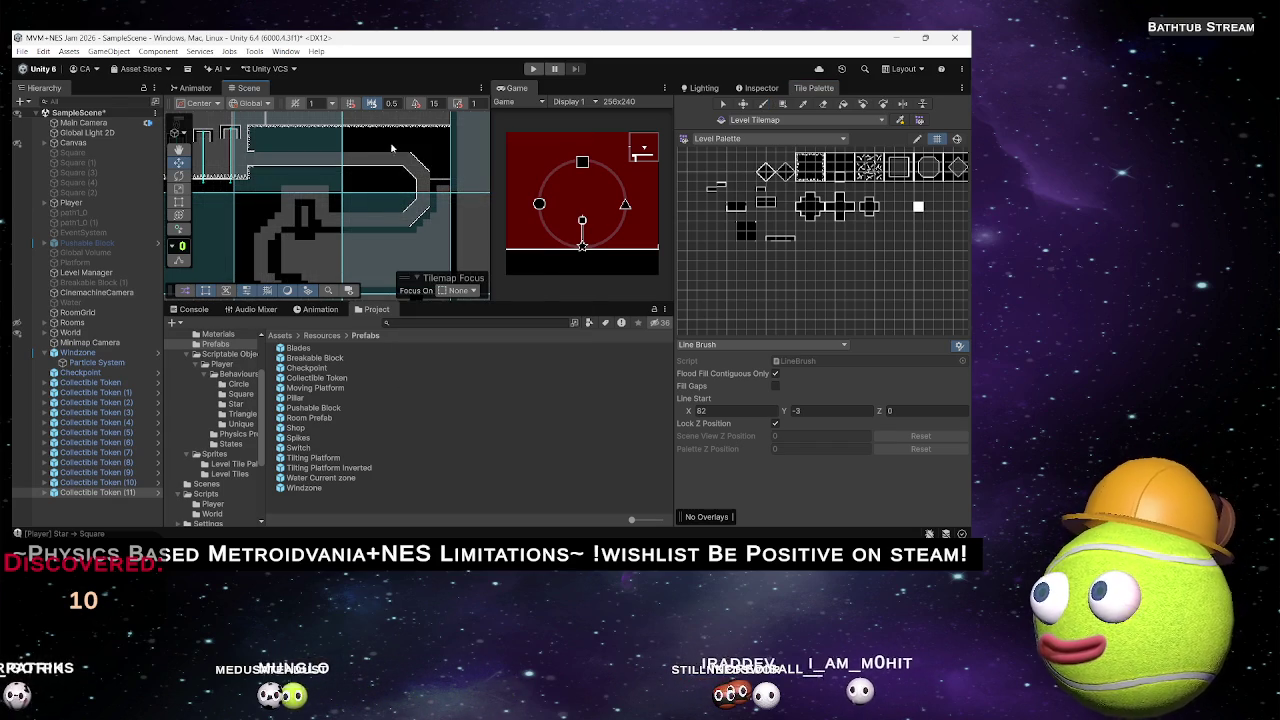
key("b")
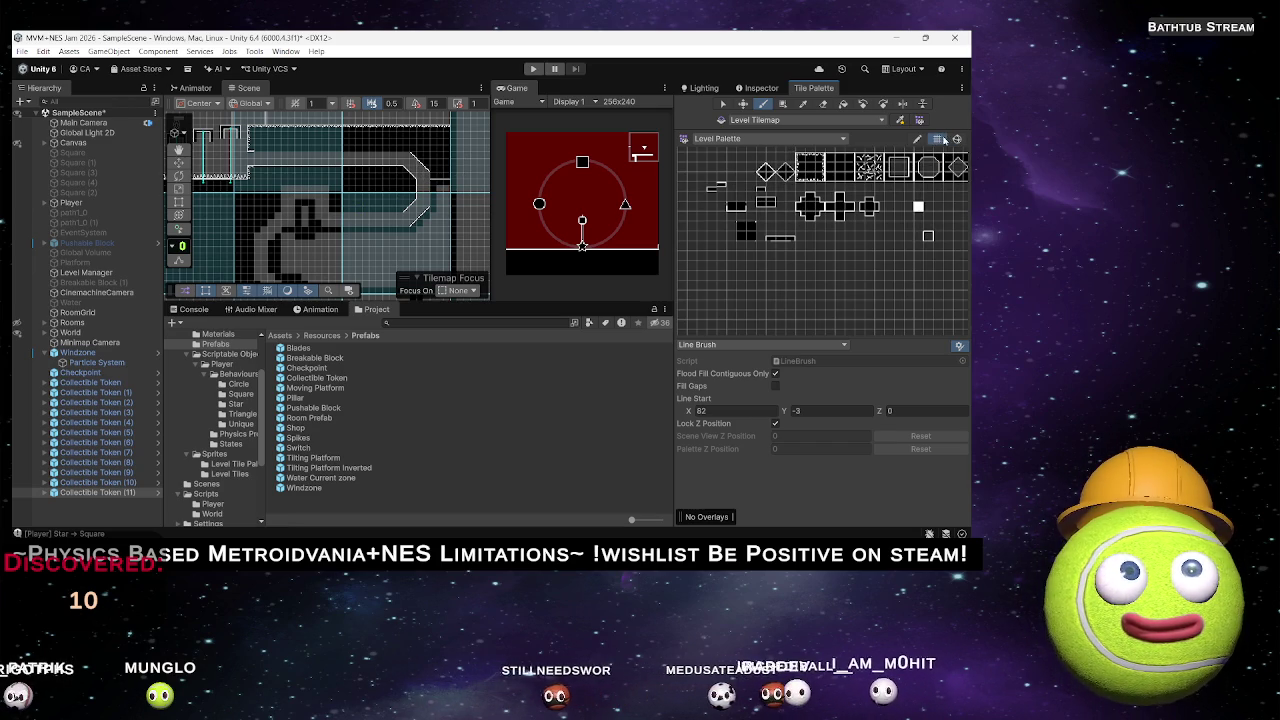
left_click(959, 346)
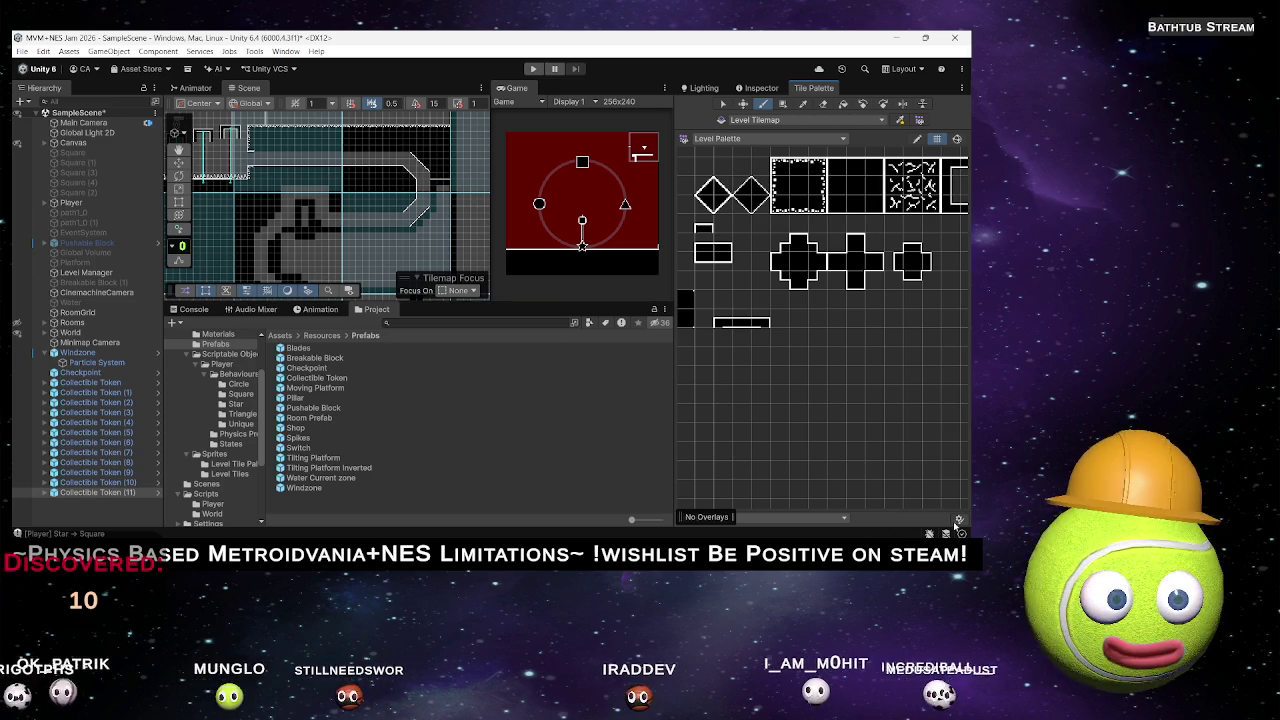
Change the Tile Palette brush from Line Brush to Default Brush.
left_click(959, 518)
left_click(719, 345)
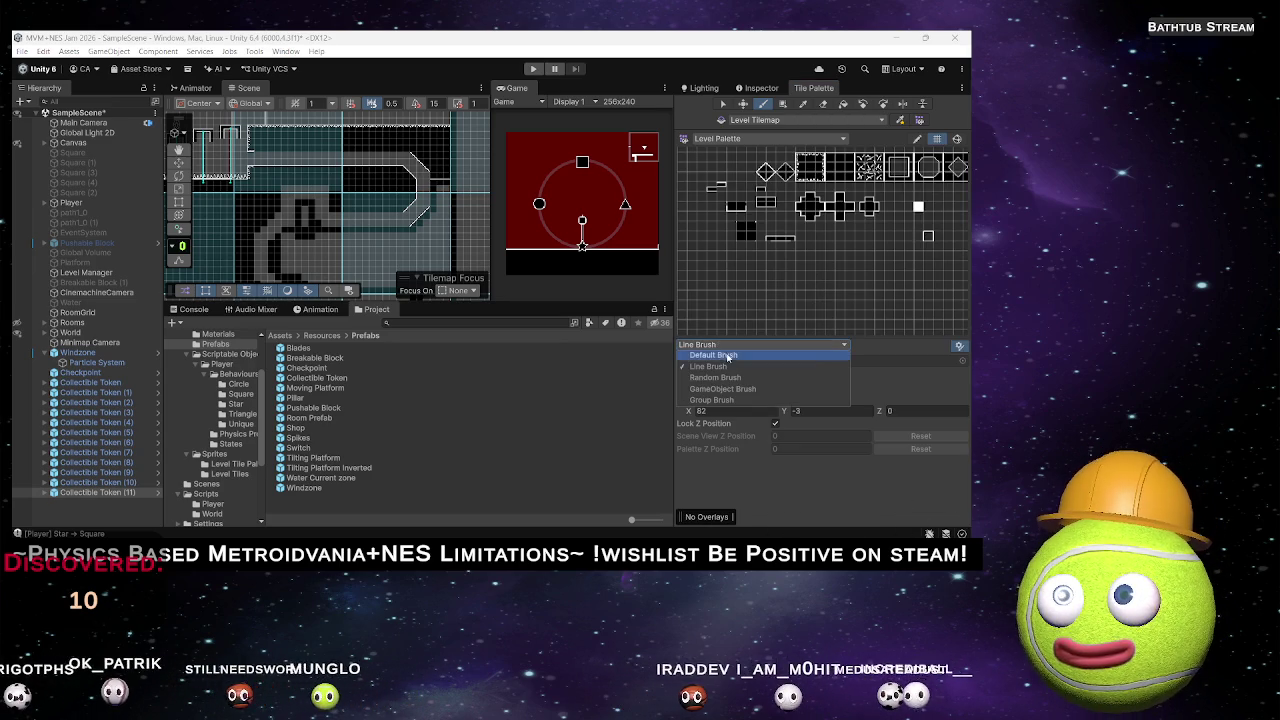
left_click(713, 355)
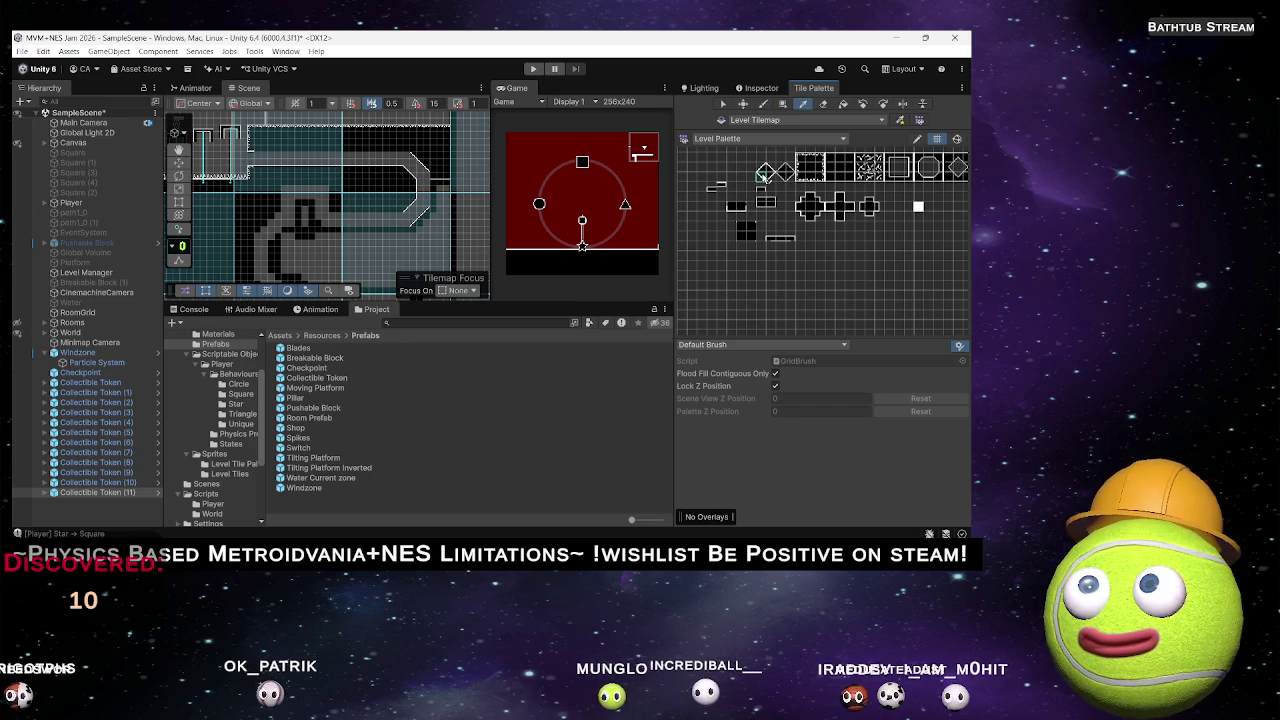
scroll(400, 180, "up", 2)
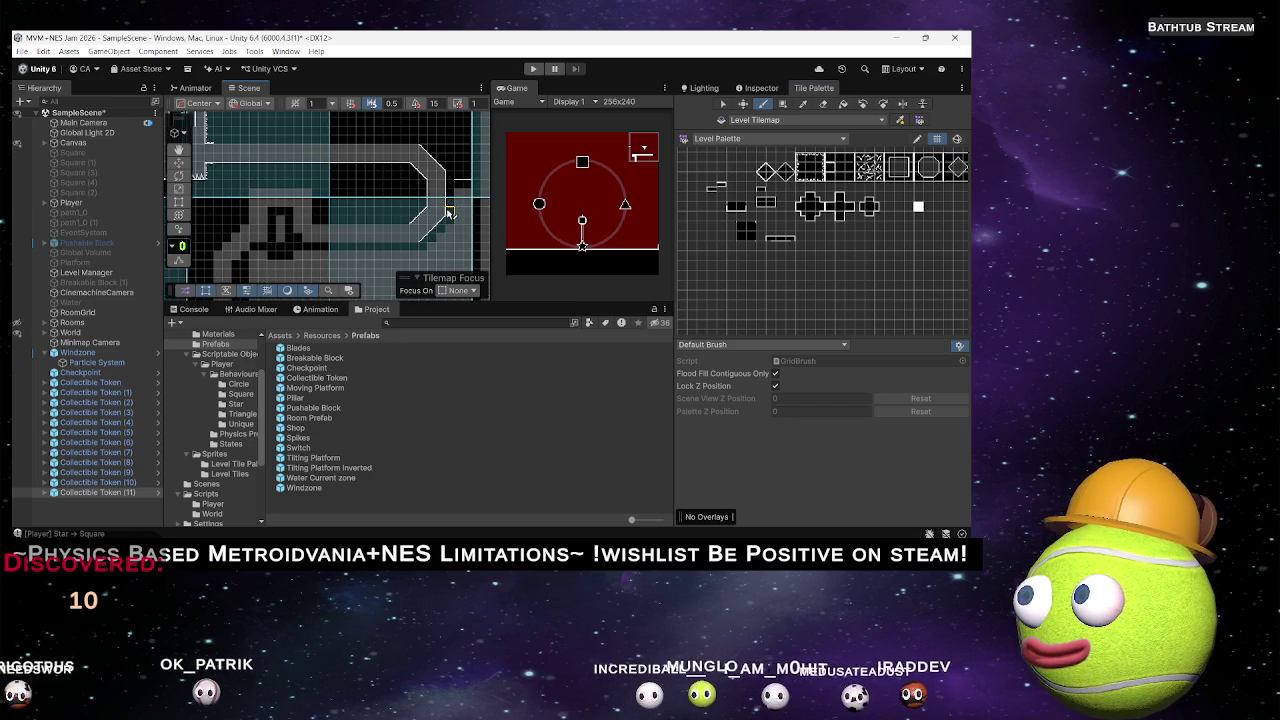
scroll(443, 220, "up", 5)
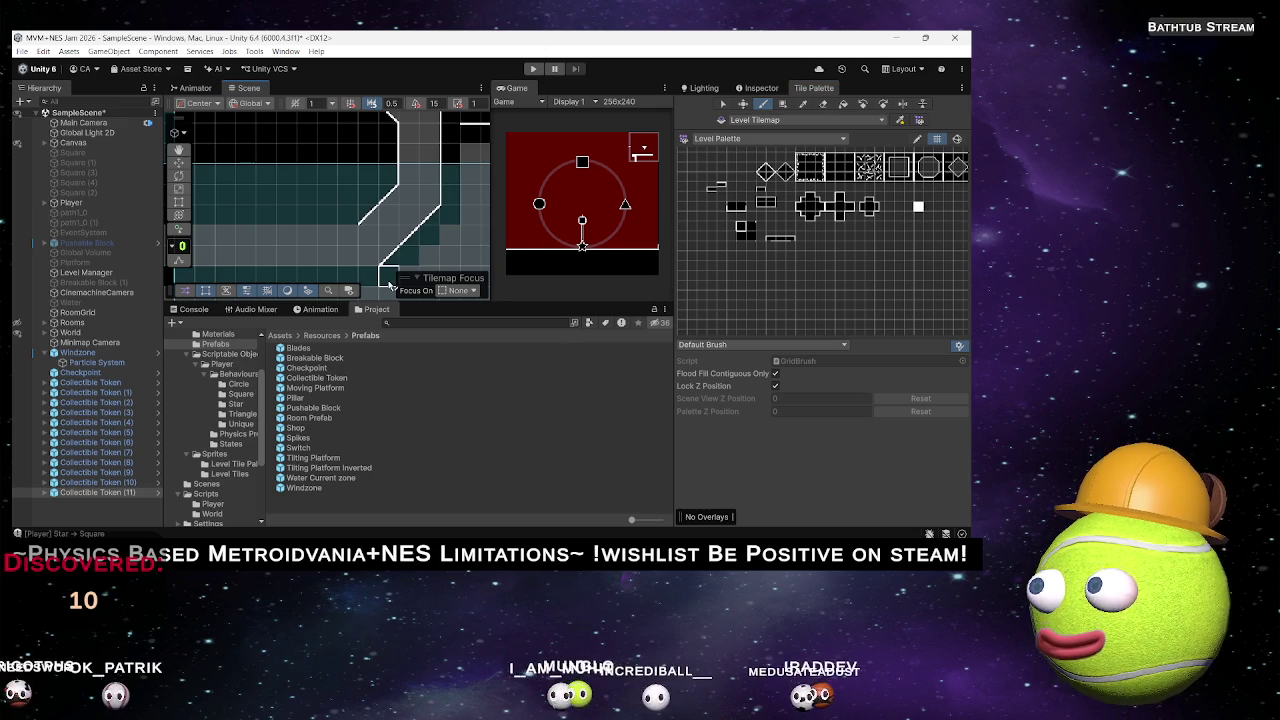
scroll(472, 242, "down", 3)
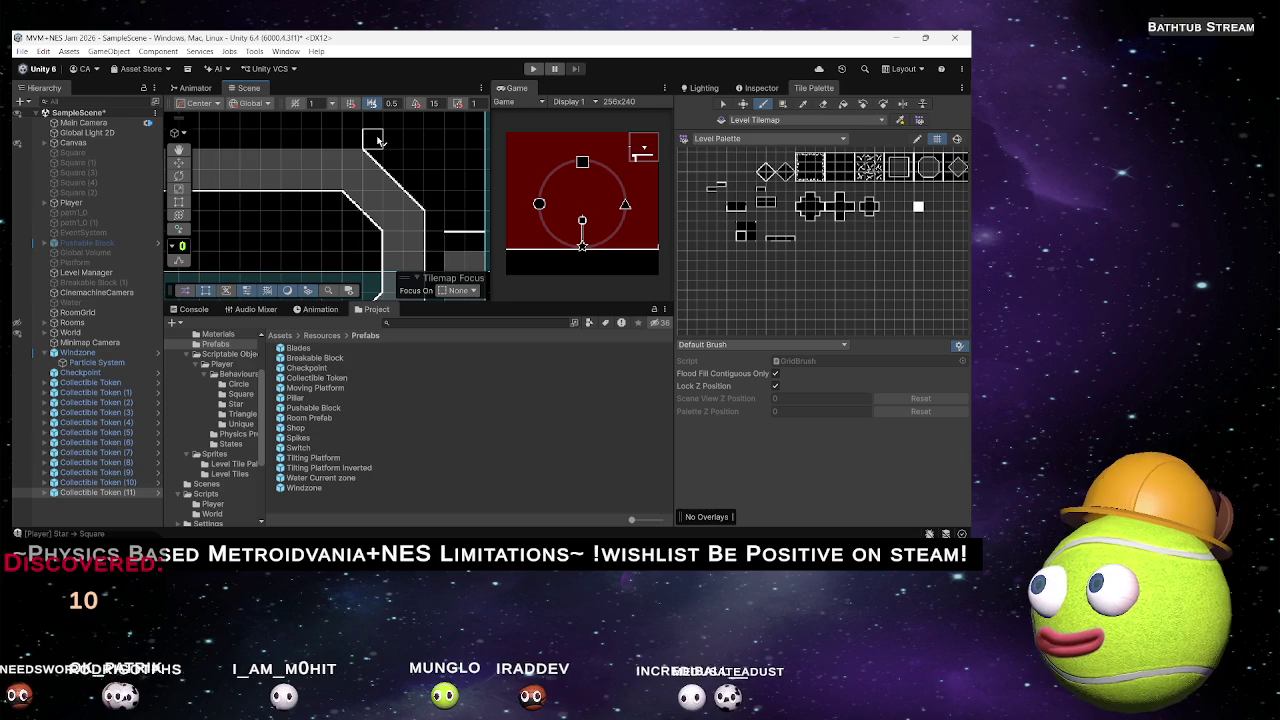
key("f")
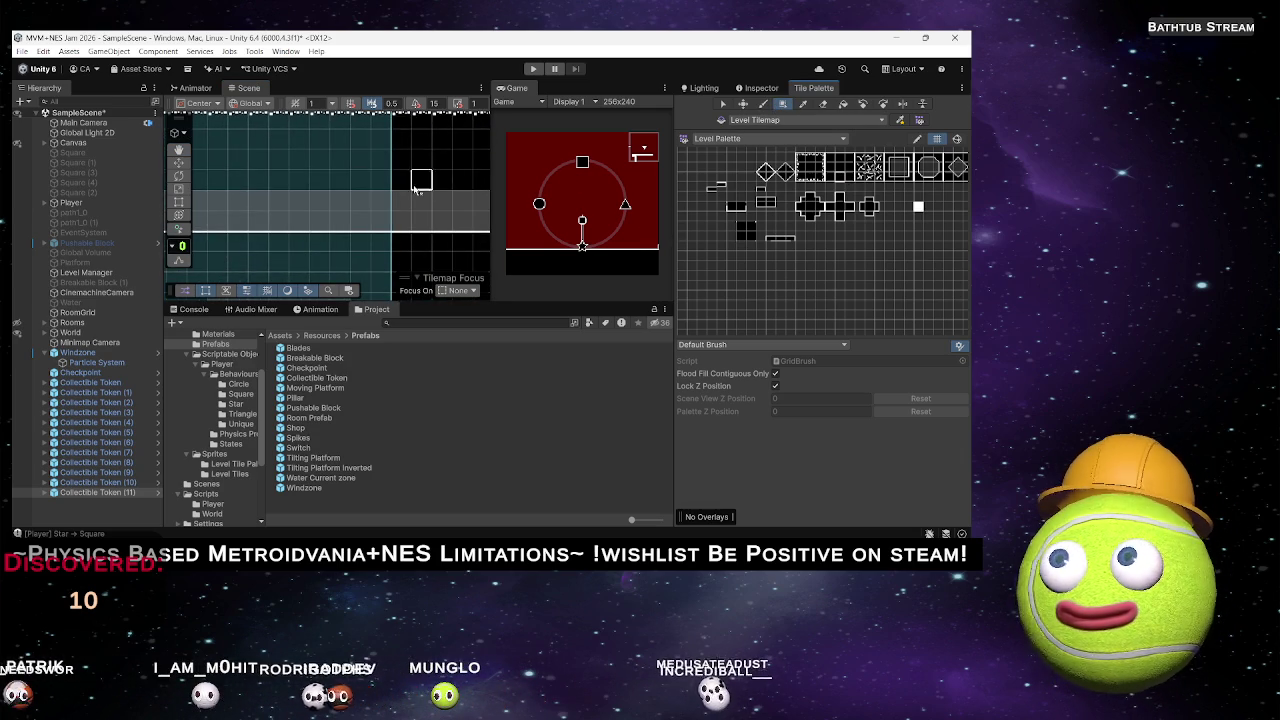
Fill a straight row of outline tiles along the corridor floor.
left_click_drag(246, 188, 489, 192)
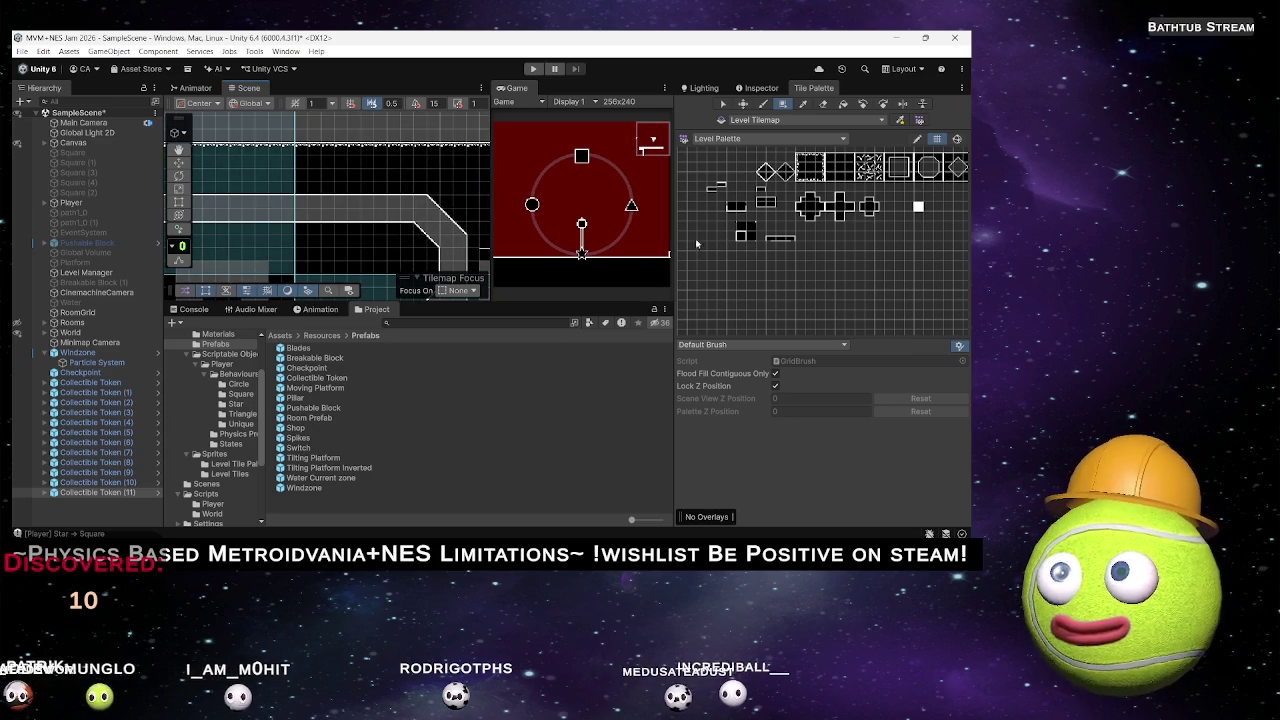
left_click(748, 230)
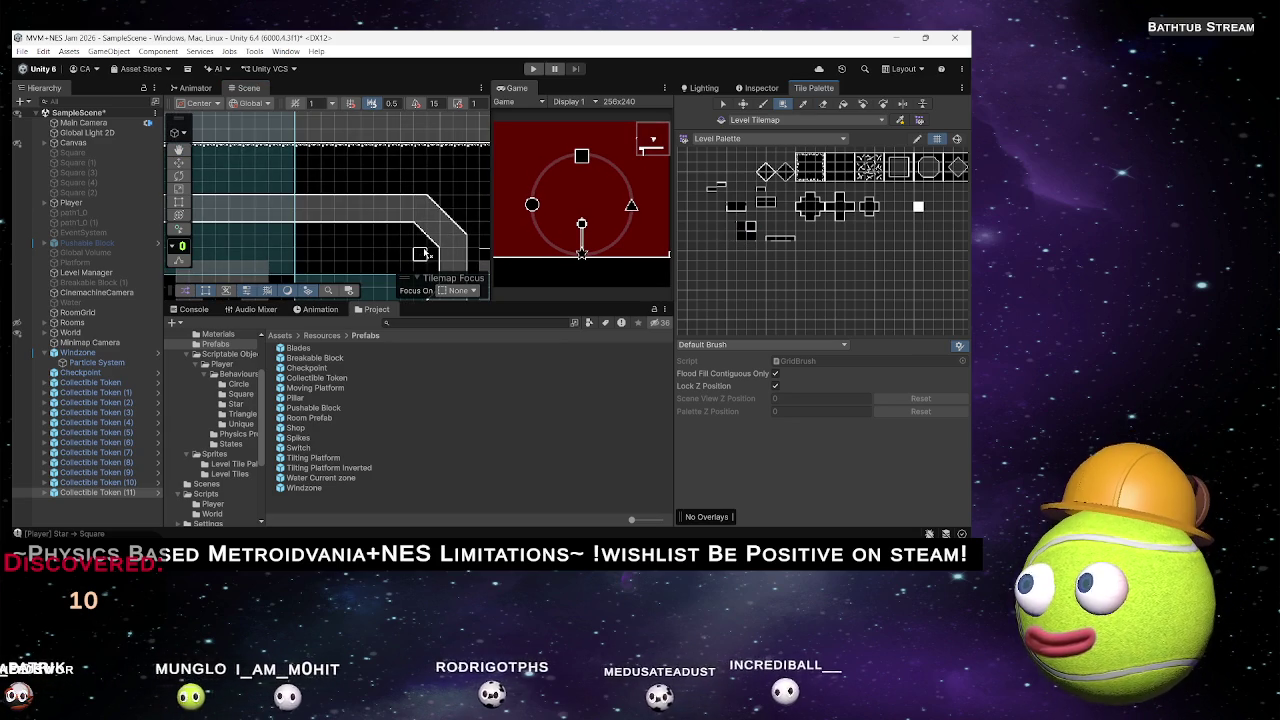
mouse_move(340, 262)
left_mouse_down()
mouse_move(434, 223)
mouse_move(380, 200)
mouse_move(320, 220)
mouse_move(302, 180)
mouse_move(366, 180)
mouse_move(389, 206)
left_mouse_up()
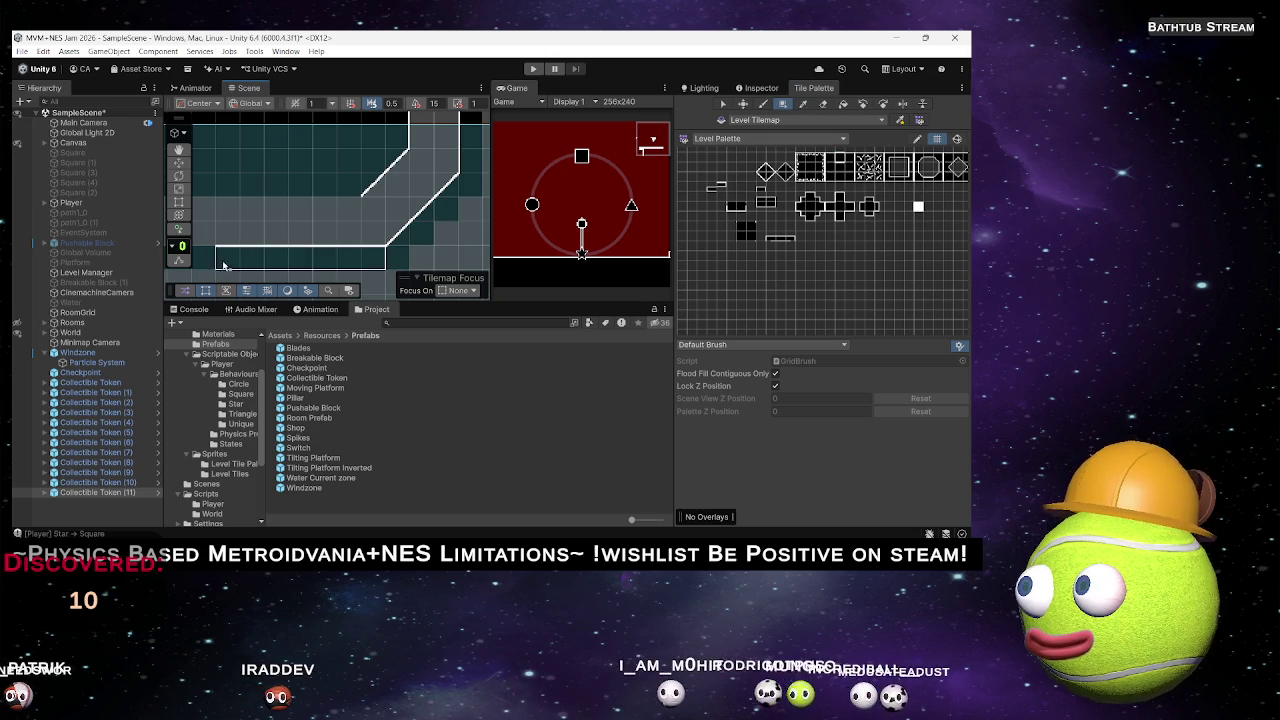
left_click_drag(209, 260, 412, 254)
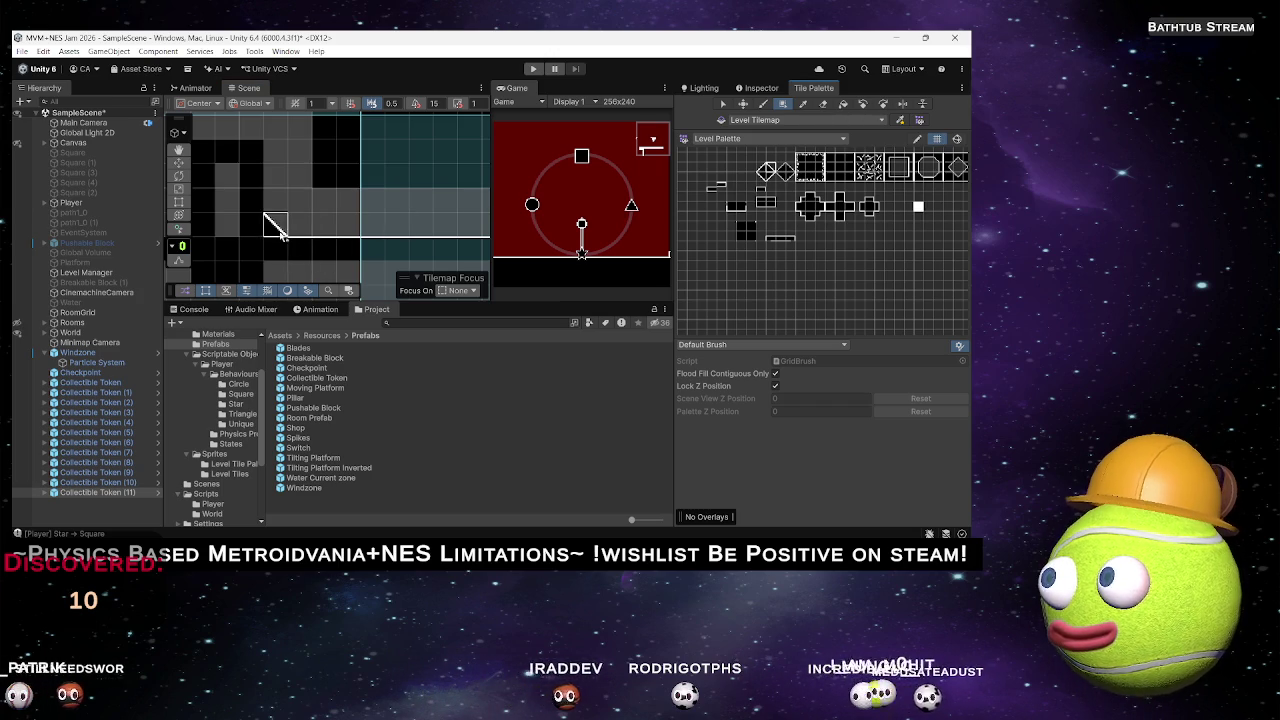
Paint a slope tile on the arched pillar's corner.
left_click(752, 230)
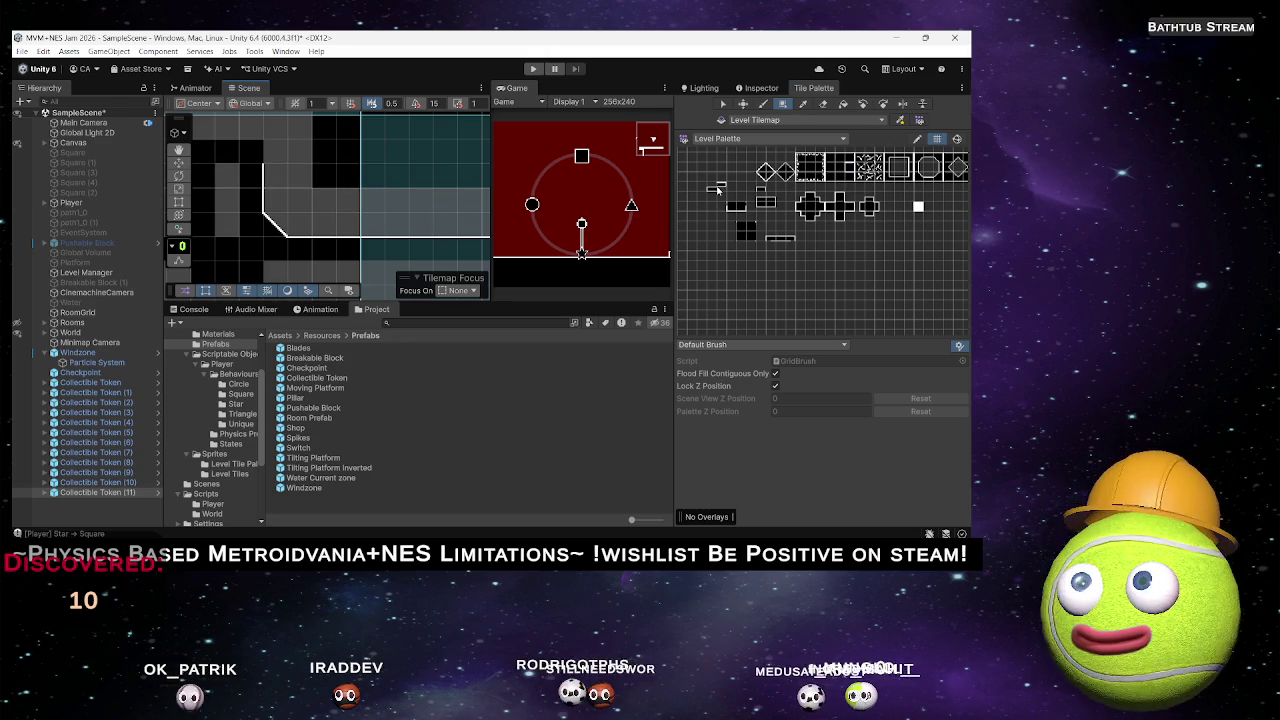
left_click_drag(250, 155, 275, 185)
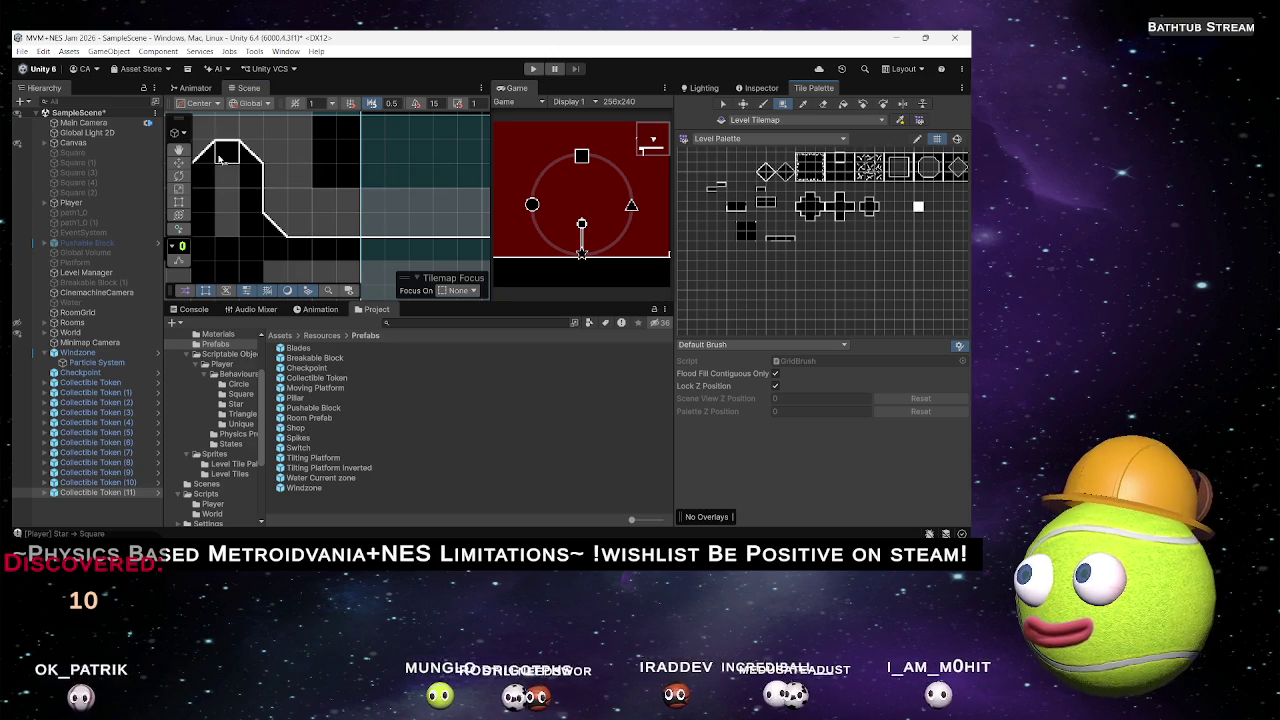
left_click_drag(227, 157, 287, 158)
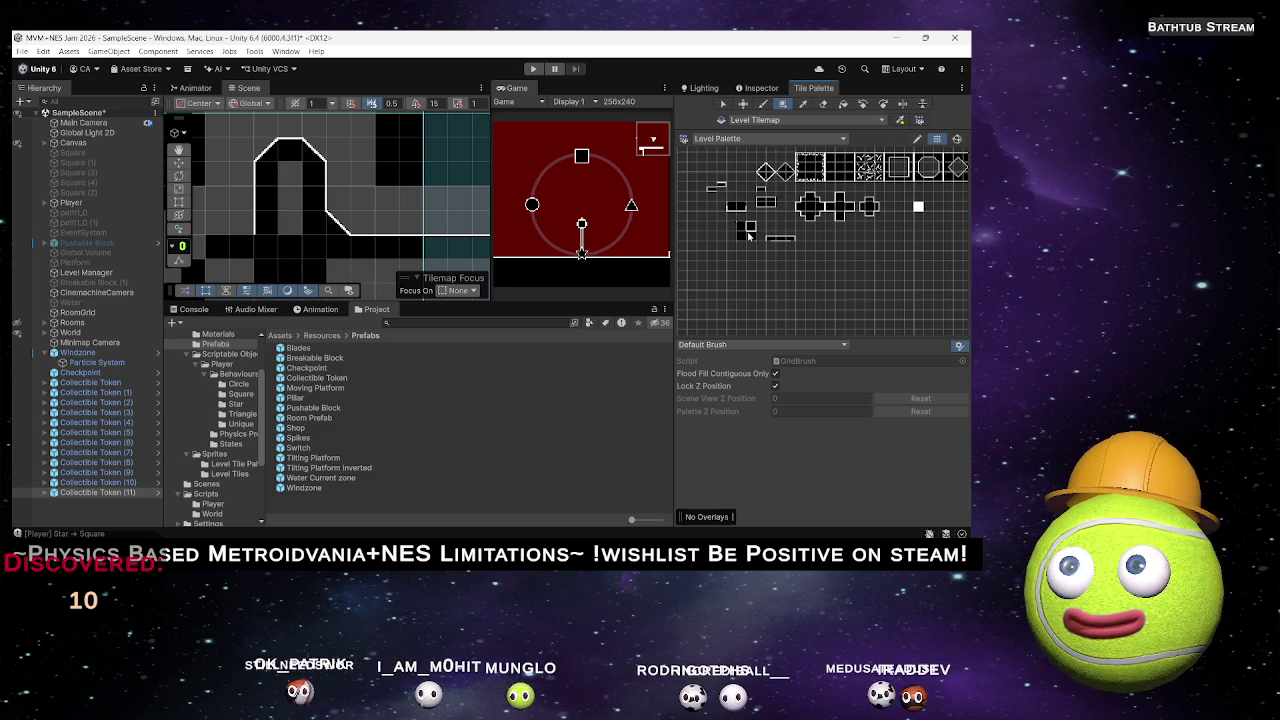
scroll(330, 218, "down", 3)
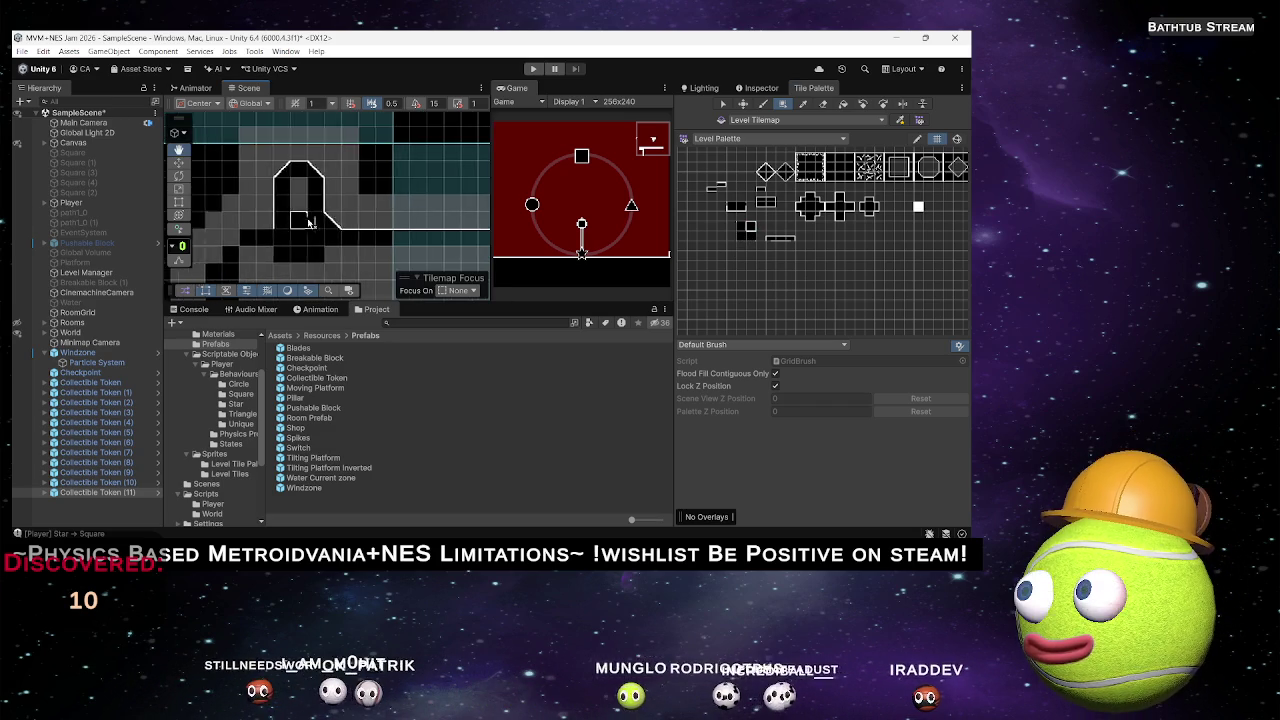
scroll(340, 219, "down", 2)
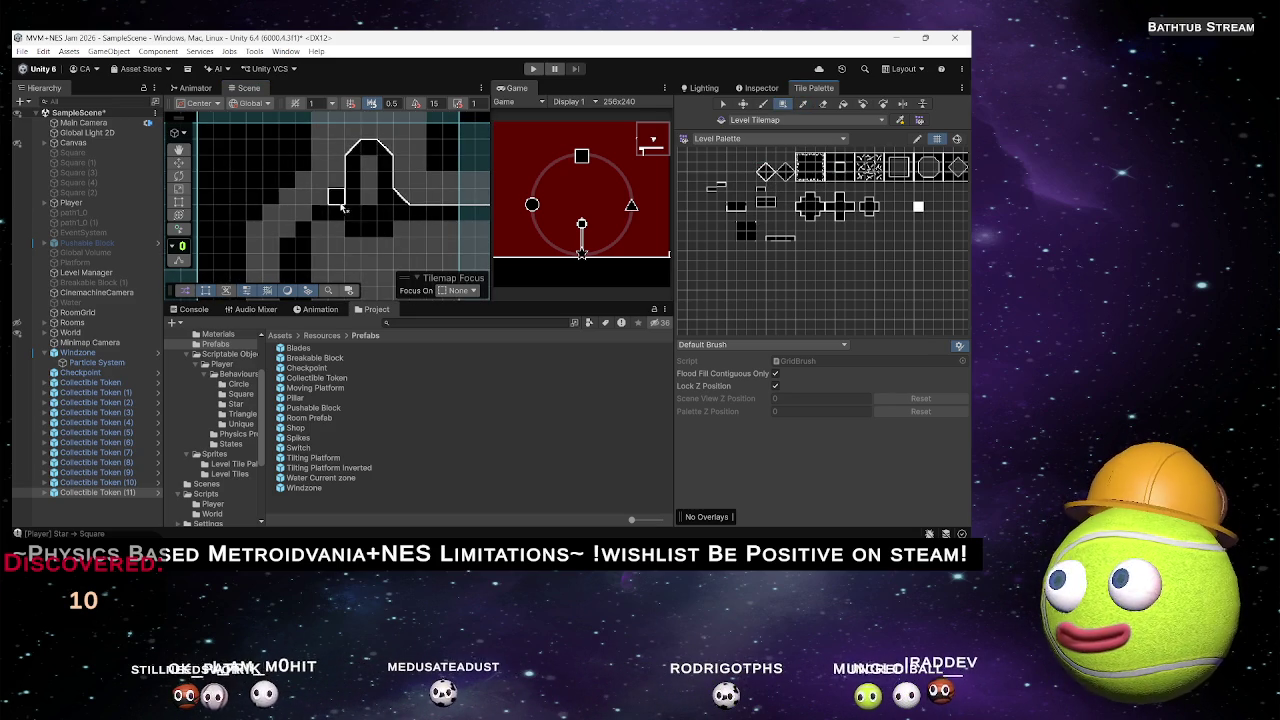
Add slope tiles on the ceiling's right and left corners above the arch.
left_click(742, 228)
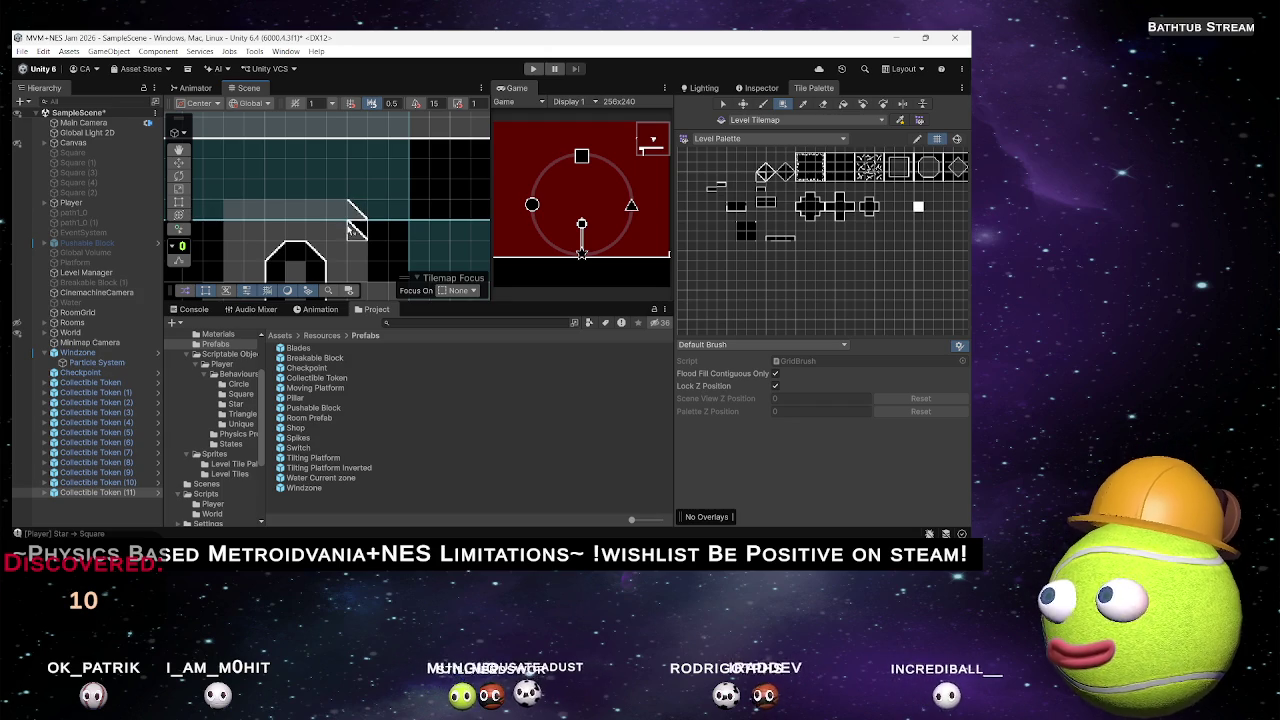
left_click(350, 222)
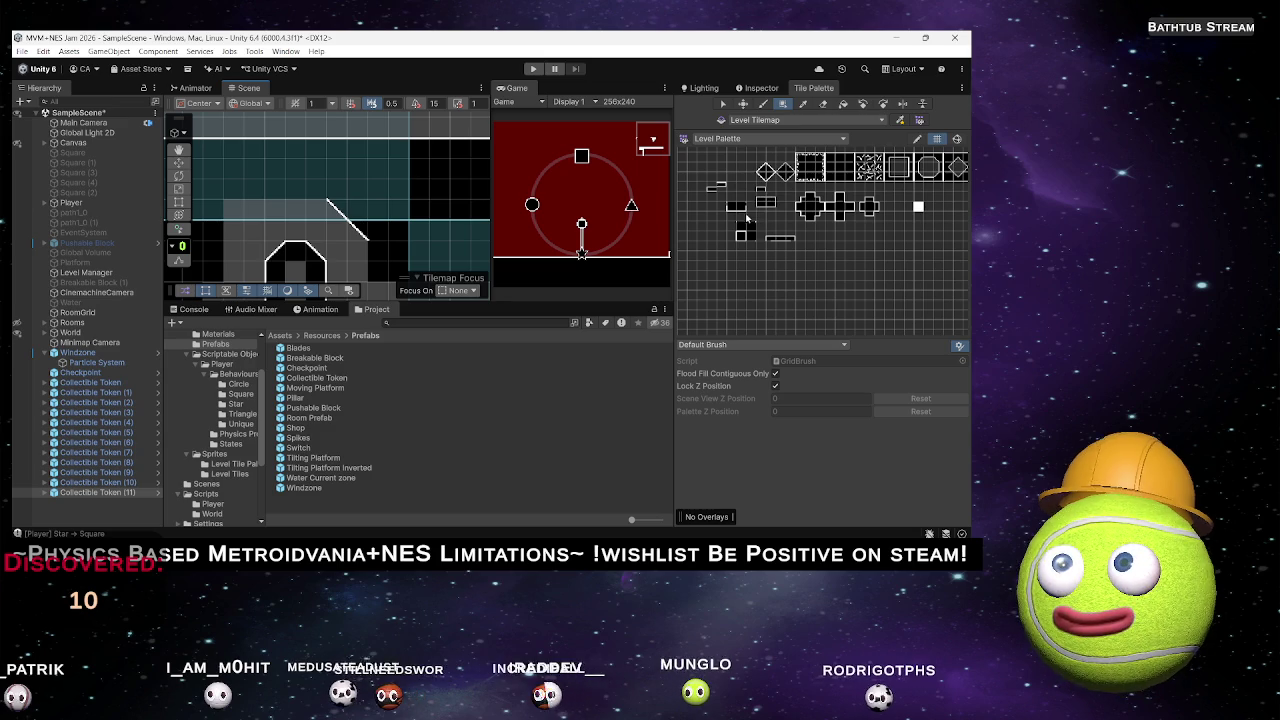
left_click(253, 210)
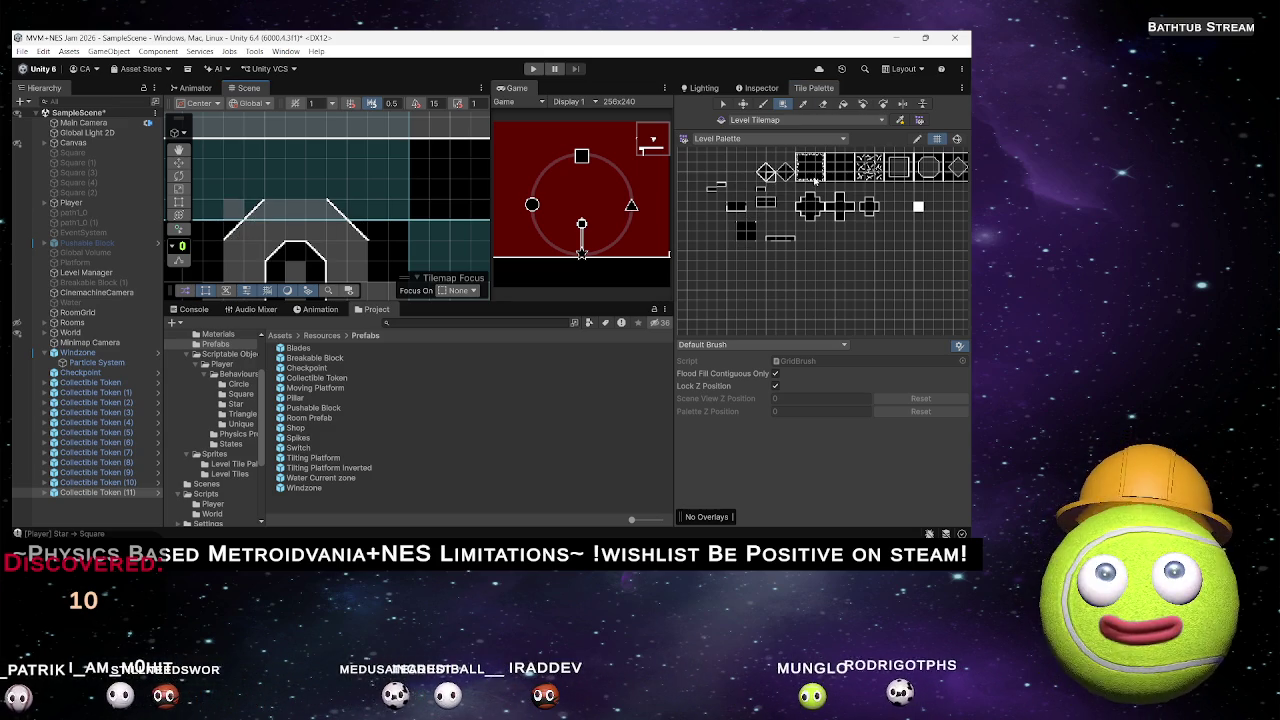
left_click(746, 231)
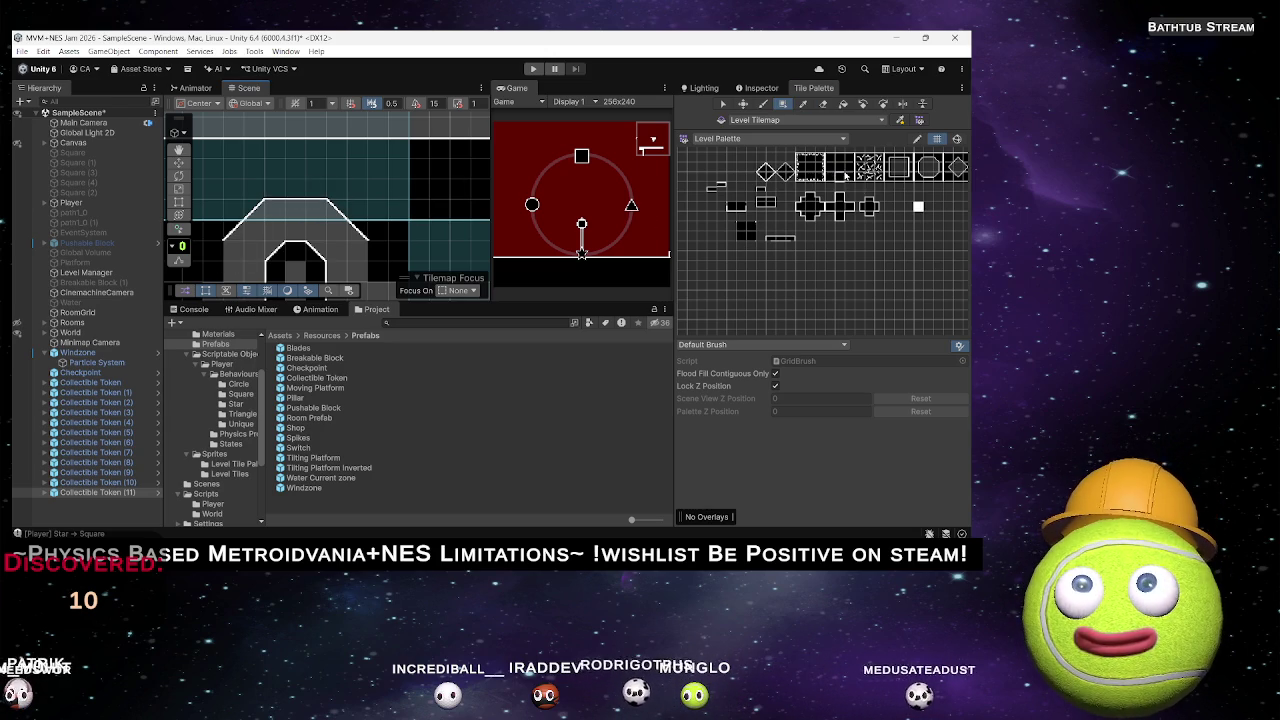
left_click_drag(343, 212, 356, 142)
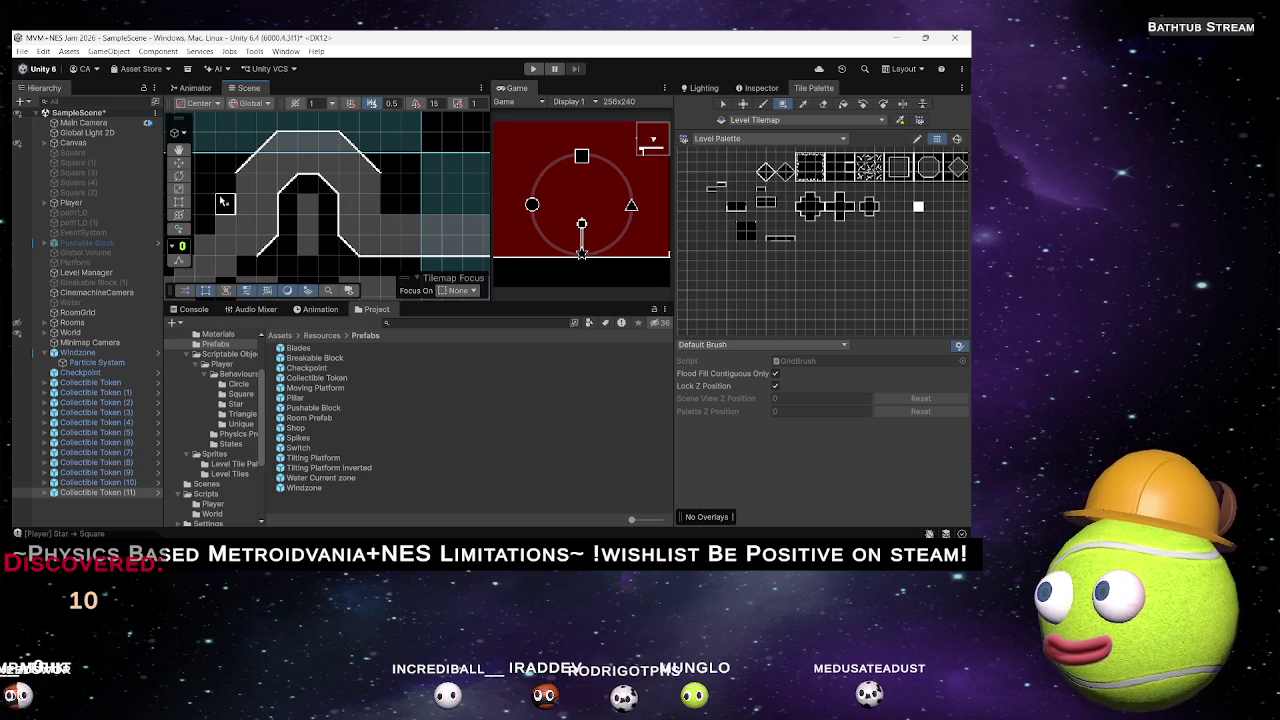
Paint a diagonal slope tile beside the arch.
key("Left")
key("Down")
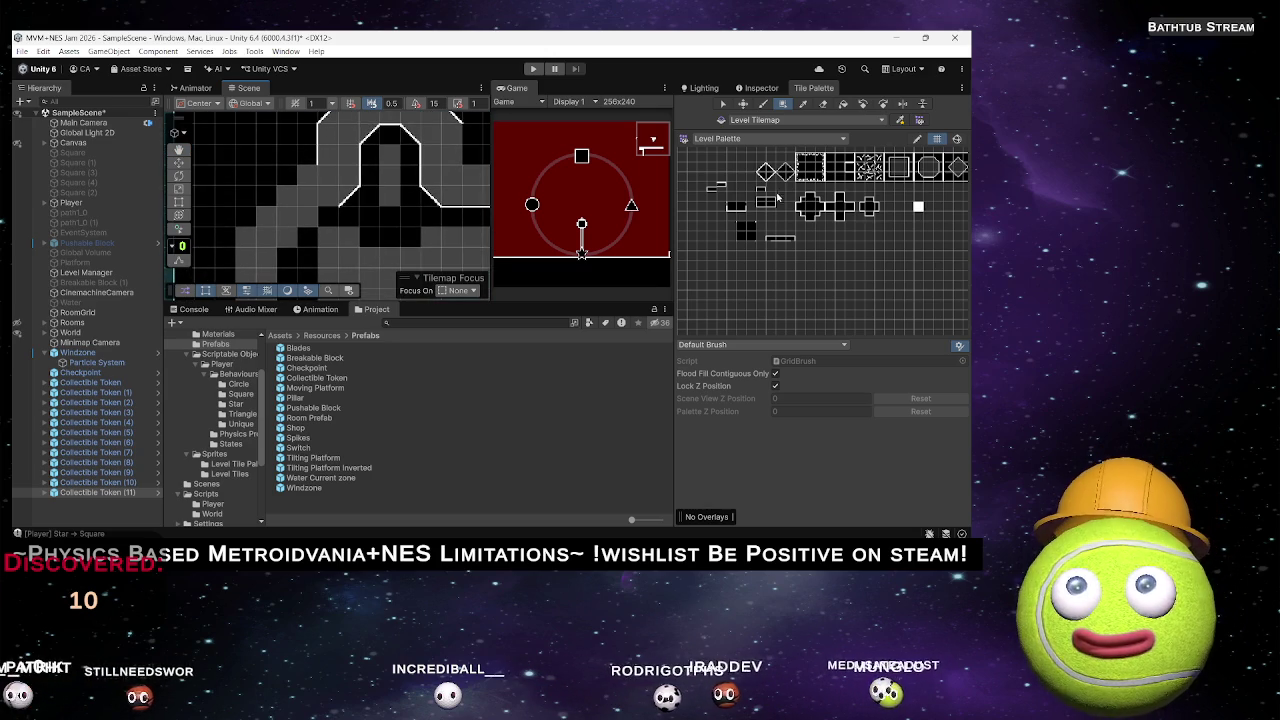
left_click(330, 215)
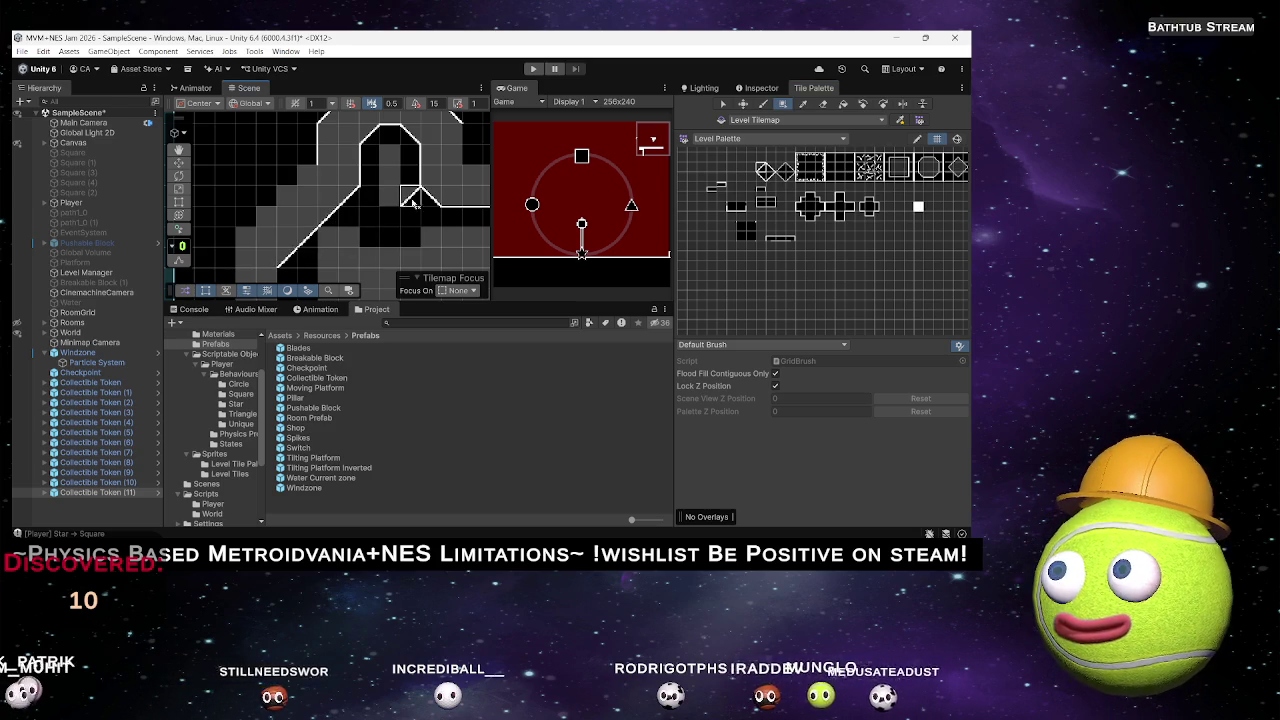
key("Up")
key("Down")
key("Right")
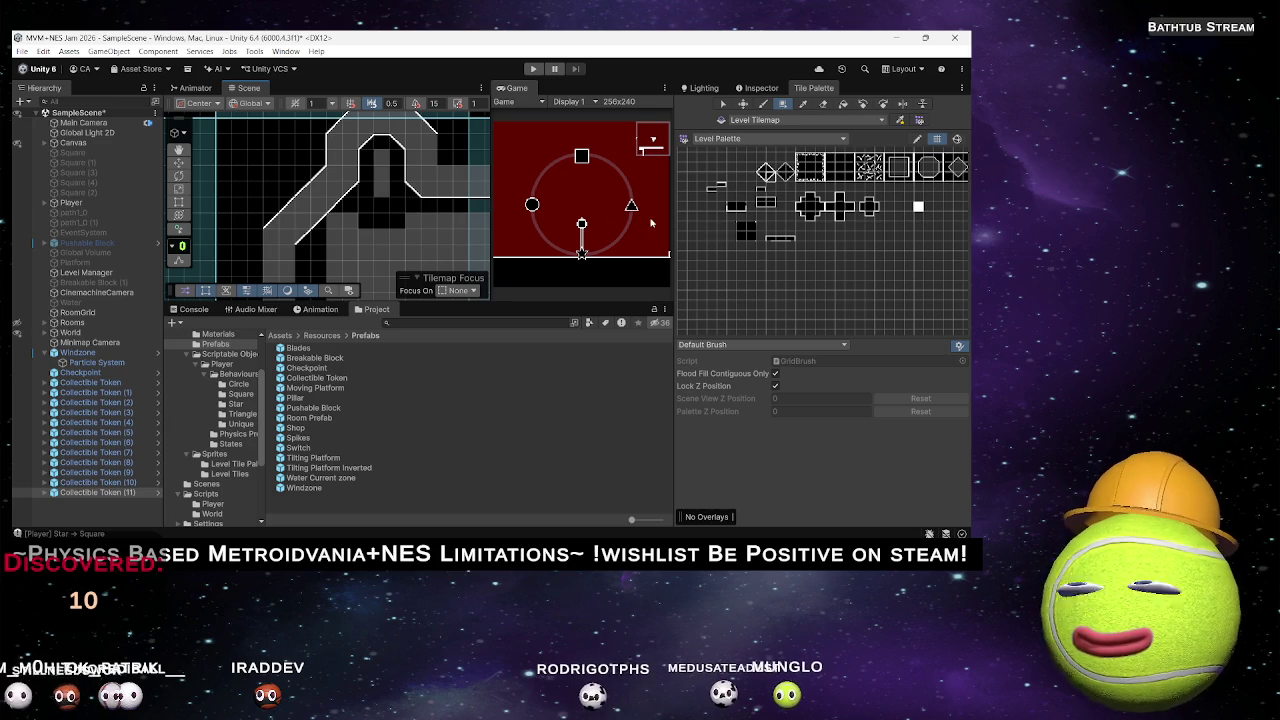
Select the diagonal slope tile and pan down to the lower corridor stretch.
left_click(777, 176)
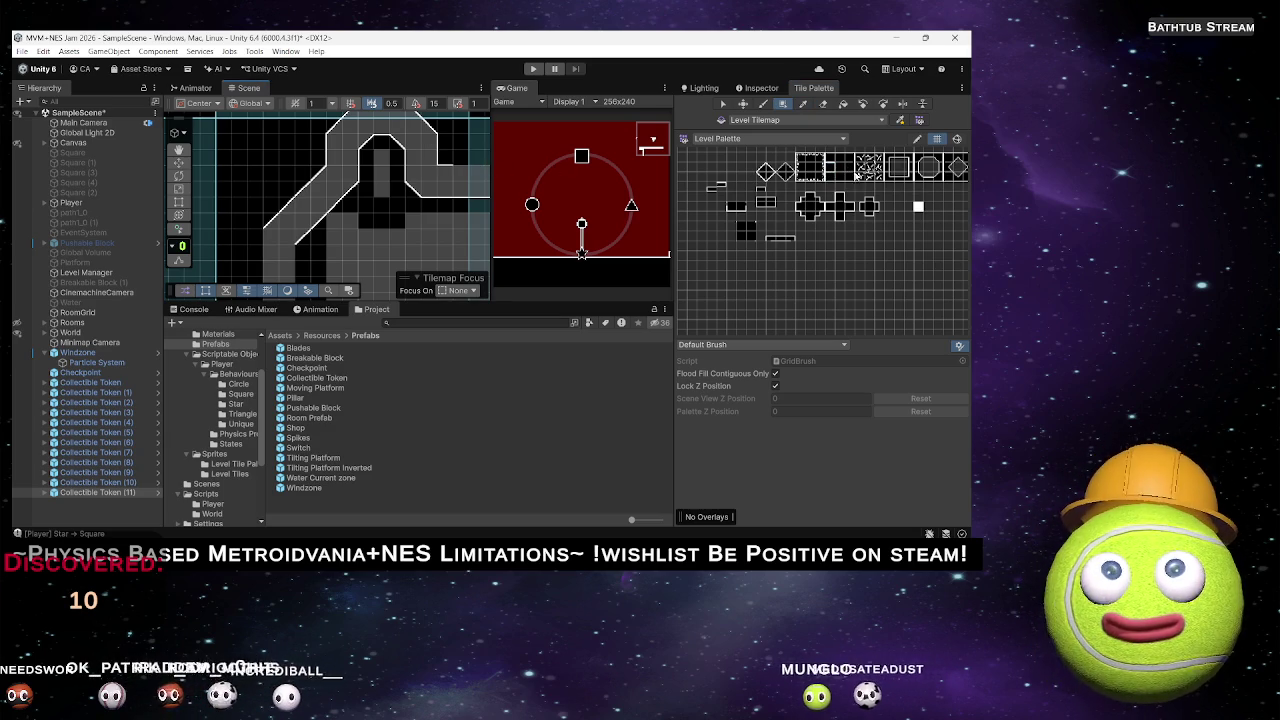
mouse_move(481, 163)
left_mouse_down()
mouse_move(323, 169)
mouse_move(370, 172)
mouse_move(335, 193)
mouse_move(368, 225)
mouse_move(373, 200)
mouse_move(355, 245)
mouse_move(310, 205)
mouse_move(357, 214)
mouse_move(314, 243)
mouse_move(328, 262)
mouse_move(288, 238)
mouse_move(287, 197)
left_mouse_up()
left_click_drag(360, 226, 337, 160)
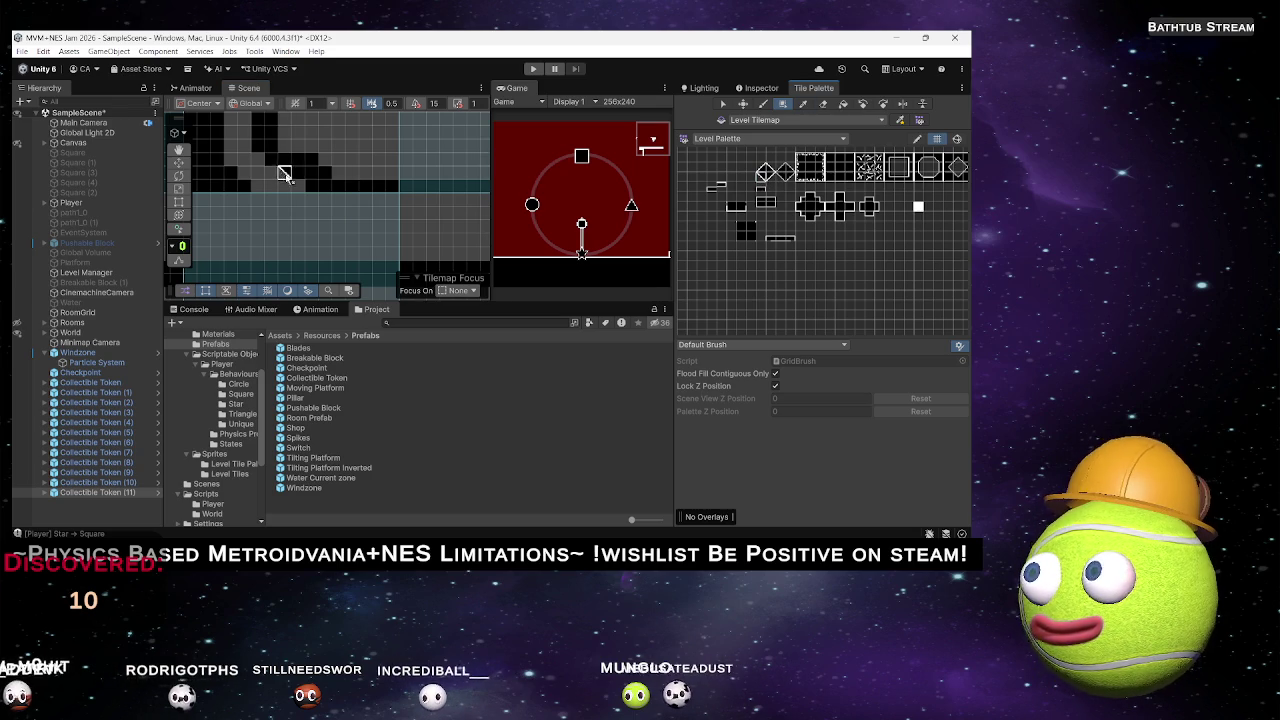
Fill a wall column downward, then paint a diagonal slope running down-right from the corridor corner.
scroll(297, 175, "up", 2)
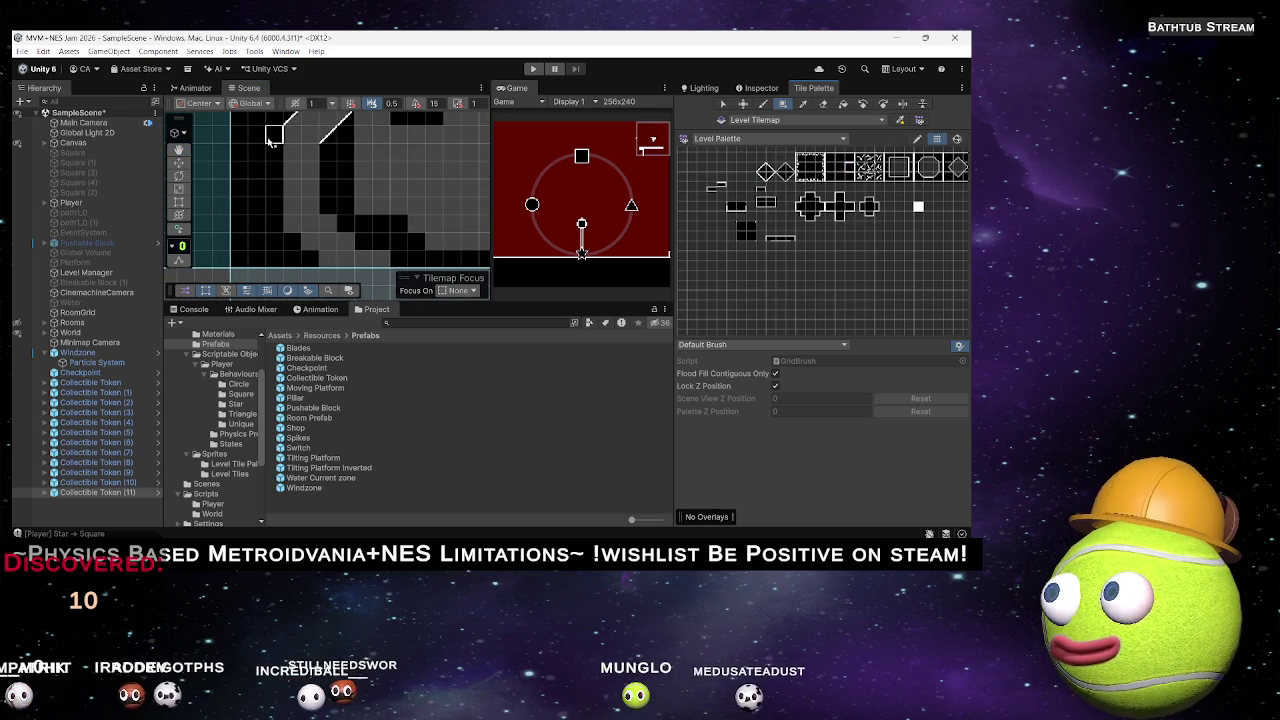
left_click_drag(271, 168, 271, 215)
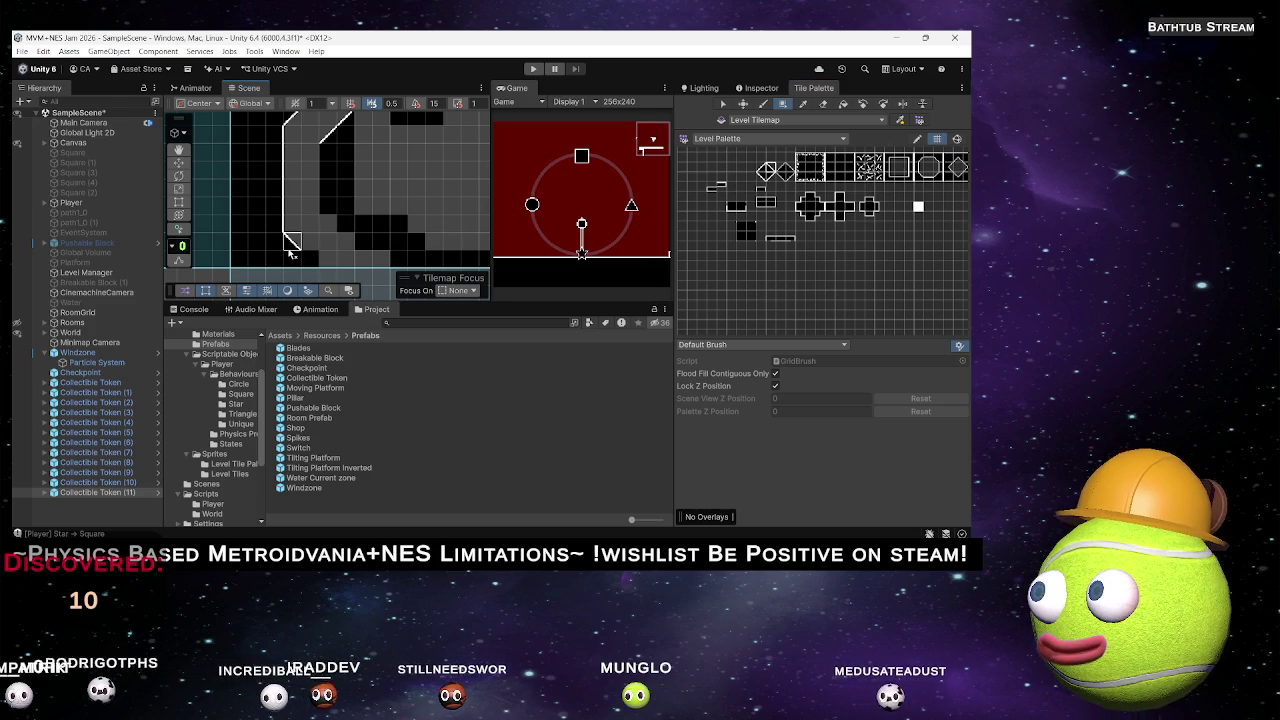
left_click_drag(307, 247, 303, 190)
left_click(303, 190)
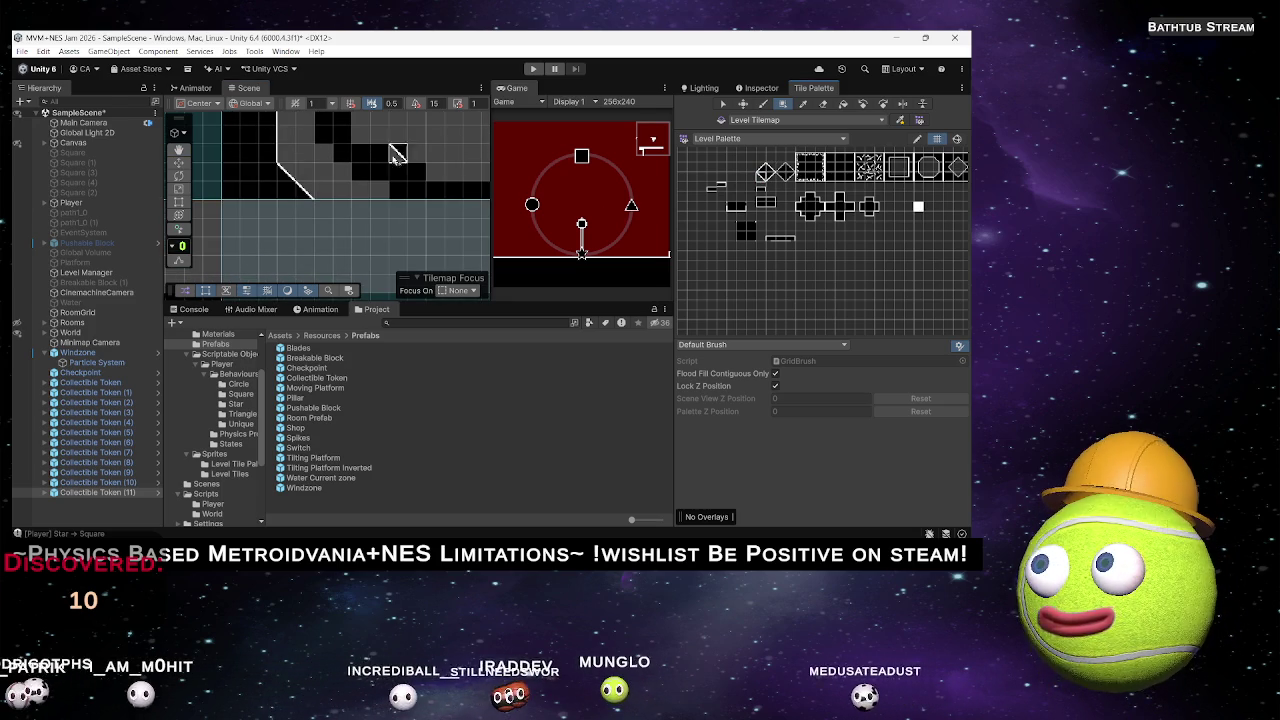
left_click_drag(341, 153, 380, 207)
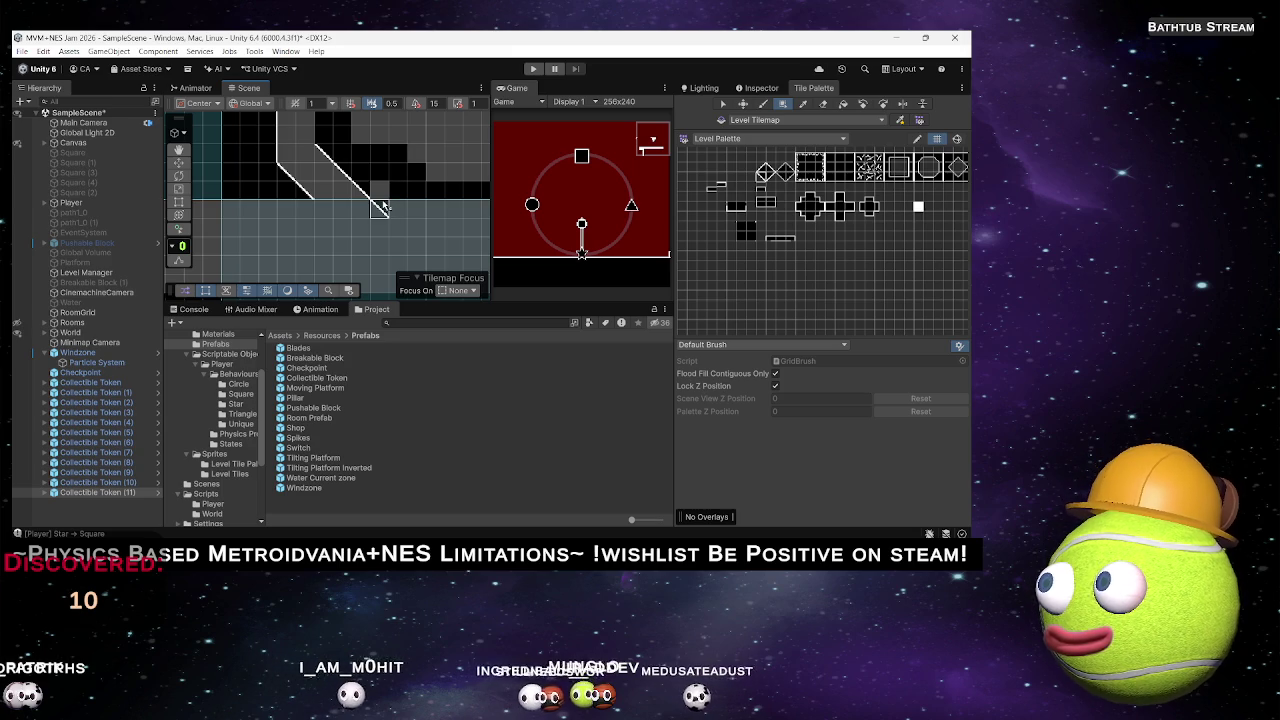
Zoom out and reframe the view around the upper corridor loop.
scroll(405, 185, "down", 2)
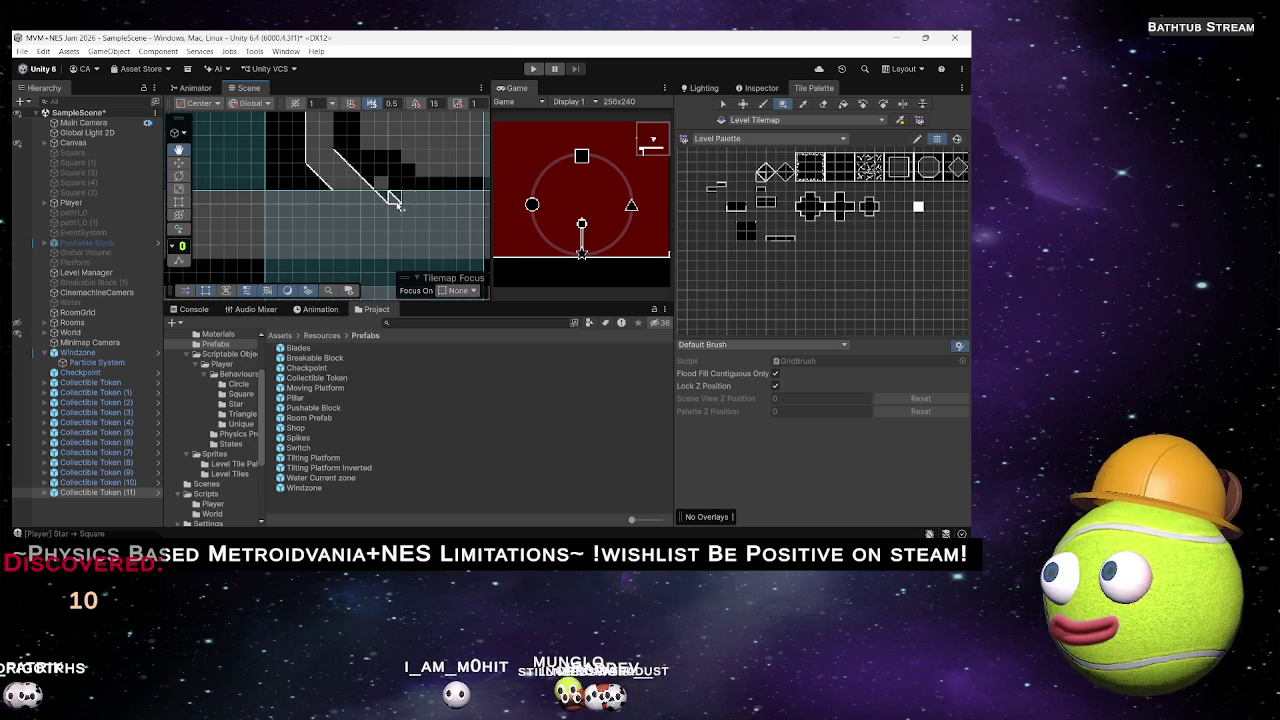
scroll(405, 198, "down", 2)
scroll(343, 191, "down", 2)
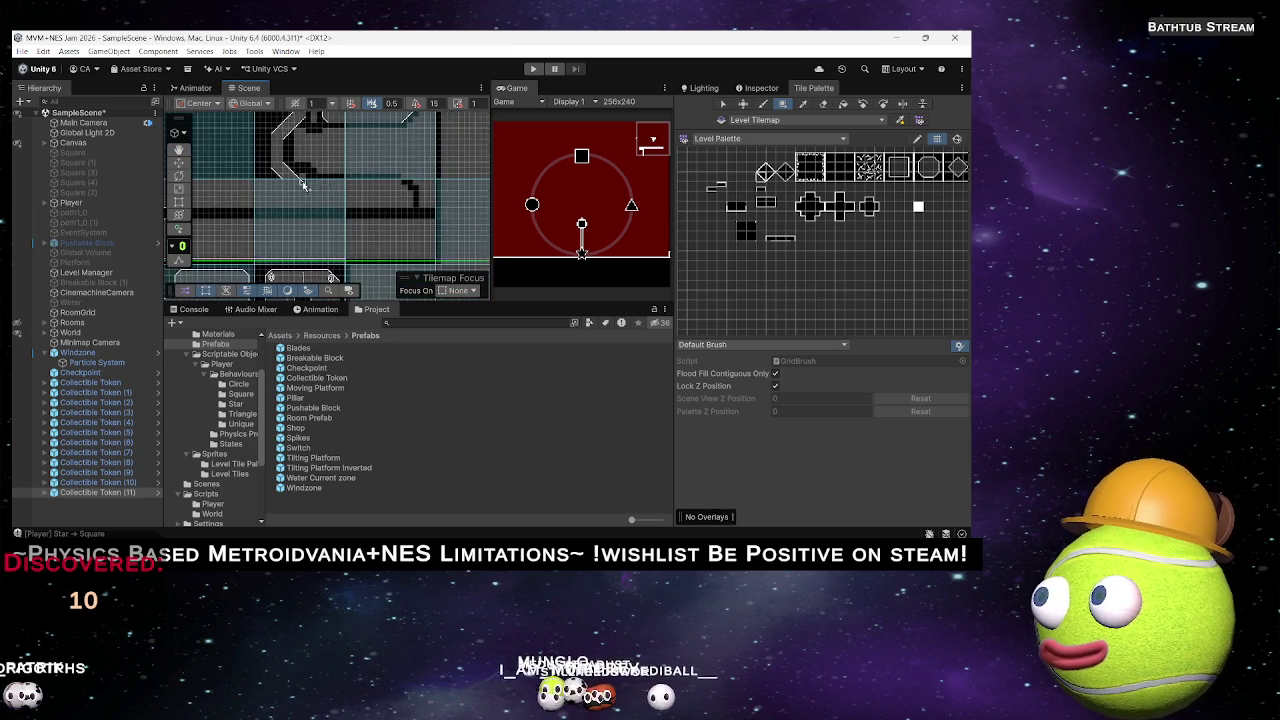
scroll(302, 183, "down", 2)
scroll(330, 226, "down", 1)
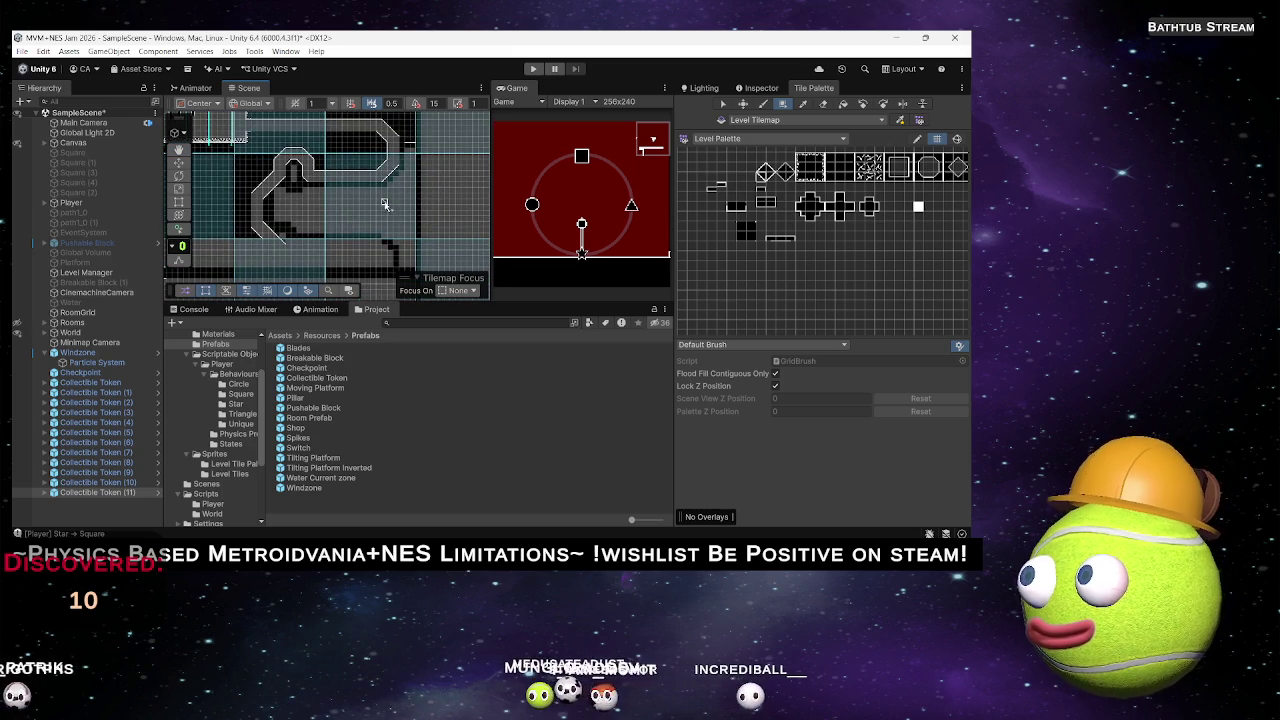
scroll(335, 220, "down", 1)
left_click_drag(335, 220, 365, 231)
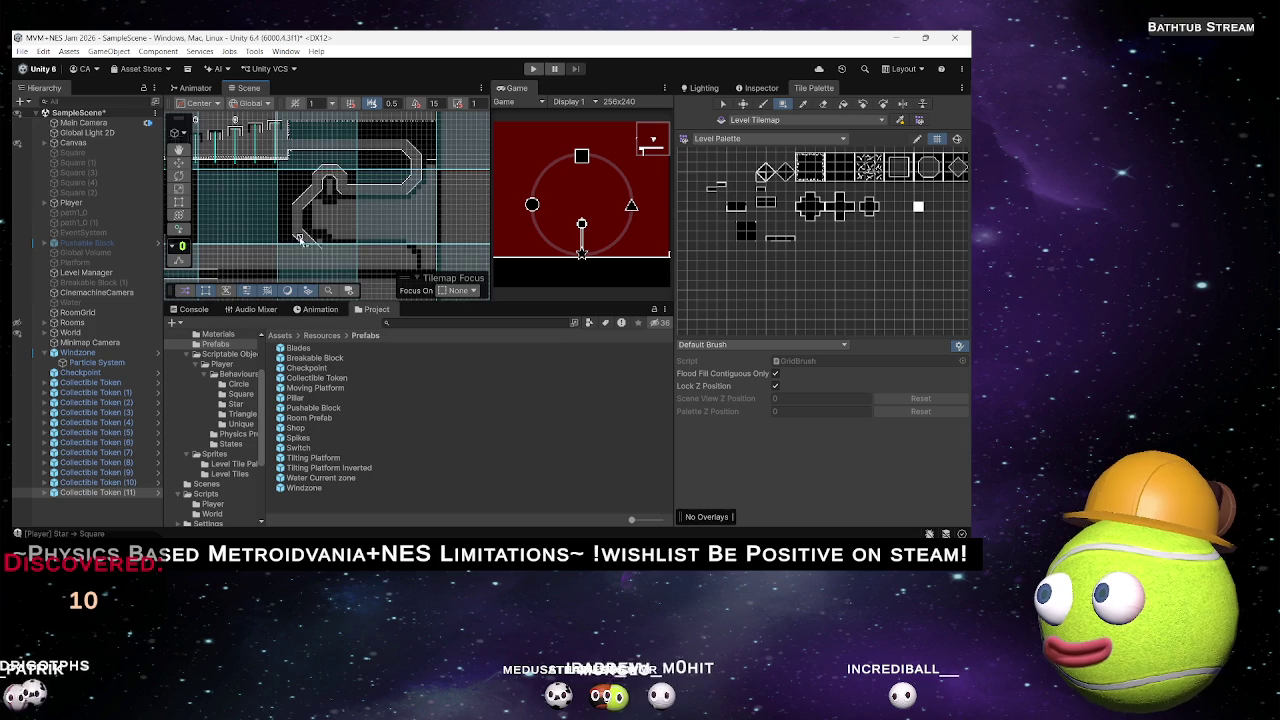
scroll(299, 238, "up", 5)
scroll(310, 215, "up", 5)
scroll(313, 226, "up", 3)
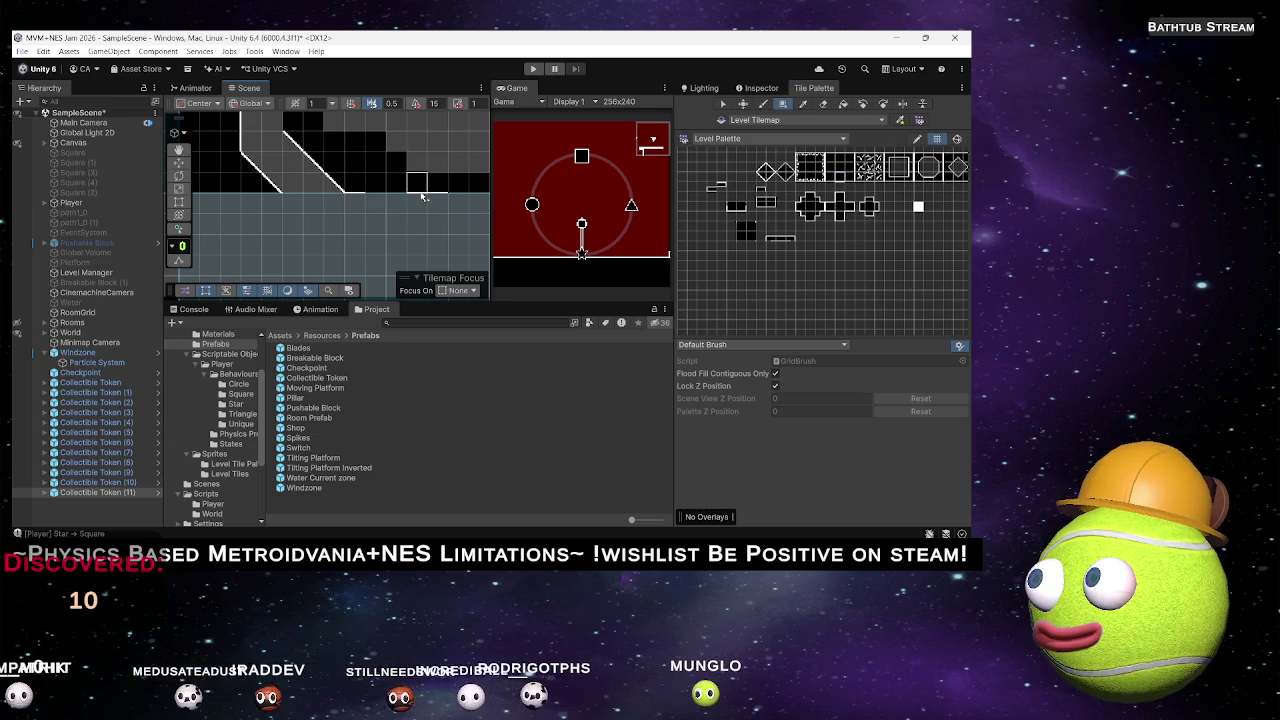
Box-fill a rectangle of solid black wall tiles beside the corridor slope.
mouse_move(363, 192)
left_mouse_down()
mouse_move(391, 189)
mouse_move(249, 194)
mouse_move(470, 197)
mouse_move(271, 209)
mouse_move(402, 218)
left_mouse_up()
left_click_drag(325, 213, 420, 217)
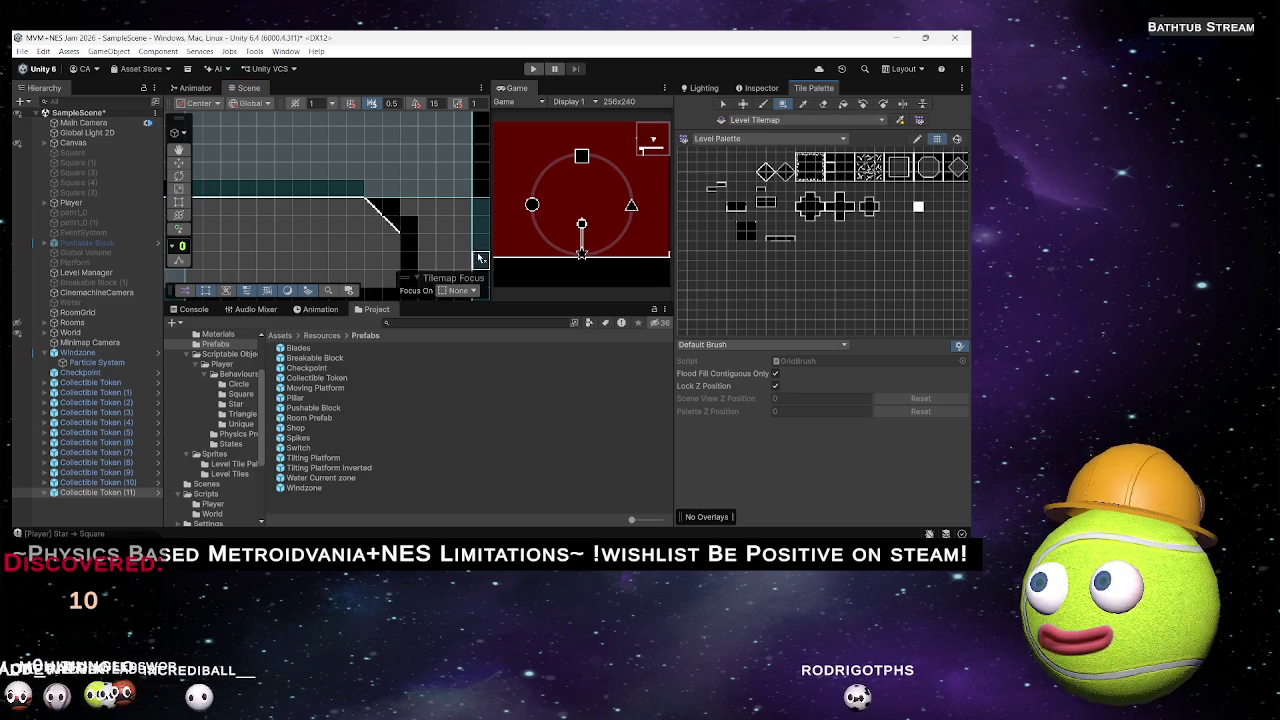
left_click_drag(413, 250, 407, 204)
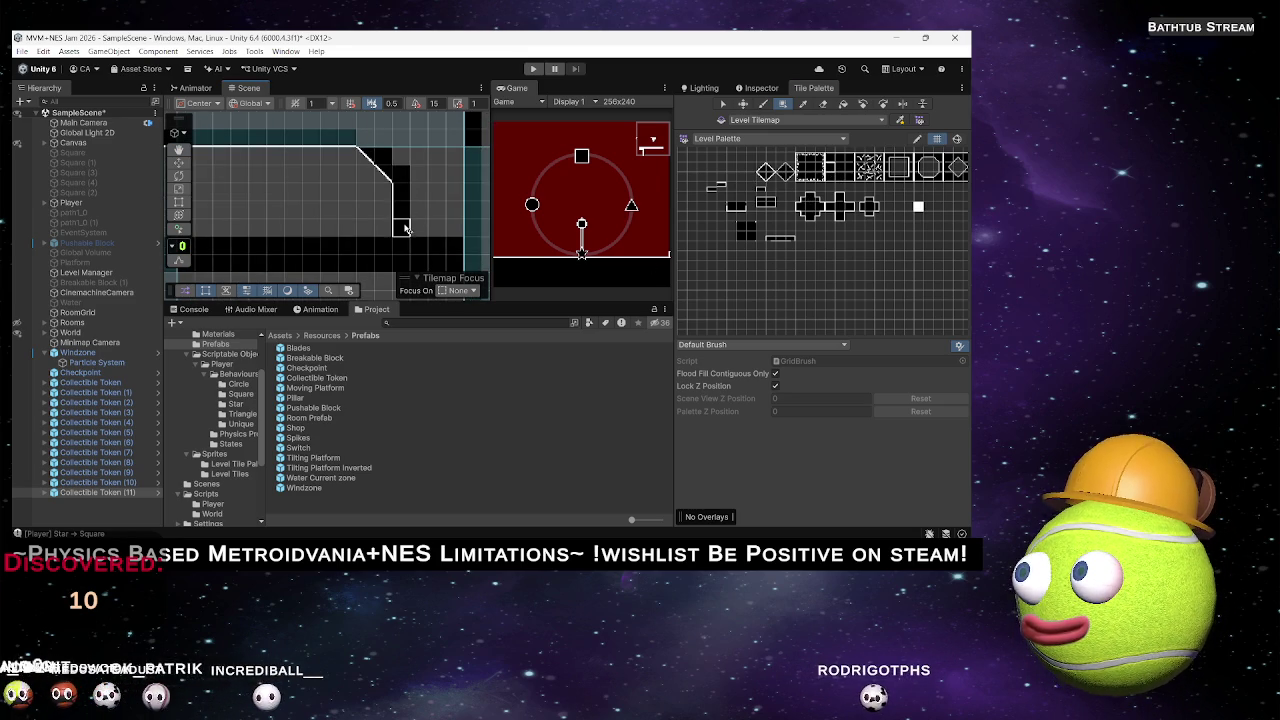
left_click(741, 238)
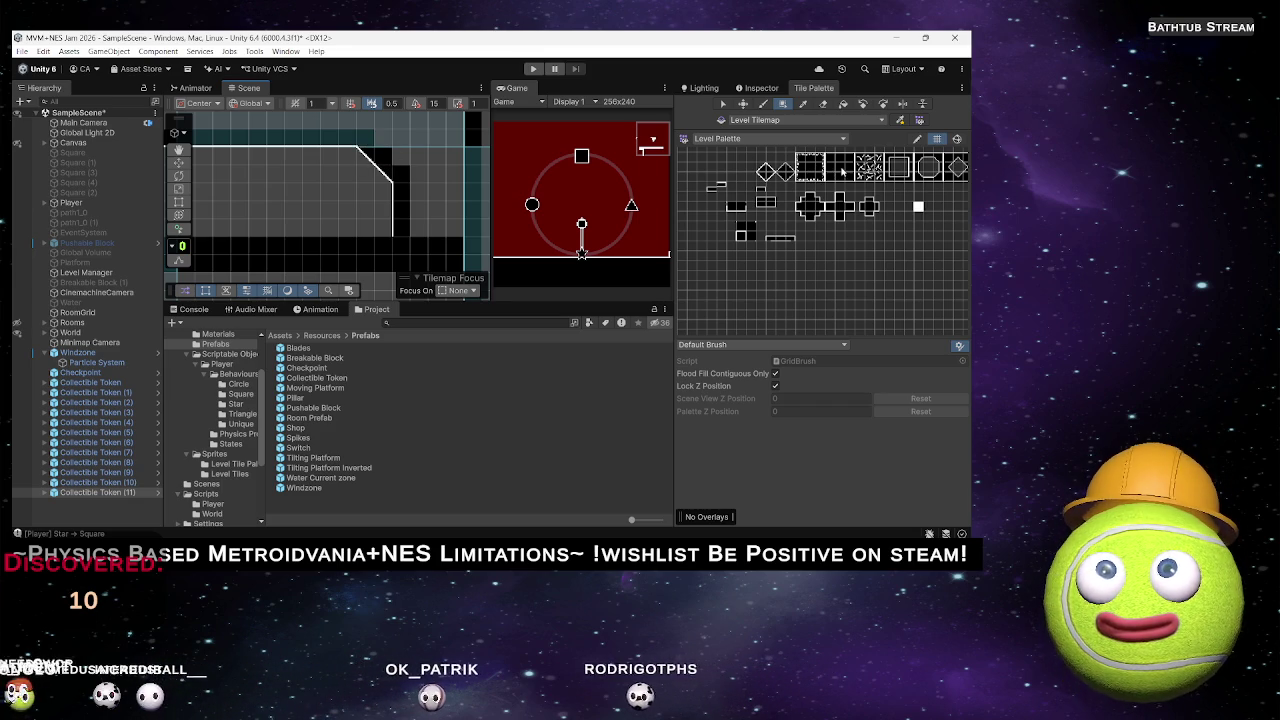
mouse_move(376, 131)
left_mouse_down()
mouse_move(460, 158)
mouse_move(452, 235)
left_mouse_up()
scroll(435, 215, "down", 5)
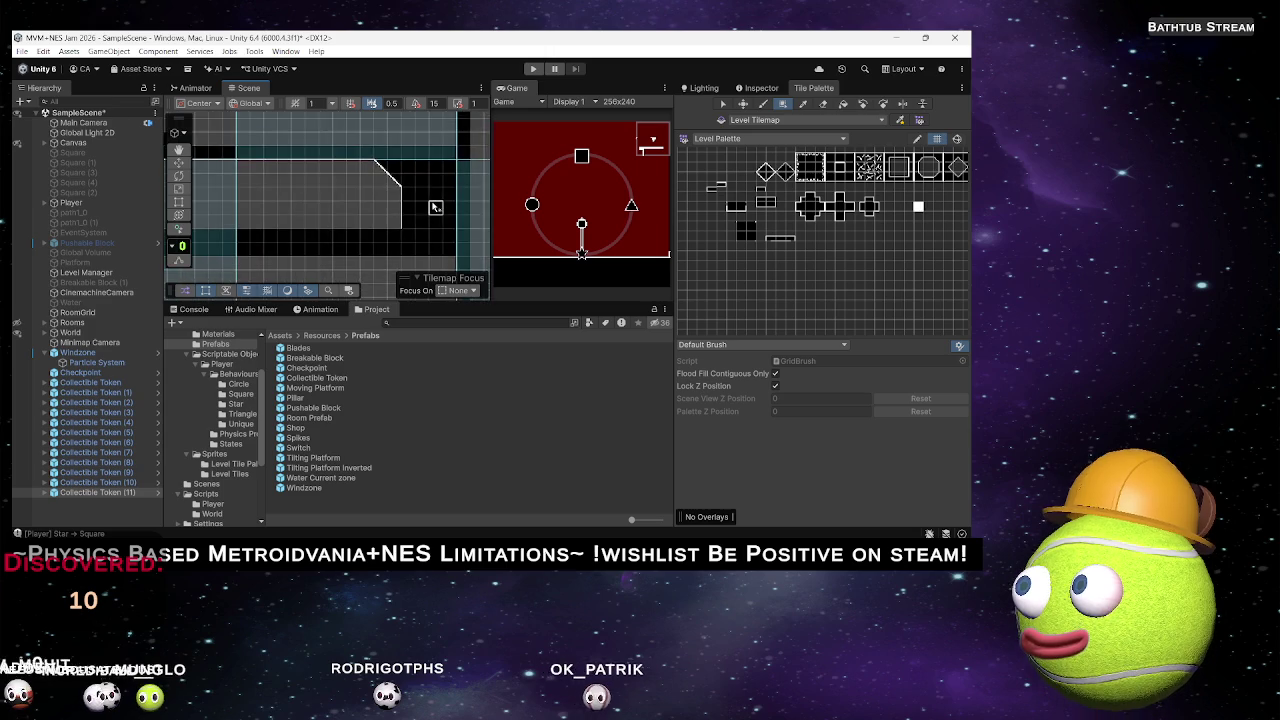
left_click_drag(434, 231, 410, 178)
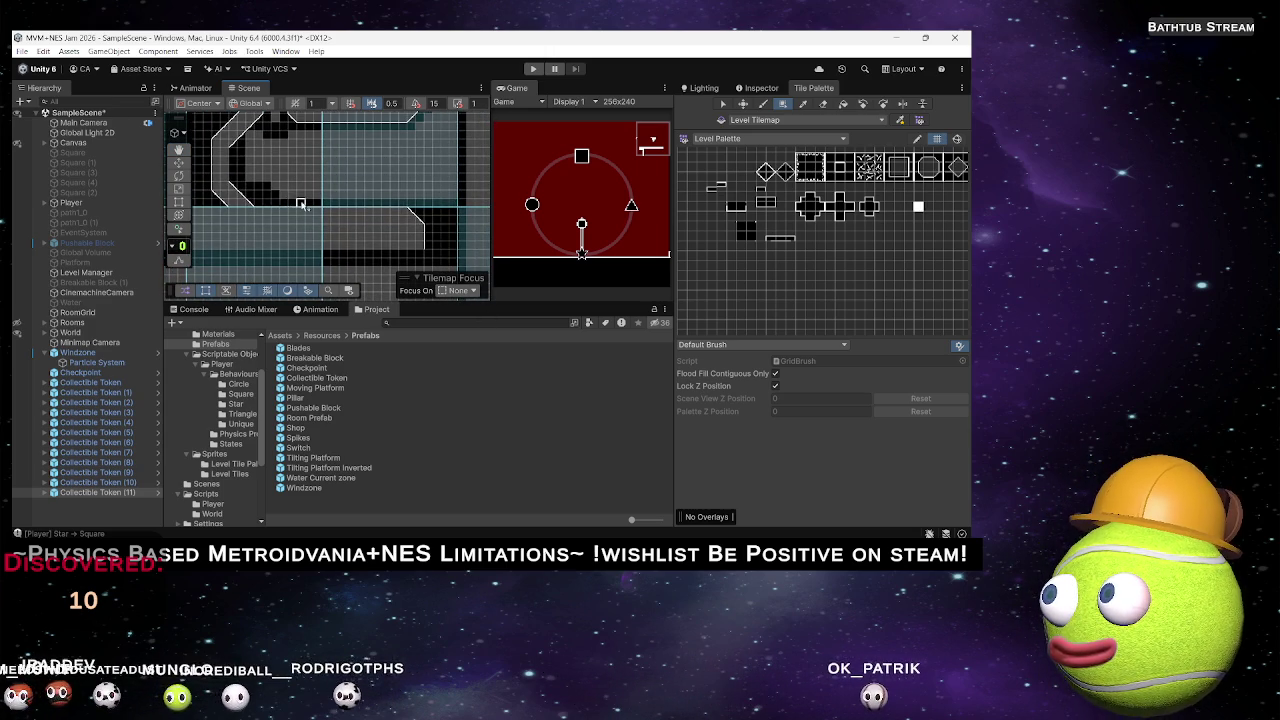
left_click_drag(300, 204, 389, 262)
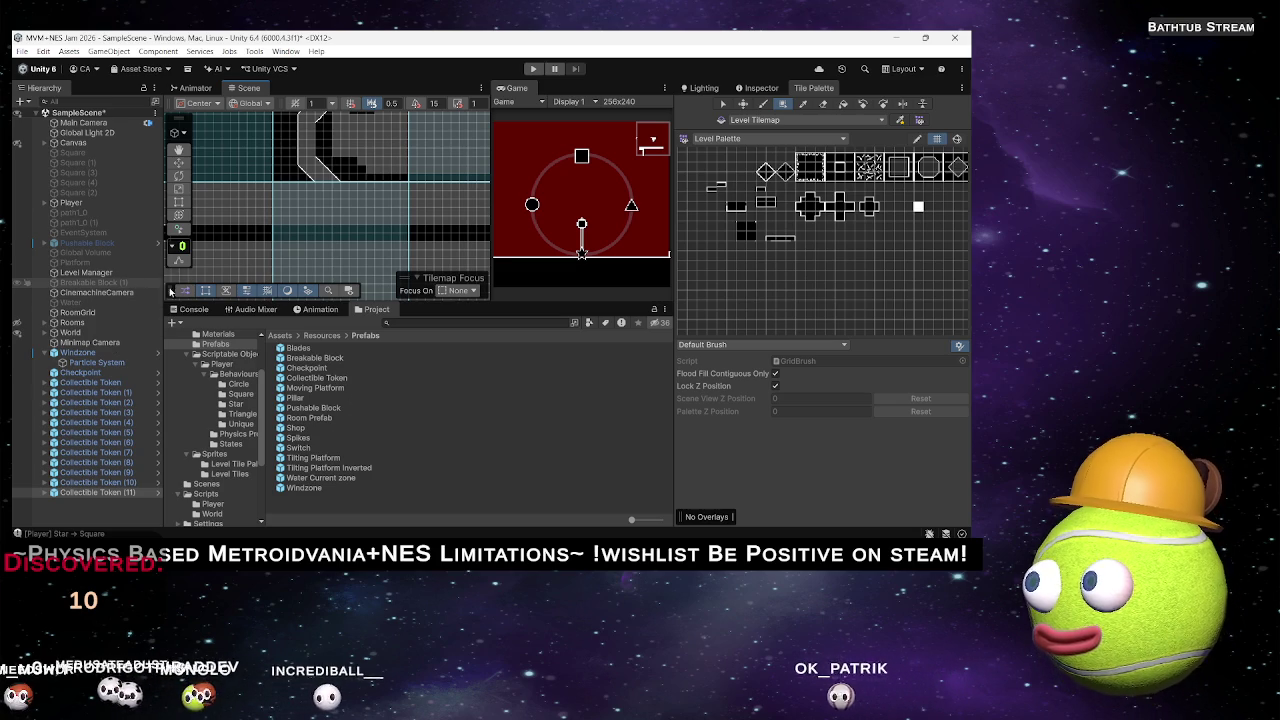
scroll(323, 260, "down", 4)
scroll(323, 260, "down", 3)
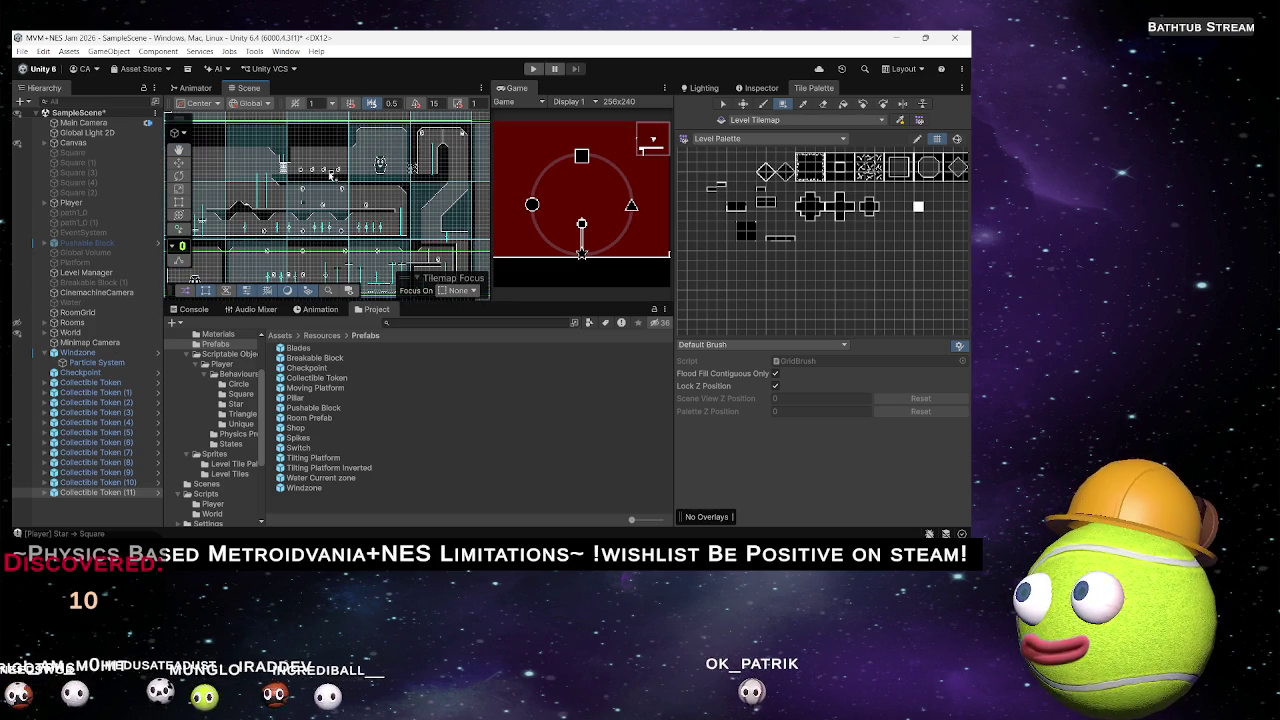
Save the Door object as a prefab in Assets/Resources/Prefabs.
key("w")
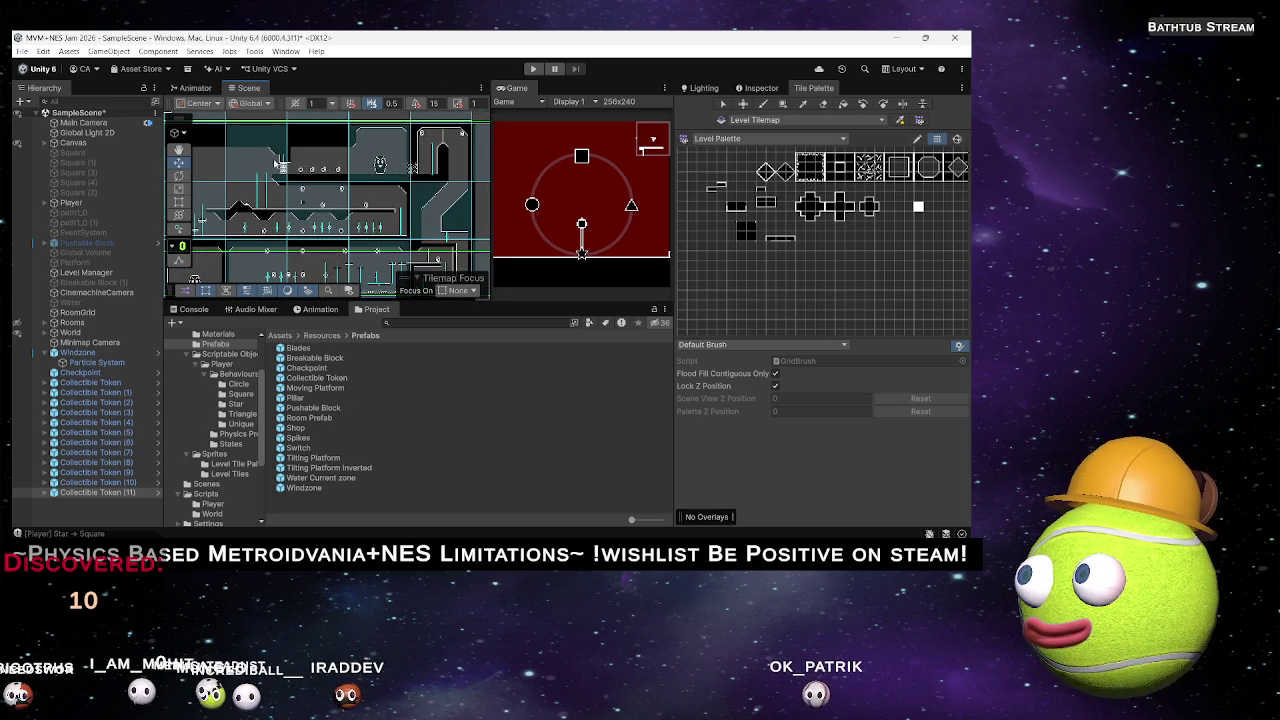
left_click(279, 163)
left_click(284, 171)
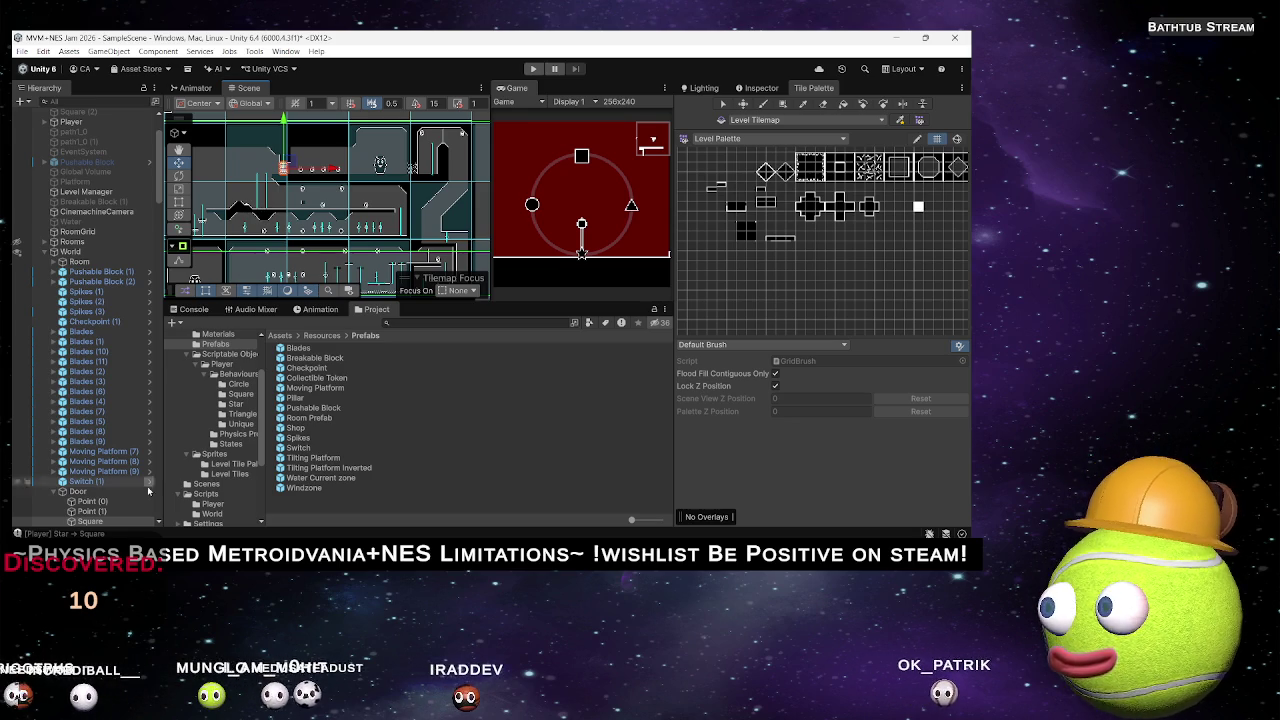
left_click(77, 492)
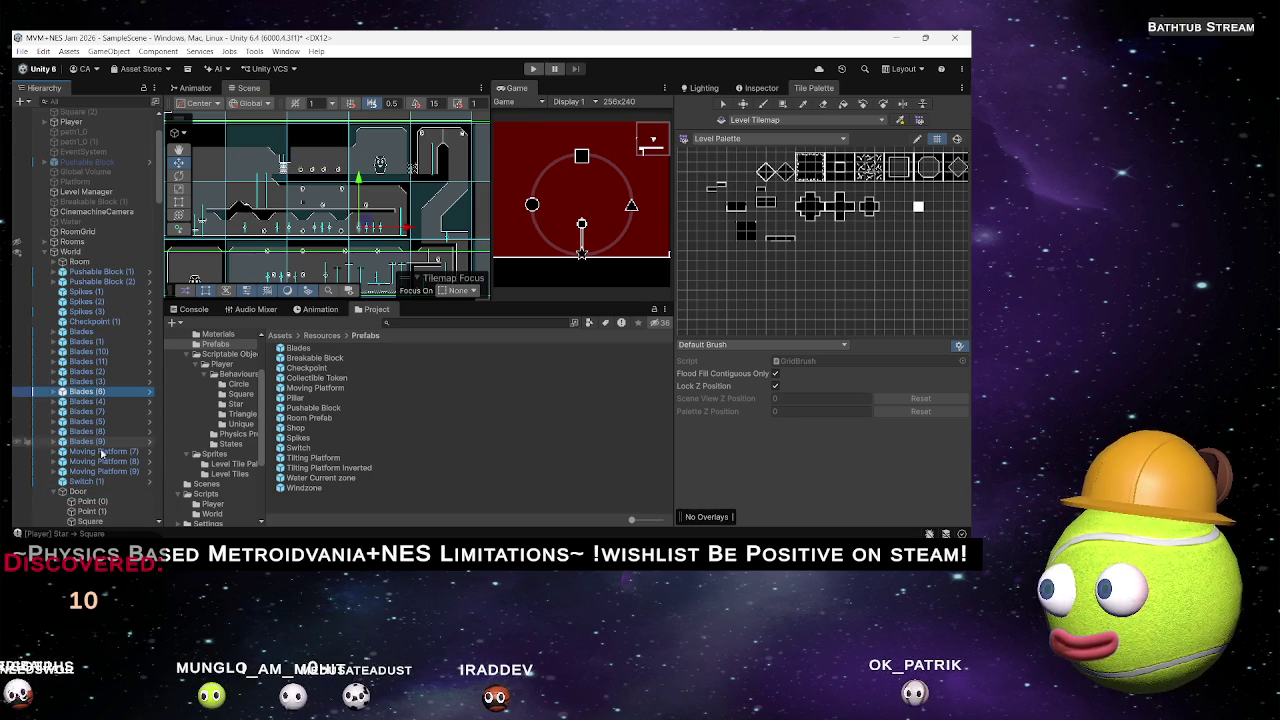
left_click_drag(77, 492, 330, 495)
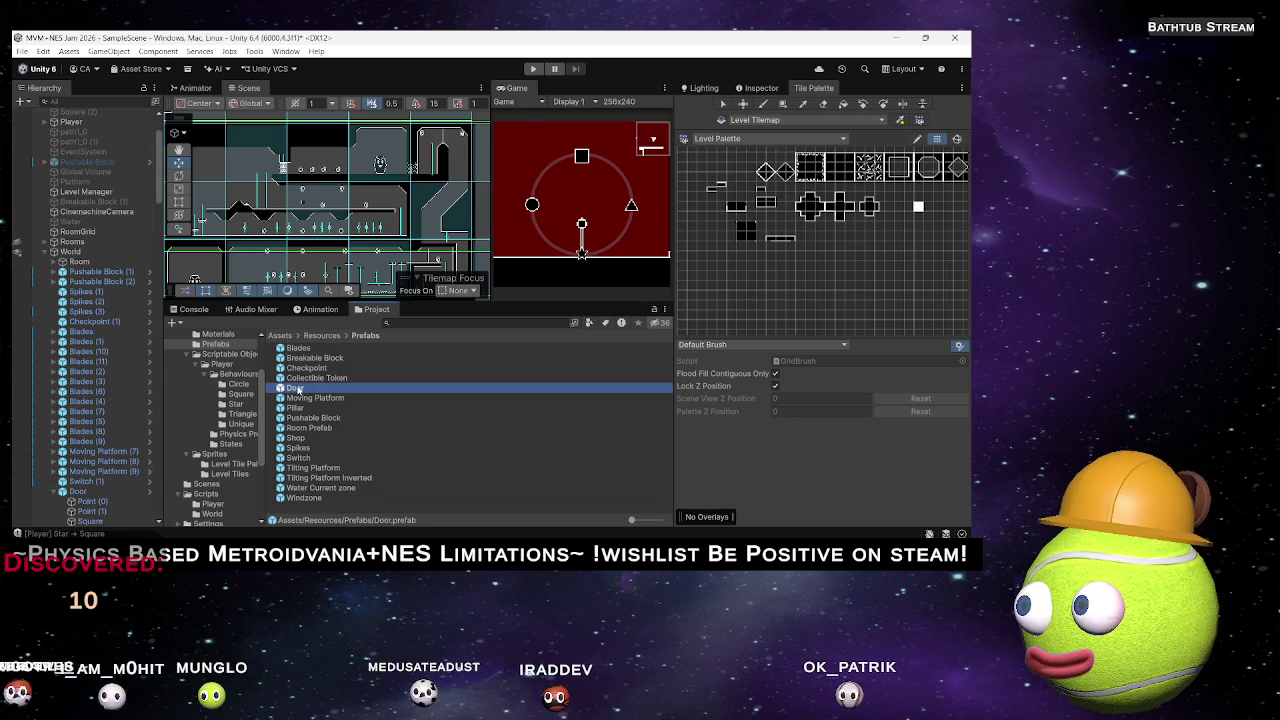
Place a new Door prefab instance in the corridor shaft.
scroll(364, 252, "up", 5)
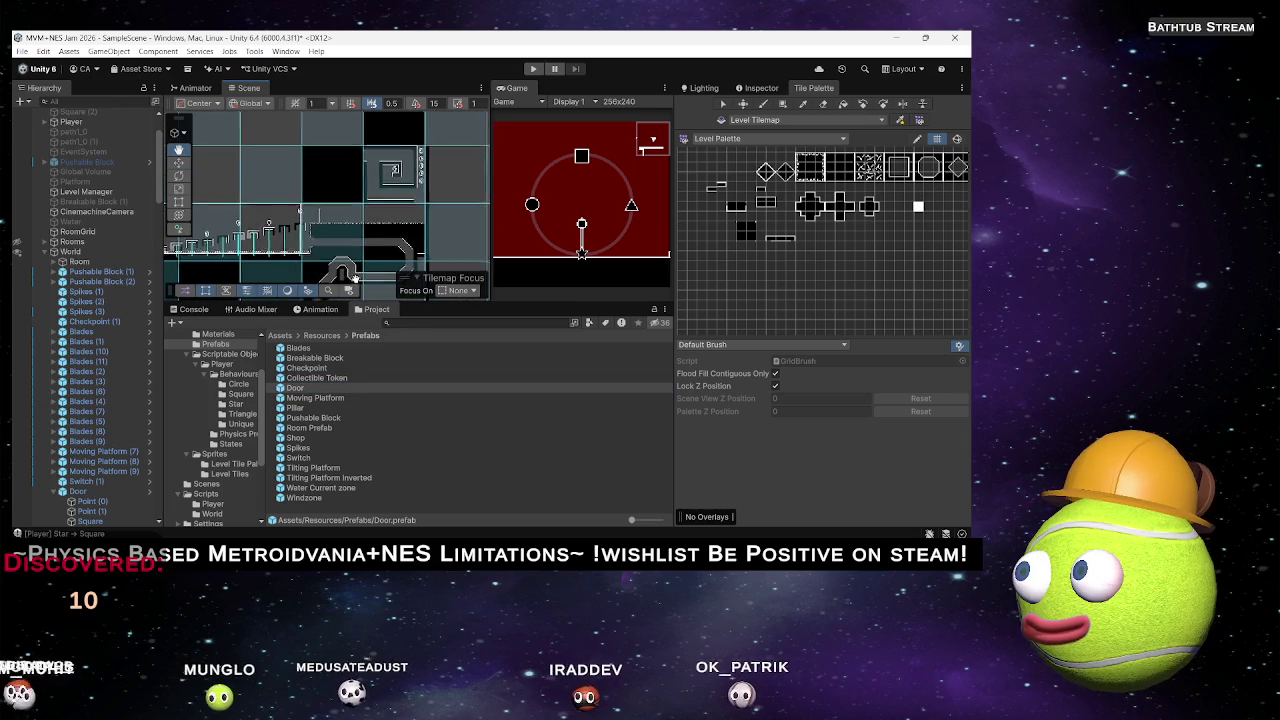
mouse_move(345, 280)
left_mouse_down()
mouse_move(398, 125)
mouse_move(418, 127)
left_mouse_up()
scroll(368, 220, "up", 5)
left_click_drag(318, 392, 347, 224)
scroll(350, 228, "up", 3)
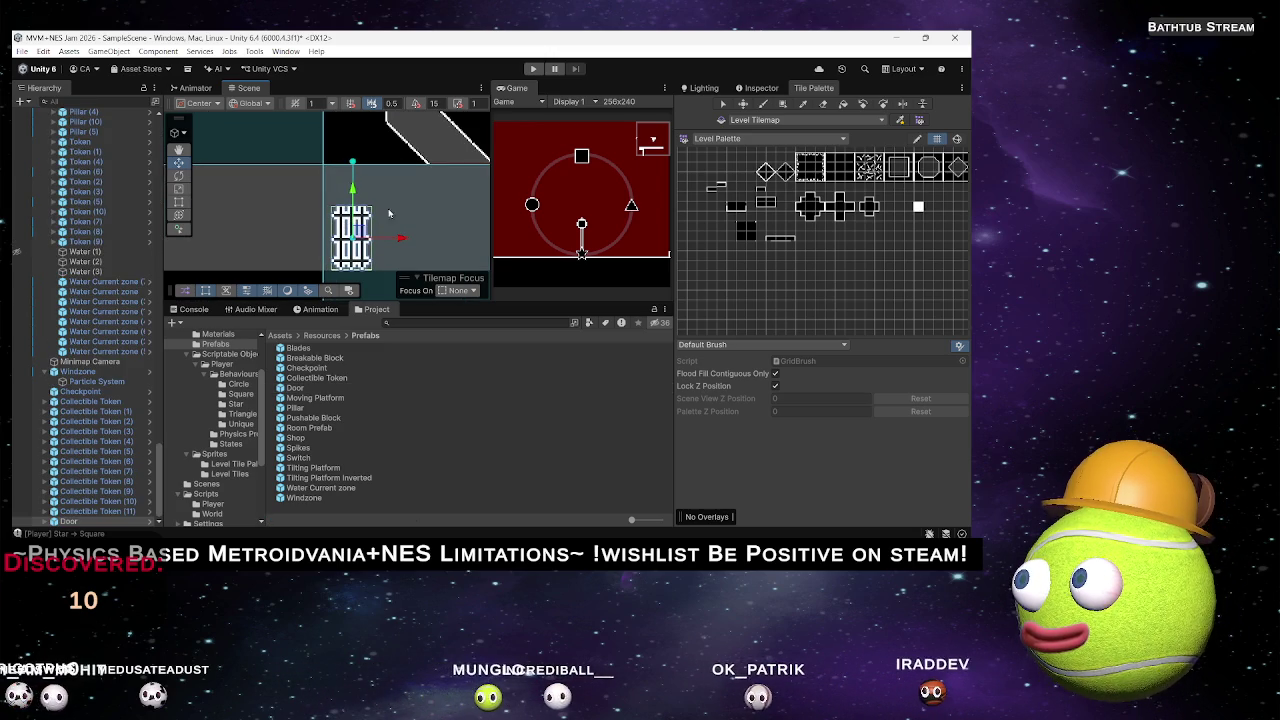
Paint an angled wall tile above the door.
scroll(376, 216, "down", 2)
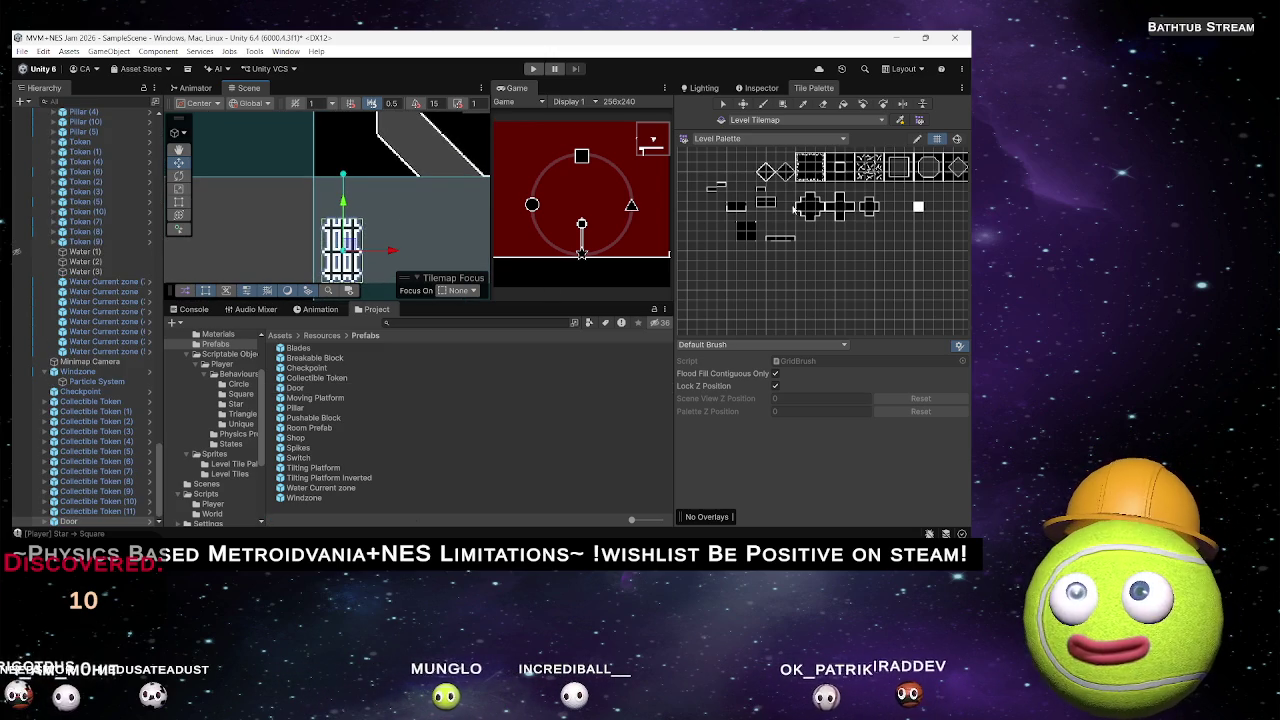
left_click(767, 174)
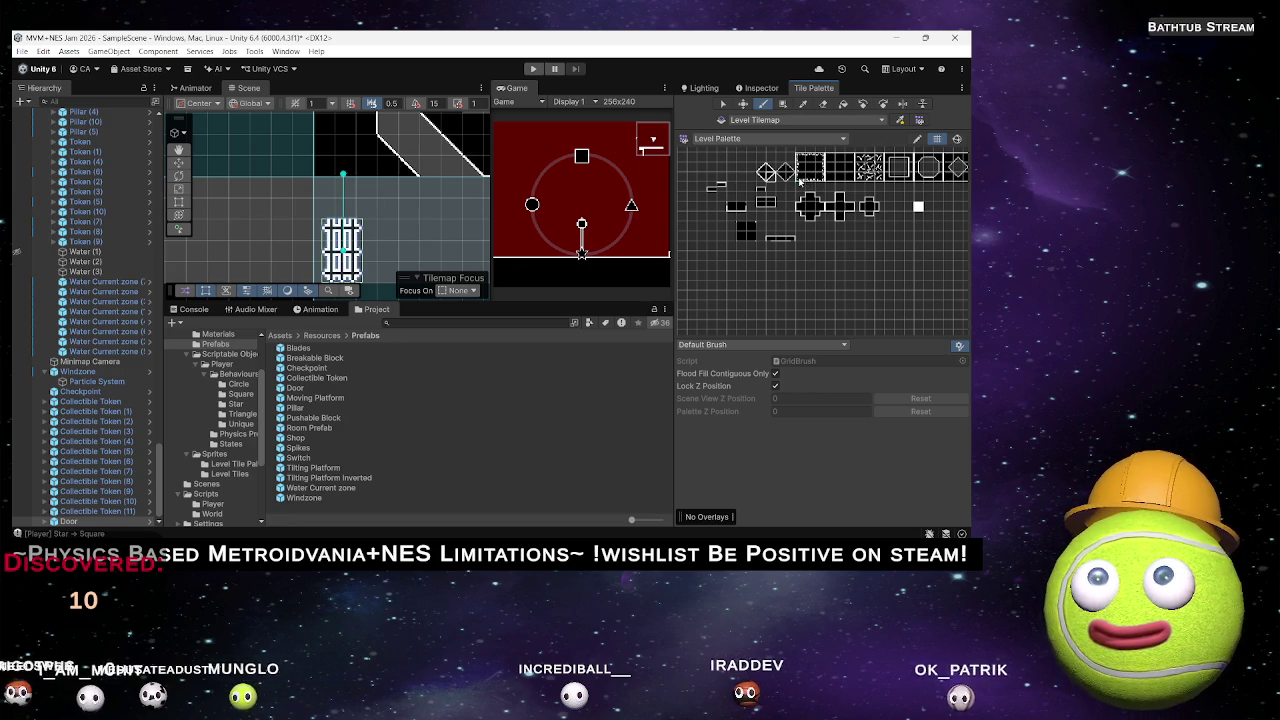
left_click(324, 210)
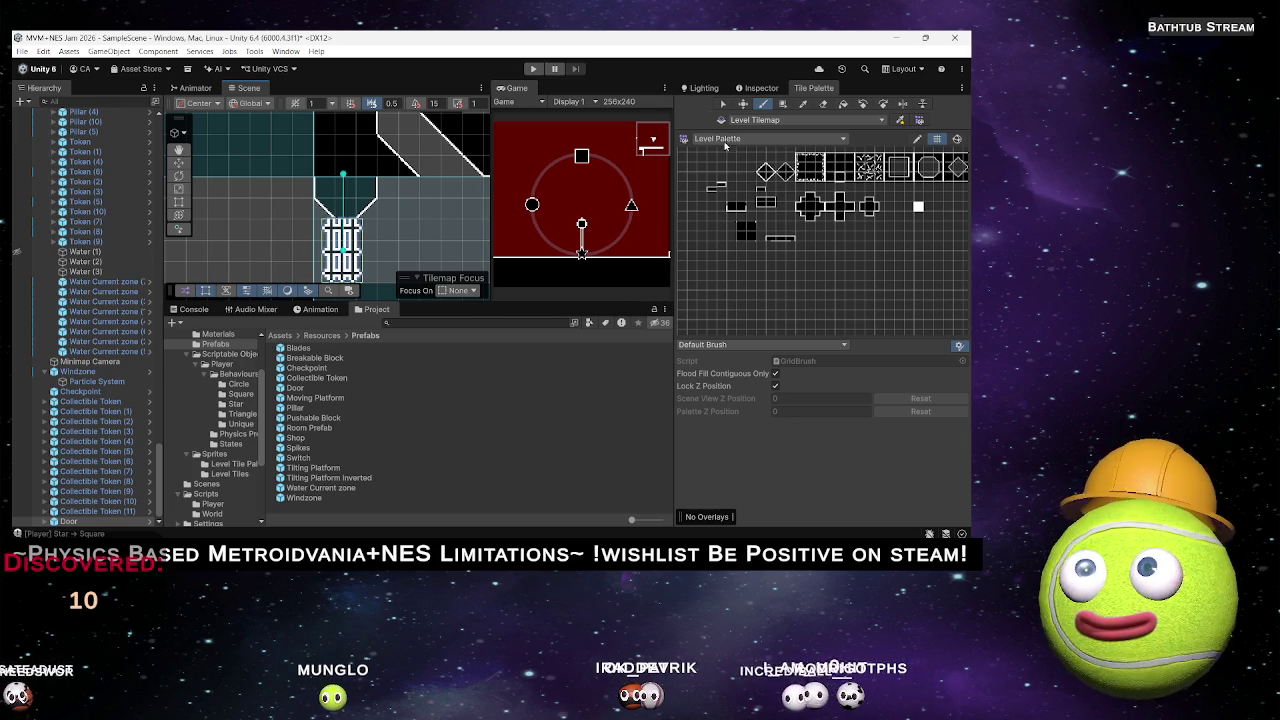
Shift the door slightly right along X to center it in the shaft.
key("w")
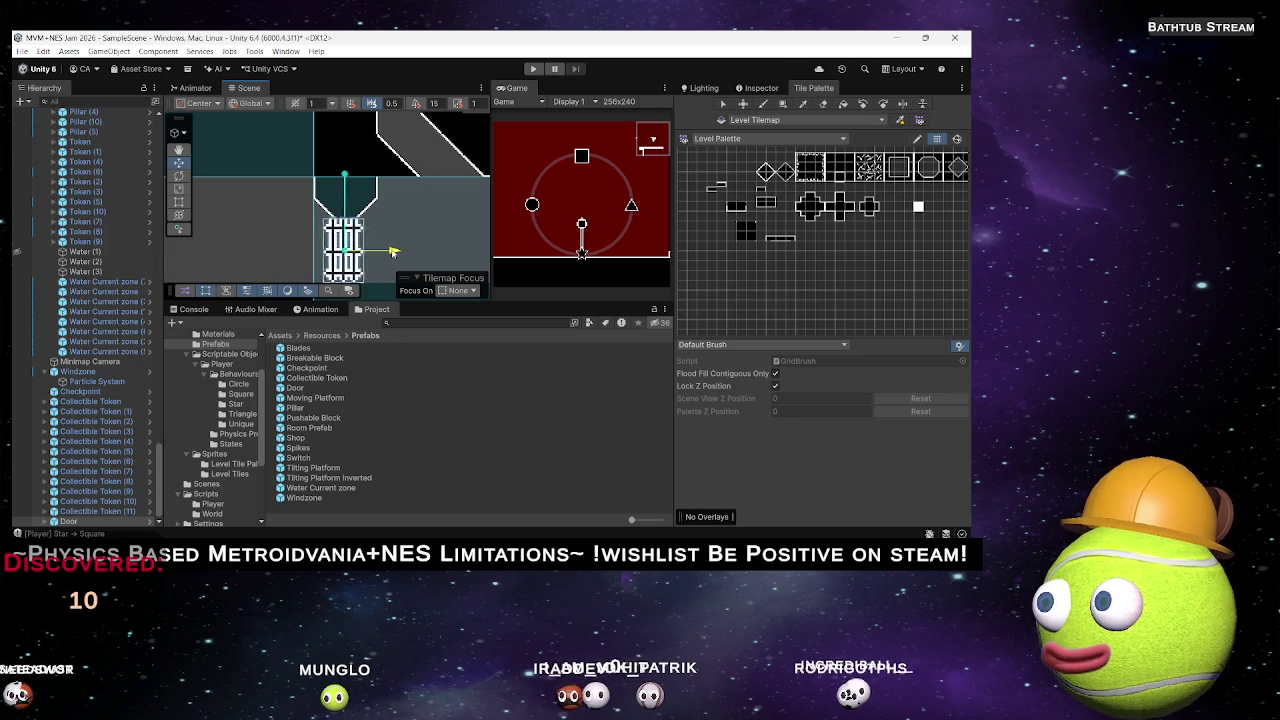
left_click_drag(392, 252, 395, 252)
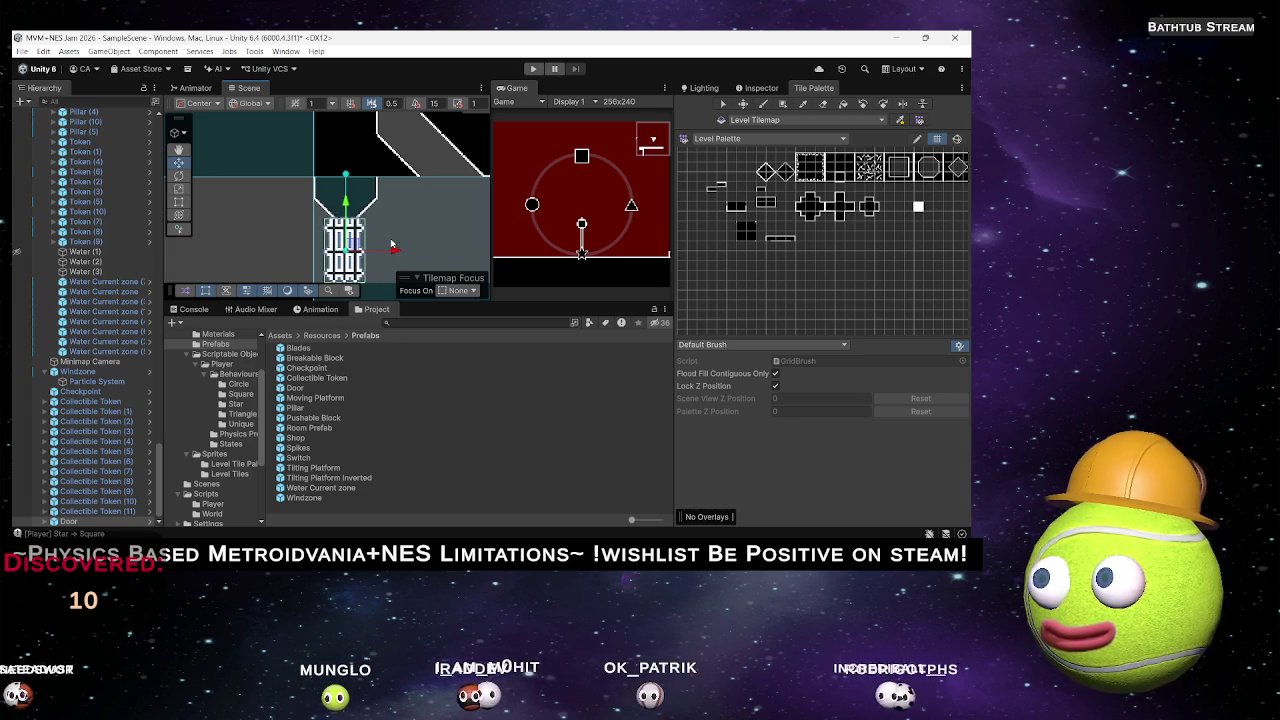
left_click(406, 217)
scroll(405, 216, "down", 2)
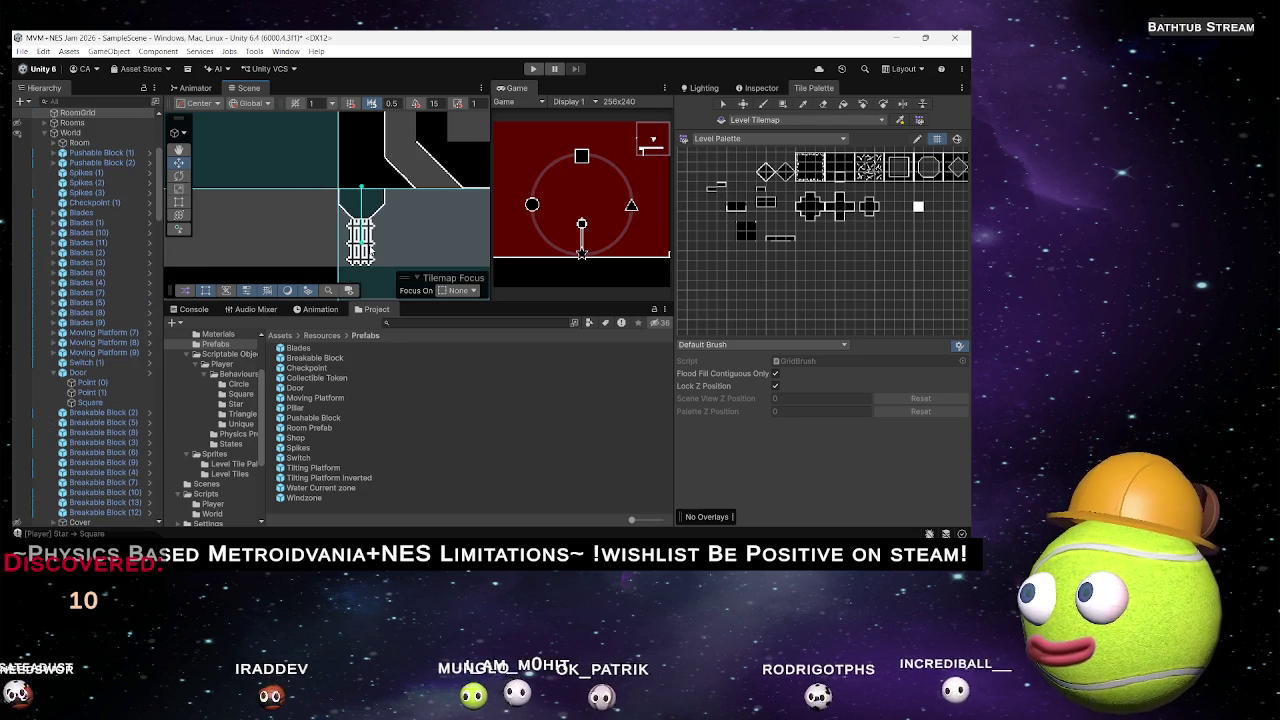
Scale the door narrower along X so it fits the shaft width, checking the fit.
left_click(362, 236)
key("r")
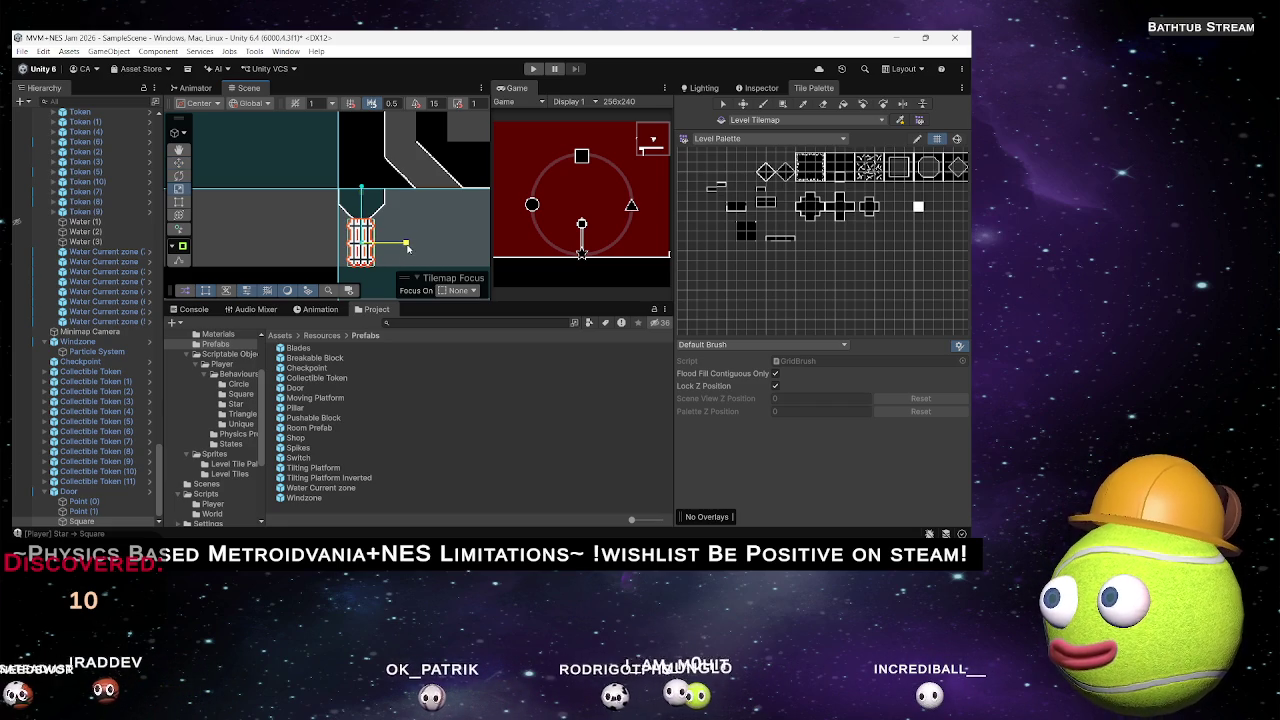
scroll(400, 246, "up", 3)
scroll(373, 257, "up", 2)
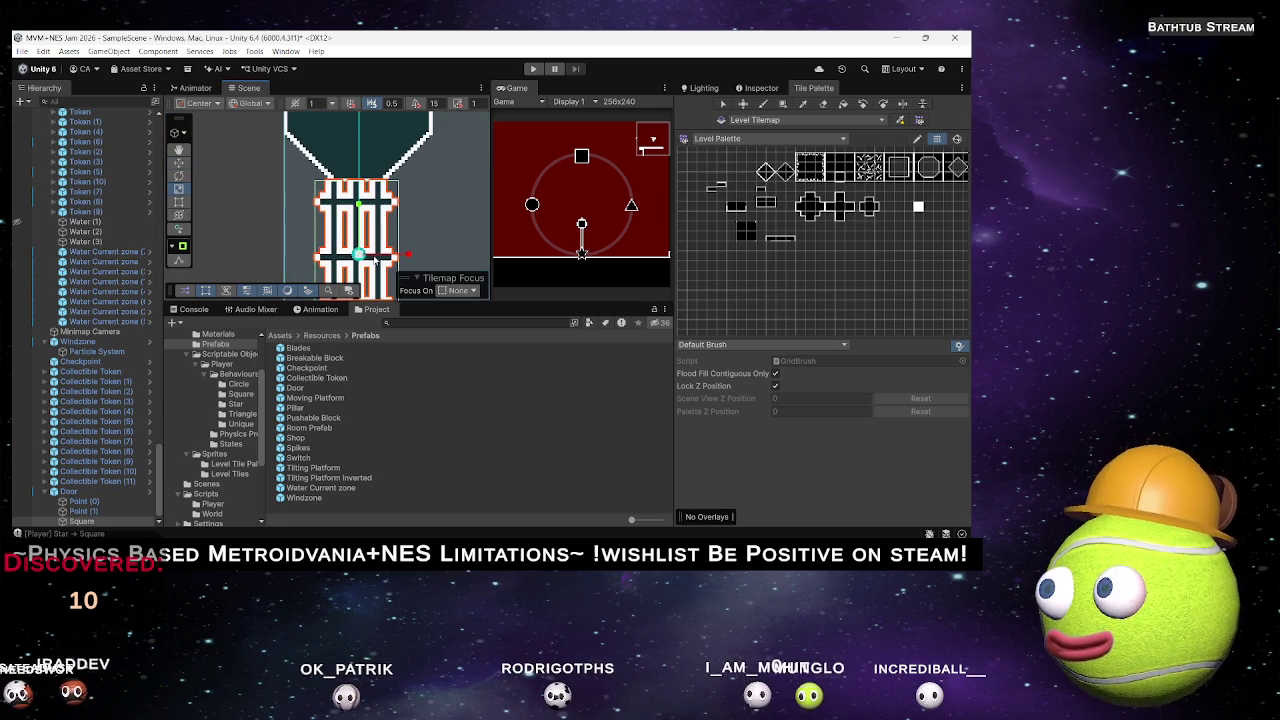
left_click_drag(405, 255, 400, 255)
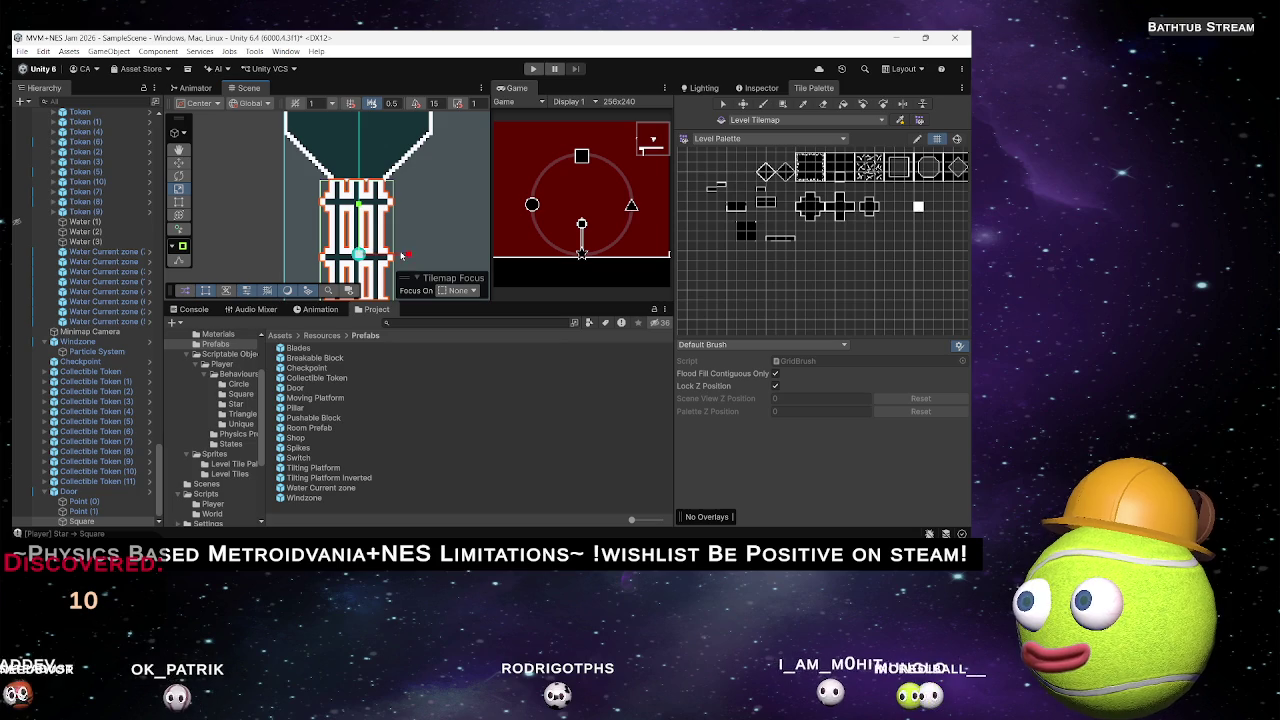
left_click(423, 216)
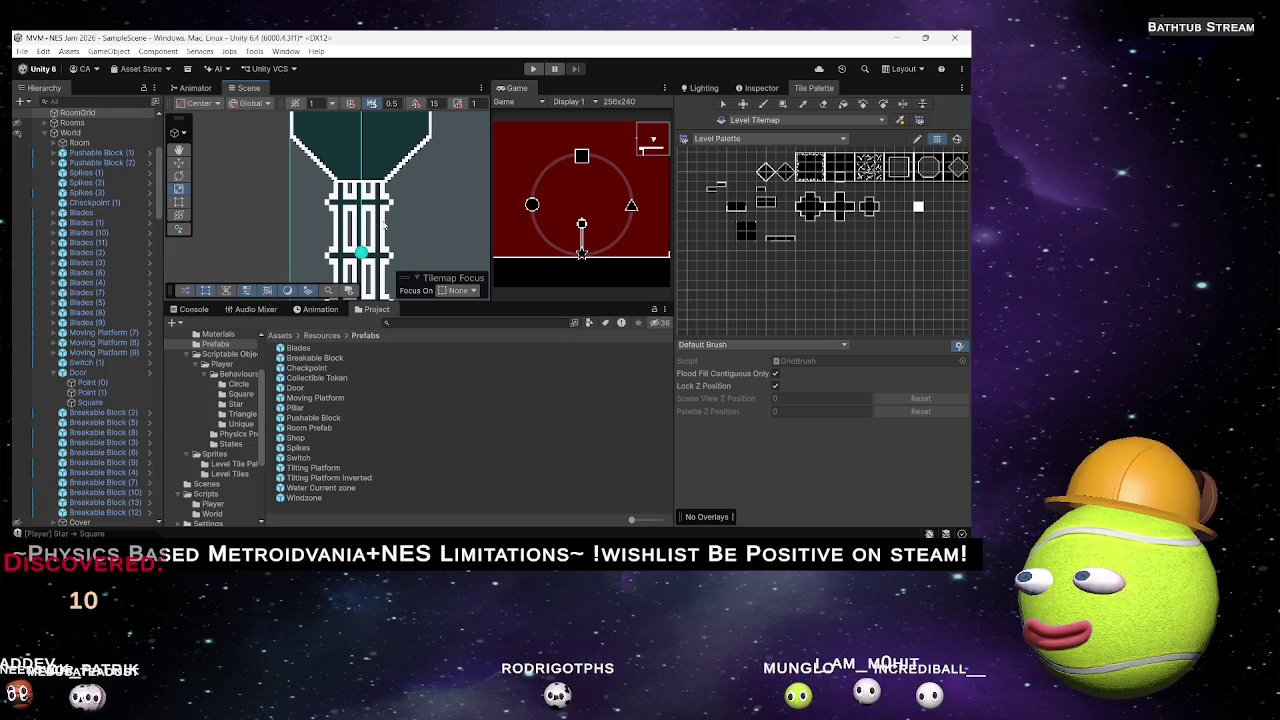
left_click(386, 226)
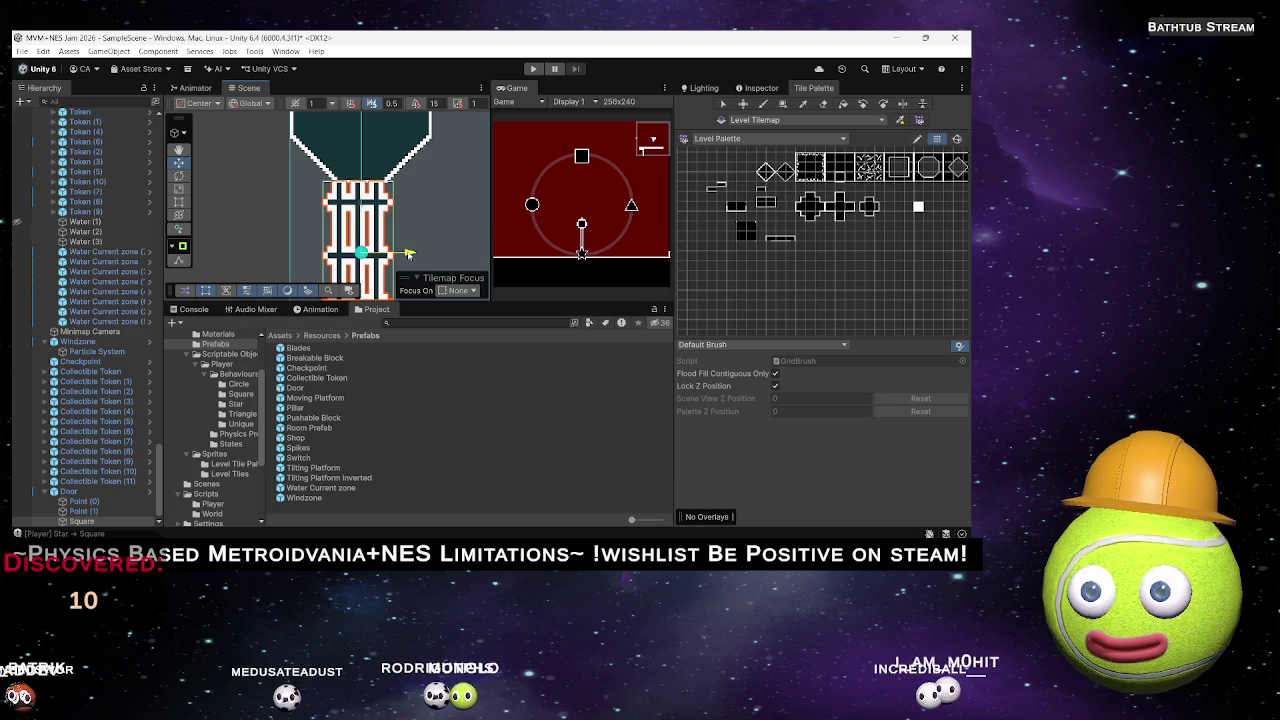
left_click(436, 218)
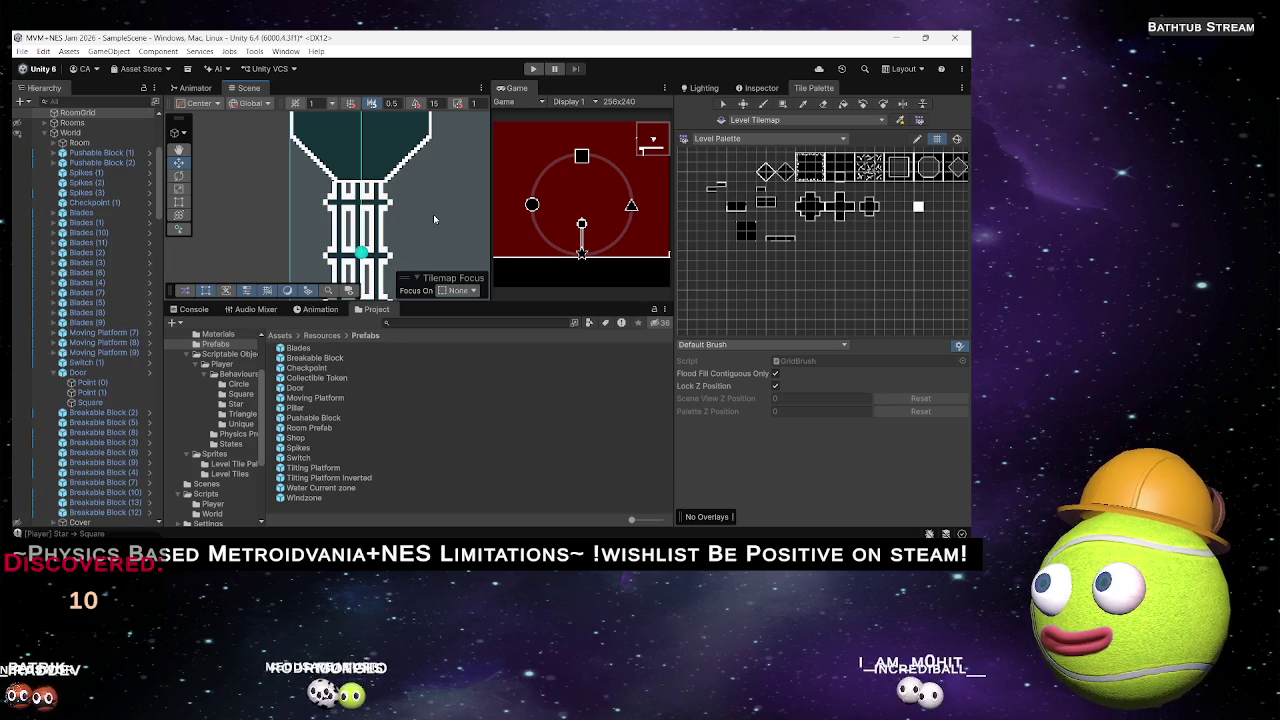
left_click(381, 233)
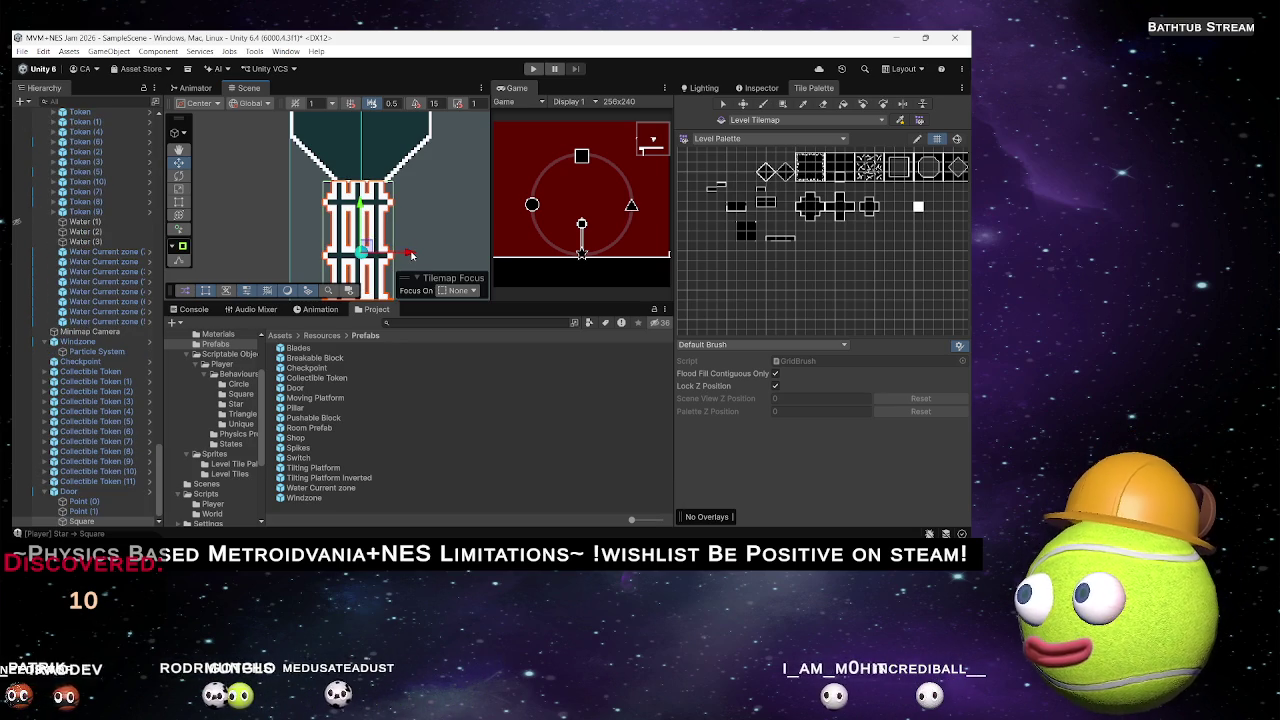
left_click(434, 247)
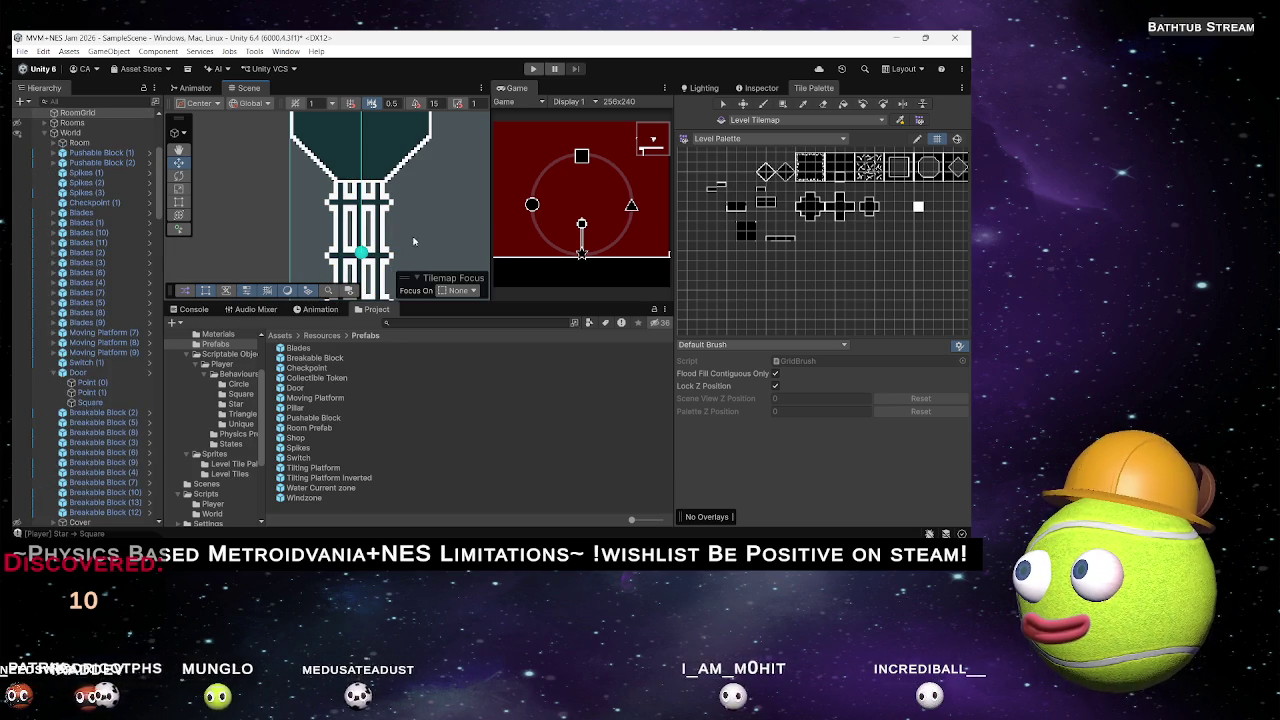
Zoom out and pan across the nearby tilemap.
scroll(380, 245, "down", 5)
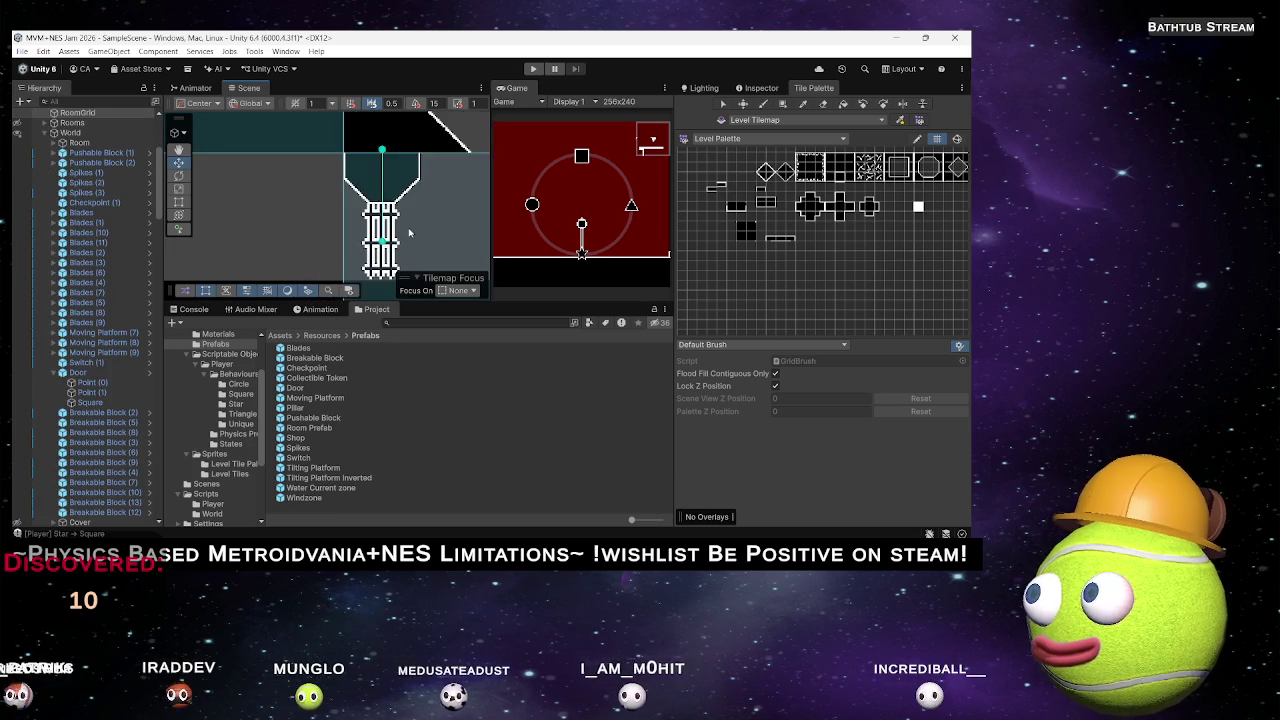
scroll(418, 235, "down", 1)
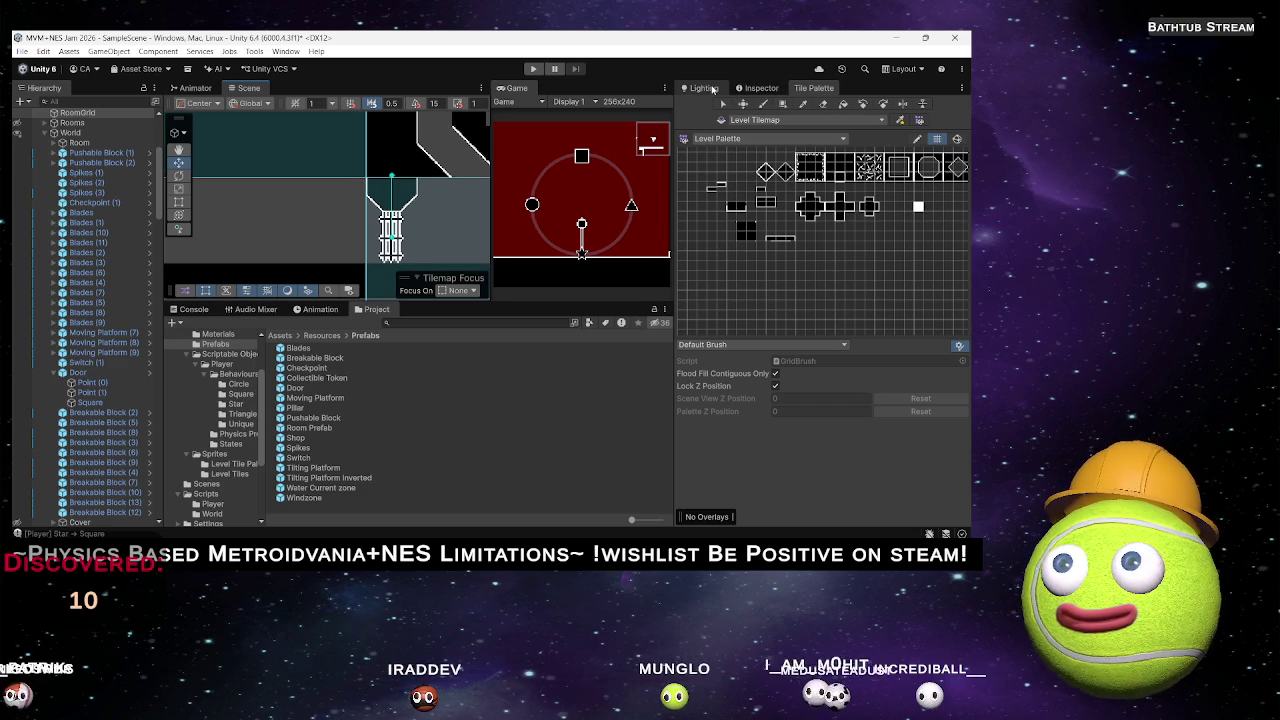
mouse_move(376, 235)
left_mouse_down()
mouse_move(251, 223)
mouse_move(237, 195)
mouse_move(371, 257)
mouse_move(337, 257)
mouse_move(360, 251)
left_mouse_up()
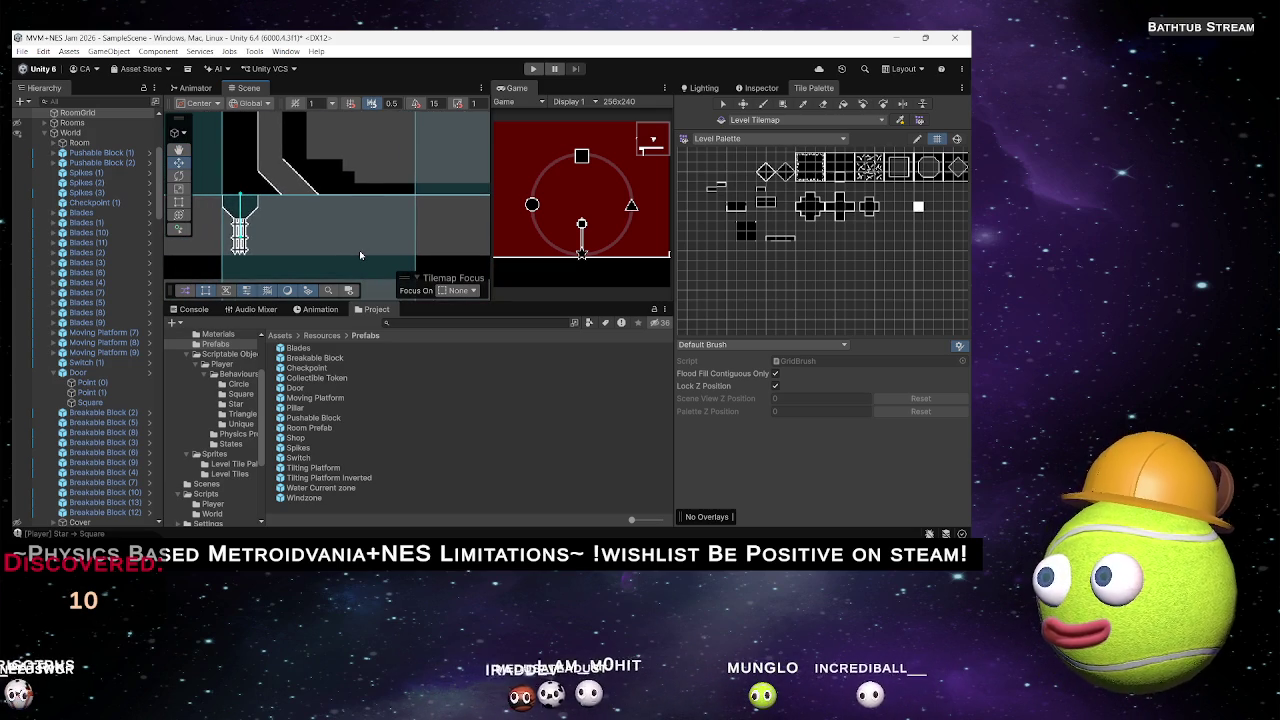
mouse_move(345, 229)
left_mouse_down()
mouse_move(329, 191)
mouse_move(385, 212)
left_mouse_up()
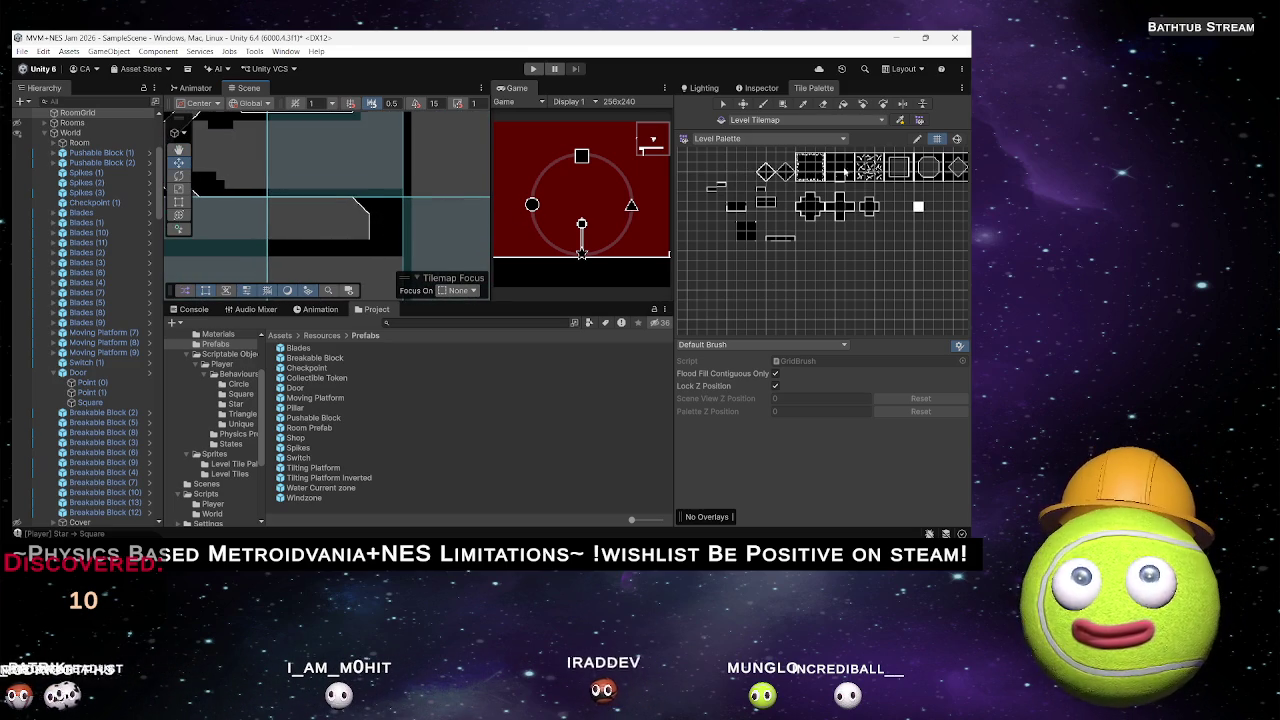
Load the Paintbrush with the small outline tile from the Level Palette, then switch to Pick.
scroll(753, 209, "up", 2)
scroll(875, 200, "up", 2)
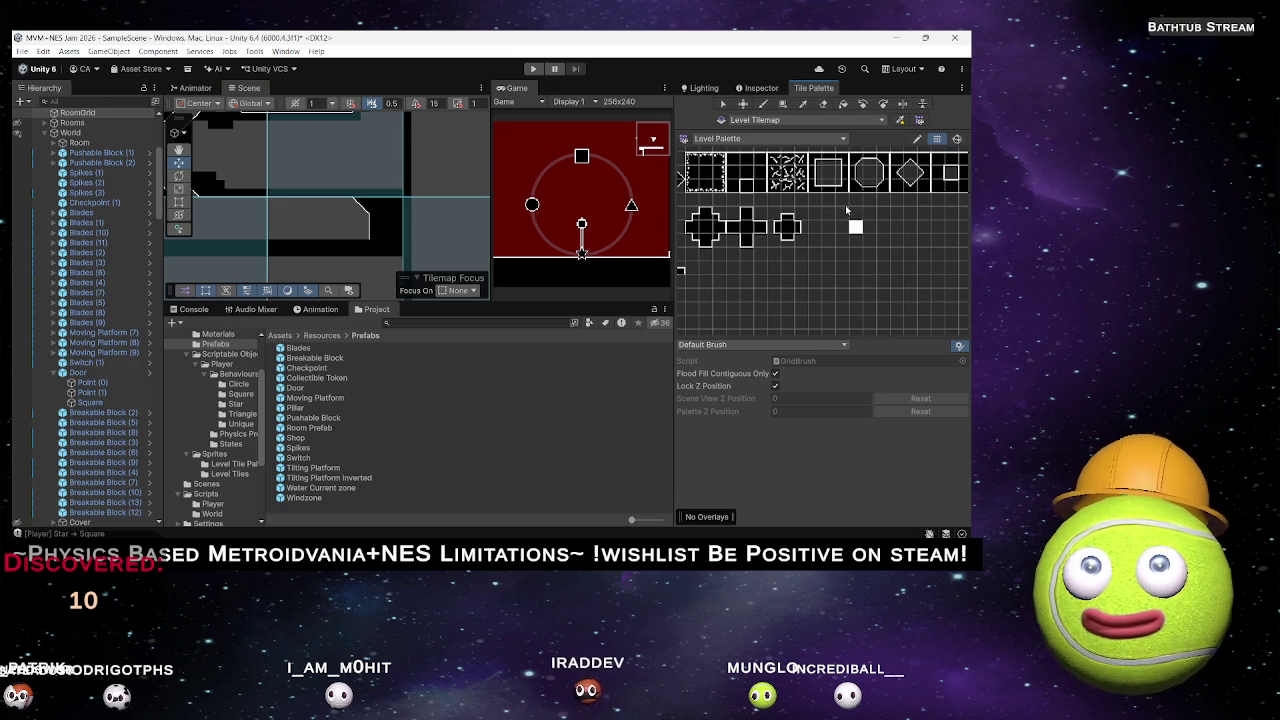
key("b")
scroll(366, 212, "up", 4)
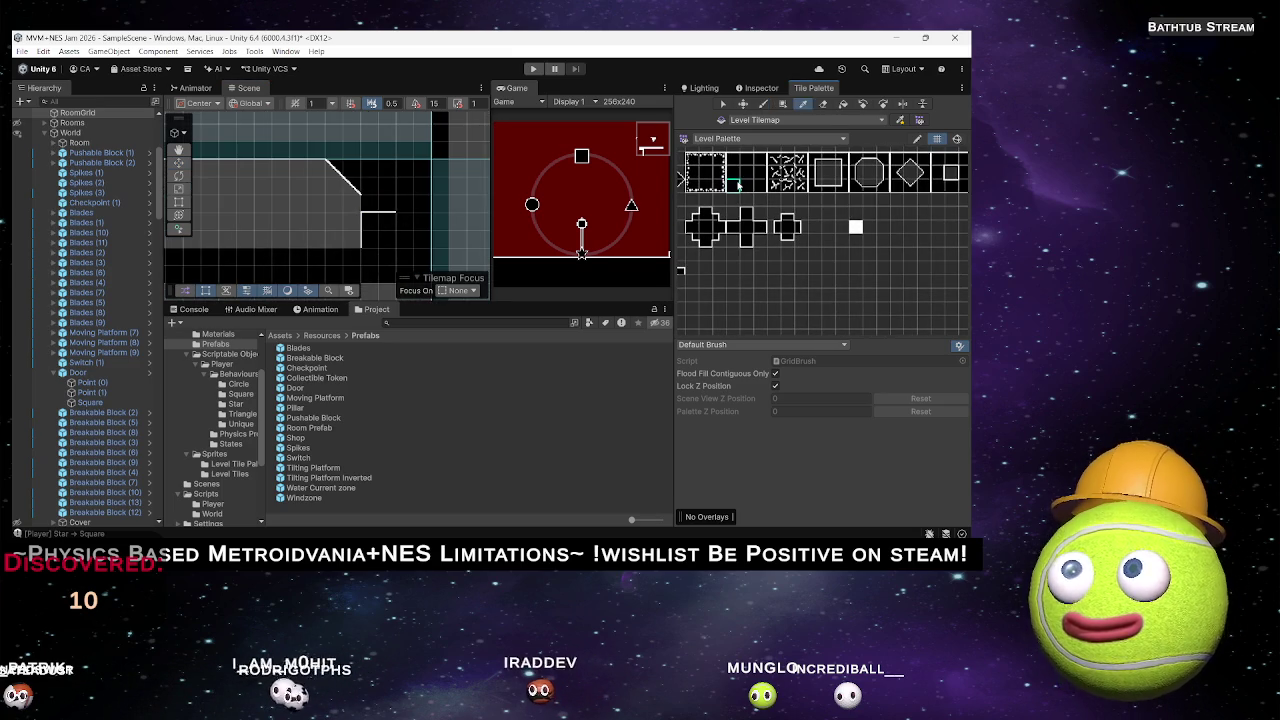
left_click(738, 184)
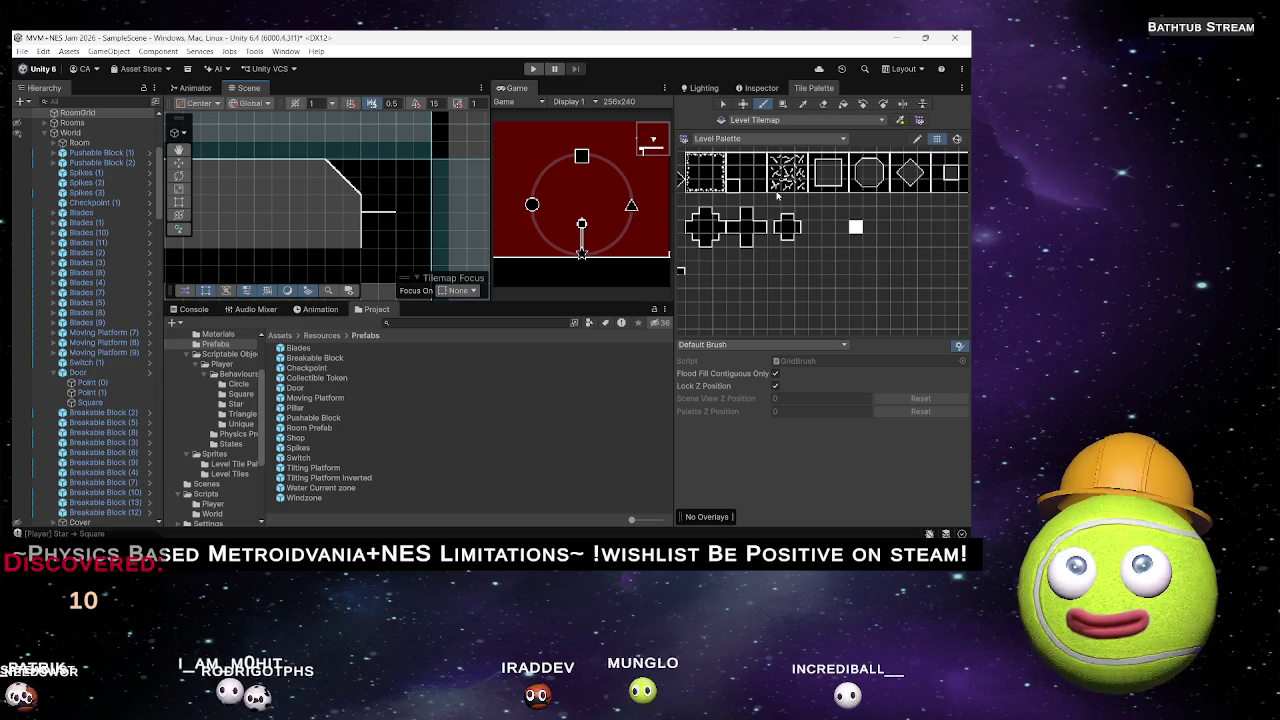
key("i")
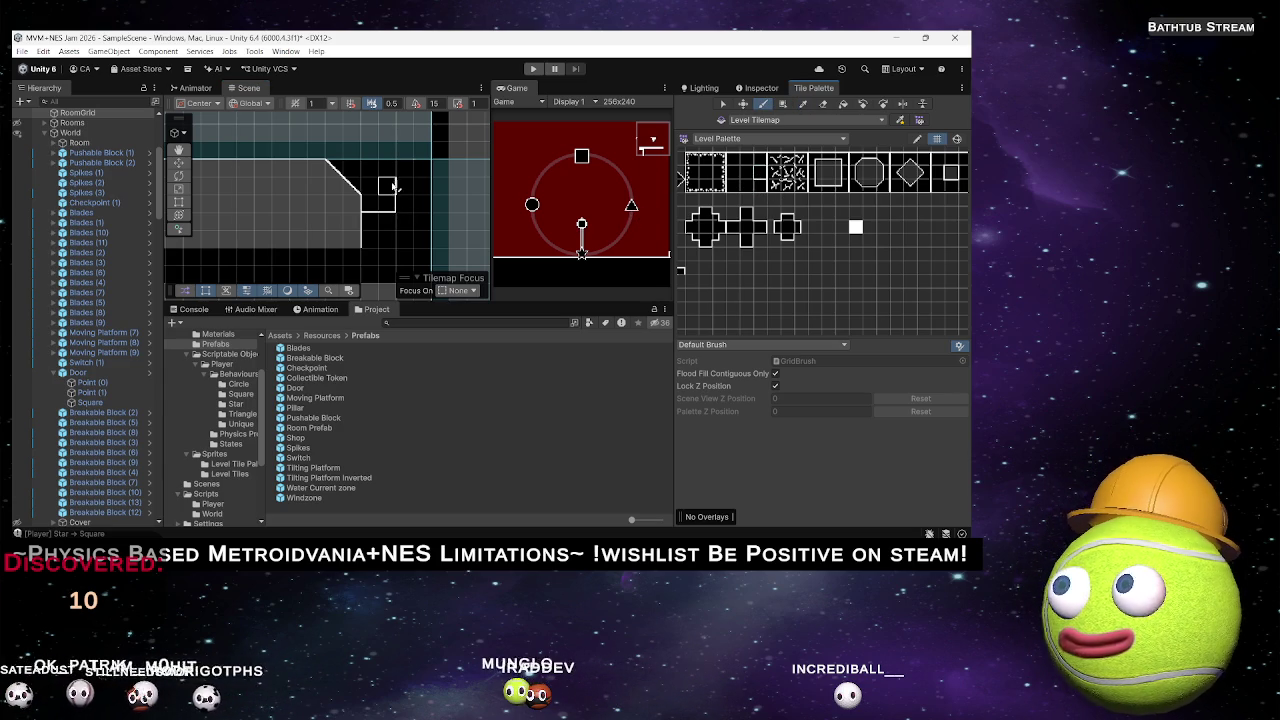
mouse_move(395, 182)
left_mouse_down()
mouse_move(385, 212)
mouse_move(402, 186)
mouse_move(400, 238)
left_mouse_up()
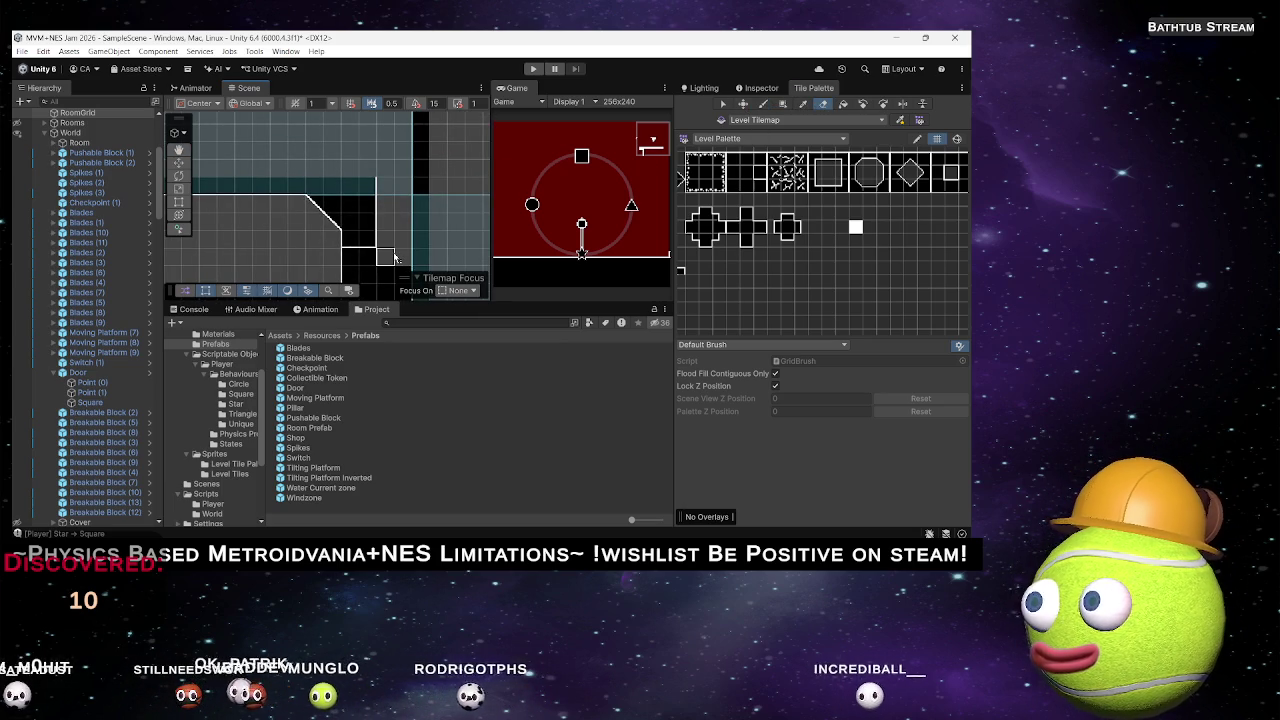
mouse_move(552, 540)
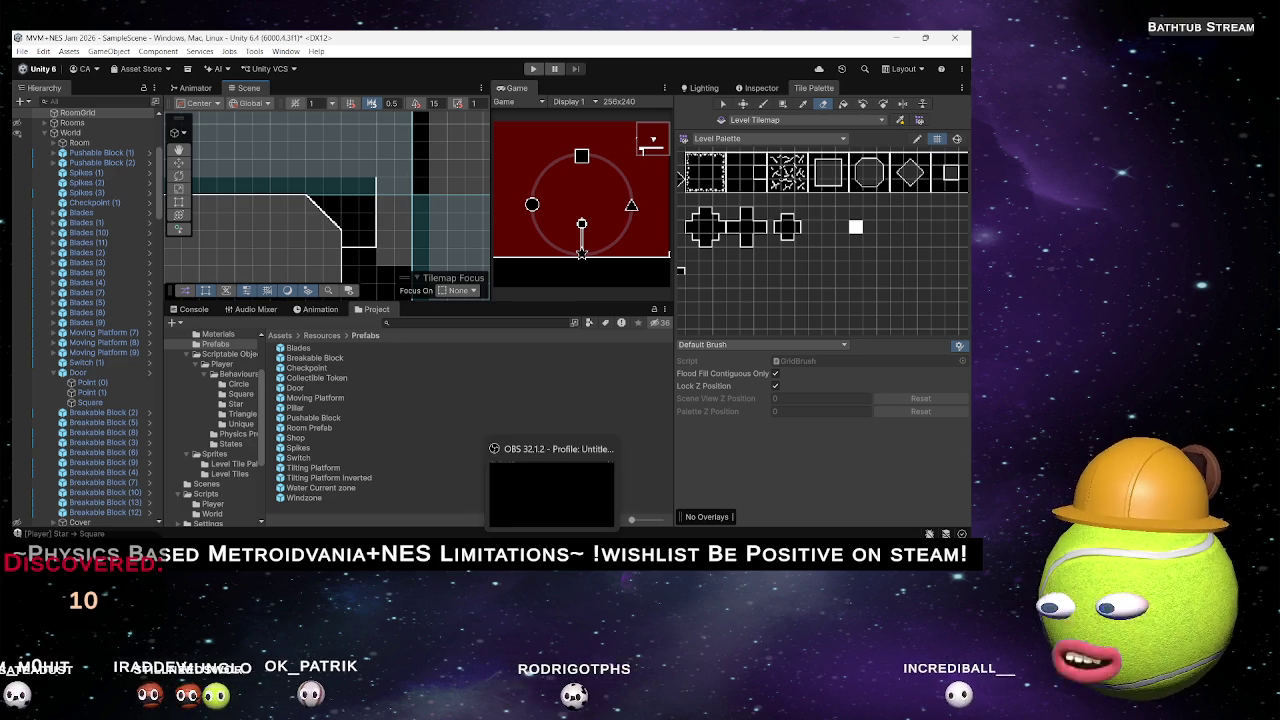
mouse_move(559, 488)
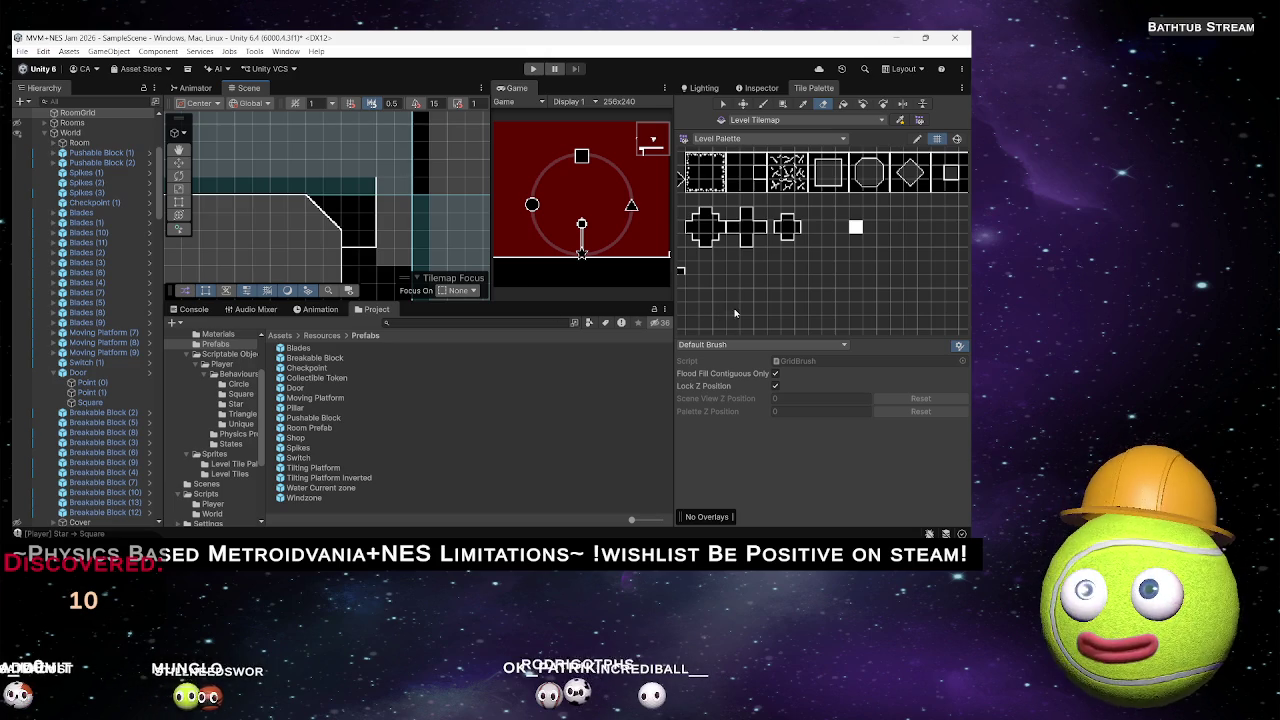
scroll(380, 220, "down", 3)
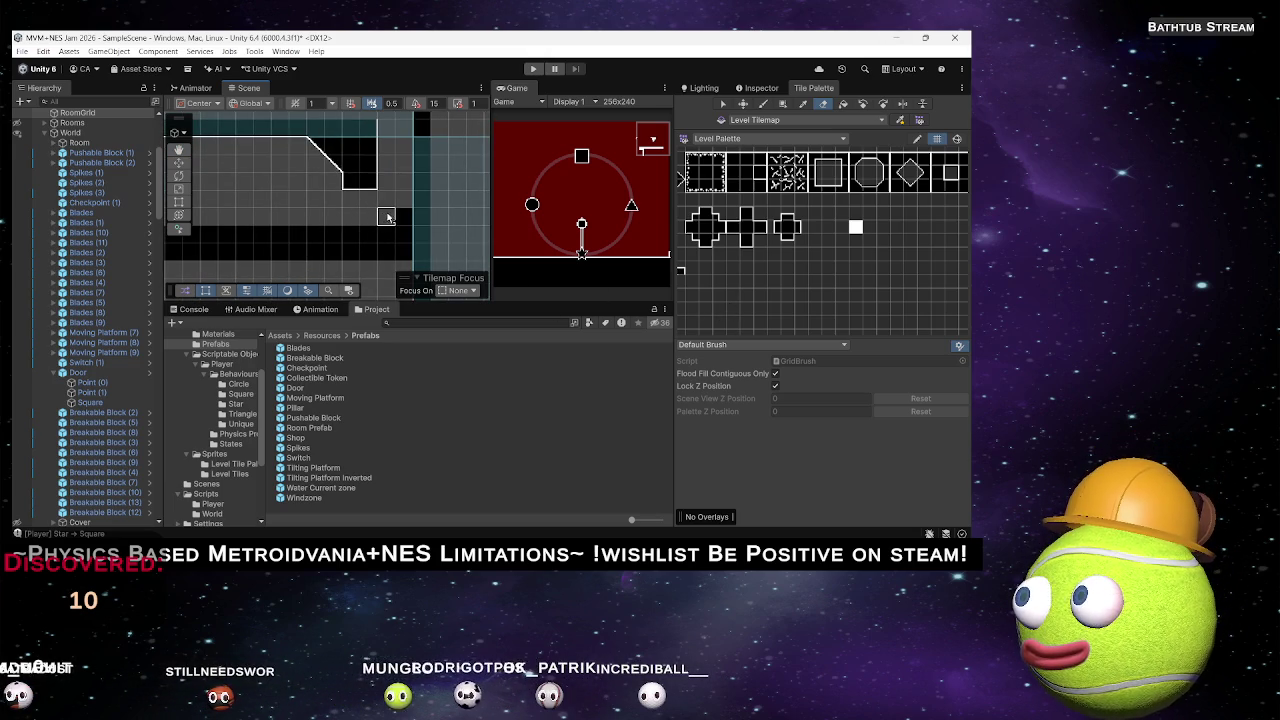
scroll(440, 225, "right", 5)
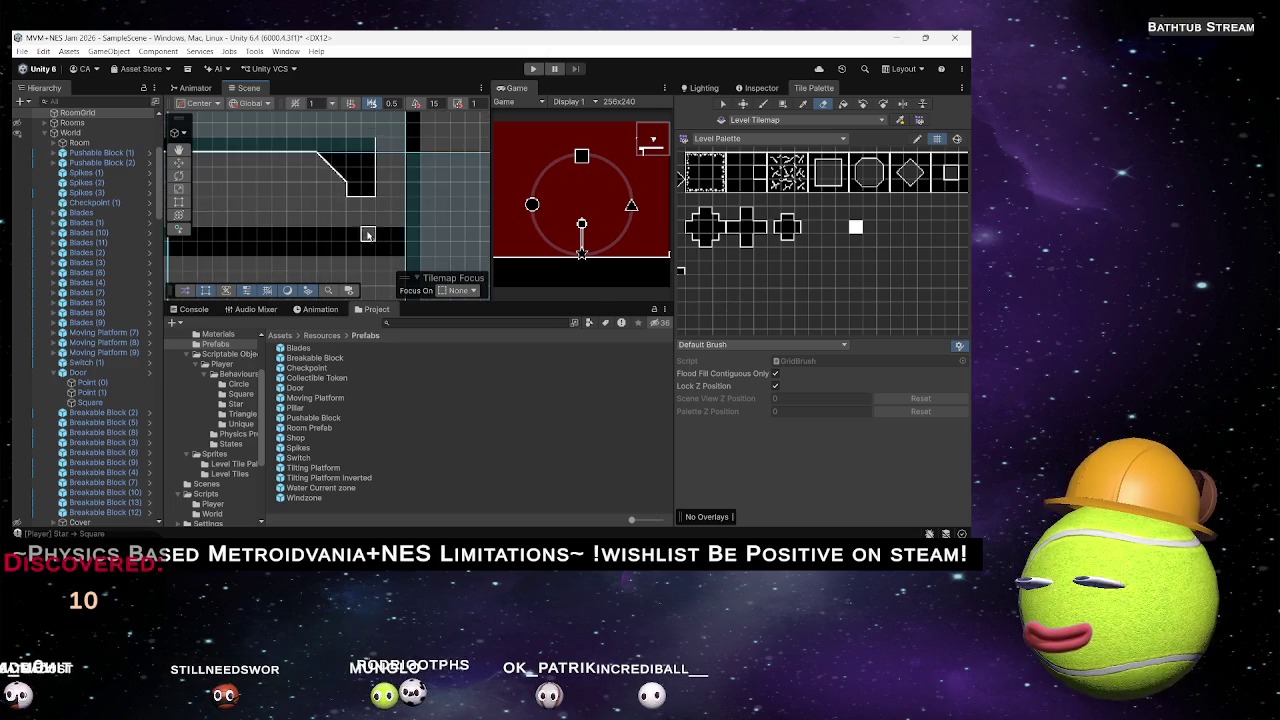
scroll(490, 232, "left", 5)
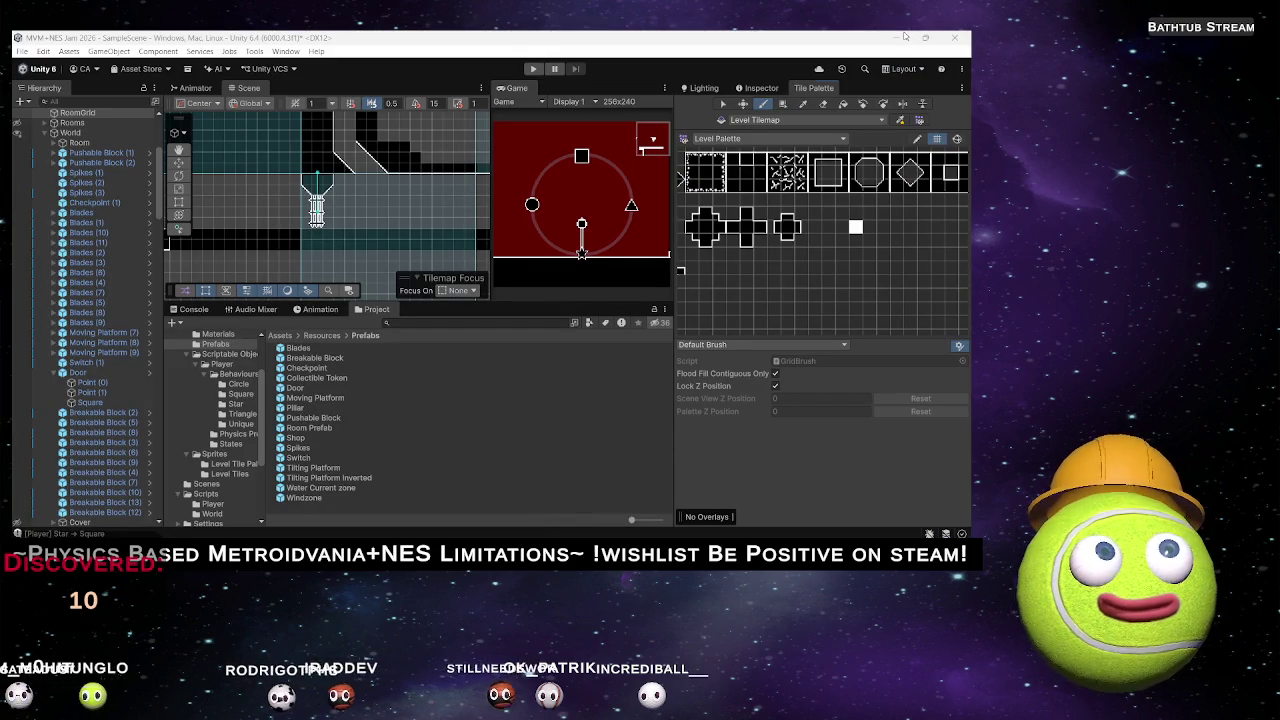
Frame the outlined corridor loop and reveal the diamond slope tiles in the Level Palette.
left_click_drag(352, 239, 416, 197)
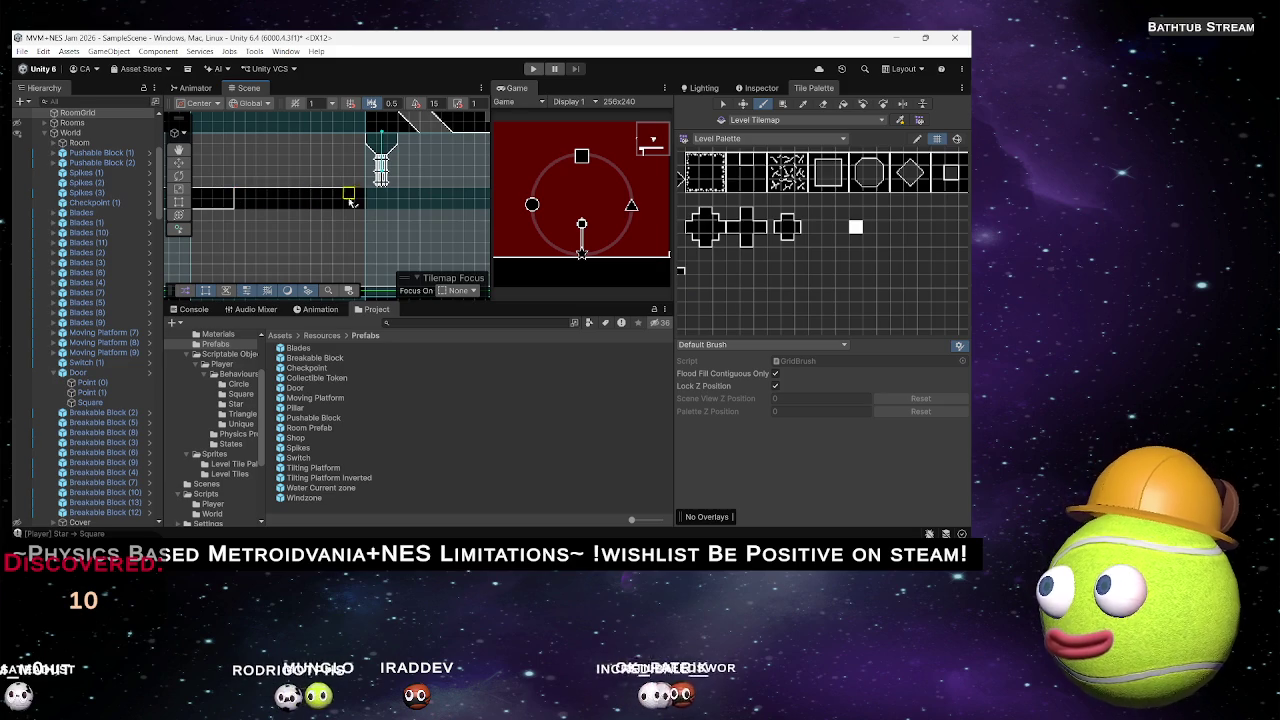
key("Right")
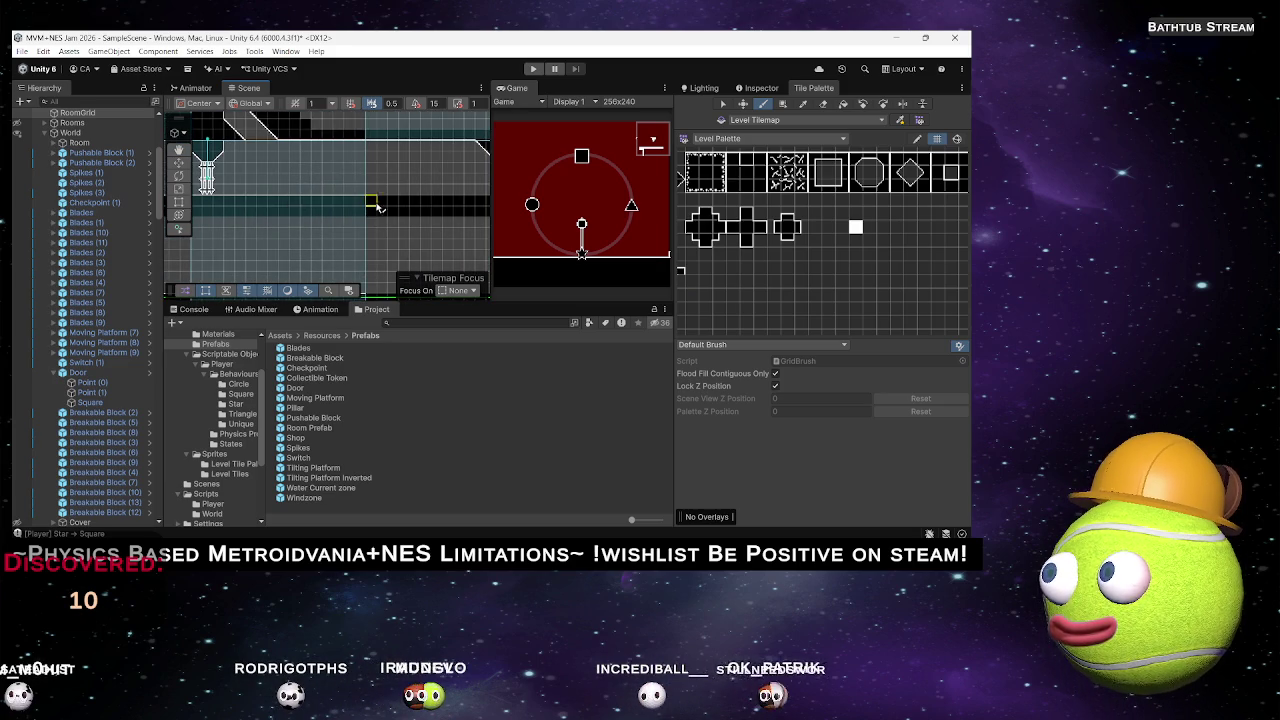
key("Right")
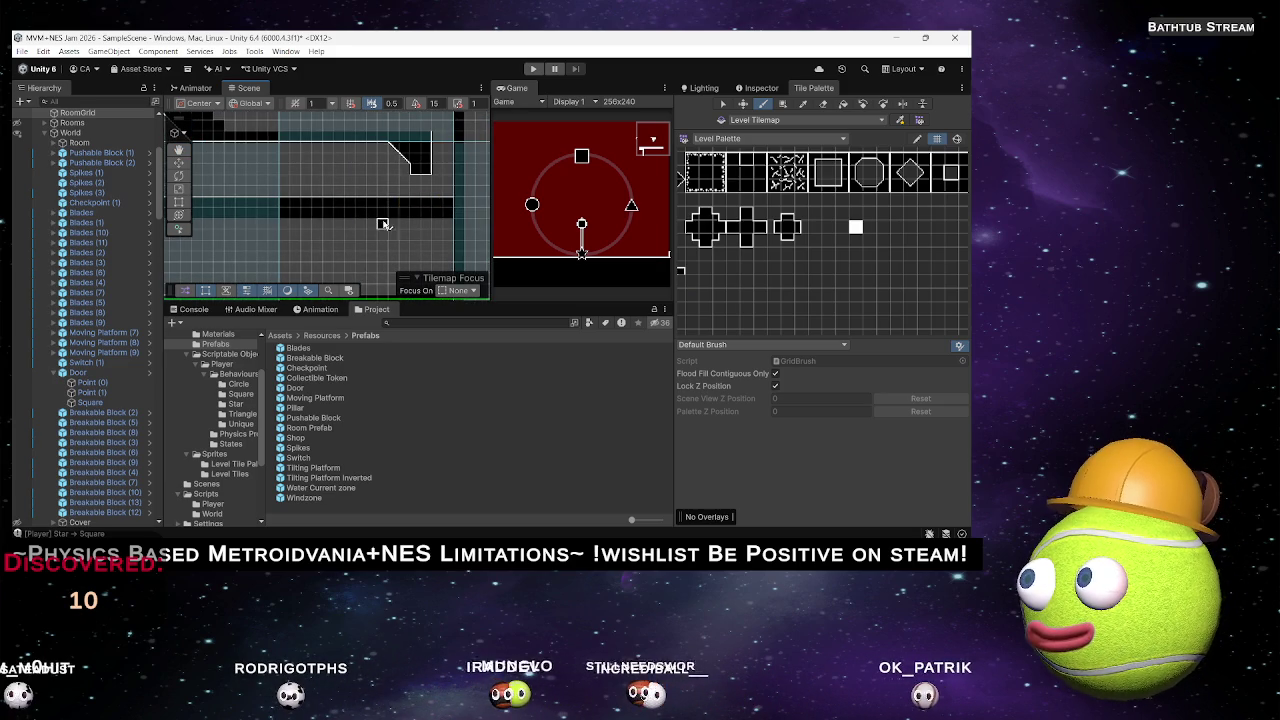
scroll(361, 203, "down", 2)
key("Down")
key("Down")
key("Down")
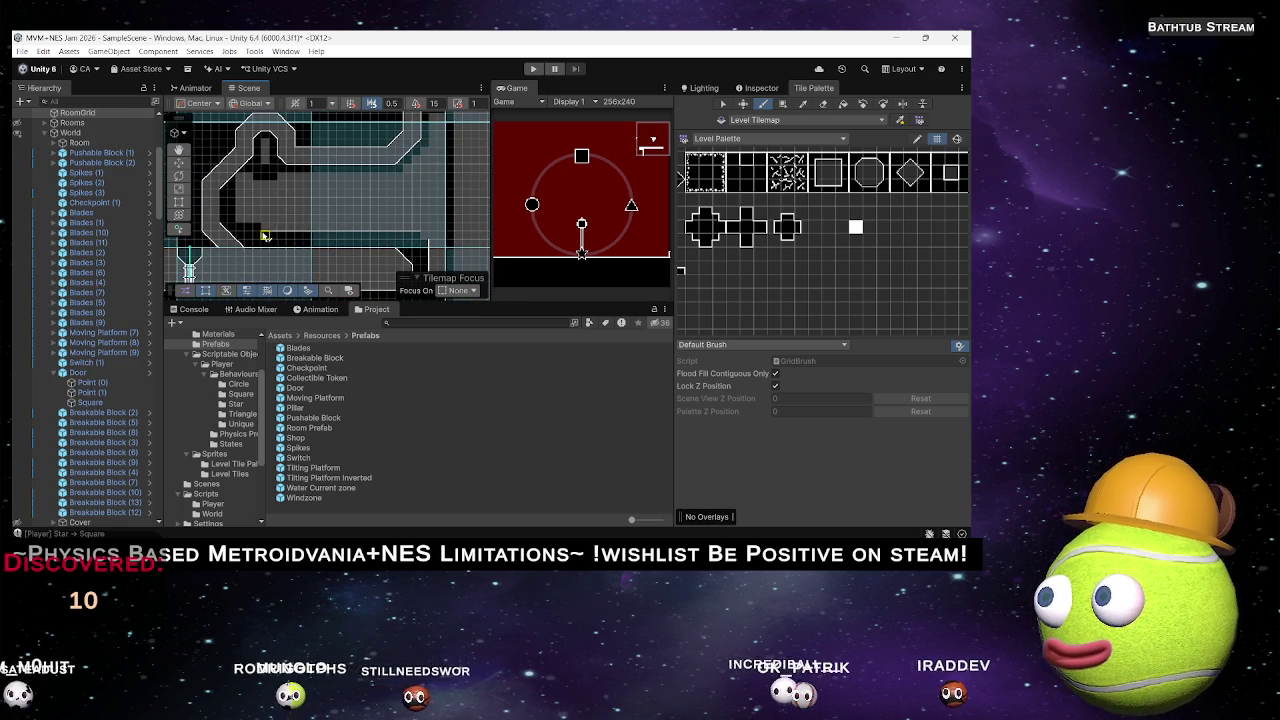
left_click_drag(697, 213, 716, 213)
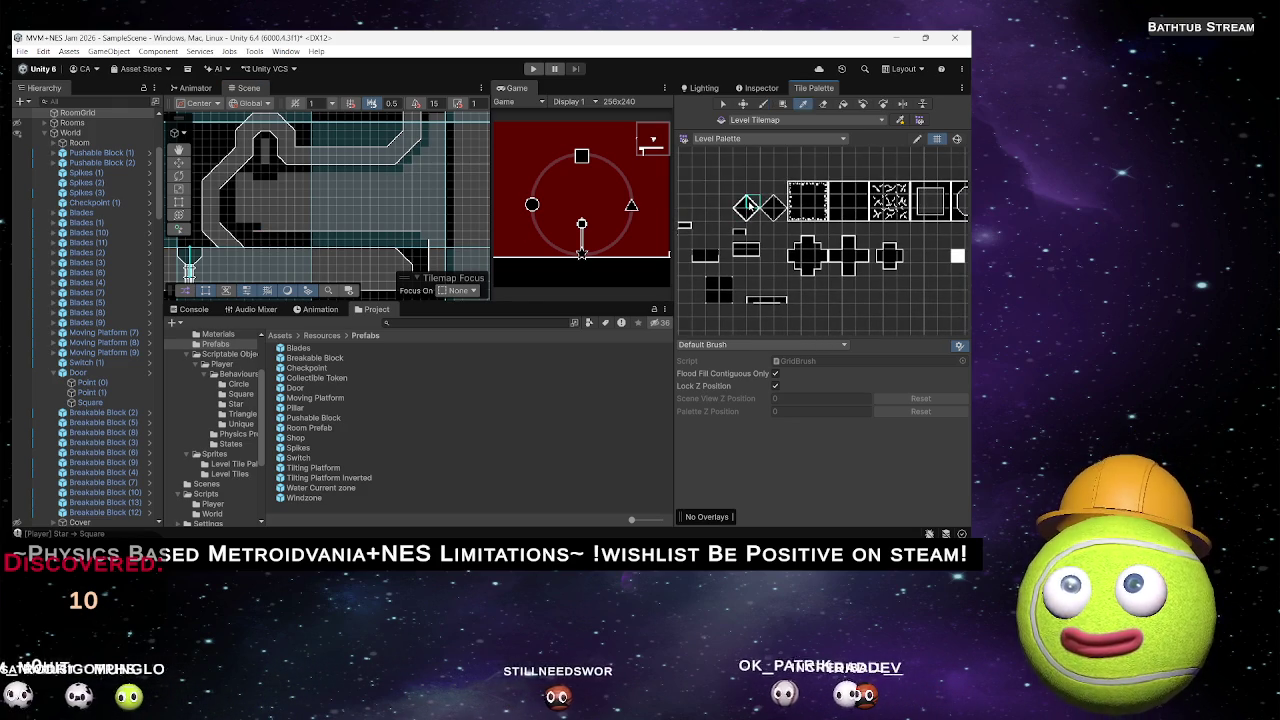
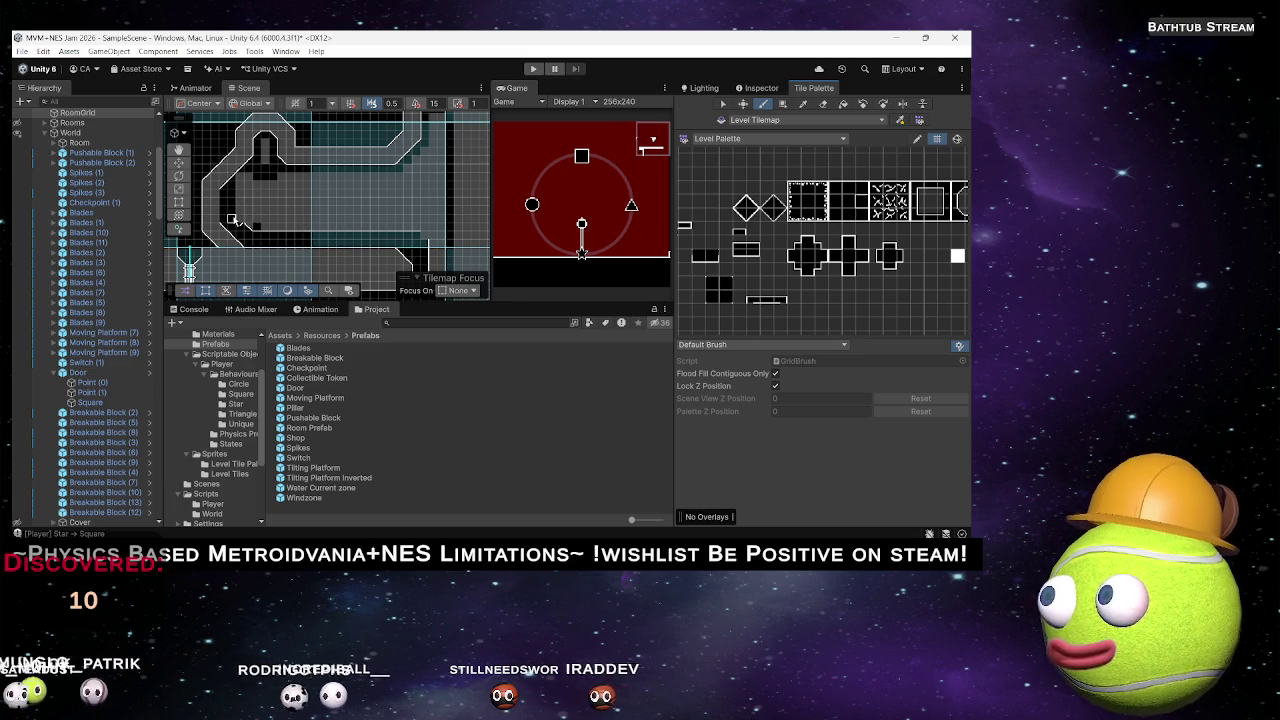
Paint solid black tiles from the Level Palette along the corridor's lower-left wall.
scroll(236, 221, "up", 5)
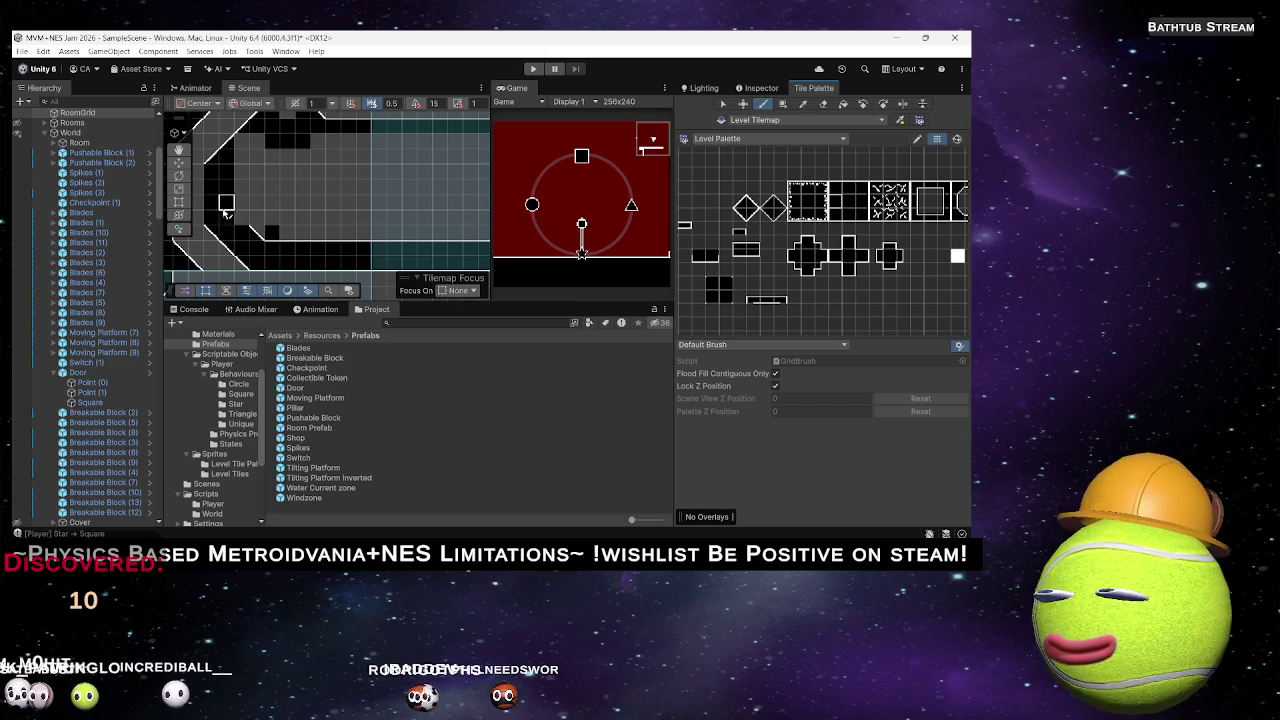
mouse_move(270, 193)
left_mouse_down()
mouse_move(294, 229)
mouse_move(340, 206)
left_mouse_up()
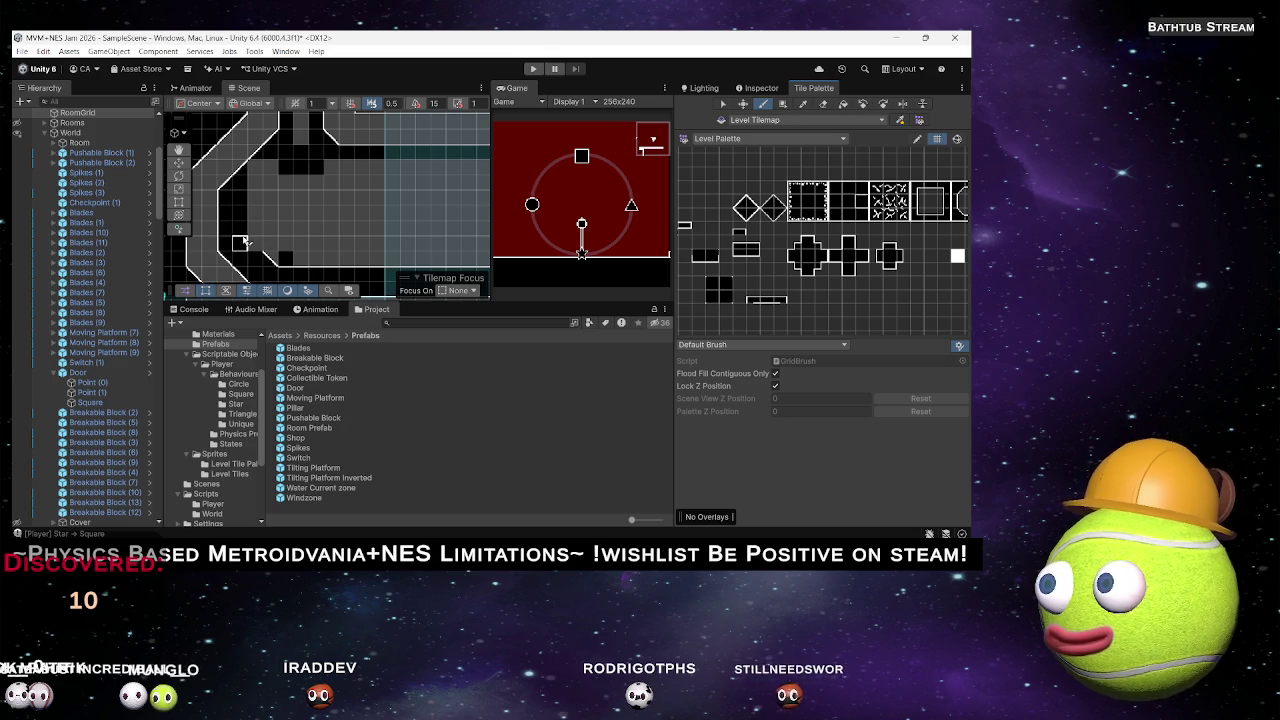
left_click(243, 235)
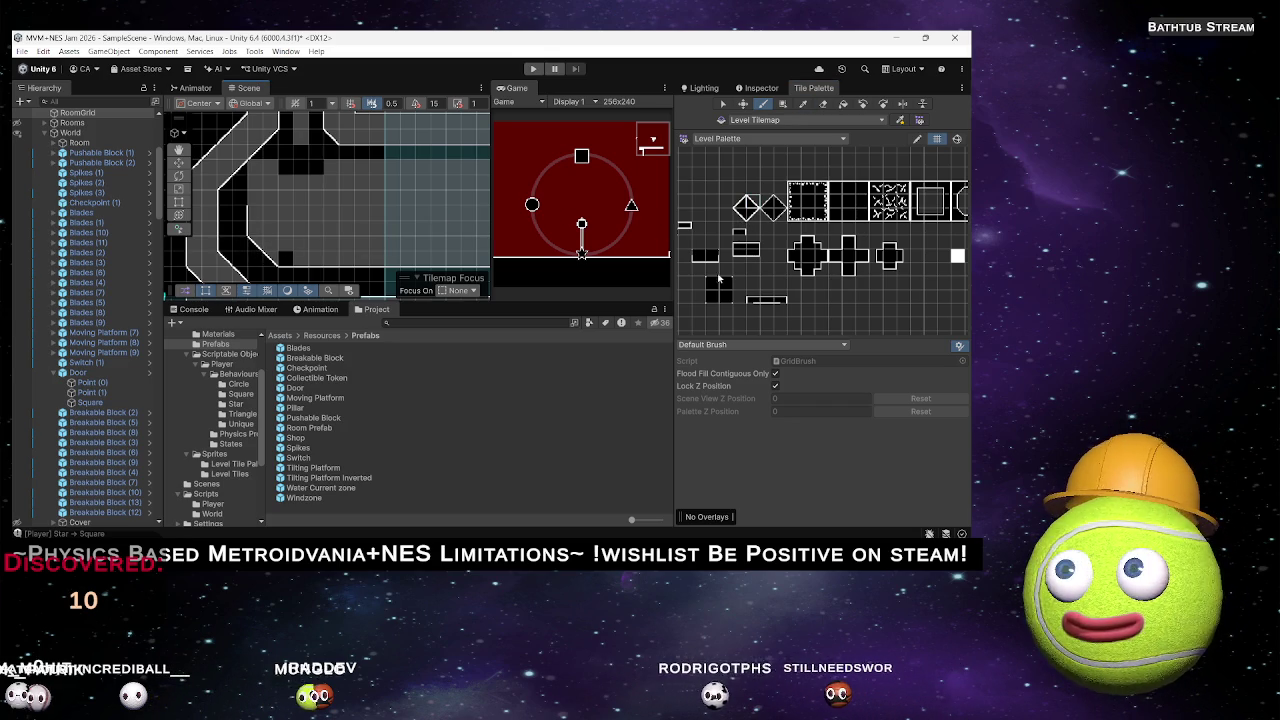
left_click(726, 287)
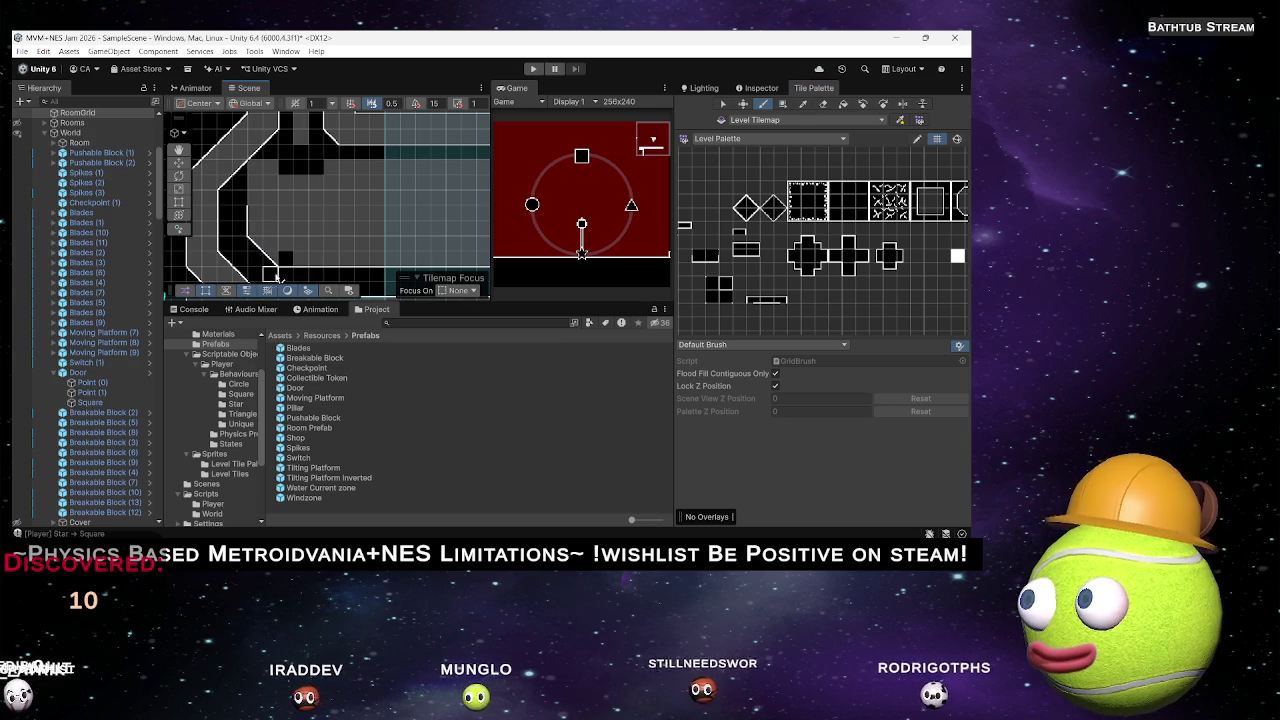
scroll(337, 201, "down", 2)
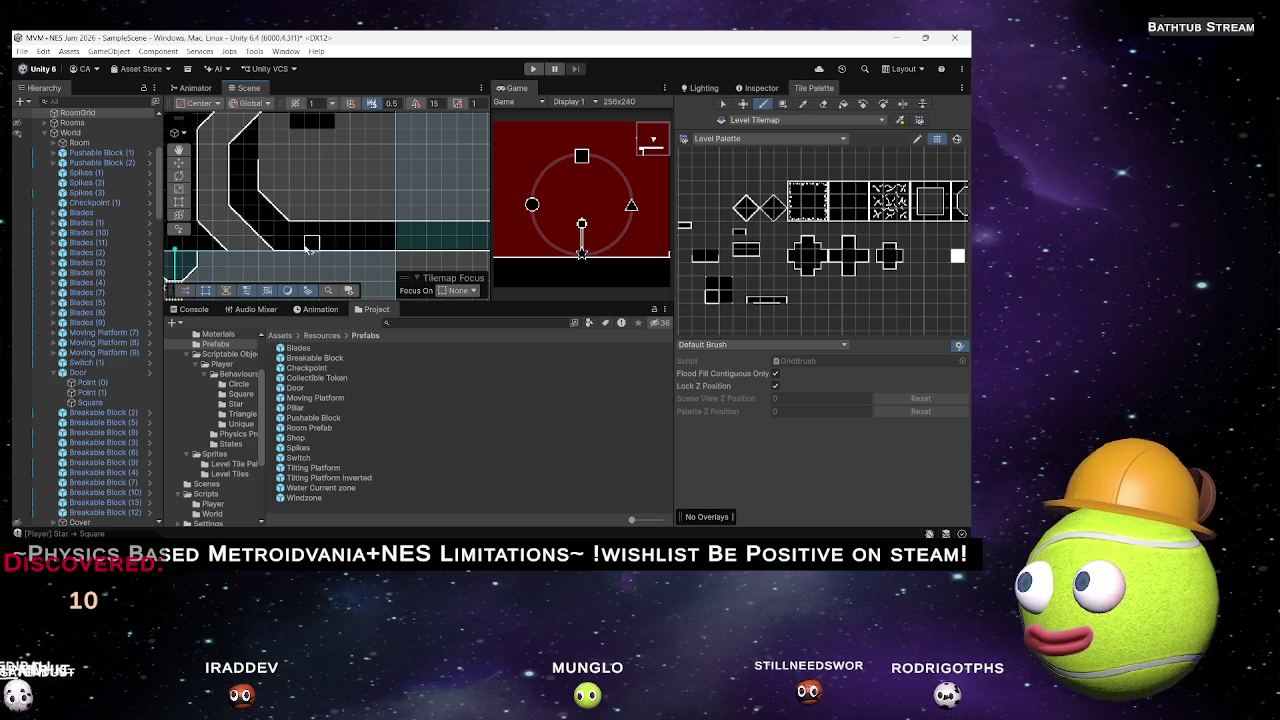
mouse_move(297, 240)
left_mouse_down()
mouse_move(299, 208)
mouse_move(296, 243)
mouse_move(276, 224)
left_mouse_up()
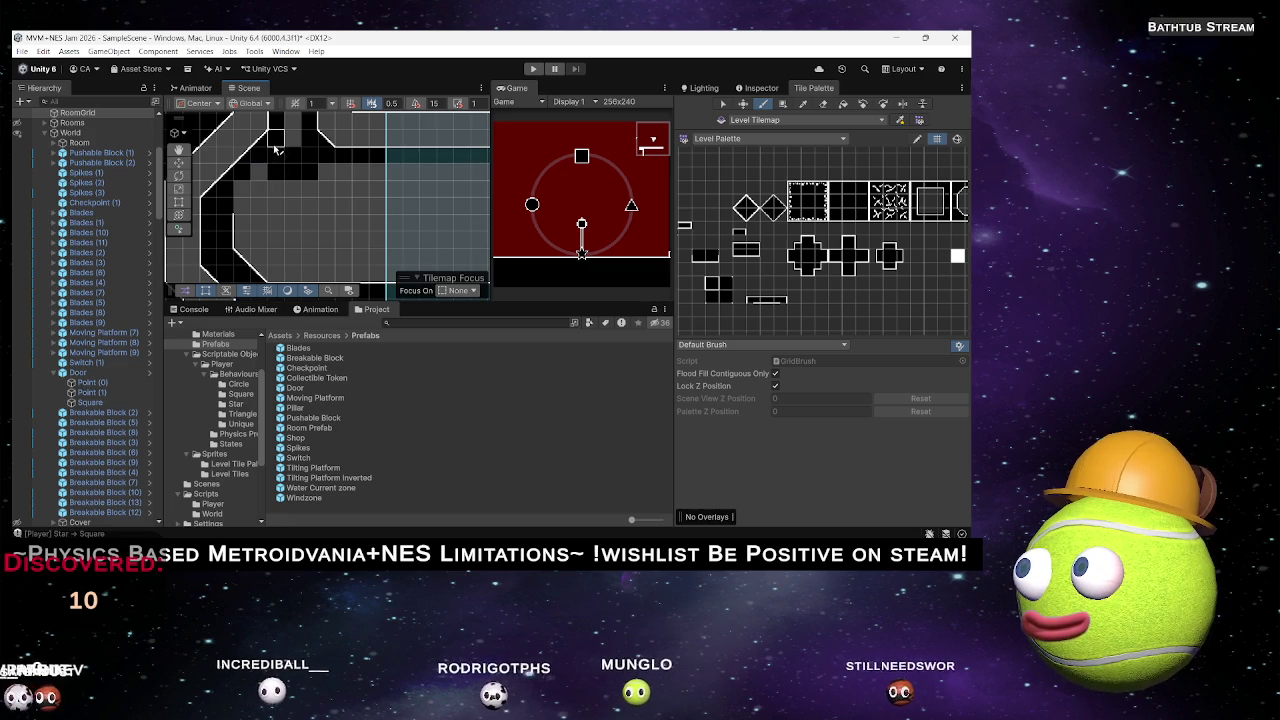
scroll(290, 165, "up", 4)
left_click_drag(303, 176, 209, 276)
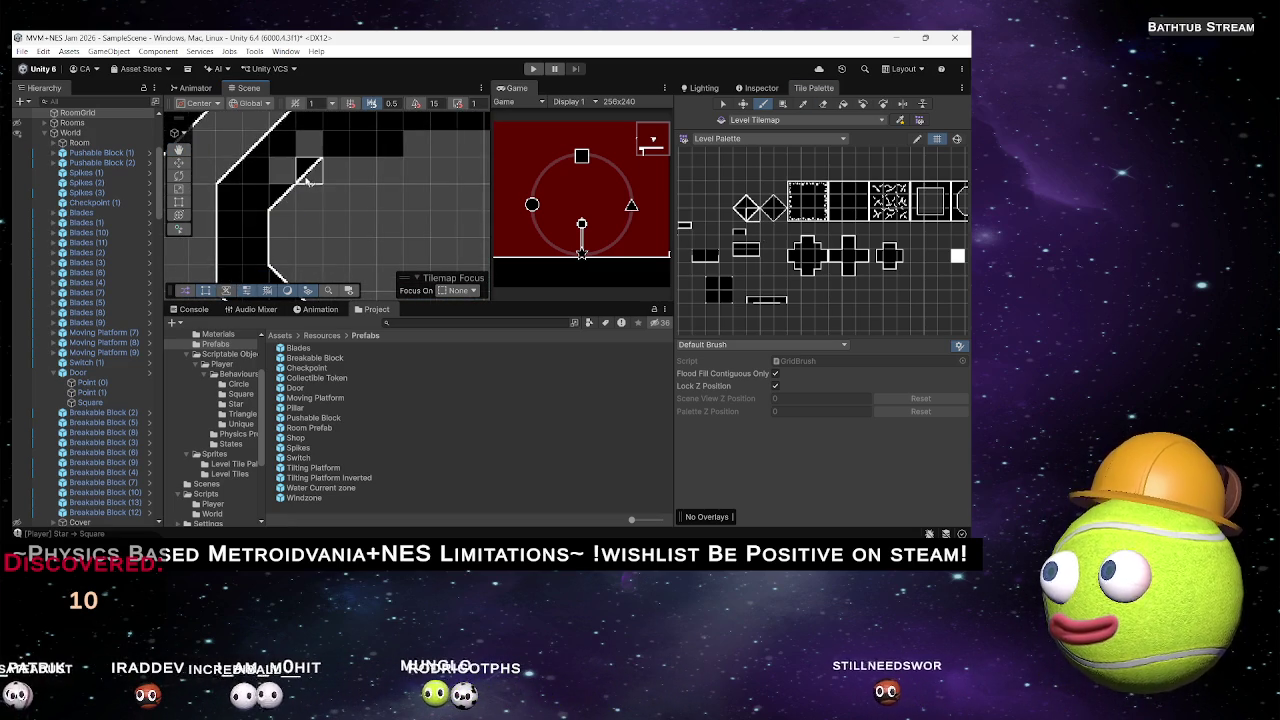
mouse_move(335, 197)
left_mouse_down()
mouse_move(357, 194)
mouse_move(246, 166)
mouse_move(251, 194)
mouse_move(281, 172)
left_mouse_up()
scroll(285, 174, "down", 5)
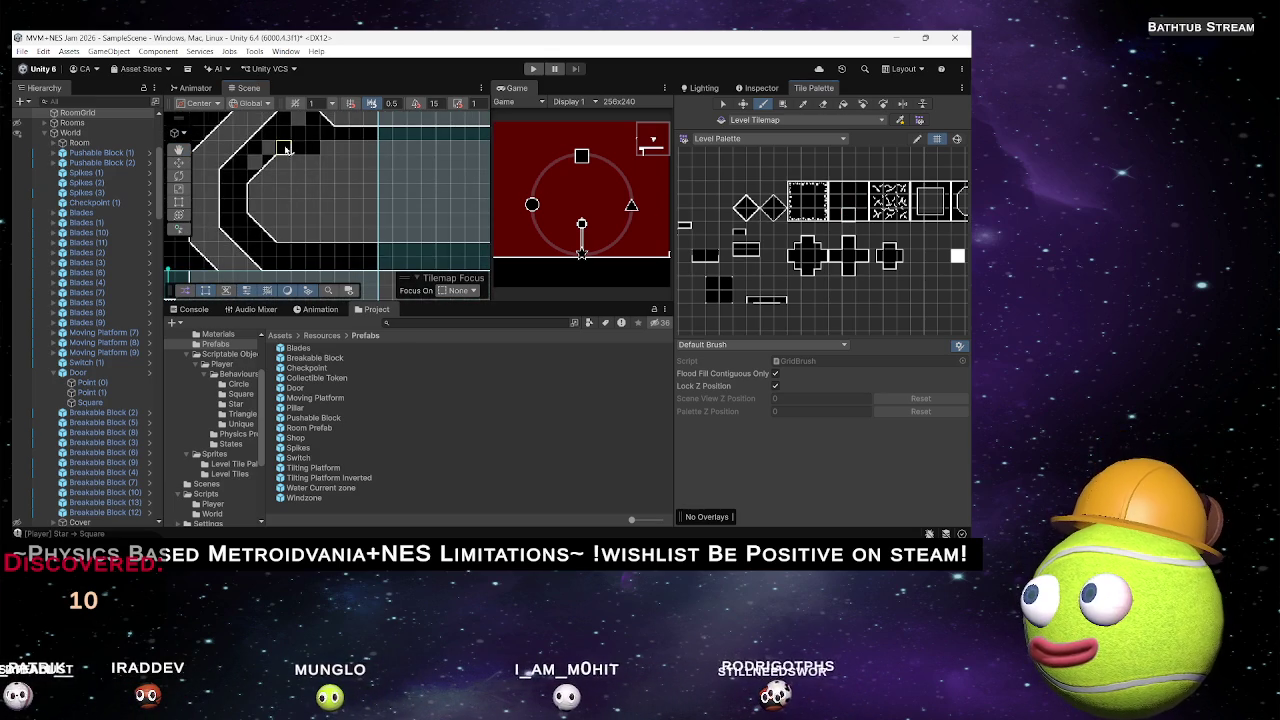
left_click_drag(447, 157, 240, 170)
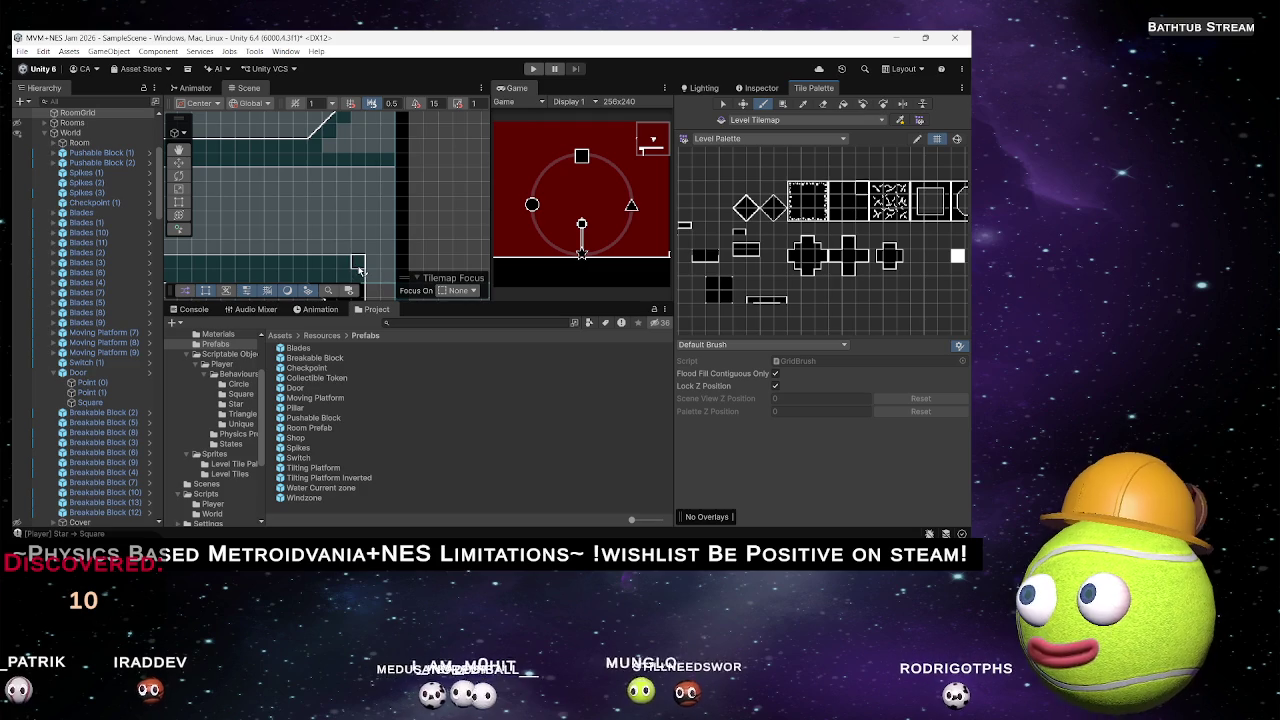
scroll(358, 219, "up", 3)
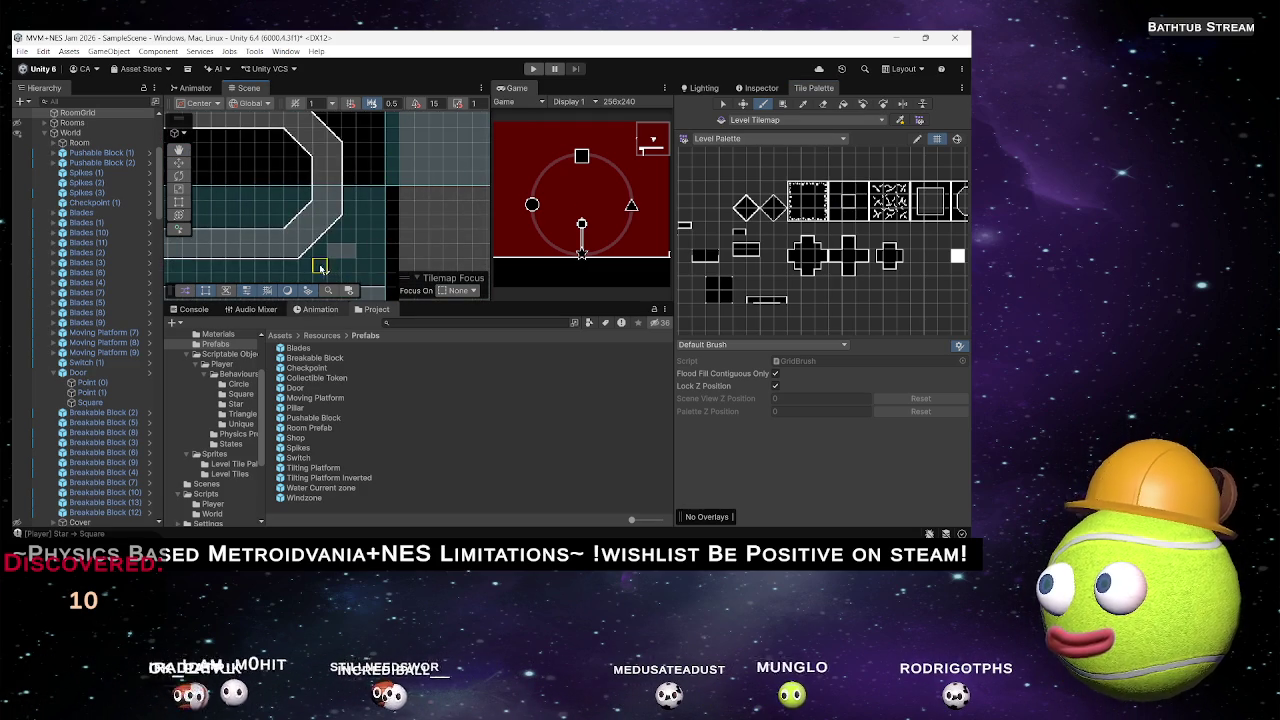
scroll(349, 253, "up", 5)
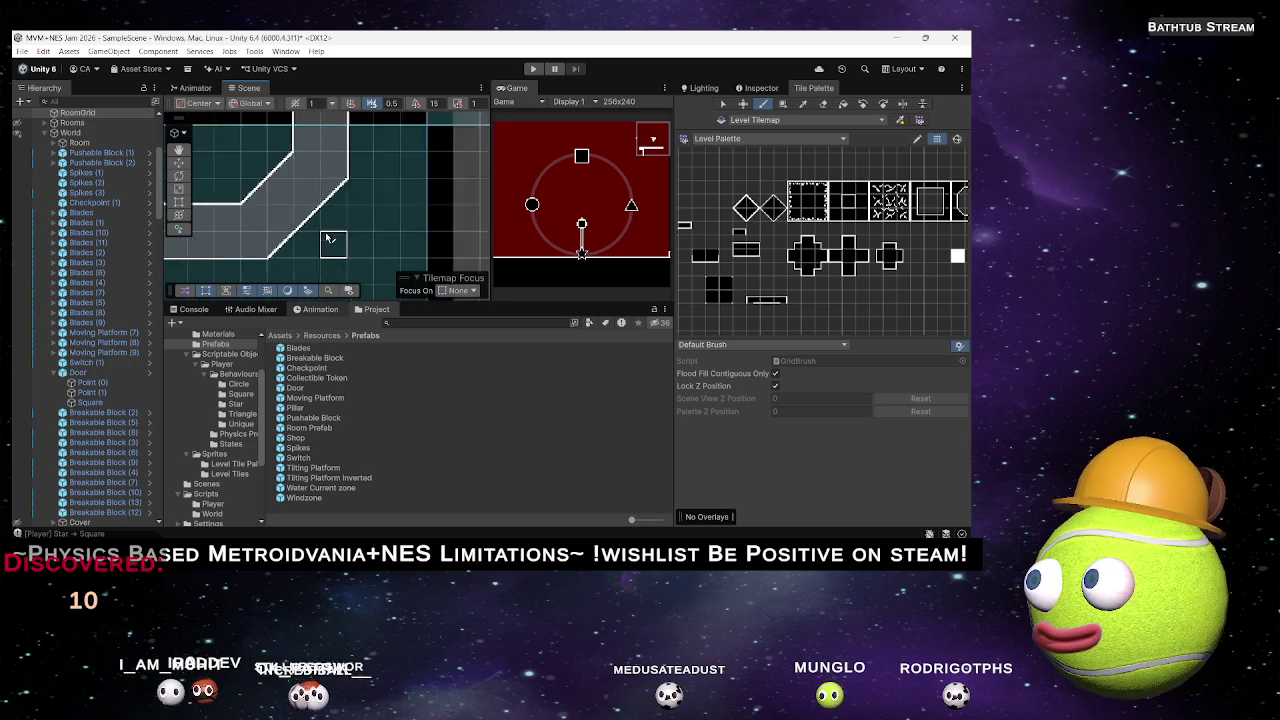
scroll(234, 248, "down", 3)
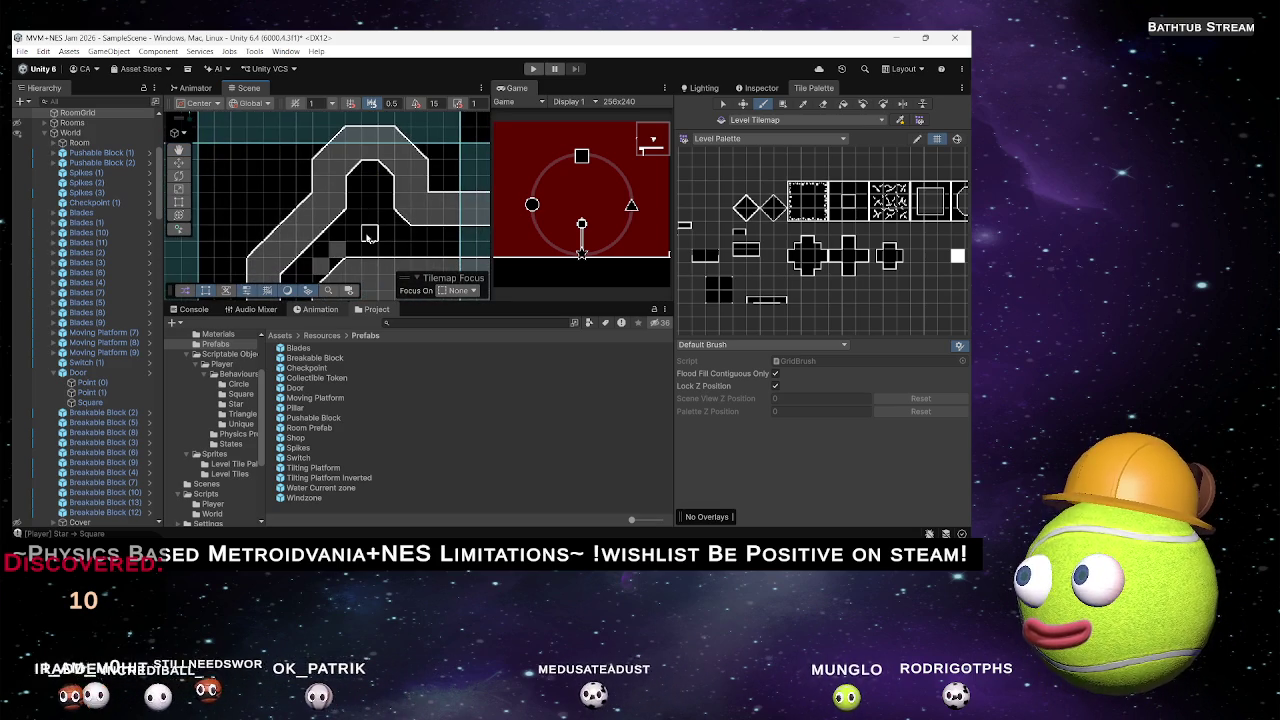
left_click_drag(368, 233, 420, 148)
scroll(385, 200, "up", 2)
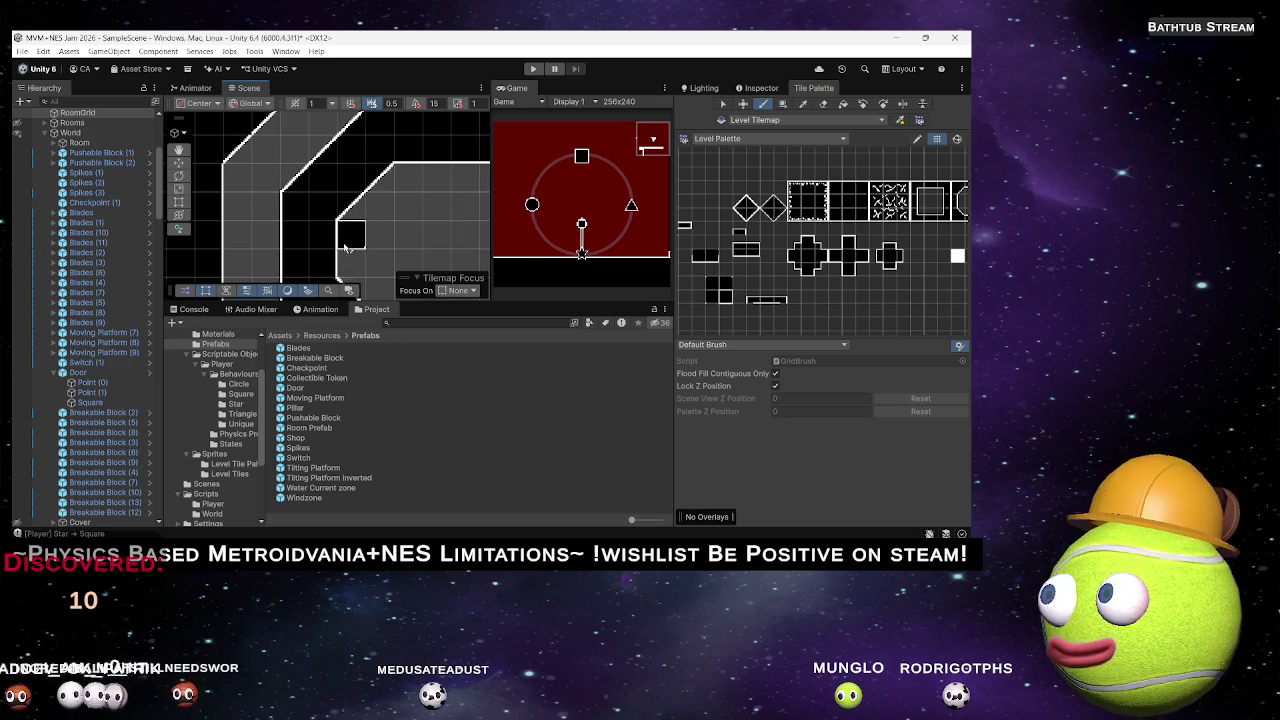
scroll(395, 251, "down", 5)
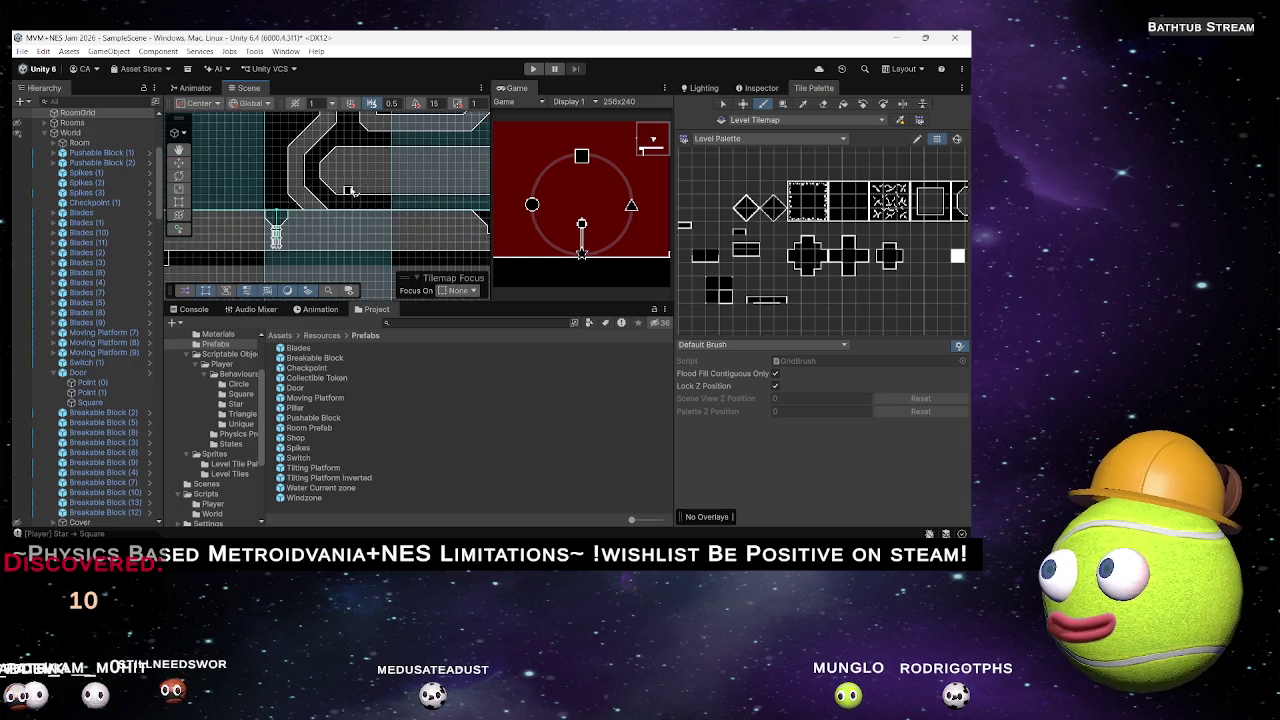
left_click_drag(254, 220, 354, 230)
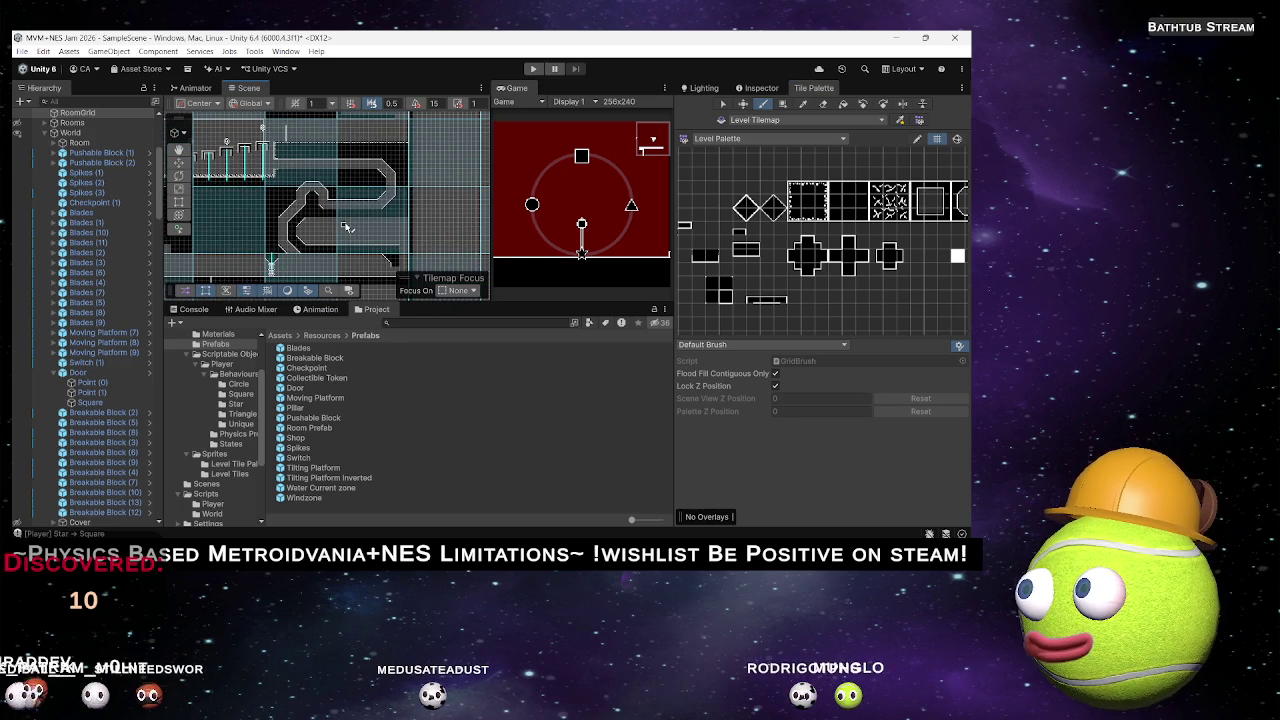
Pan and zoom across the Level Tilemap to survey the walled corridors.
mouse_move(345, 228)
left_mouse_down()
mouse_move(372, 252)
mouse_move(379, 300)
left_mouse_up()
mouse_move(350, 213)
left_mouse_down()
mouse_move(403, 197)
mouse_move(350, 128)
left_mouse_up()
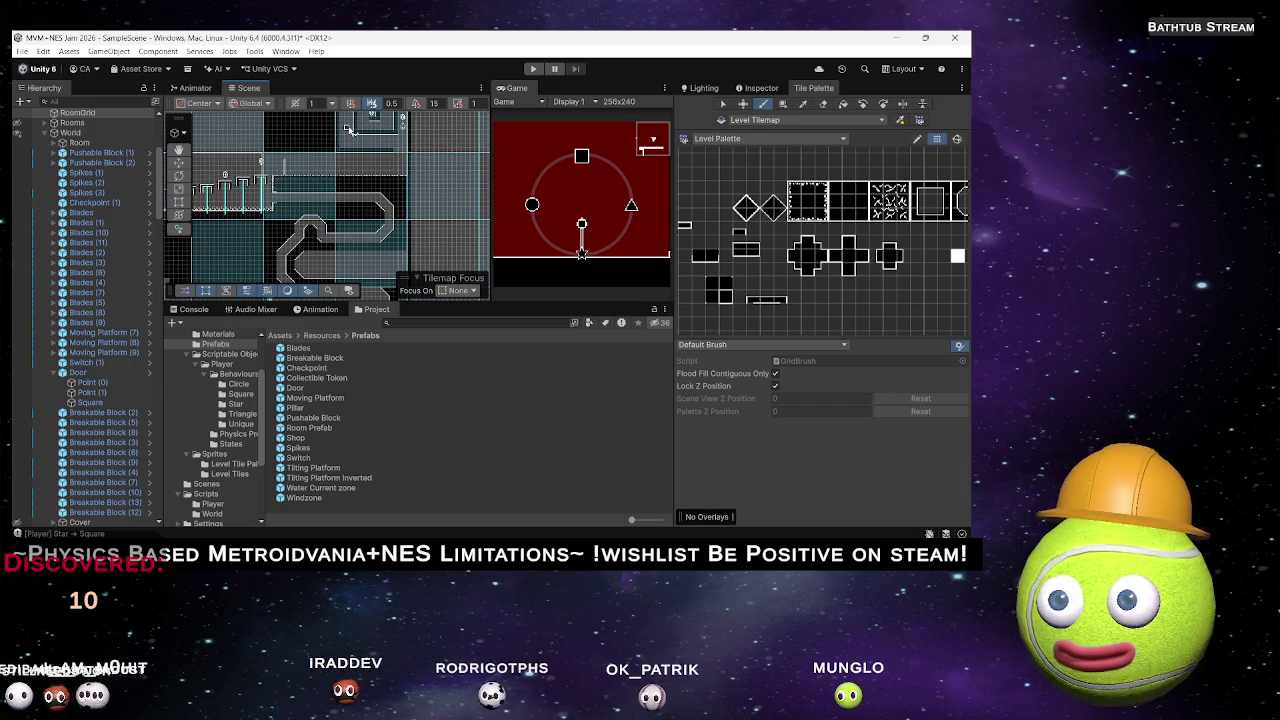
scroll(322, 228, "down", 5)
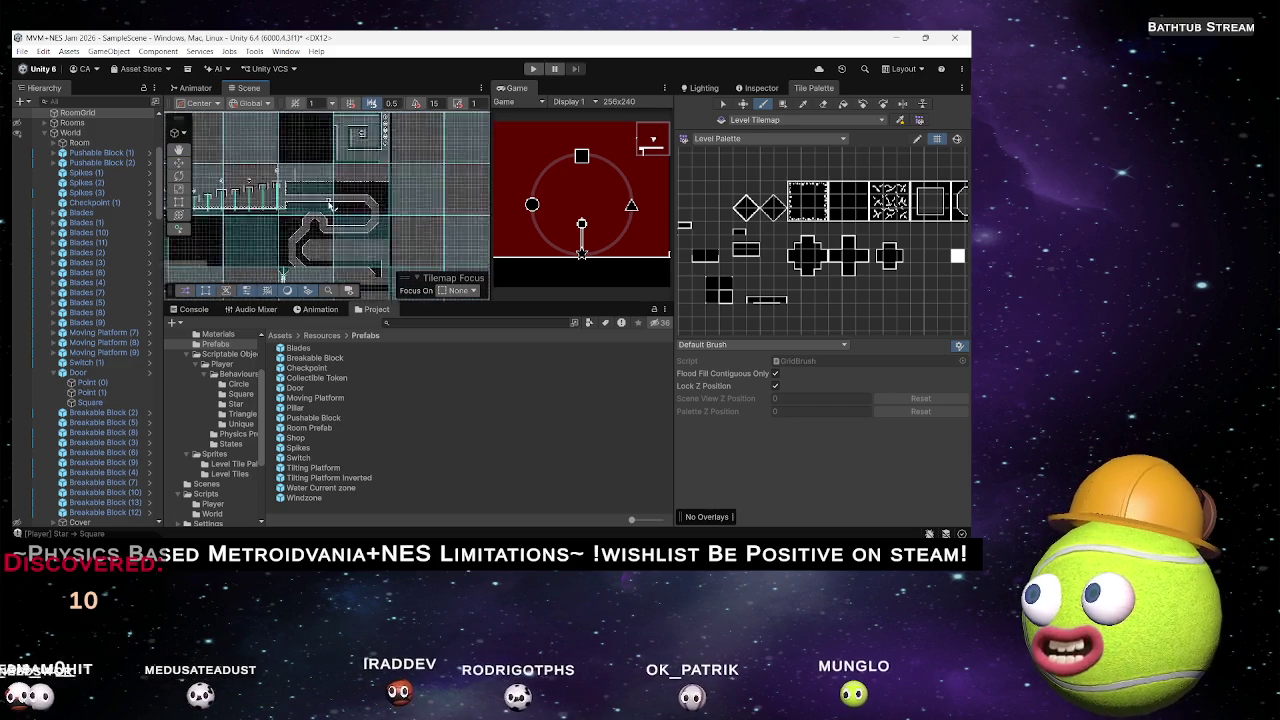
scroll(322, 228, "down", 5)
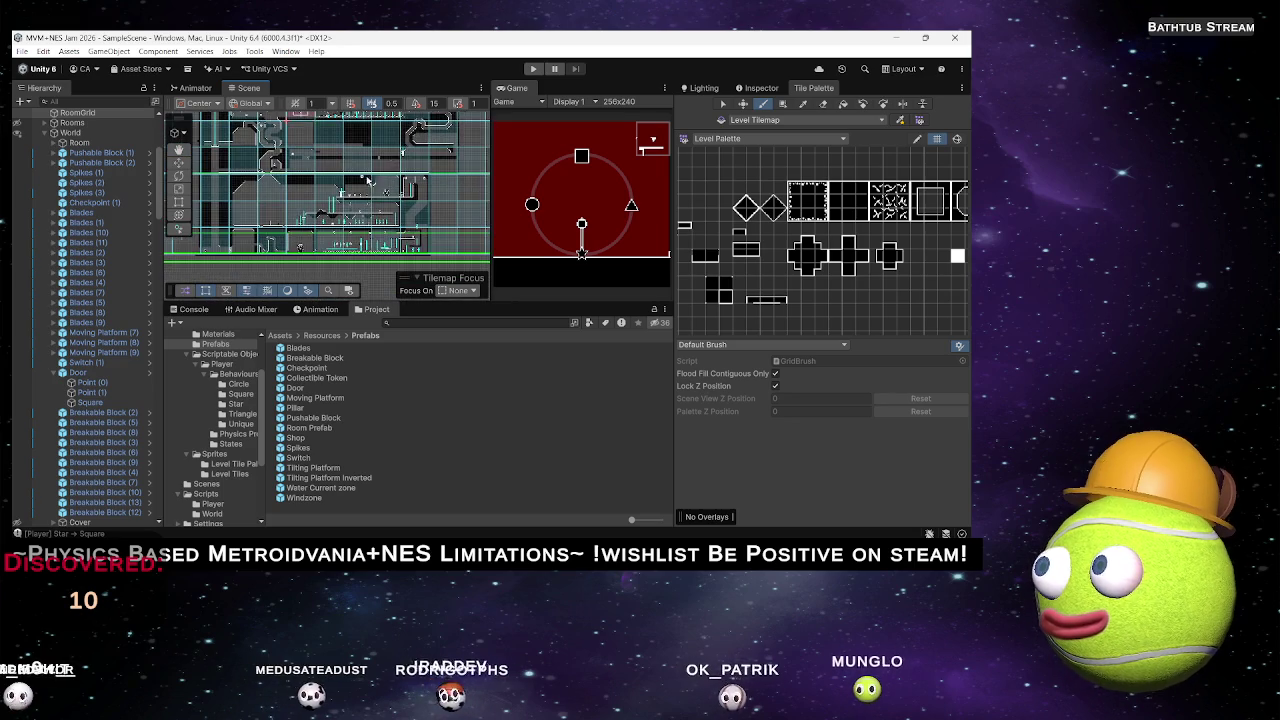
left_click_drag(377, 211, 355, 205)
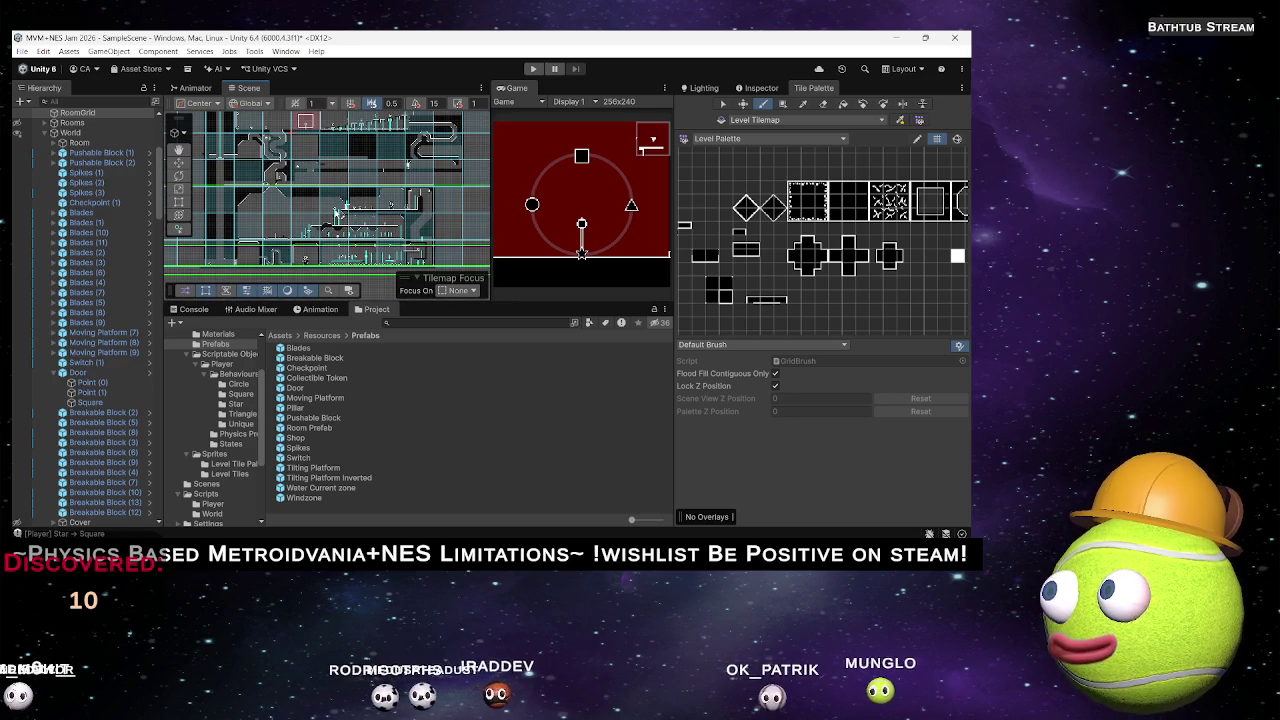
scroll(318, 207, "up", 4)
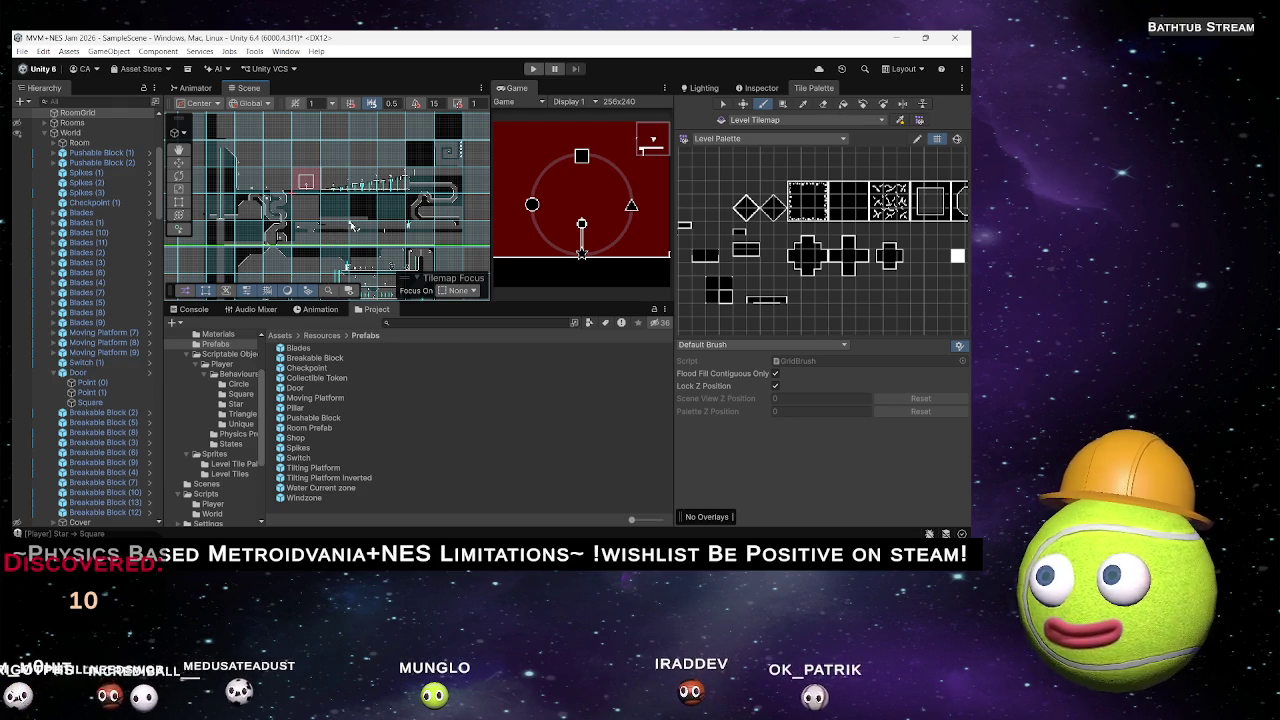
scroll(469, 168, "up", 10)
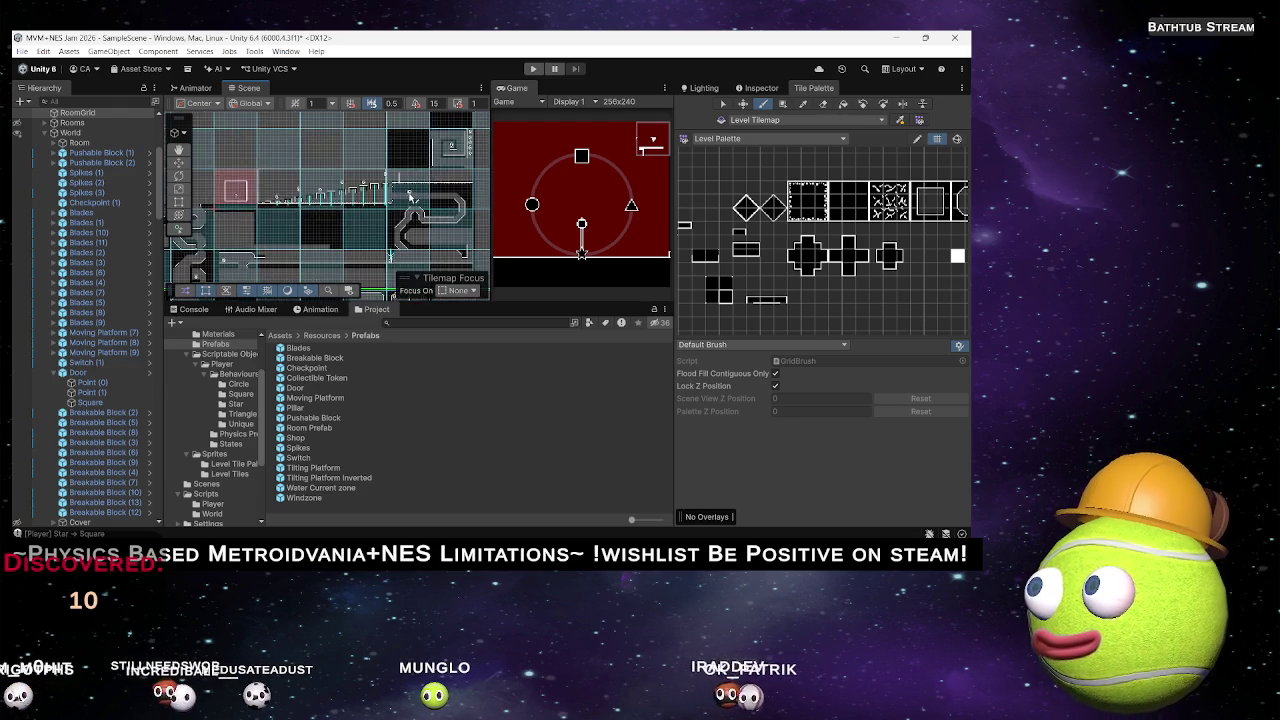
scroll(404, 213, "up", 2)
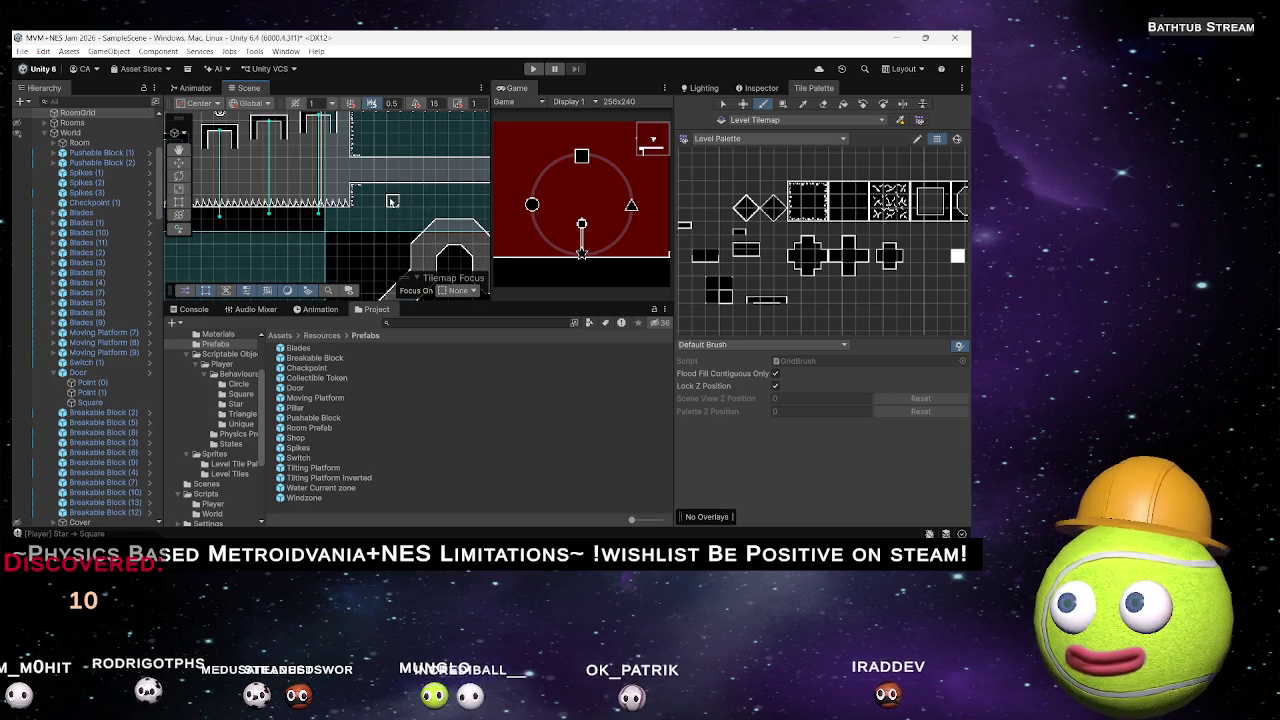
scroll(376, 202, "up", 2)
scroll(376, 202, "down", 5)
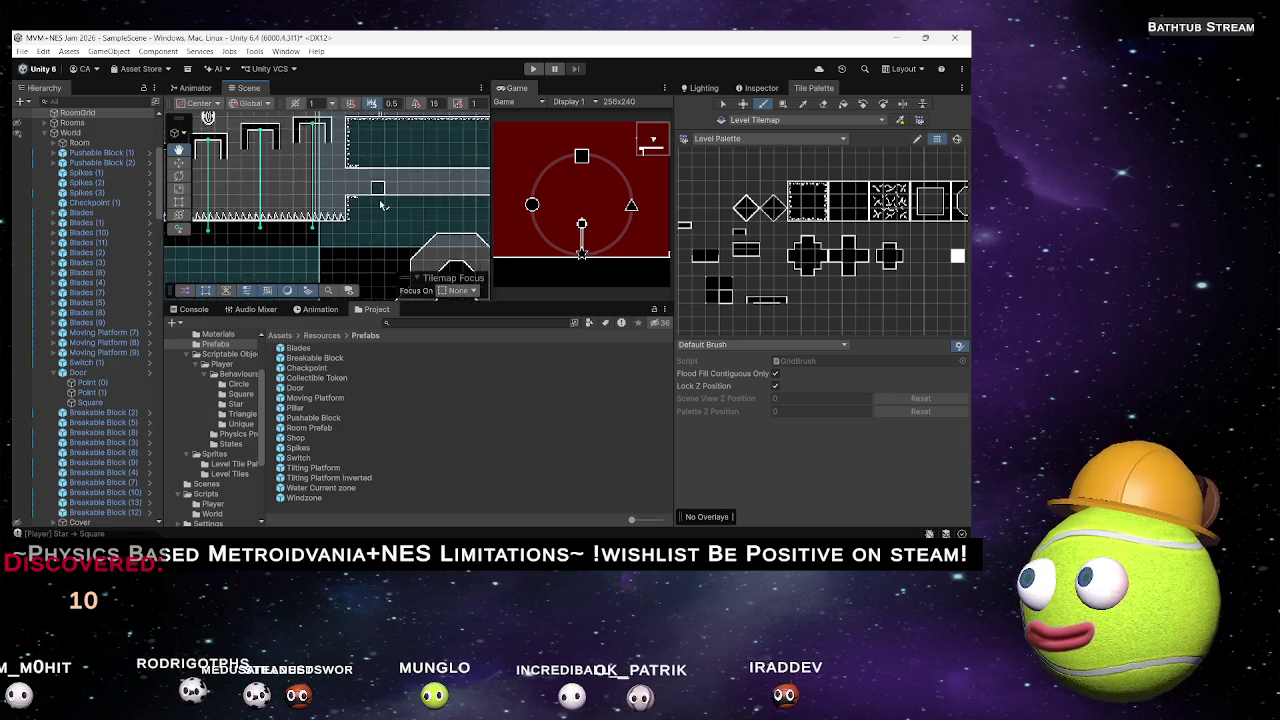
Bring the lower-right part of the level into view and select the moving platform.
mouse_move(355, 231)
left_mouse_down()
mouse_move(340, 200)
mouse_move(371, 157)
mouse_move(323, 243)
mouse_move(345, 170)
mouse_move(330, 190)
mouse_move(360, 160)
mouse_move(340, 215)
mouse_move(372, 205)
mouse_move(340, 130)
mouse_move(300, 157)
mouse_move(340, 137)
left_mouse_up()
scroll(328, 168, "down", 2)
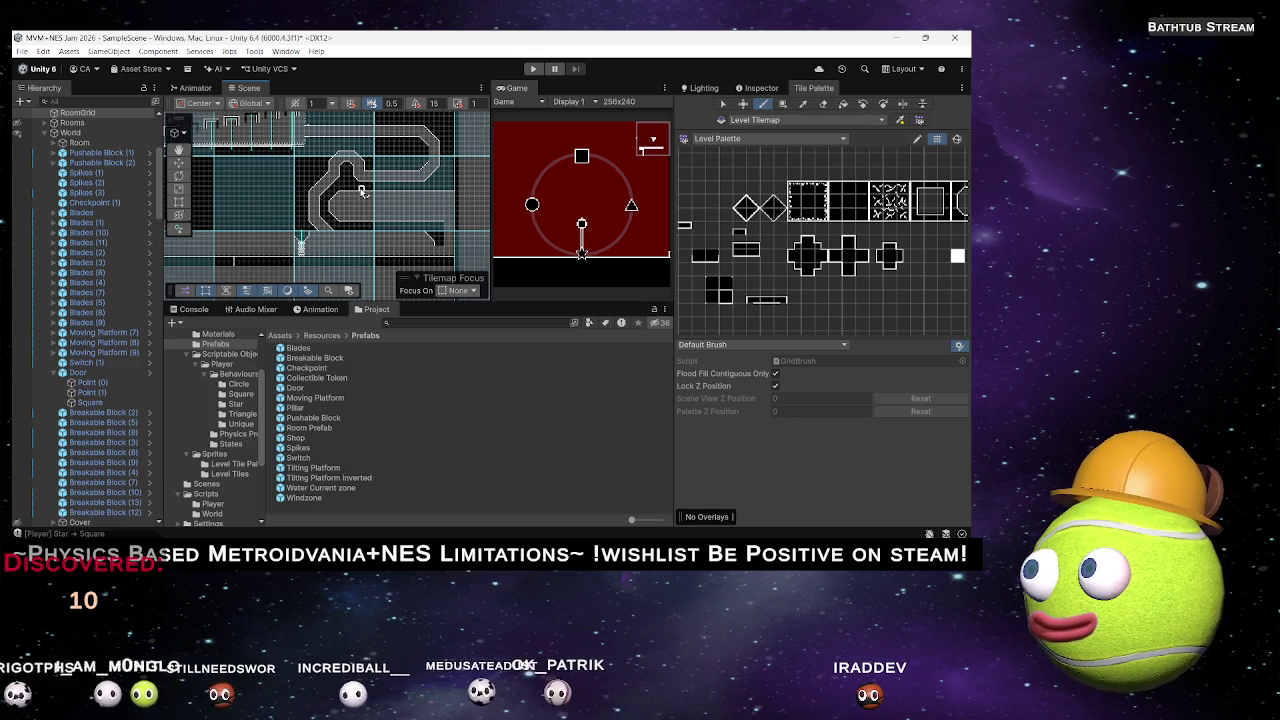
scroll(352, 210, "down", 1)
scroll(352, 208, "up", 4)
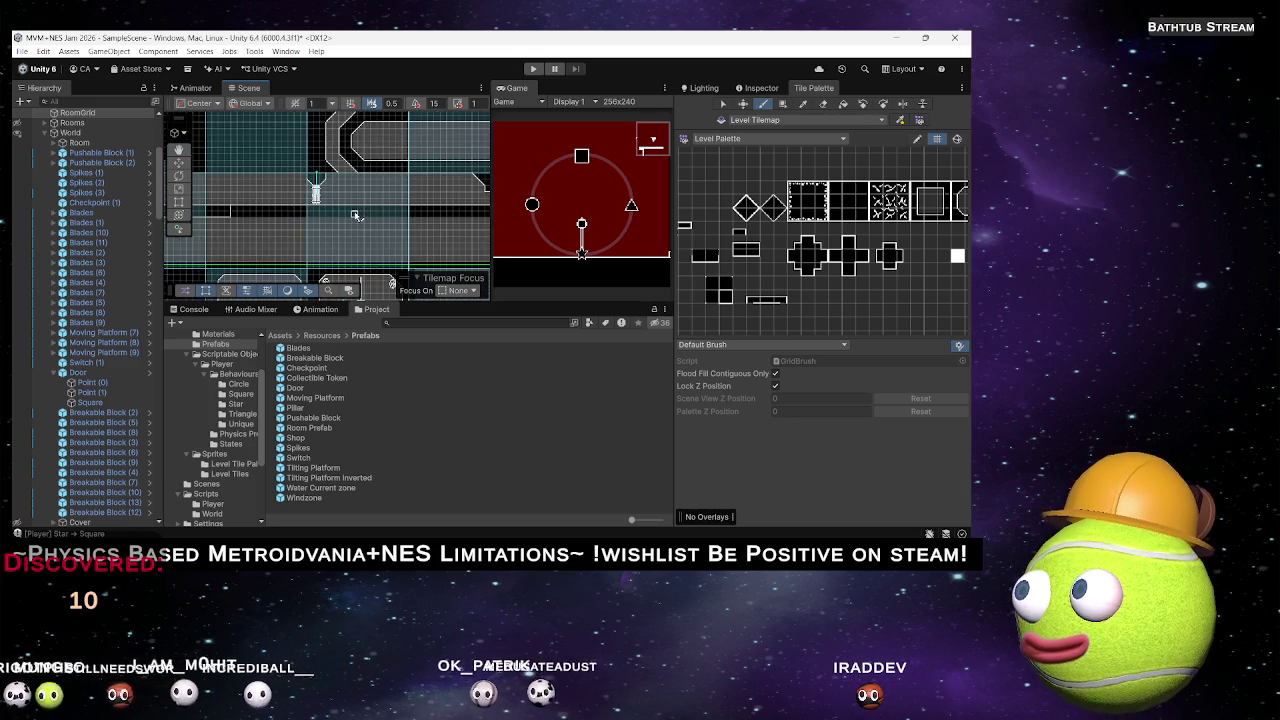
mouse_move(357, 195)
left_mouse_down()
mouse_move(262, 229)
mouse_move(272, 232)
left_mouse_up()
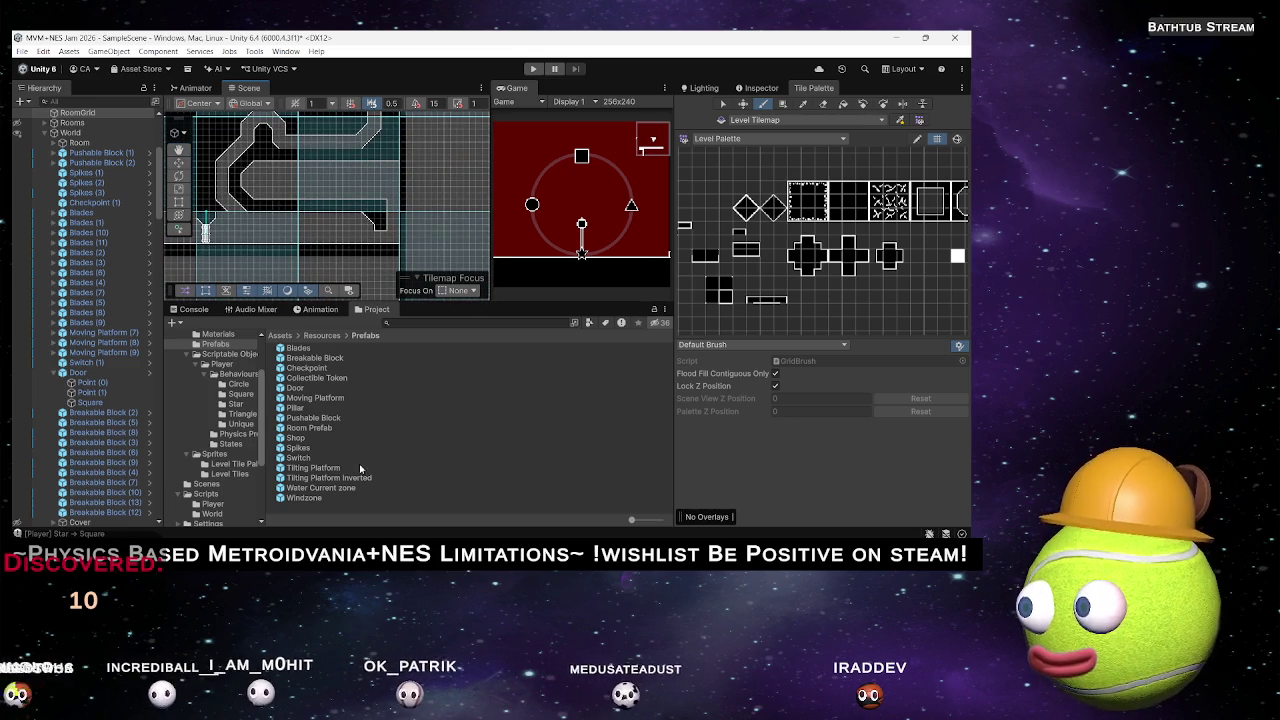
left_click(392, 242)
Frame the moving platform and review its properties and its Platform child.
key("f")
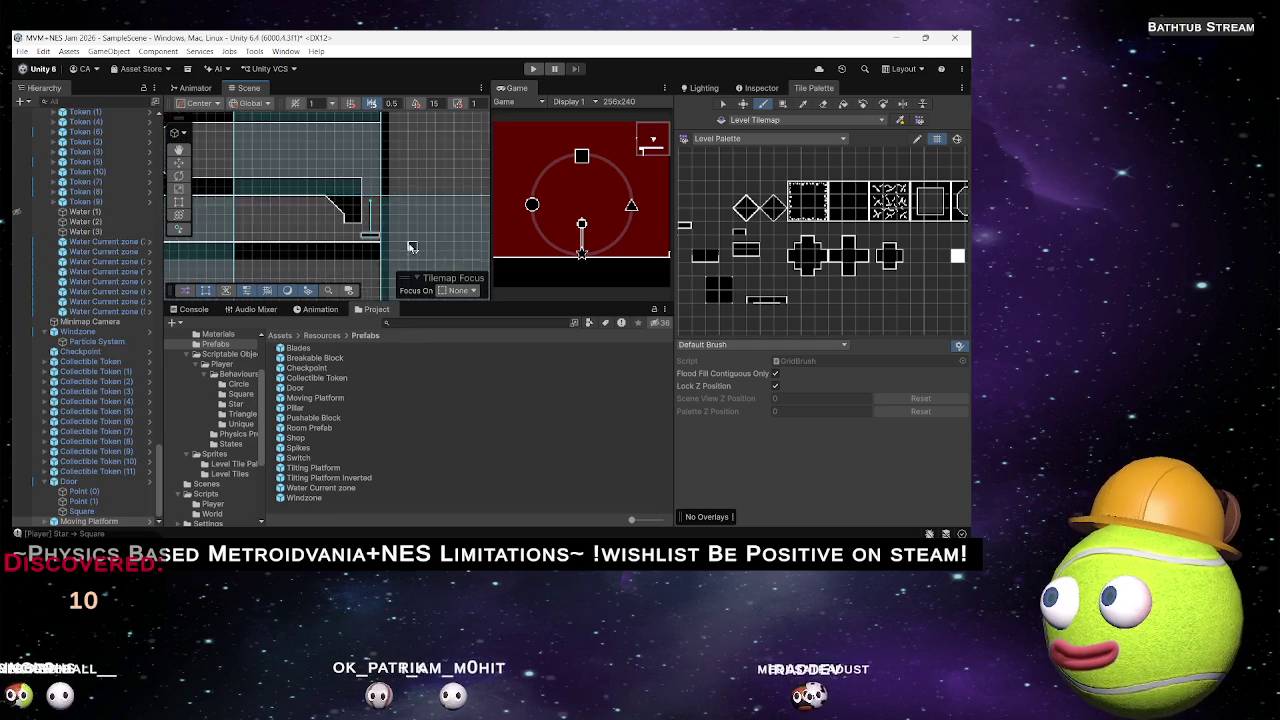
left_click_drag(351, 180, 352, 192)
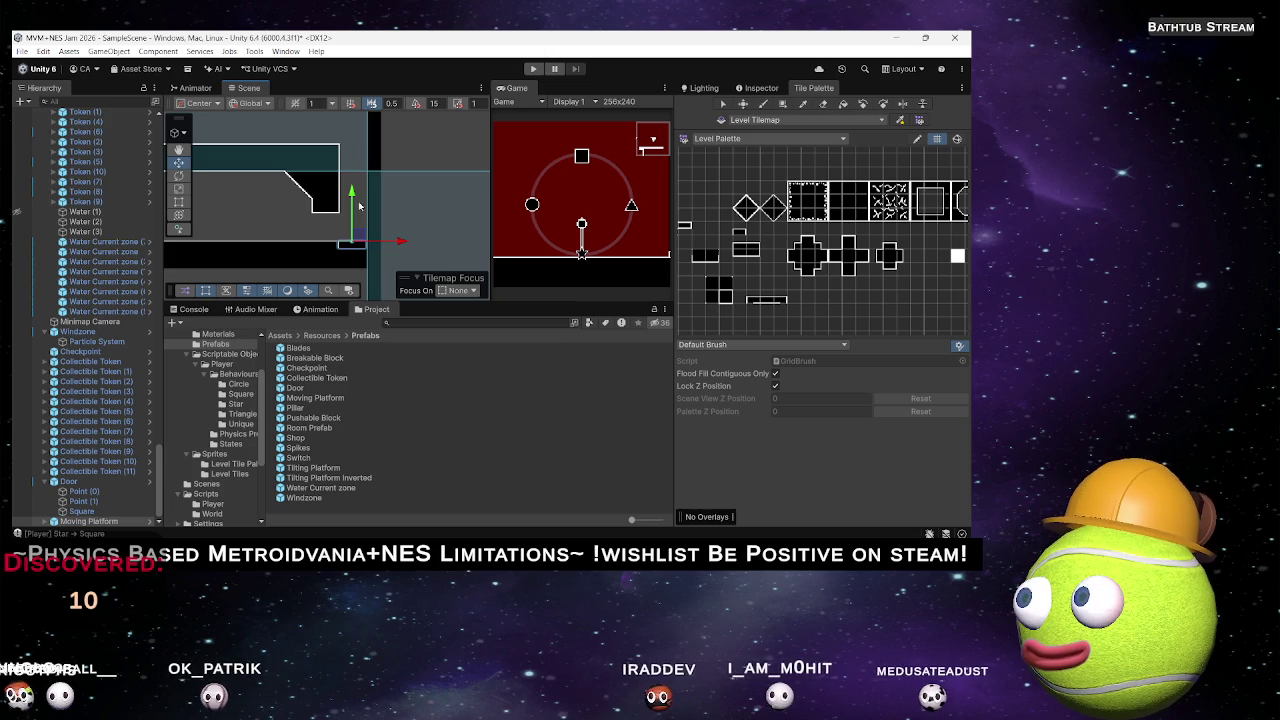
left_click(758, 88)
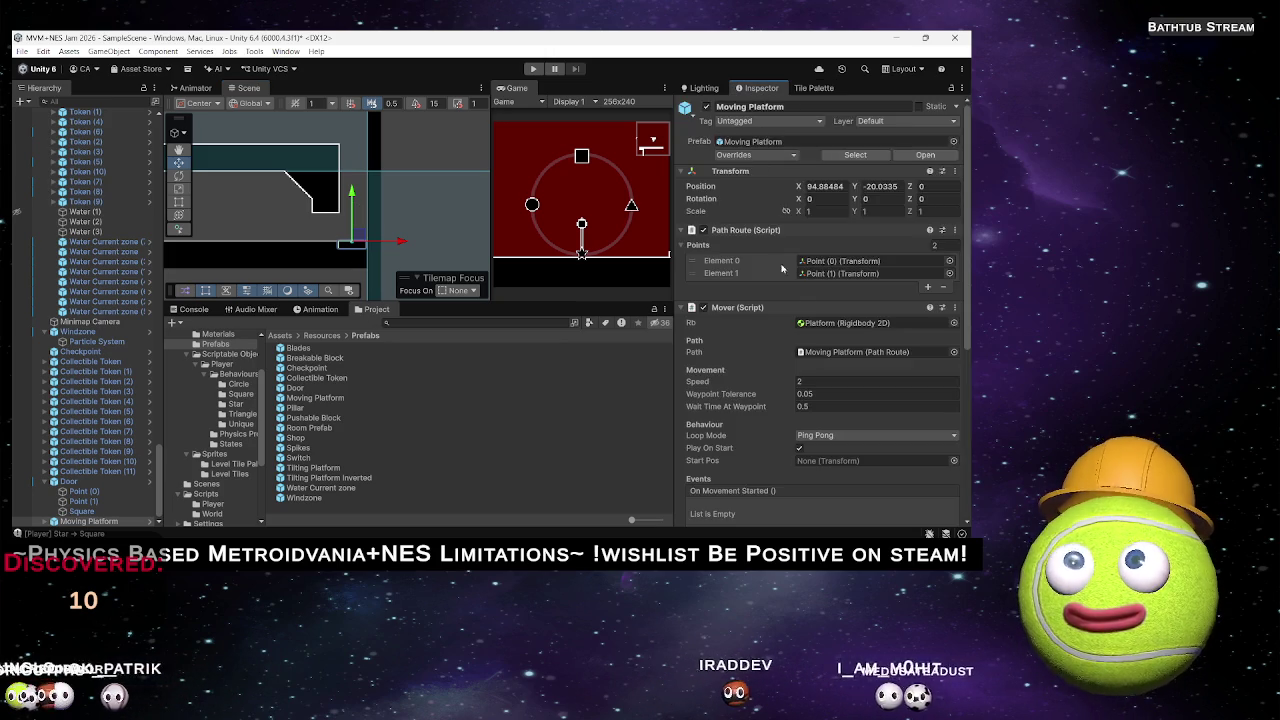
scroll(769, 411, "down", 5)
scroll(769, 411, "up", 5)
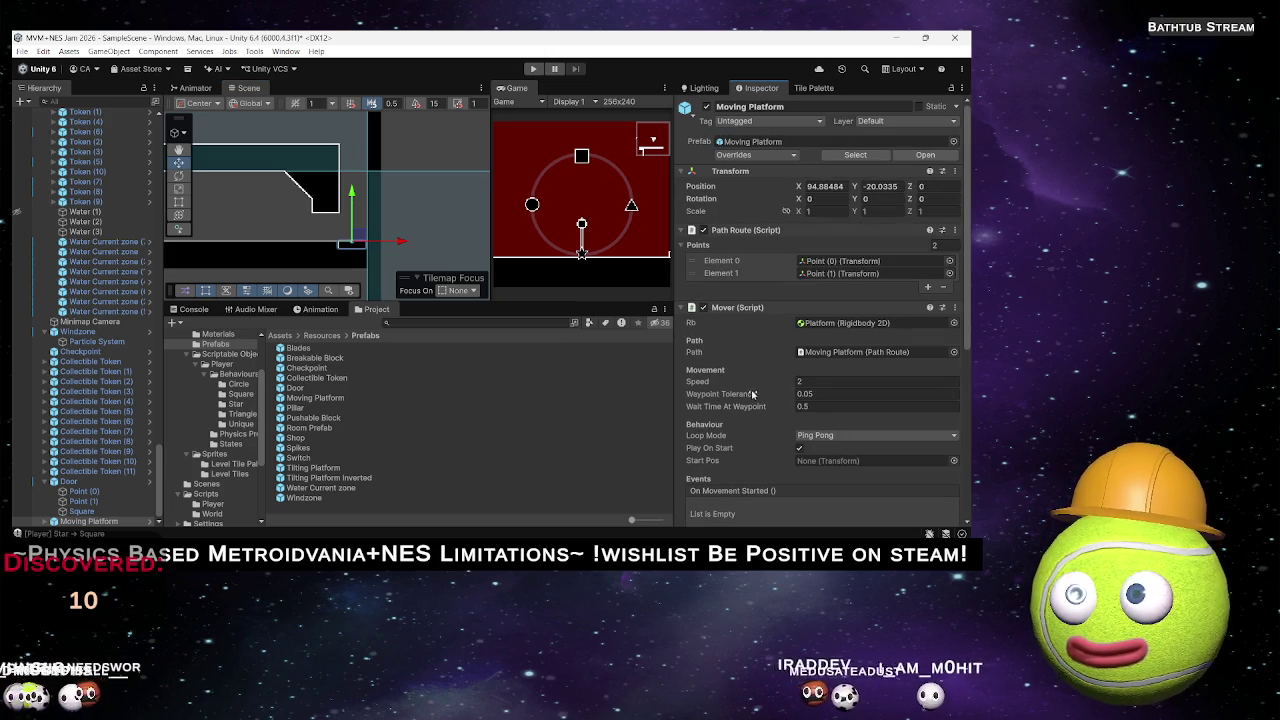
left_click(53, 521)
left_click(84, 501)
scroll(896, 368, "down", 5)
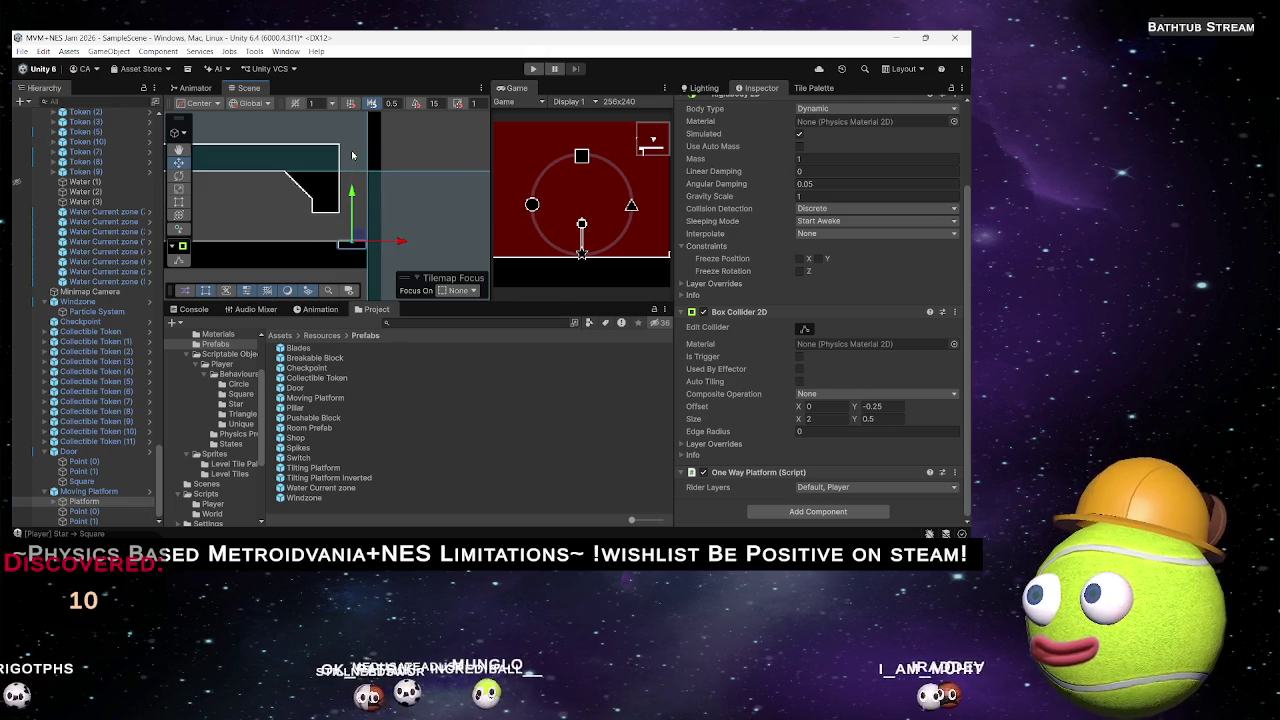
left_click(98, 491)
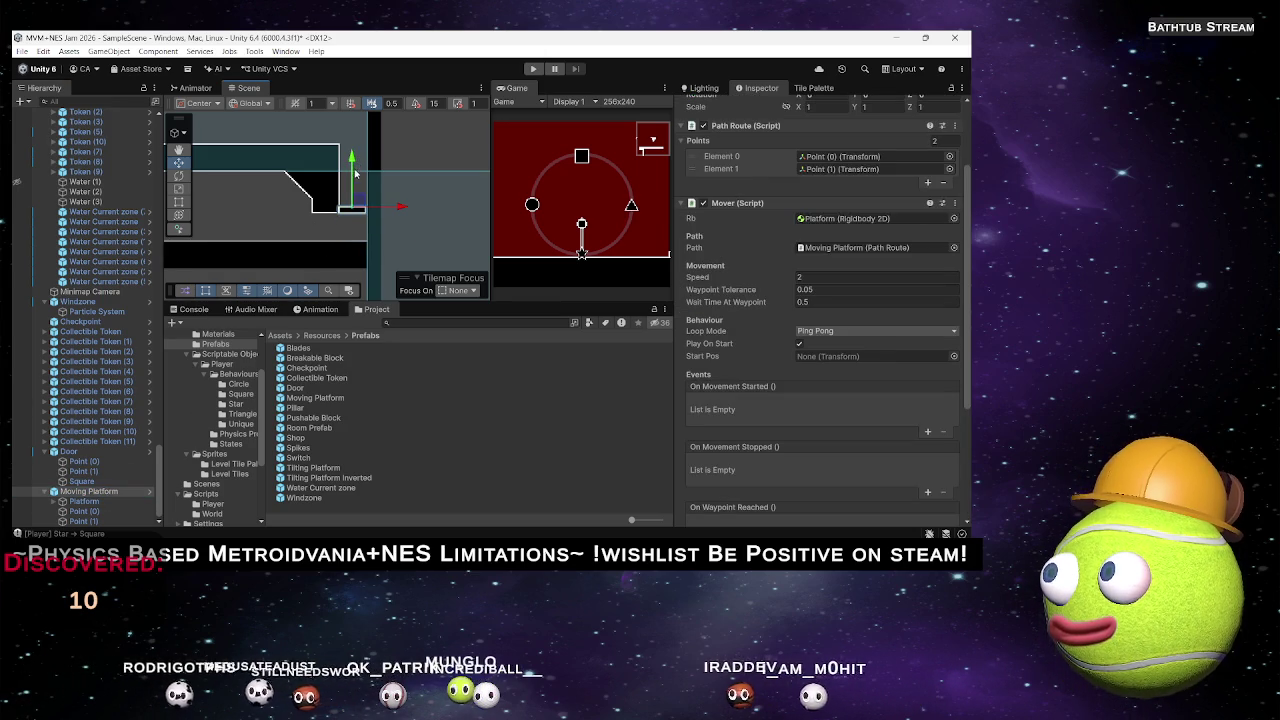
Move the Point (0) waypoint along the shaft, settling it at Y 4.51.
left_click_drag(367, 172, 365, 214)
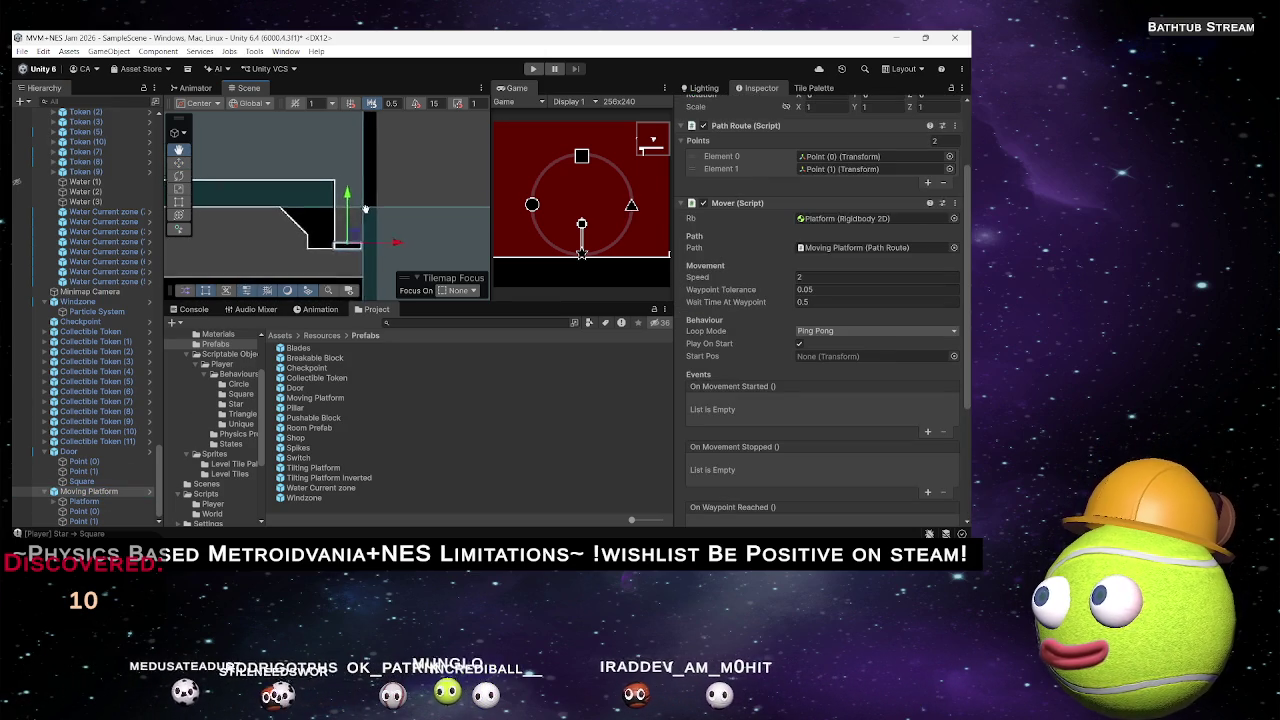
left_click(83, 512)
left_click_drag(350, 157, 348, 146)
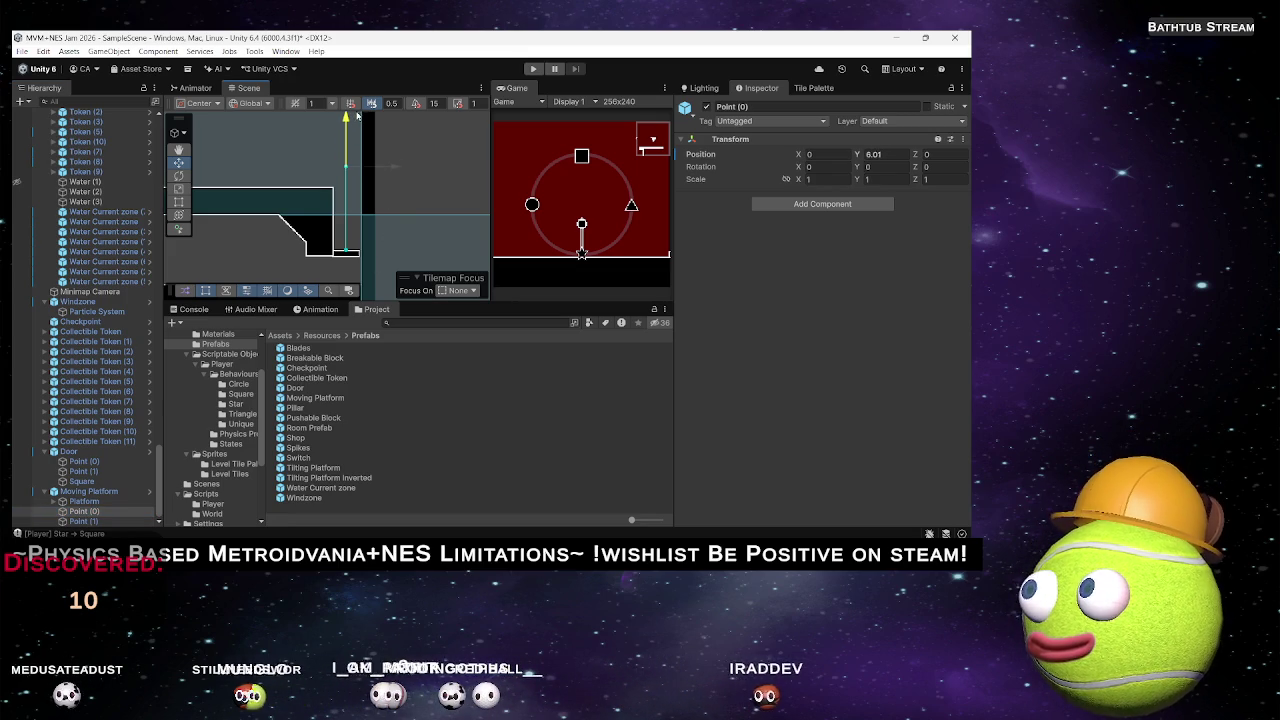
mouse_move(357, 115)
left_mouse_down()
mouse_move(348, 212)
mouse_move(376, 185)
left_mouse_up()
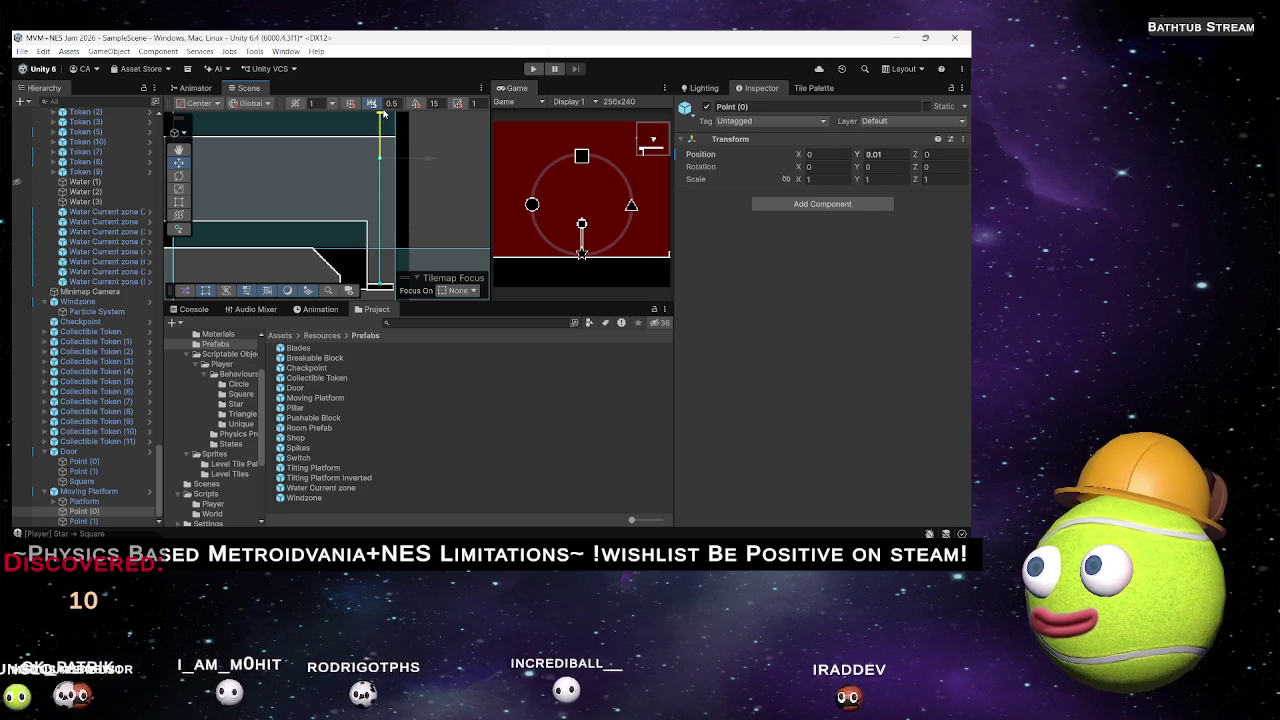
left_click_drag(380, 117, 380, 124)
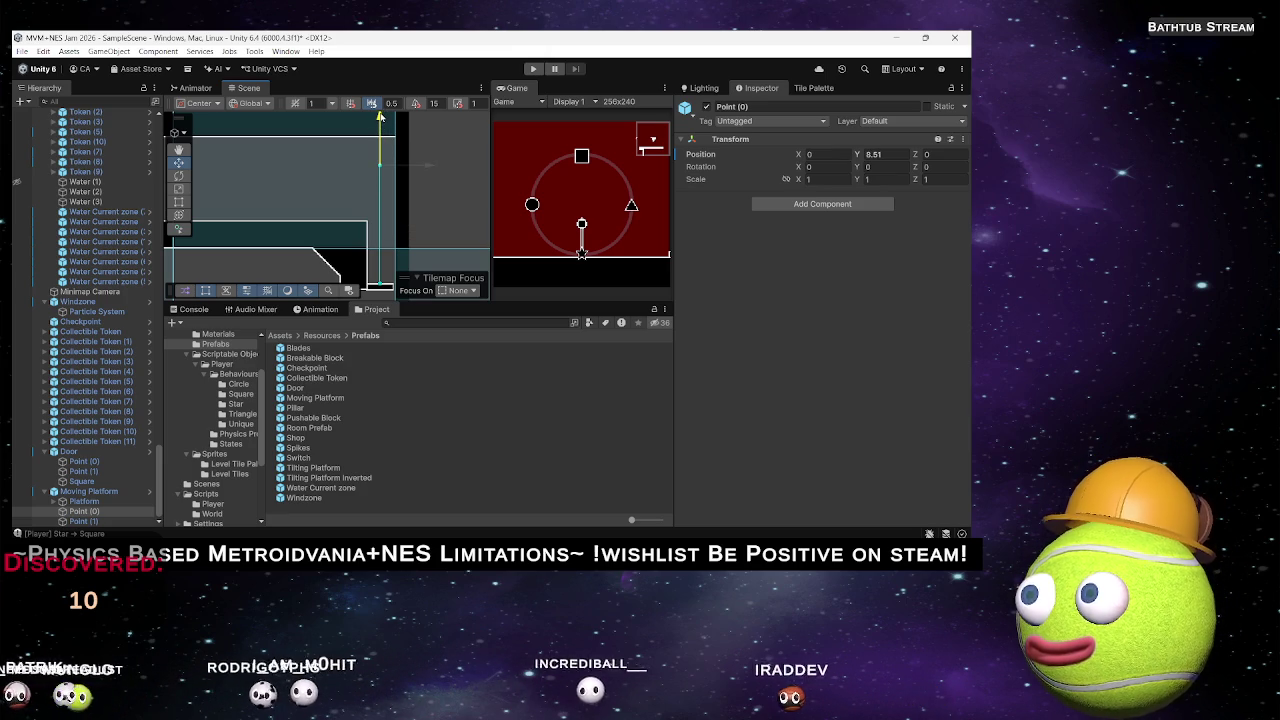
left_click_drag(380, 117, 392, 170)
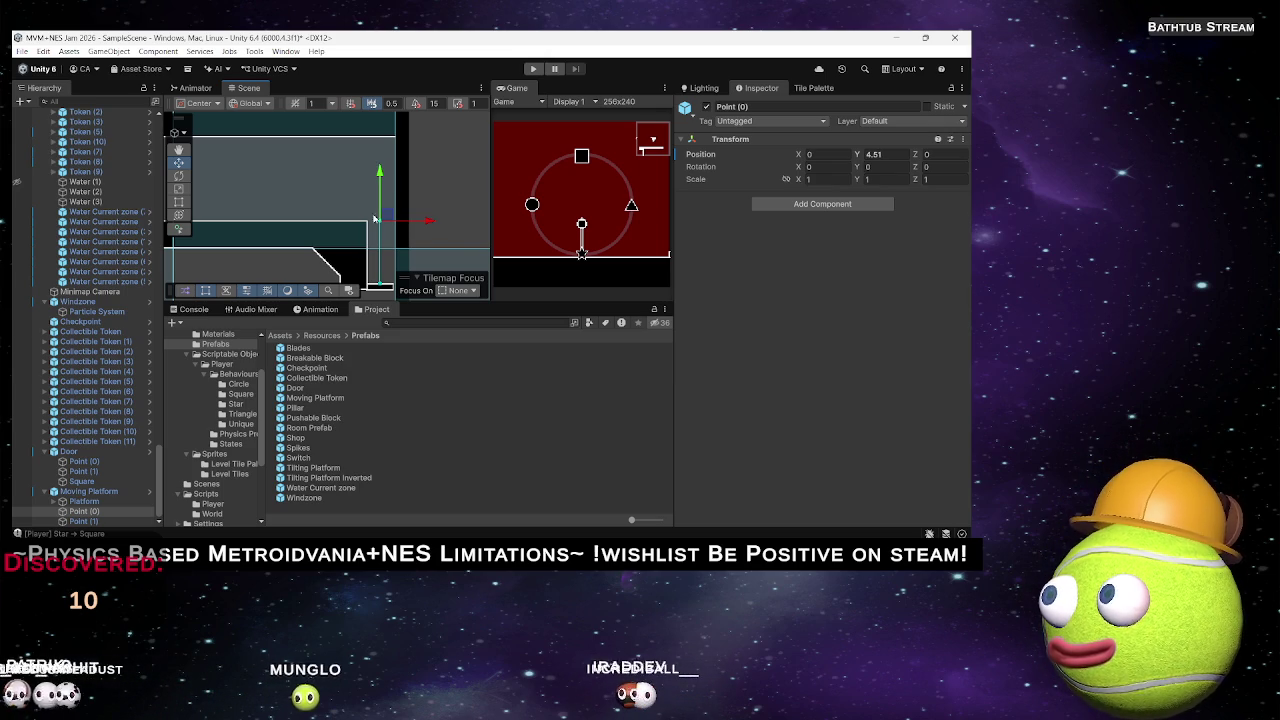
Duplicate Moving Platform and move the copy, Moving Platform (1), to Y -11.53.
left_click(140, 492)
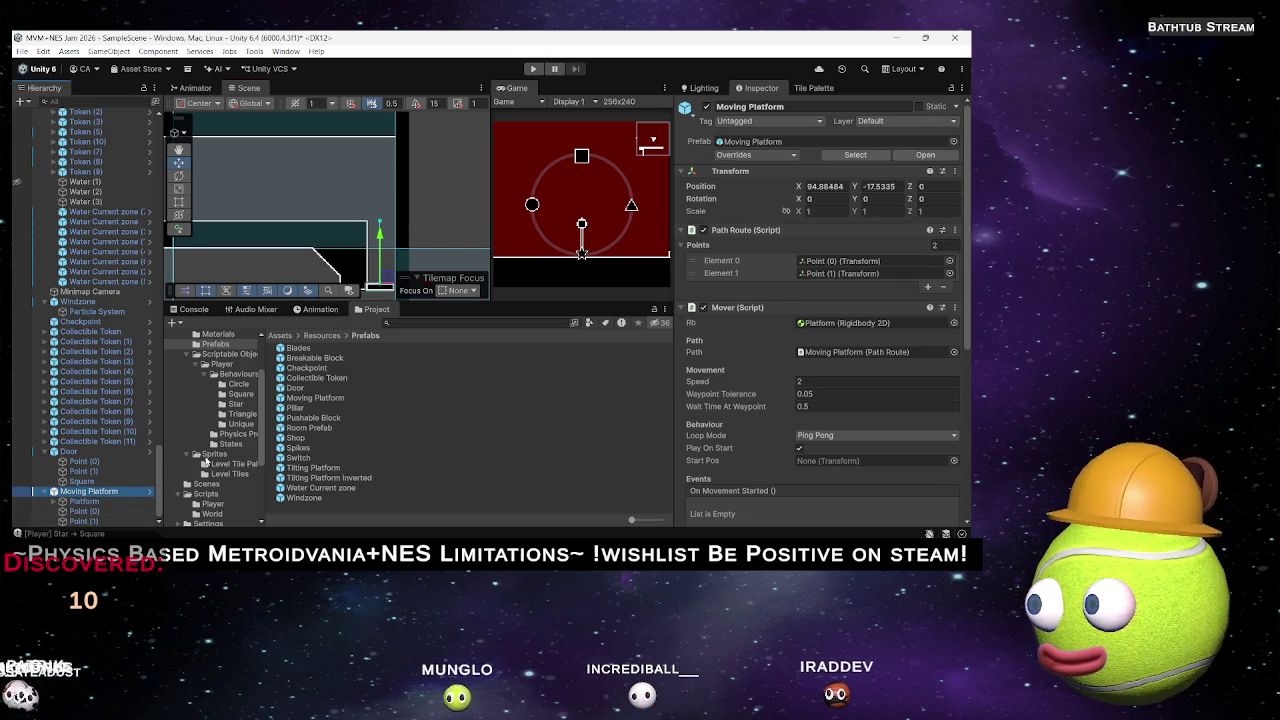
key("ctrl+d")
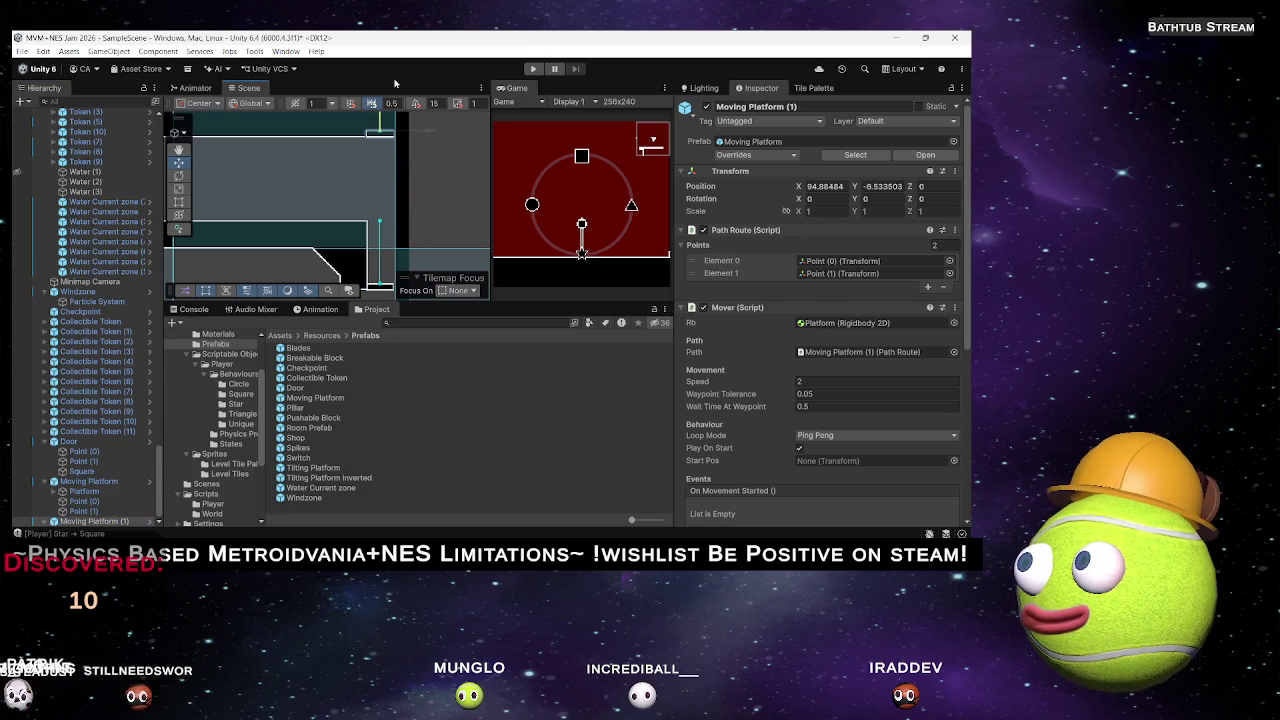
key("f")
mouse_move(367, 163)
left_mouse_down()
mouse_move(366, 224)
mouse_move(386, 150)
left_mouse_up()
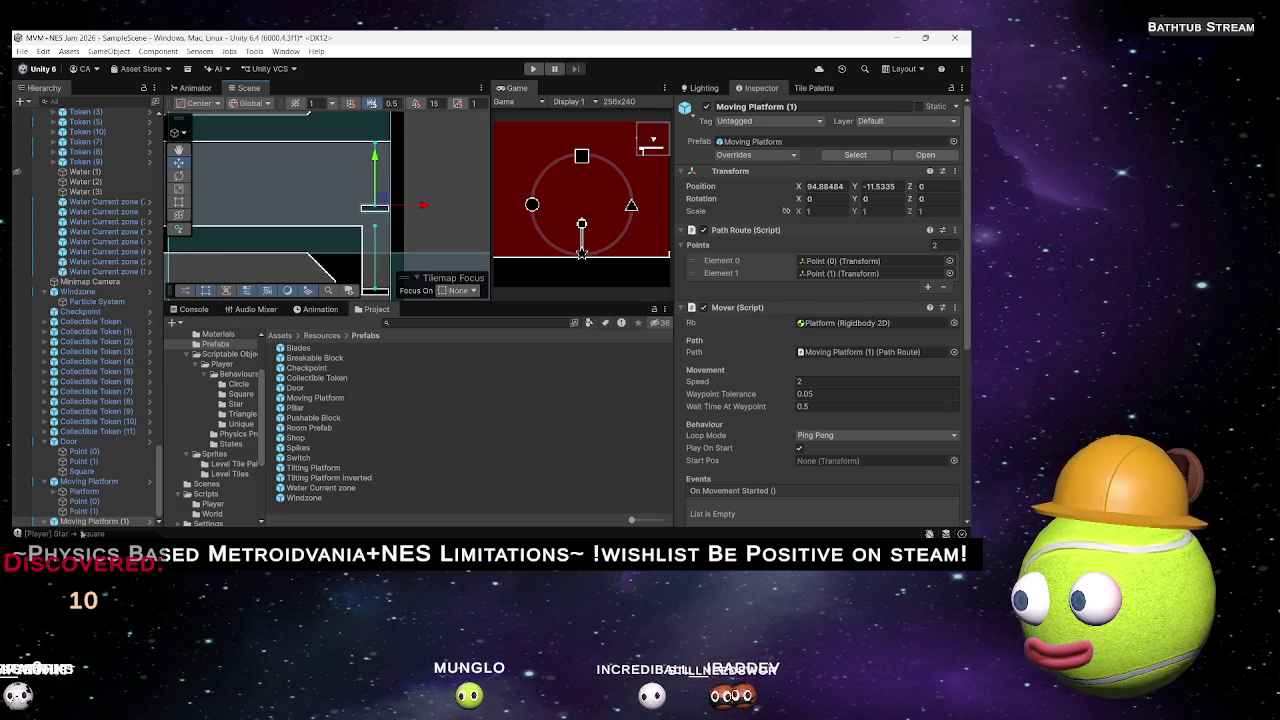
scroll(118, 385, "down", 1)
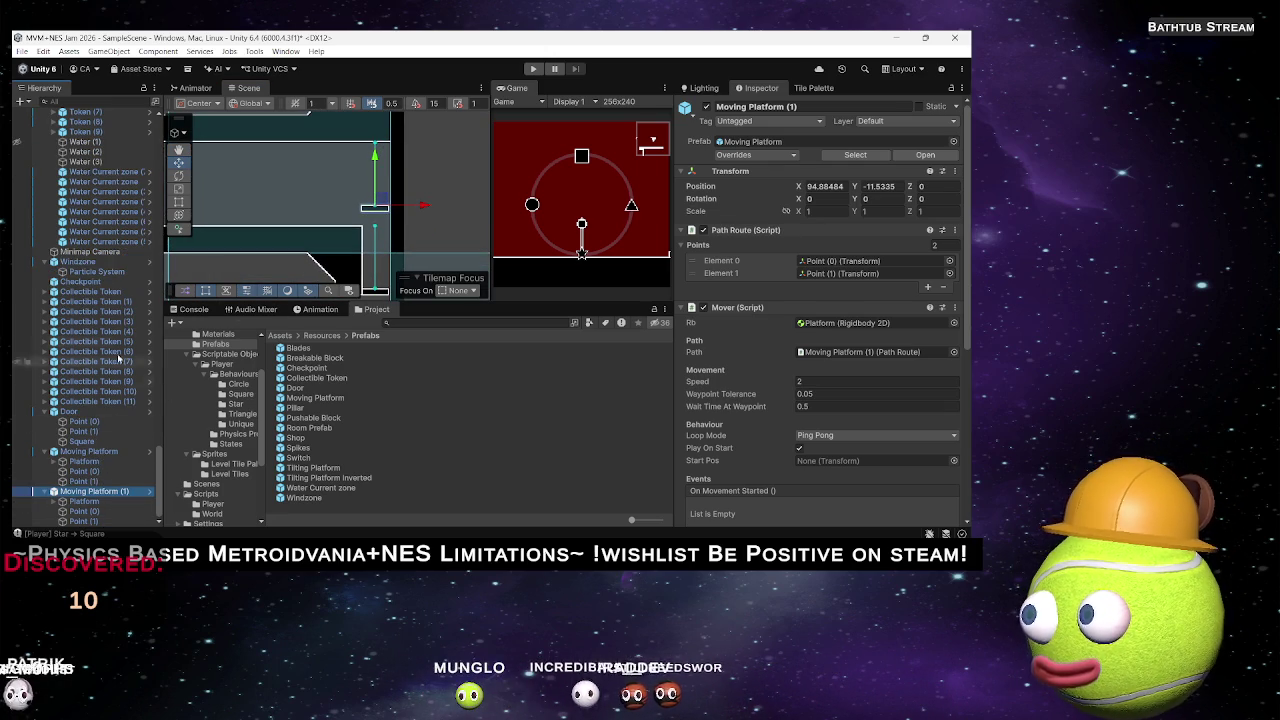
scroll(118, 385, "up", 10)
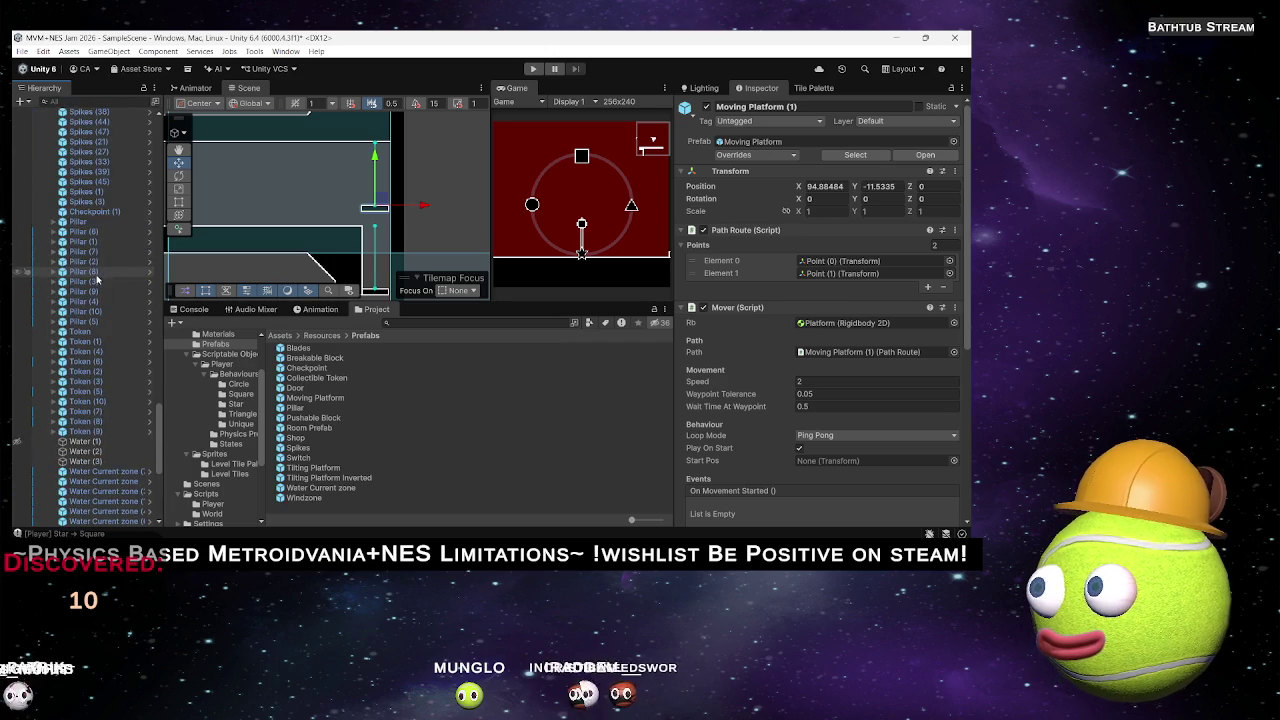
Inspect the existing Spikes (1) object, then reselect the duplicated platform.
left_click(96, 191)
scroll(68, 388, "down", 10)
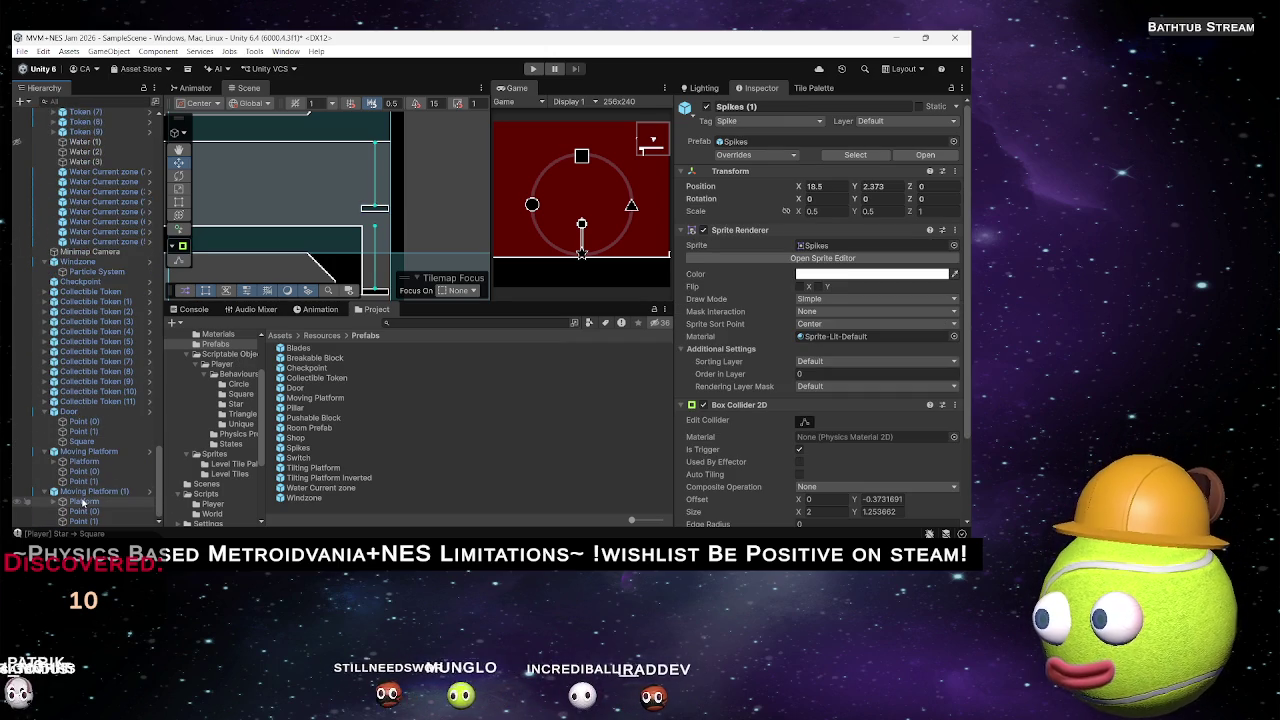
left_click(84, 493)
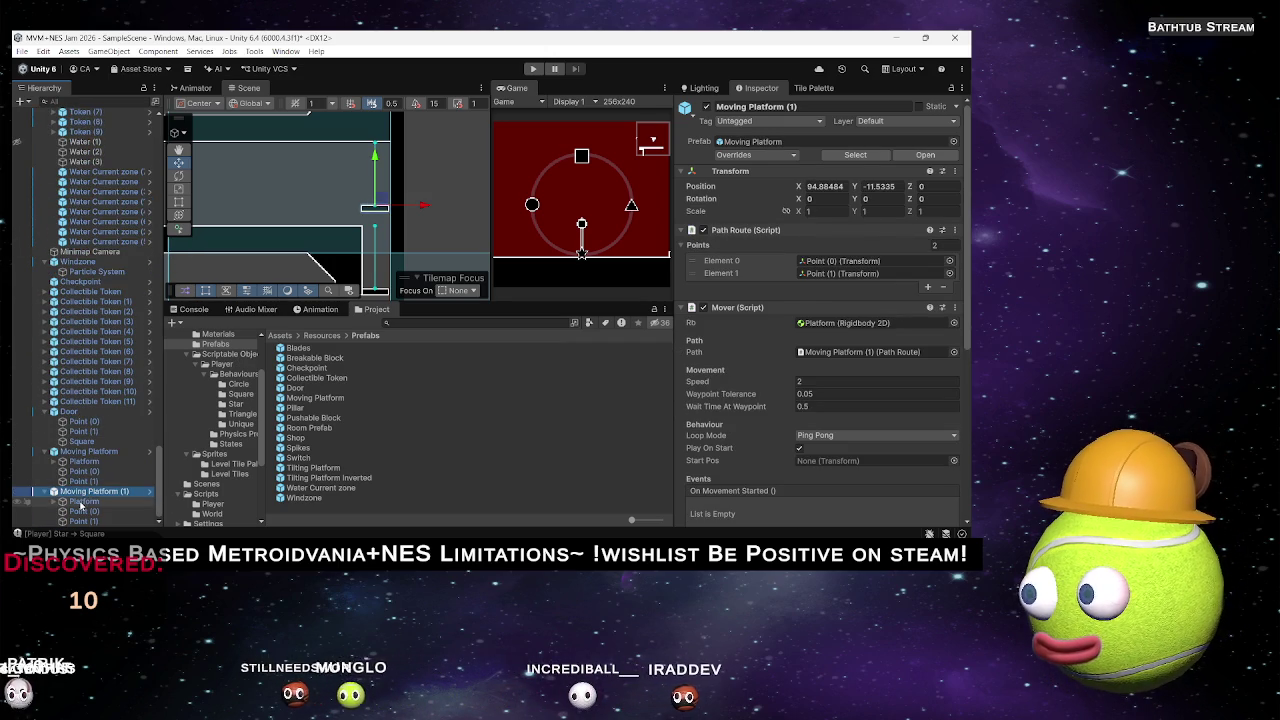
Put Spikes (1) under the duplicate's Platform, flipped with scale Y -0.5, at Y -0.5, X 0.5.
key("ctrl+z")
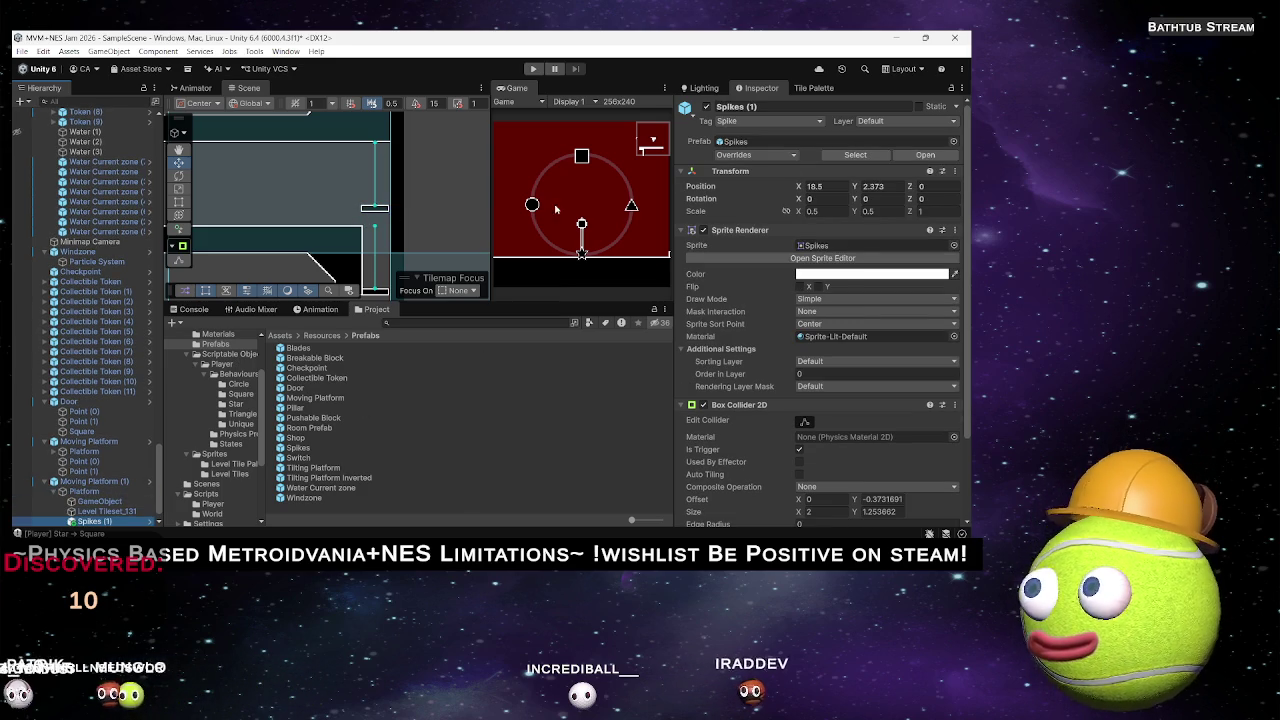
left_click(818, 186)
type("0")
key("Tab")
type("0")
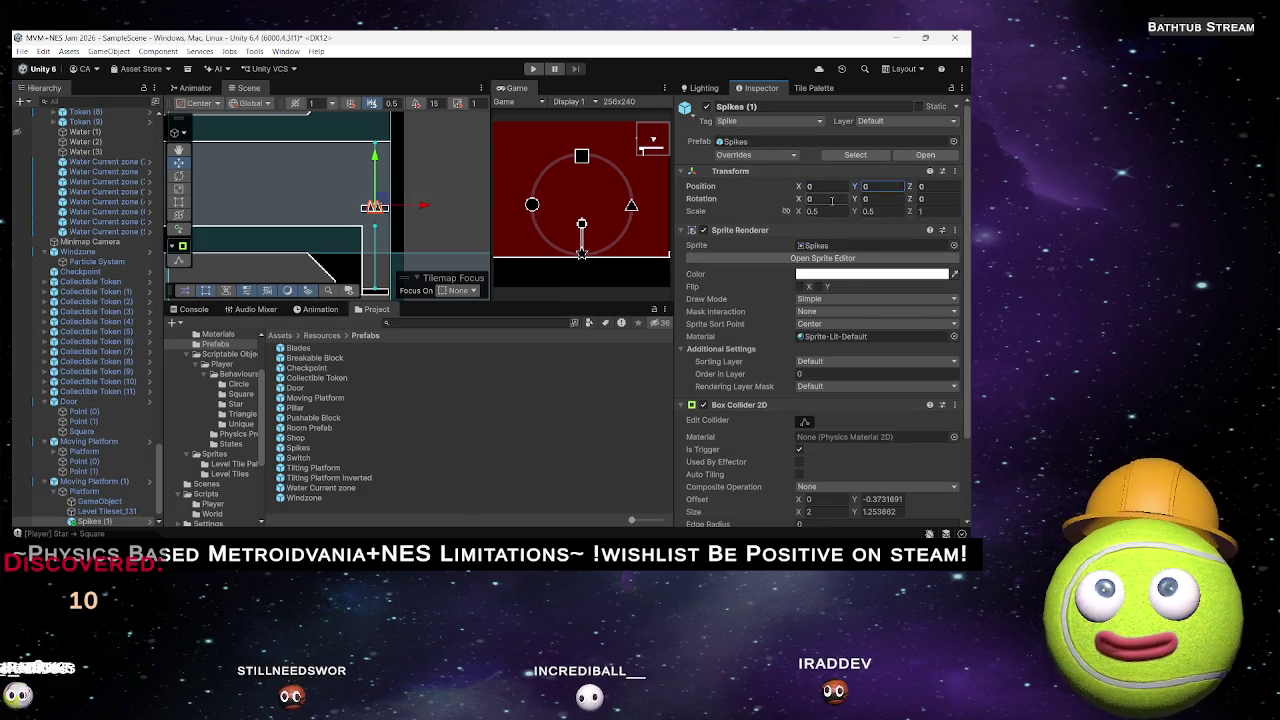
left_click(884, 212)
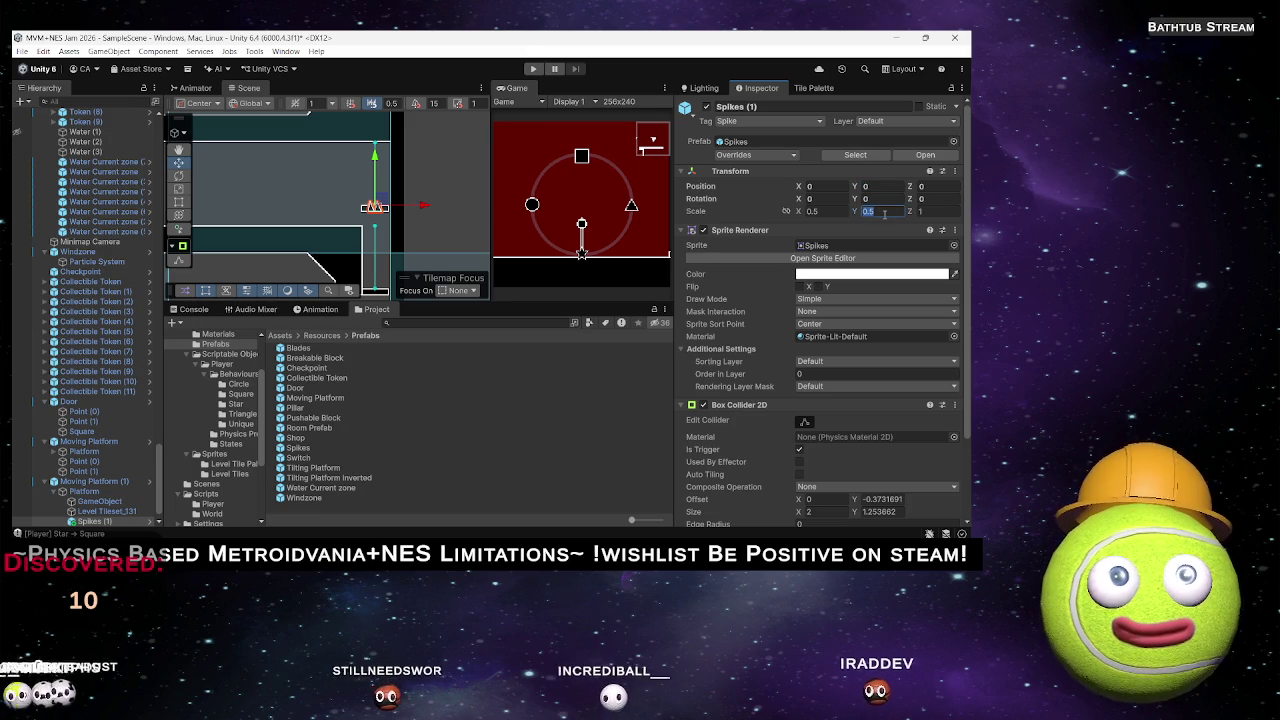
type("-0.5")
key("Return")
left_click(870, 186)
type("-0.5")
key("Return")
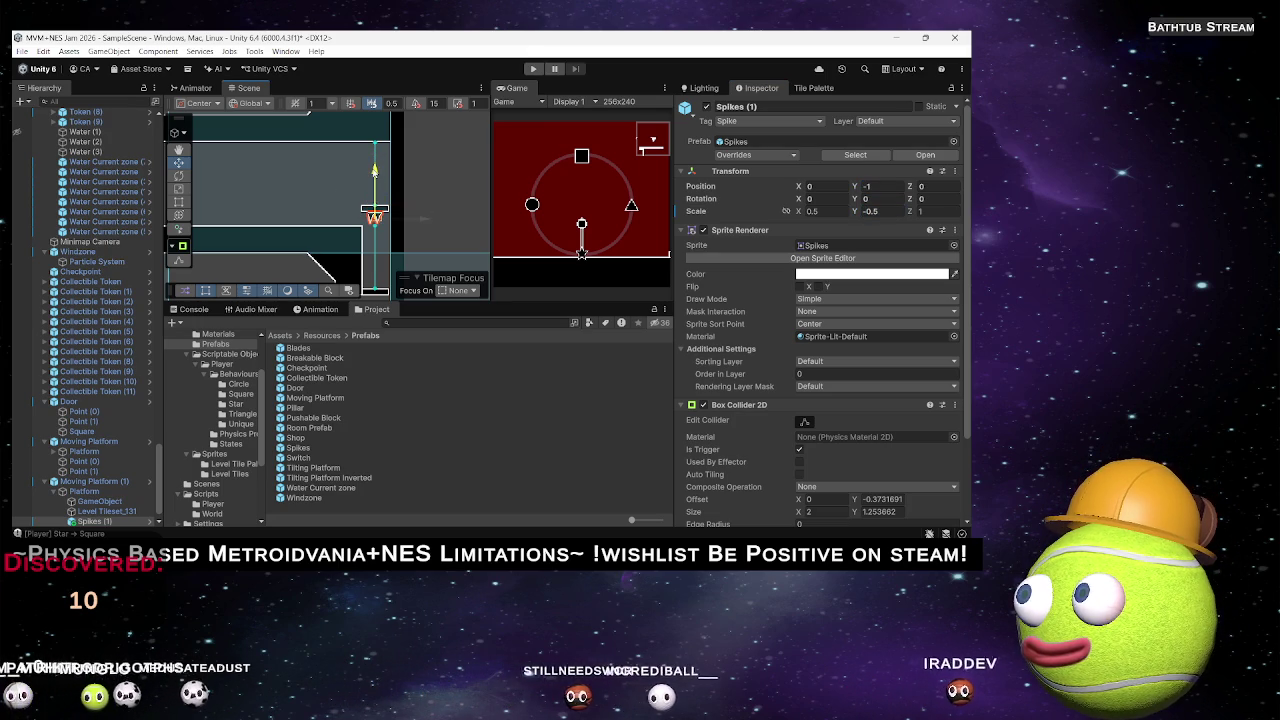
mouse_move(356, 197)
left_mouse_down()
mouse_move(328, 197)
mouse_move(319, 131)
mouse_move(295, 187)
left_mouse_up()
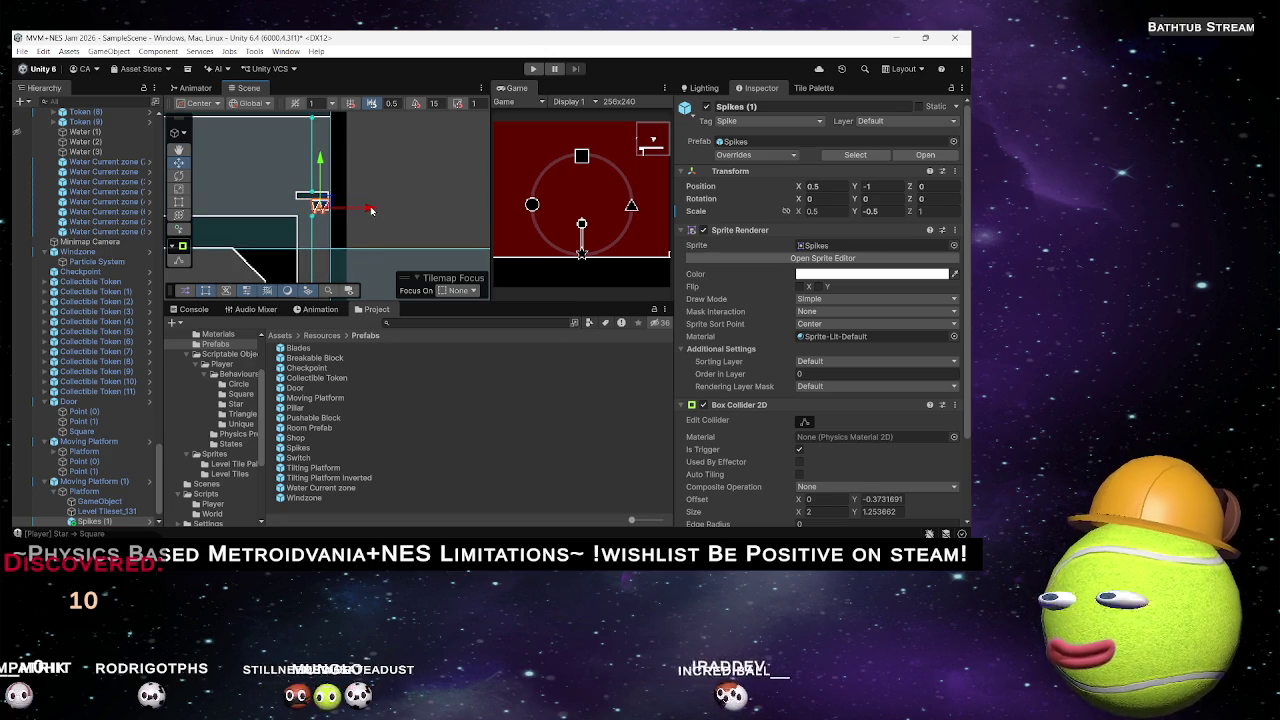
Duplicate the flipped spike into Spikes (2), then select Moving Platform (1)'s Platform child.
key("ctrl+d")
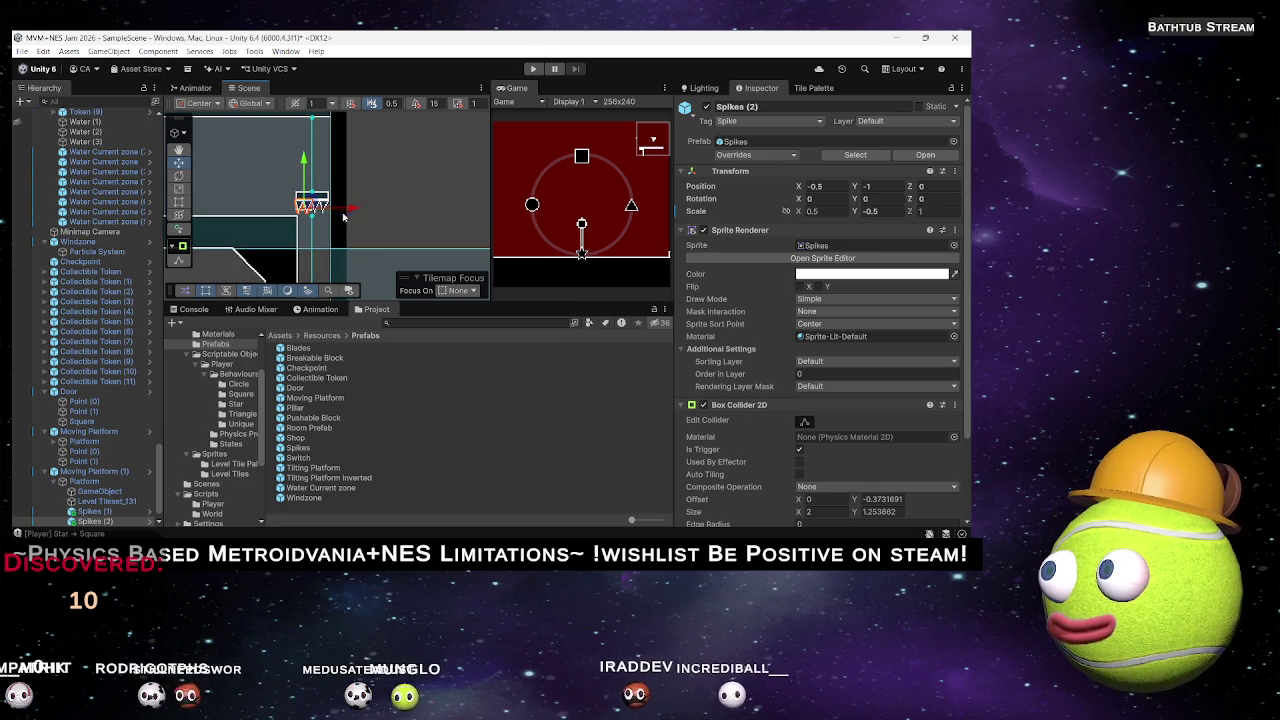
left_click(101, 472)
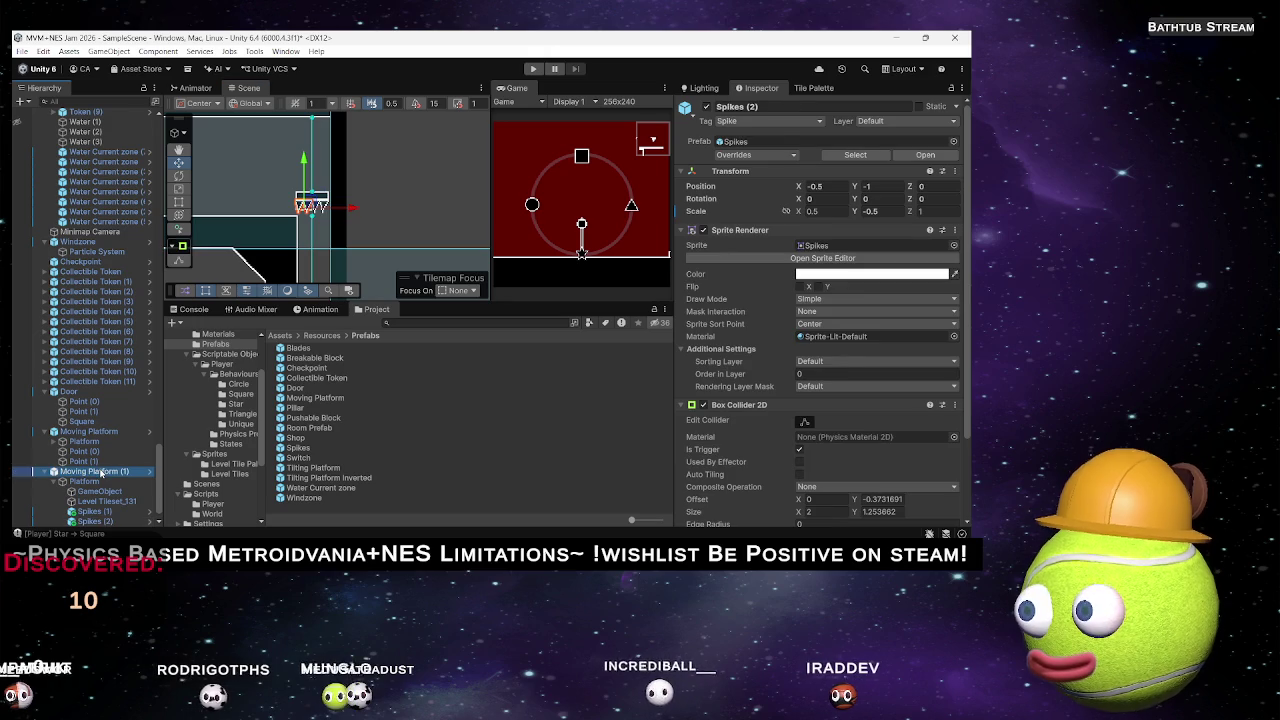
left_click(85, 481)
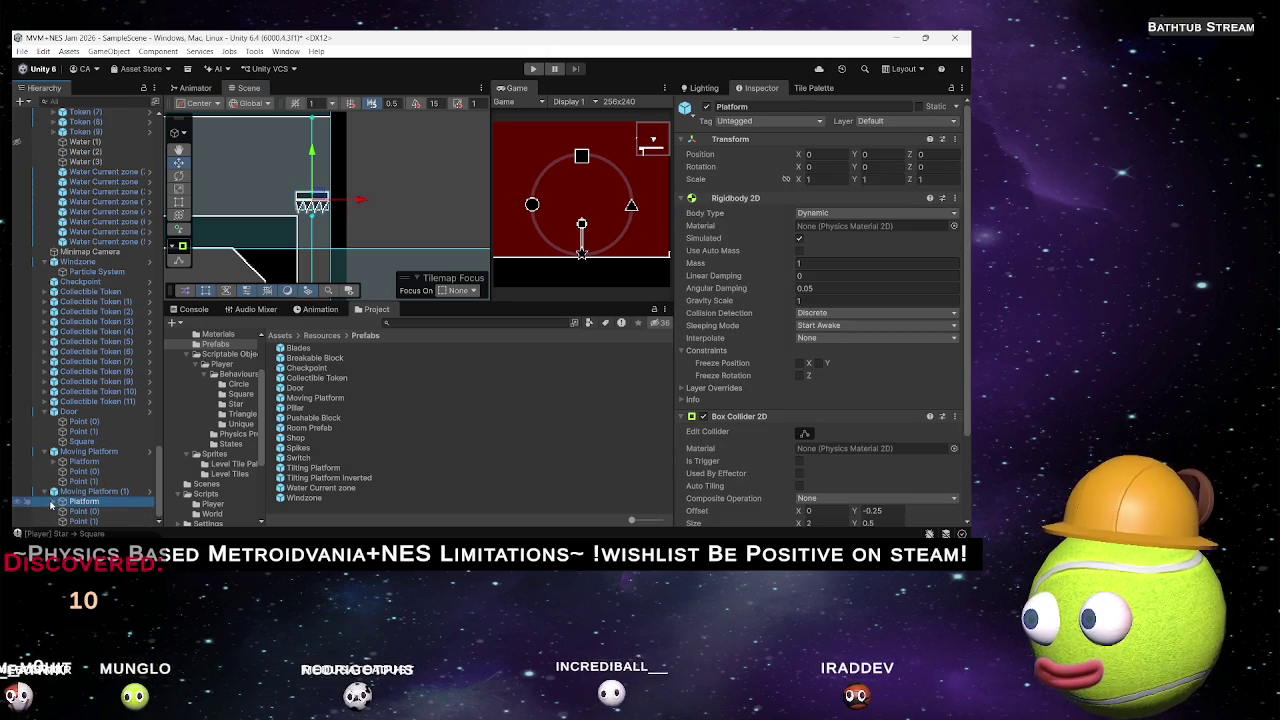
Expand Platform, trial-stretch its GameObject and Level Tileset_131 sprites, then undo back to scale 1.
left_click(54, 502)
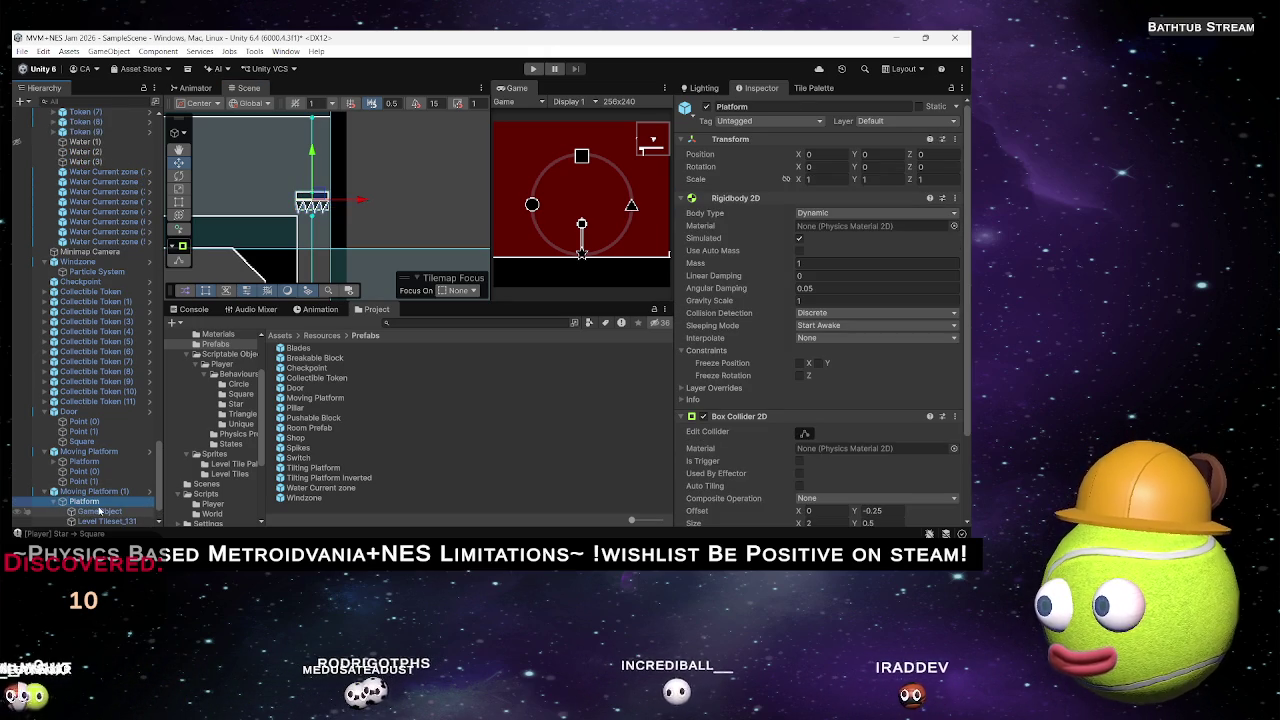
scroll(98, 515, "down", 1)
left_click(99, 471)
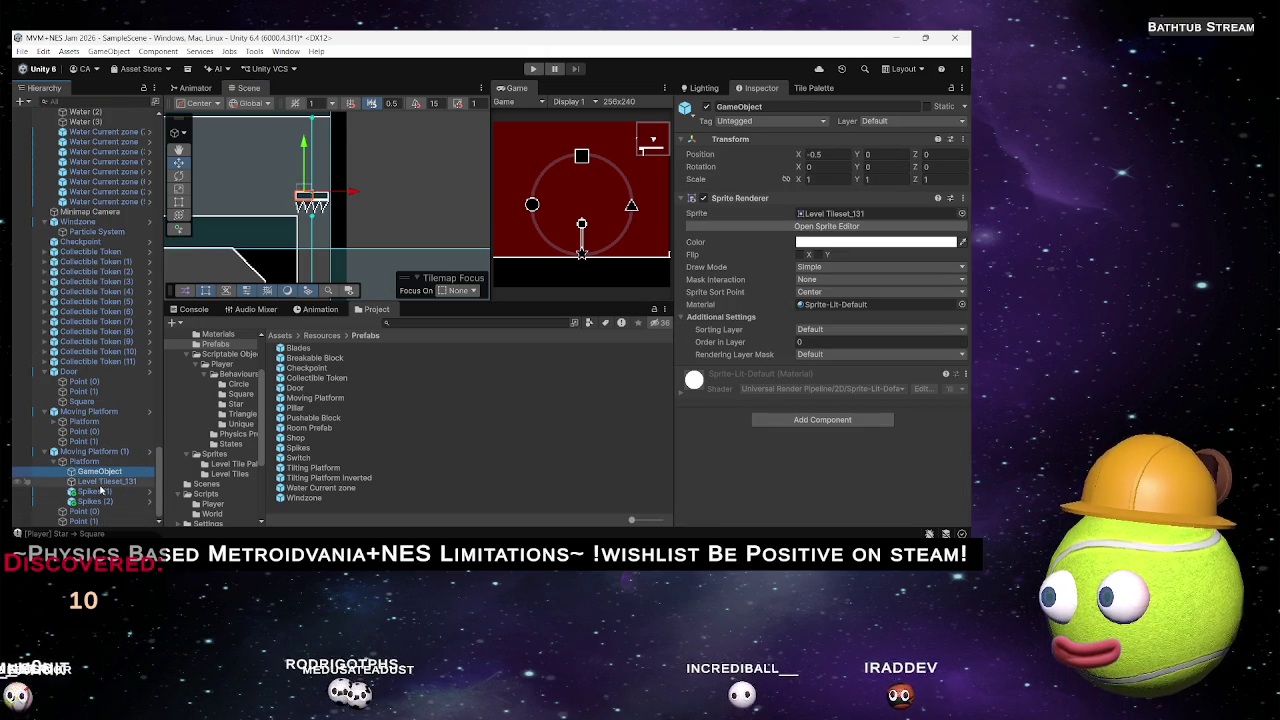
key("r")
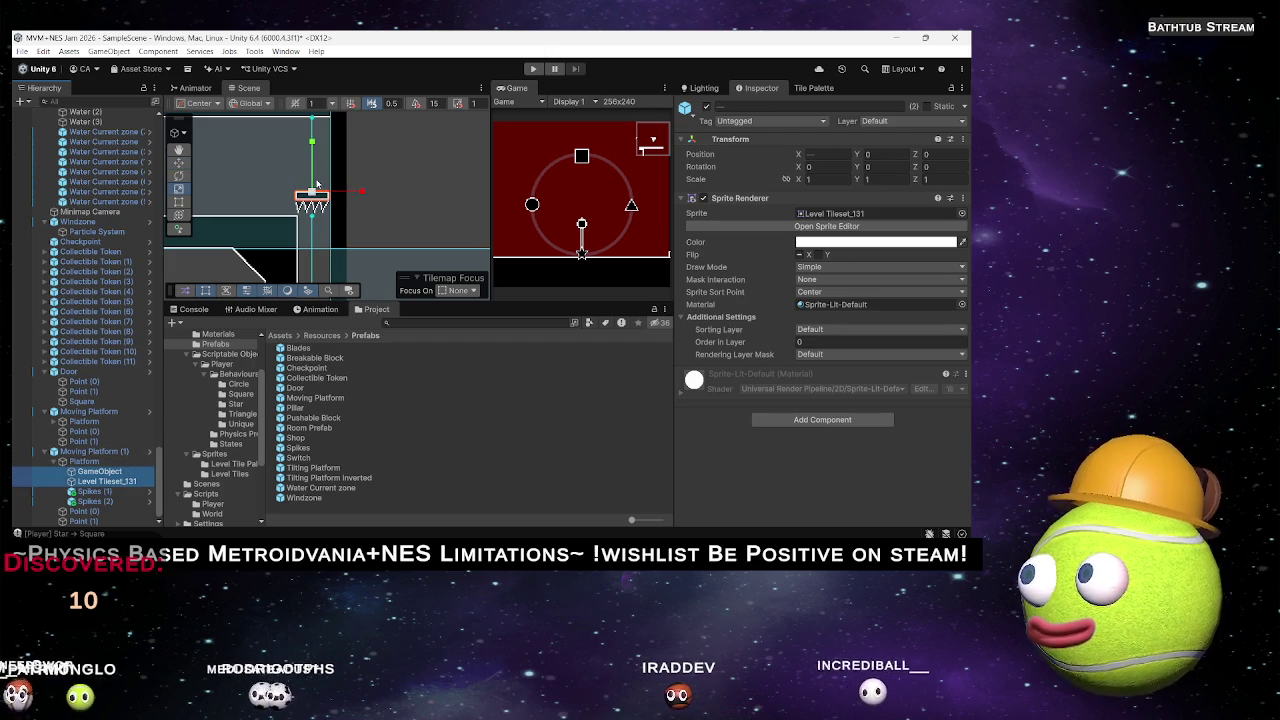
left_click_drag(311, 118, 311, 190)
key("ctrl+z")
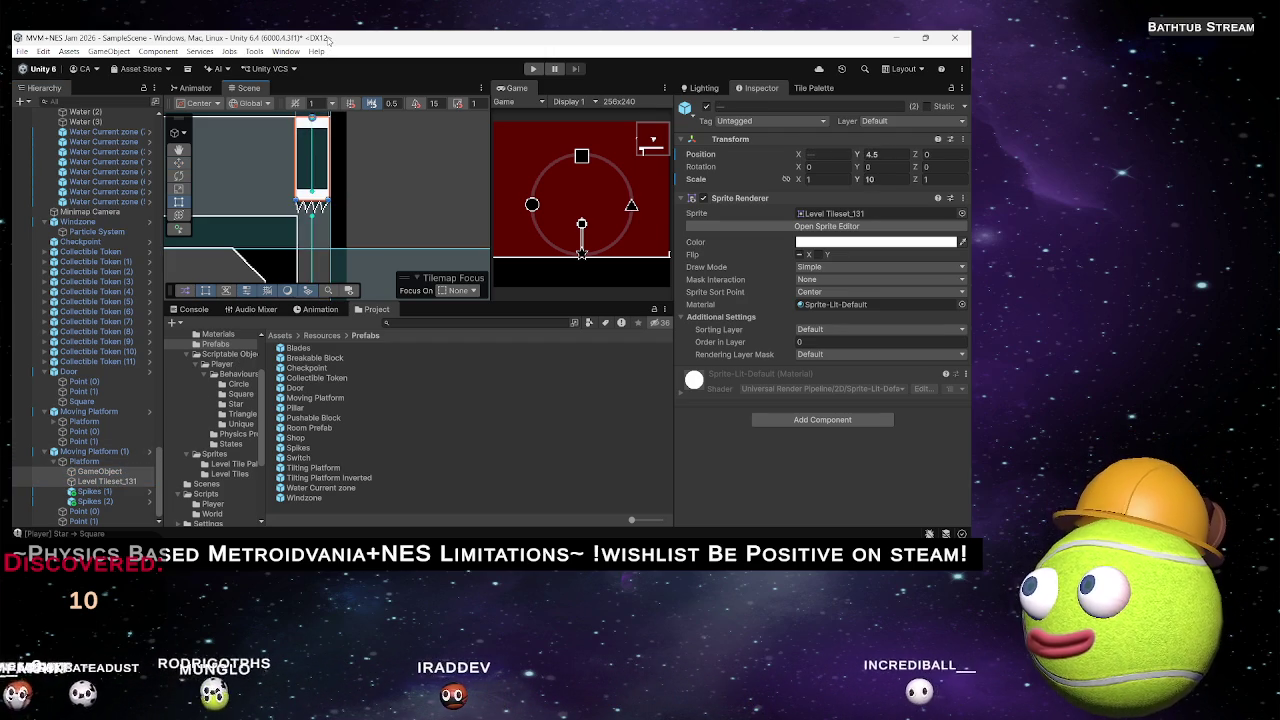
key("ctrl+z")
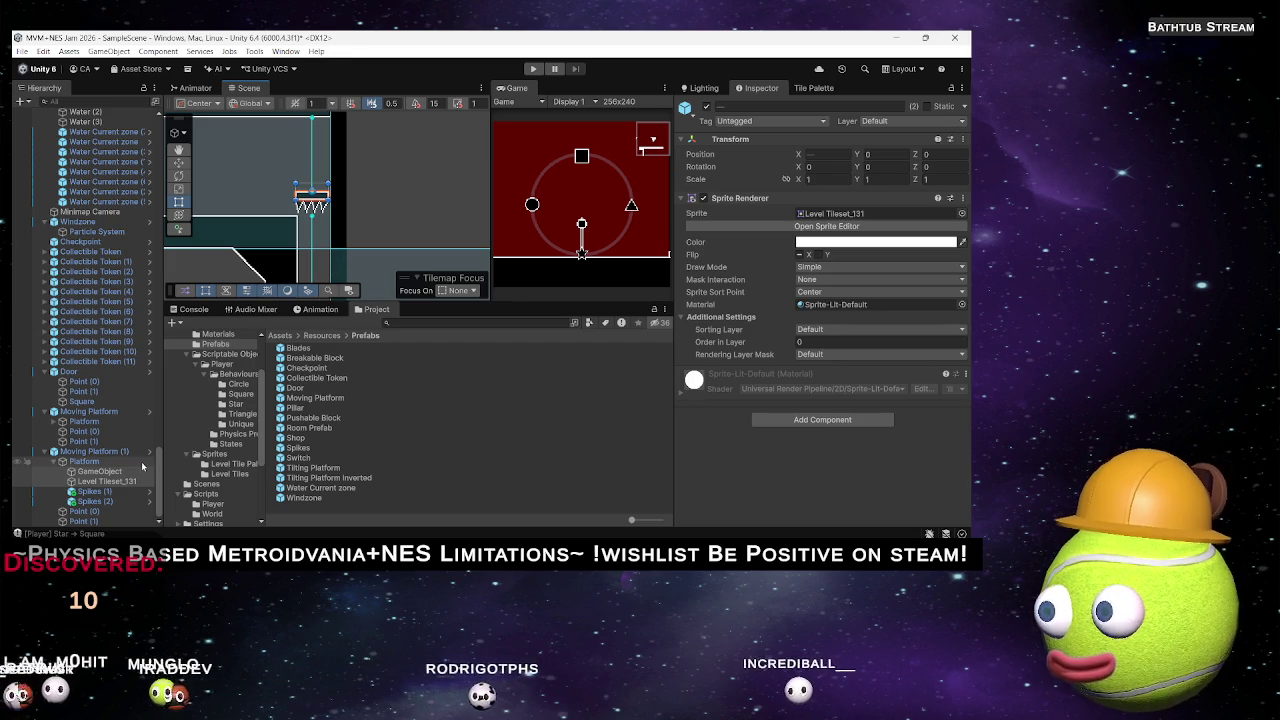
mouse_move(369, 210)
left_mouse_down()
mouse_move(366, 278)
mouse_move(335, 207)
mouse_move(334, 145)
left_mouse_up()
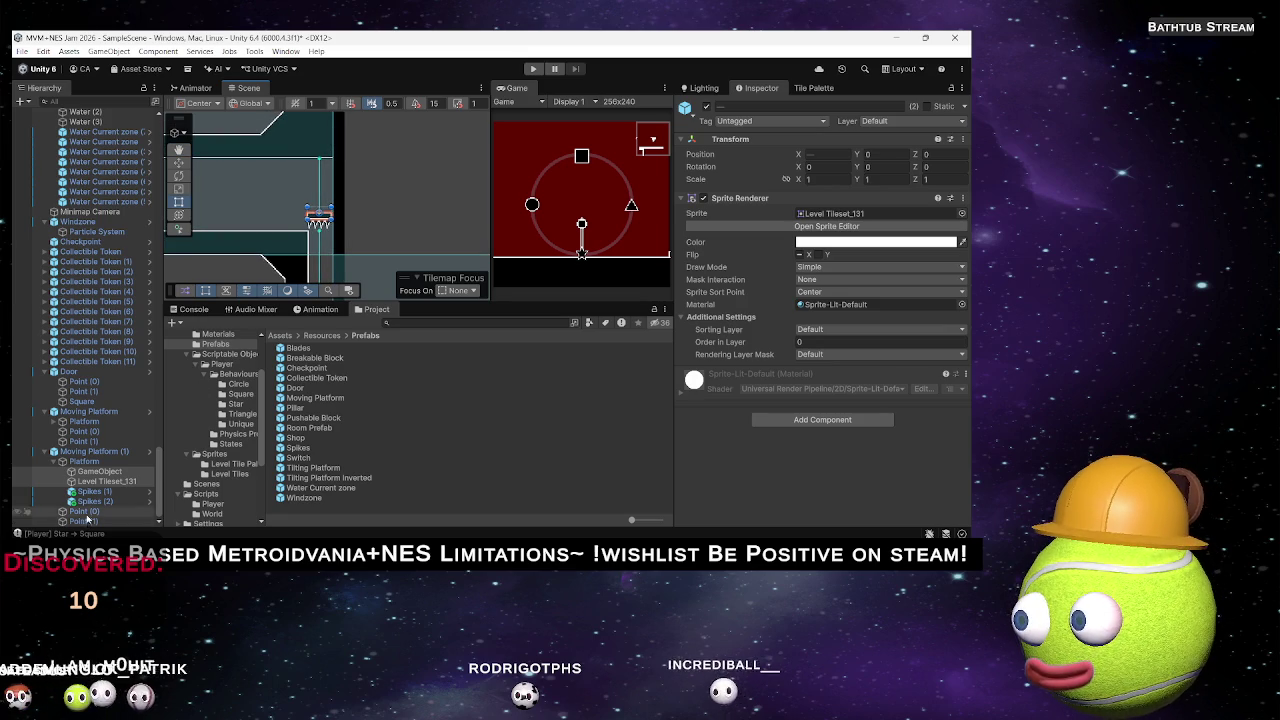
Add a Square sprite under Moving Platform (1) and raise it 0.5 units.
right_click(133, 451)
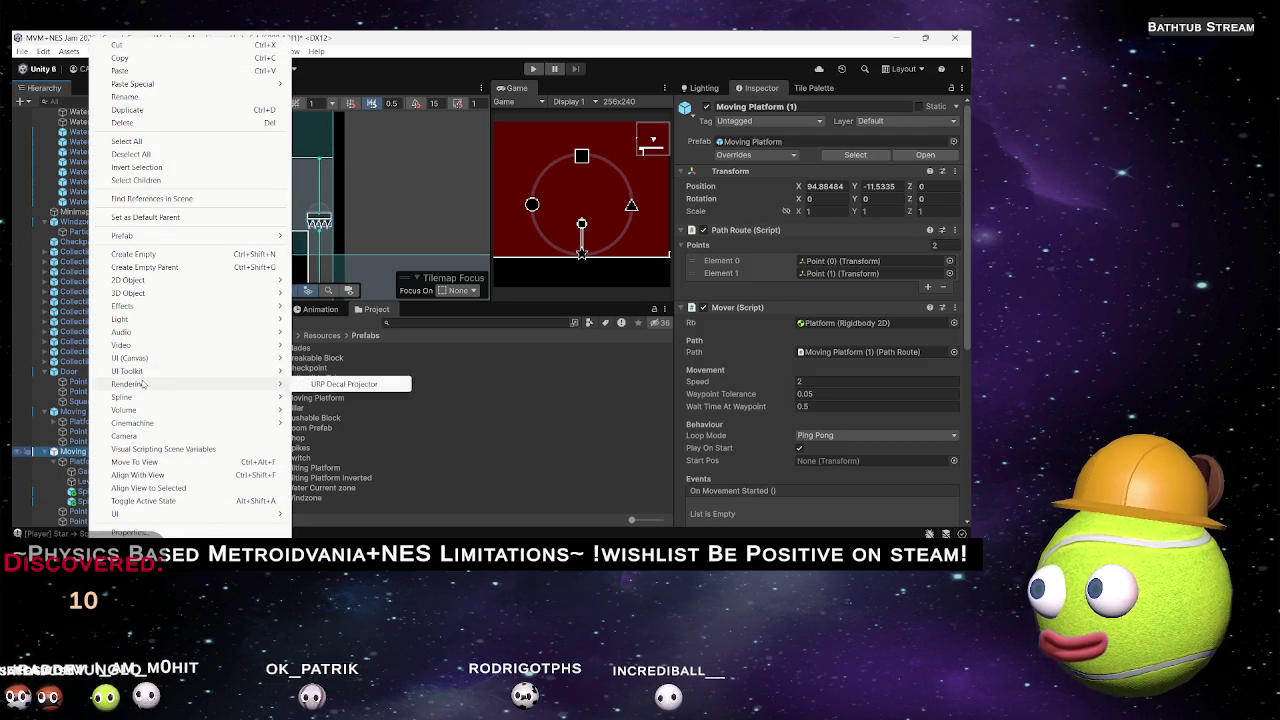
mouse_move(284, 283)
mouse_move(325, 282)
left_click(465, 293)
scroll(295, 265, "up", 2)
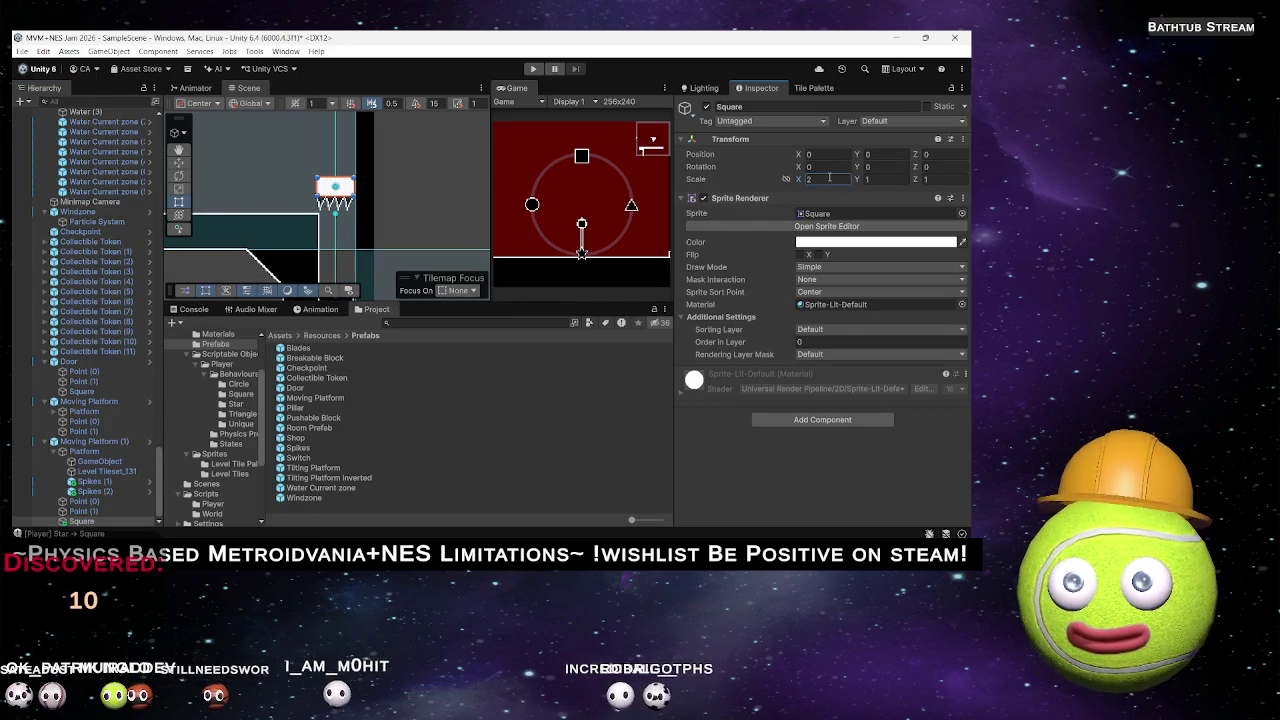
scroll(302, 179, "up", 3)
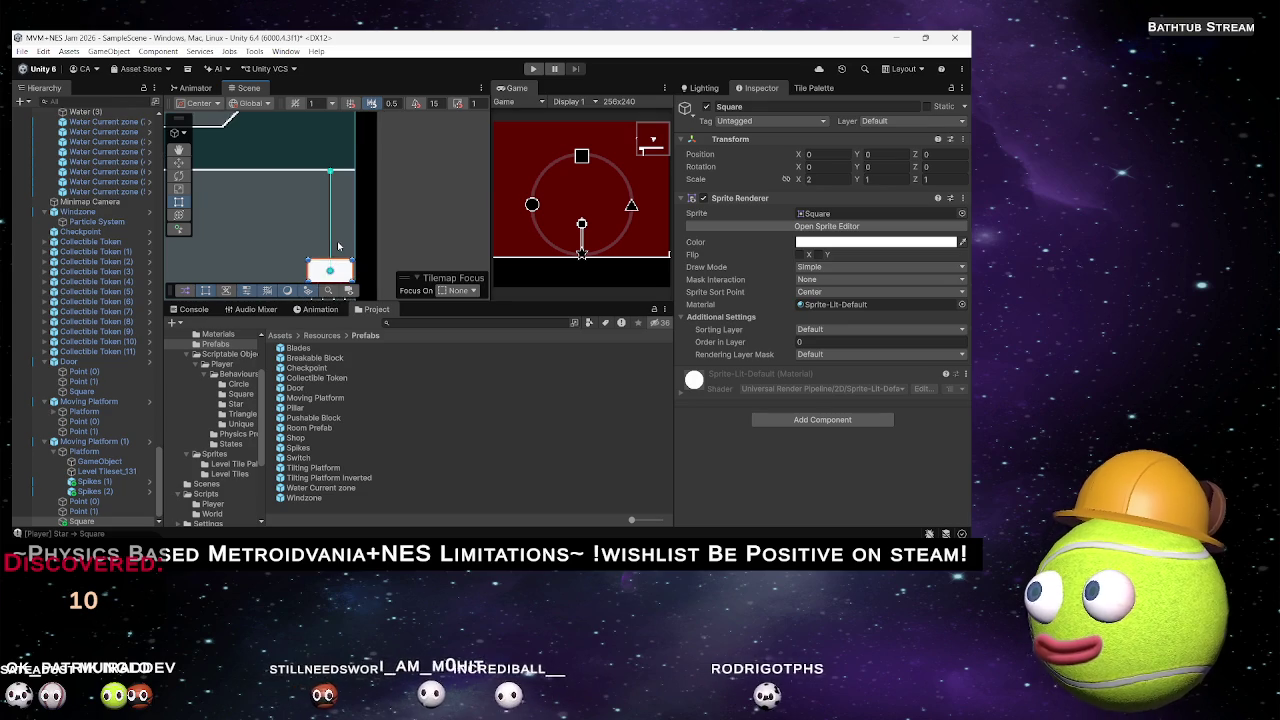
scroll(341, 201, "down", 2)
key("w")
left_click_drag(330, 232, 330, 220)
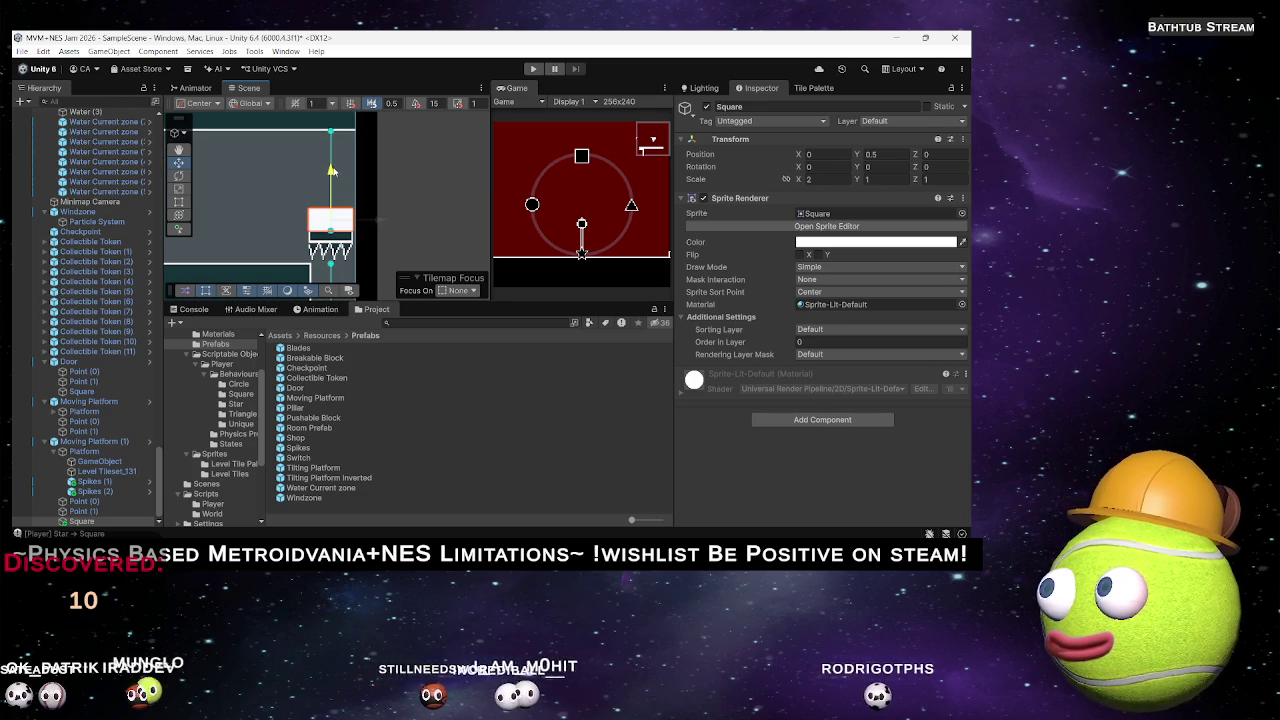
Browse the Level Tileset sprites for the square, settling on the 48x16 Level Tileset_89.
left_click(962, 214)
key("Down")
key("Down")
key("Down")
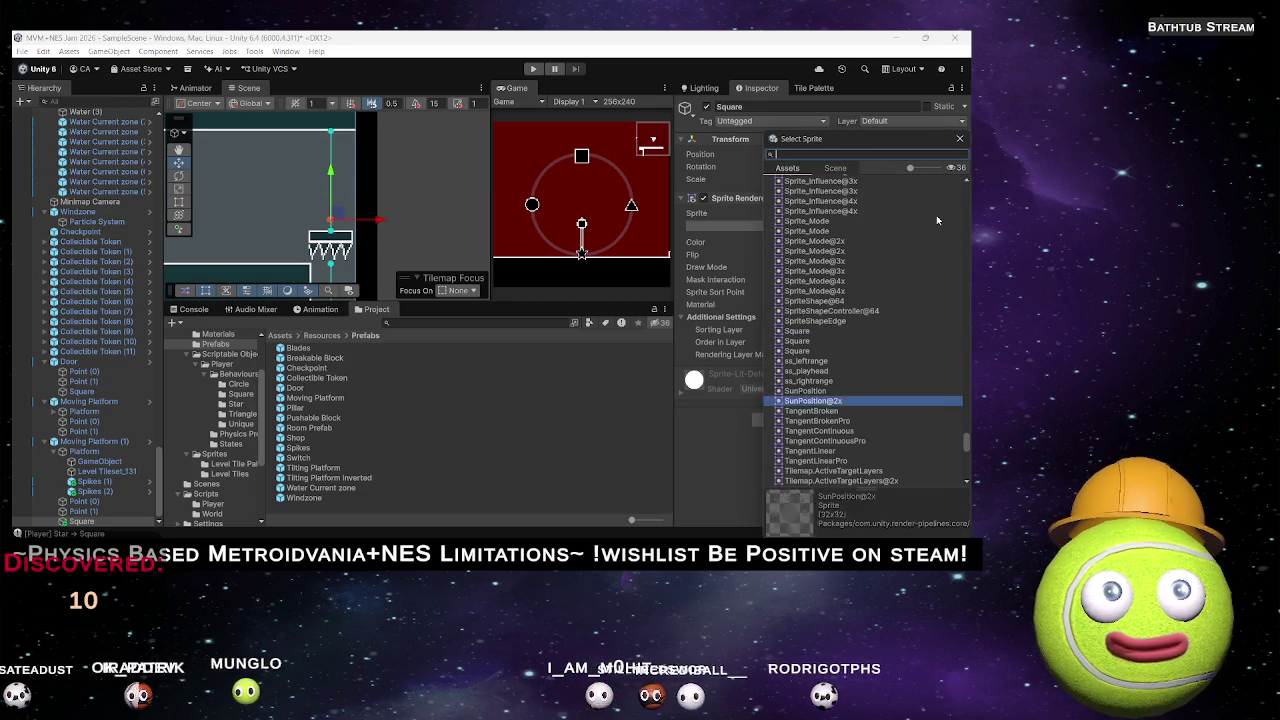
key("Down")
key("Down")
key("Down")
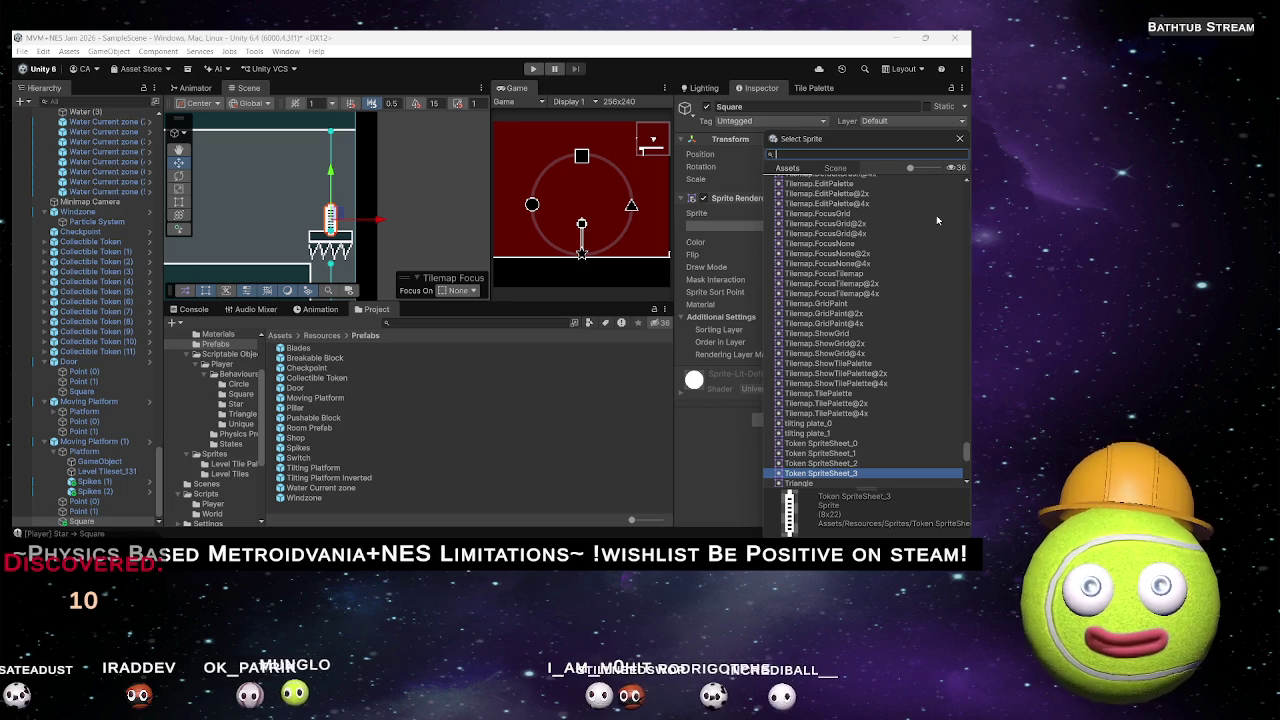
type("leVEL")
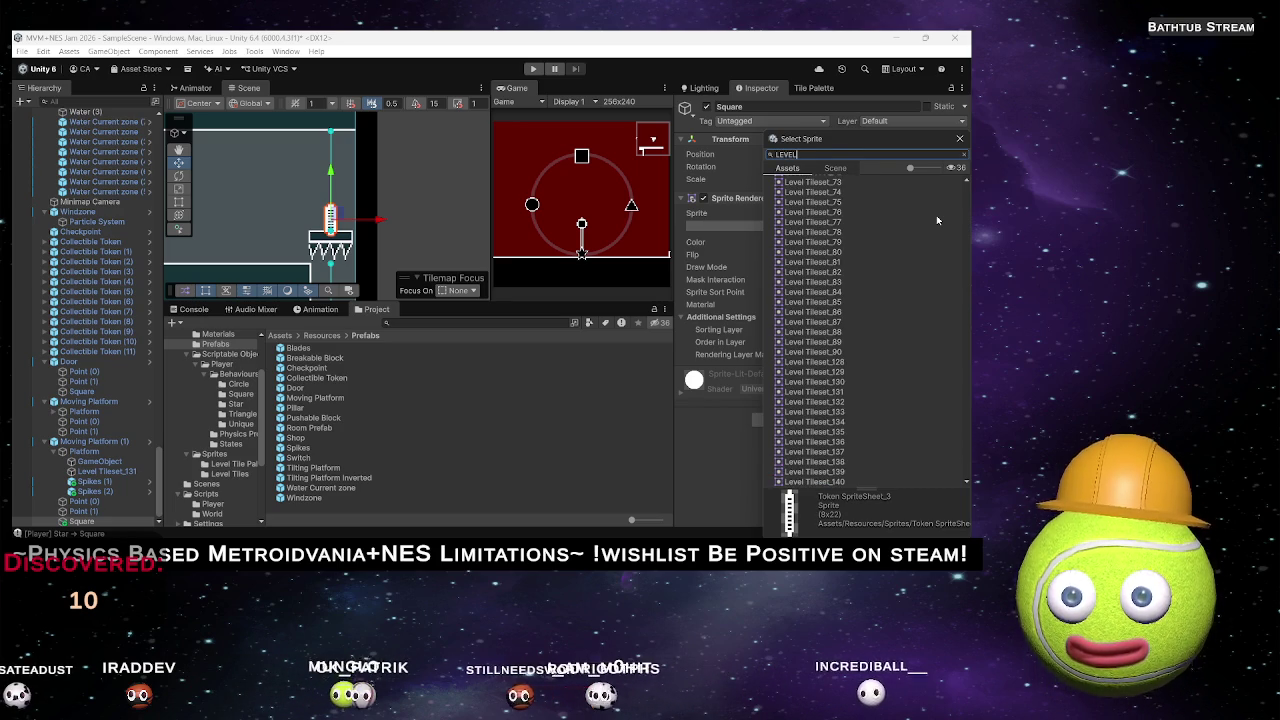
left_click(821, 293)
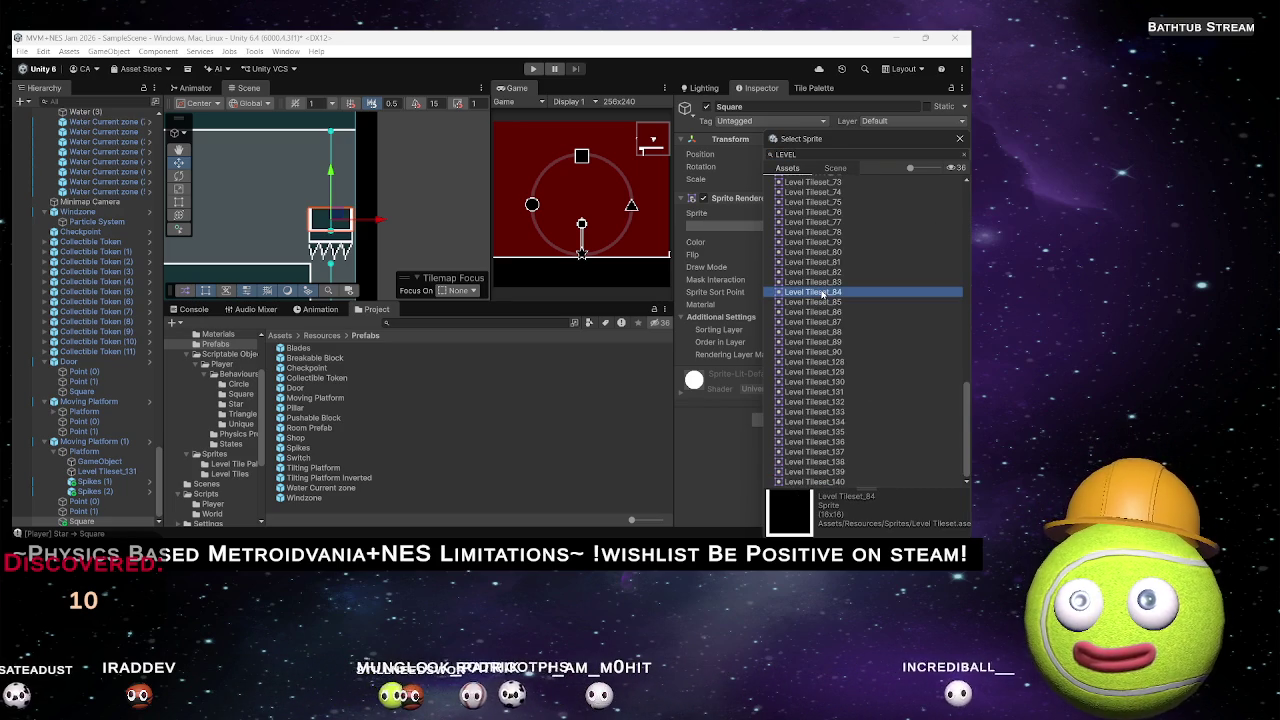
key("Down")
key("Down")
key("Down")
key("Down")
key("Down")
key("Down")
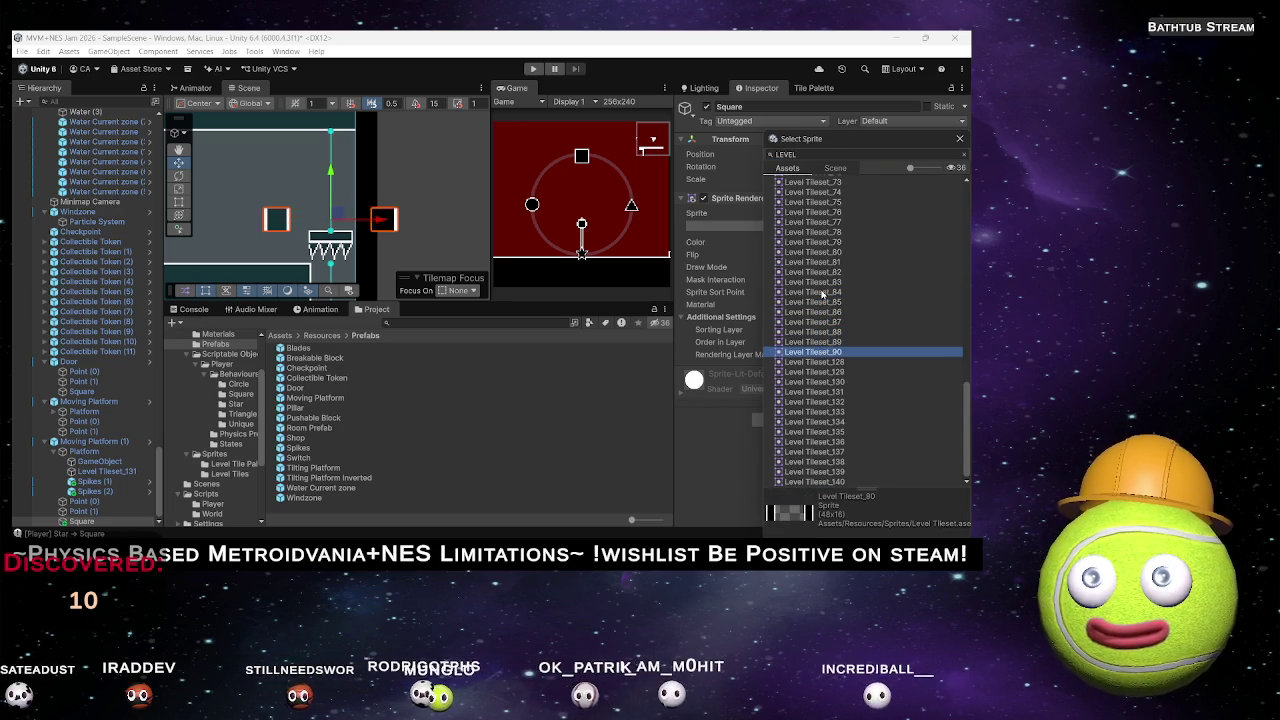
key("Down")
key("Down")
key("Down")
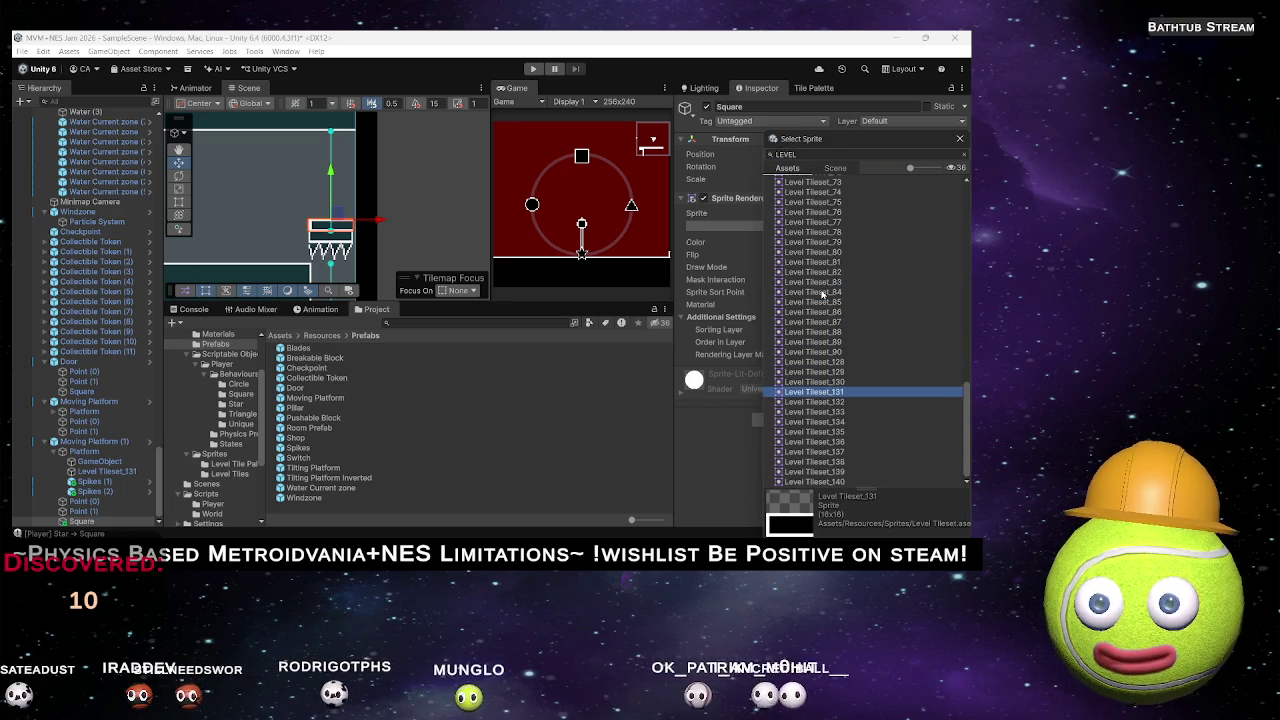
key("Down")
key("Down")
key("Down")
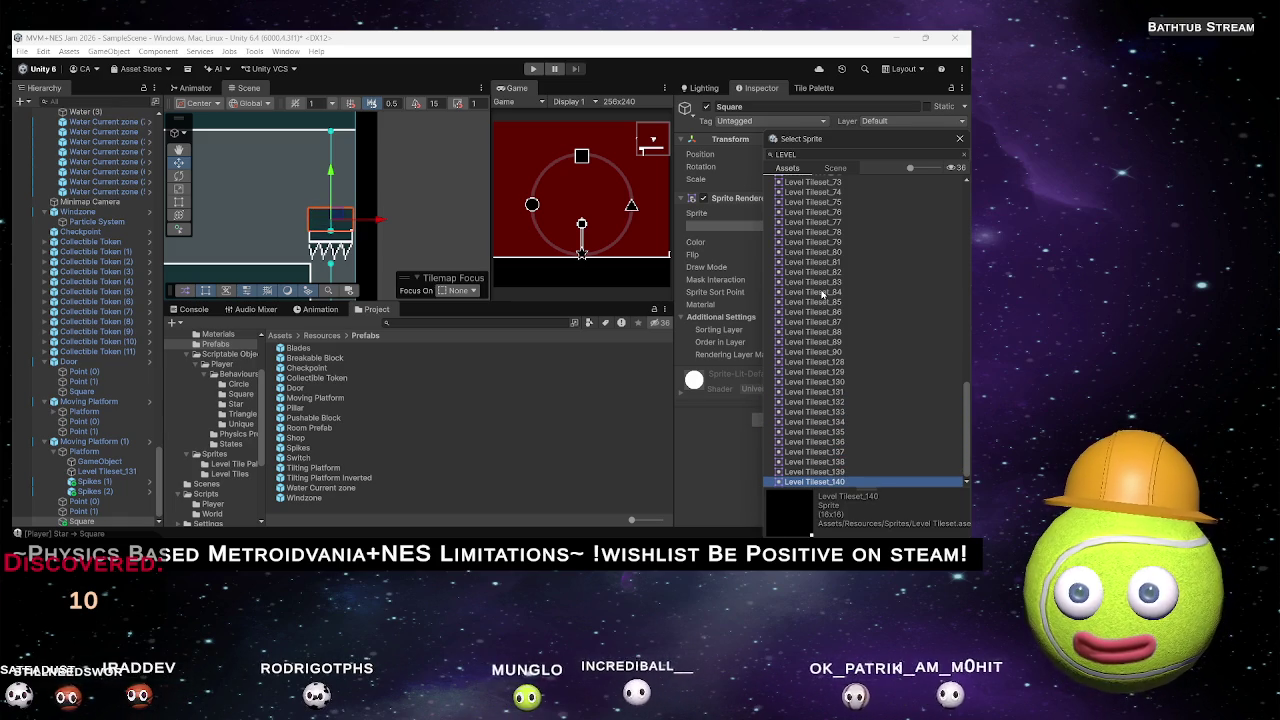
key("Up")
key("Up")
key("Up")
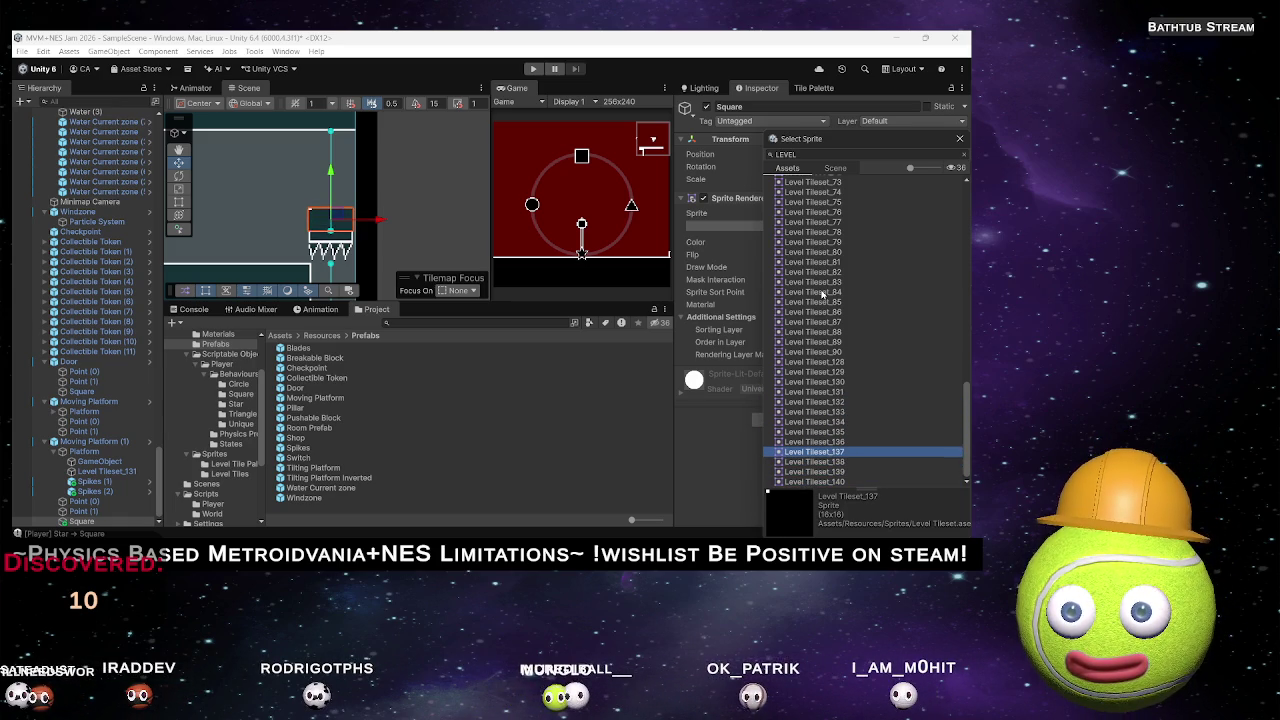
key("Up")
key("Up")
key("Up")
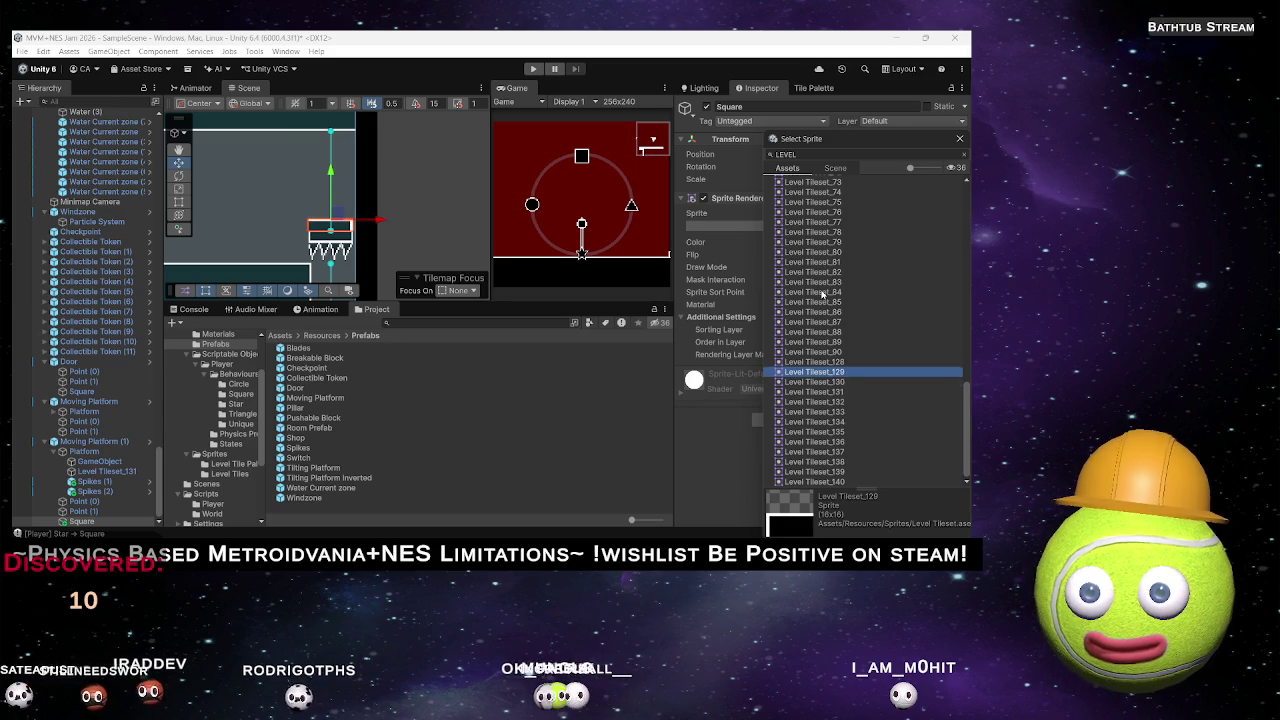
key("Down")
key("Down")
key("Down")
key("Up")
key("Up")
key("Up")
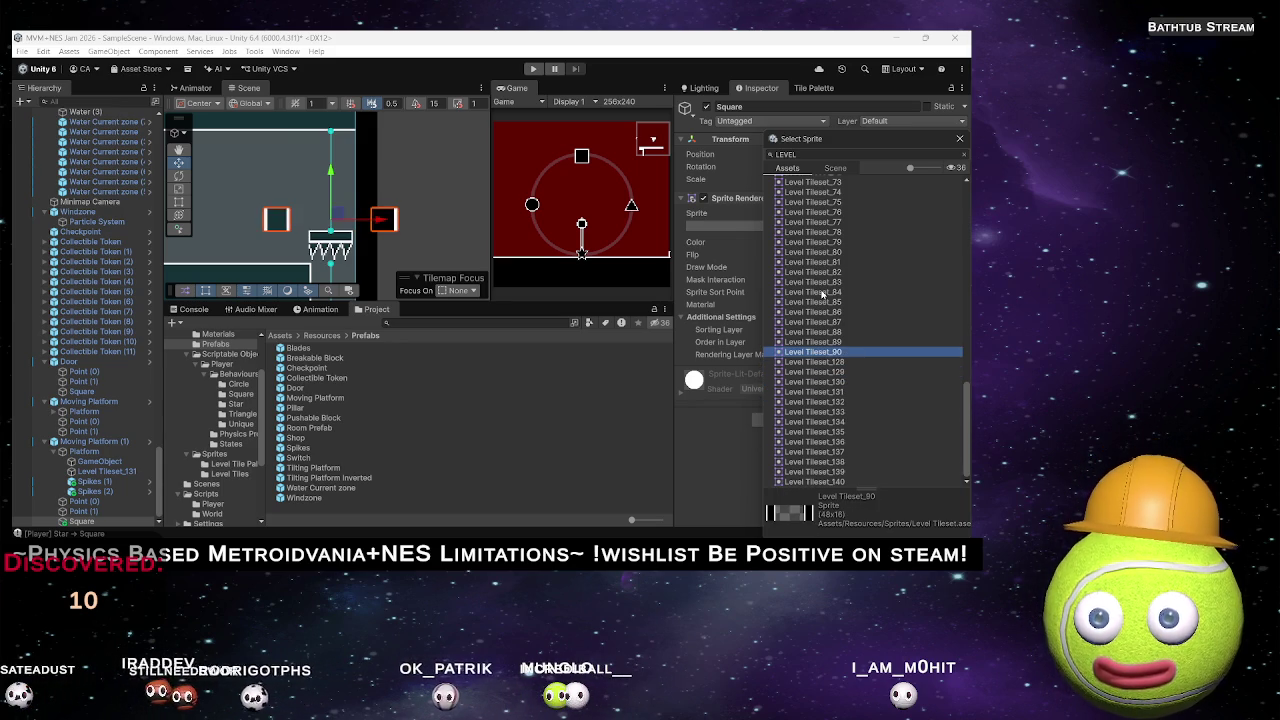
key("Up")
key("Up")
key("Up")
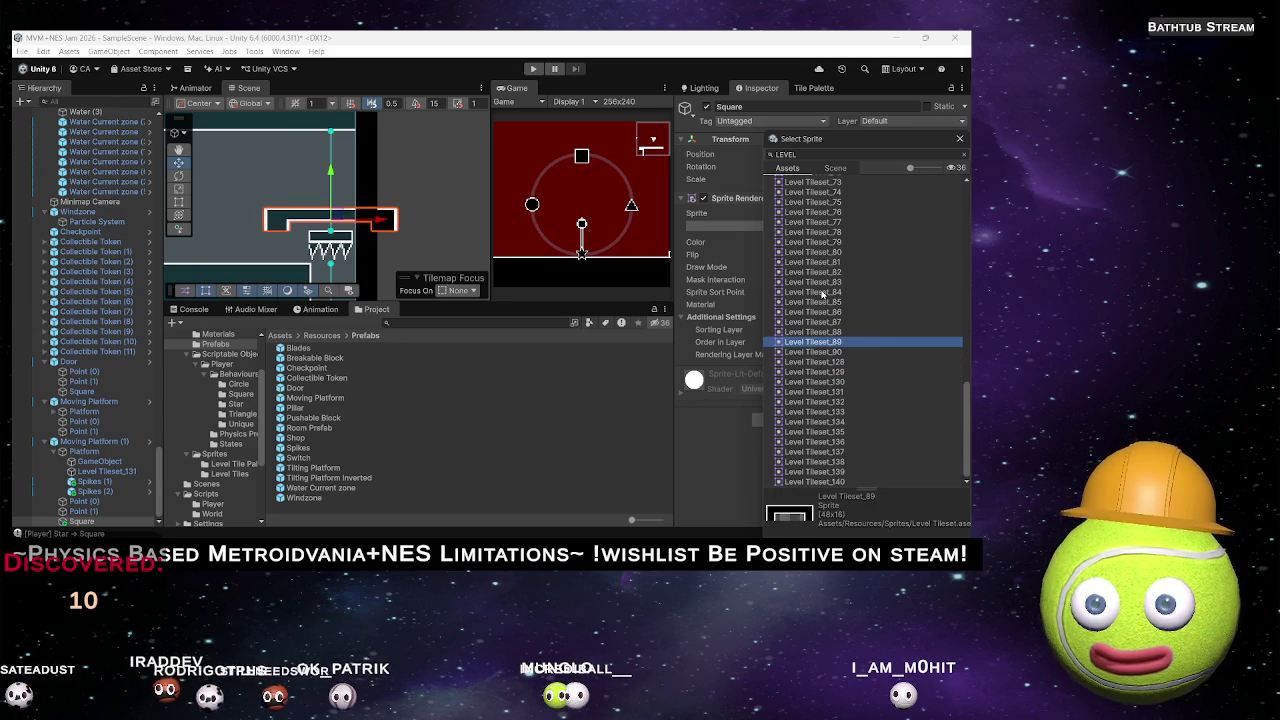